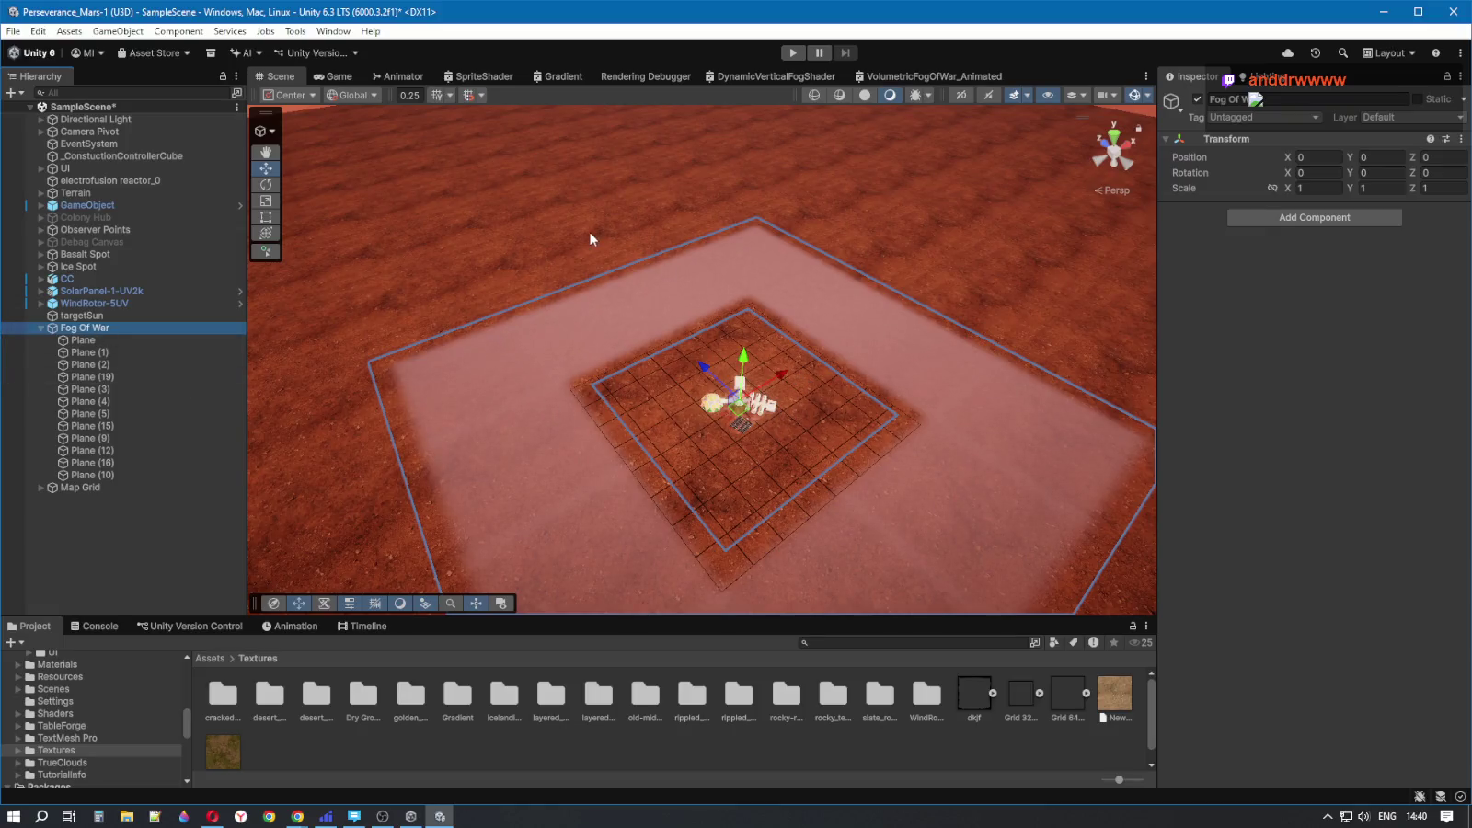
- Drag the Fog Of War group to X -0.75 and nudge it along Z, previewing in the game view
mouse_move(780, 378)
mouse_down()
mouse_move(683, 372)
mouse_move(697, 386)
mouse_up()
click(334, 77)
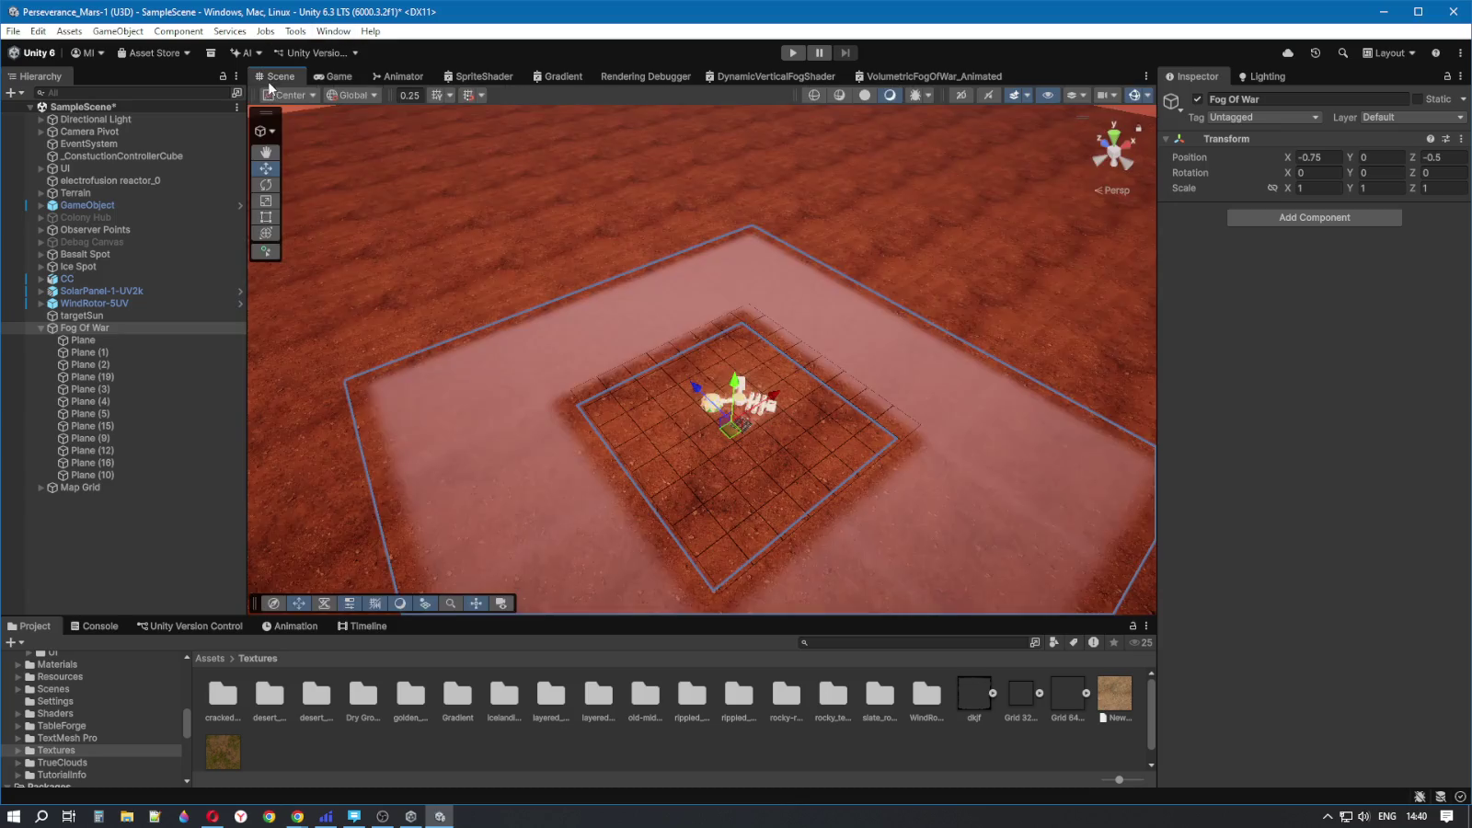
click(279, 76)
drag(697, 381, 692, 386)
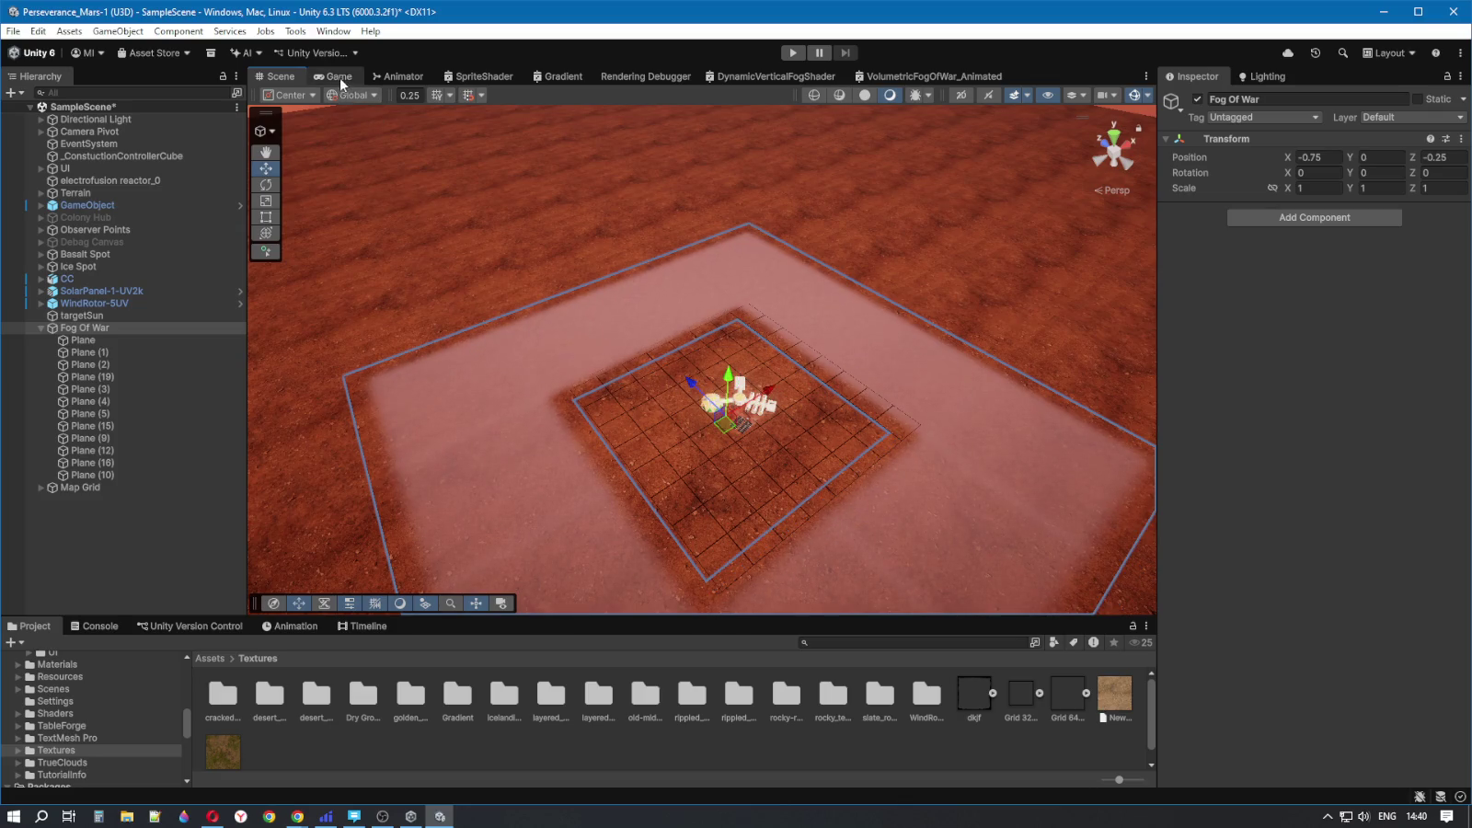
click(337, 76)
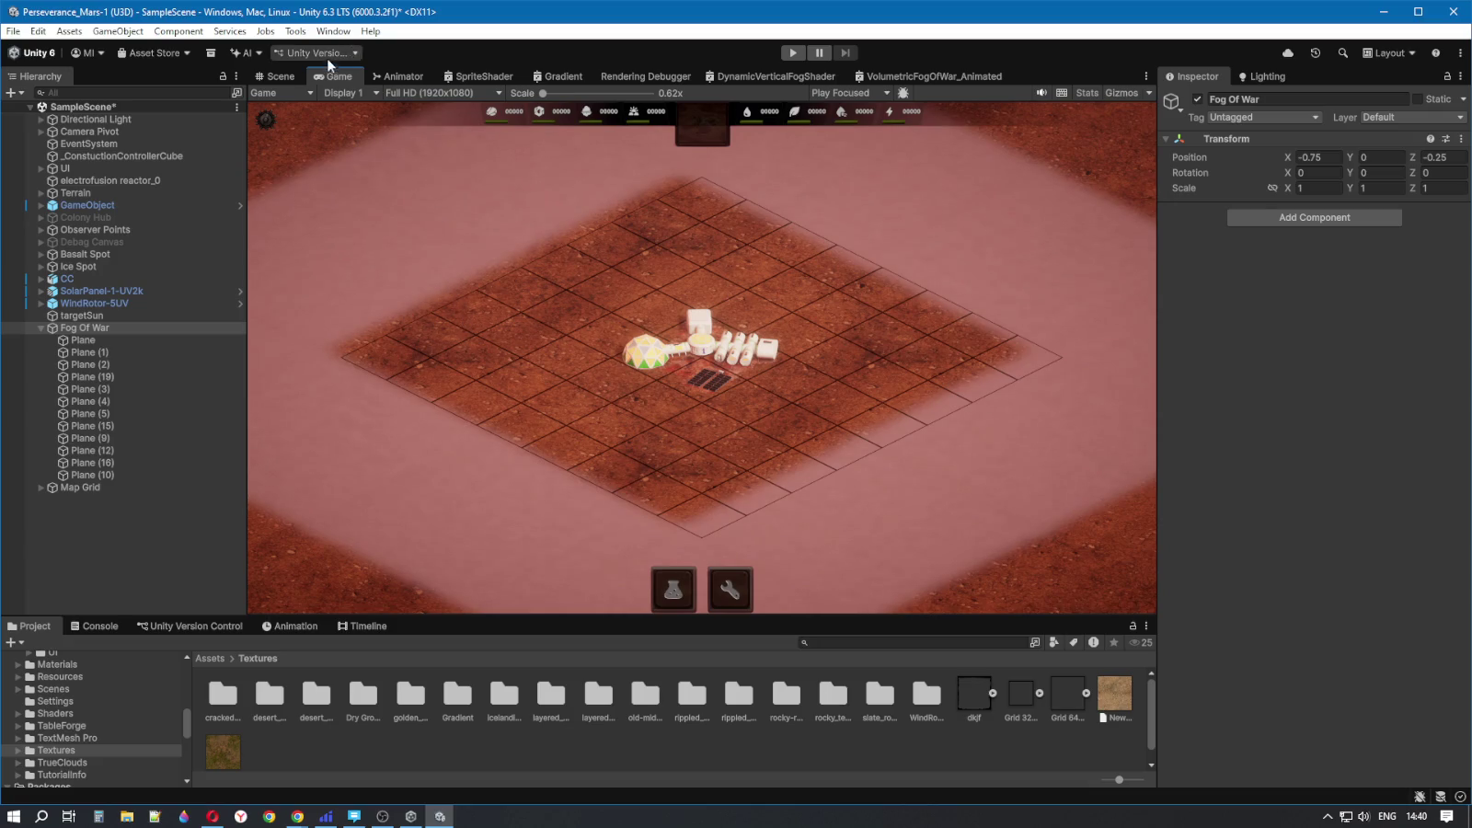
click(281, 74)
click(317, 76)
click(280, 77)
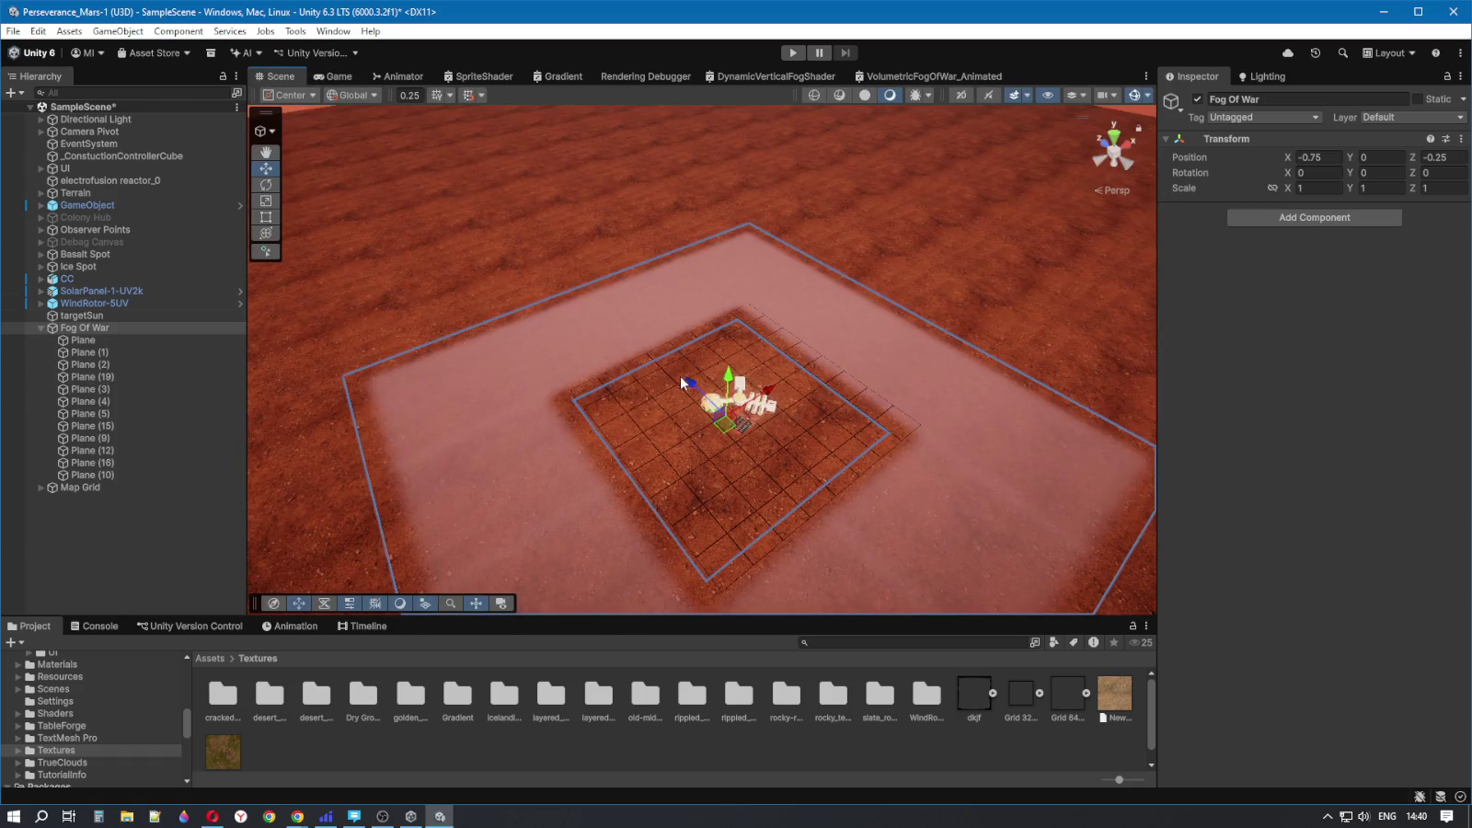
- Move Fog Of War further along Z, then to X -0.5, rechecking the fog alignment in the game view
drag(693, 386, 678, 409)
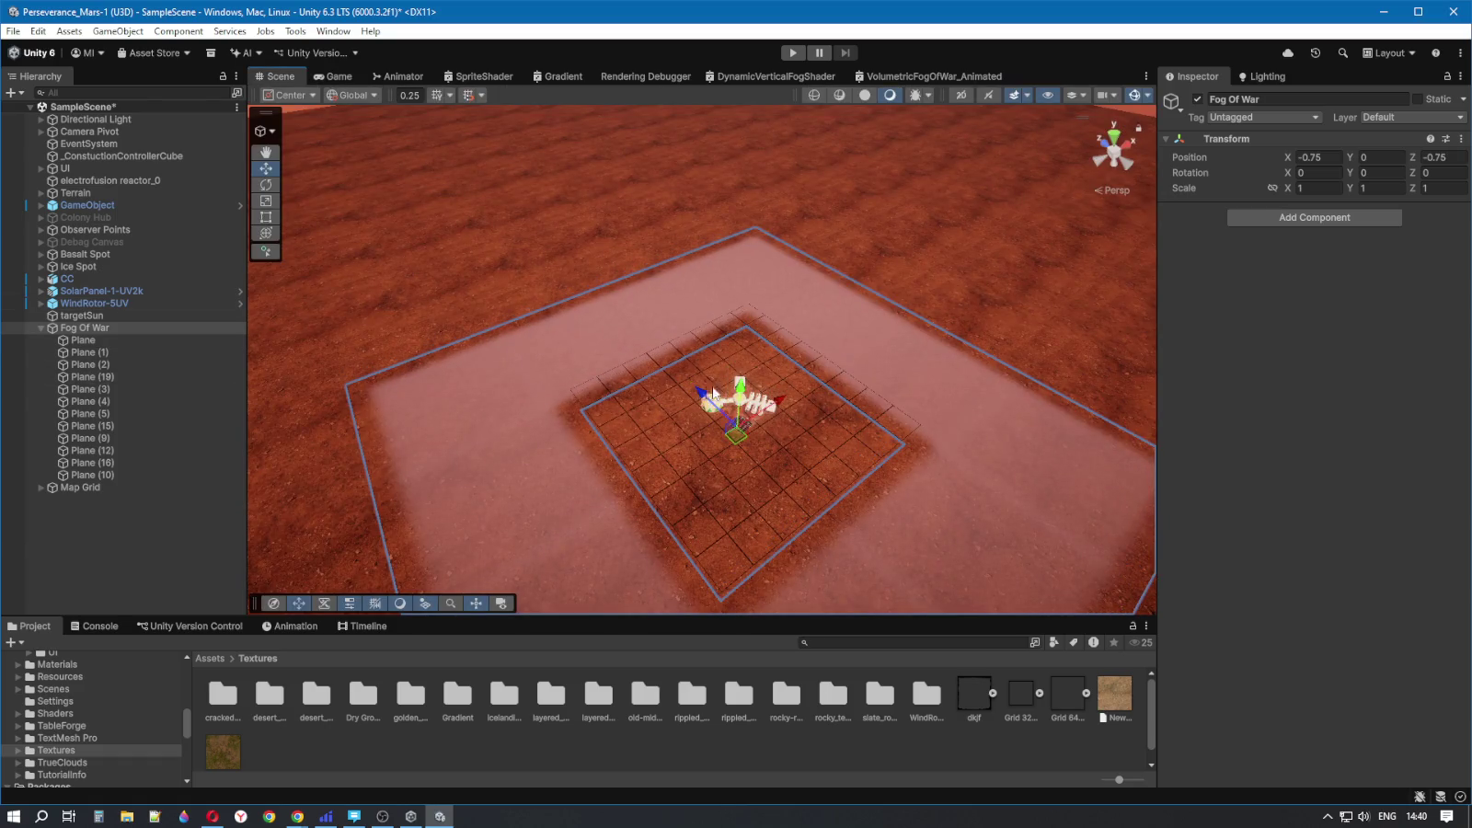
click(333, 77)
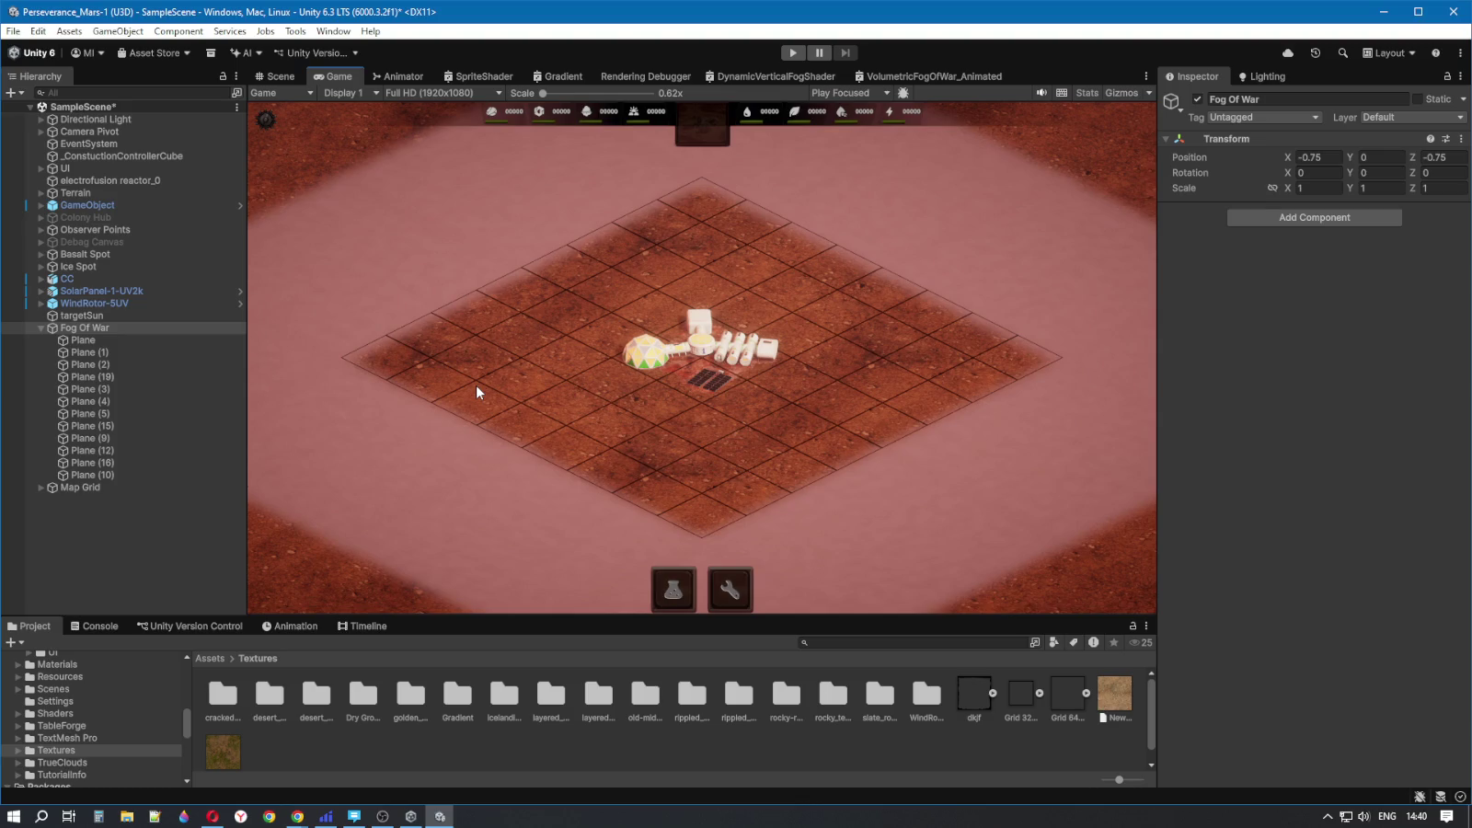
click(276, 74)
drag(782, 398, 710, 395)
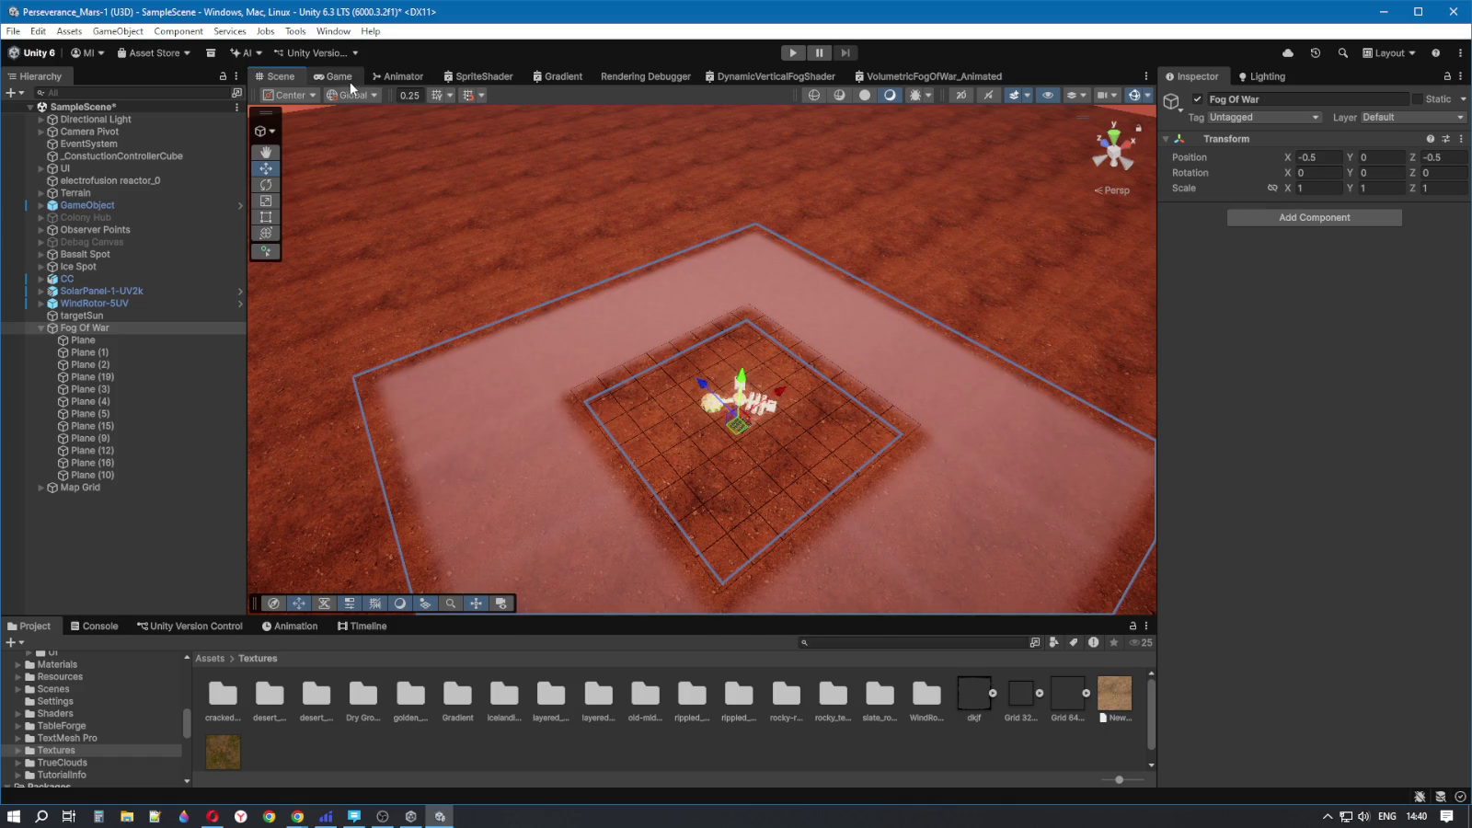
click(342, 77)
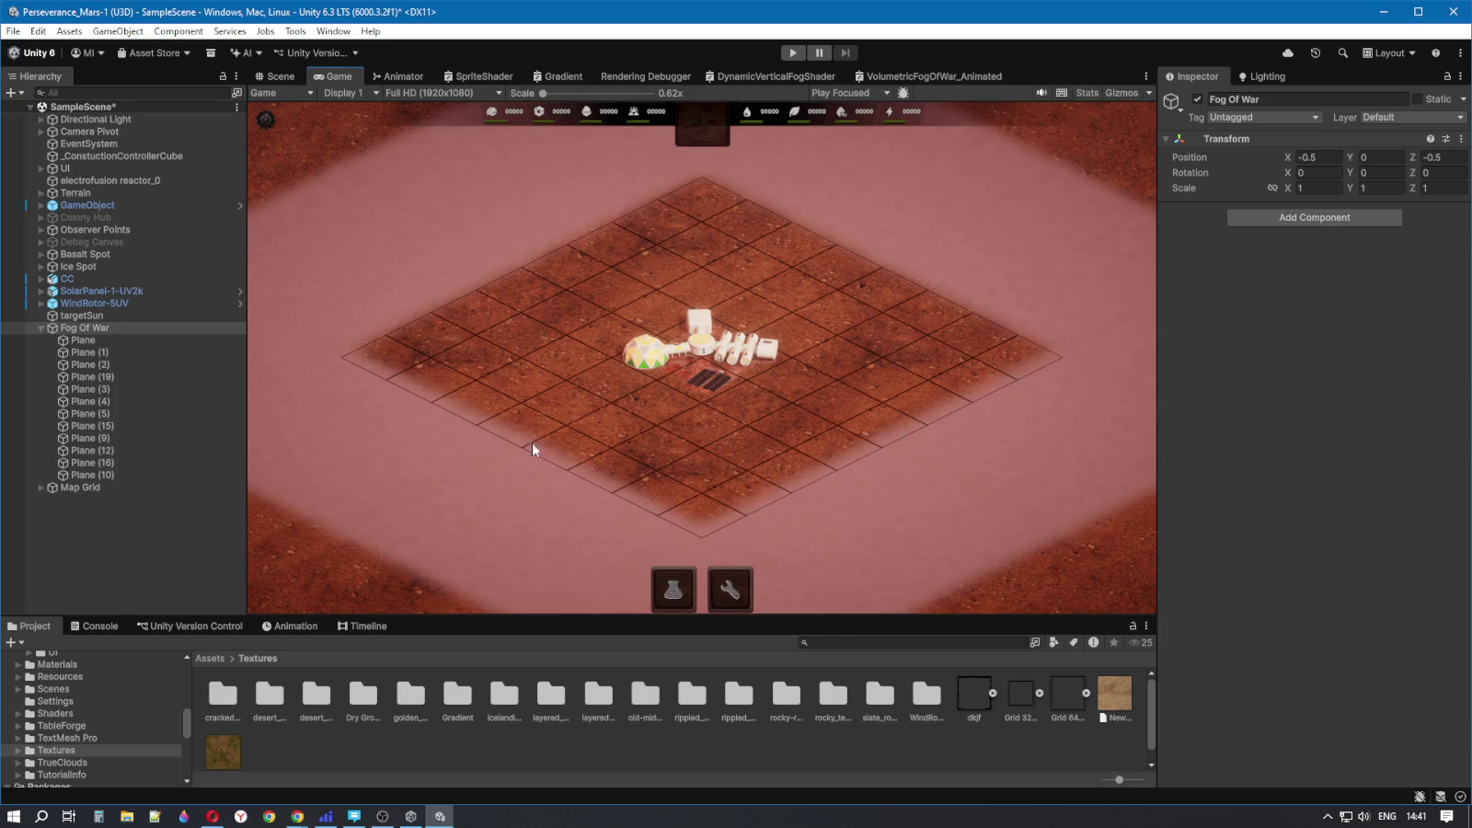
click(79, 316)
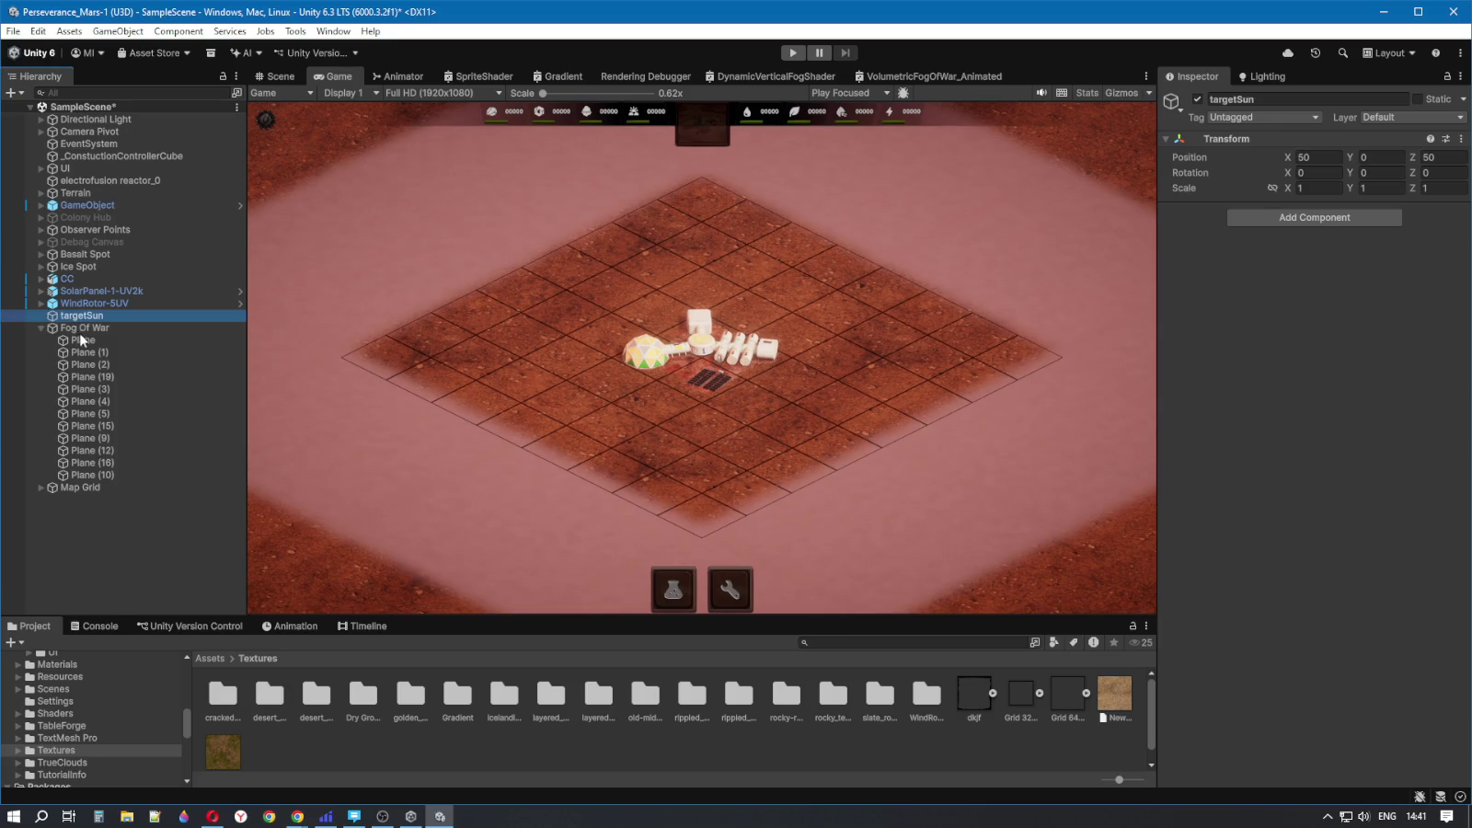
click(78, 487)
click(1197, 98)
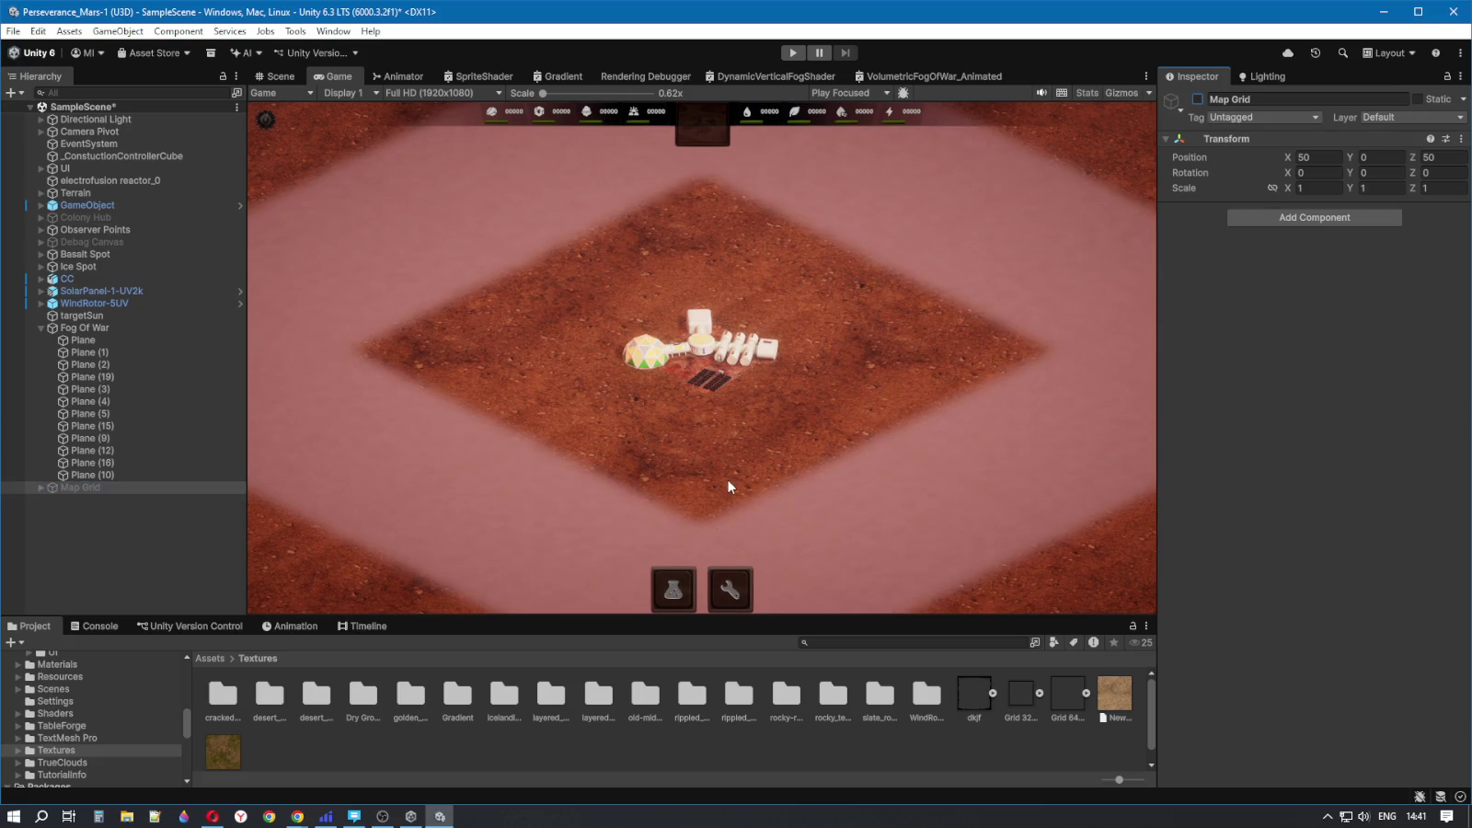
click(1196, 99)
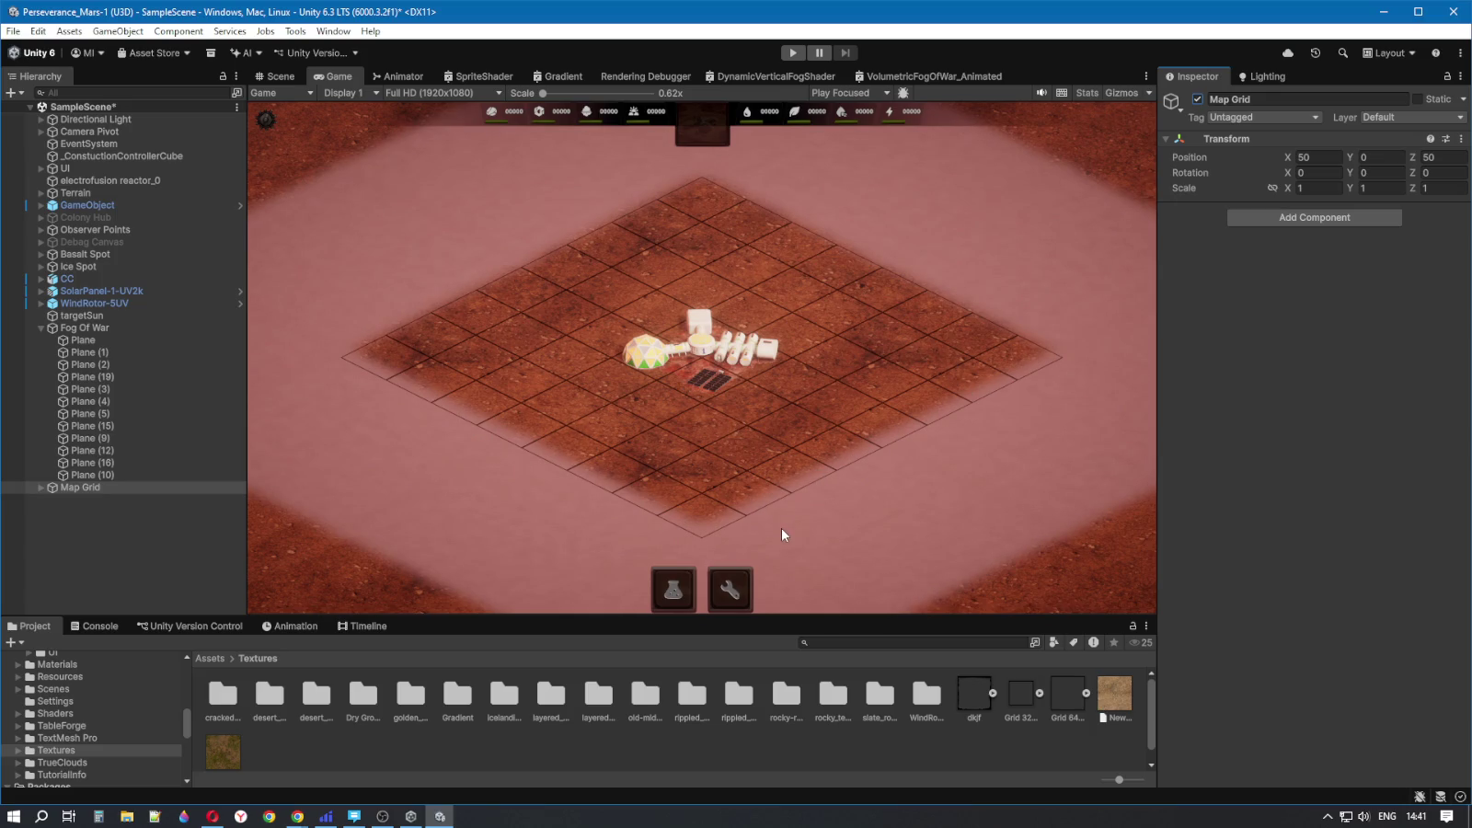
click(1197, 99)
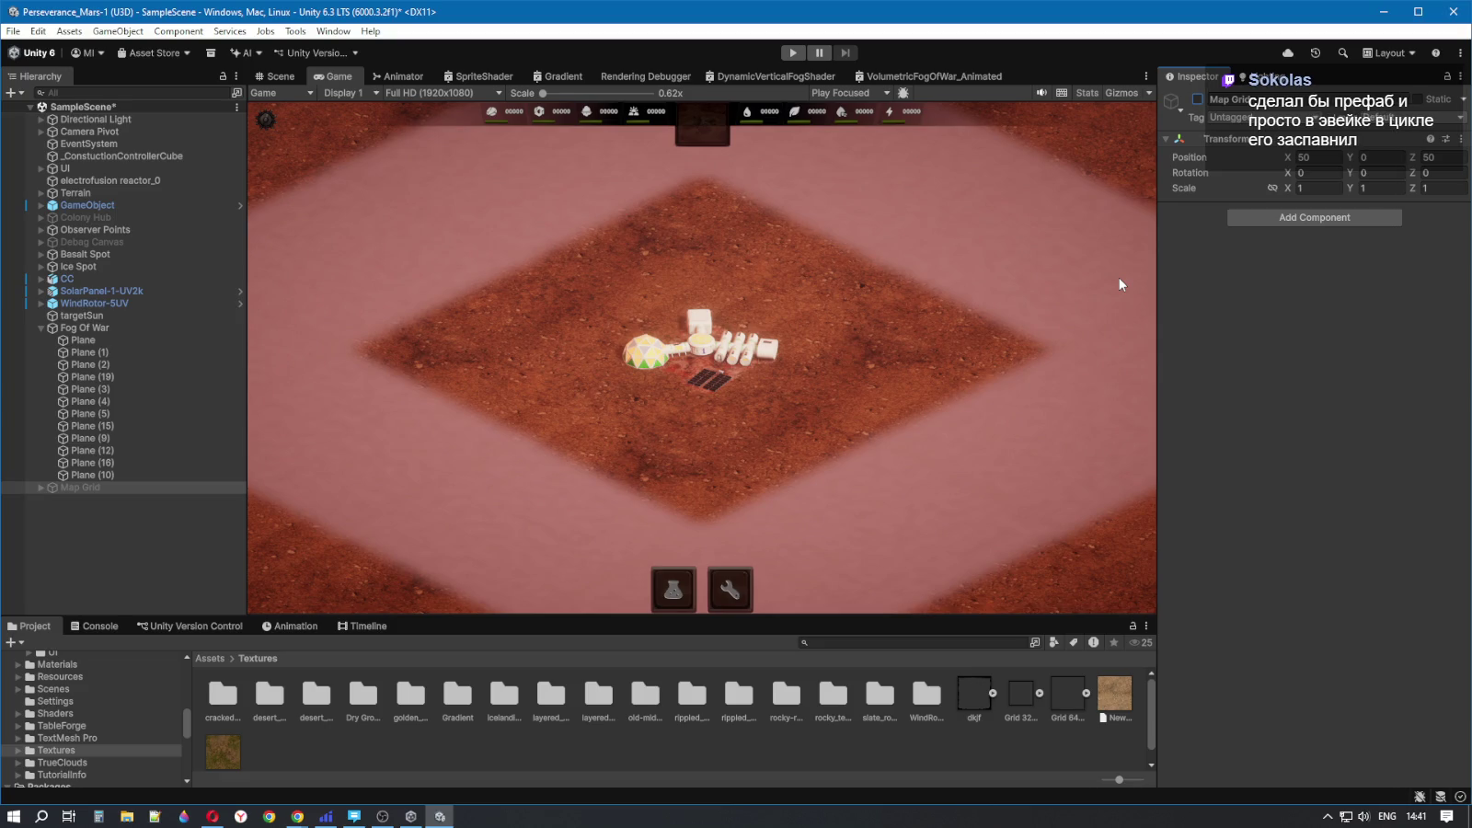
click(38, 486)
click(40, 486)
click(40, 486)
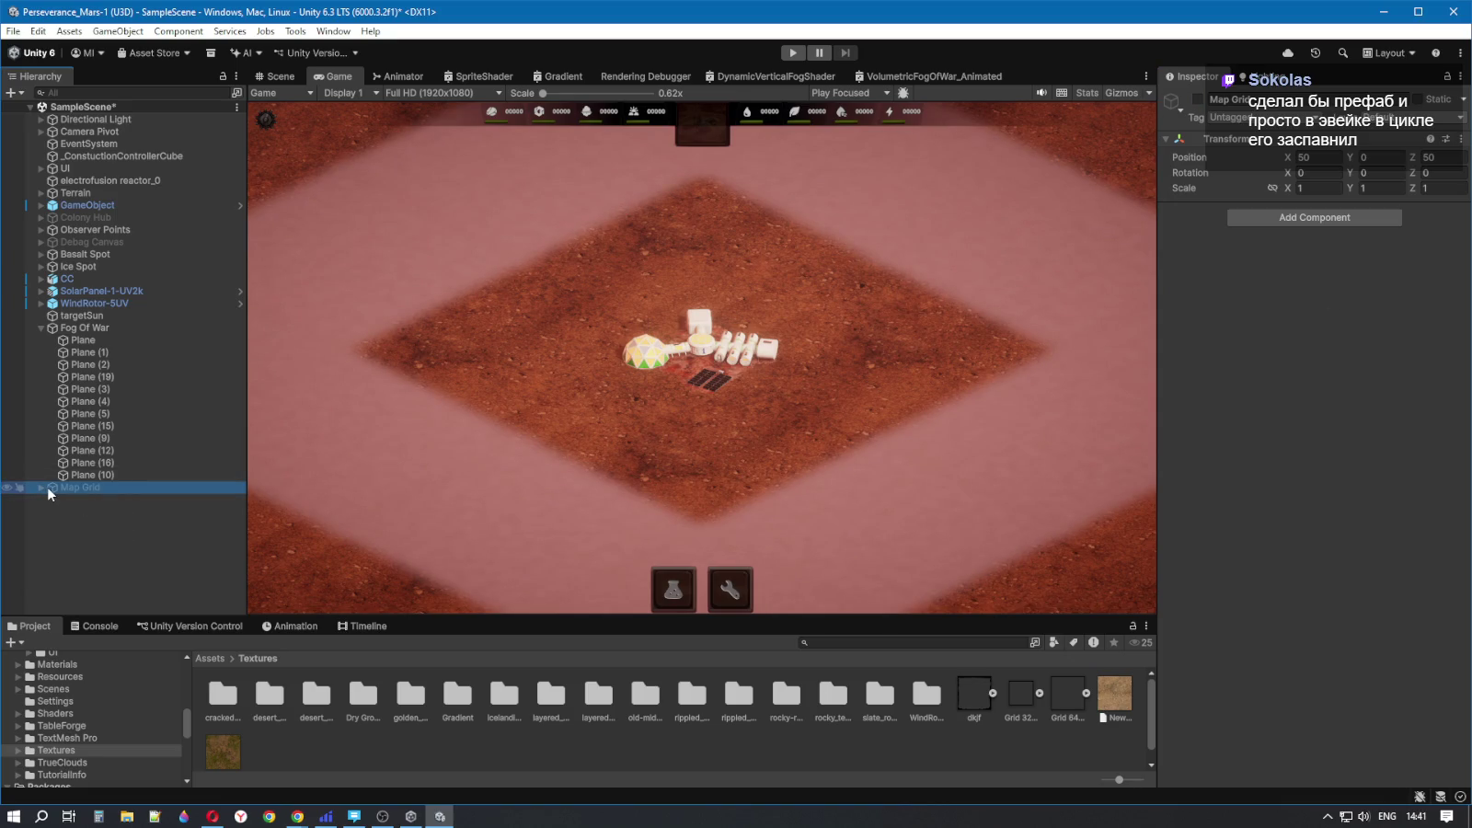
click(81, 327)
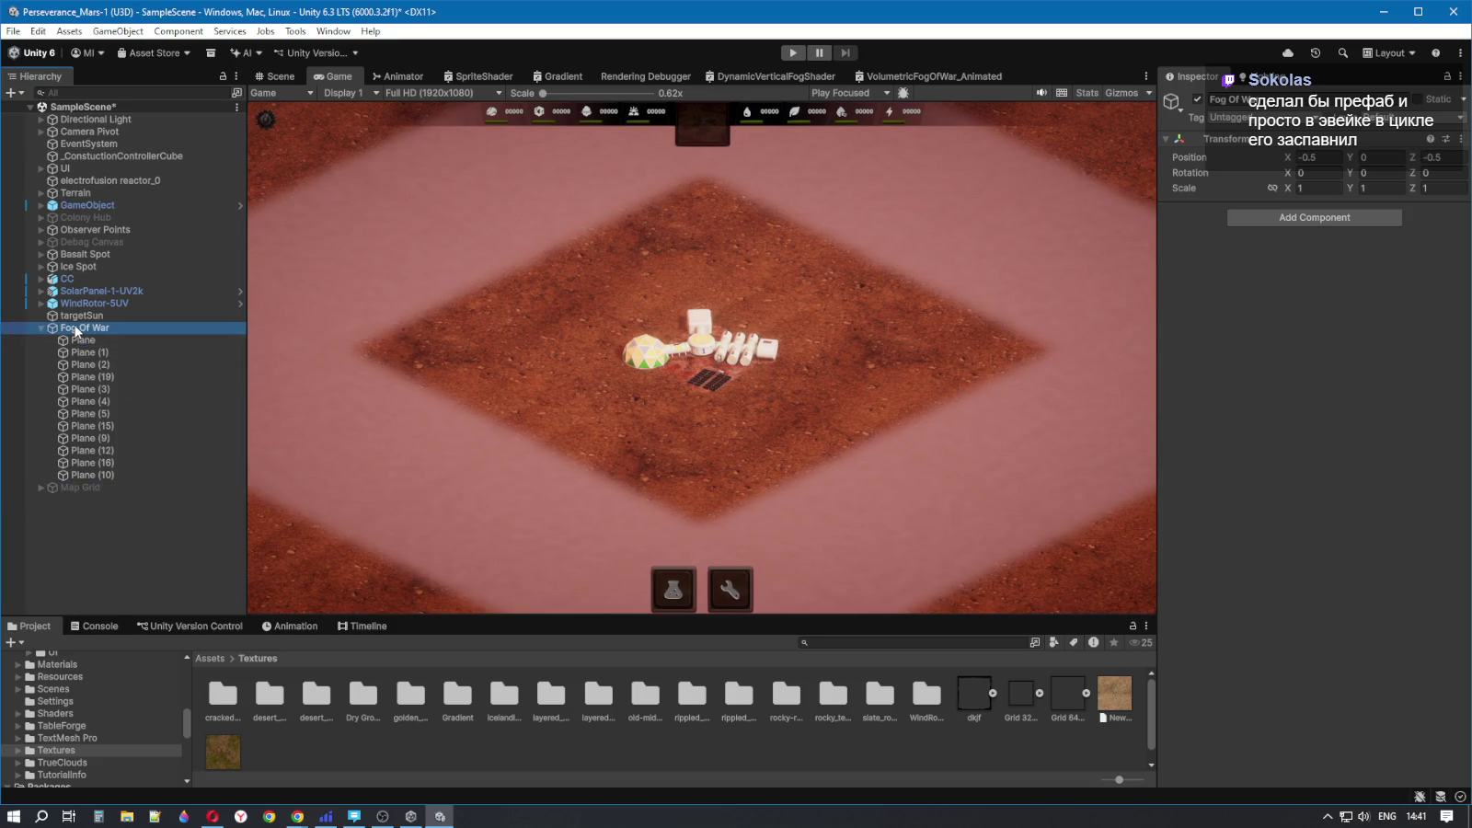
click(79, 488)
click(41, 486)
click(91, 498)
click(65, 487)
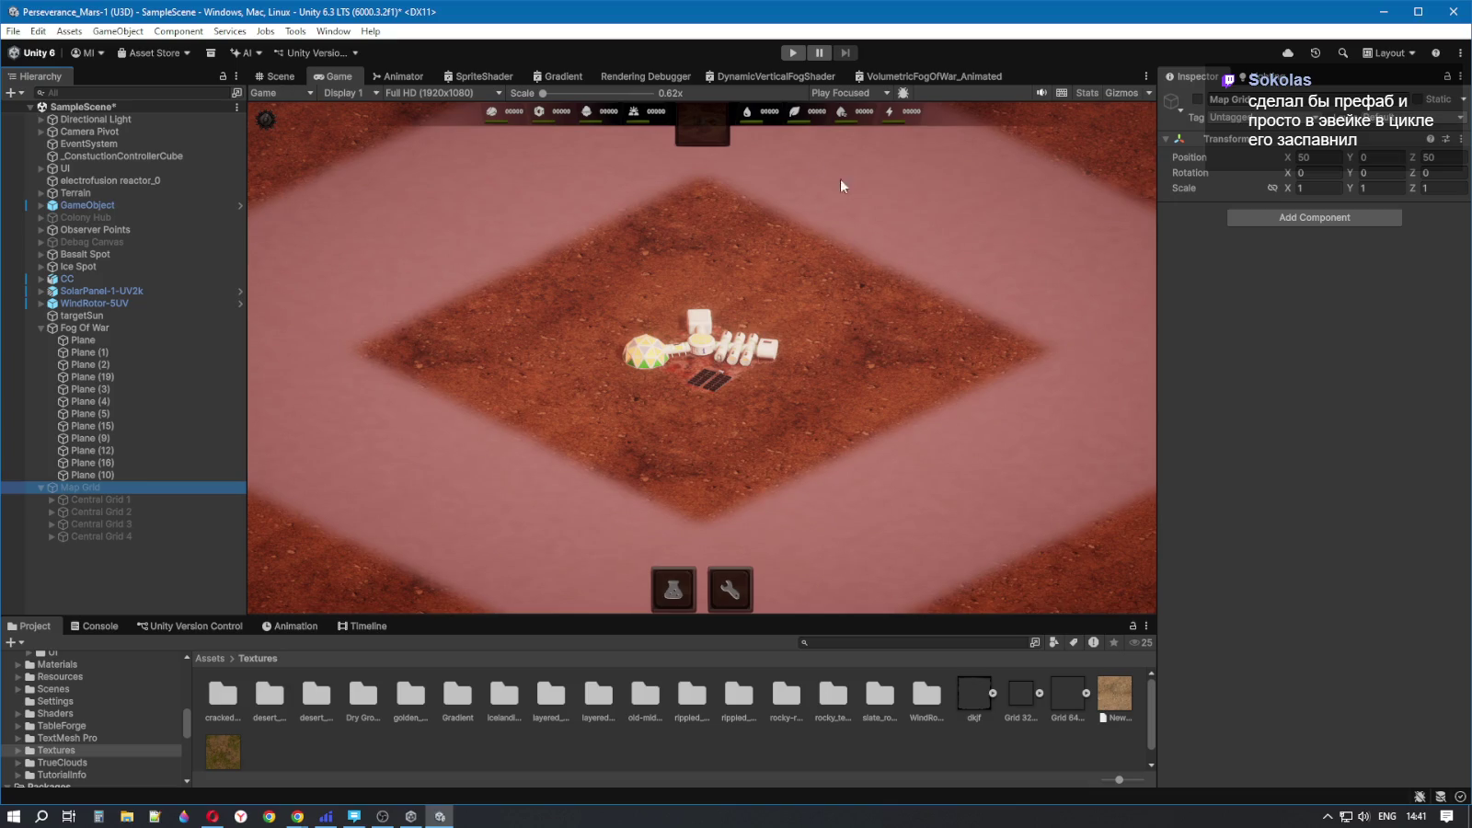
click(1197, 99)
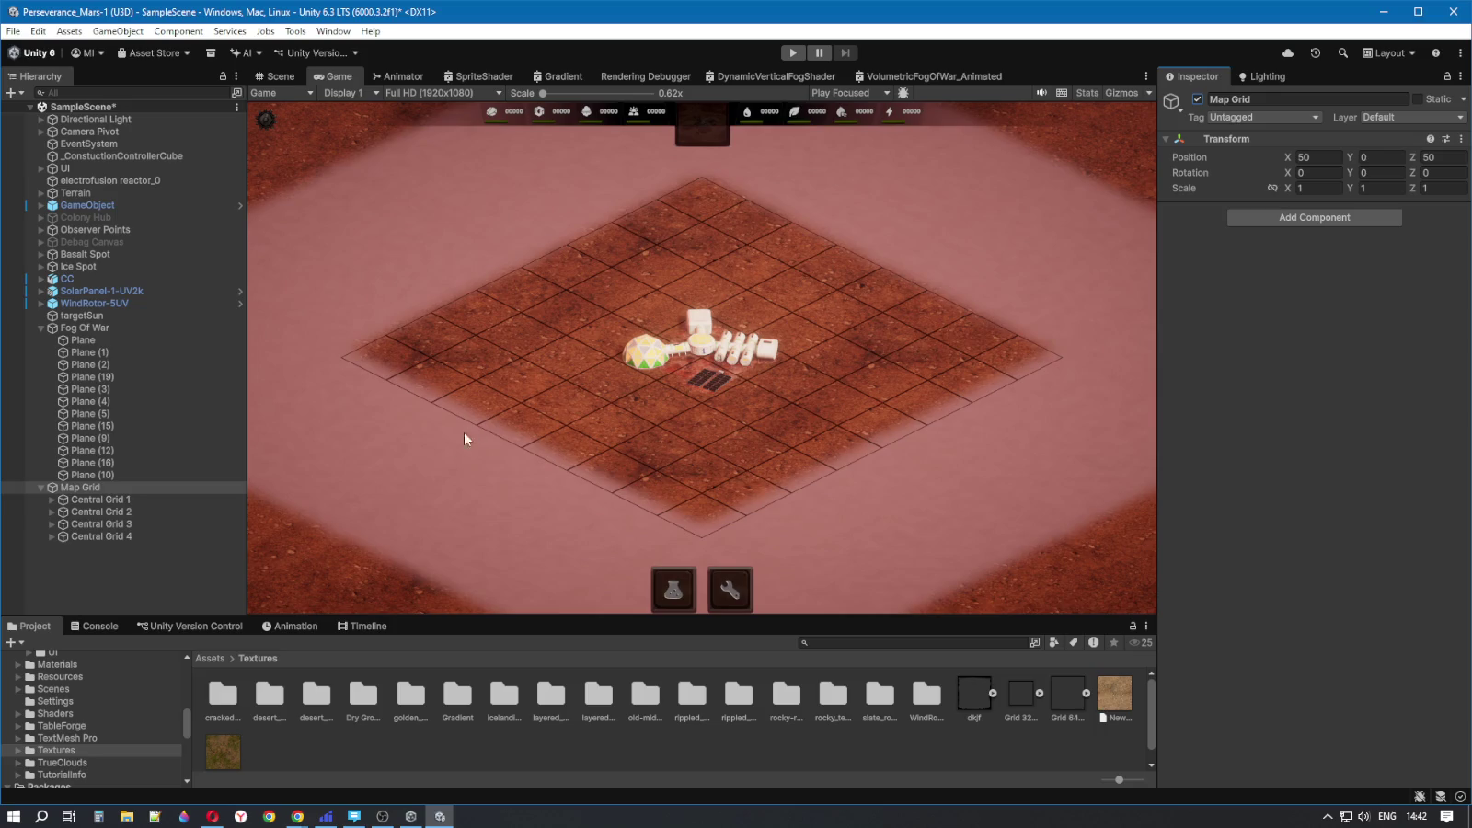
double_click(1198, 99)
click(1197, 99)
click(1198, 99)
click(1198, 98)
click(1198, 98)
click(1197, 98)
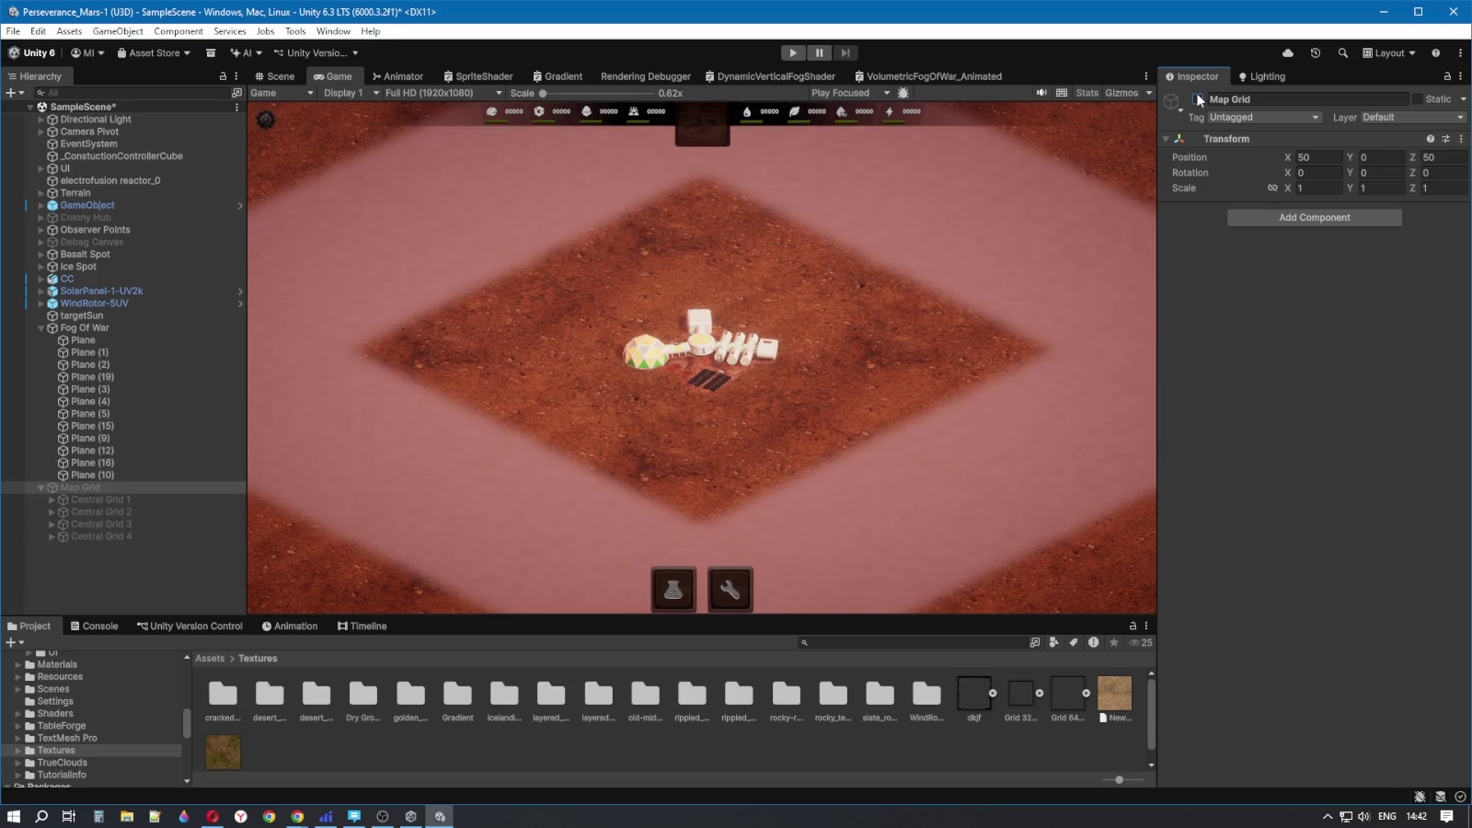
click(1198, 99)
click(1198, 98)
click(1197, 98)
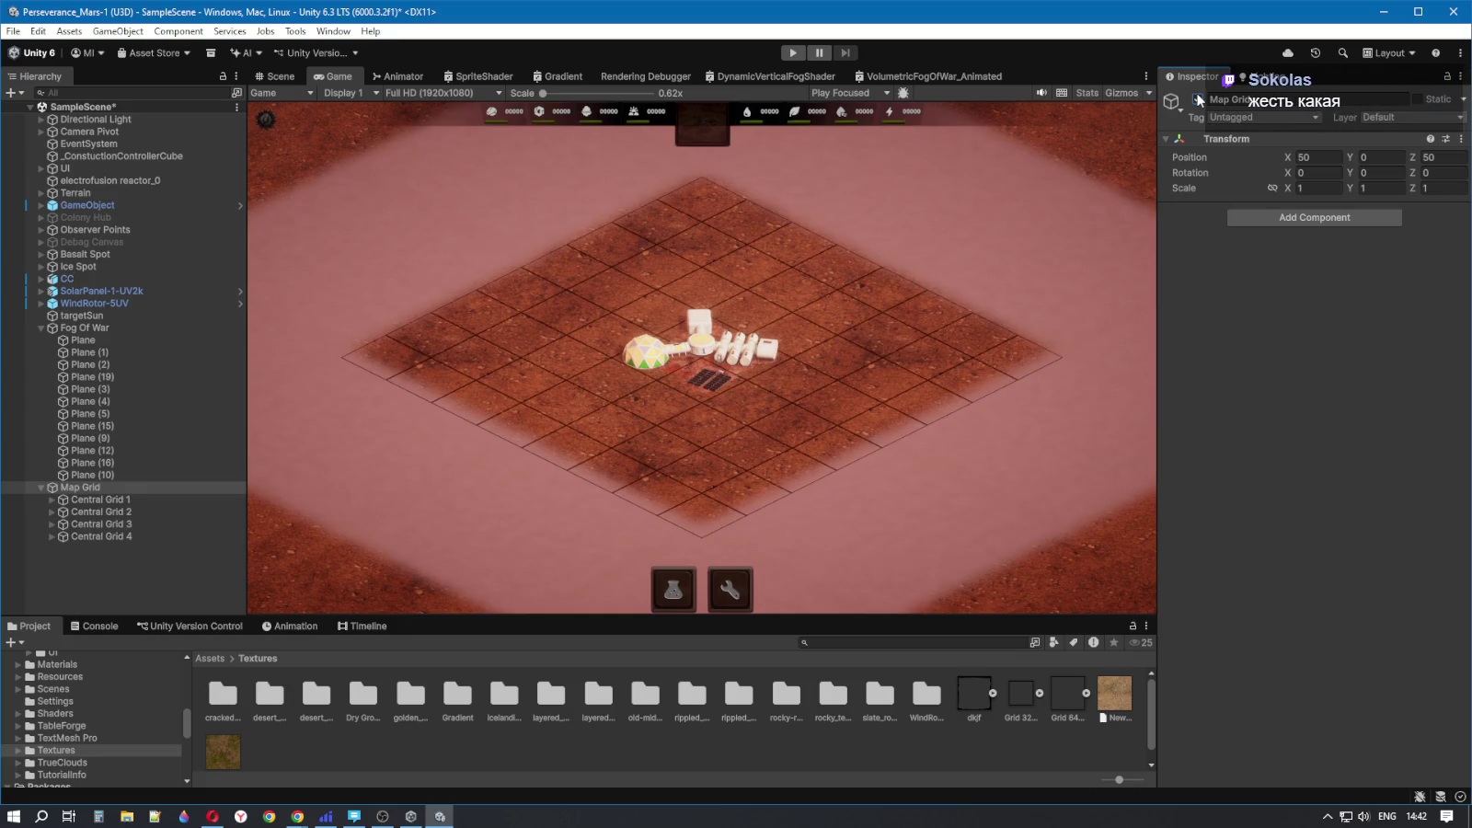
click(1197, 99)
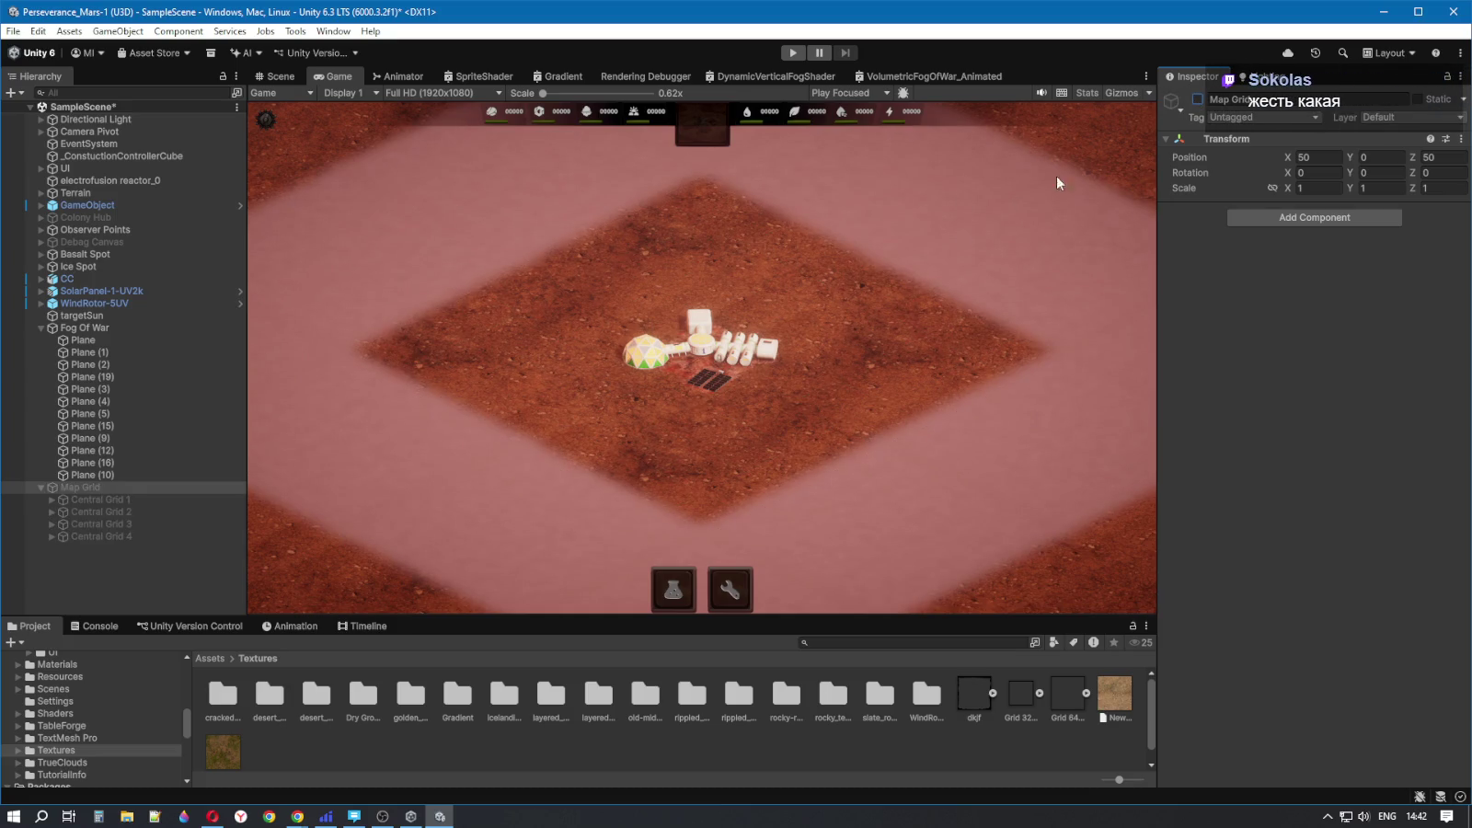
click(1197, 98)
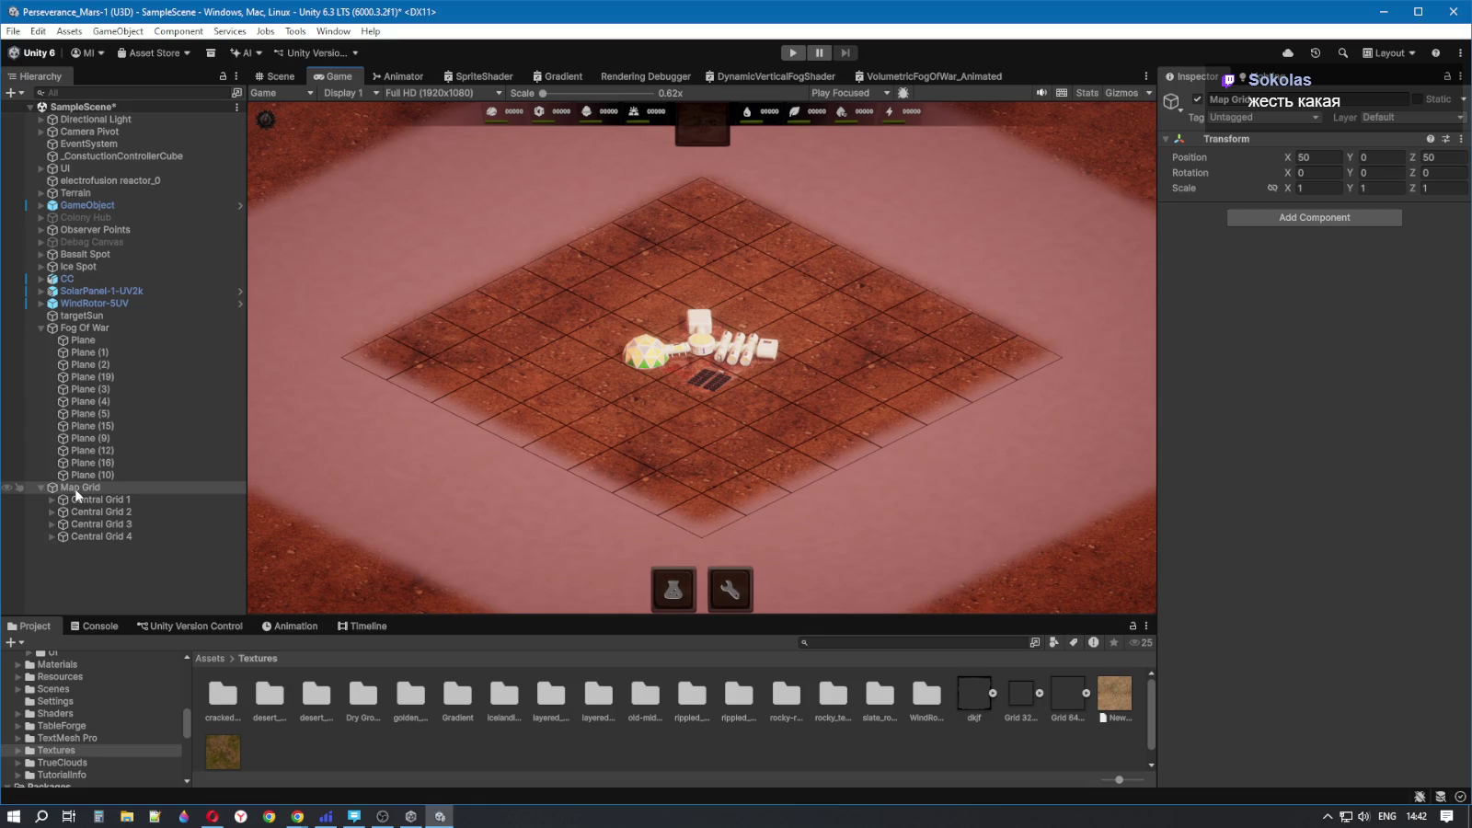
click(1197, 99)
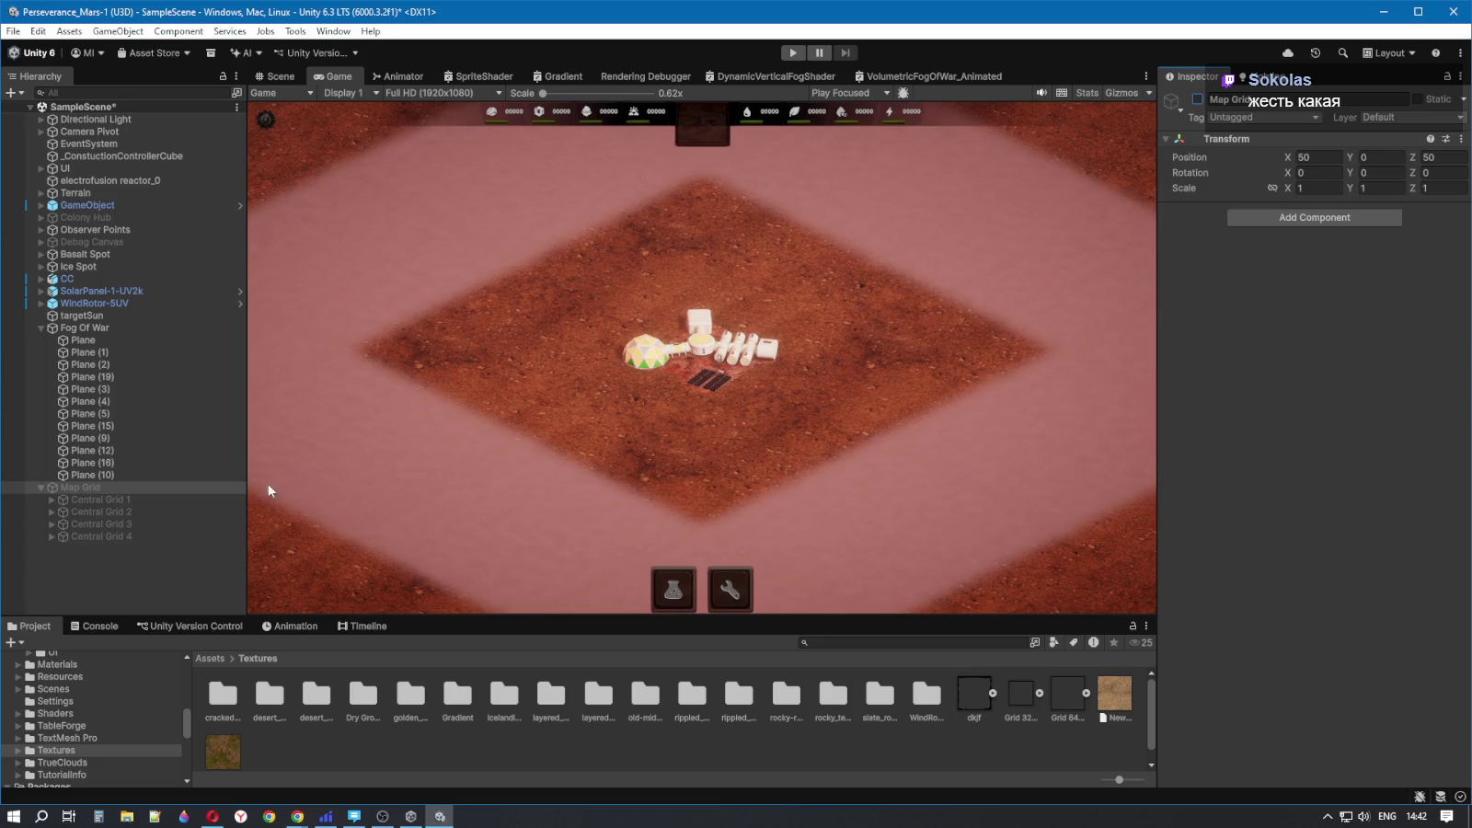
click(73, 487)
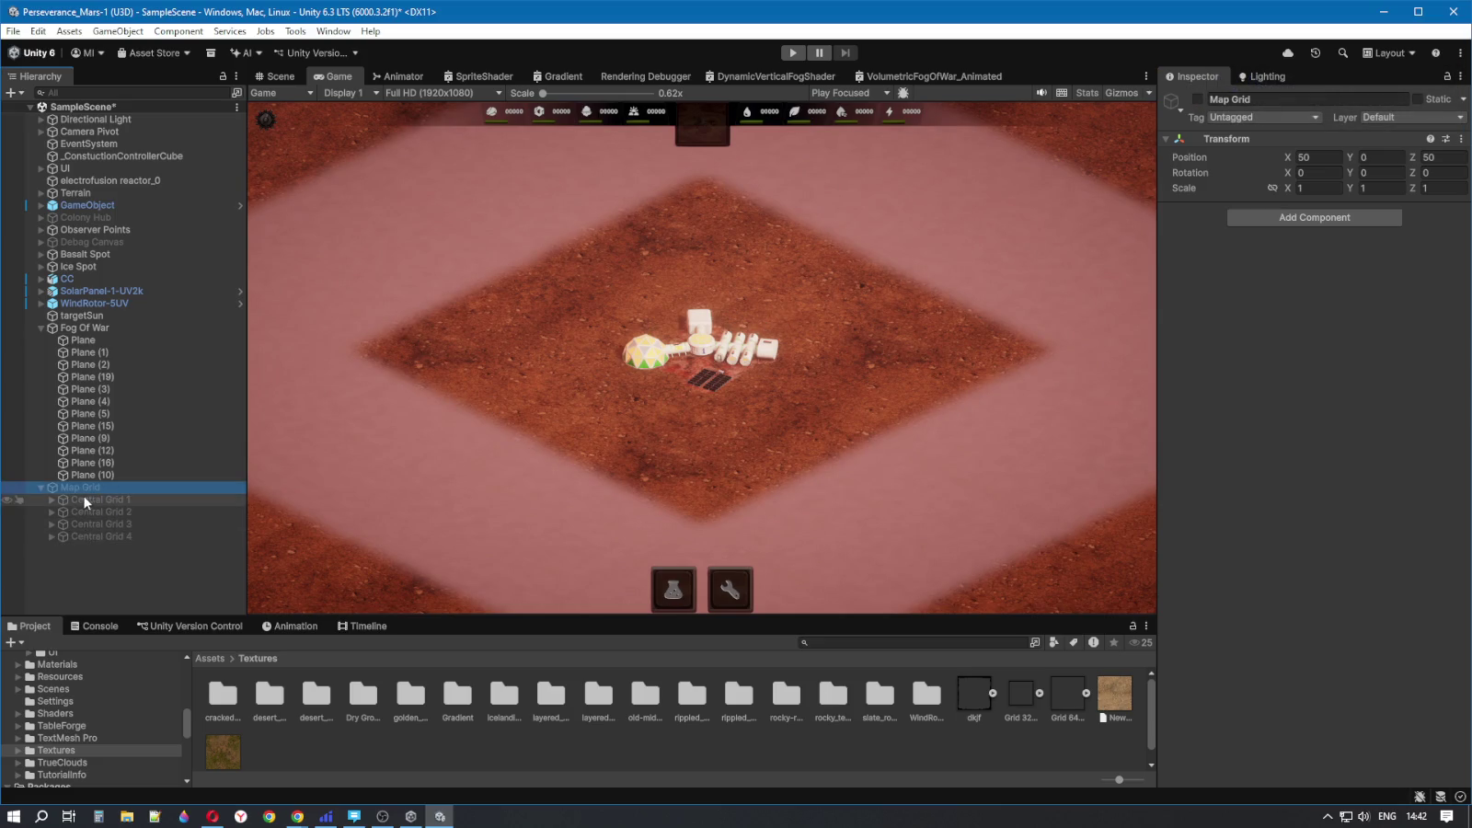
click(1199, 99)
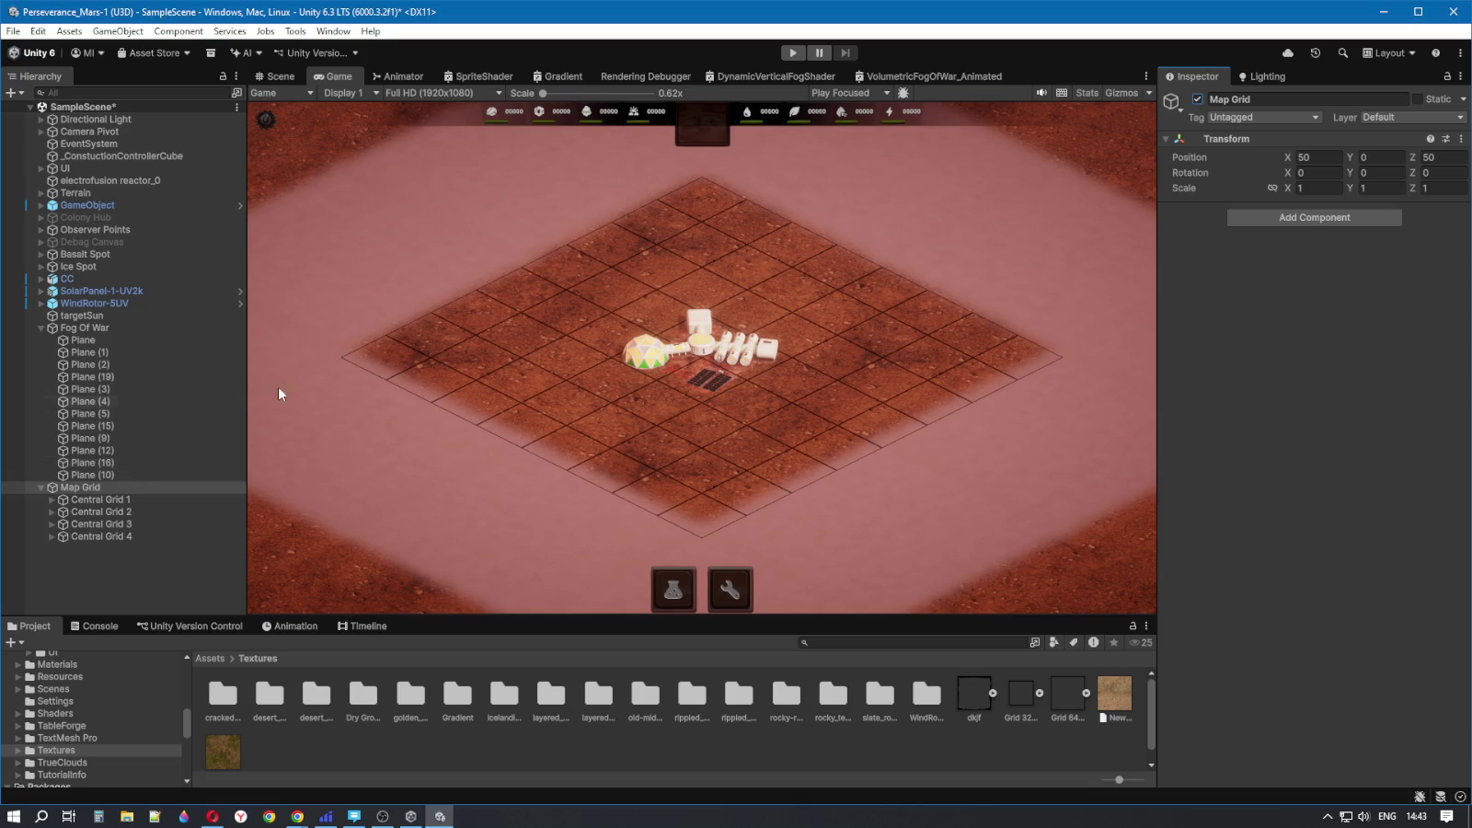
click(122, 498)
- Select Map Grid and Central Grid 1, expanding and collapsing its Grid Example children
click(81, 487)
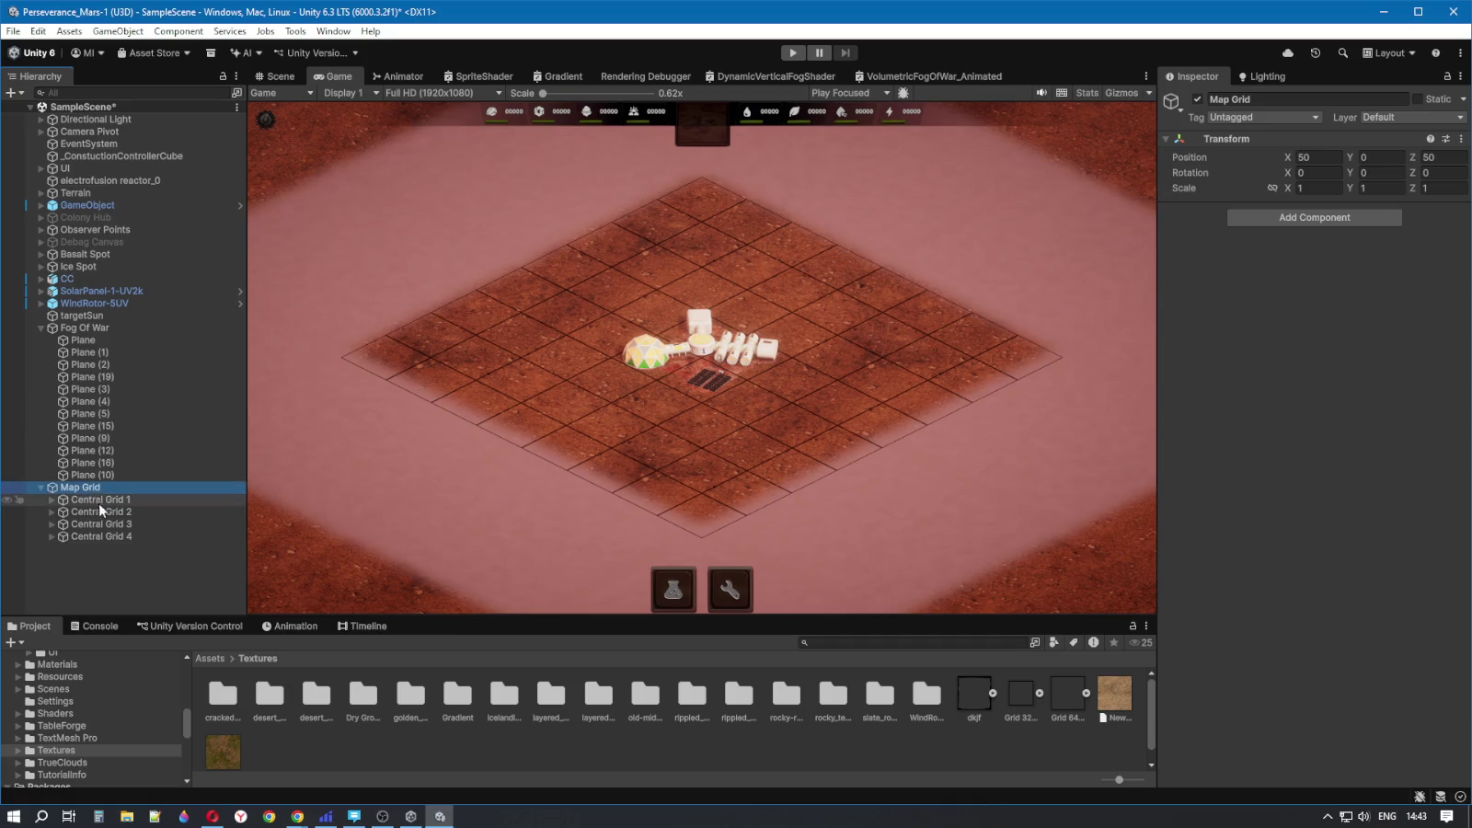
click(109, 501)
click(52, 500)
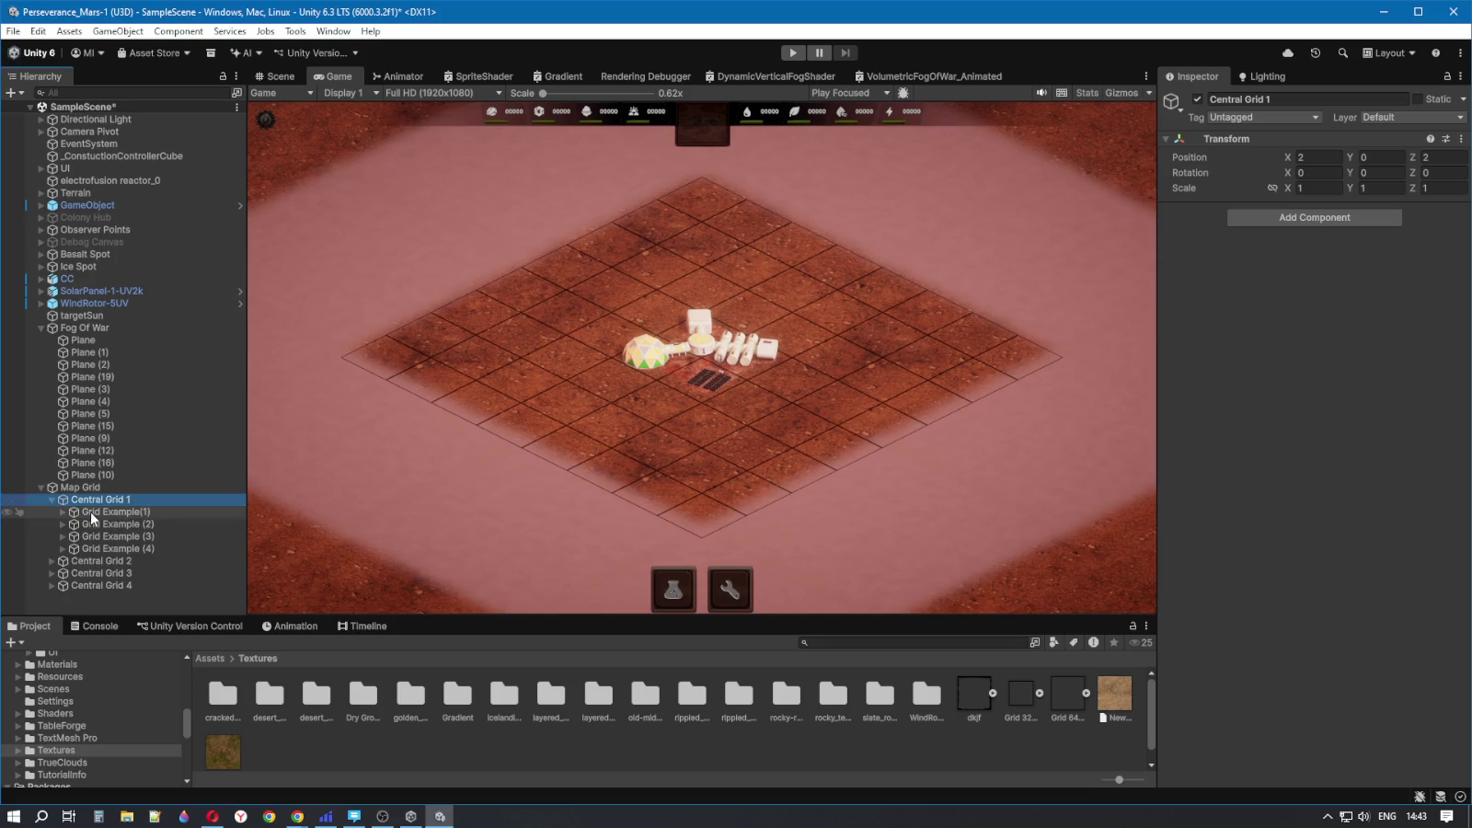
click(52, 500)
click(51, 500)
click(52, 499)
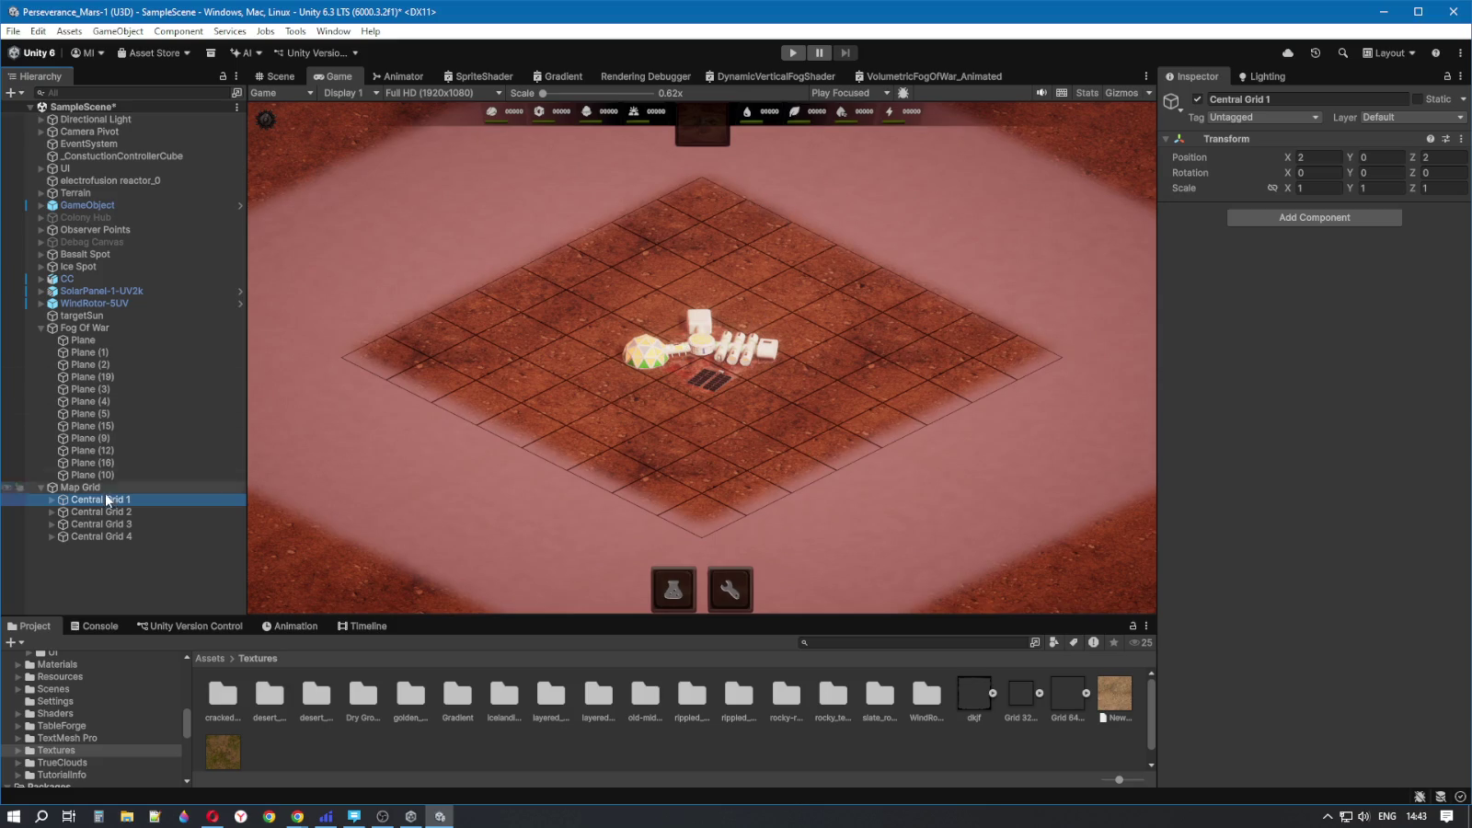
- Inspect Plane (10) and the first fog Plane, editing its Position Z to 43.75
click(235, 475)
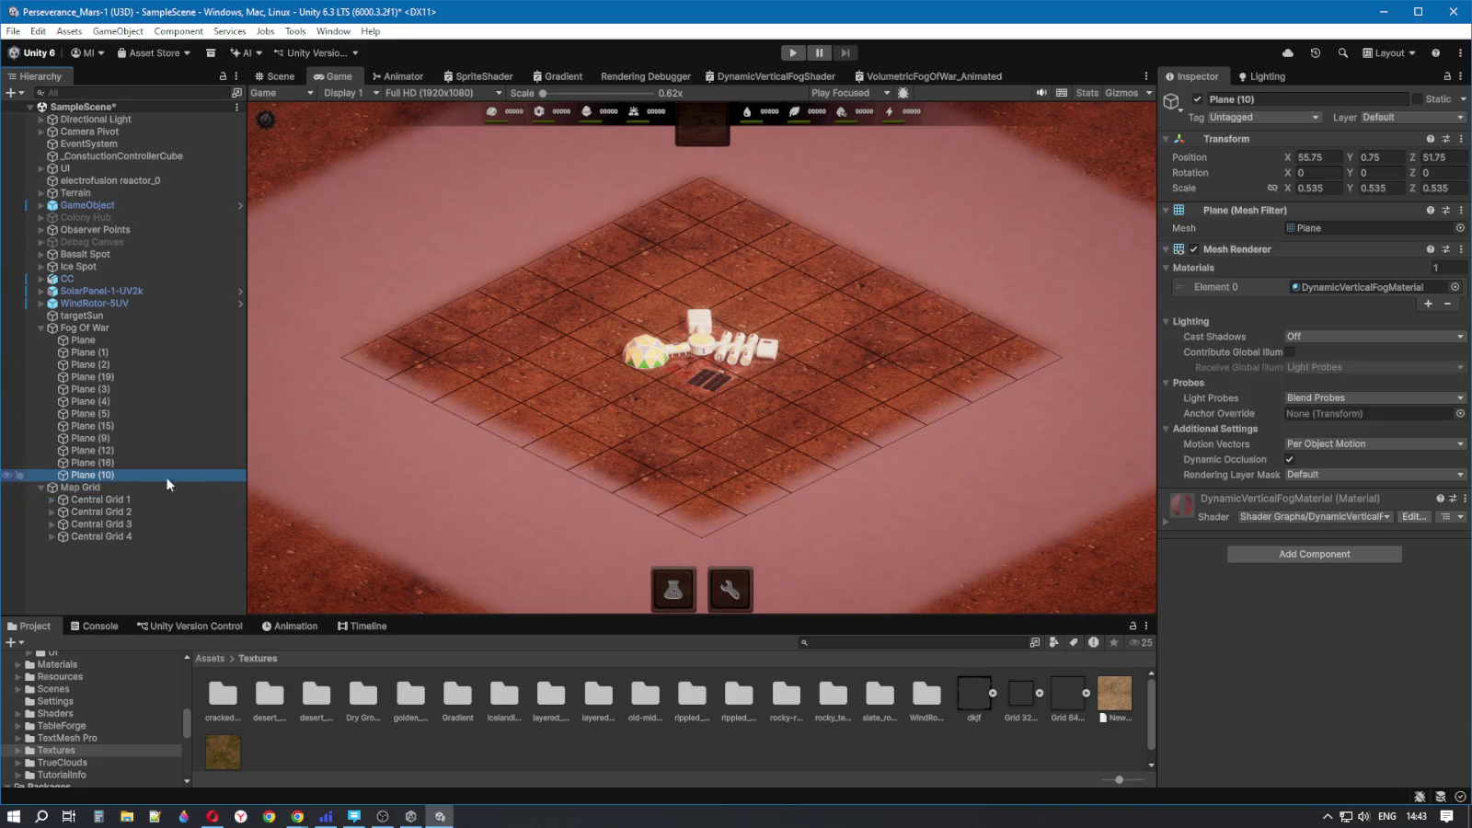
click(83, 340)
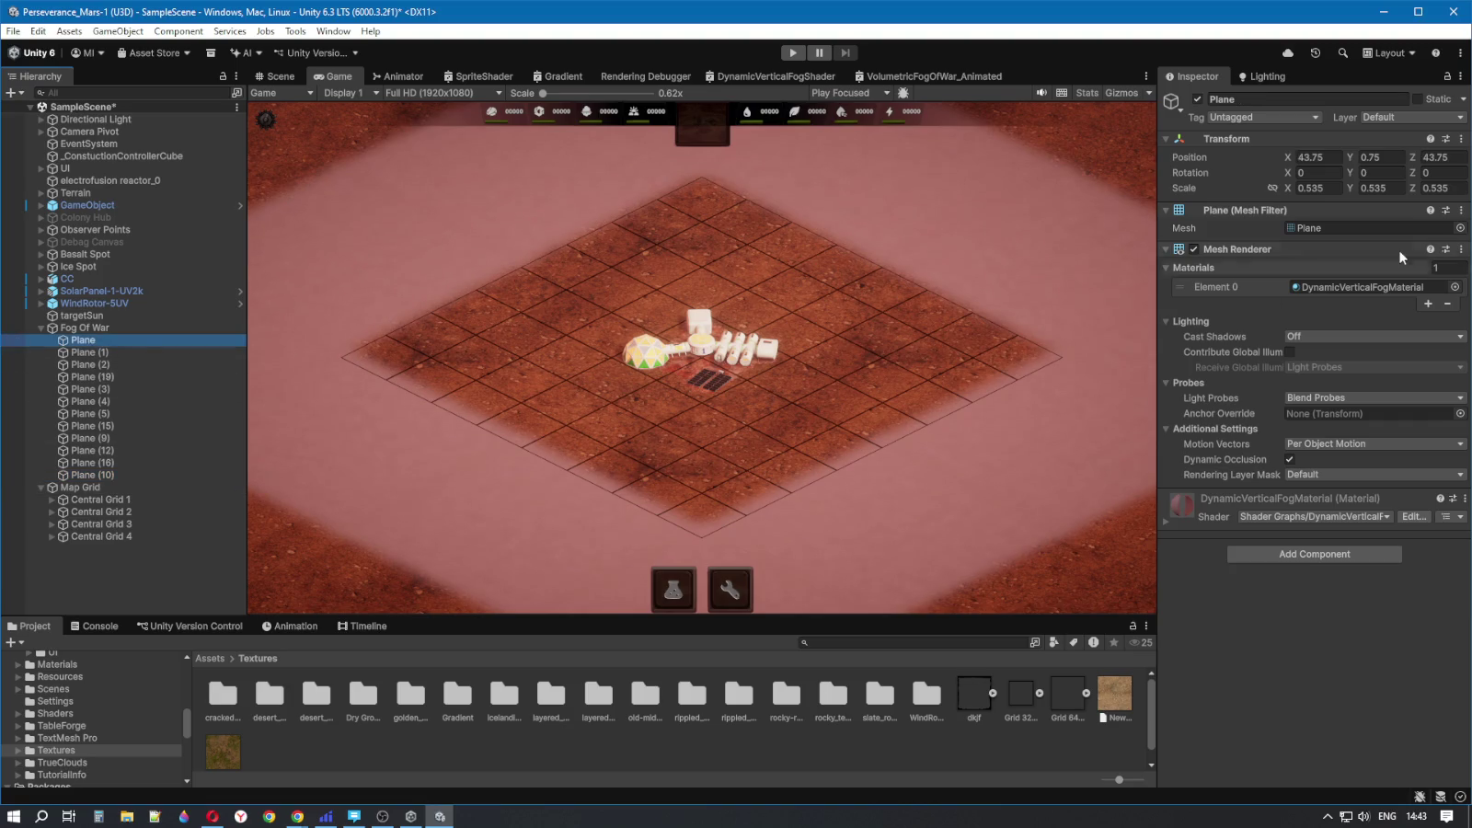
click(1440, 157)
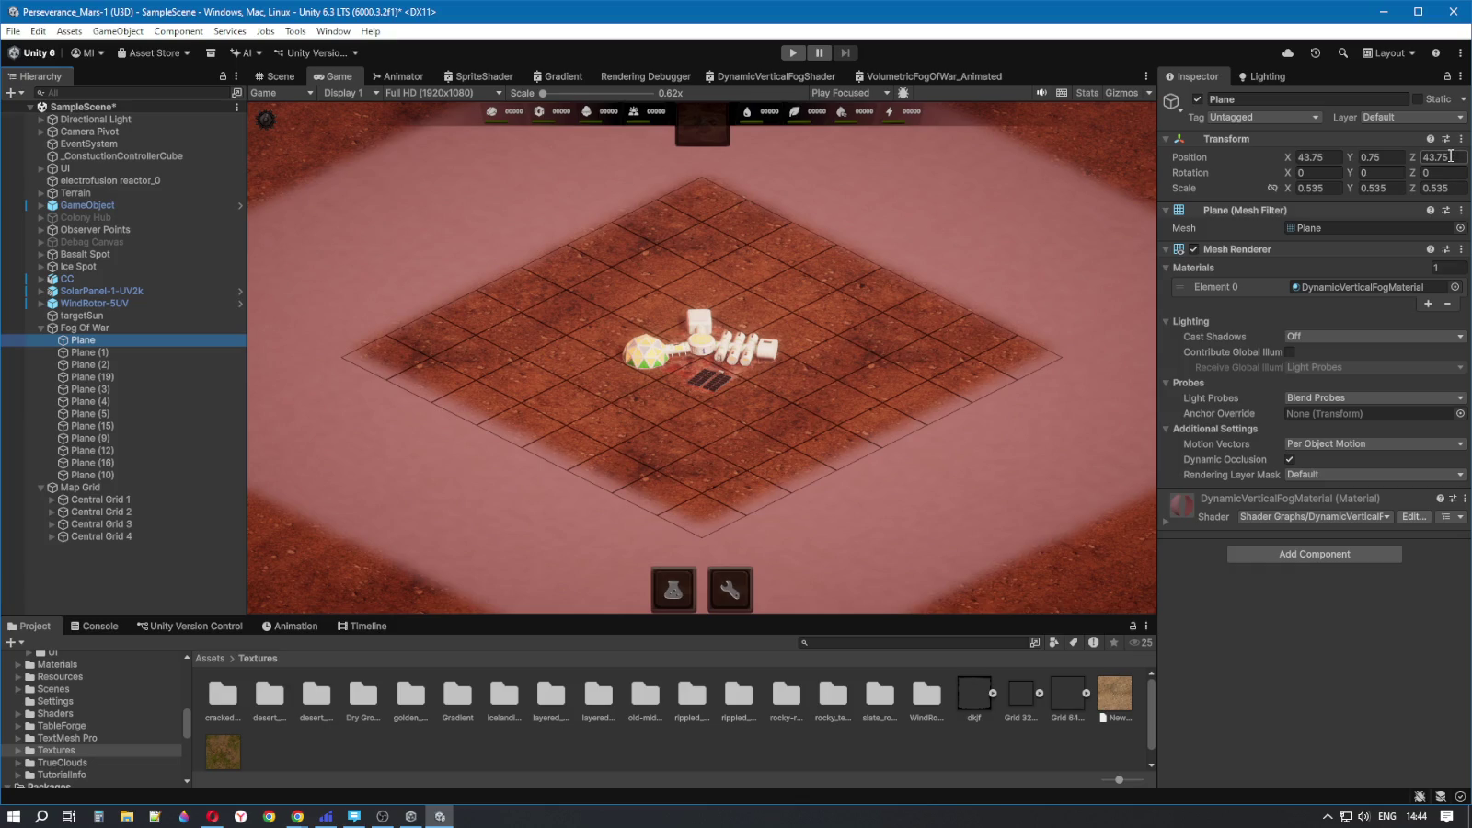
click(1076, 171)
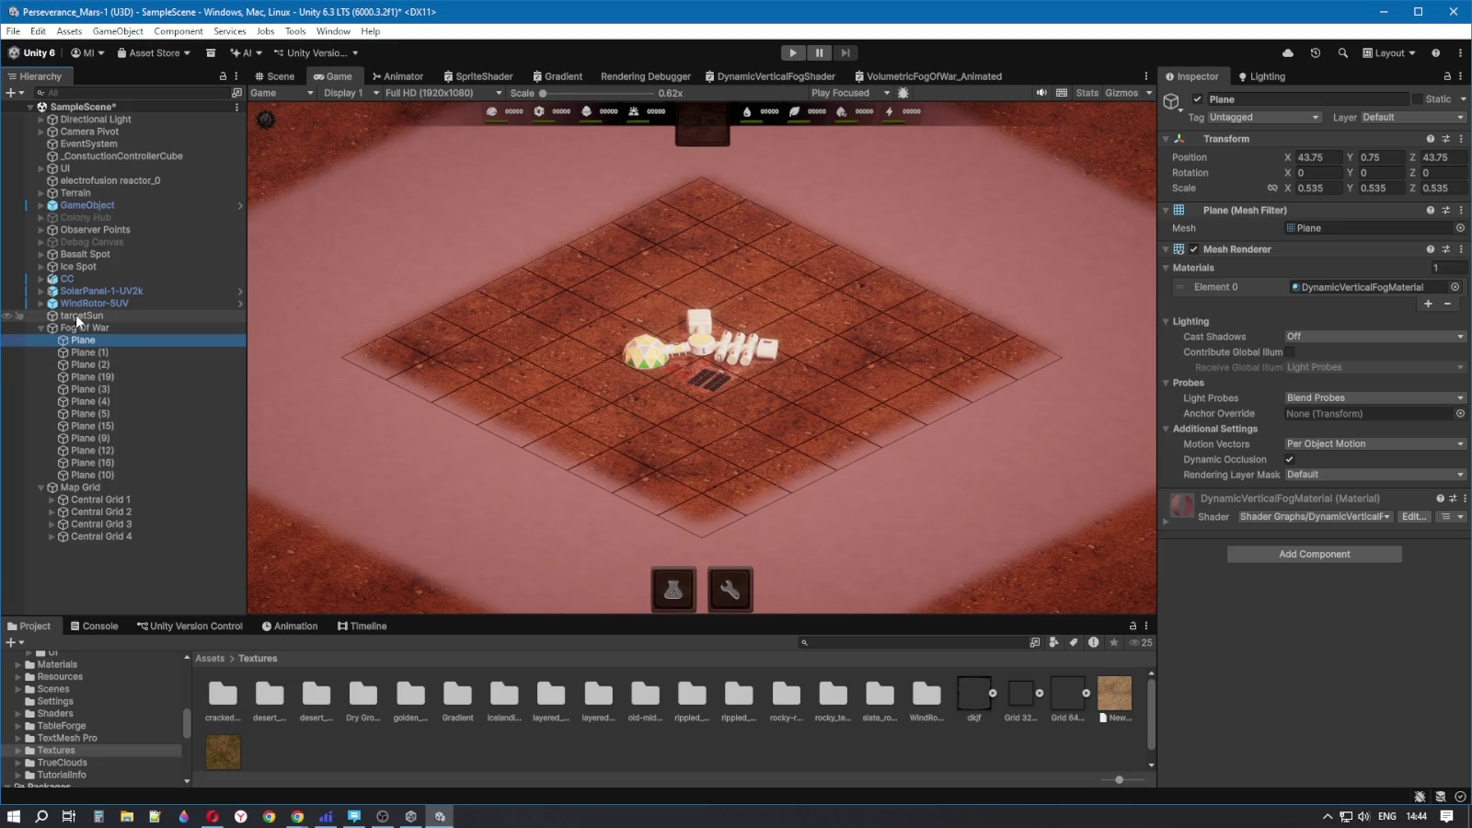
click(274, 77)
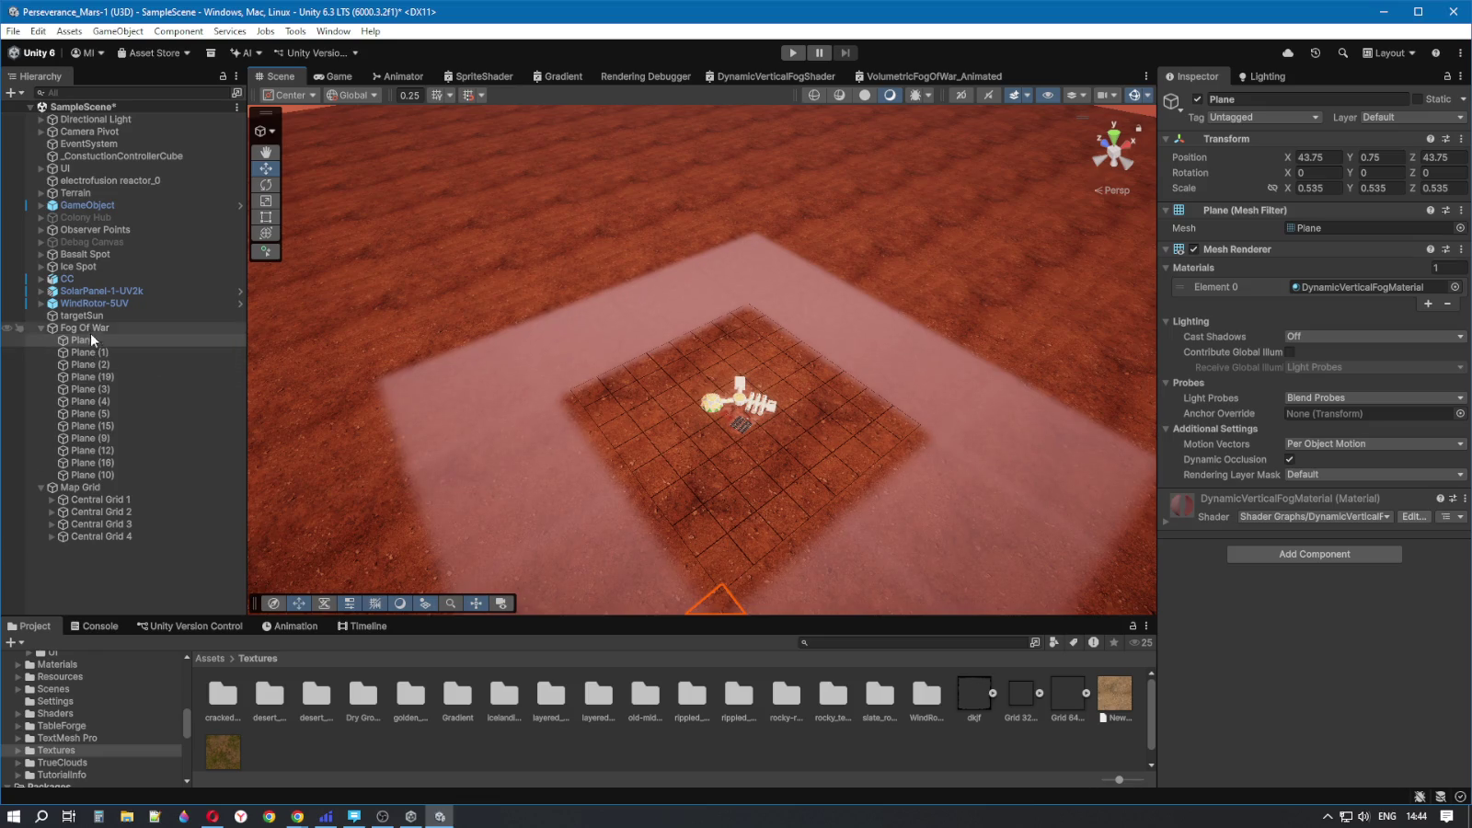
- Select fog planes Plane through Plane (10) and orbit to a top-down view of the fog grid
shift+click(104, 475)
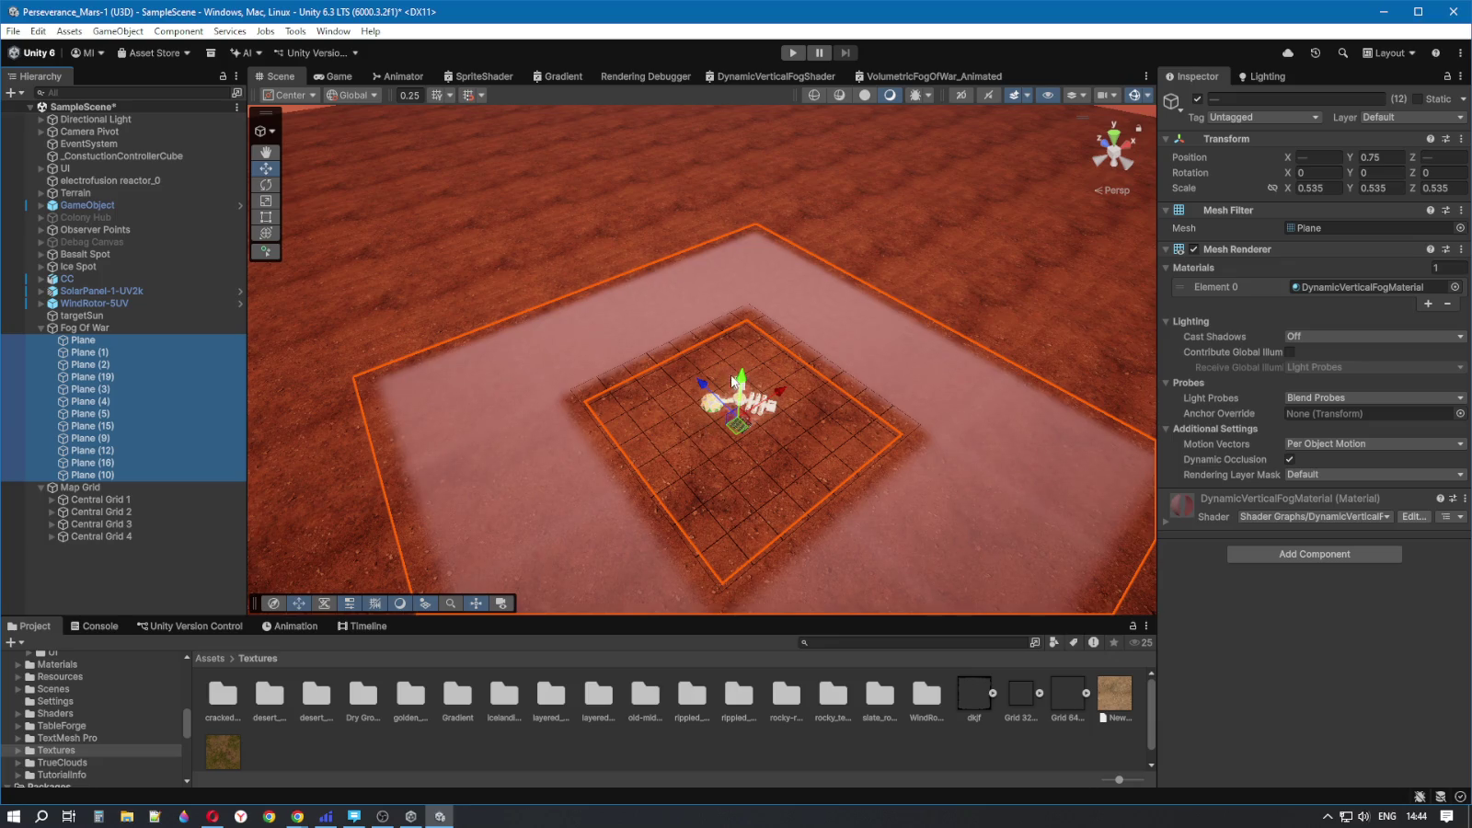
drag(697, 382, 698, 382)
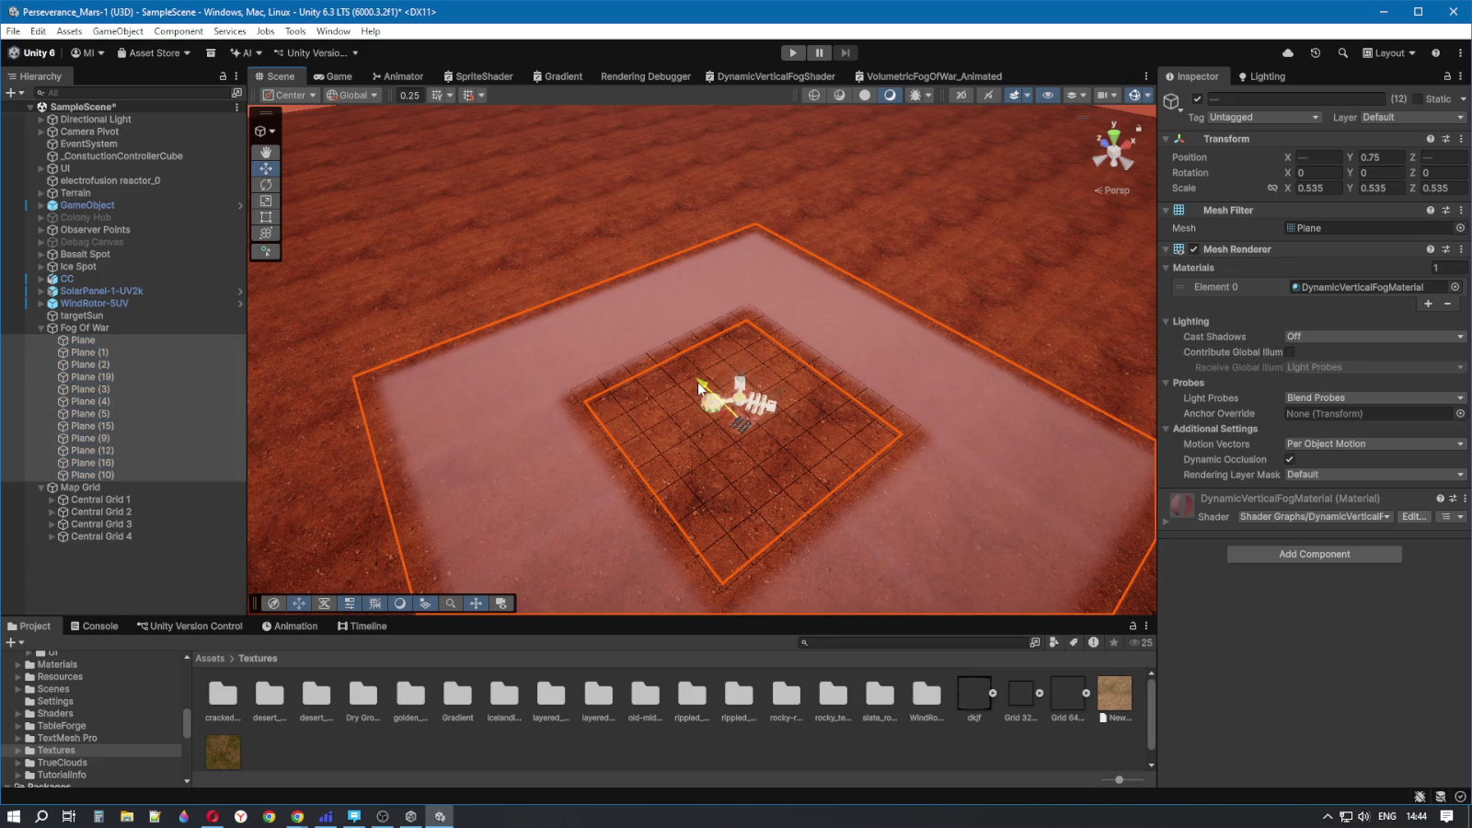
mouse_move(873, 410)
mouse_down()
mouse_move(750, 492)
mouse_move(707, 597)
mouse_up()
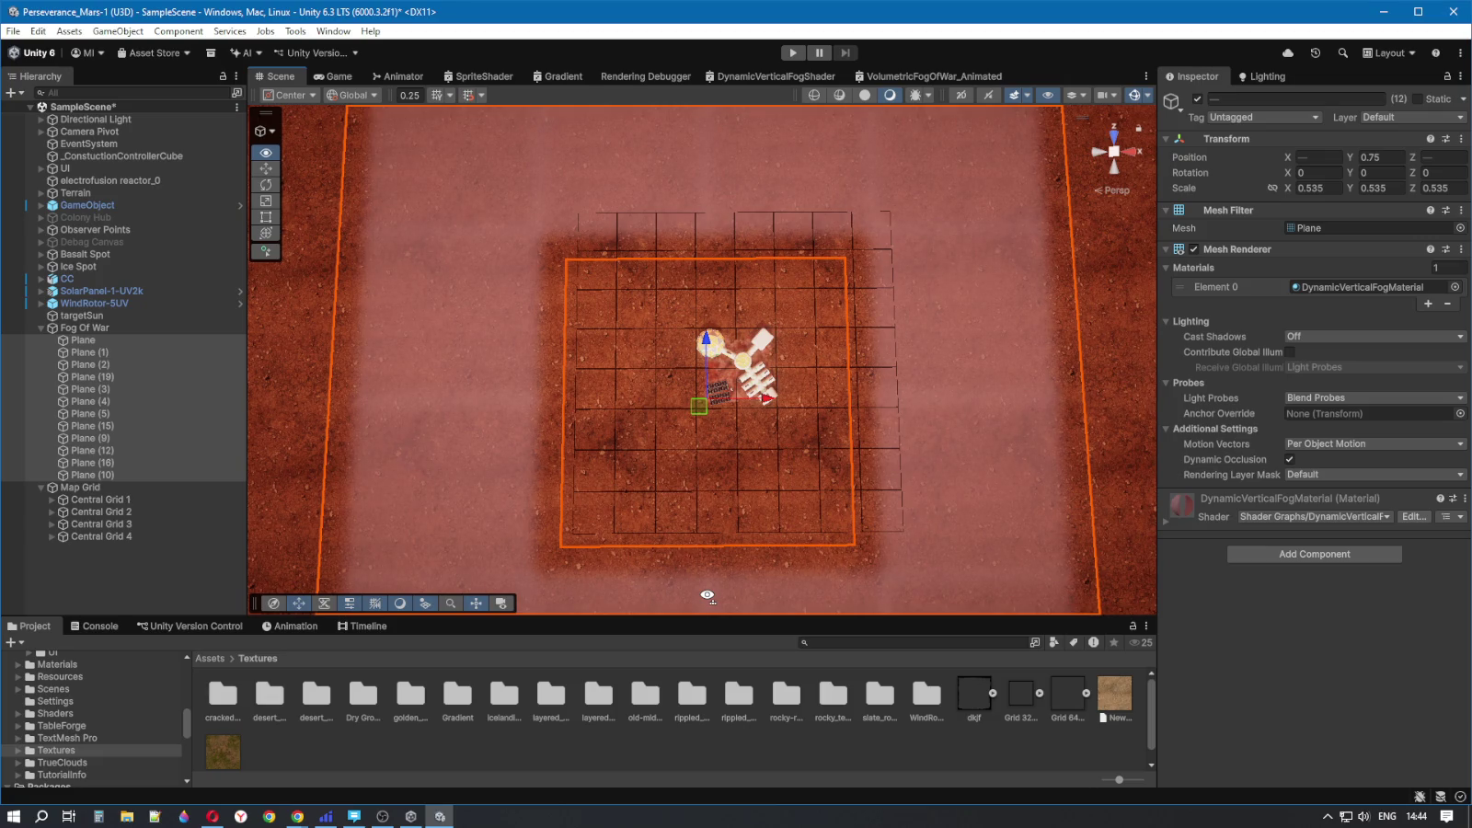
key(d)
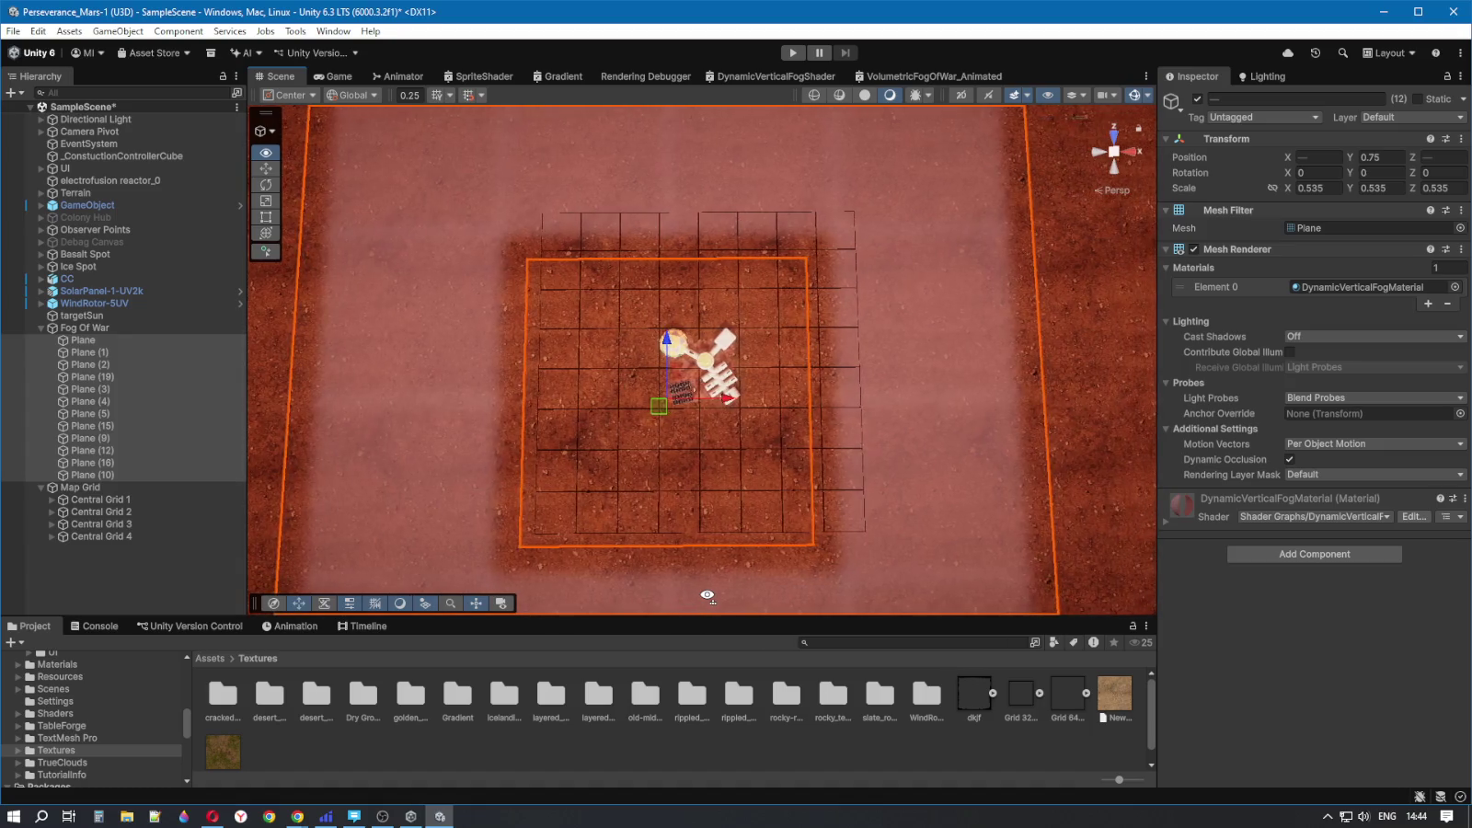
drag(707, 595, 709, 597)
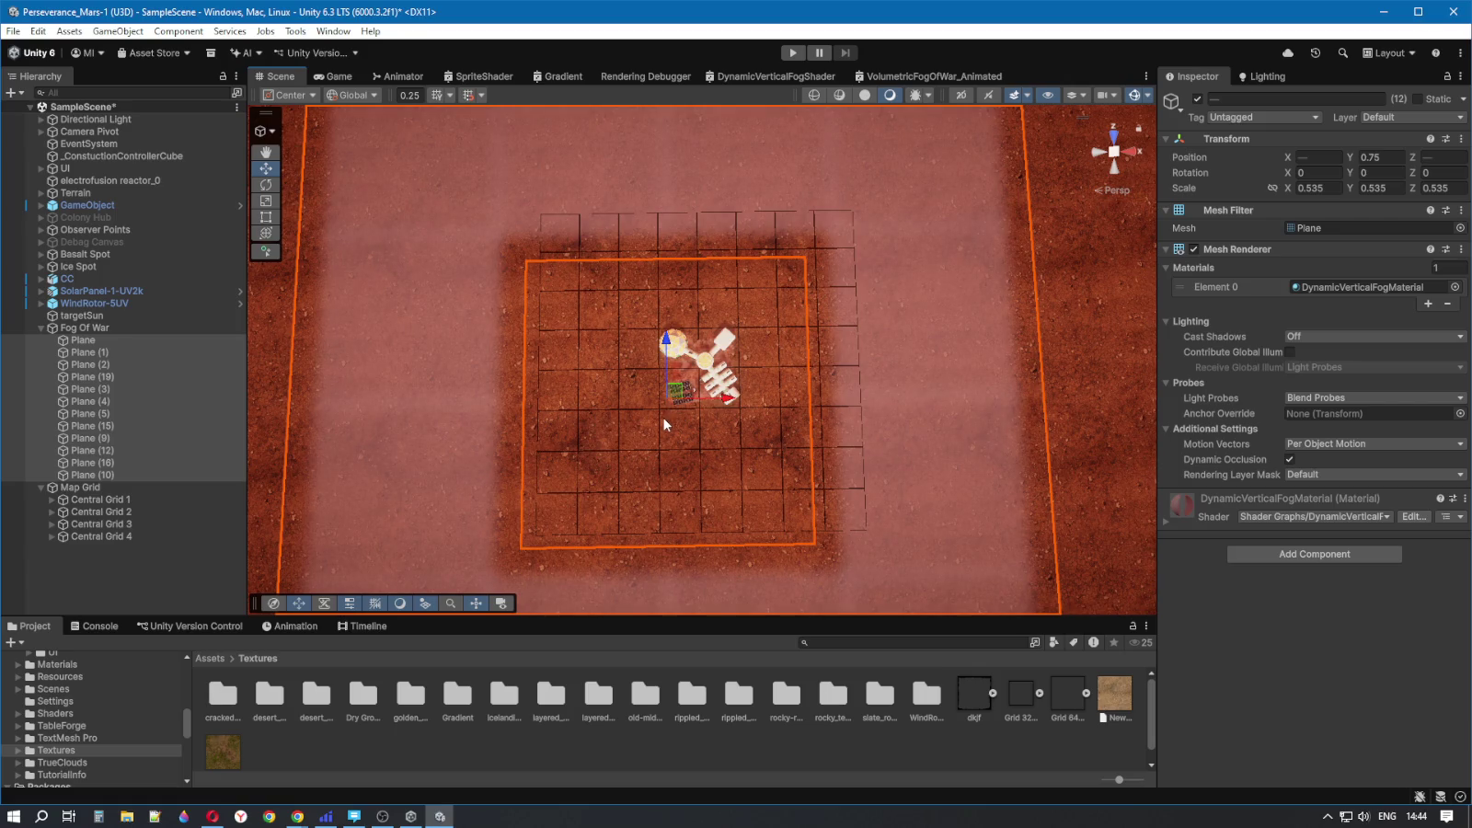
click(125, 328)
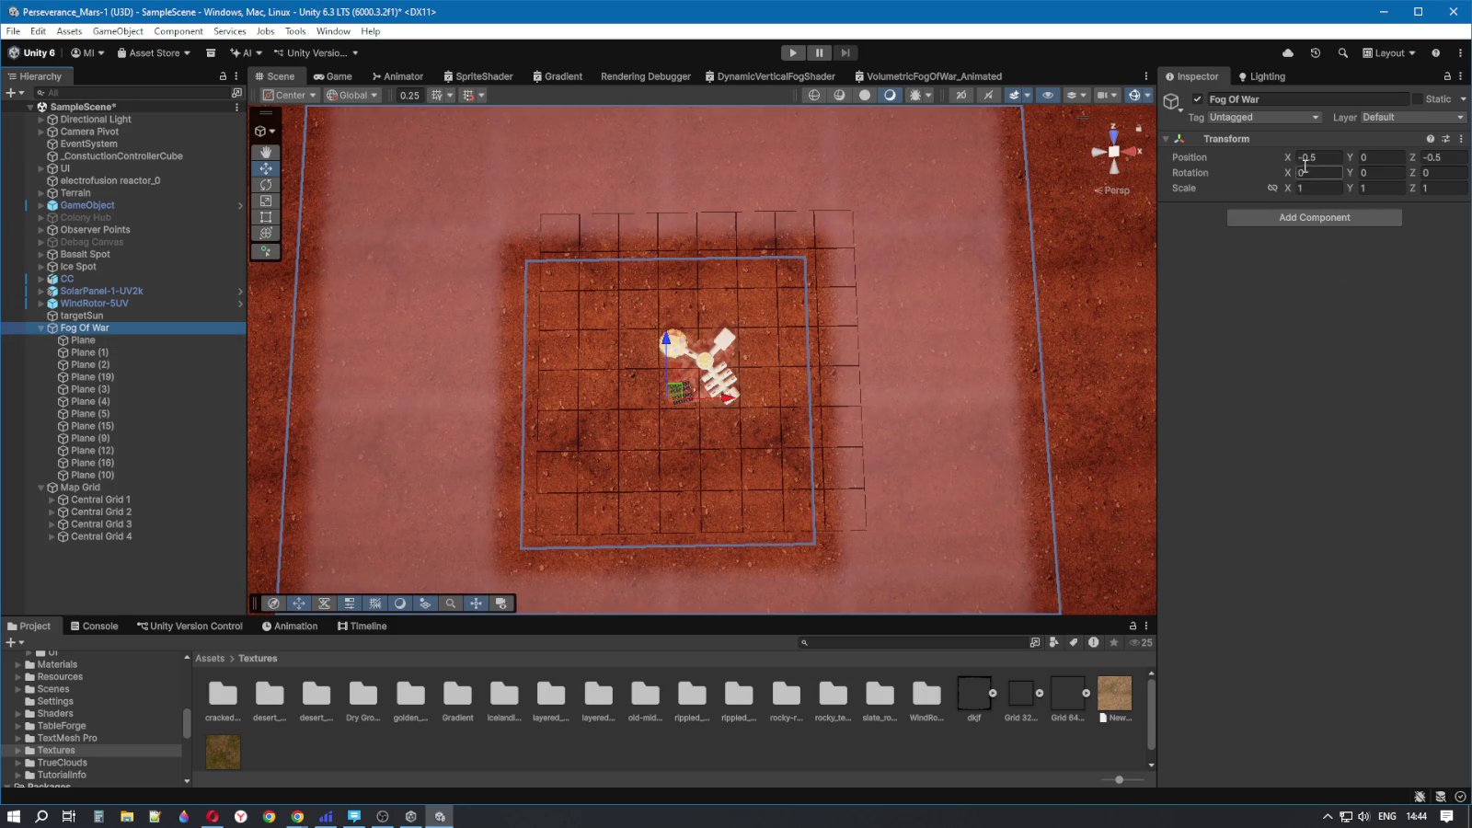
- Set Fog Of War Position X and Z to 0, preview the game view, then select Plane through Plane (10)
click(1428, 171)
key(Return)
double_click(77, 333)
click(1319, 157)
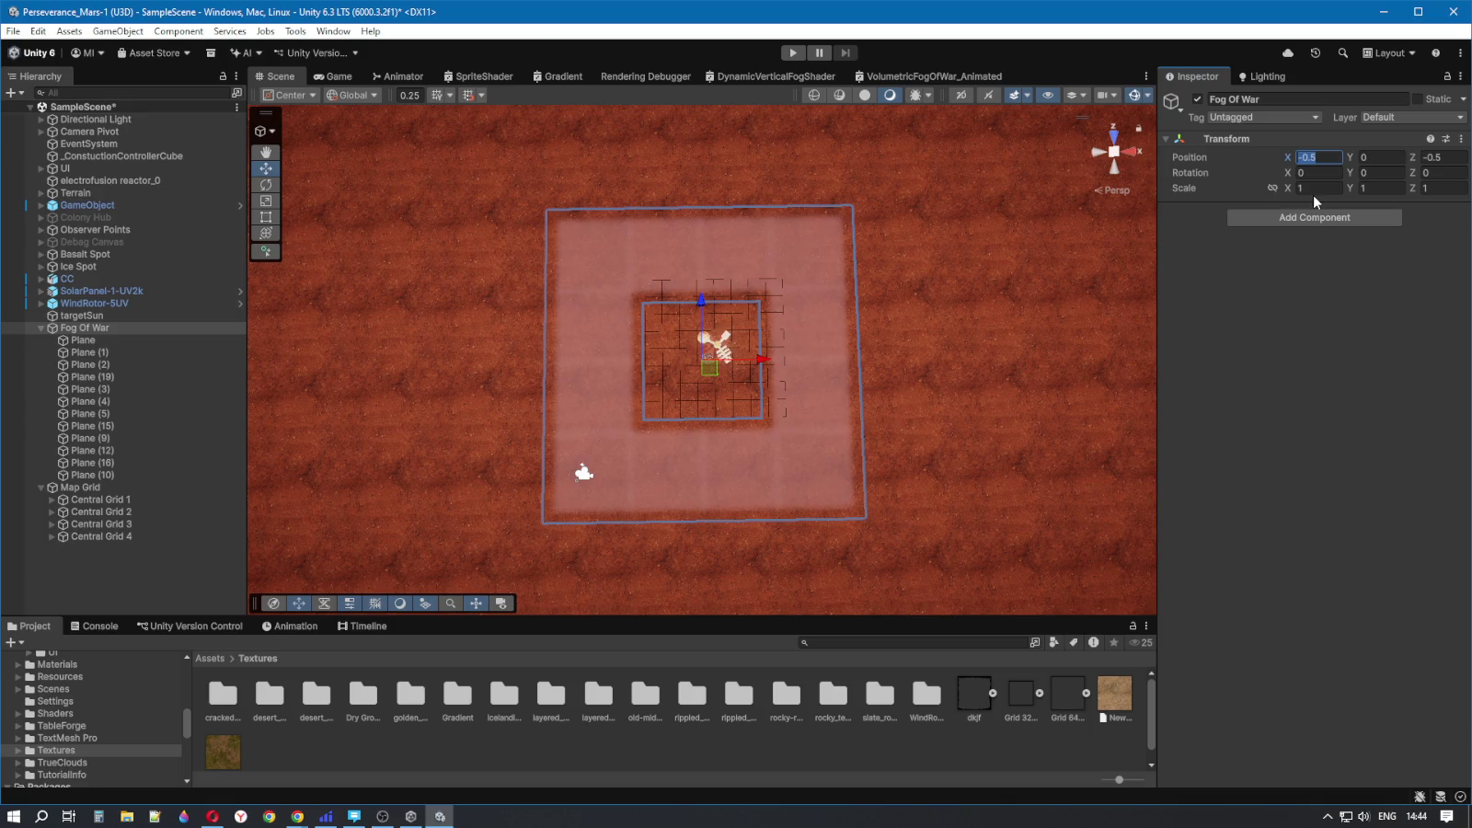
text(0)
click(1444, 159)
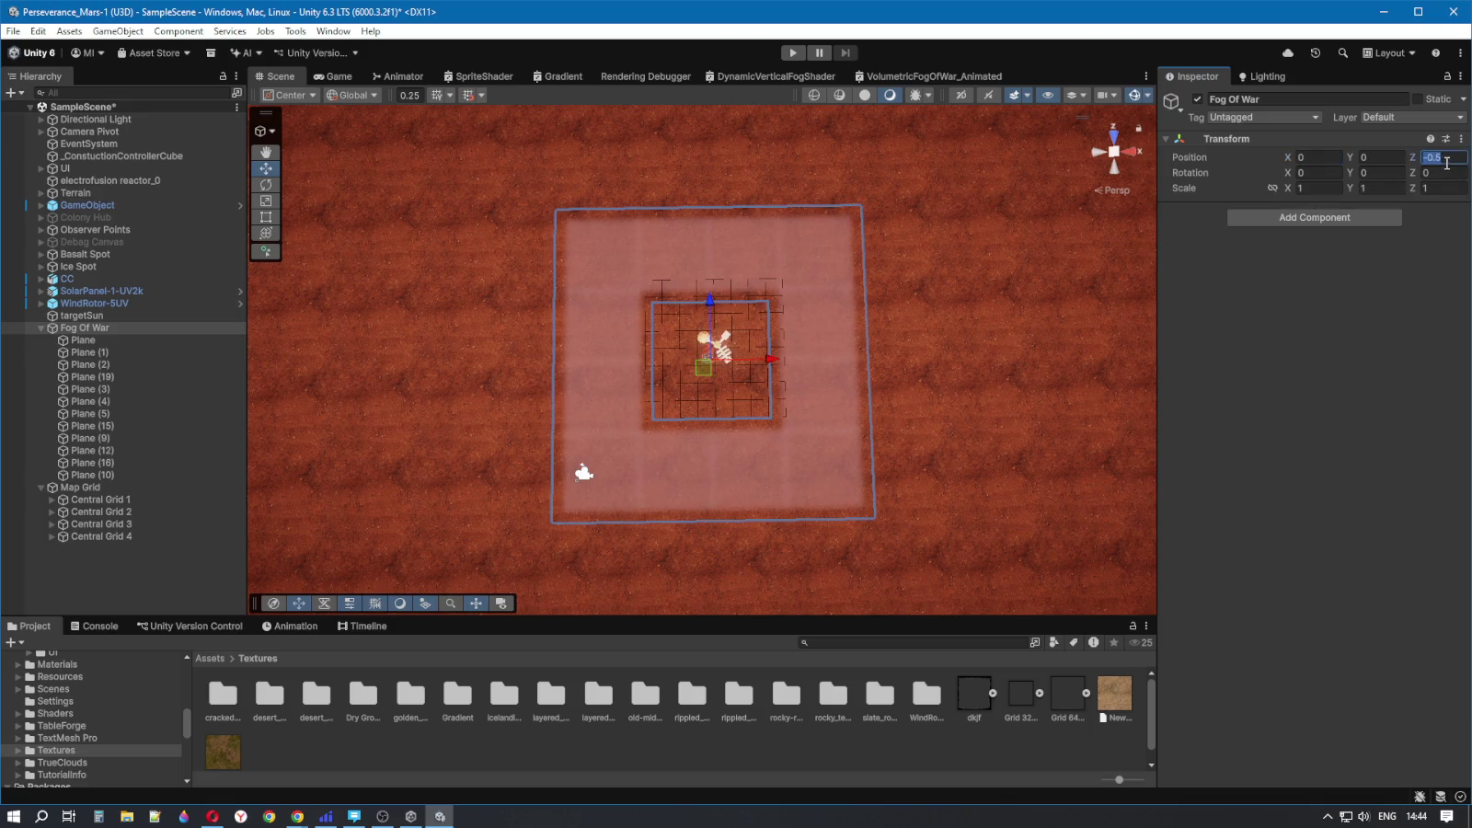
text(0)
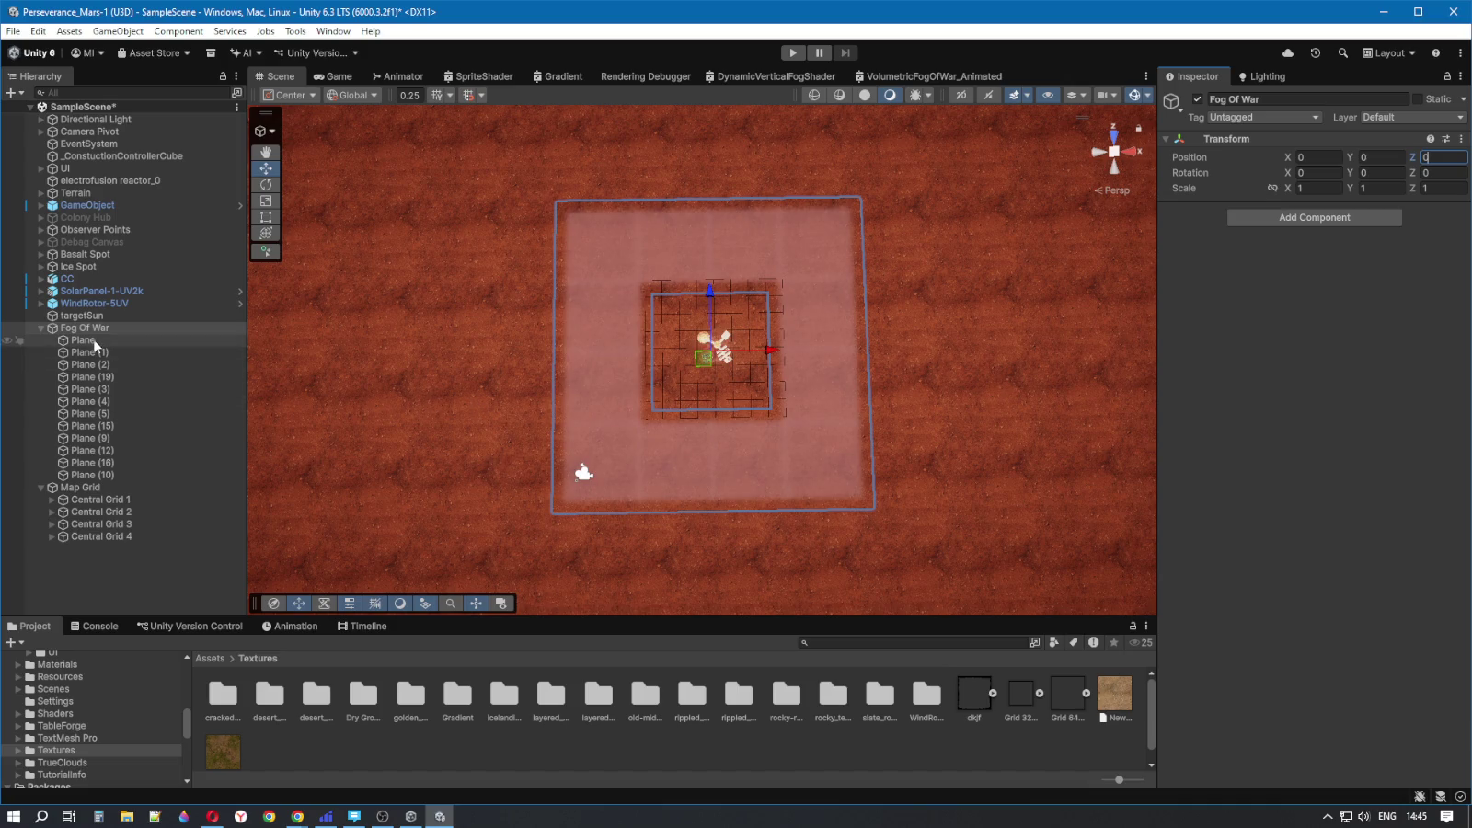
click(336, 77)
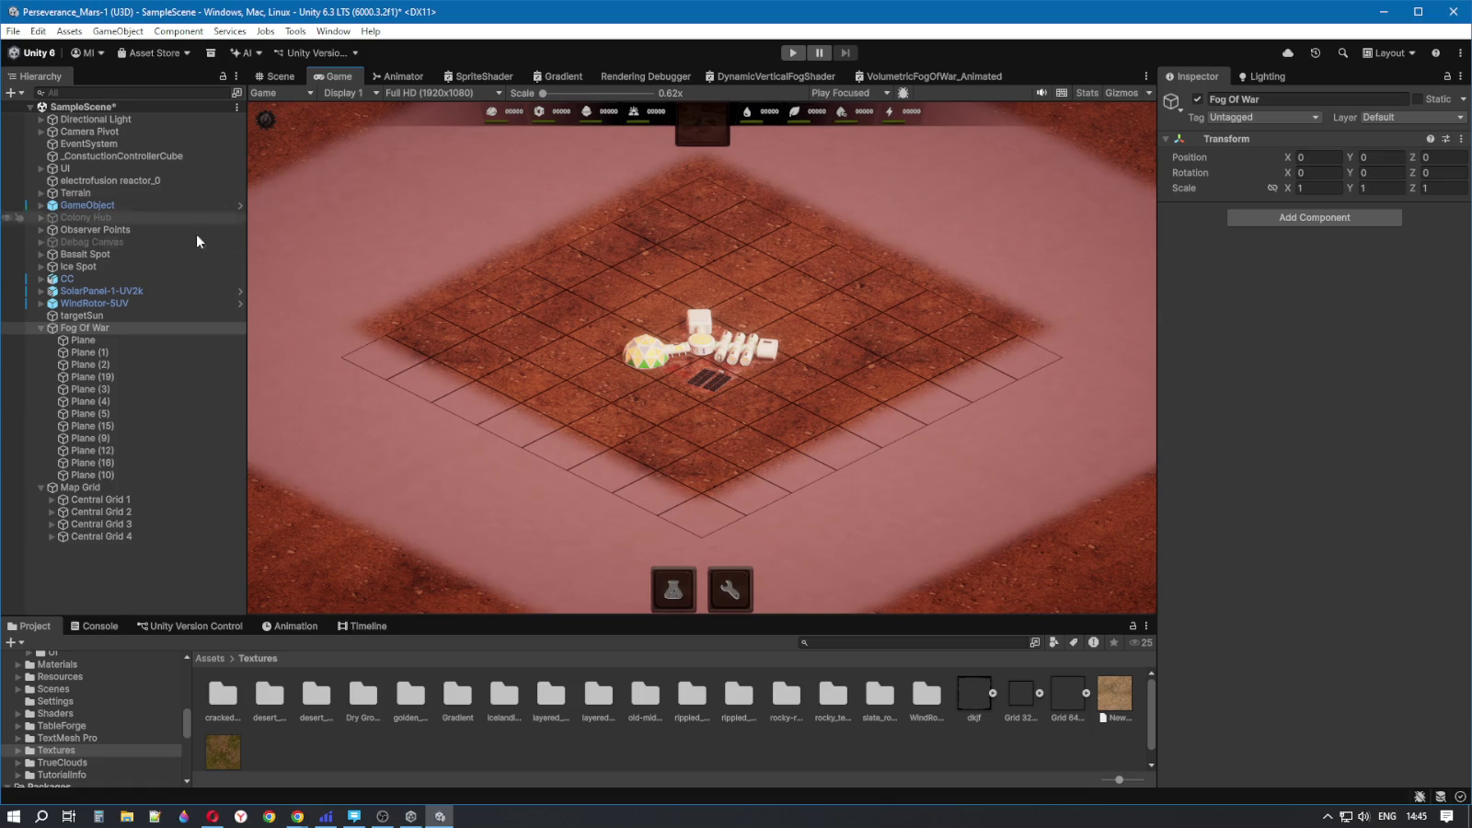
click(83, 340)
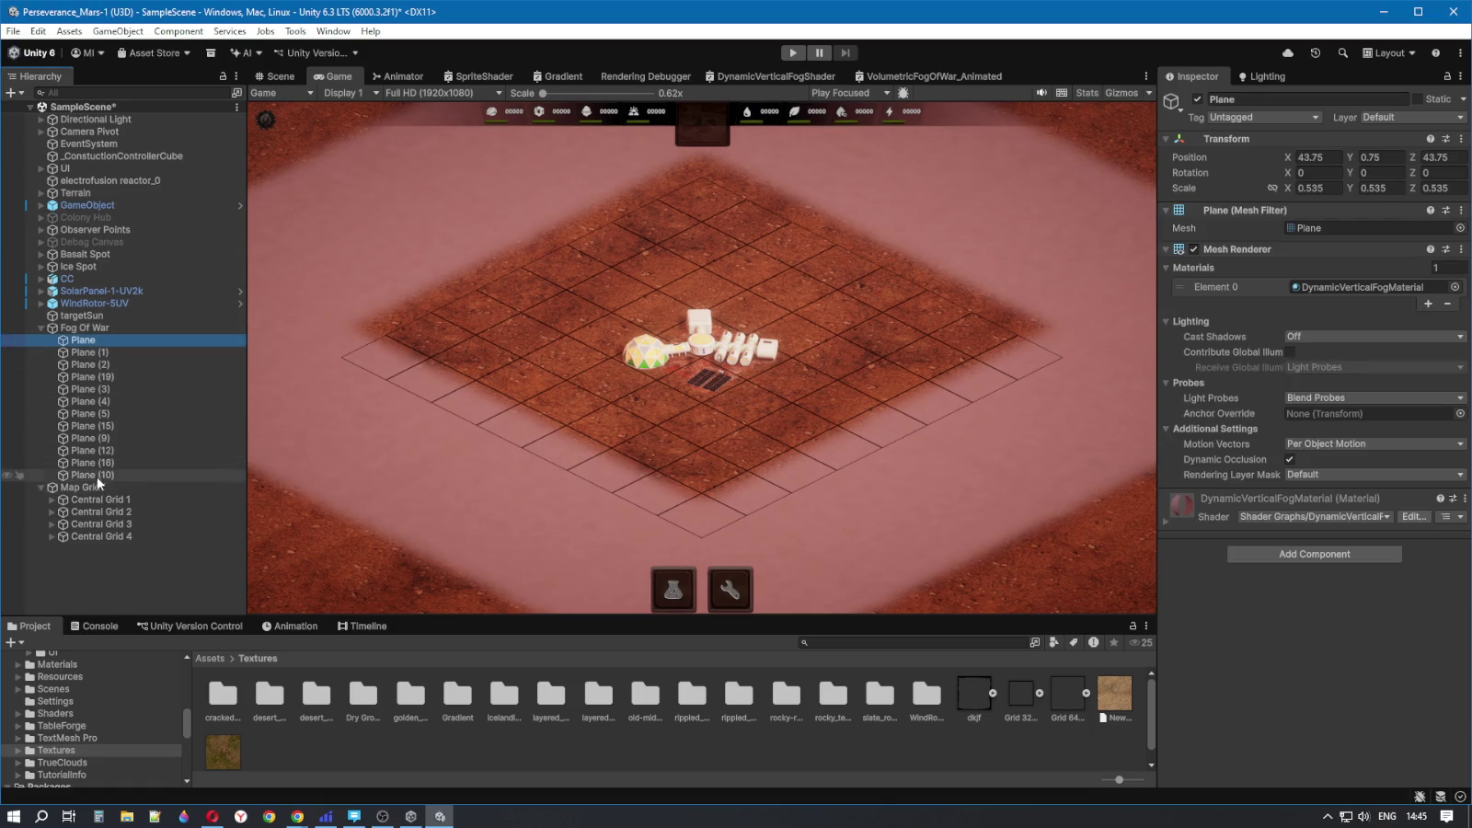
shift+click(163, 477)
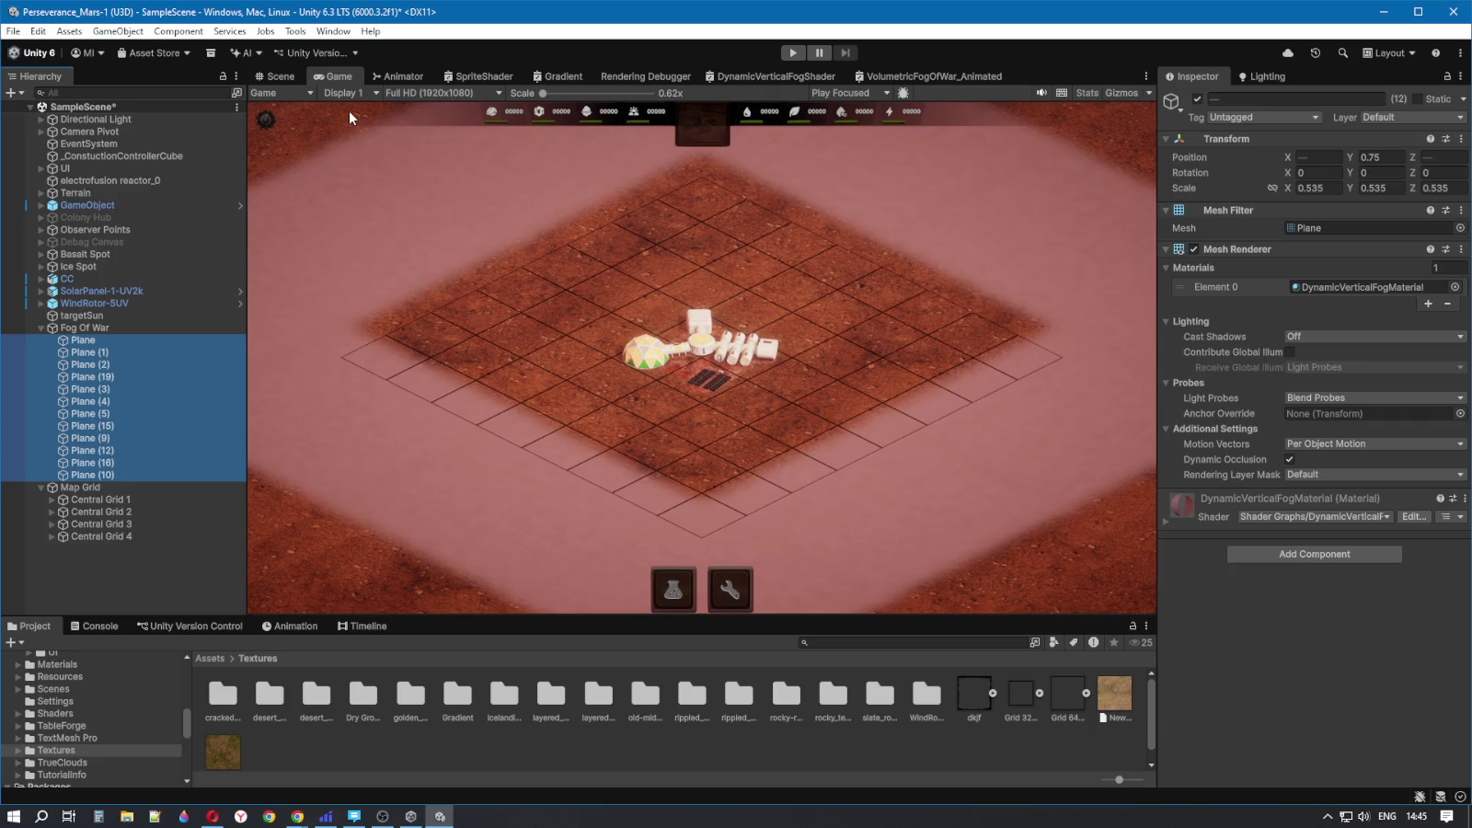
- Nudge all fog planes slightly left and down, checking alignment in the game view
click(280, 76)
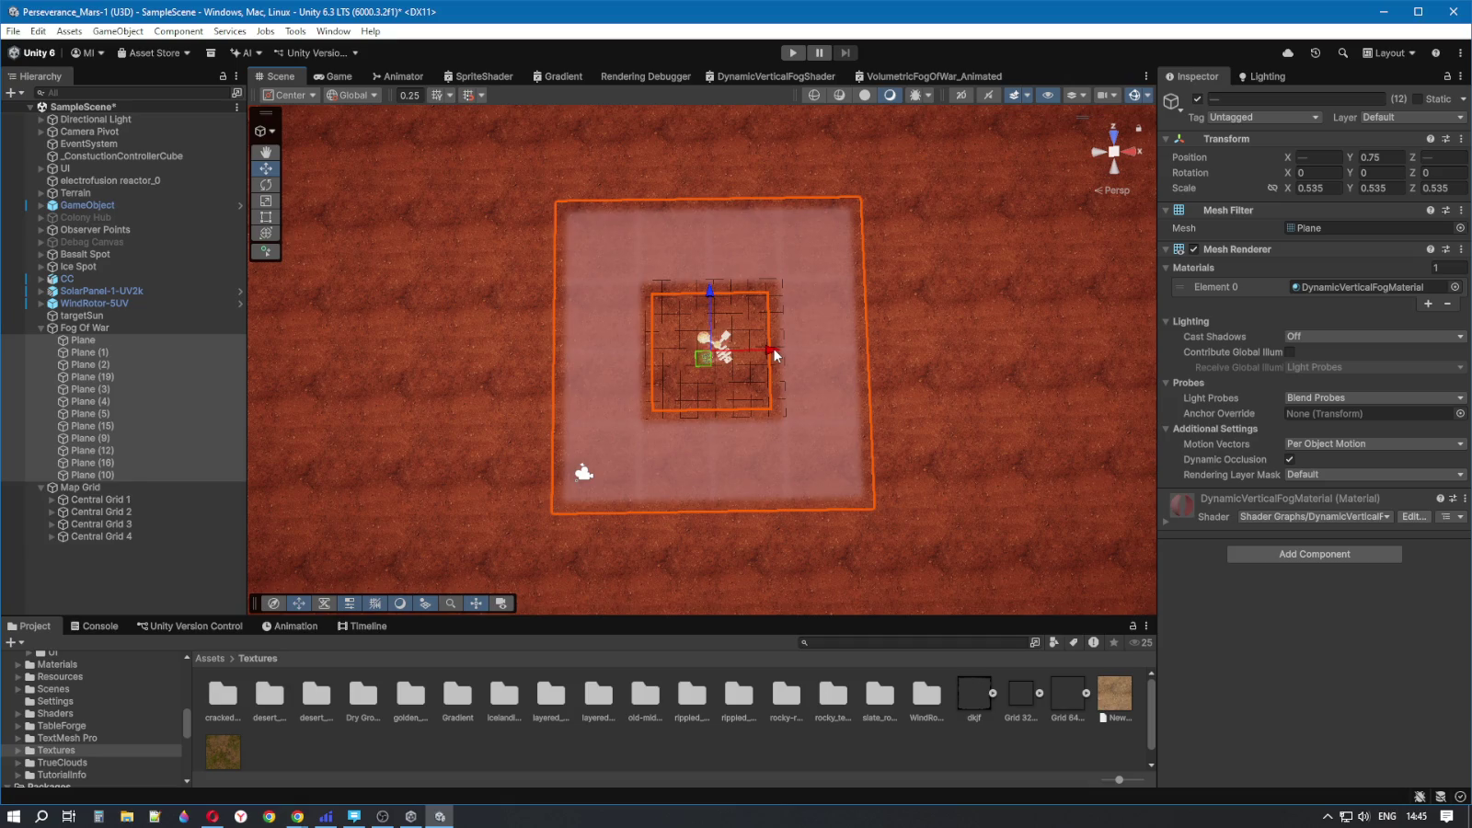
drag(776, 355, 770, 355)
drag(706, 294, 706, 299)
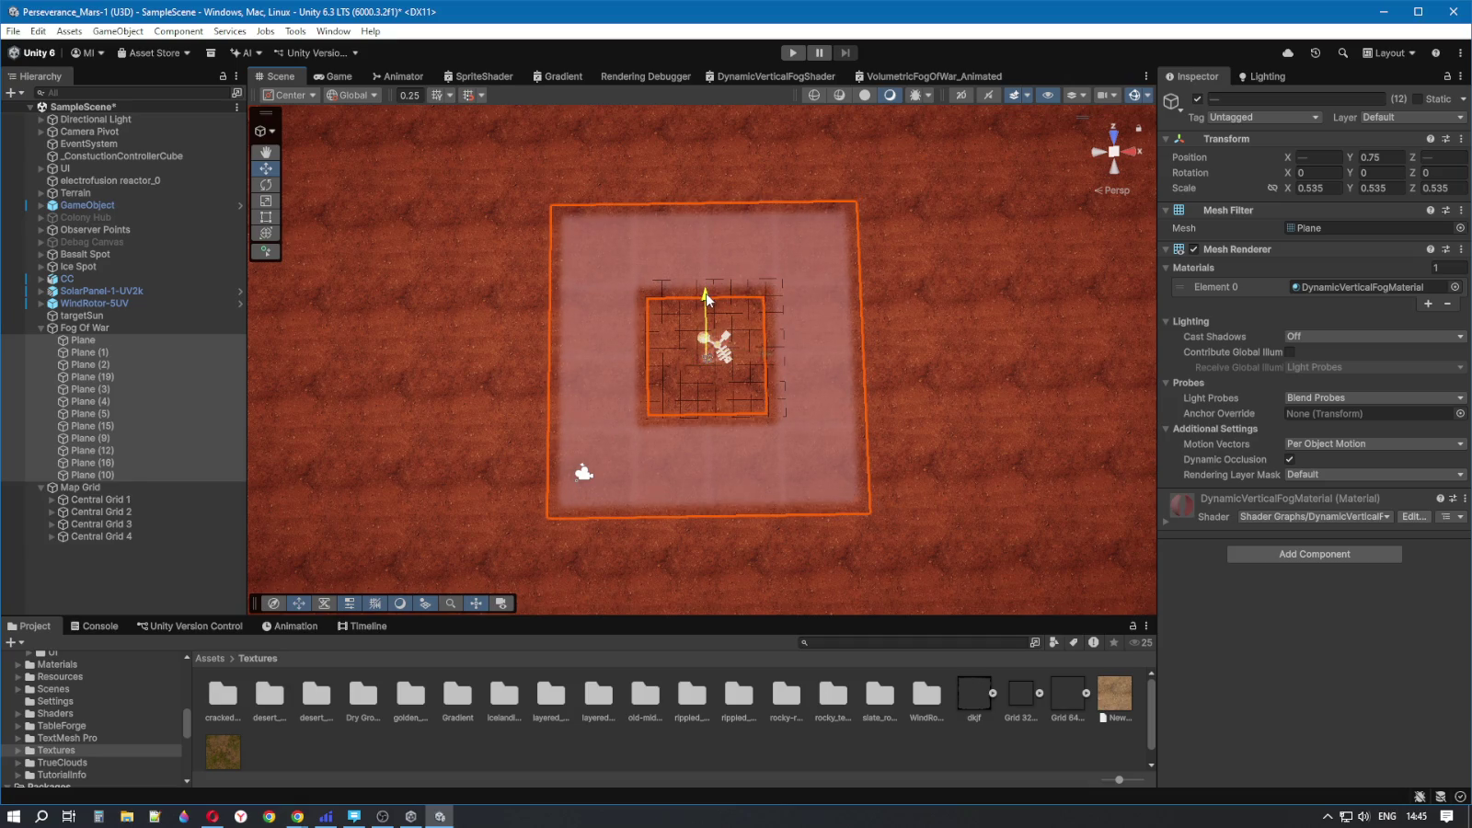
click(333, 76)
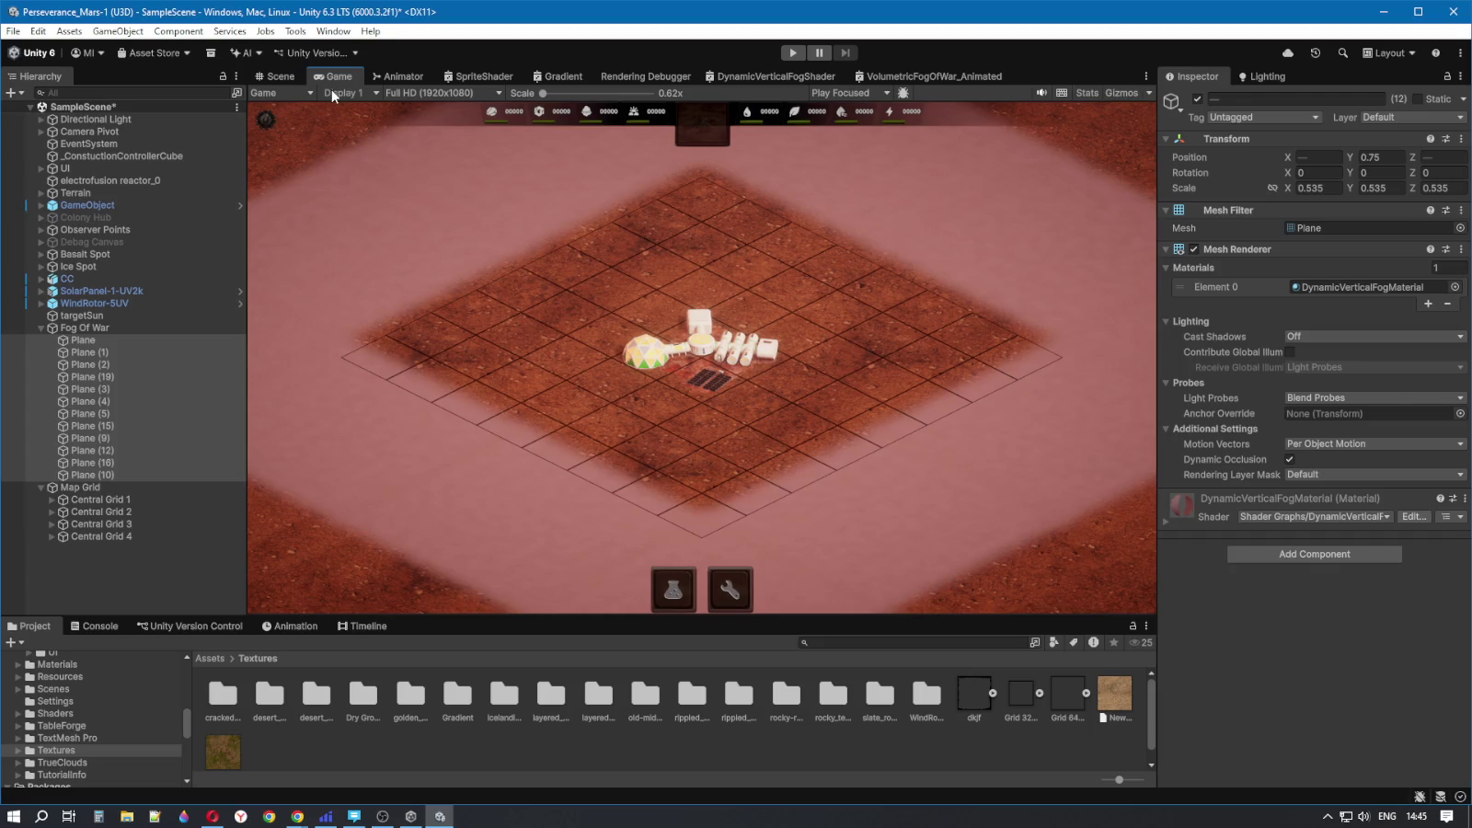
click(289, 77)
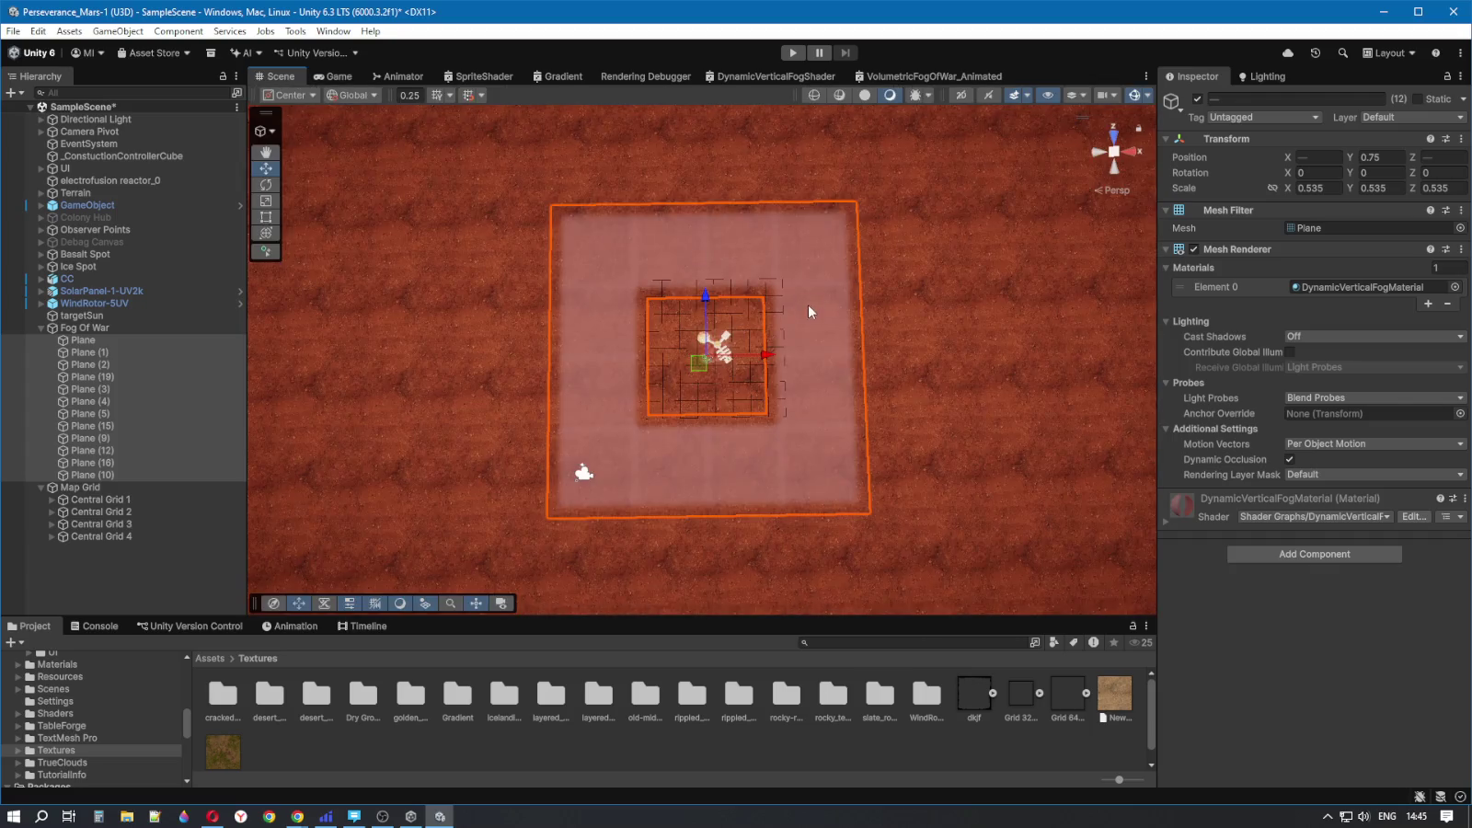
drag(770, 355, 766, 355)
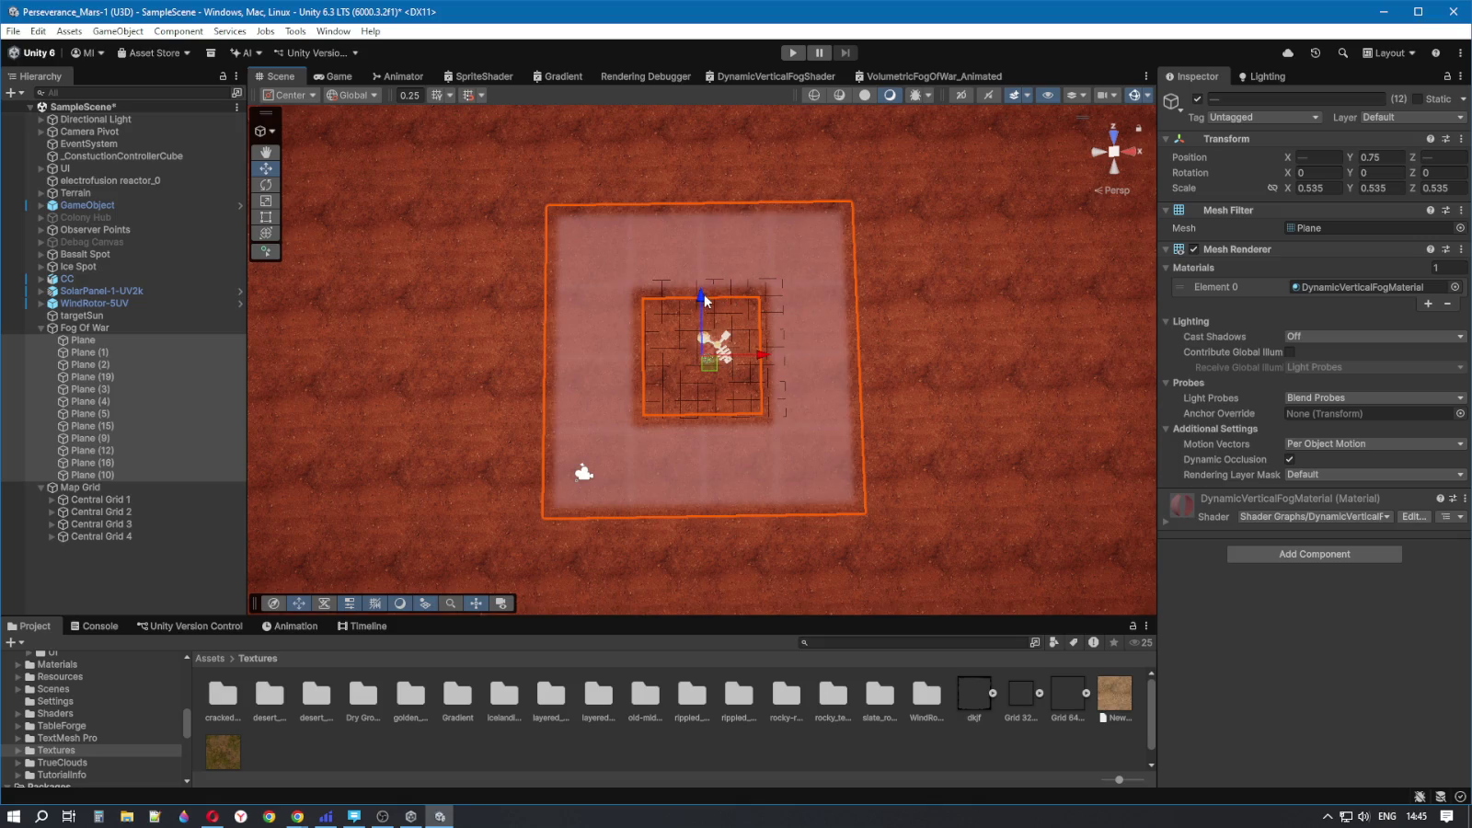
click(322, 78)
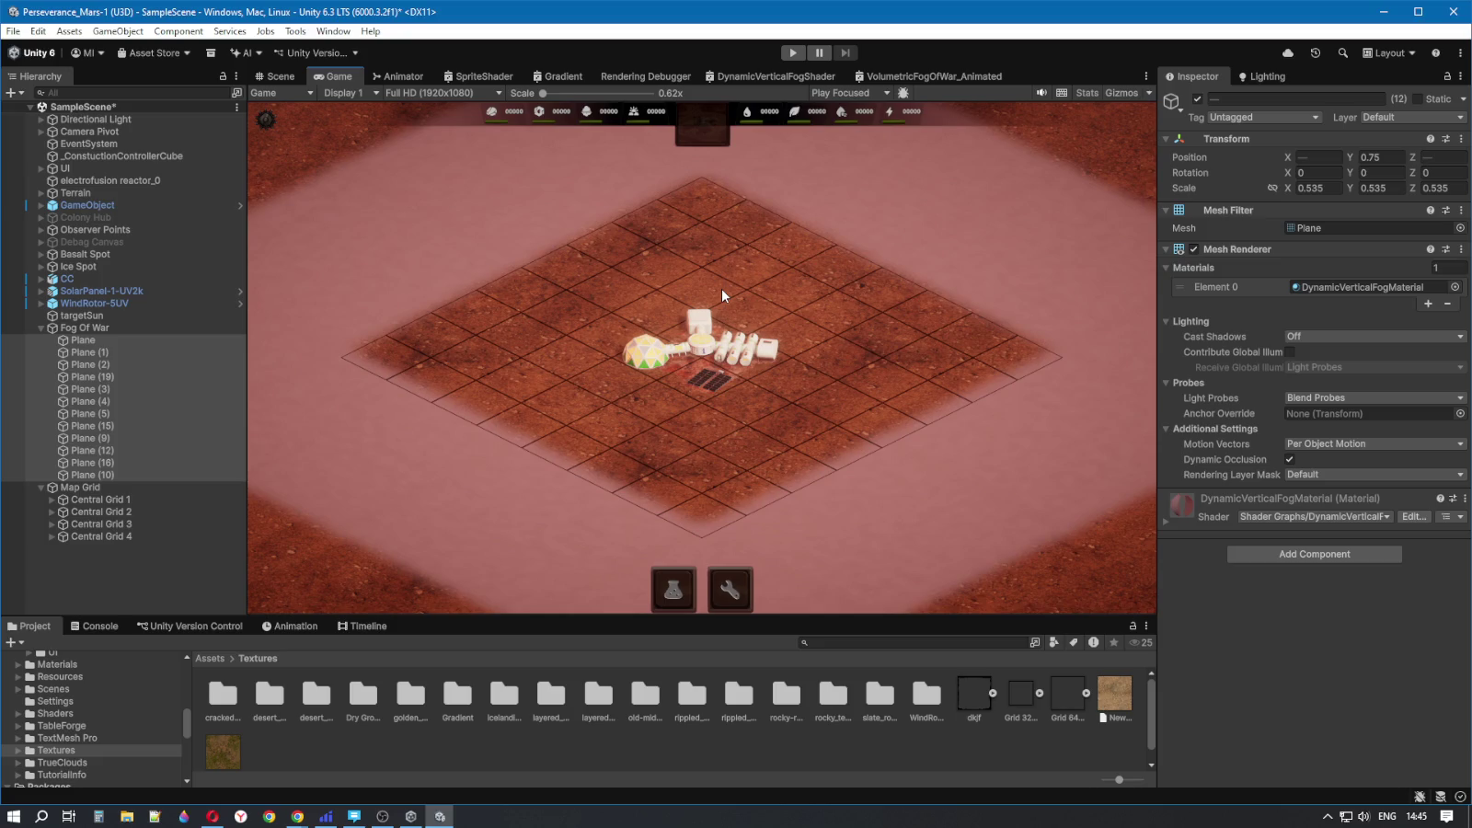
- Reselect all twelve planes and nudge them up, then left and down, rechecking the game view
click(83, 340)
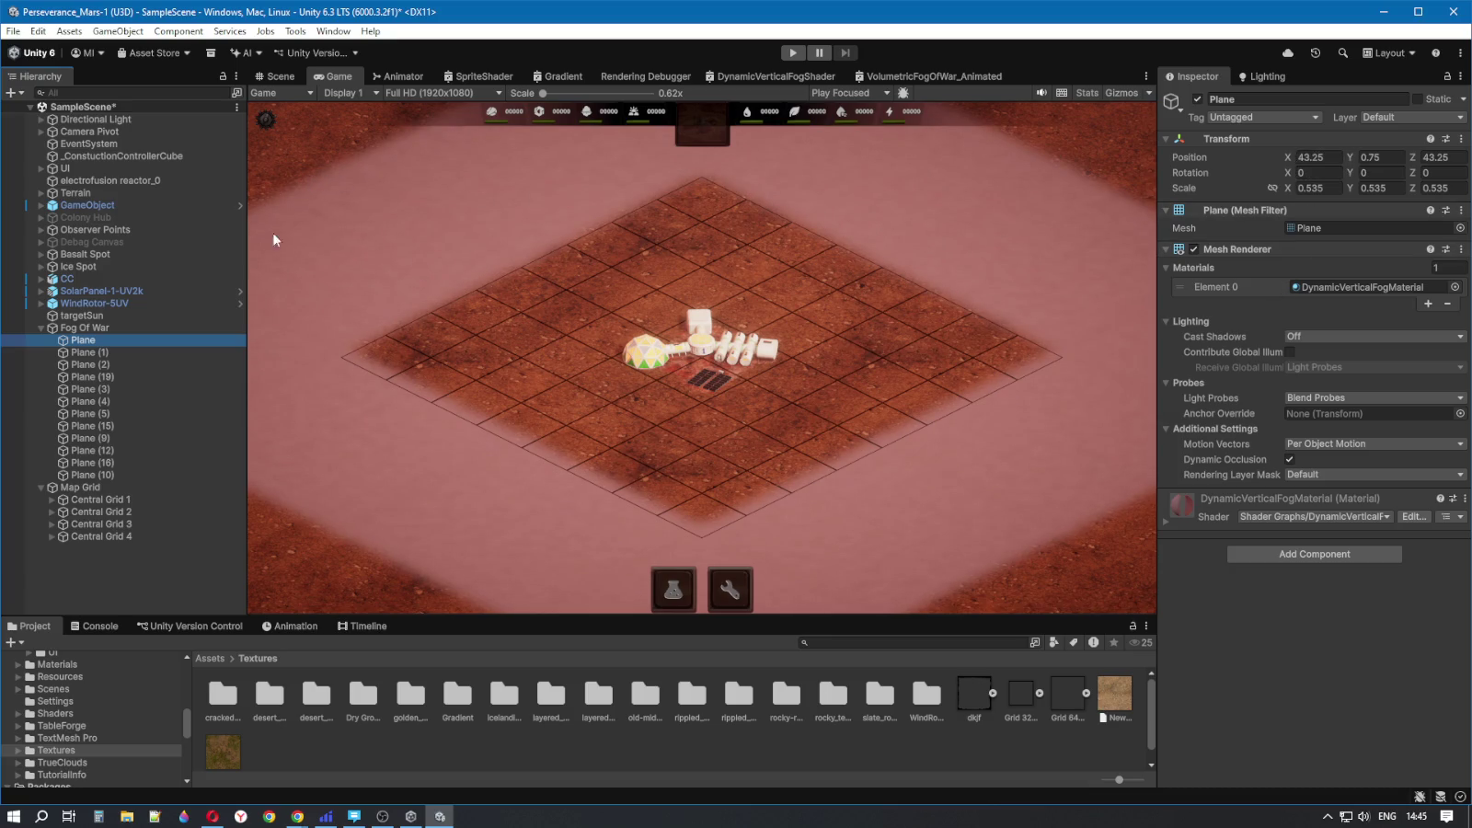
click(280, 77)
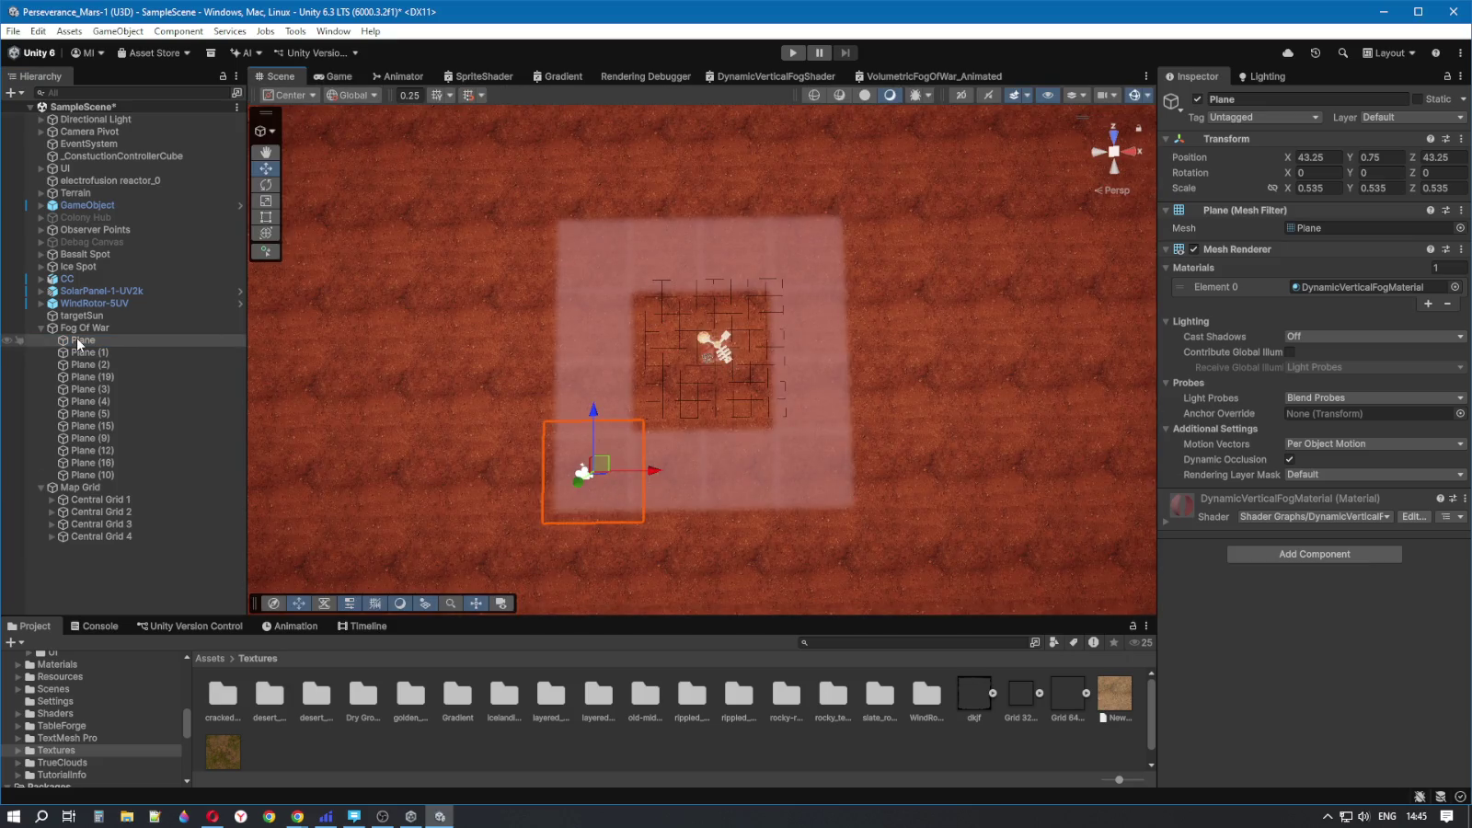
shift+click(93, 474)
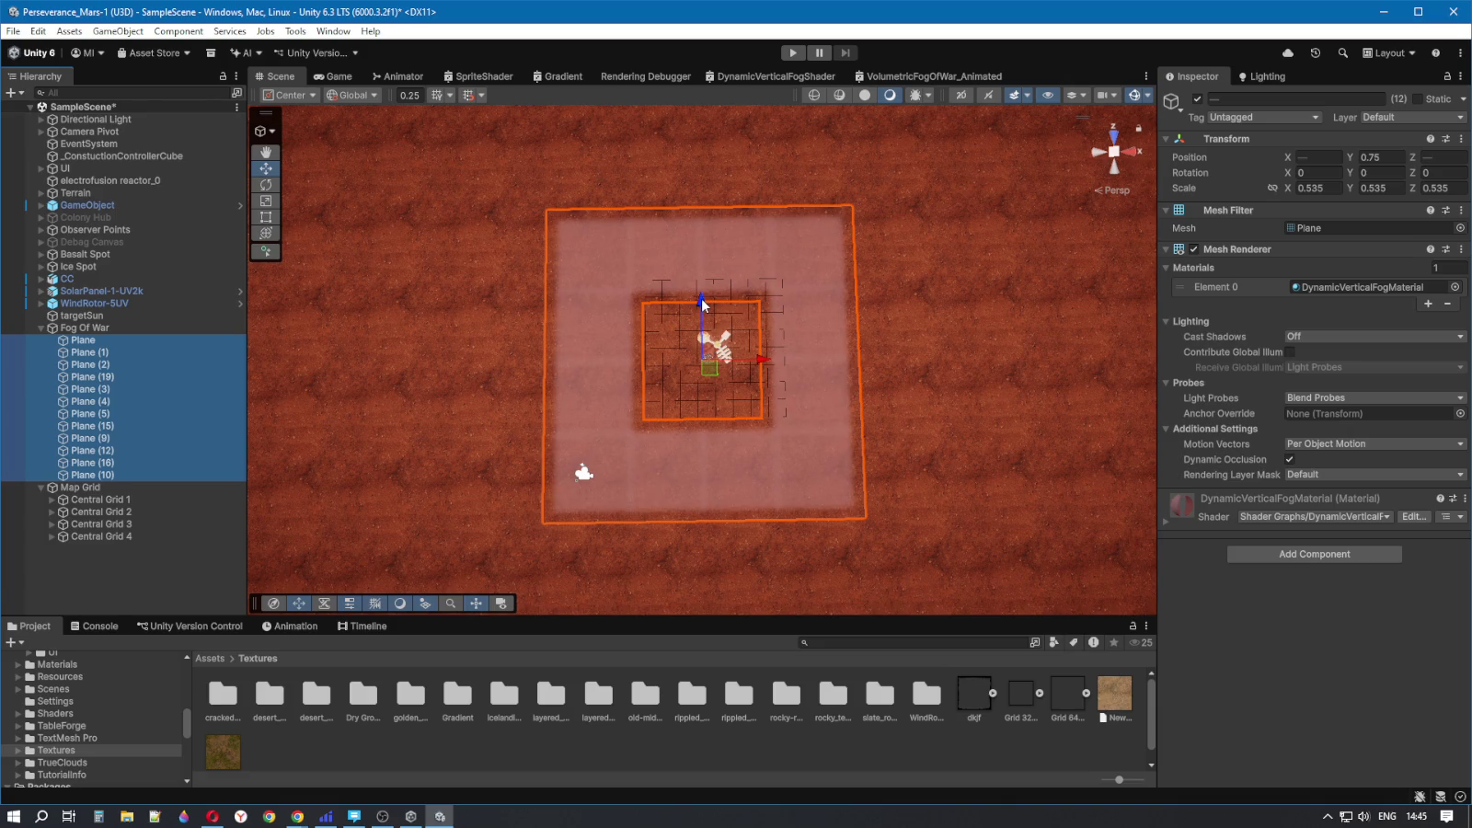
drag(700, 298, 701, 295)
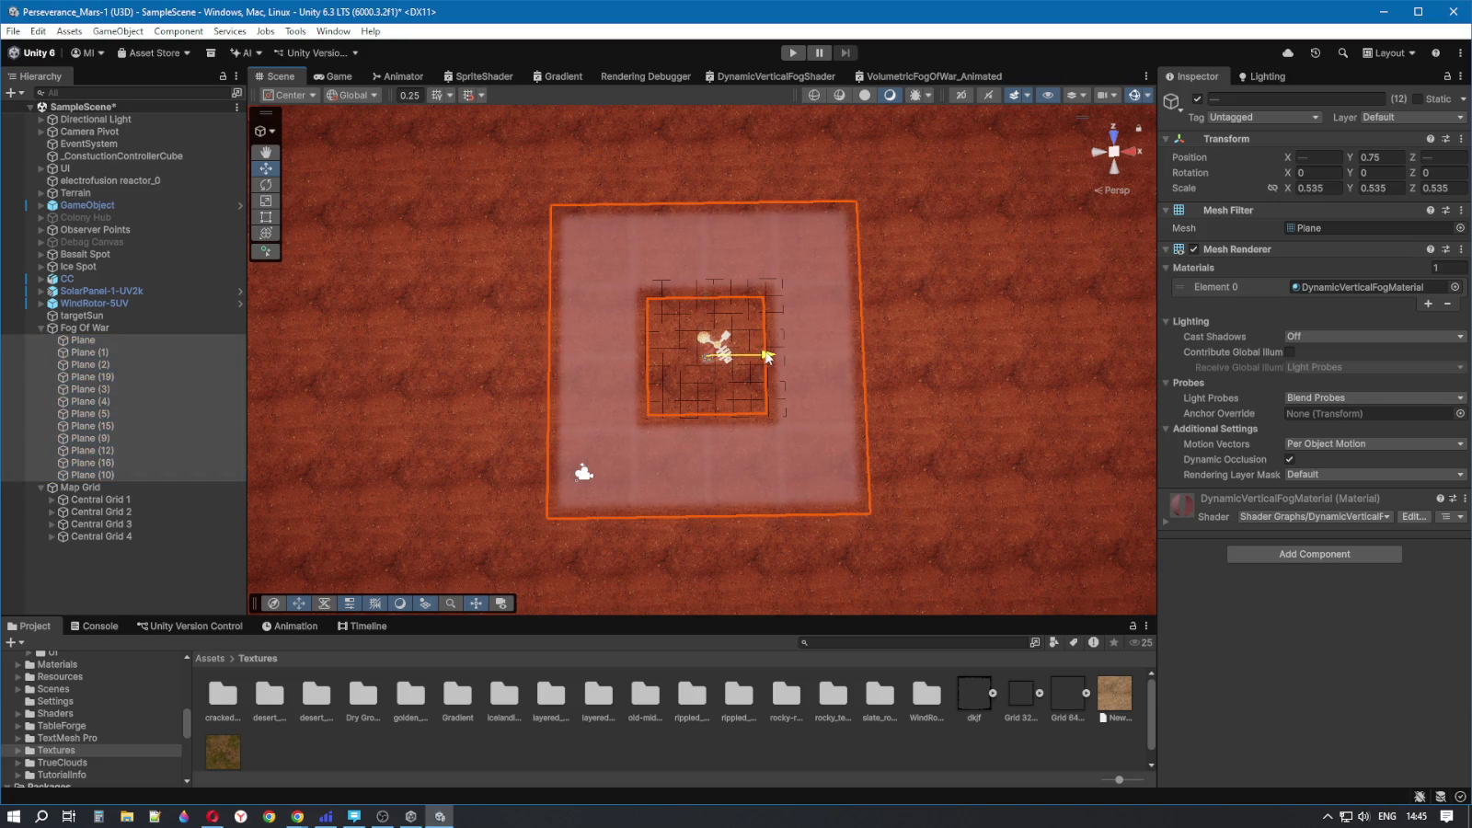
click(332, 79)
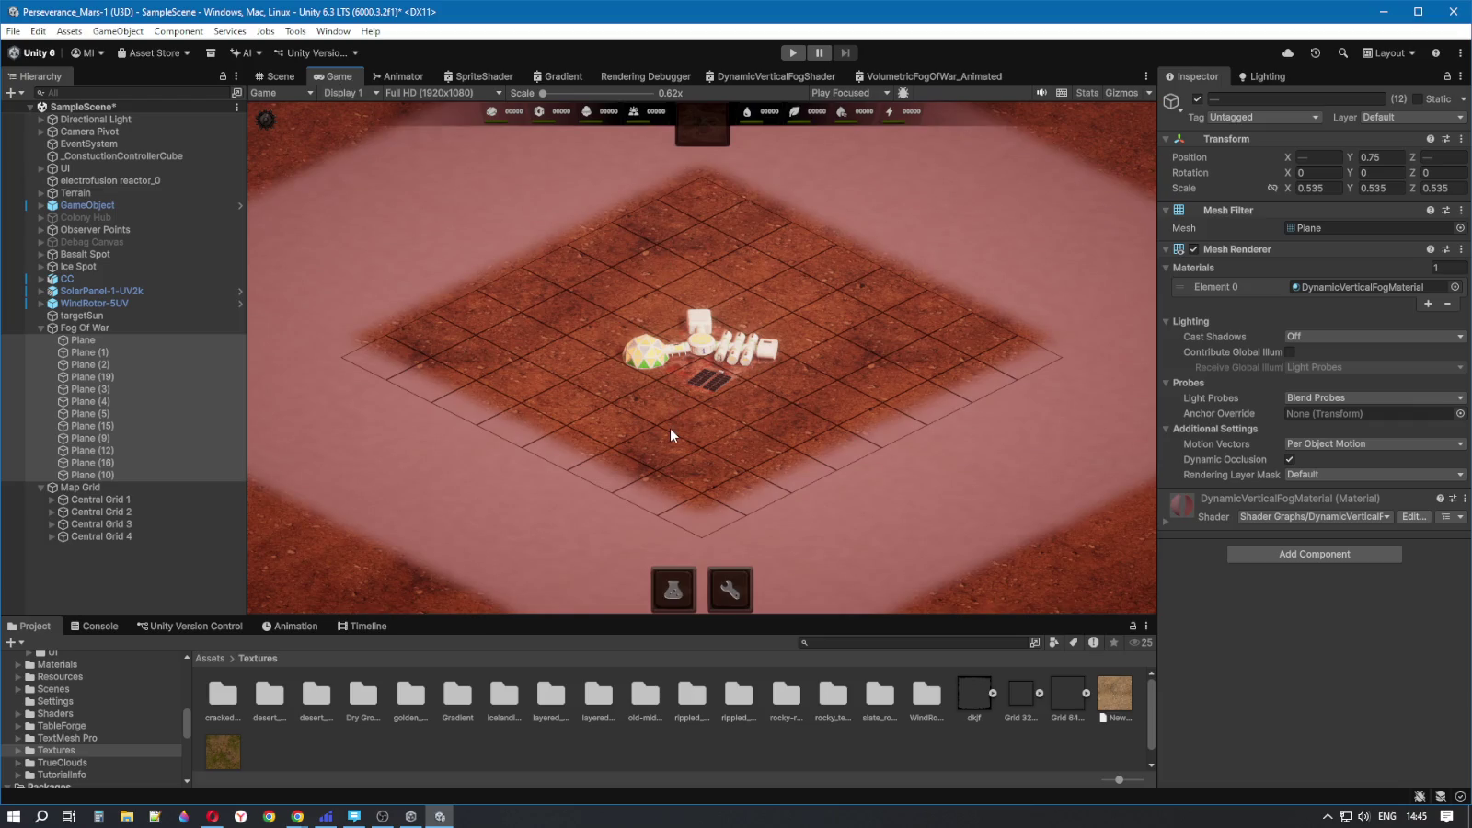
click(275, 76)
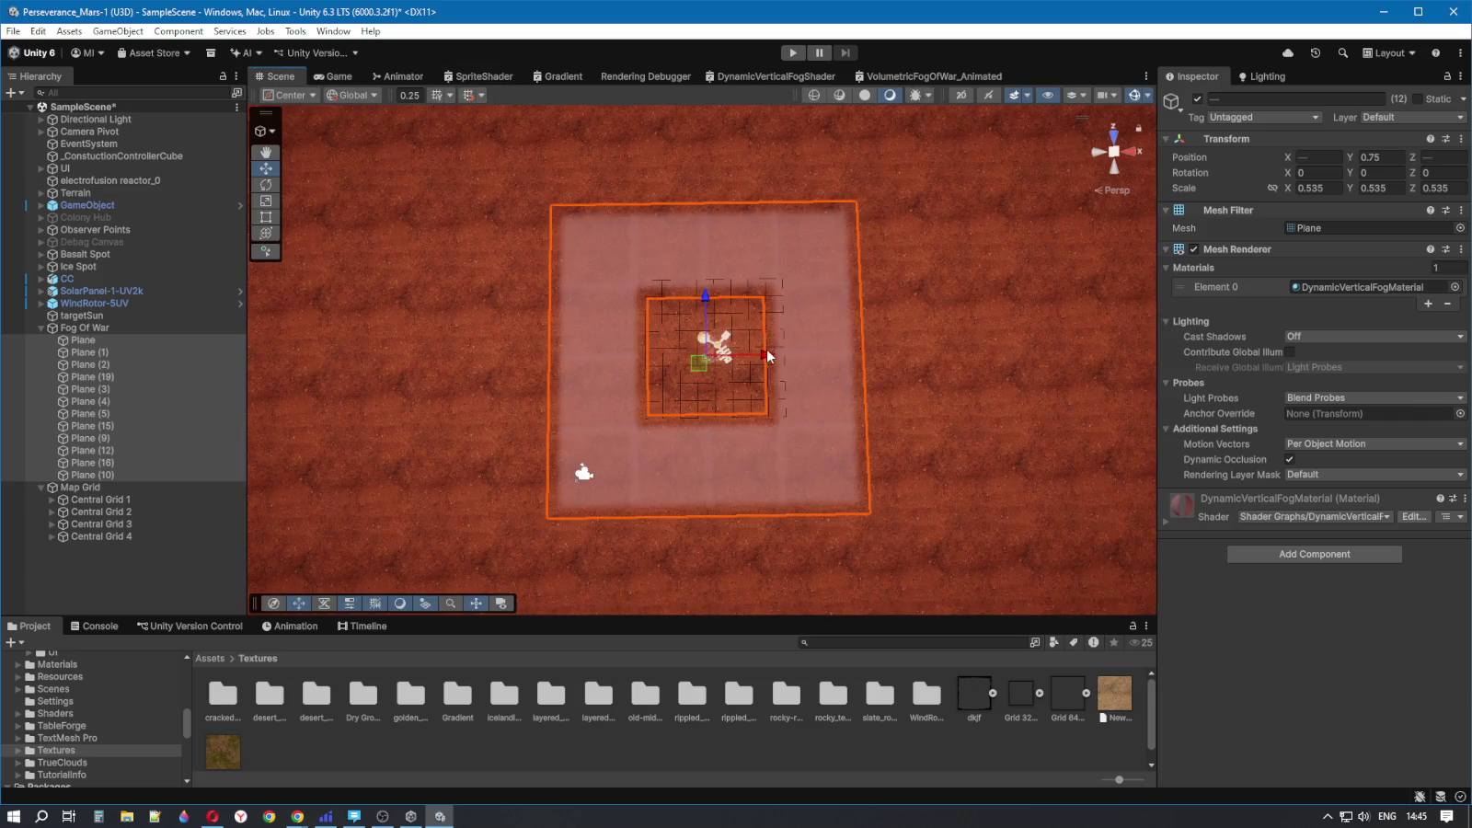
drag(768, 354, 759, 354)
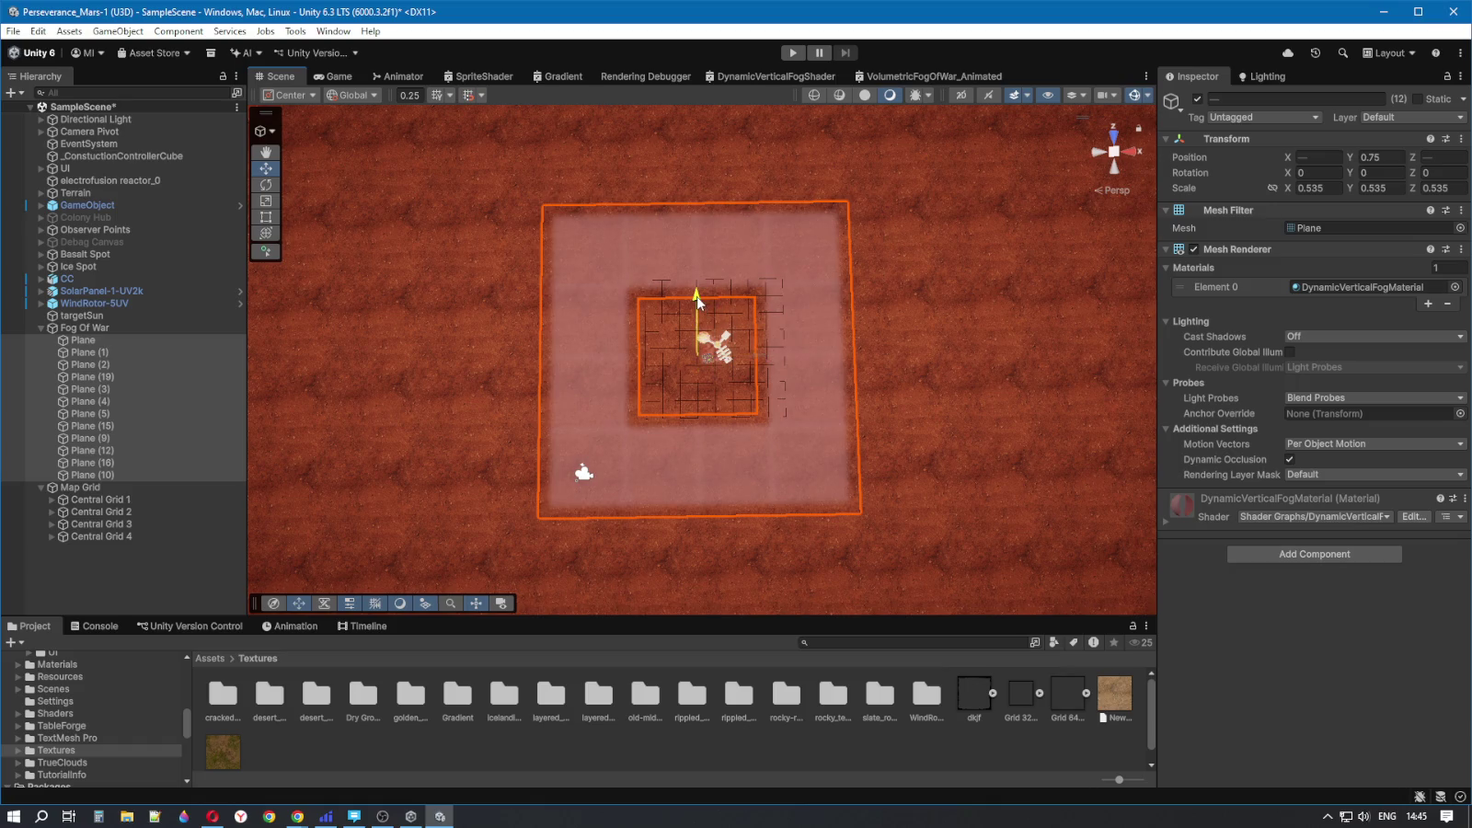
drag(696, 301, 696, 310)
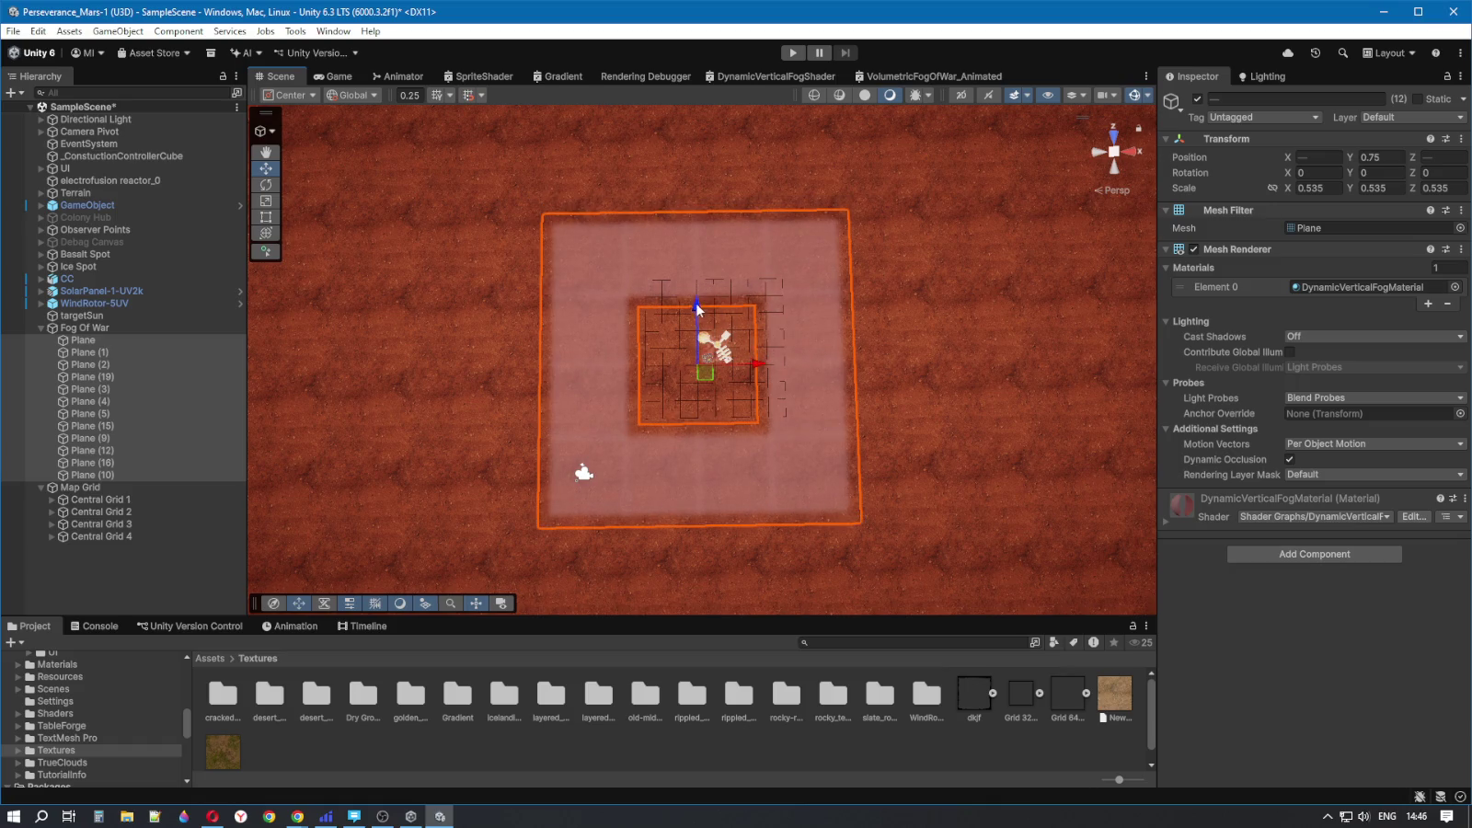
click(331, 77)
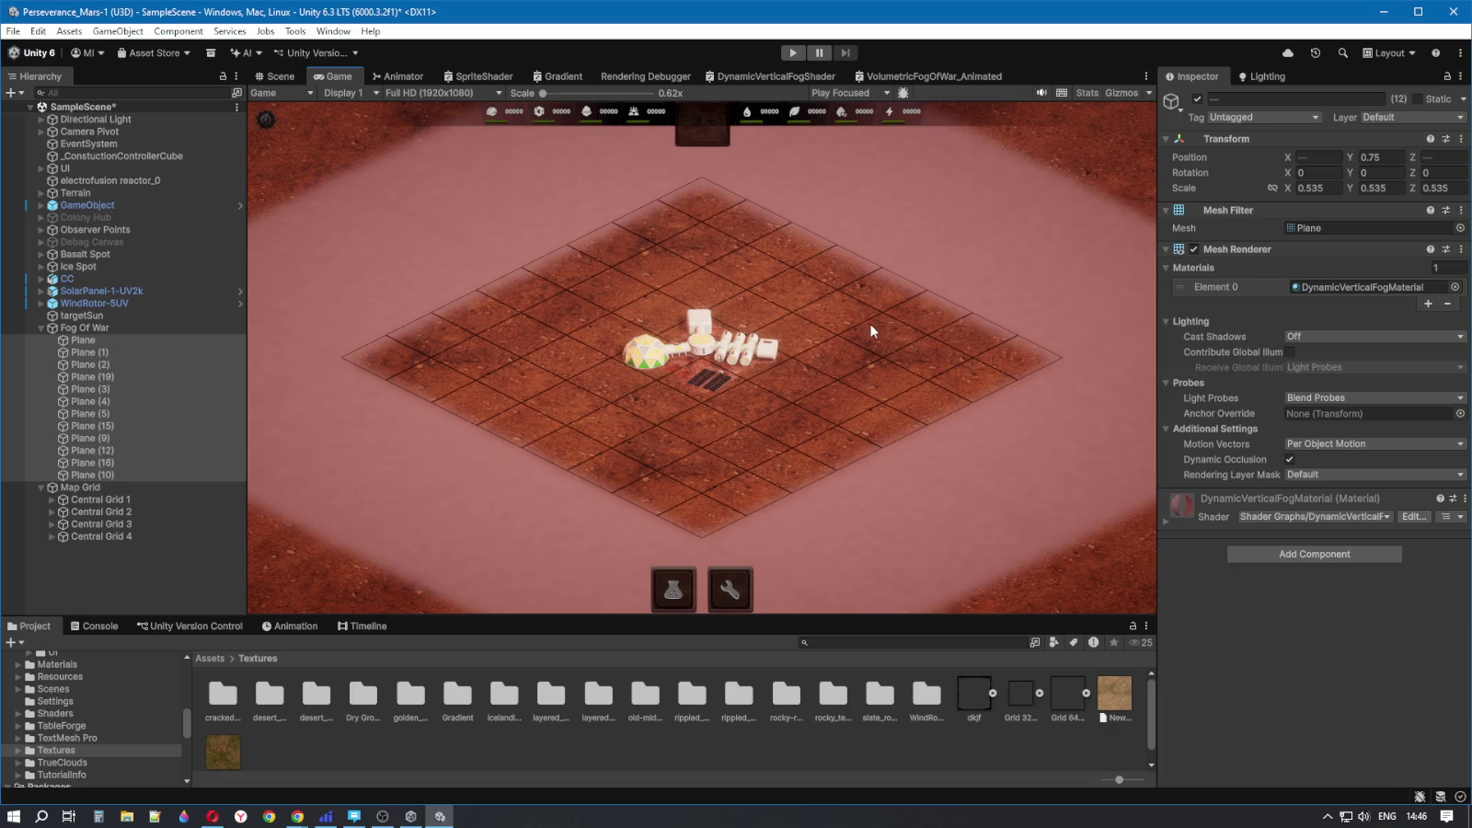
- Duplicate grid tile Grid 64x64_0 (2) into Grid 64x64_0 (3), inspect the tiles, and view the game view
click(276, 78)
click(725, 397)
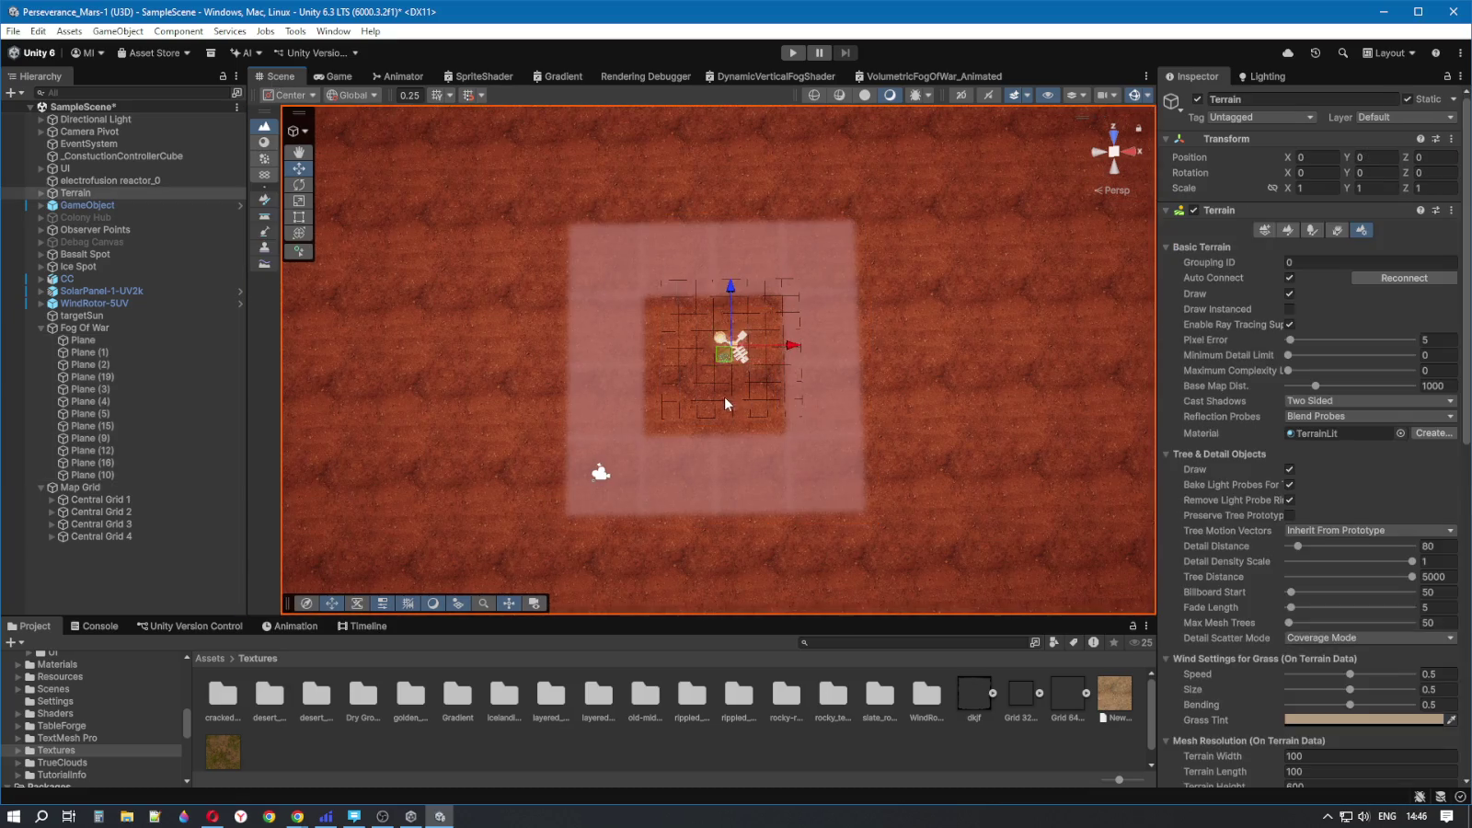
scroll(723, 400, up, 5)
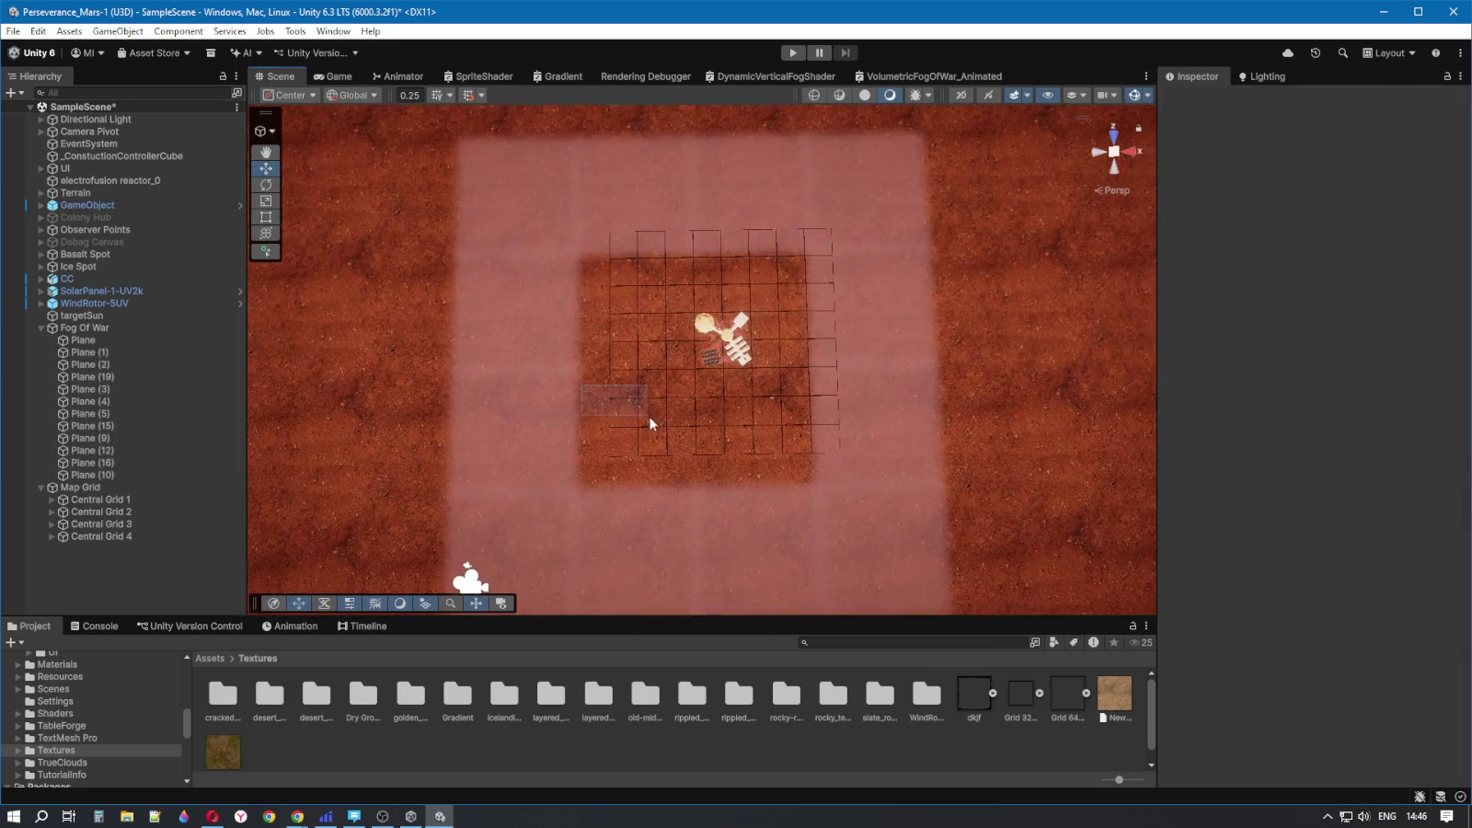
click(621, 394)
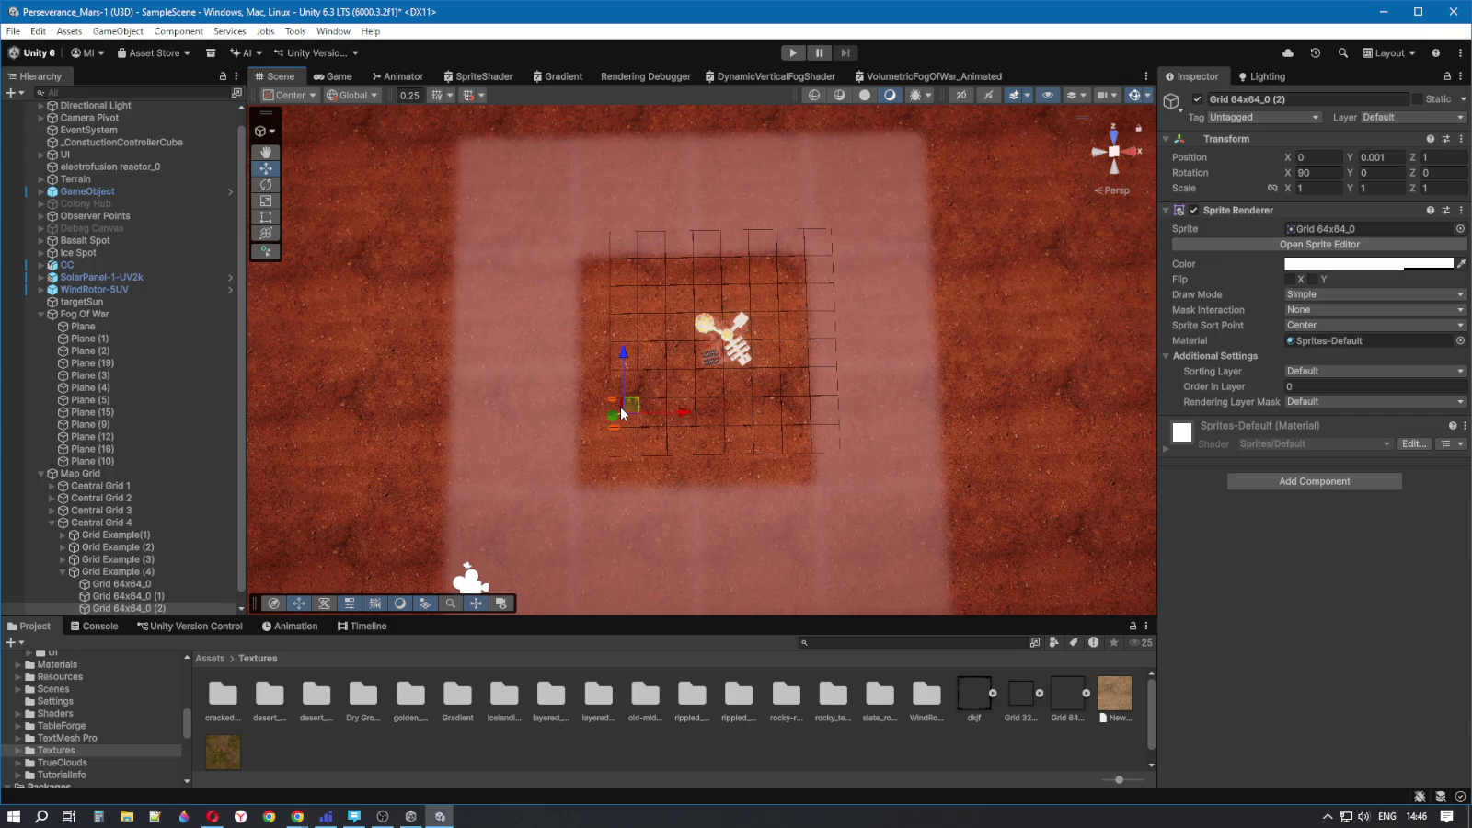
key(ctrl+d)
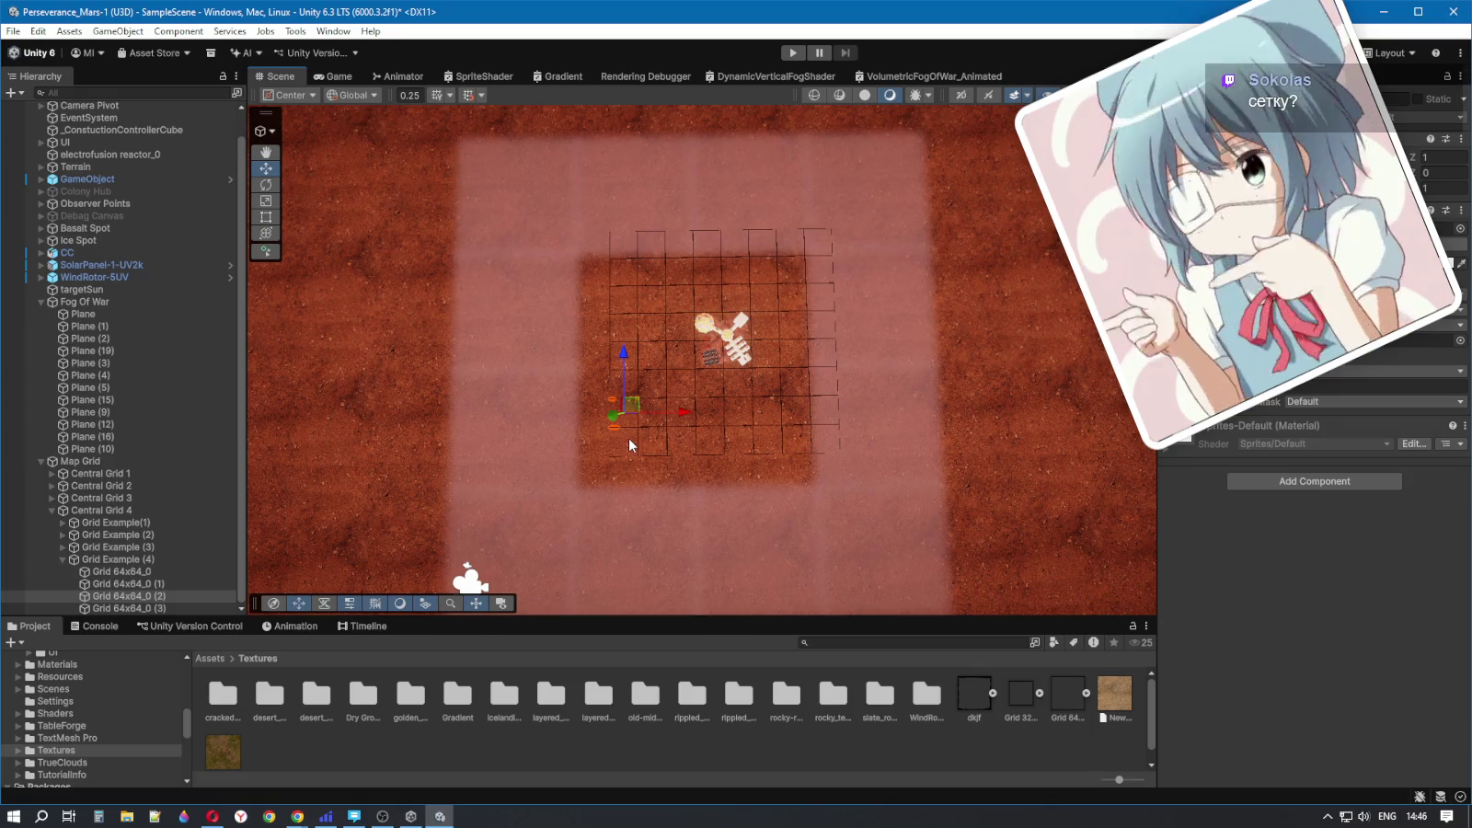
mouse_move(615, 405)
mouse_down()
mouse_move(669, 465)
mouse_move(670, 490)
mouse_up()
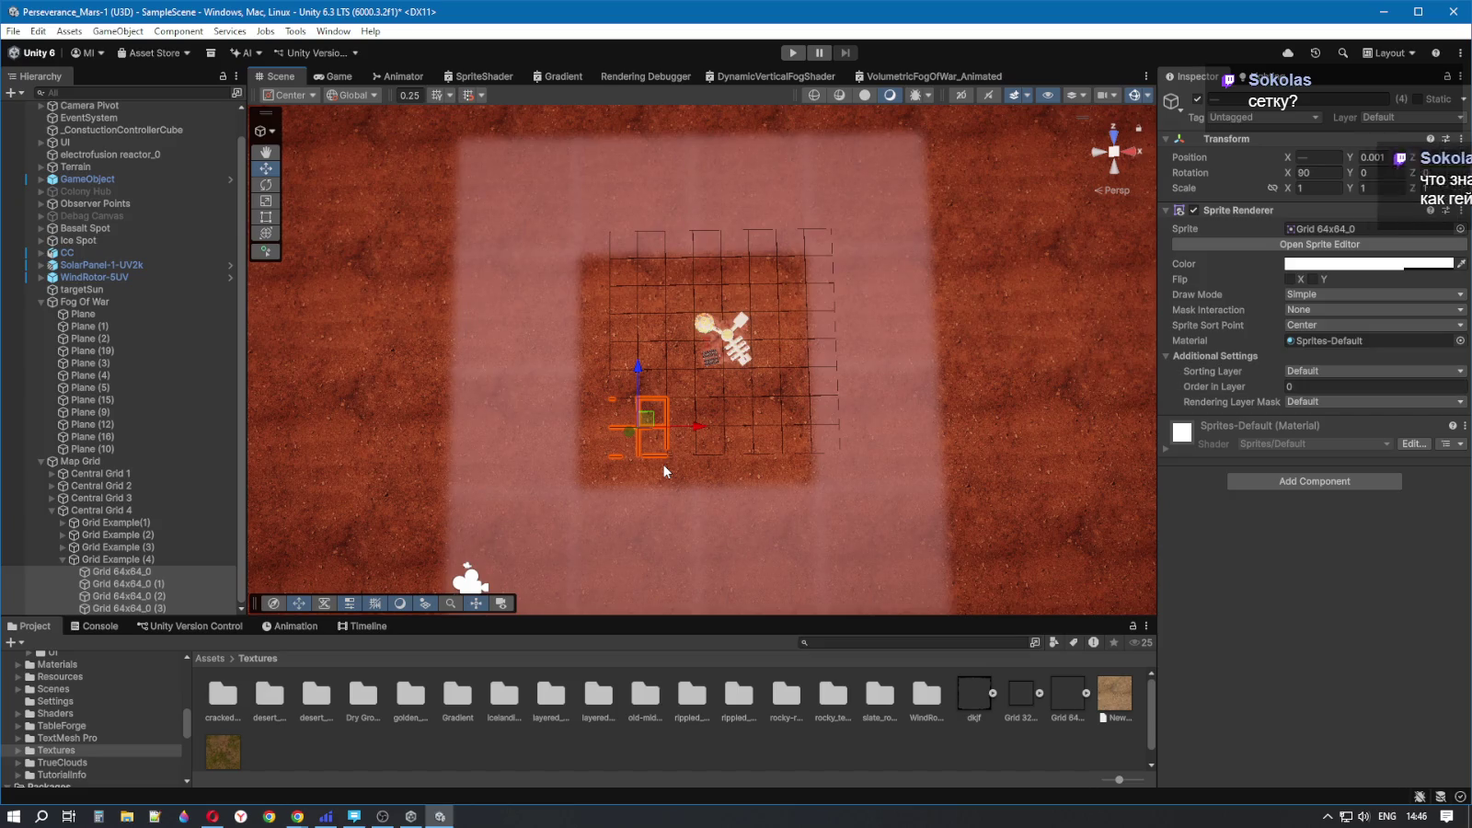
scroll(664, 472, up, 2)
alt+drag(662, 464, 741, 424)
drag(794, 465, 864, 459)
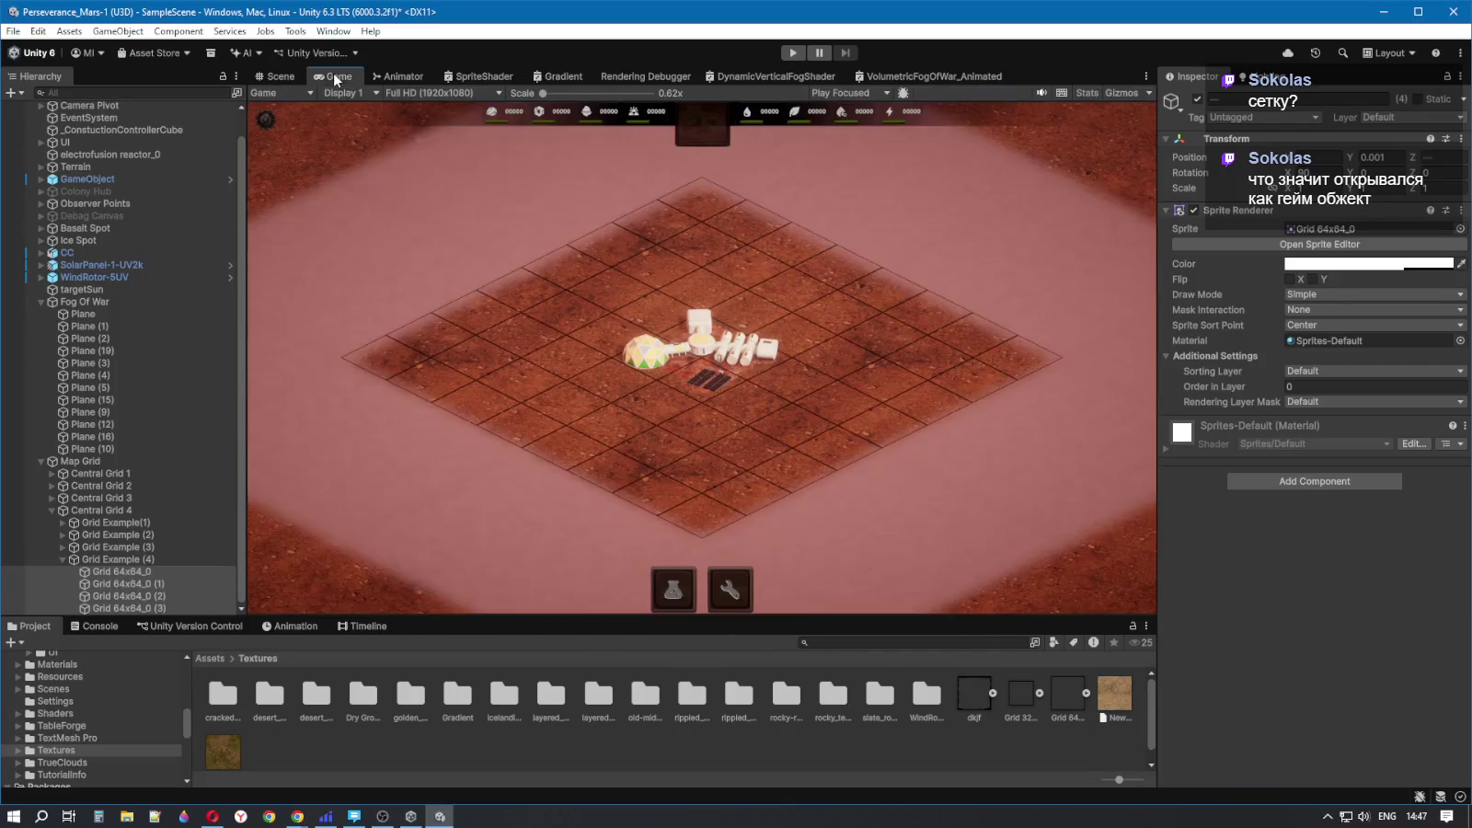
click(333, 77)
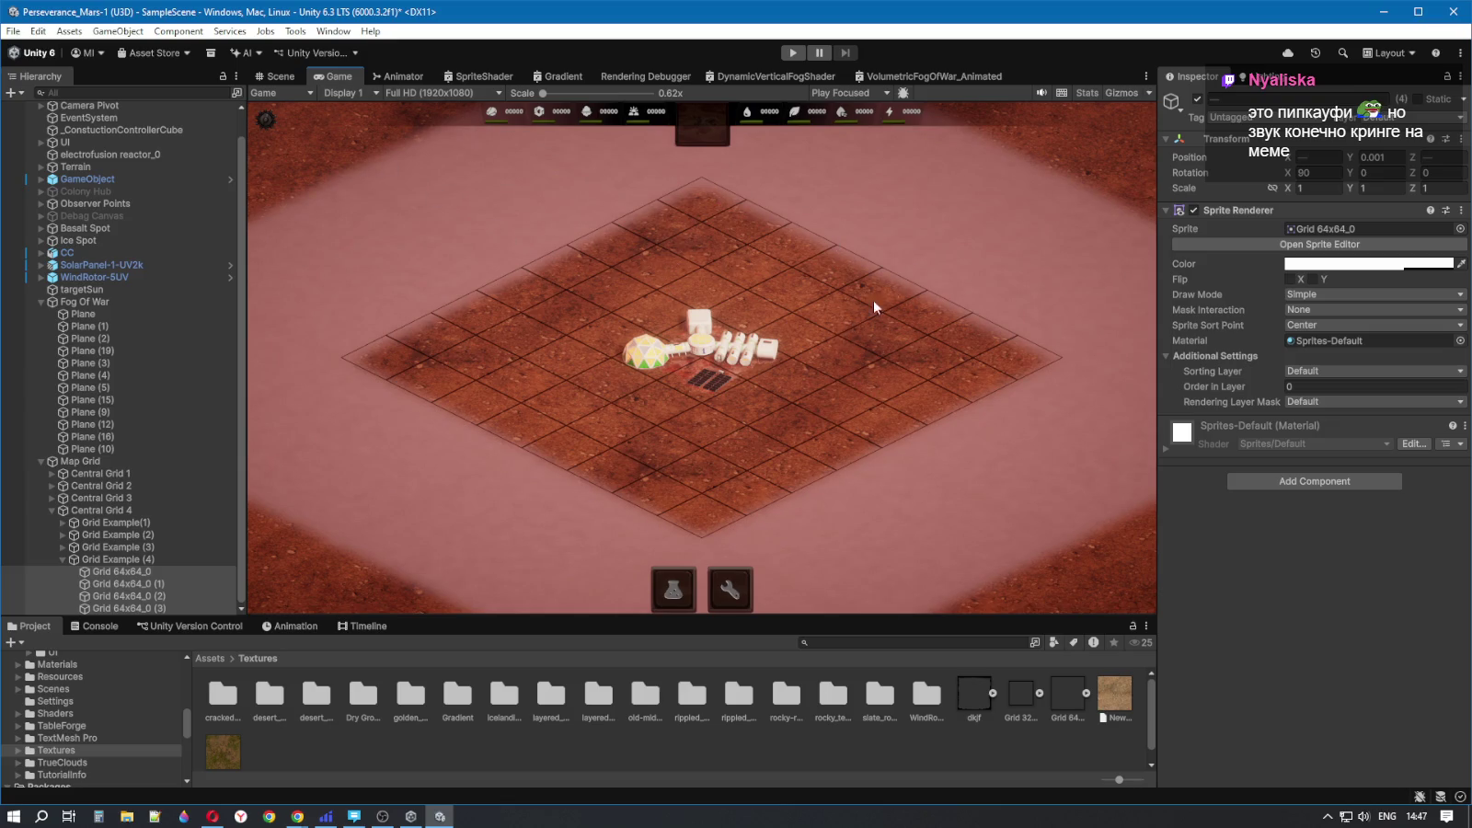
- Return to the Scene view, select fog Plane (9) and orbit around it
click(278, 77)
mouse_move(673, 317)
mouse_down()
mouse_move(847, 263)
mouse_move(812, 378)
mouse_up()
click(812, 378)
drag(874, 433, 897, 395)
mouse_move(1093, 596)
mouse_down()
mouse_move(920, 614)
mouse_move(919, 539)
mouse_up()
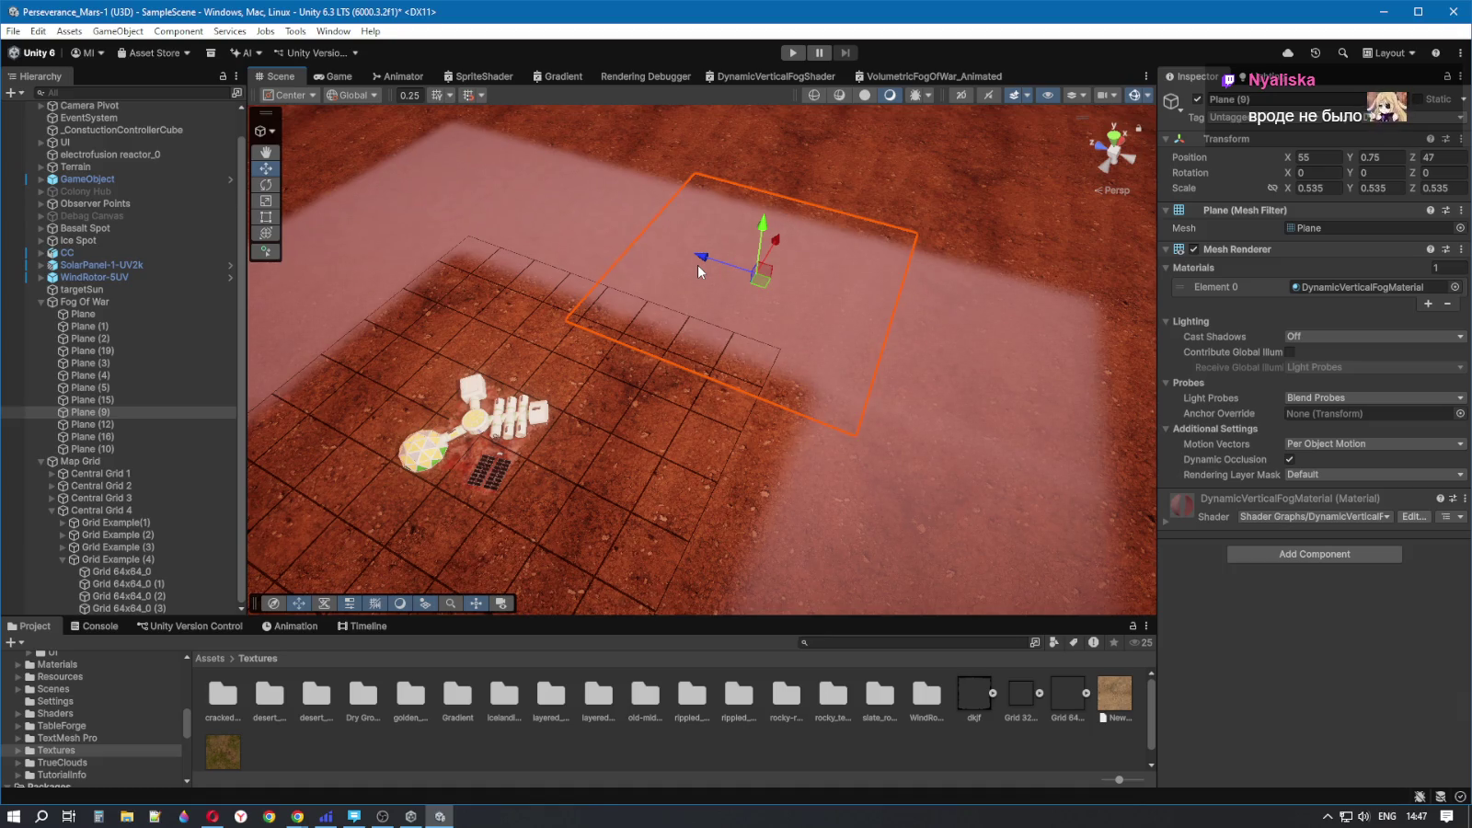
drag(714, 287, 728, 334)
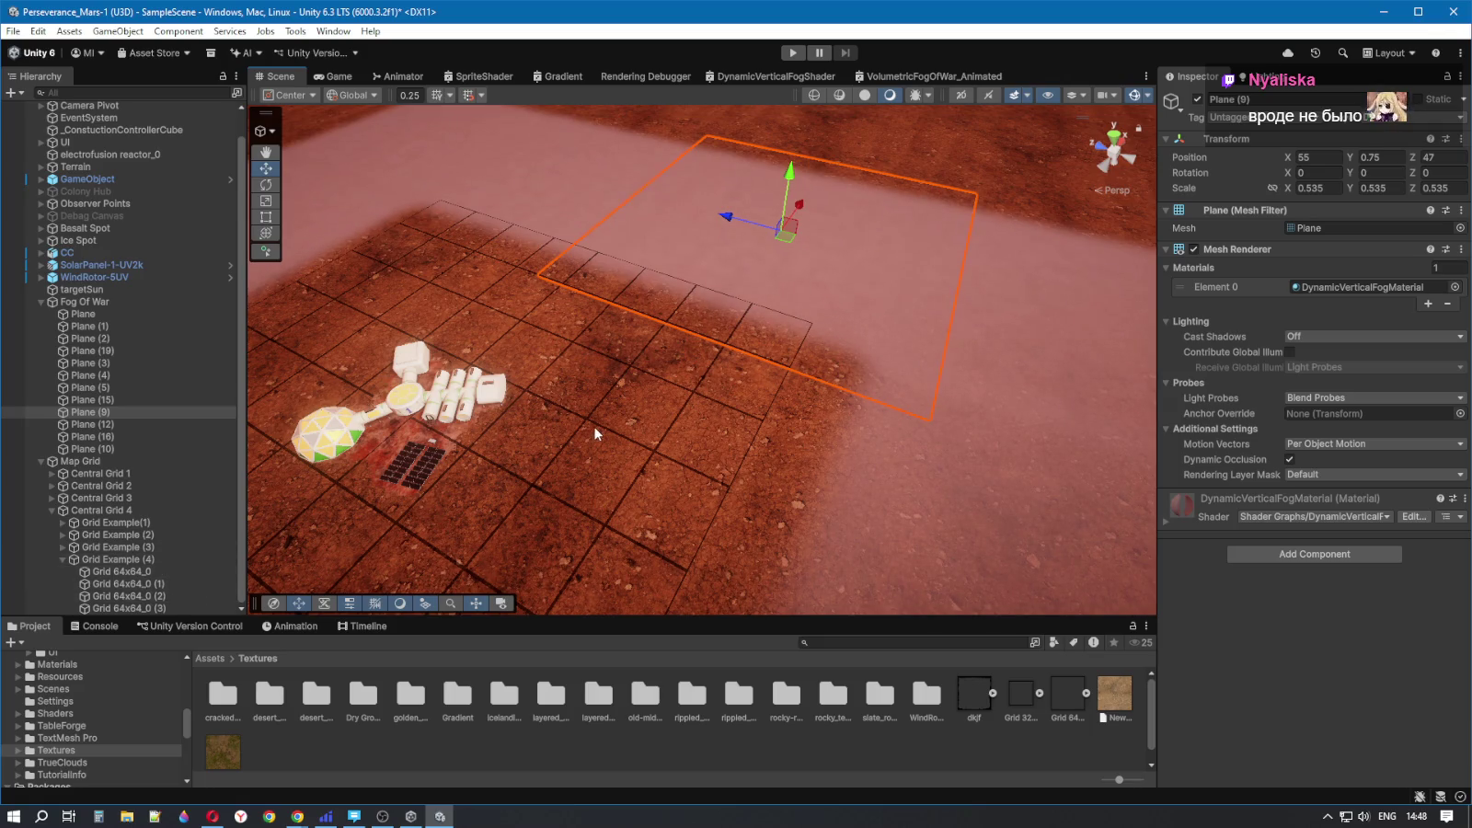
- Click between the terrain, the Grid 64x64_0 sprite and Plane (9) to compare them, adjusting the view
click(687, 377)
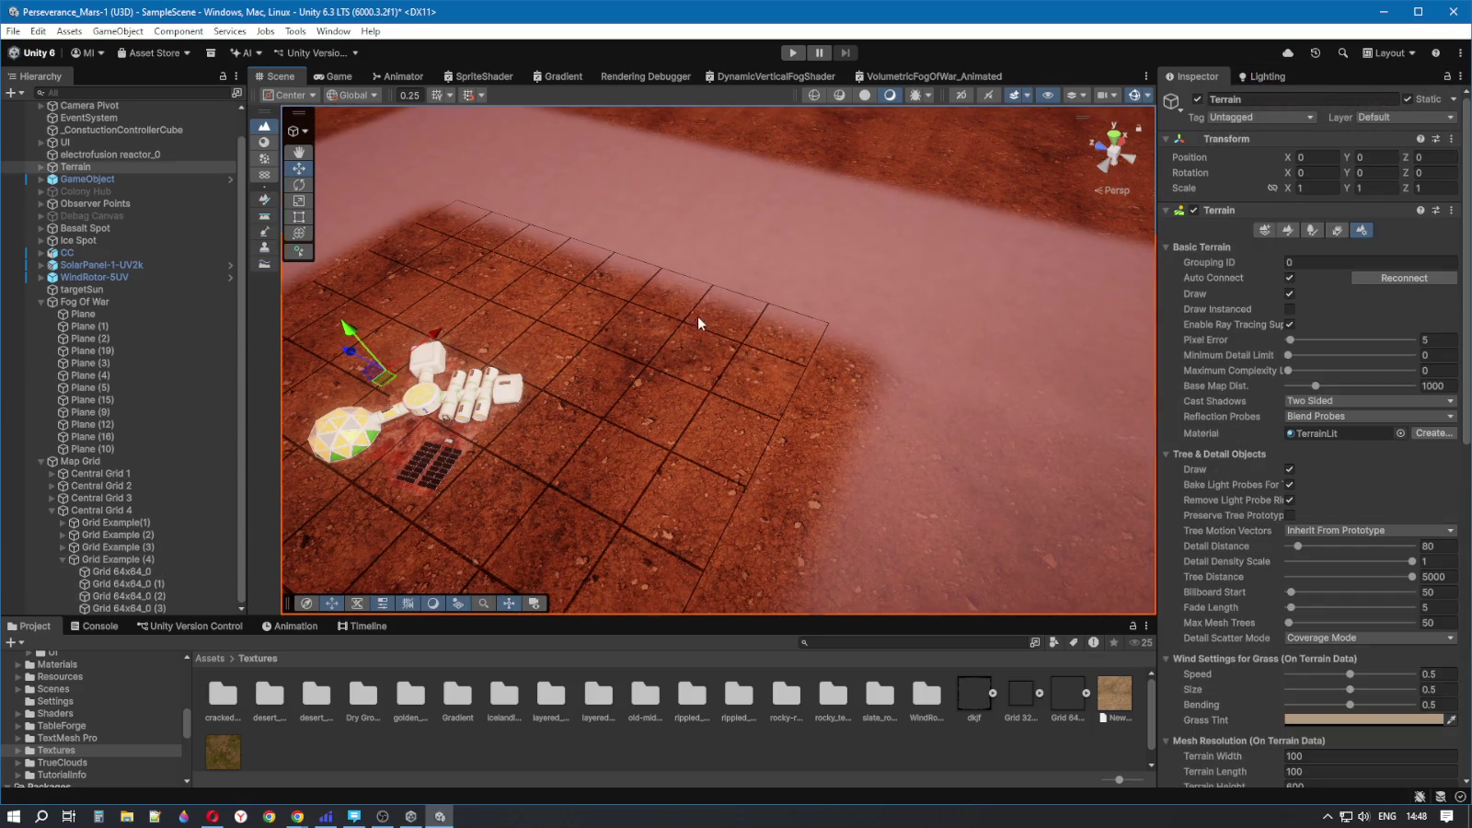
click(692, 310)
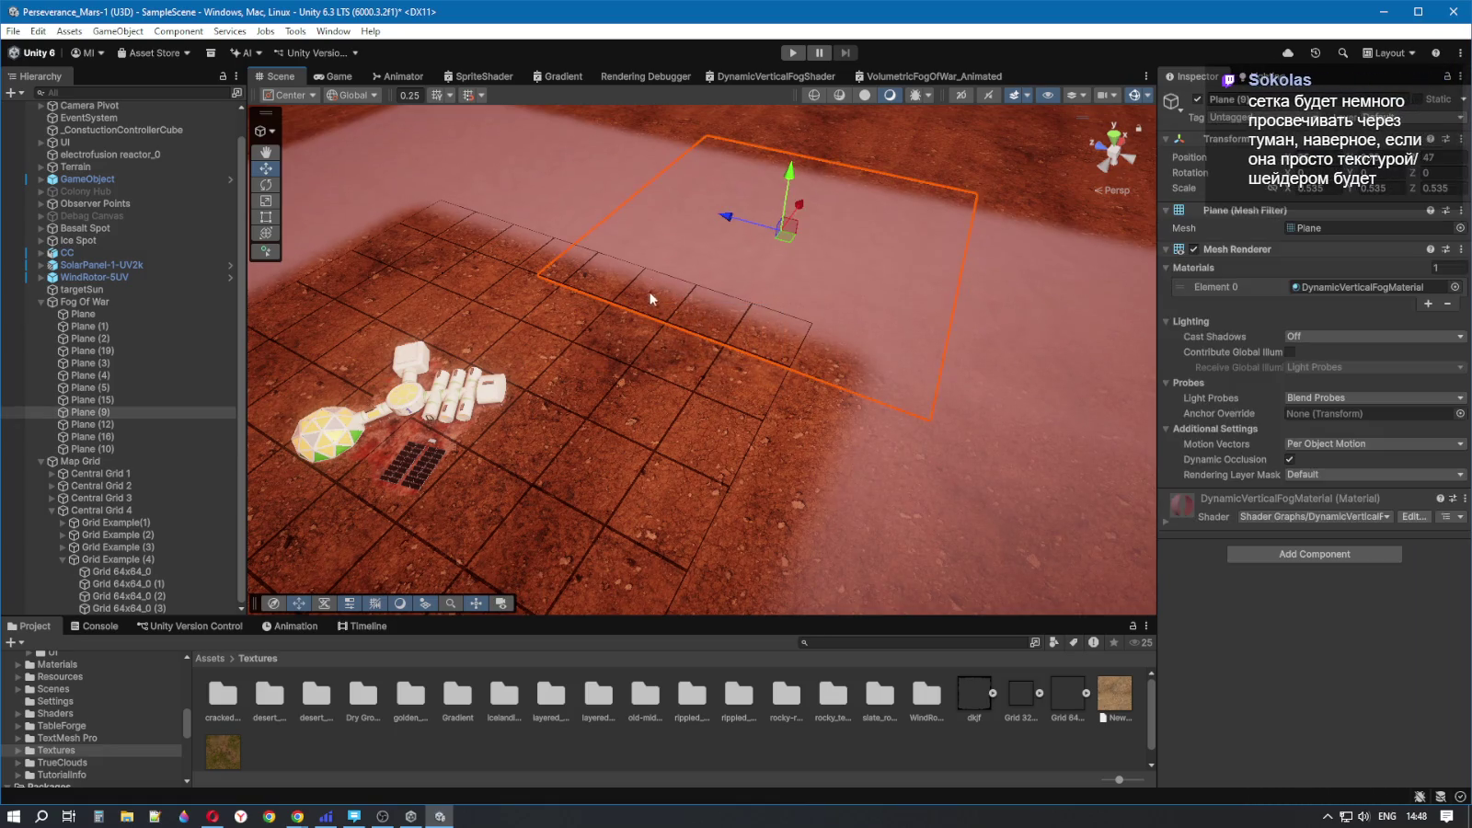
click(688, 367)
click(727, 414)
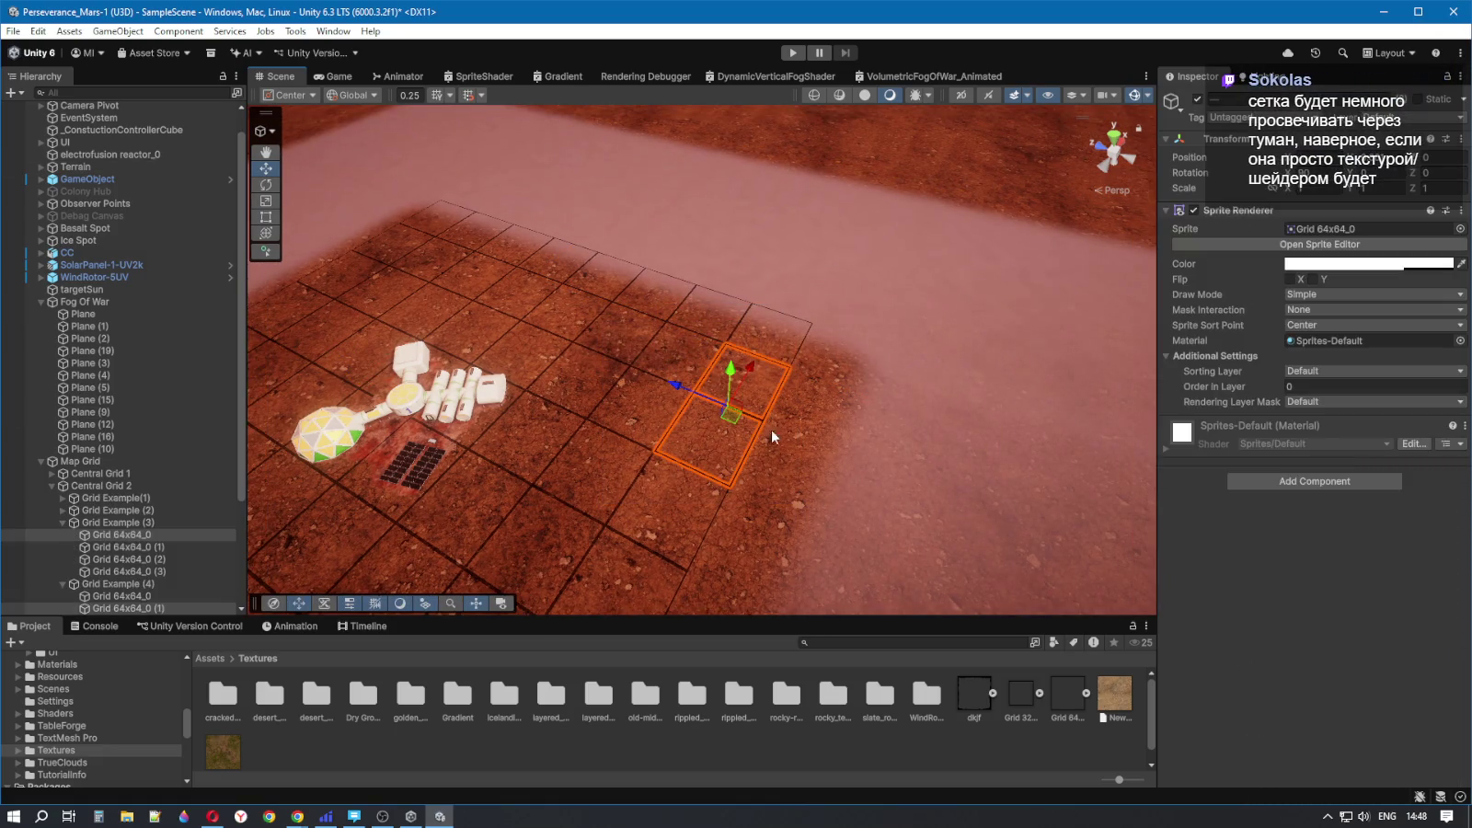
click(756, 330)
click(737, 337)
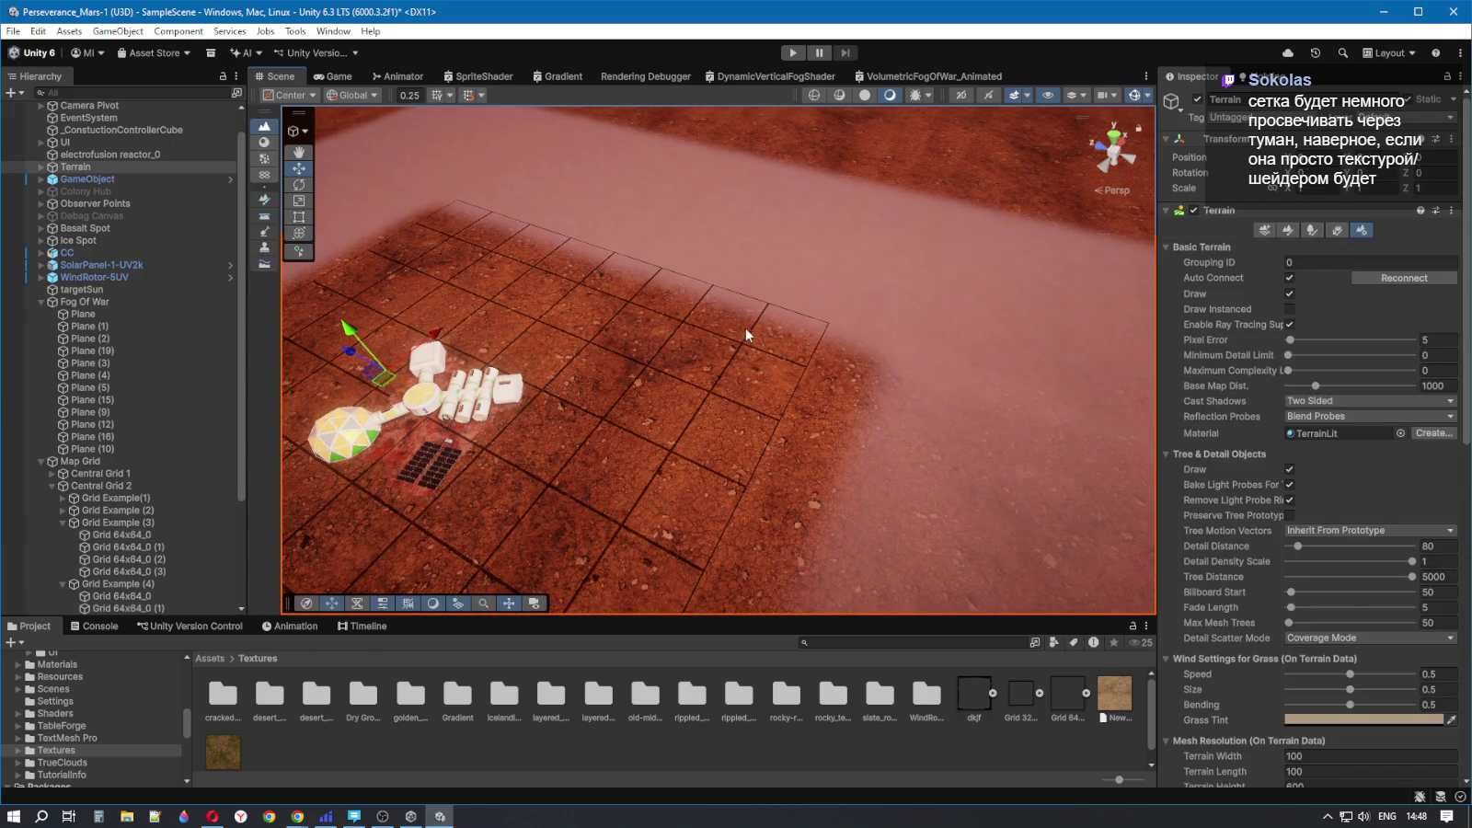
click(746, 329)
scroll(739, 414, up, 5)
drag(739, 413, 801, 397)
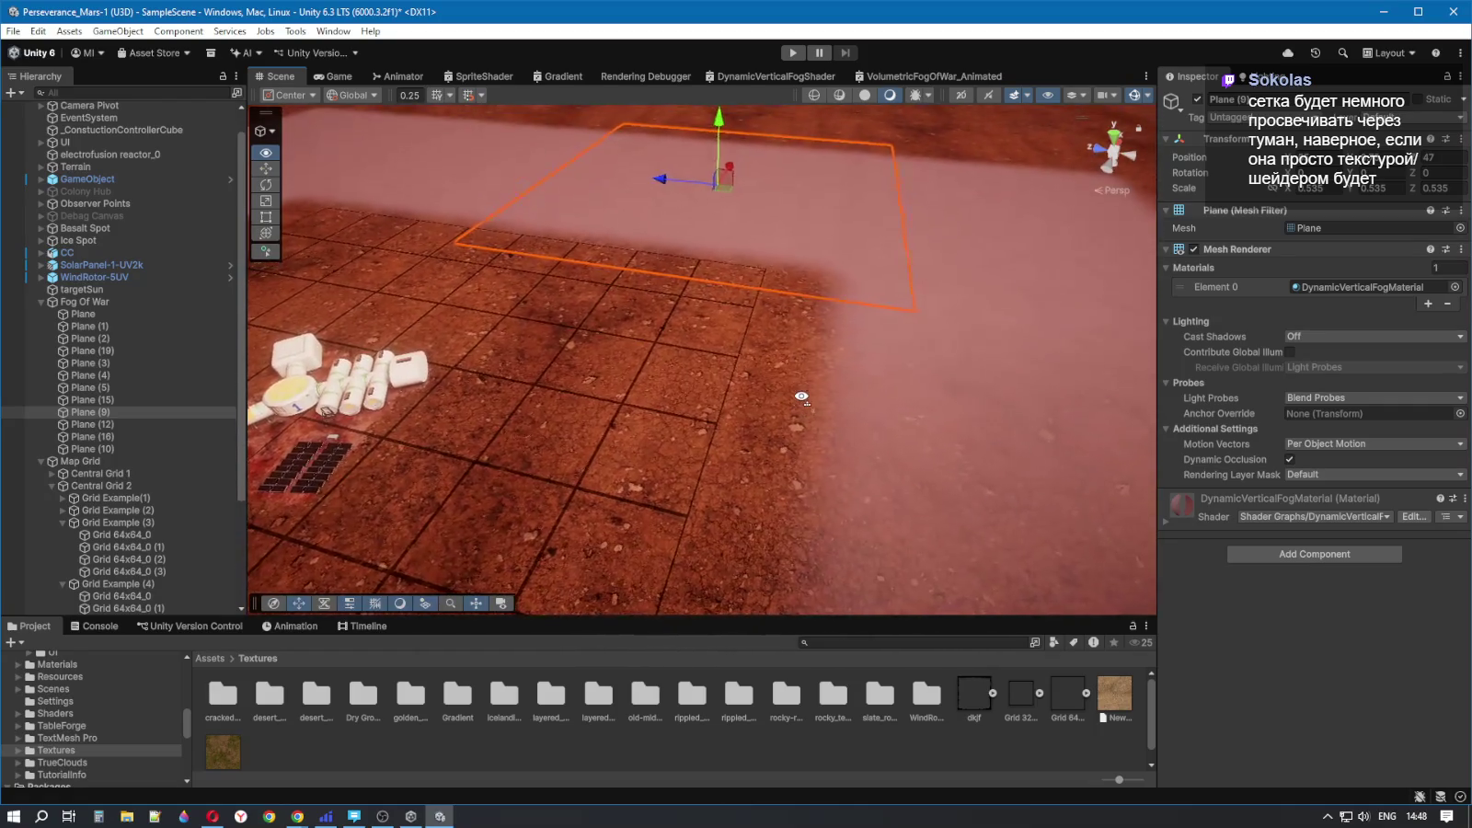
scroll(801, 397, down, 10)
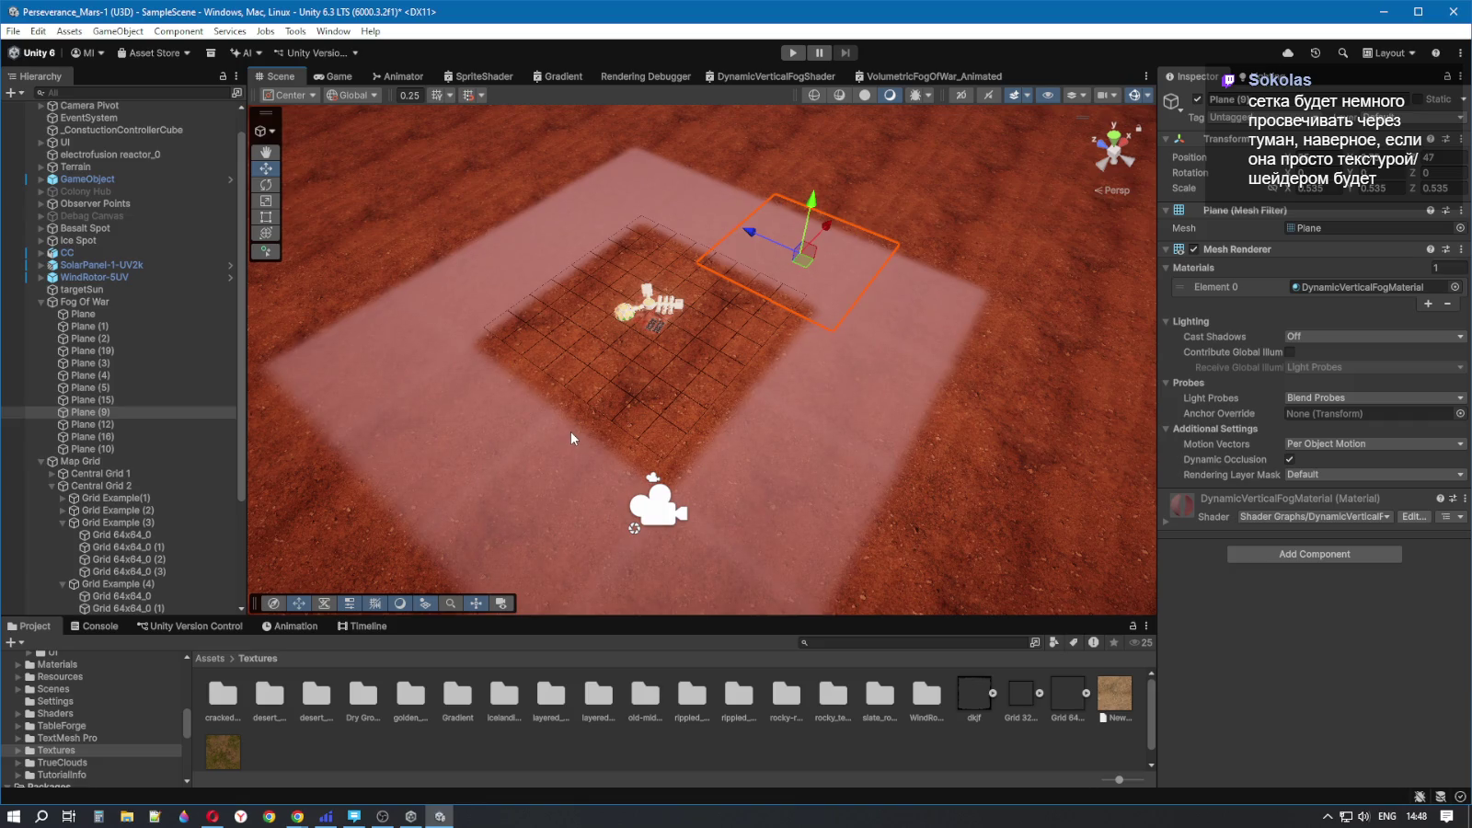
drag(569, 430, 540, 418)
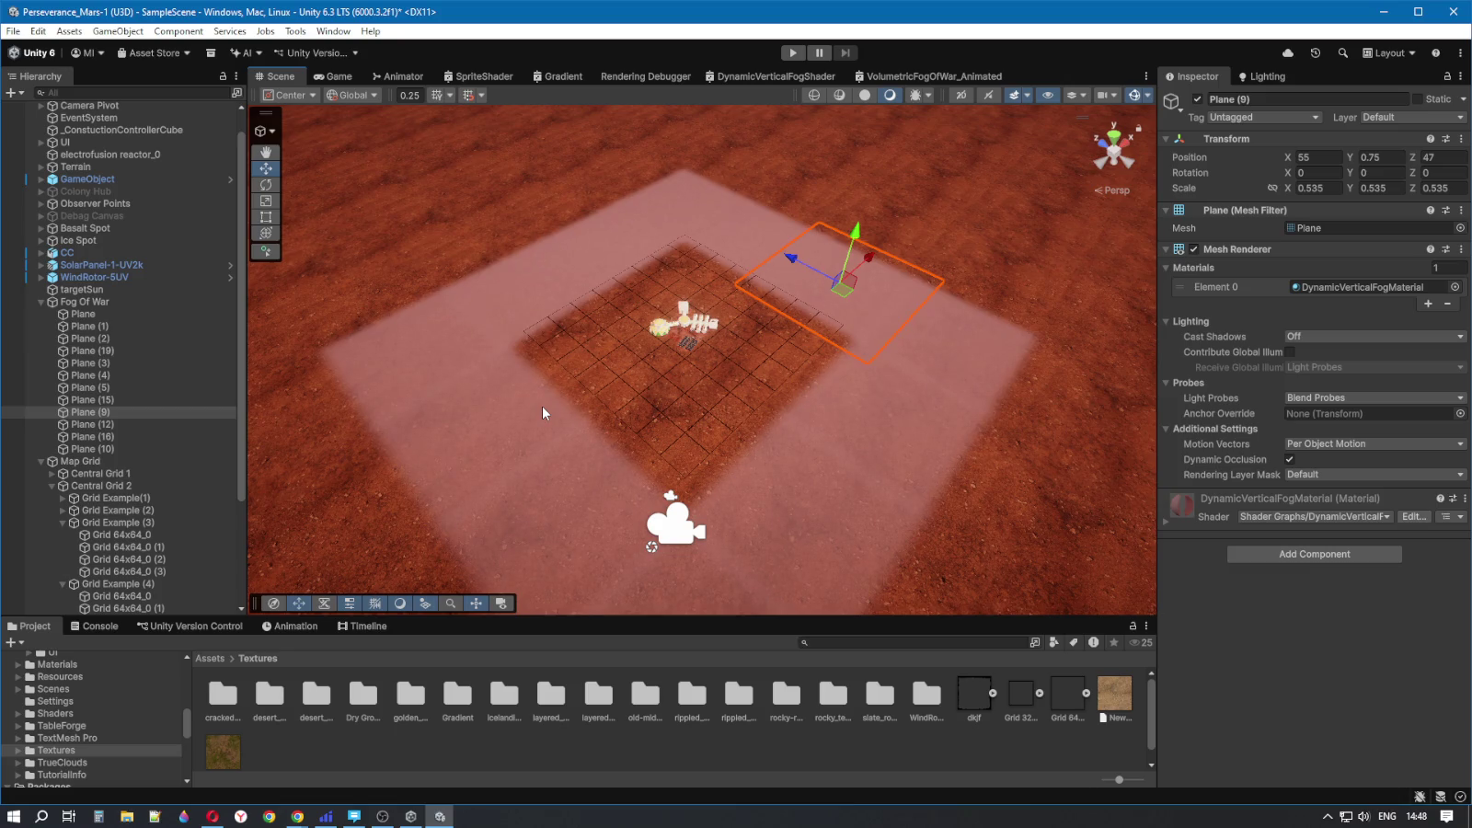
drag(541, 405, 675, 397)
- Add a child 3D Plane under the first fog Plane and name it 'Raycast collideer Plane'
double_click(114, 317)
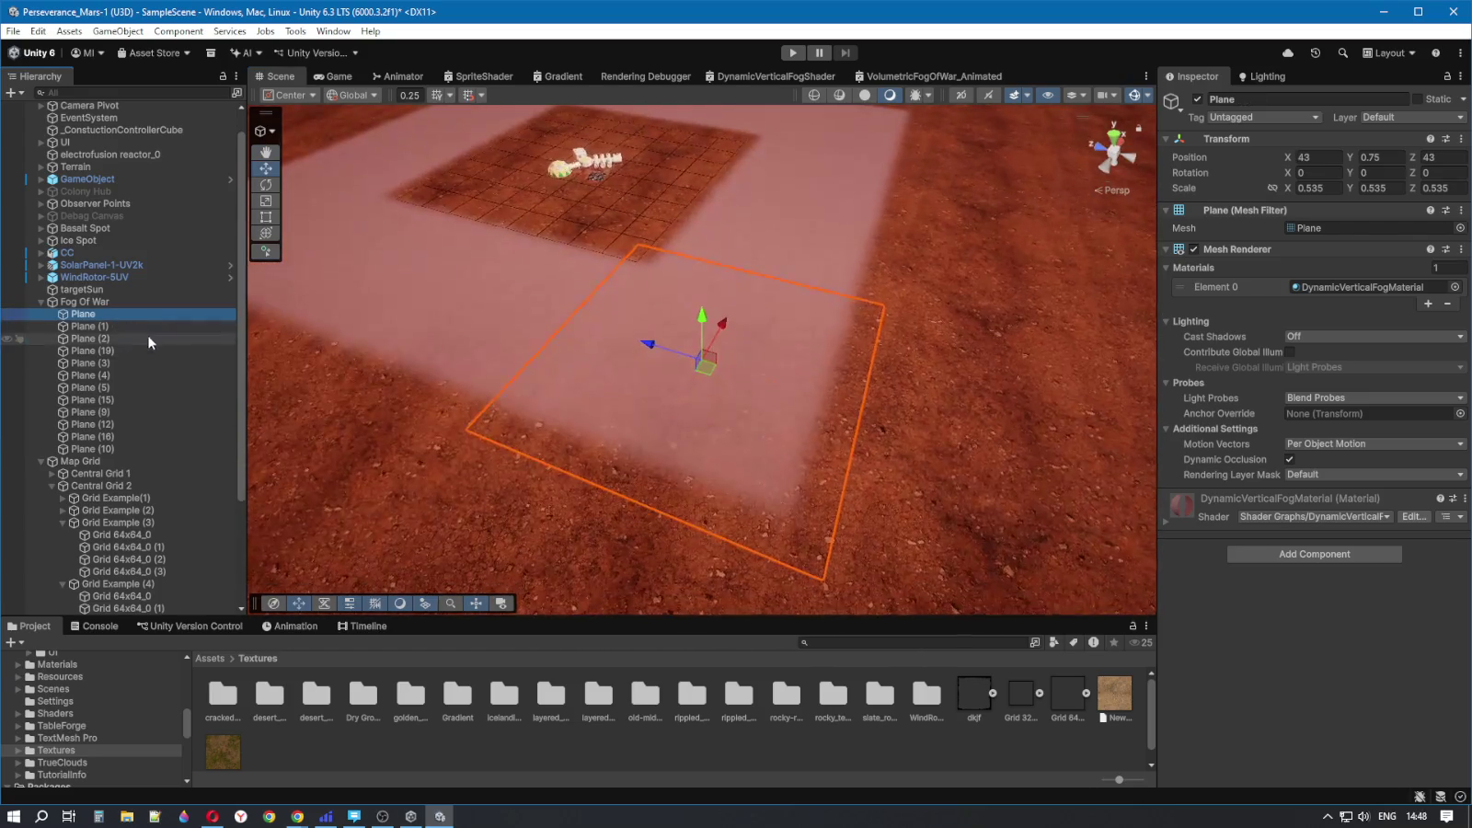
drag(796, 385, 787, 384)
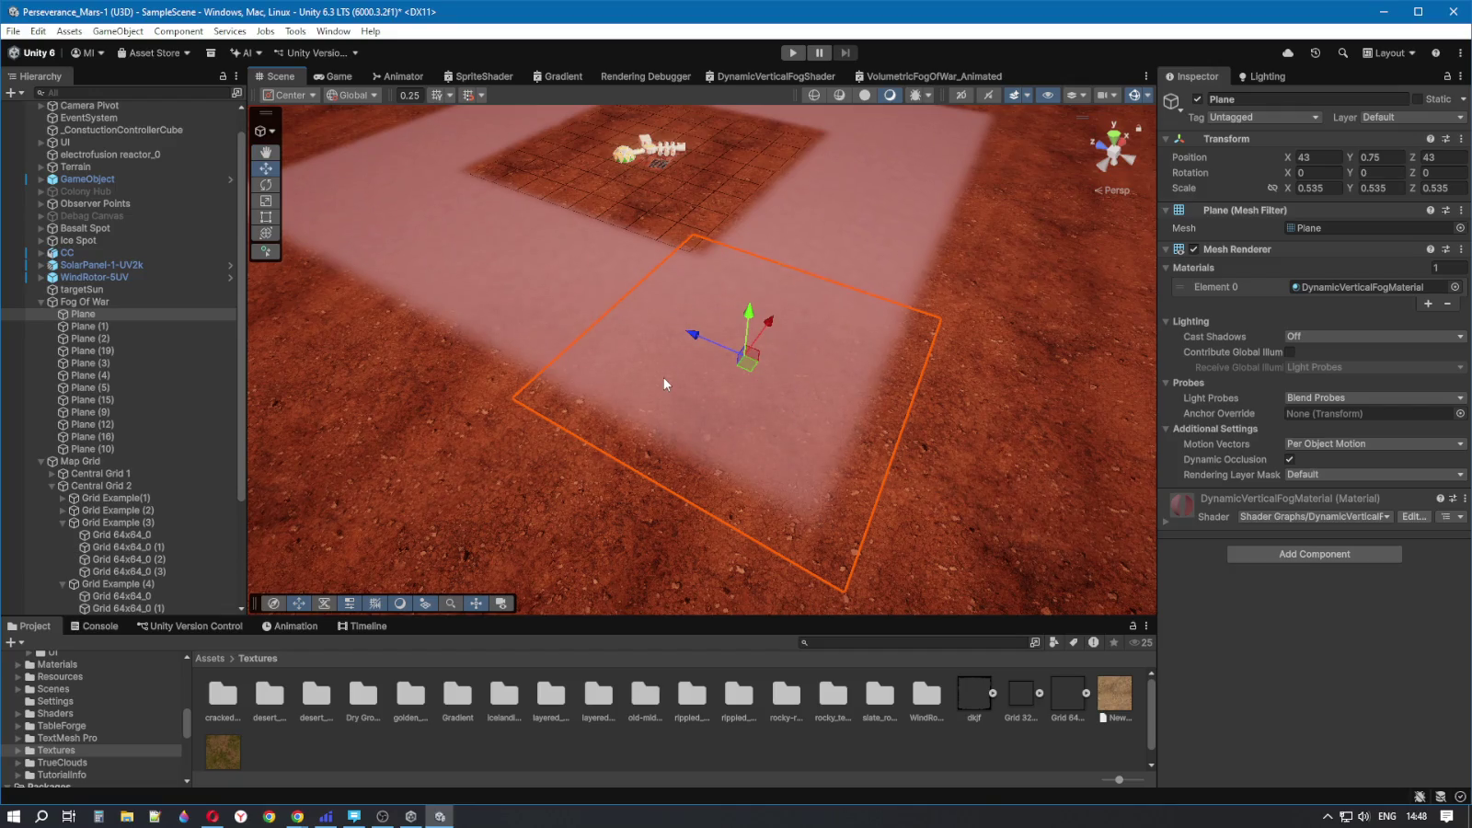
right_click(102, 318)
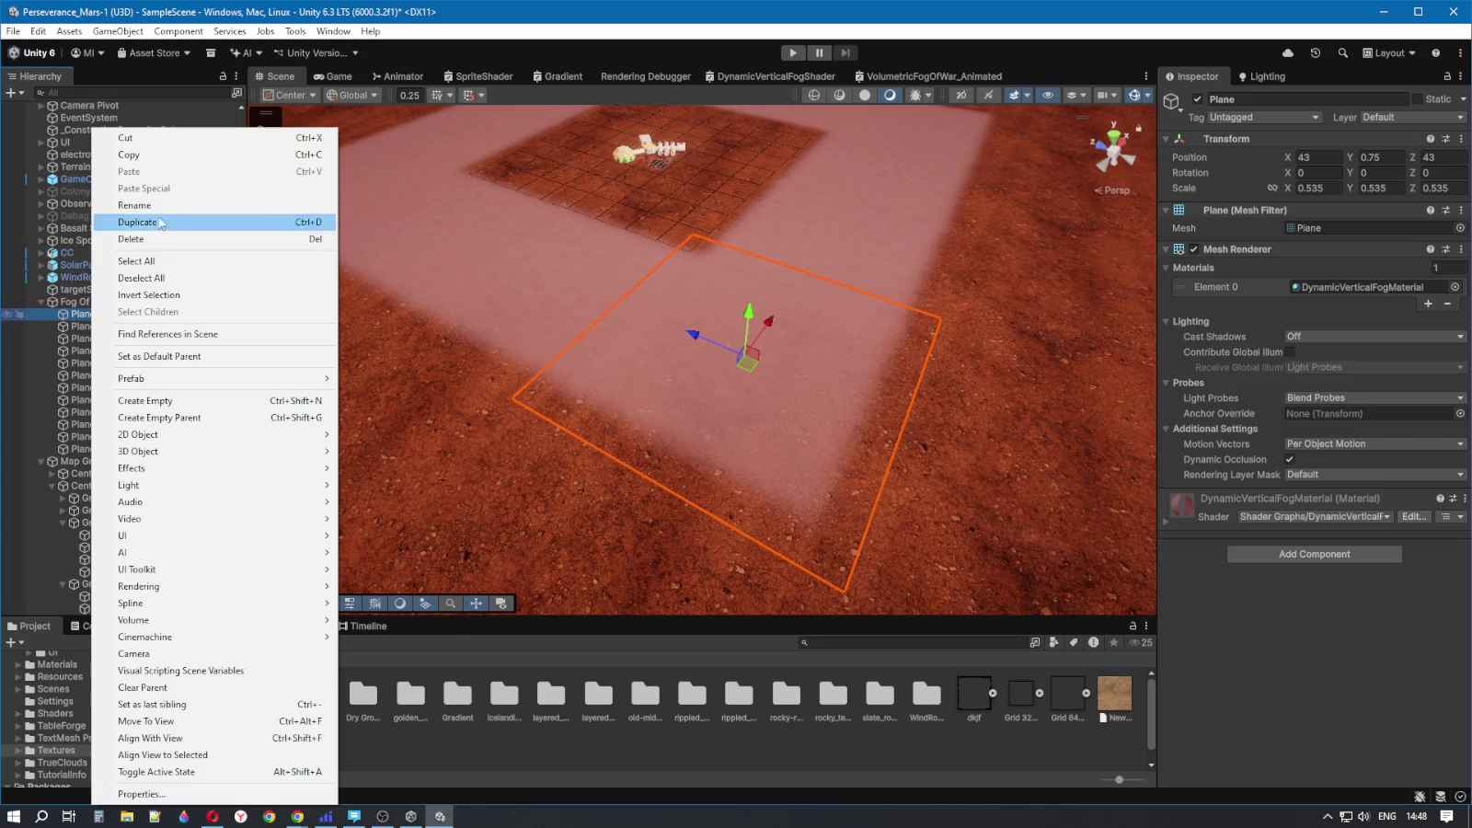
mouse_move(180, 434)
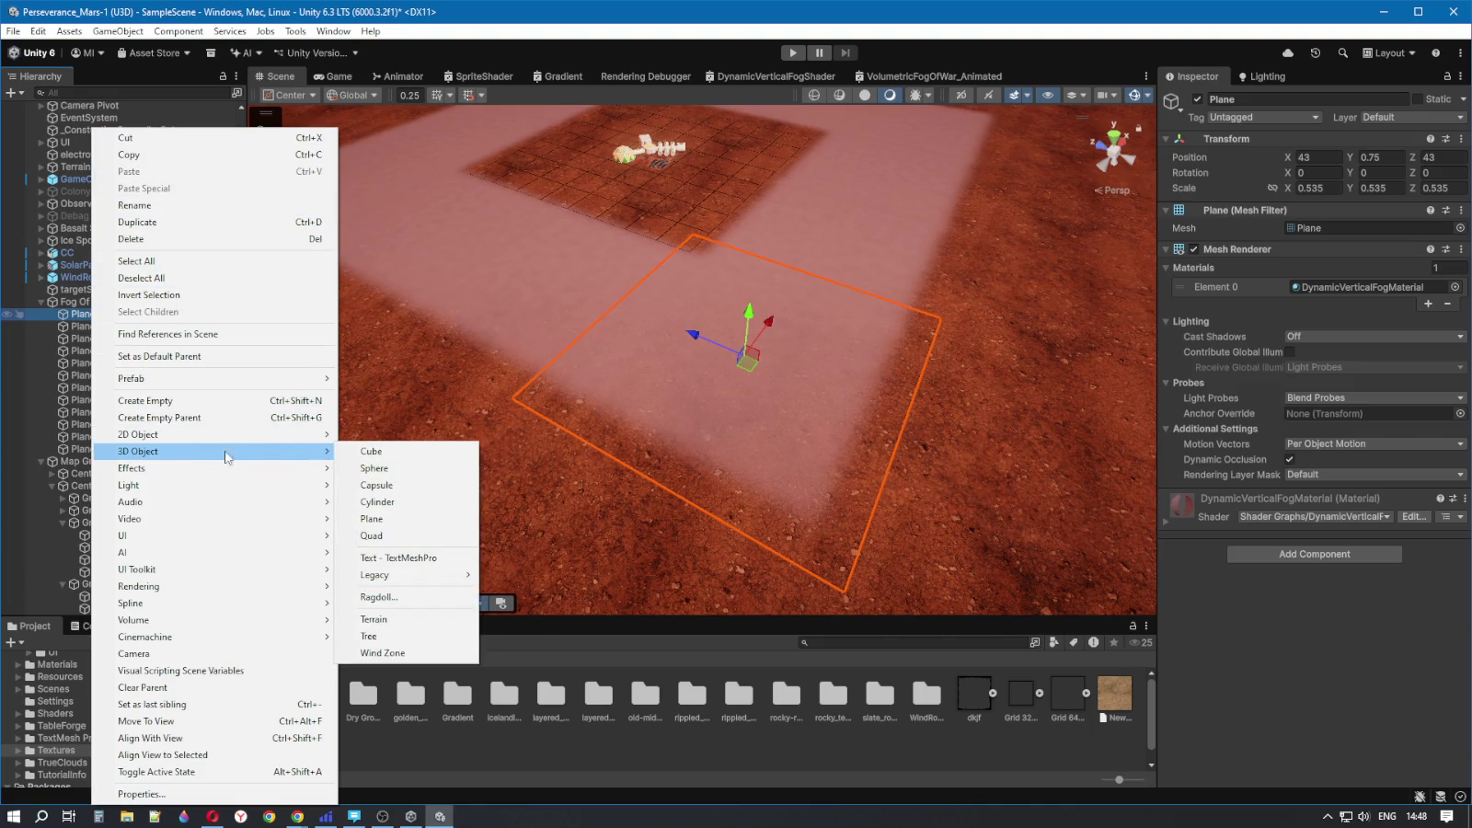
click(373, 519)
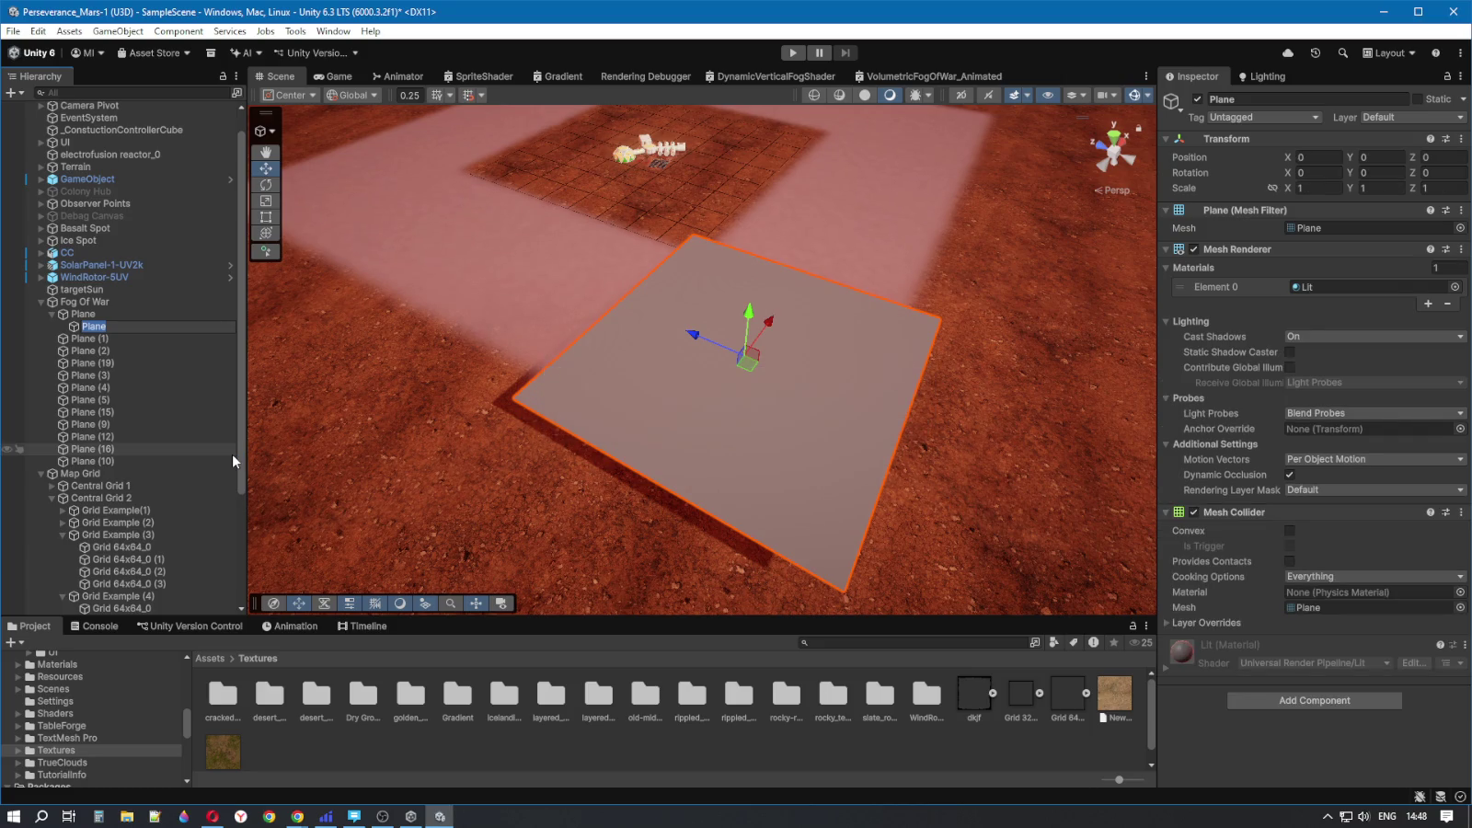
text(Ray)
text(cast)
text( collideer Pla)
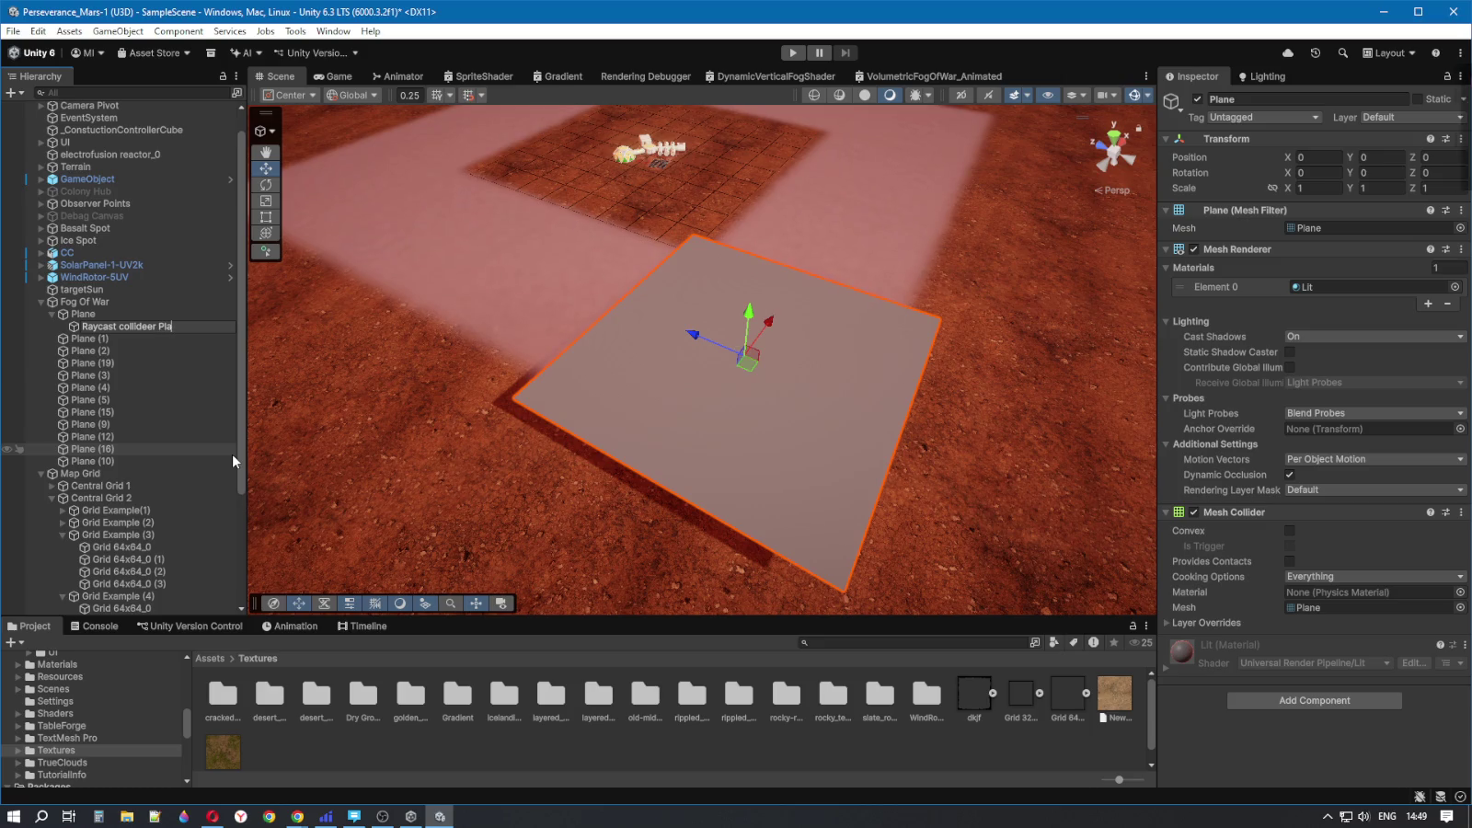
text(ne)
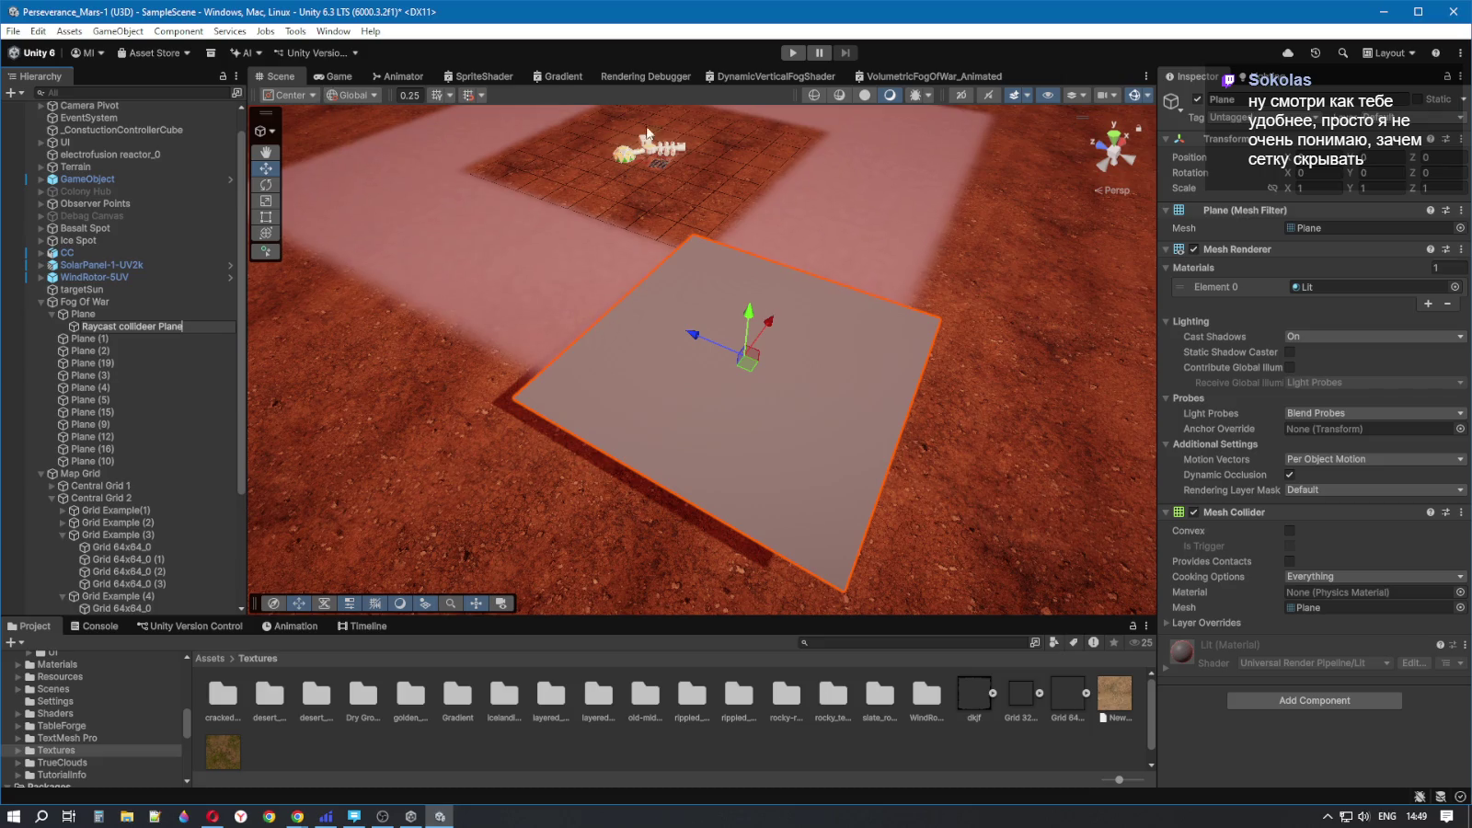
key(Return)
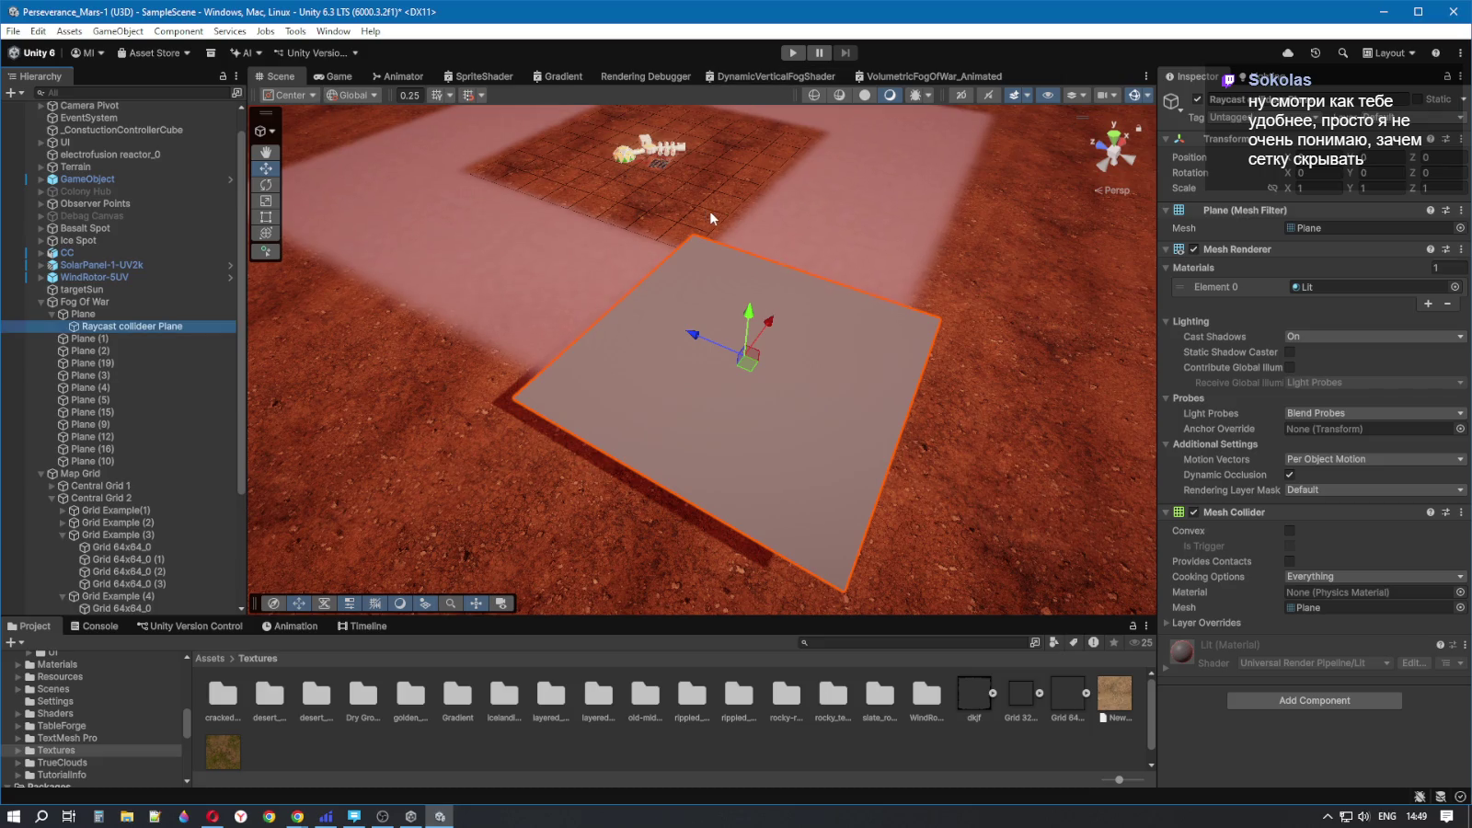
scroll(706, 207, down, 3)
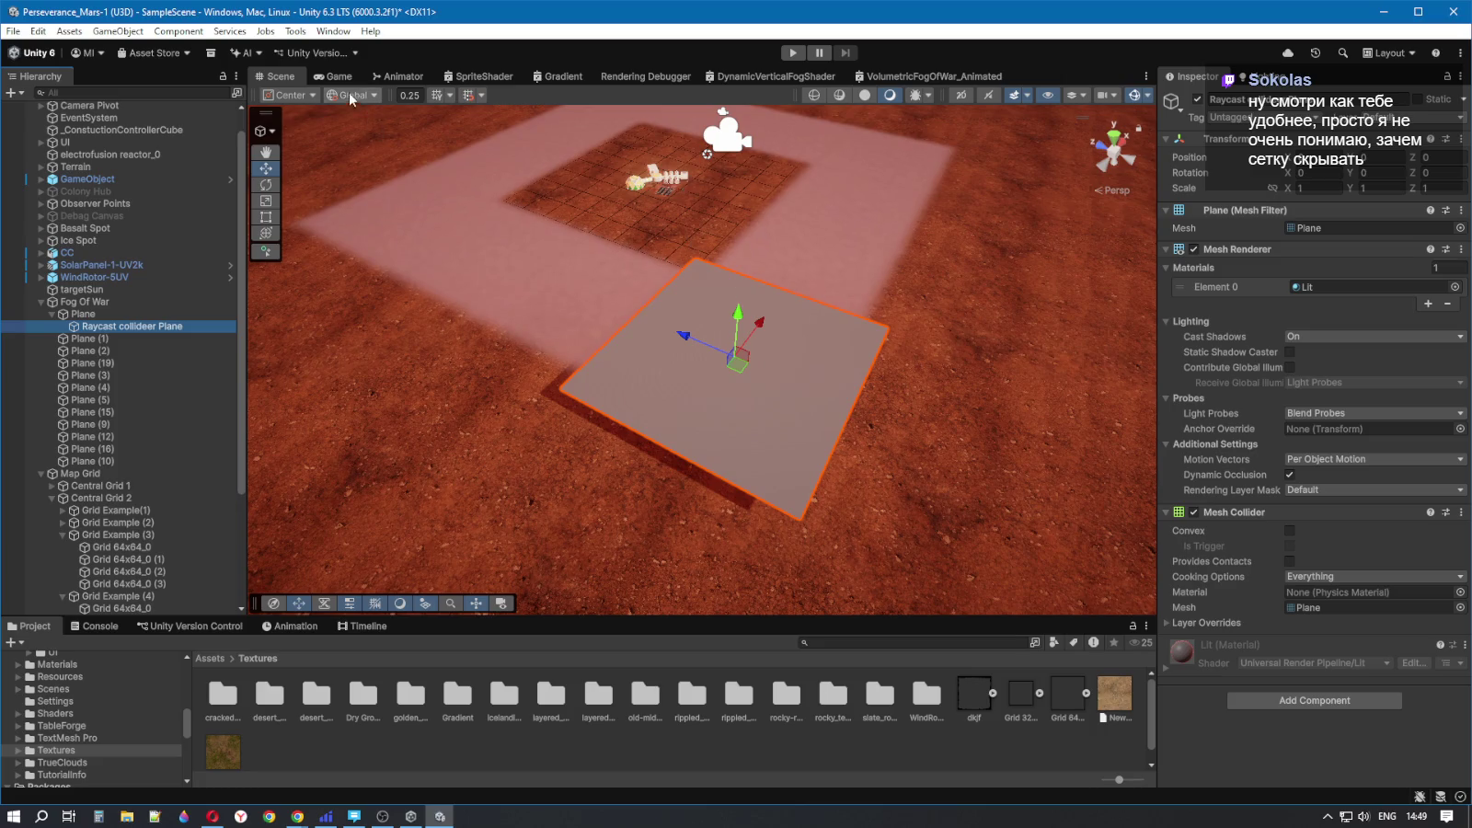
click(336, 77)
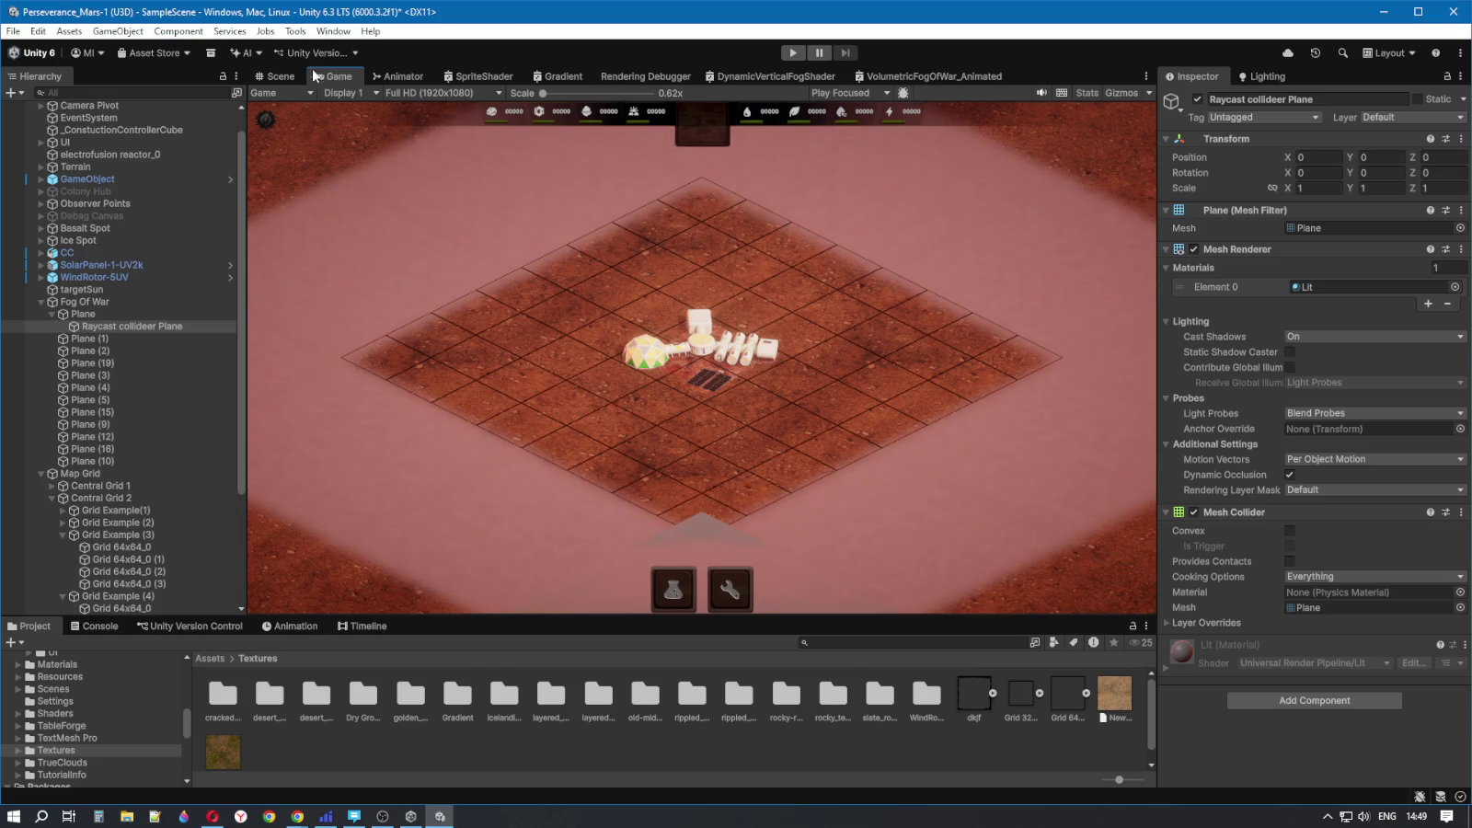
click(274, 76)
drag(360, 101, 686, 256)
scroll(683, 252, down, 10)
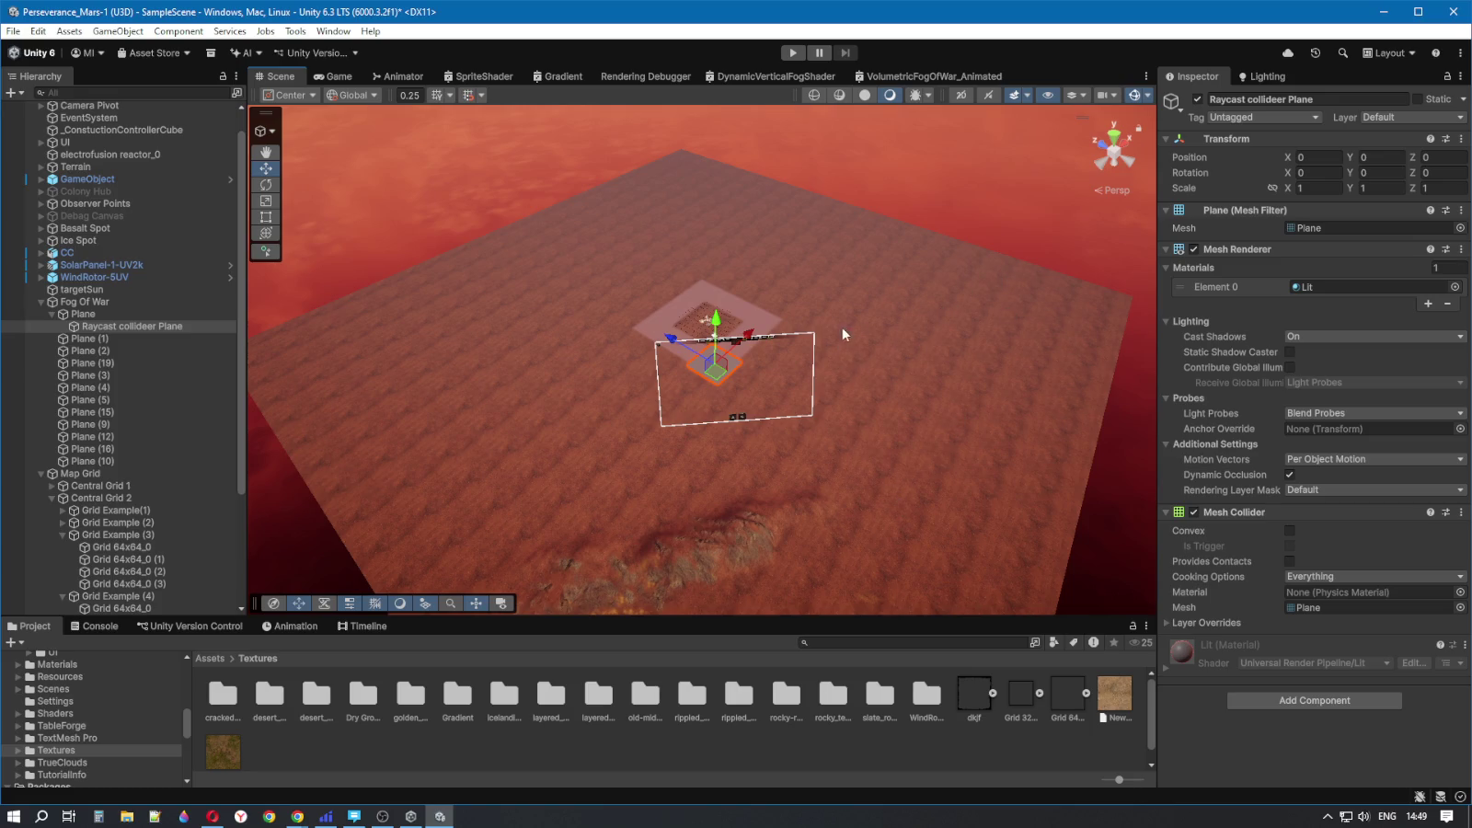
scroll(890, 360, up, 5)
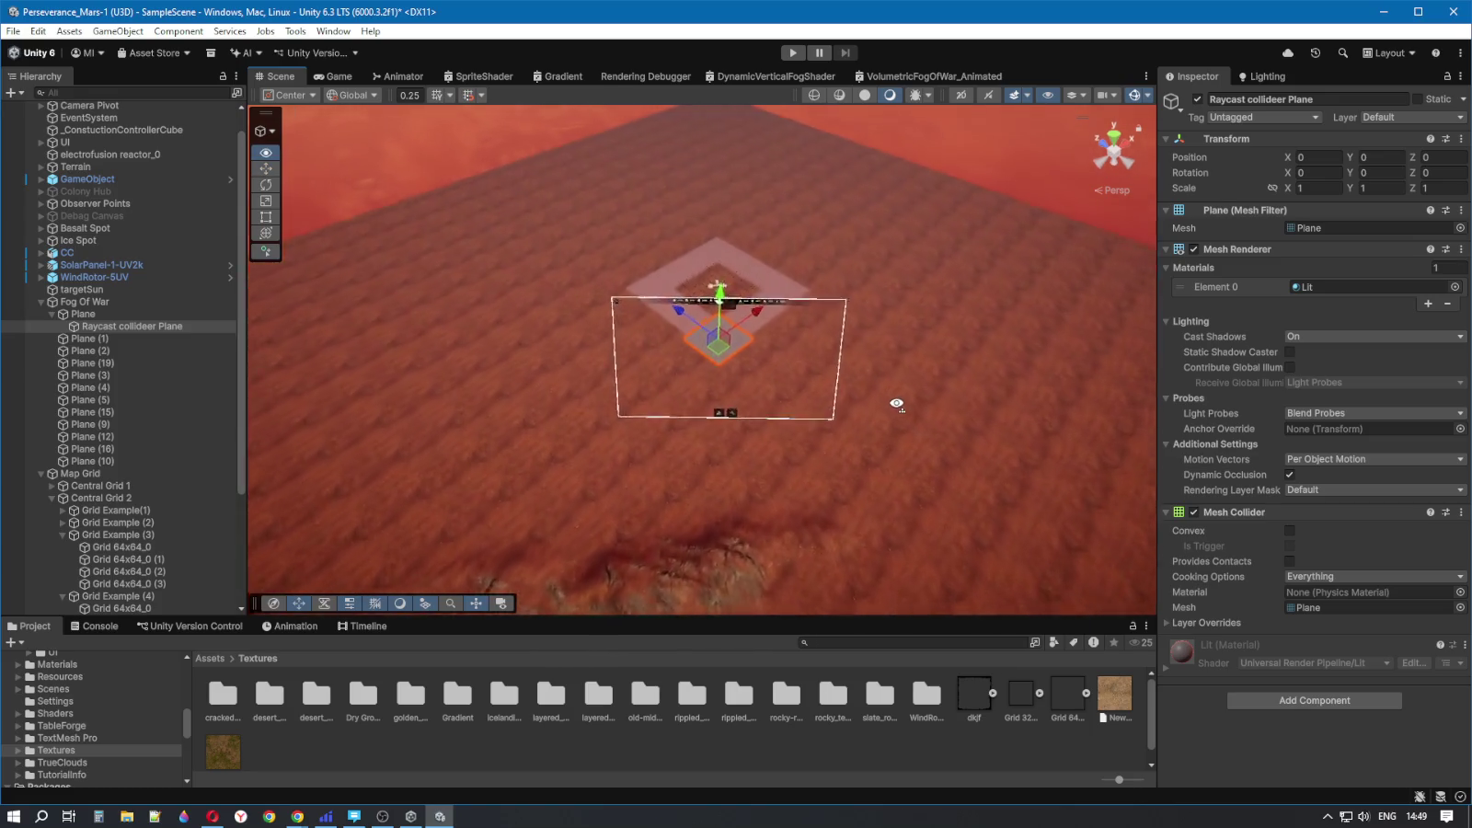
scroll(892, 394, up, 5)
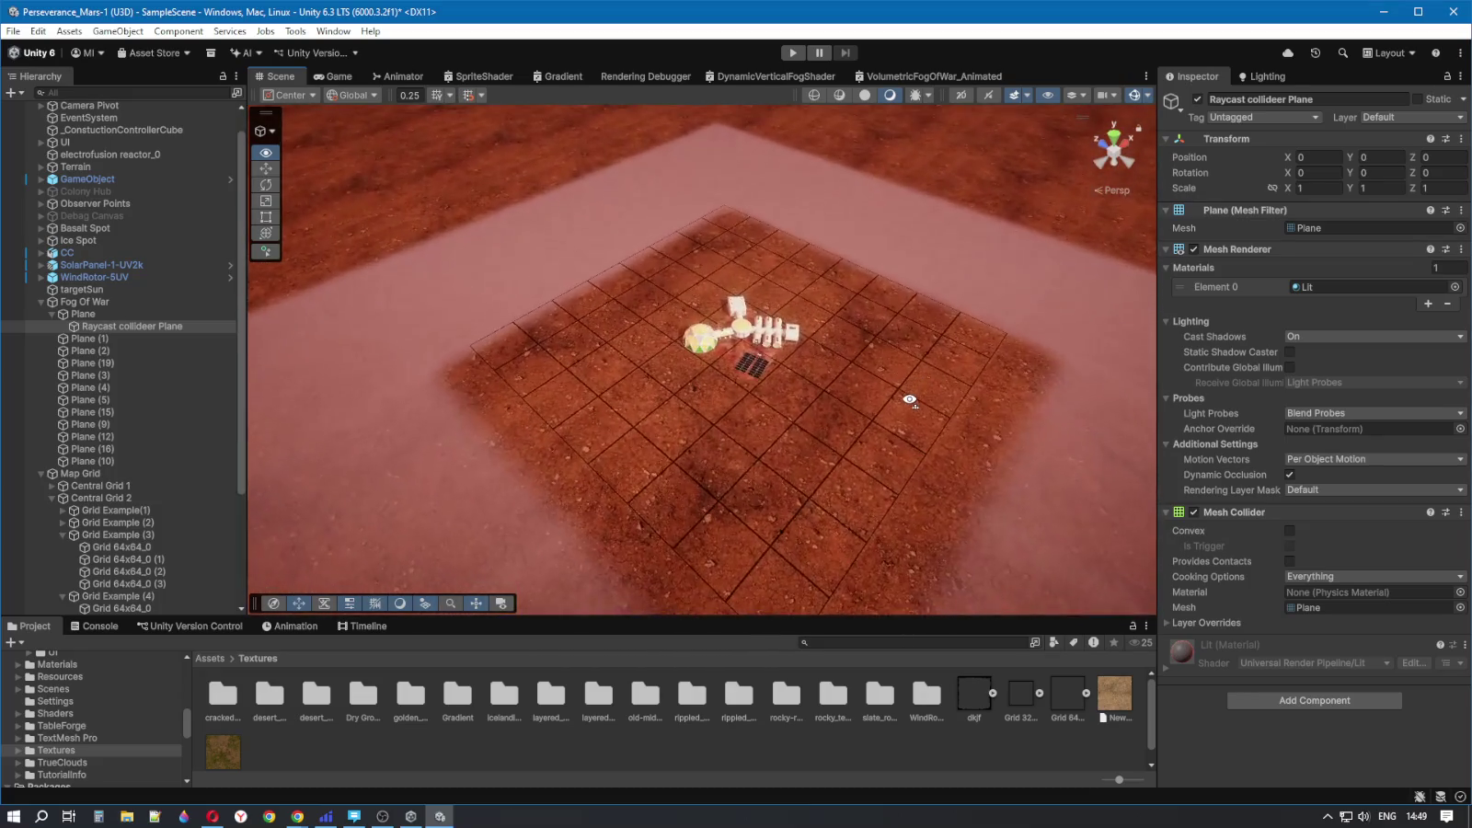
scroll(904, 402, down, 3)
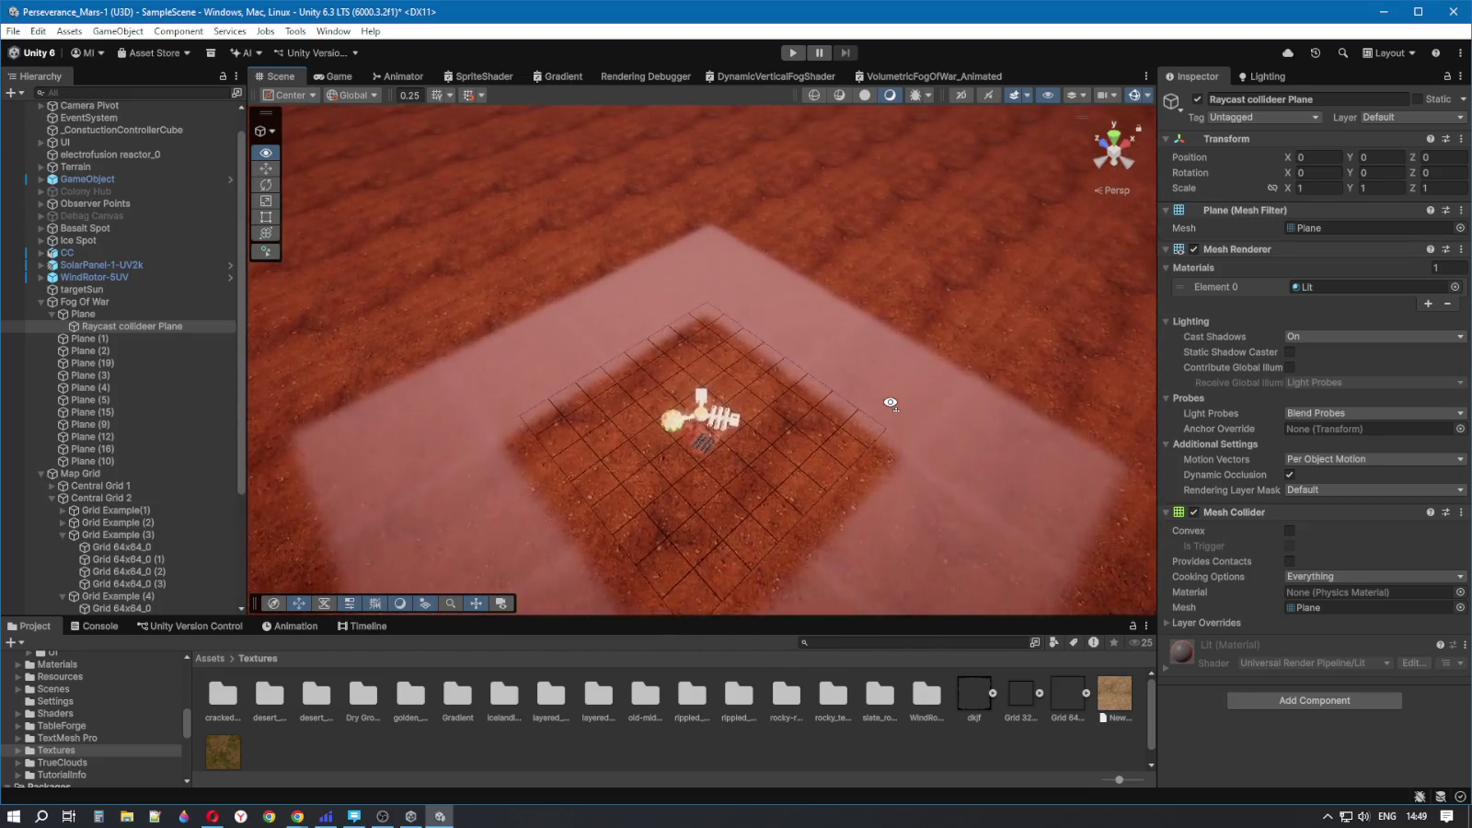
drag(890, 403, 893, 403)
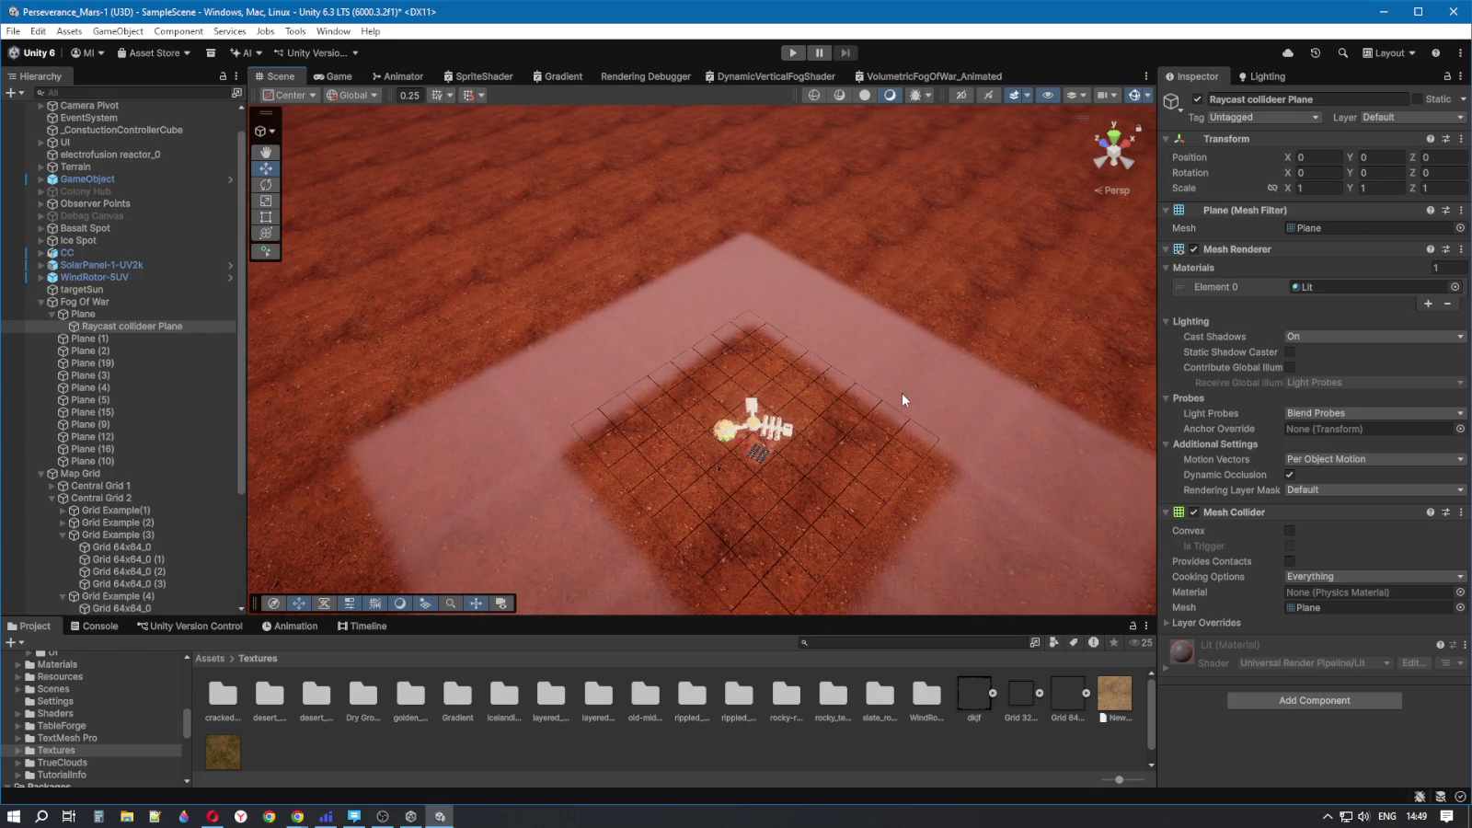
mouse_move(902, 394)
mouse_down()
mouse_move(931, 419)
mouse_move(910, 406)
mouse_up()
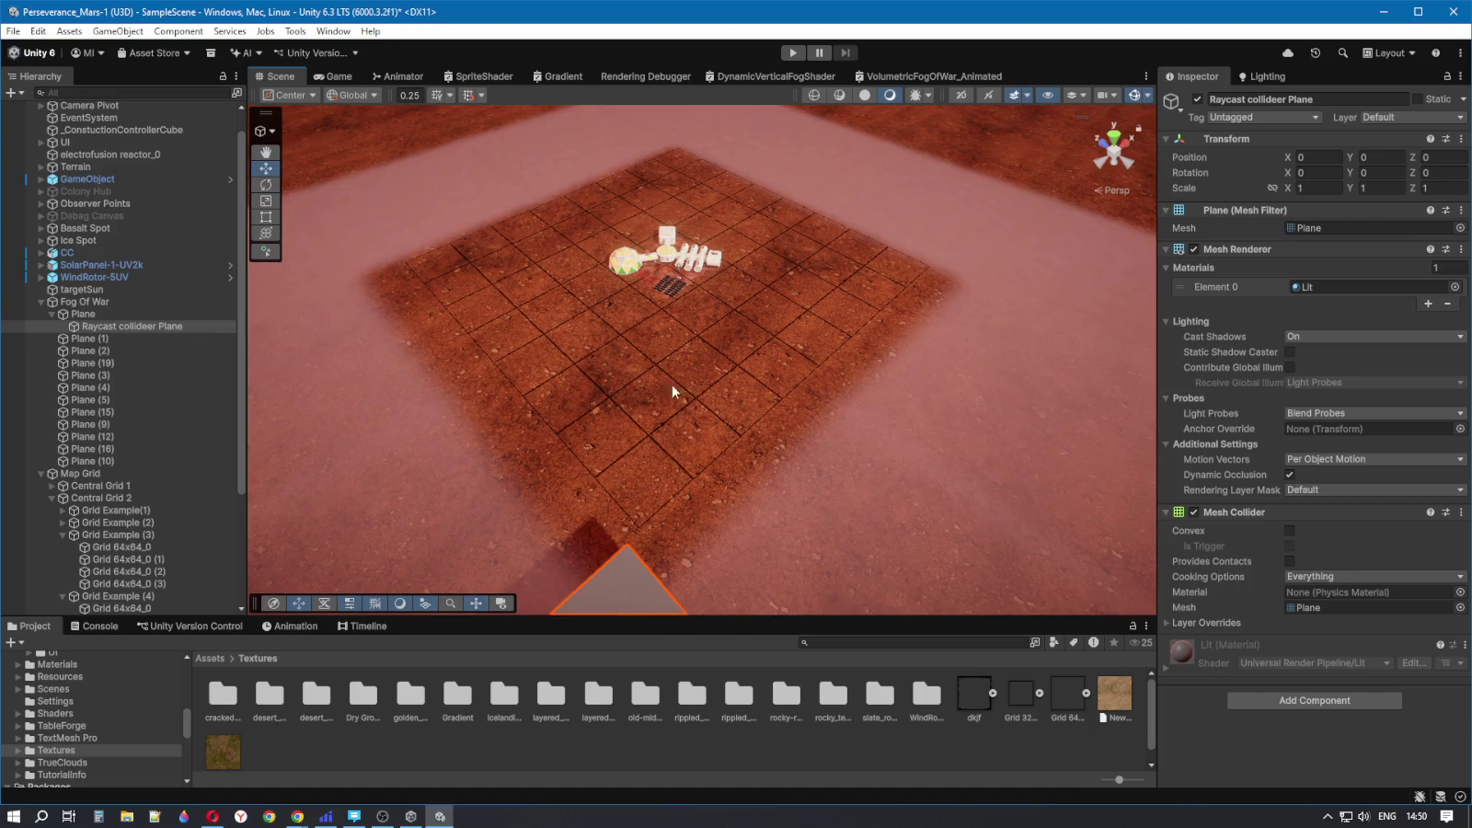
click(630, 464)
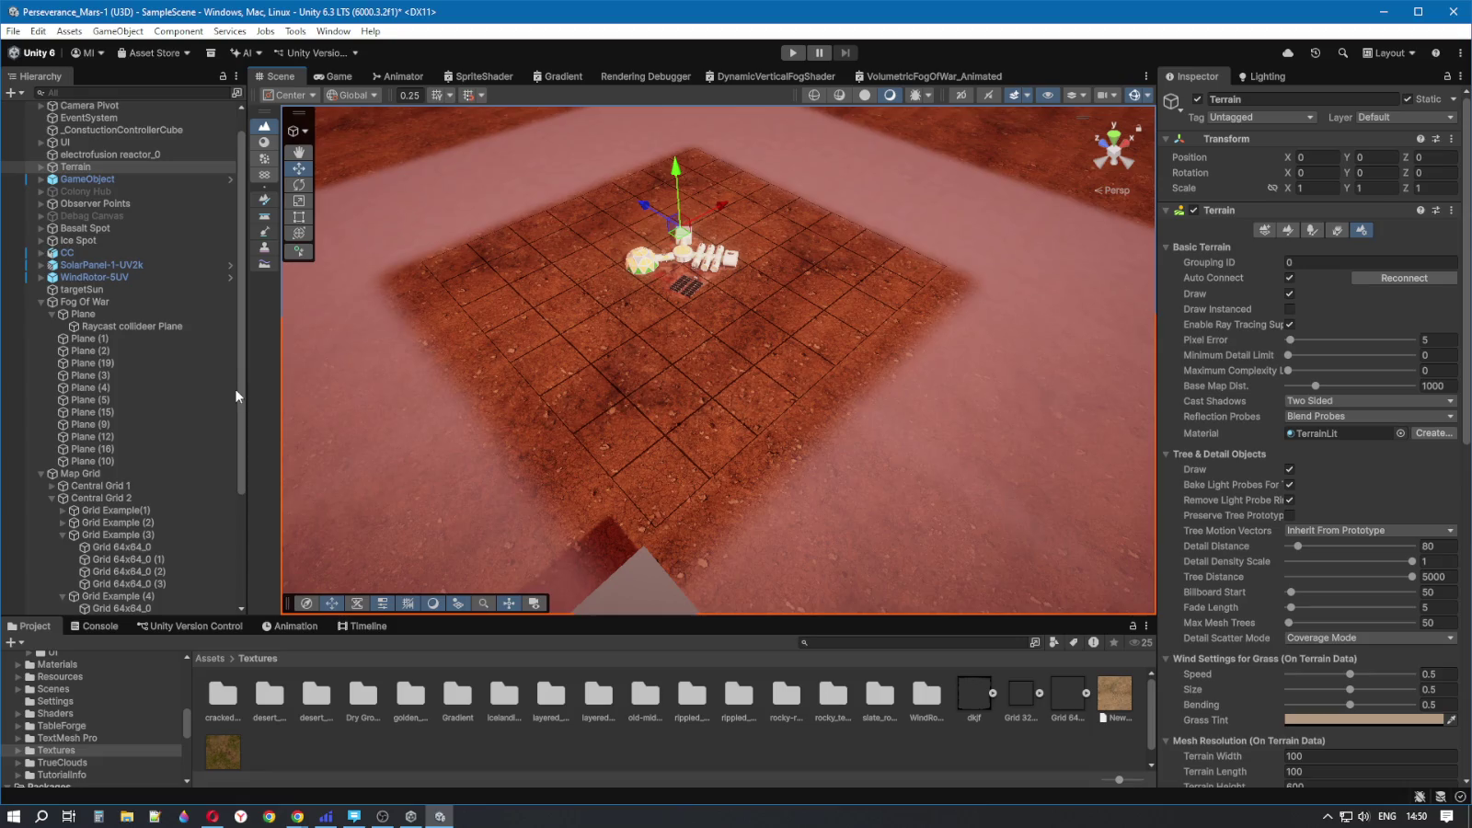
scroll(239, 405, down, 5)
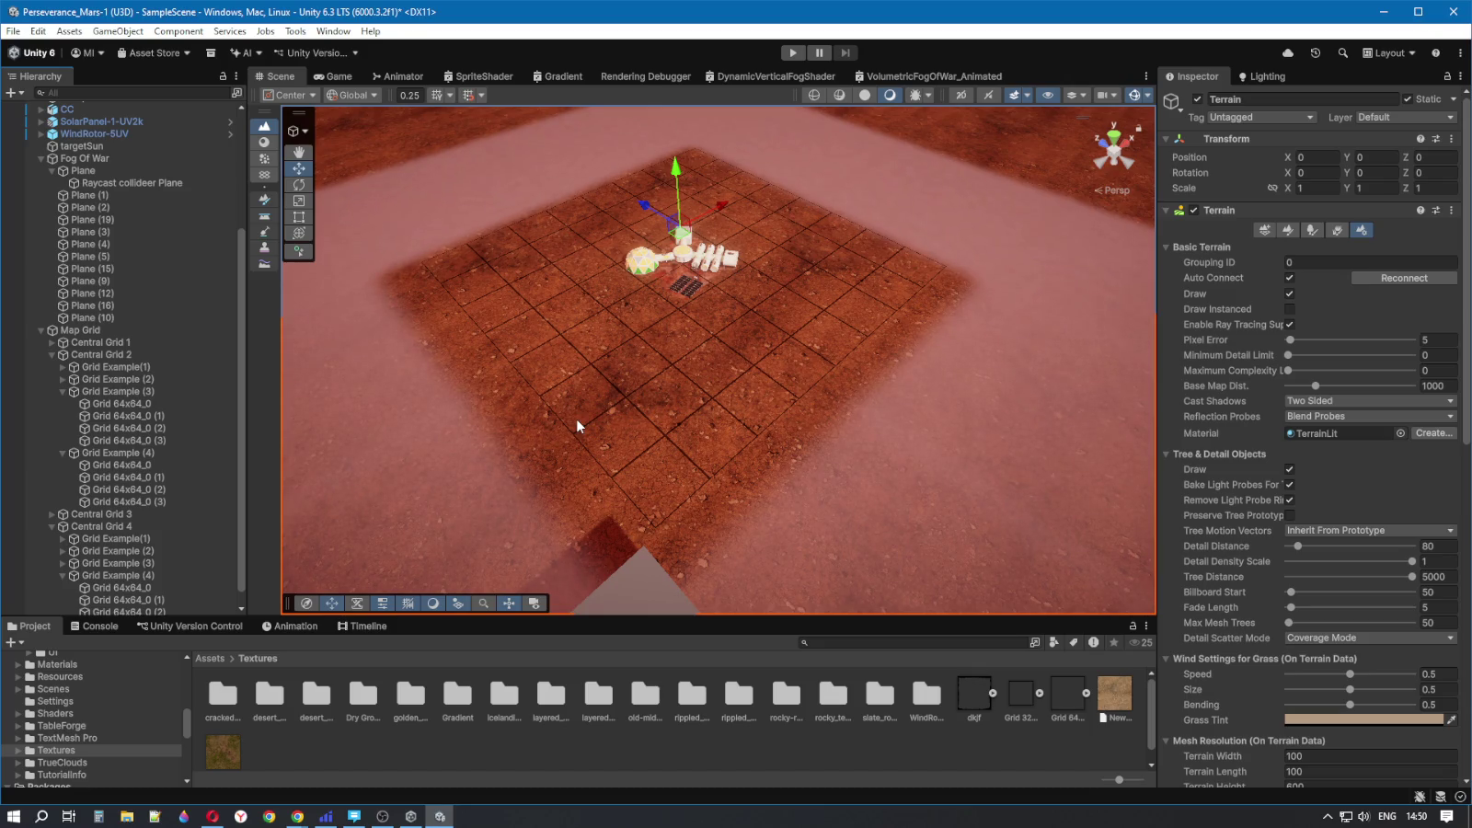
click(618, 450)
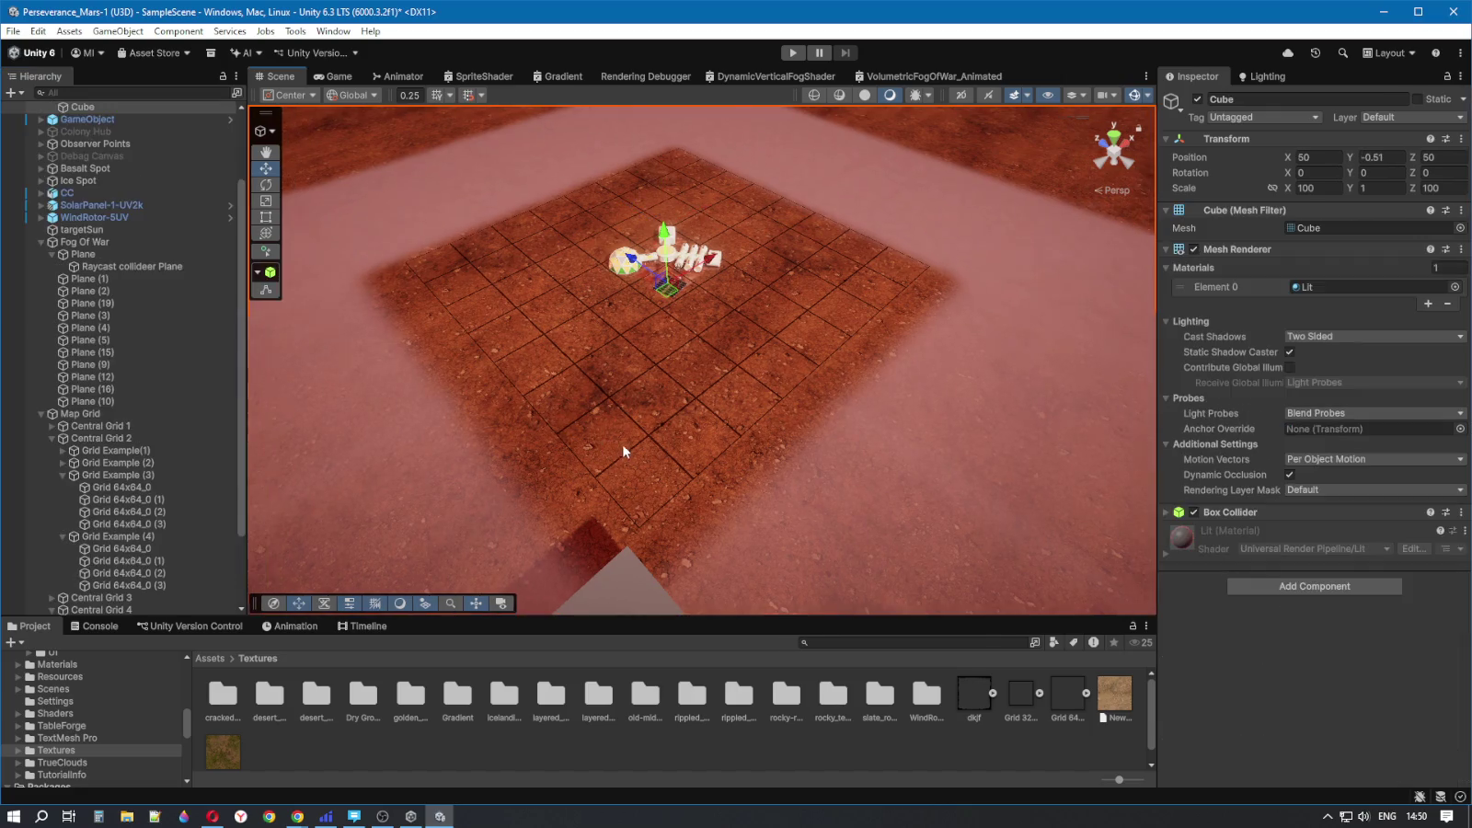
click(624, 447)
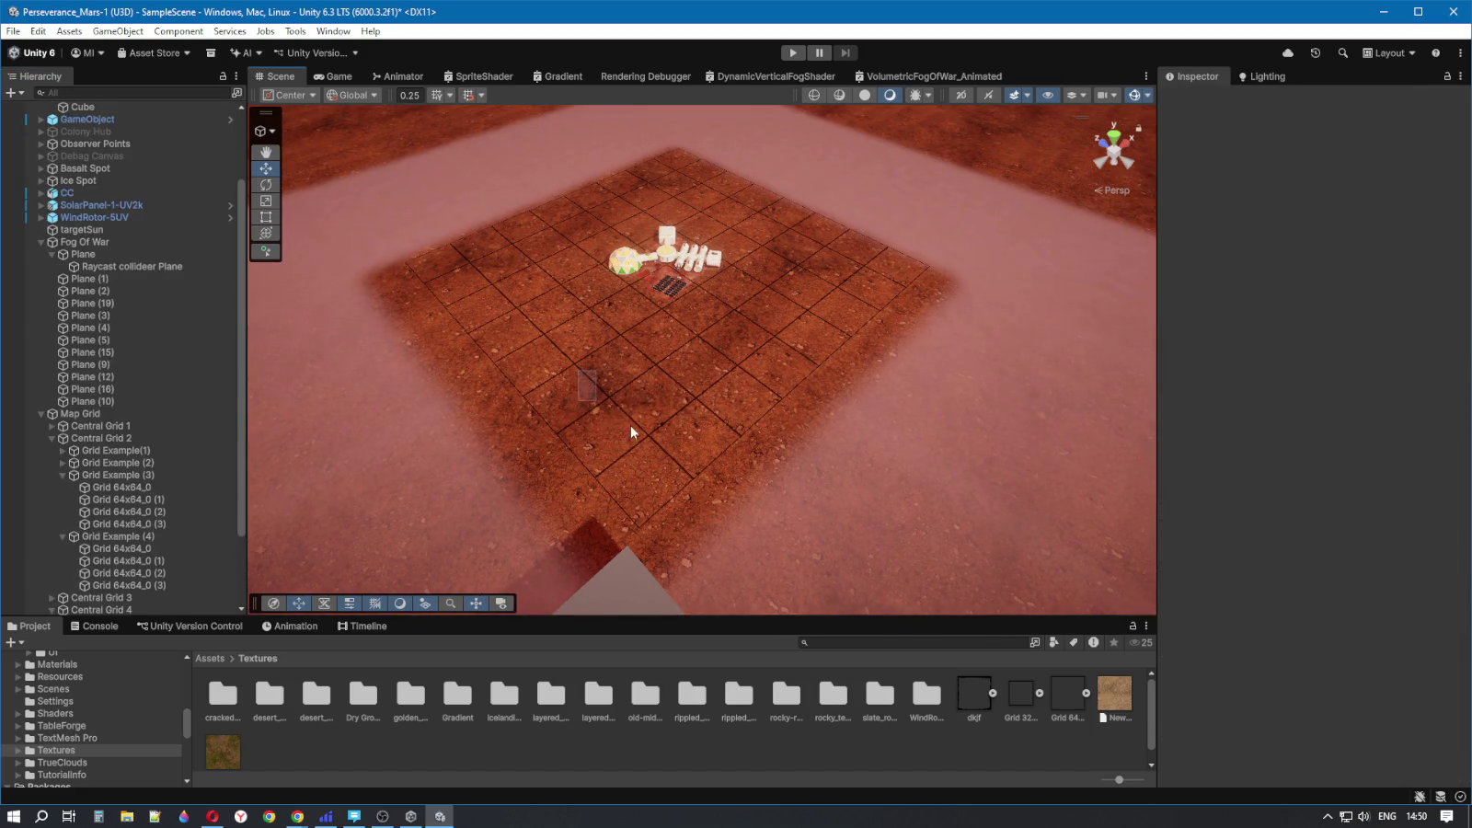
click(644, 474)
scroll(650, 497, down, 5)
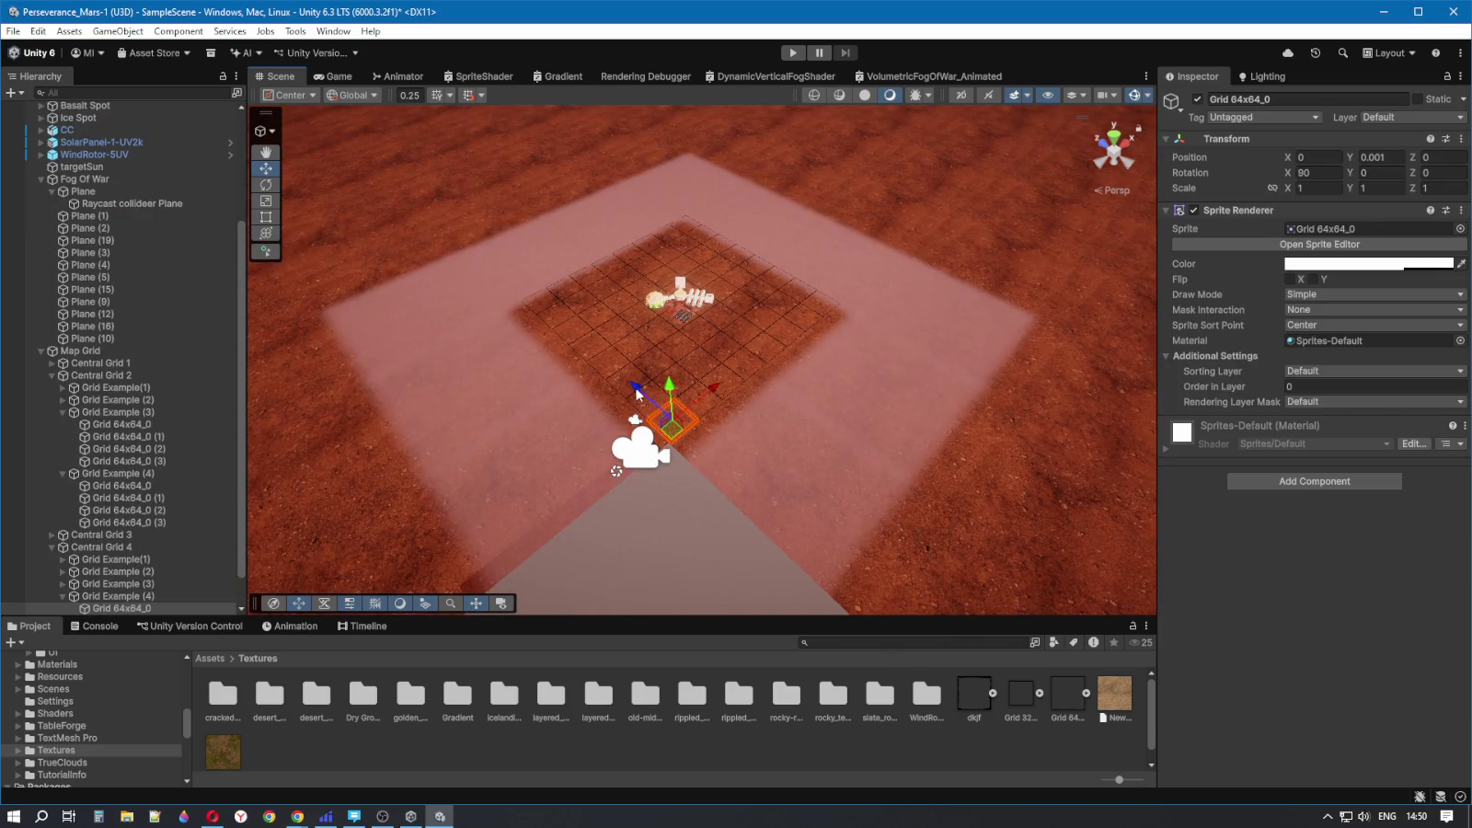
drag(710, 386, 712, 523)
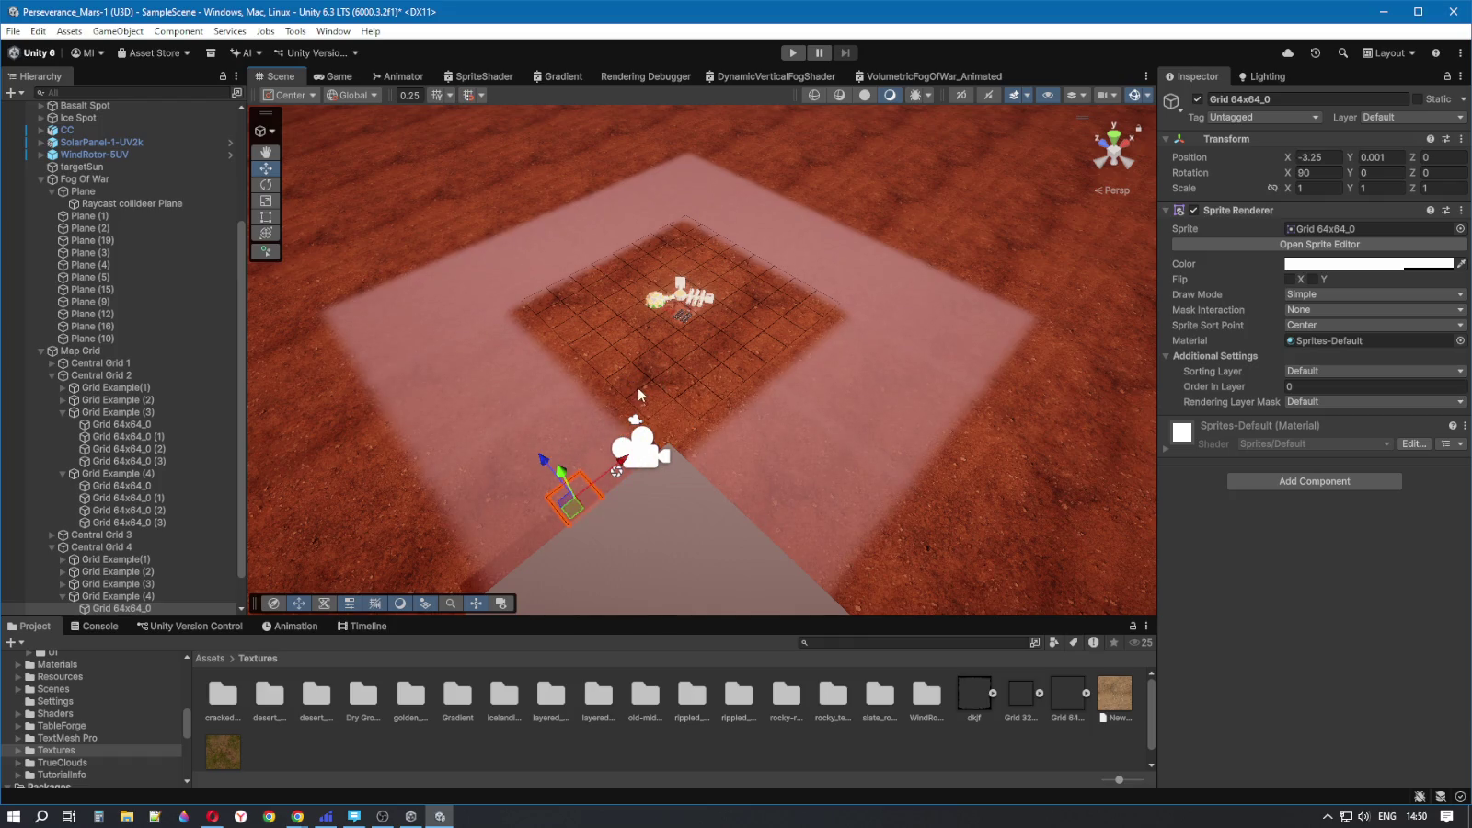
scroll(636, 388, up, 3)
click(782, 594)
mouse_move(848, 412)
mouse_down()
mouse_move(753, 513)
mouse_move(660, 529)
mouse_move(651, 486)
mouse_up()
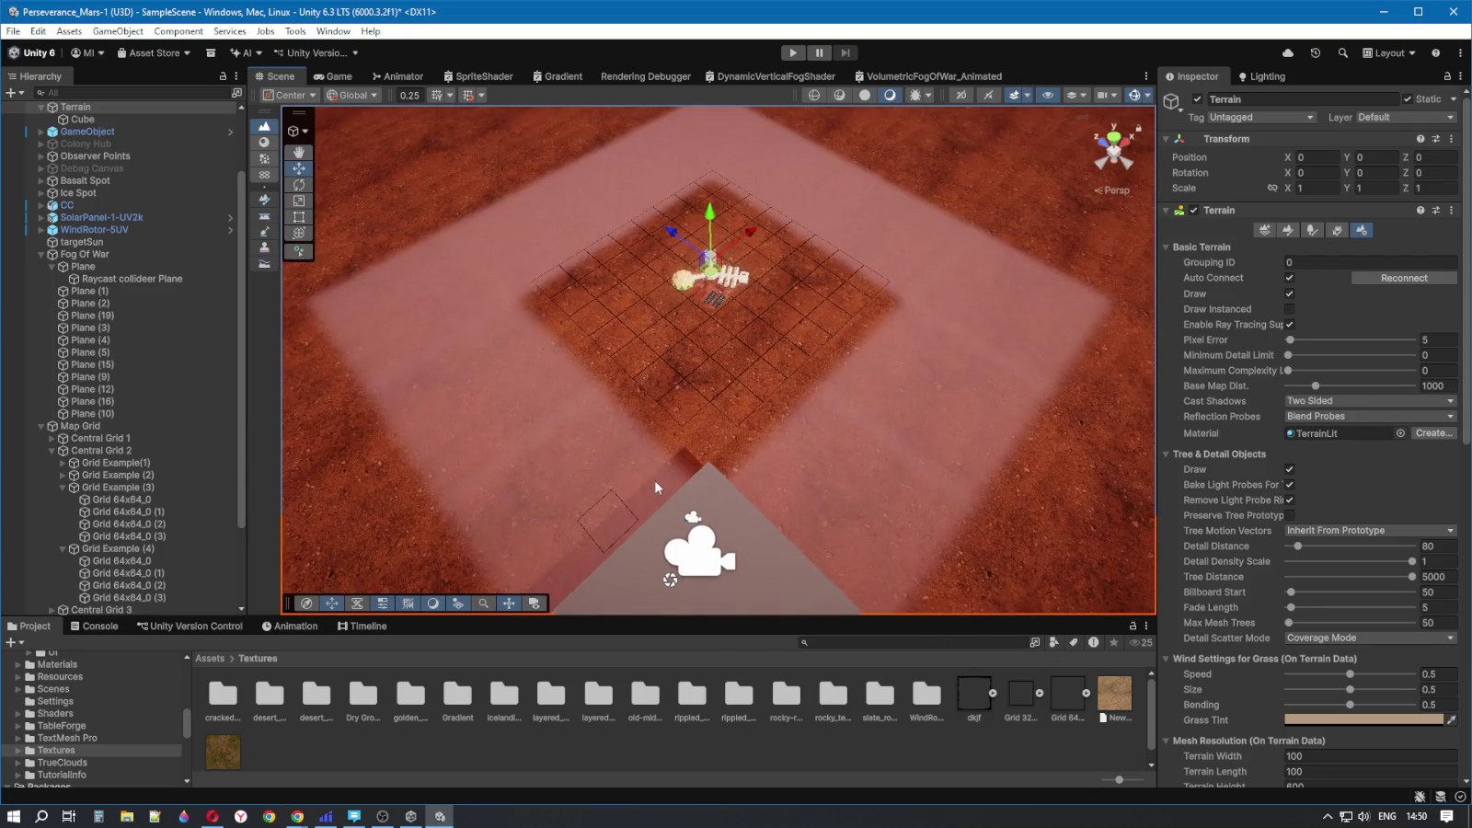
key(ctrl+z)
key(ctrl+z)
scroll(741, 340, up, 2)
mouse_move(737, 326)
mouse_down()
mouse_move(636, 317)
mouse_move(748, 384)
mouse_up()
mouse_move(604, 513)
mouse_down()
mouse_move(736, 528)
mouse_move(674, 430)
mouse_move(943, 360)
mouse_move(962, 328)
mouse_move(787, 393)
mouse_move(909, 385)
mouse_move(847, 384)
mouse_move(790, 413)
mouse_move(792, 397)
mouse_up()
click(815, 454)
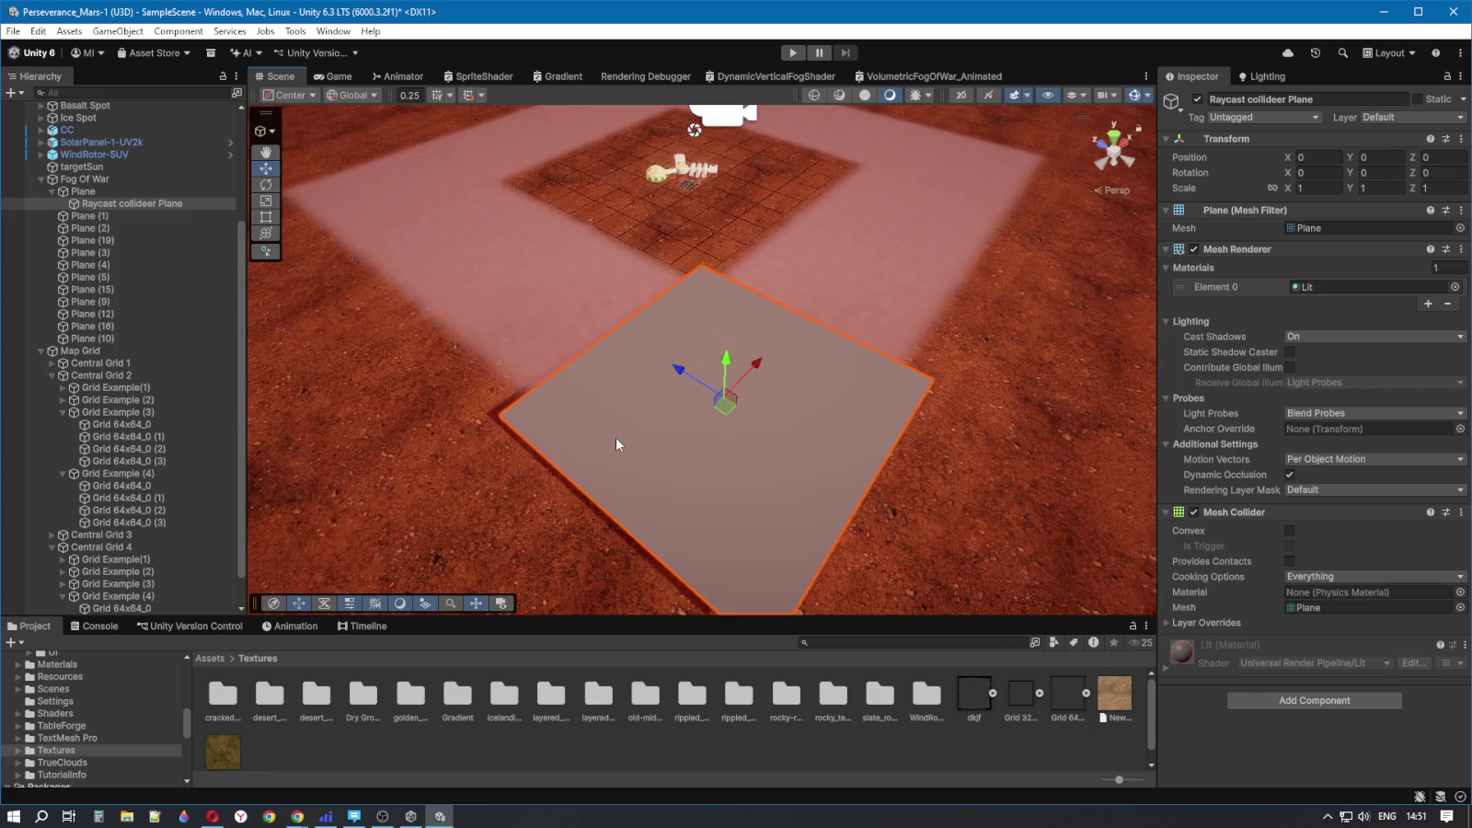
- Compare the parent fog Plane's settings with Raycast collideer Plane, then collapse Map Grid in the Hierarchy
click(92, 191)
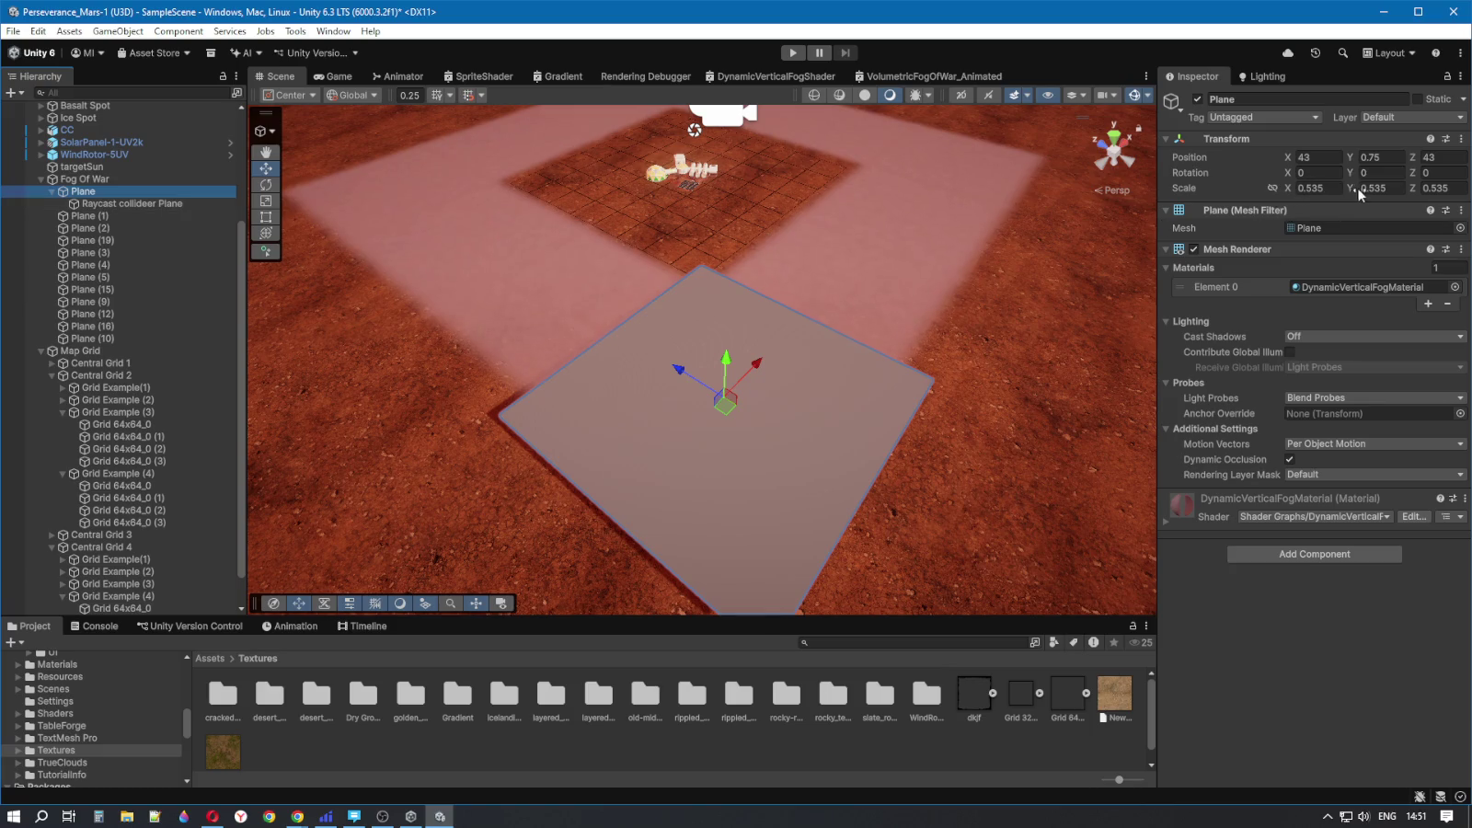
click(116, 204)
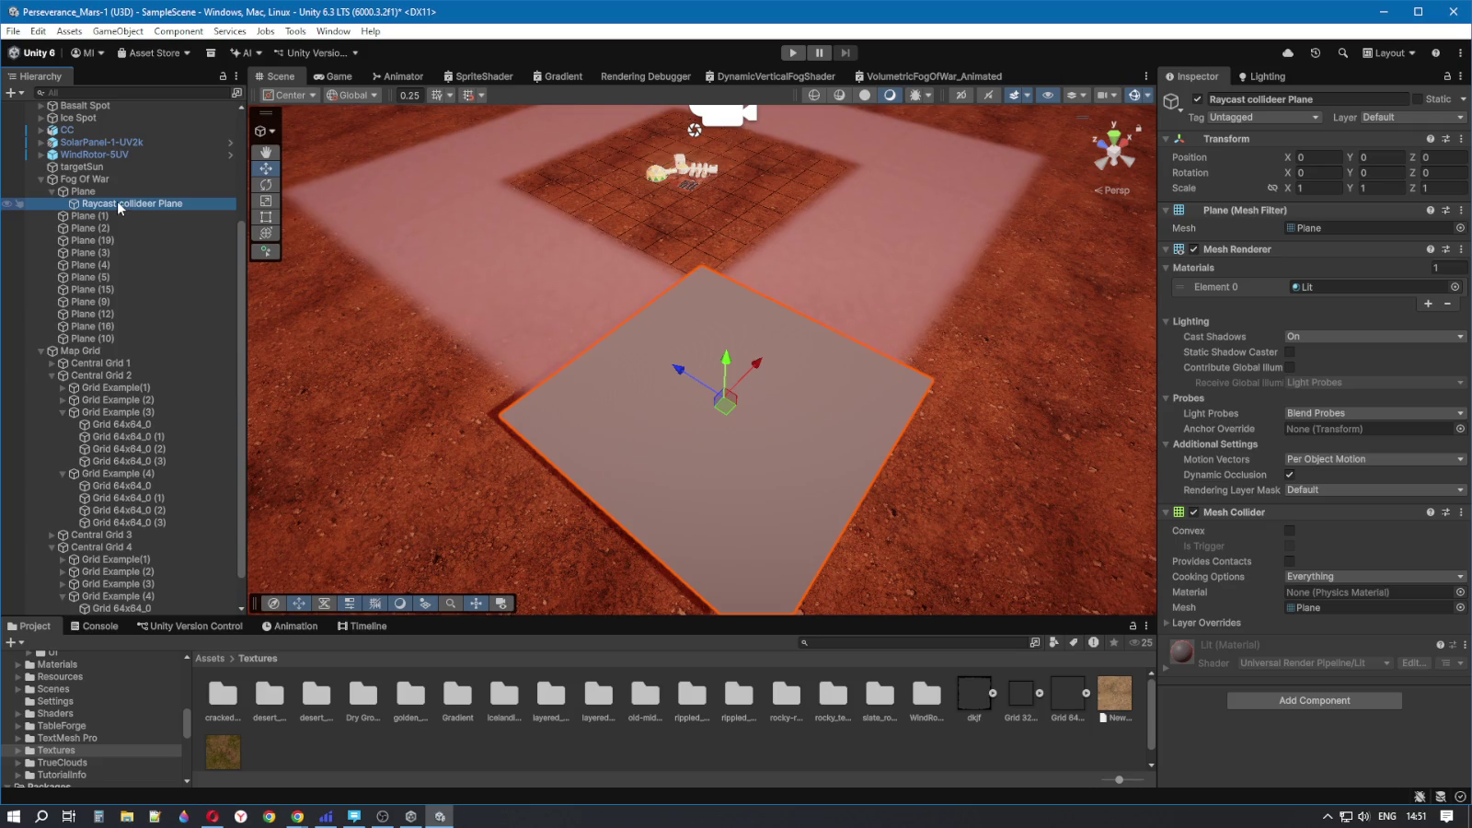
scroll(118, 200, down, 2)
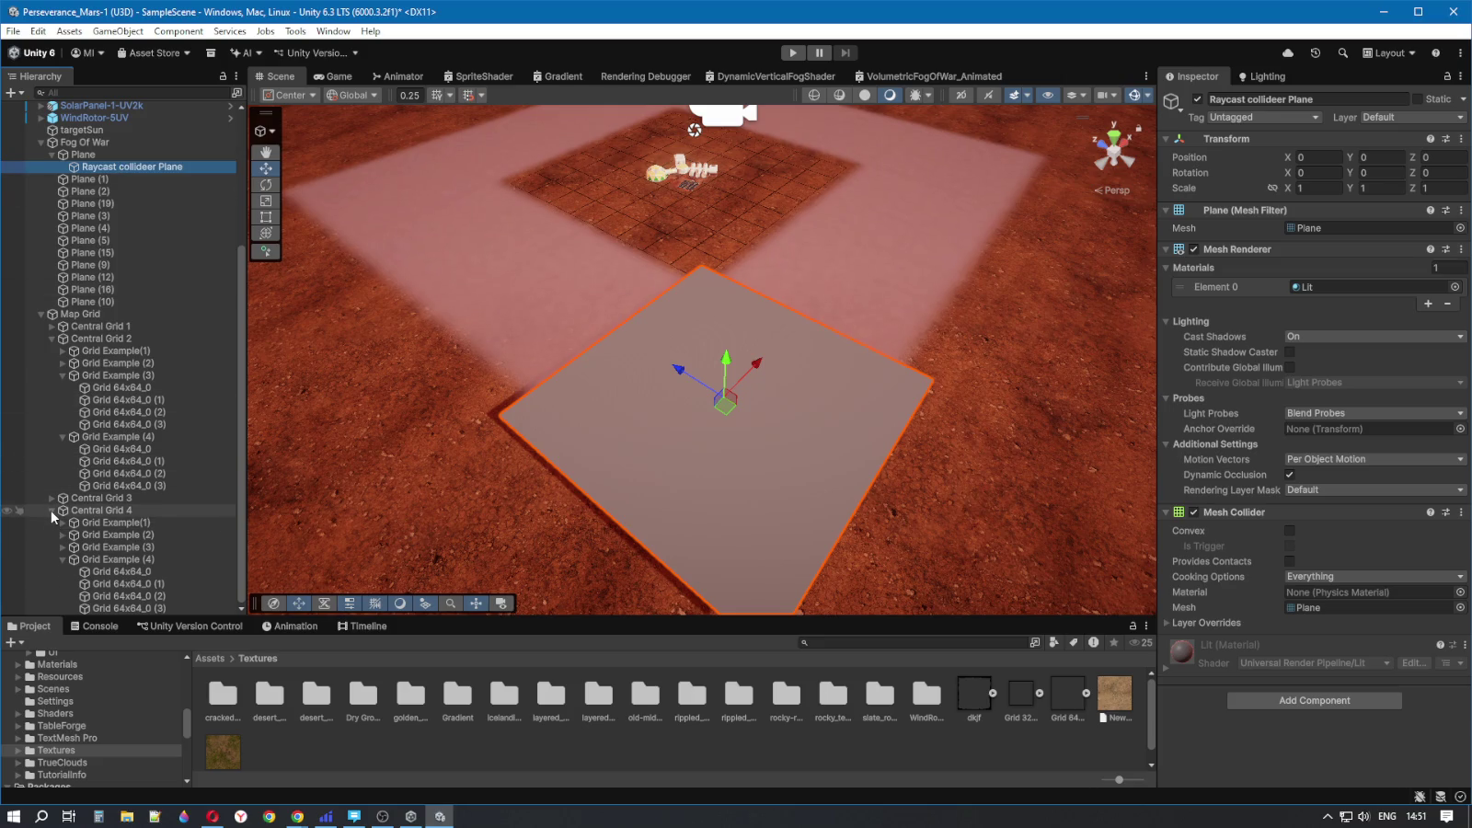
scroll(55, 520, up, 5)
click(41, 412)
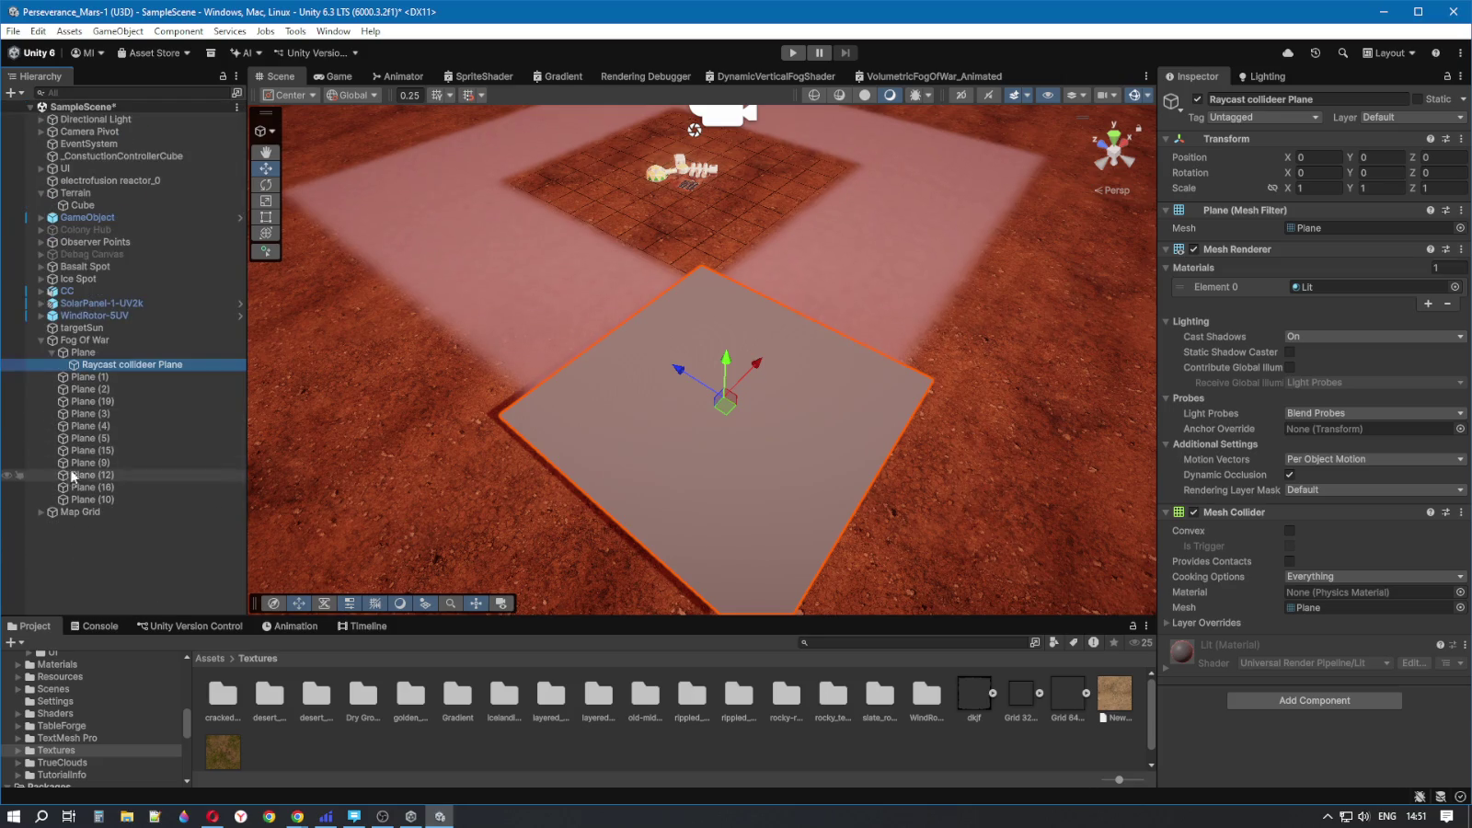
- Move Raycast collideer Plane to the Hierarchy root and edit its Scale X and Y fields
mouse_move(90, 366)
mouse_down()
mouse_move(105, 419)
mouse_move(82, 521)
mouse_up()
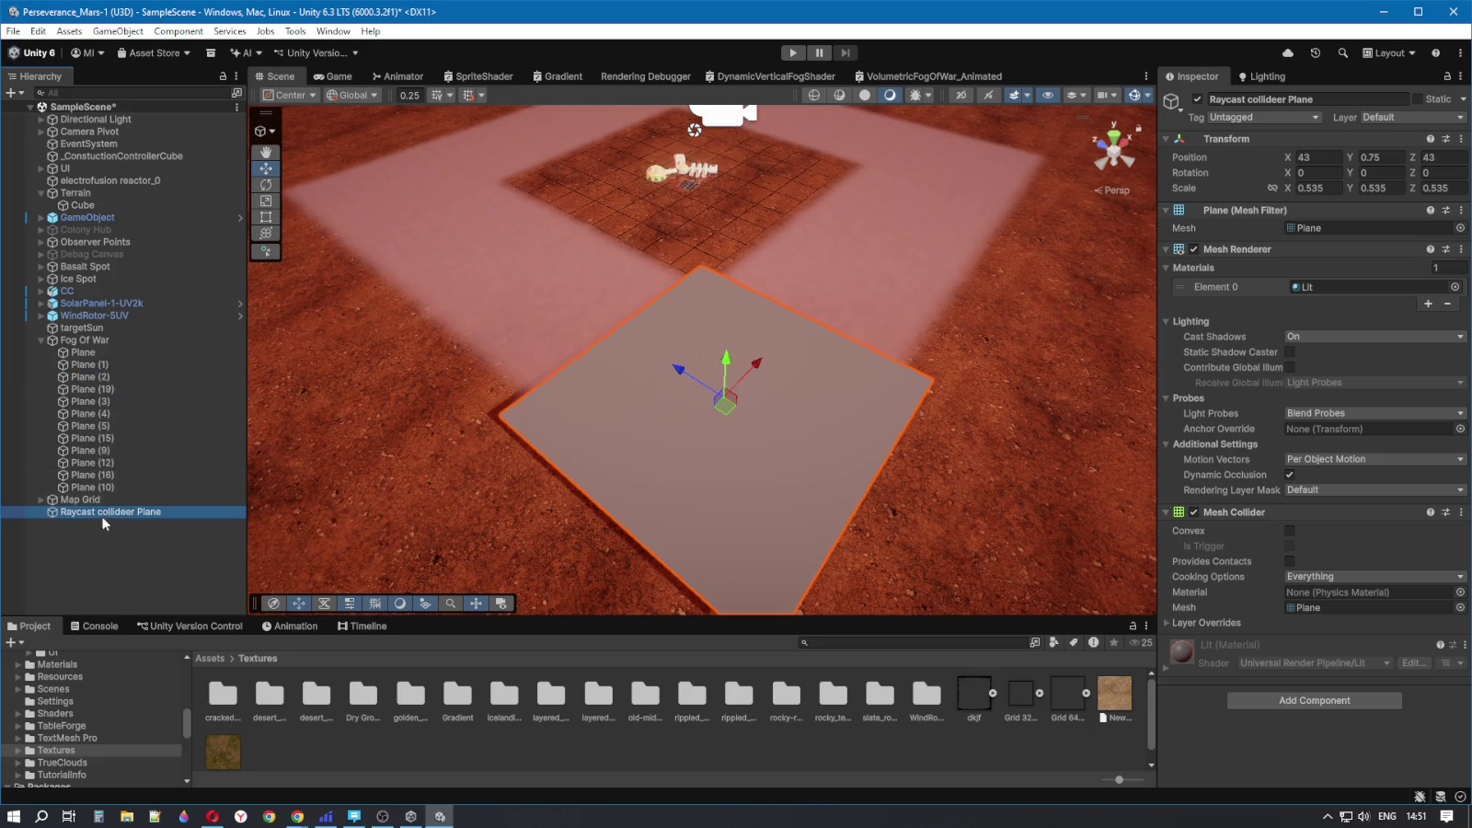
click(1314, 188)
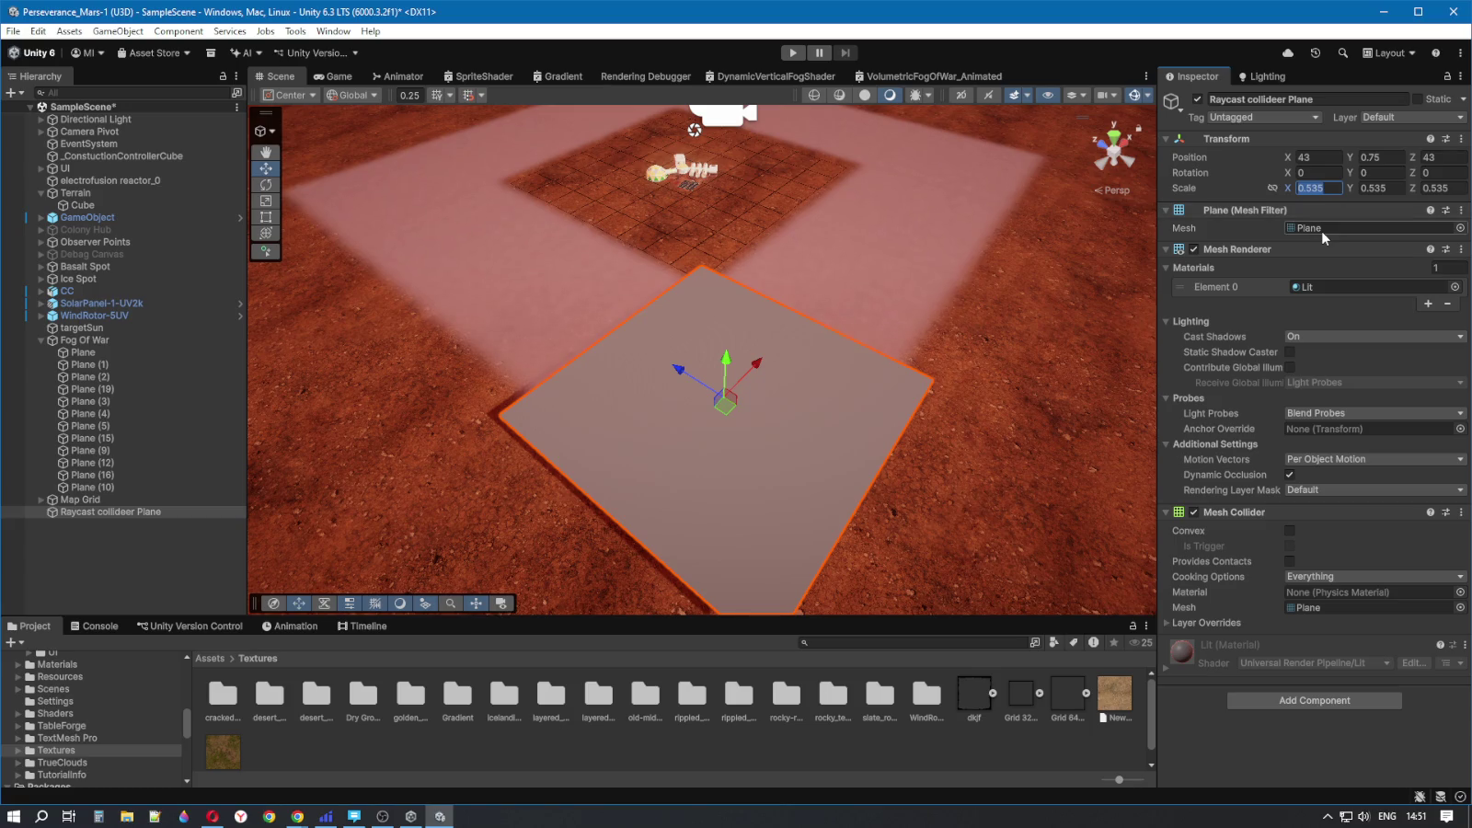
text(0)
click(1401, 186)
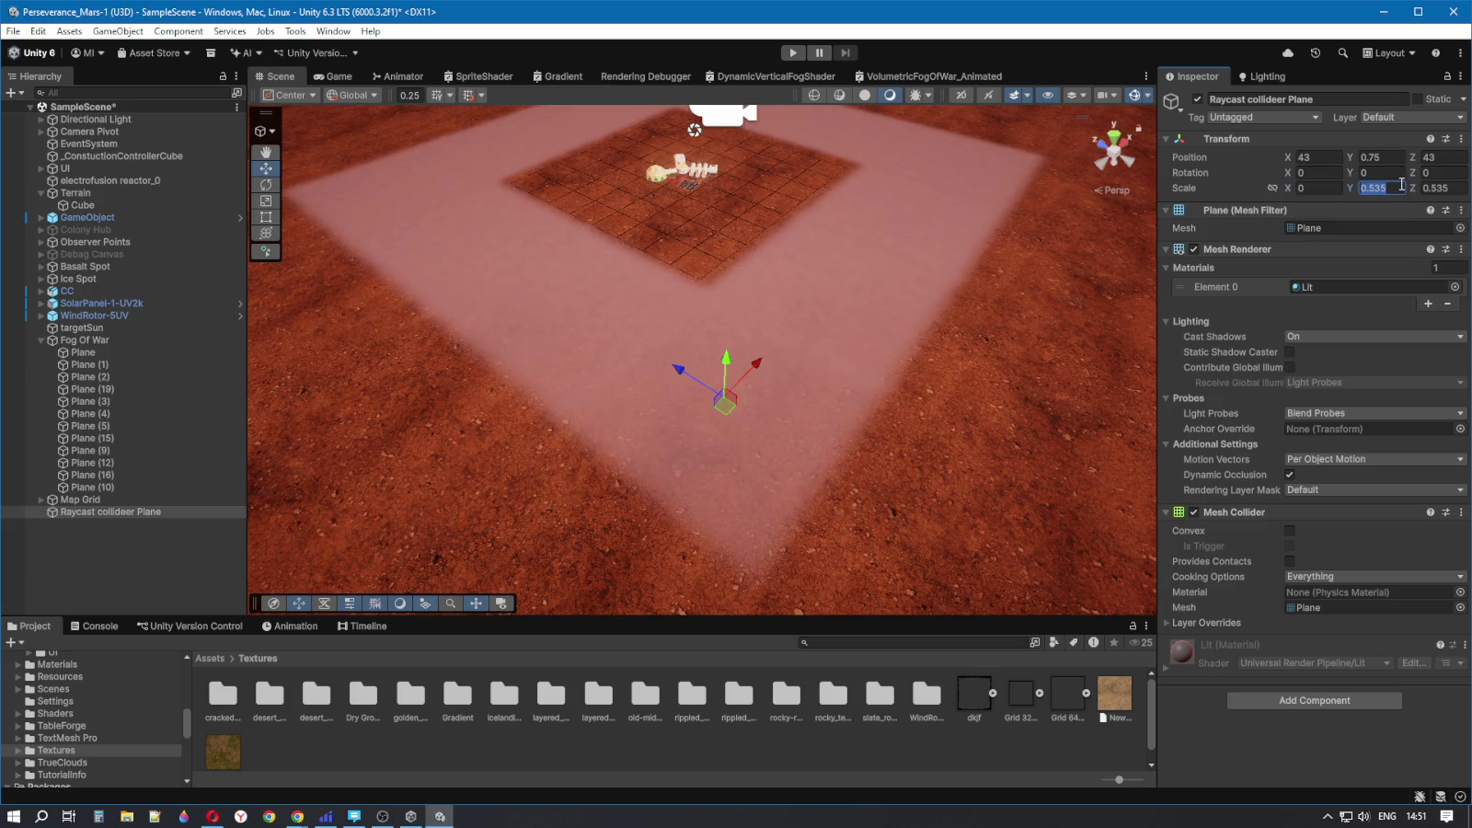
text(0)
click(1437, 187)
text(0)
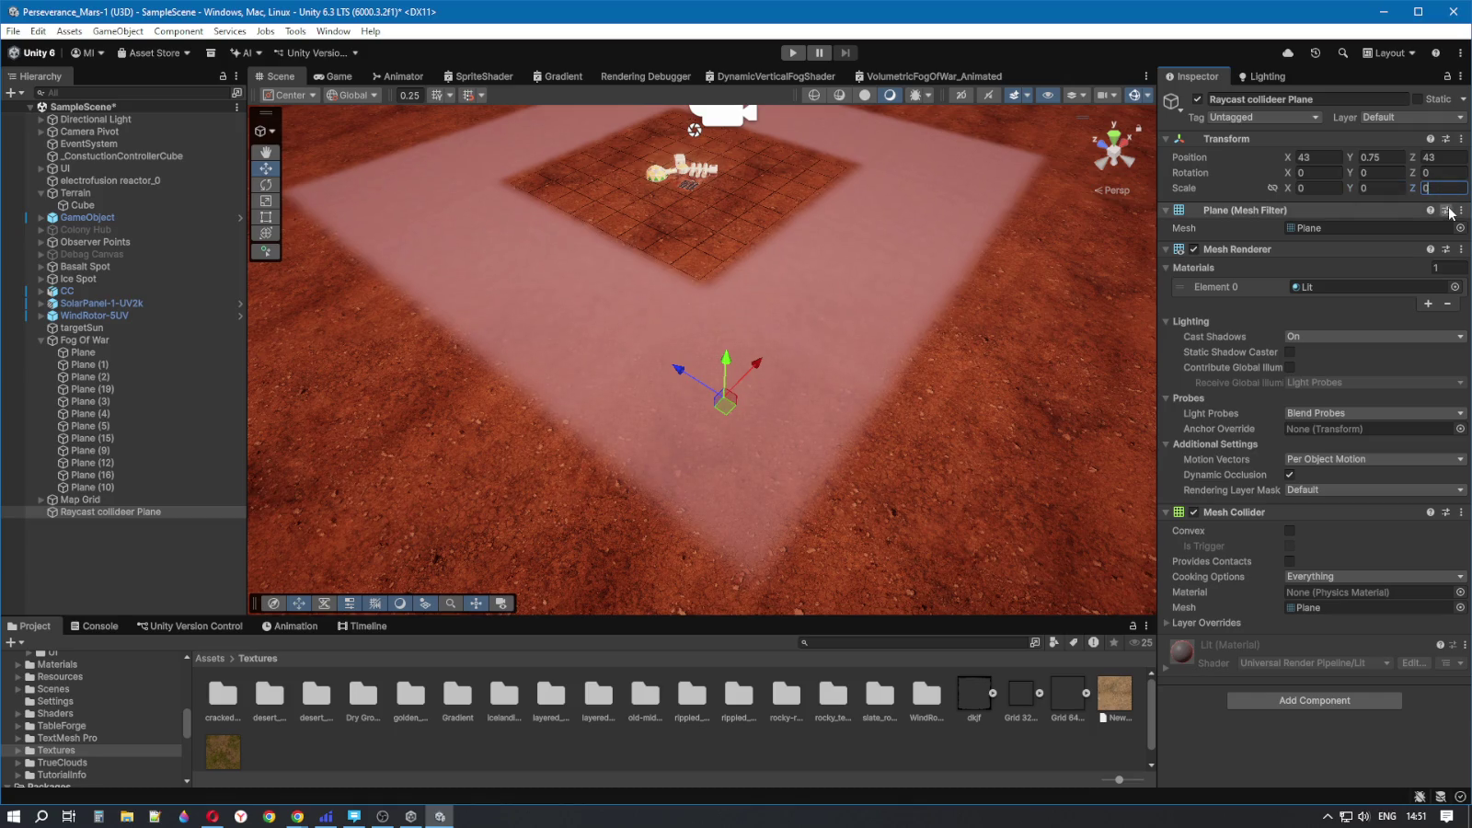
- Reselect and frame the plane, setting its Scale to 1 on every axis
click(157, 566)
click(115, 513)
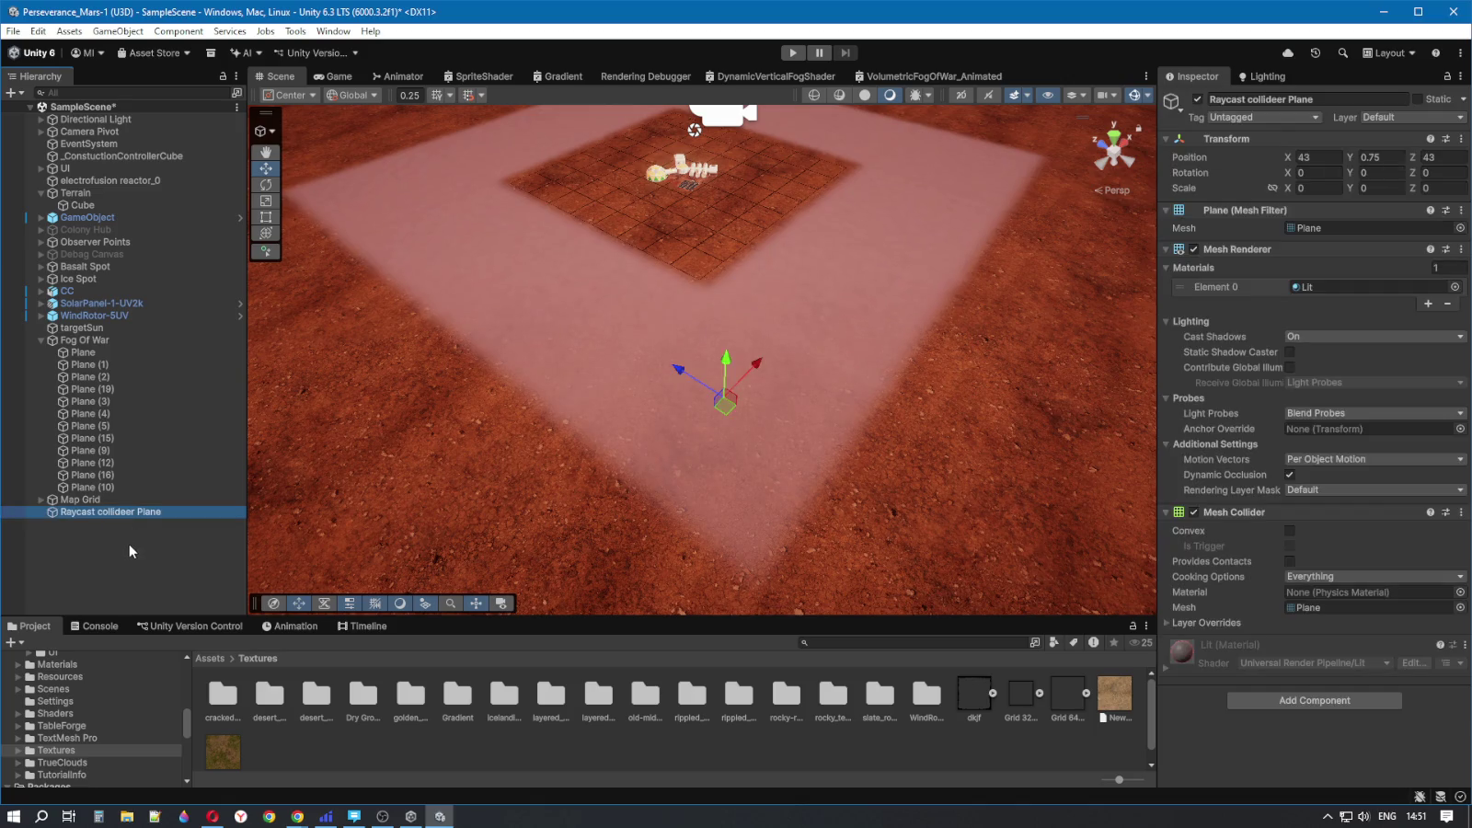
double_click(121, 512)
scroll(600, 437, up, 5)
click(1335, 189)
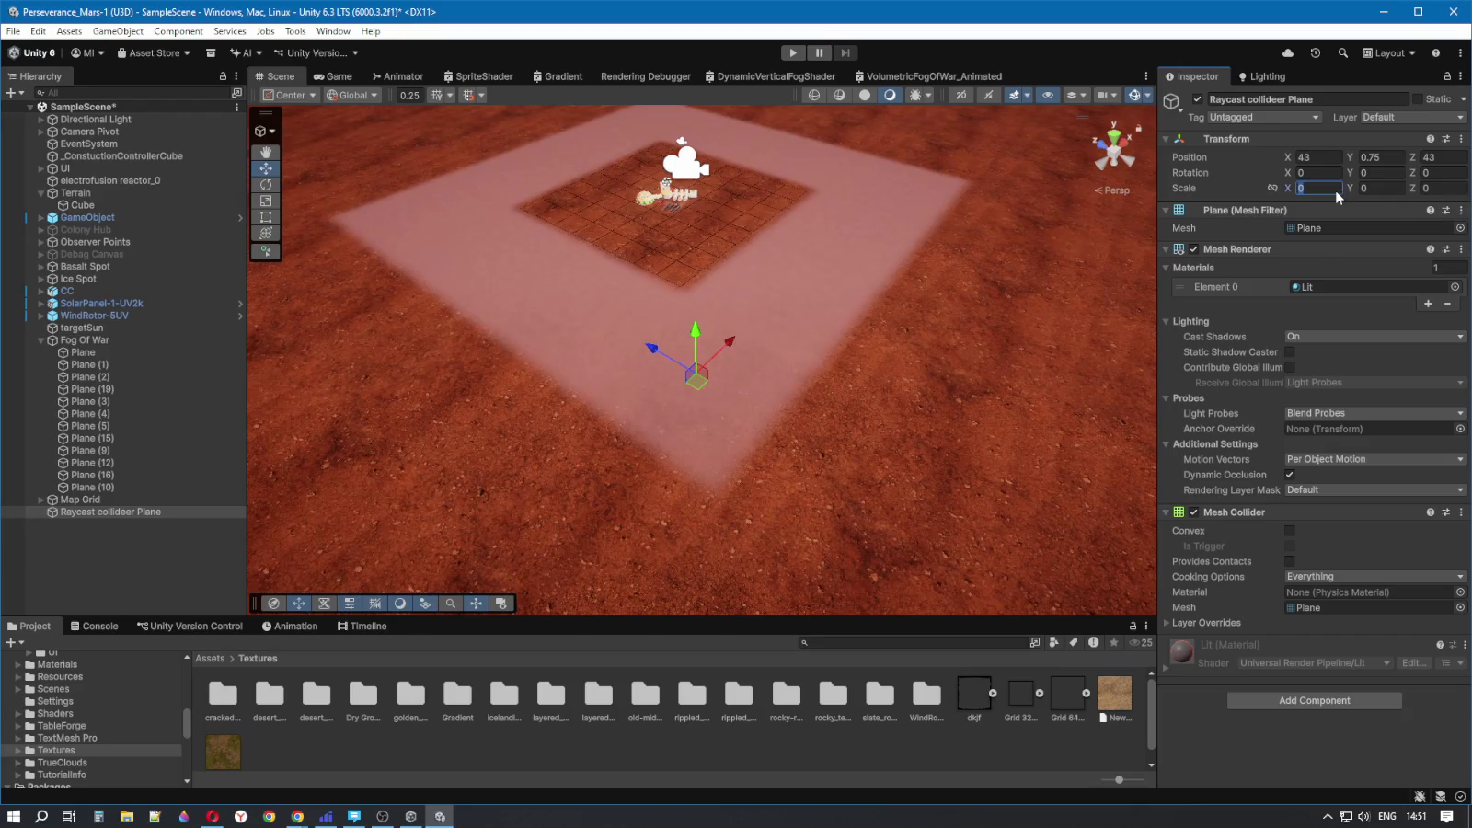
key(Tab)
text(1)
key(Tab)
text(1)
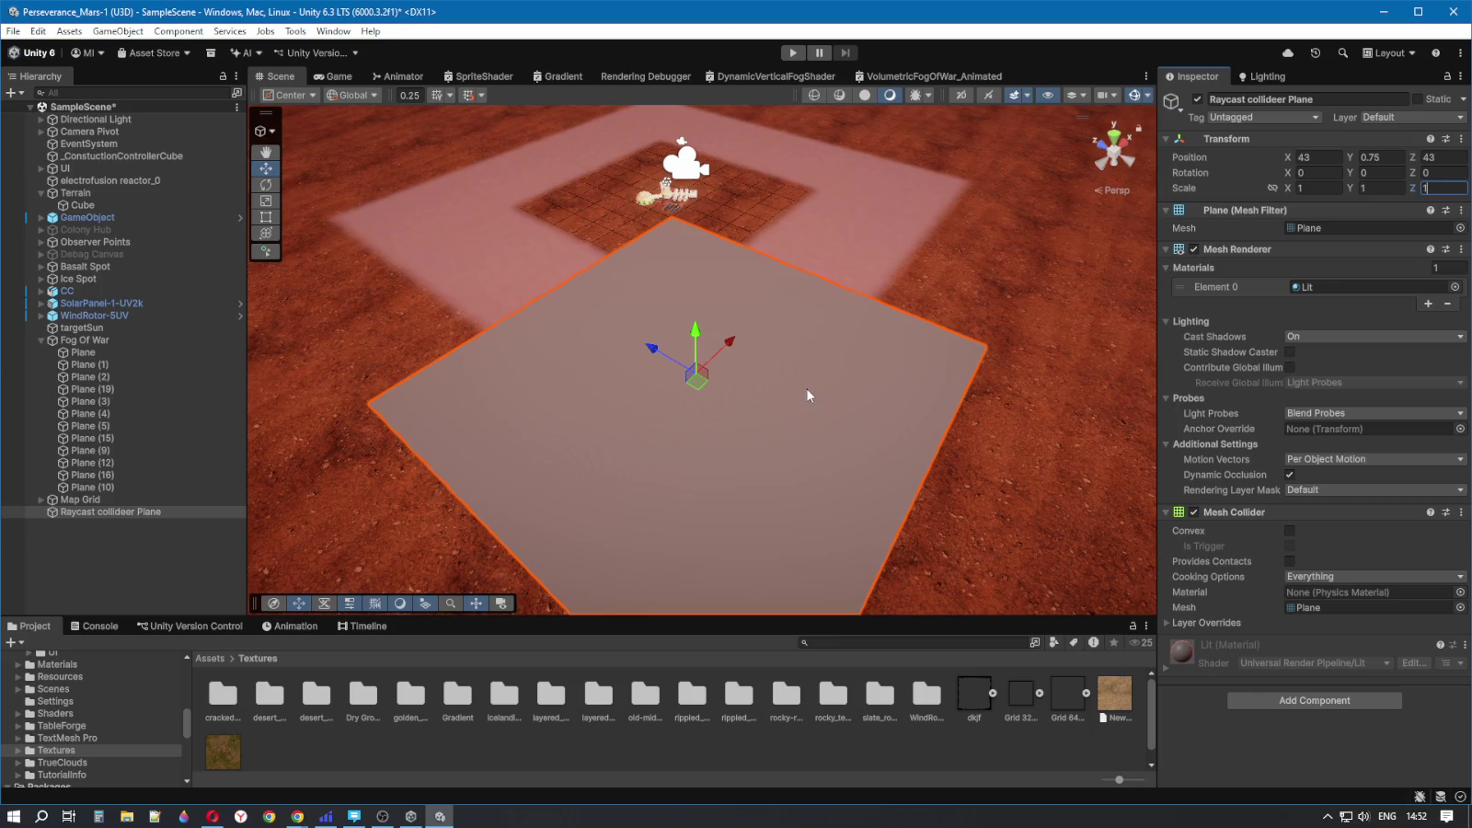
drag(900, 400, 870, 383)
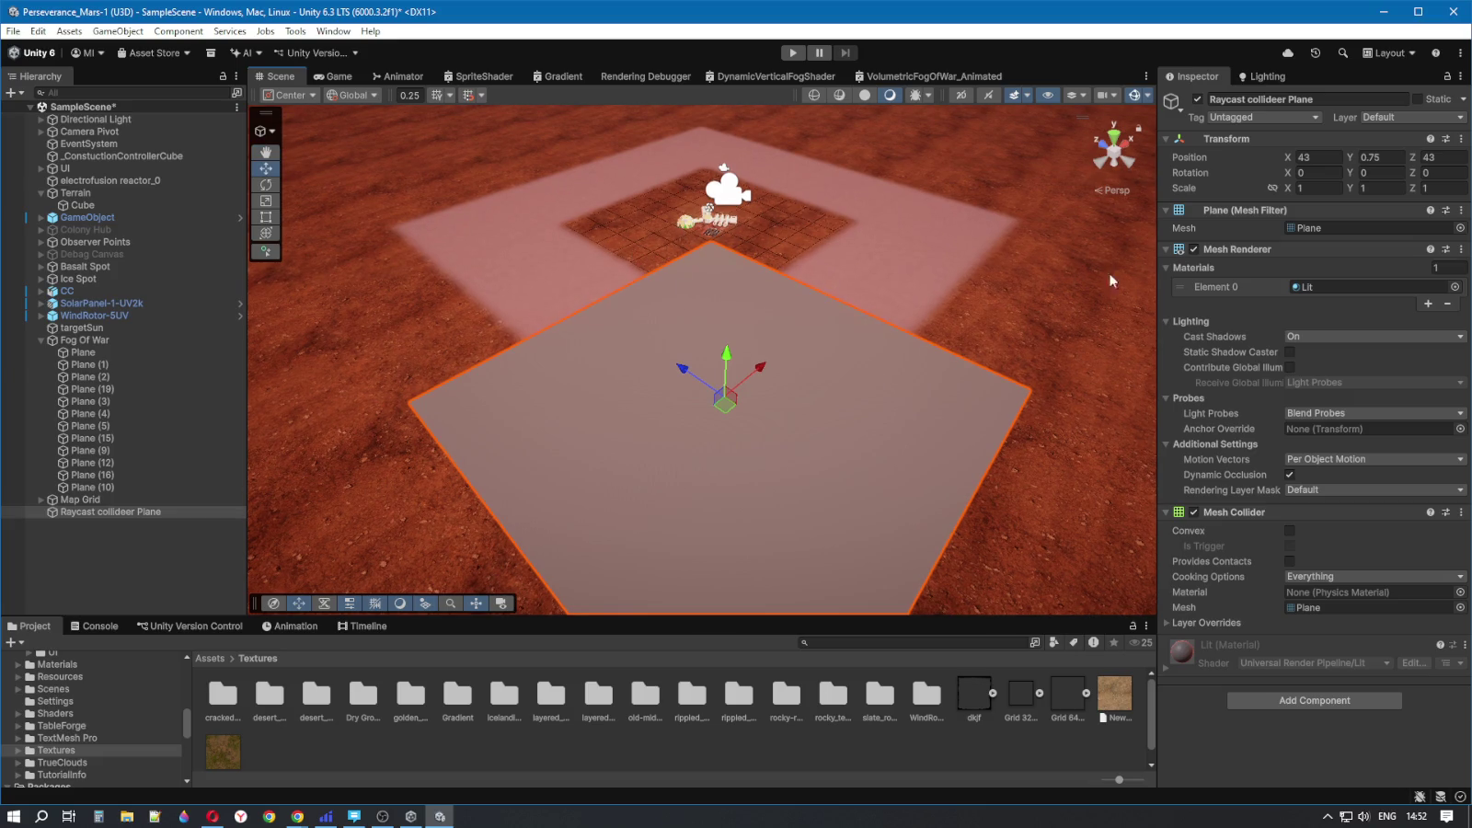
click(1298, 189)
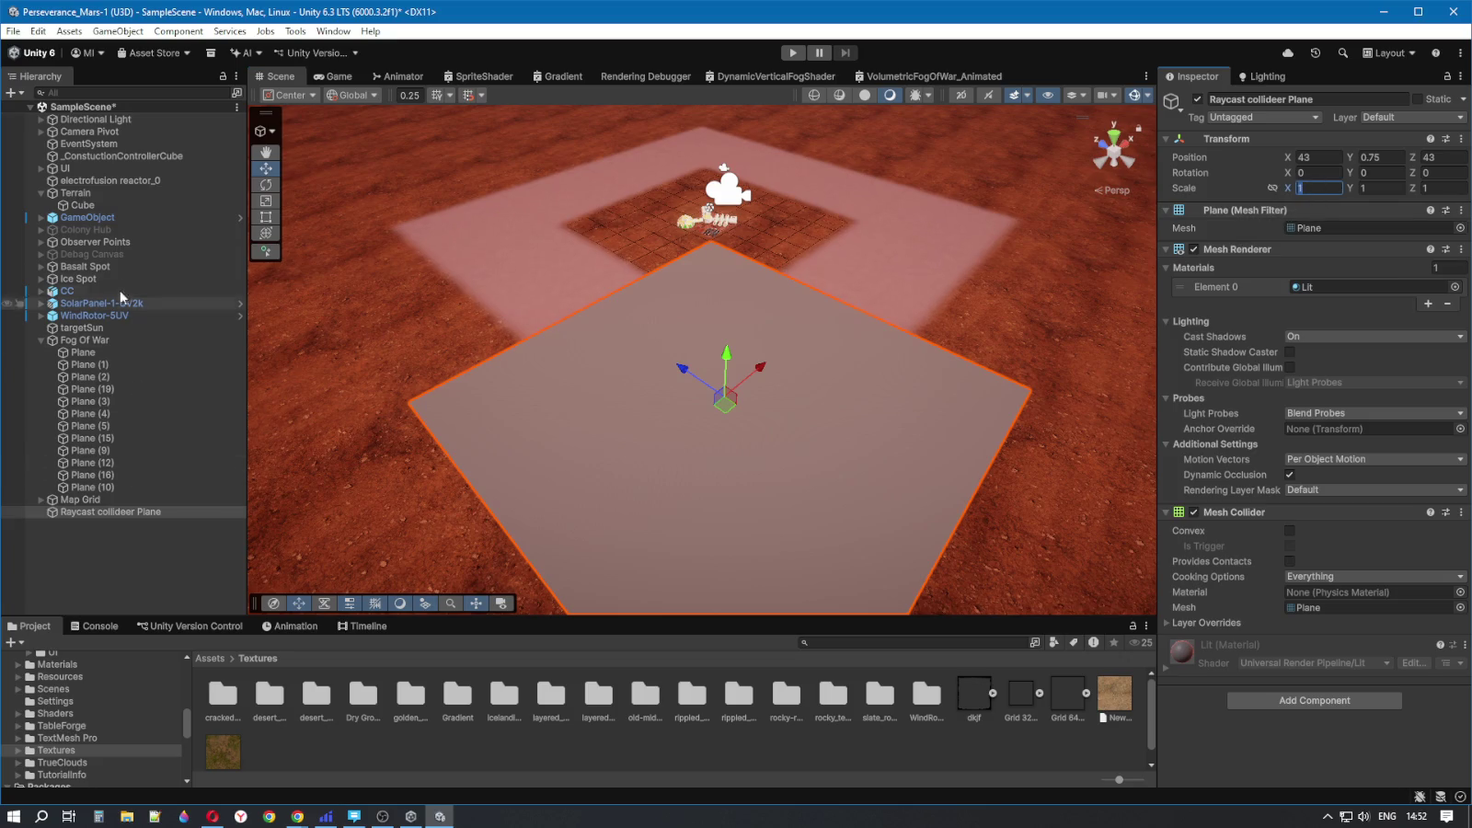
- Select the fog Plane under Fog Of War to see its DynamicVerticalFogMaterial and 0.535 scale
click(88, 355)
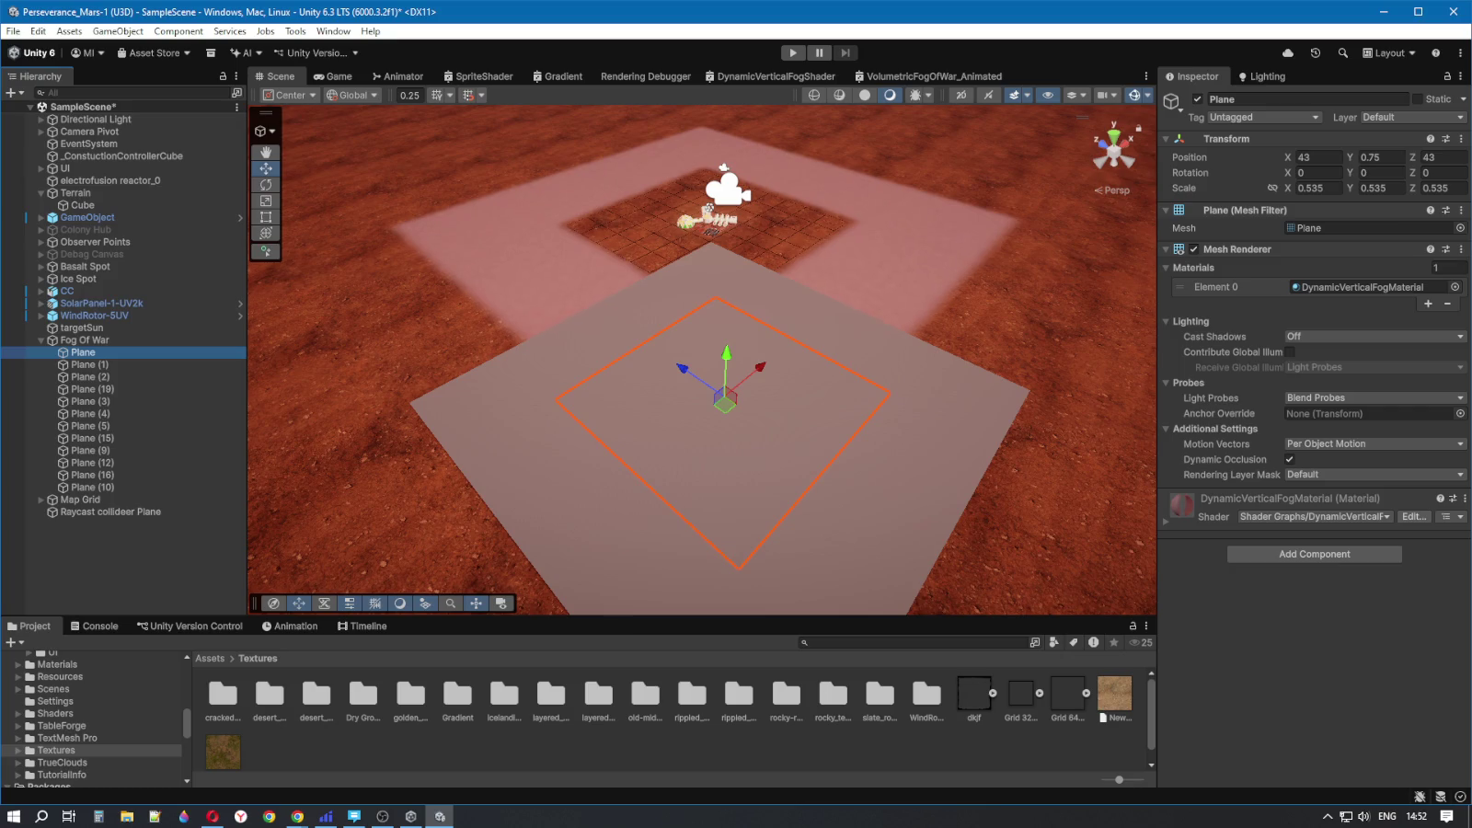
key(alt+Tab)
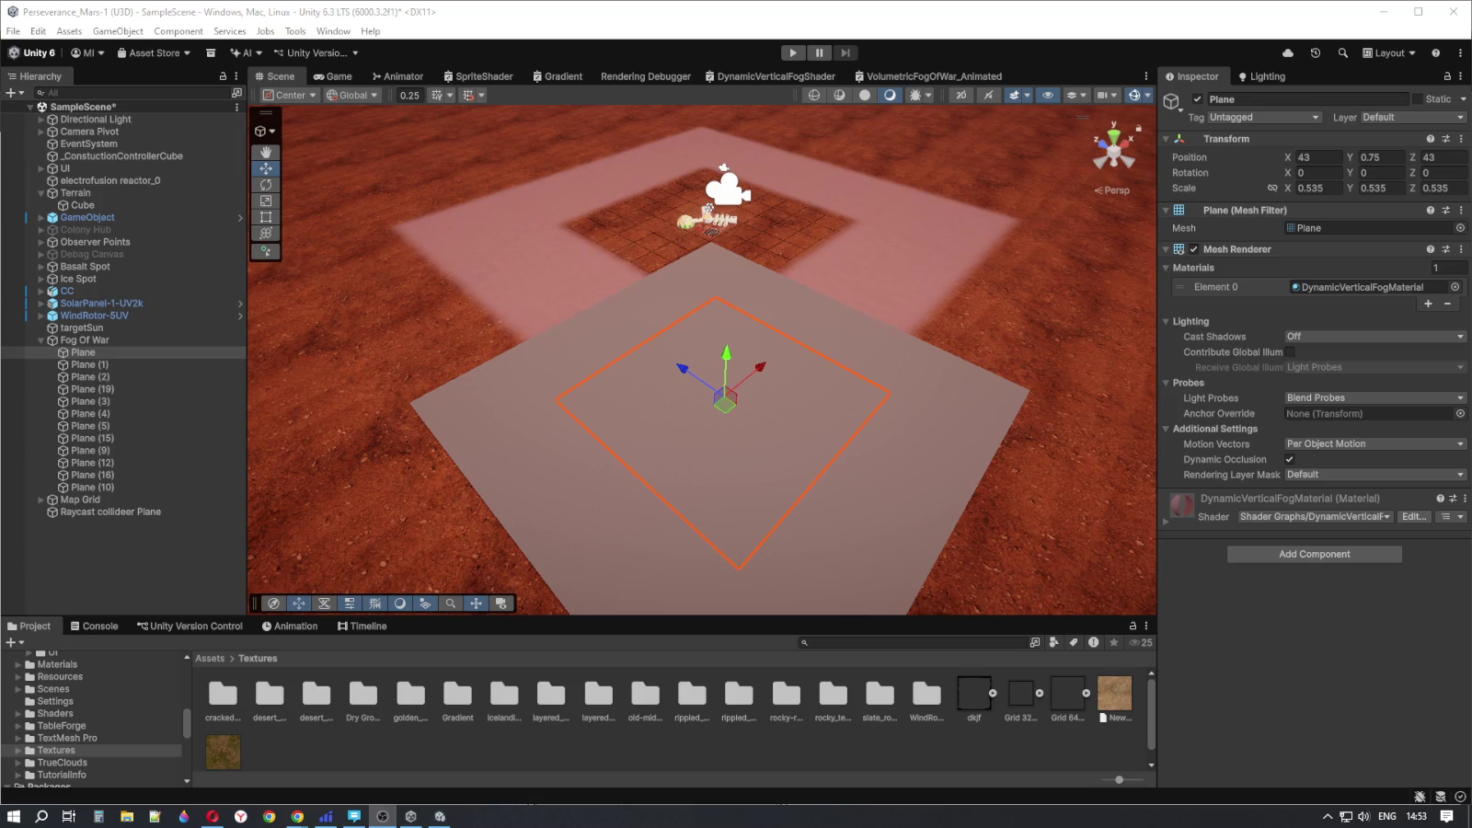
mouse_move(811, 322)
mouse_down()
mouse_move(893, 324)
mouse_move(516, 276)
mouse_move(421, 201)
mouse_move(762, 276)
mouse_move(864, 276)
mouse_up()
- Keep the fog Plane's X scale at 0.535, then scale the Raycast collider Plane to 0.5 on X, Y and Z
click(1314, 187)
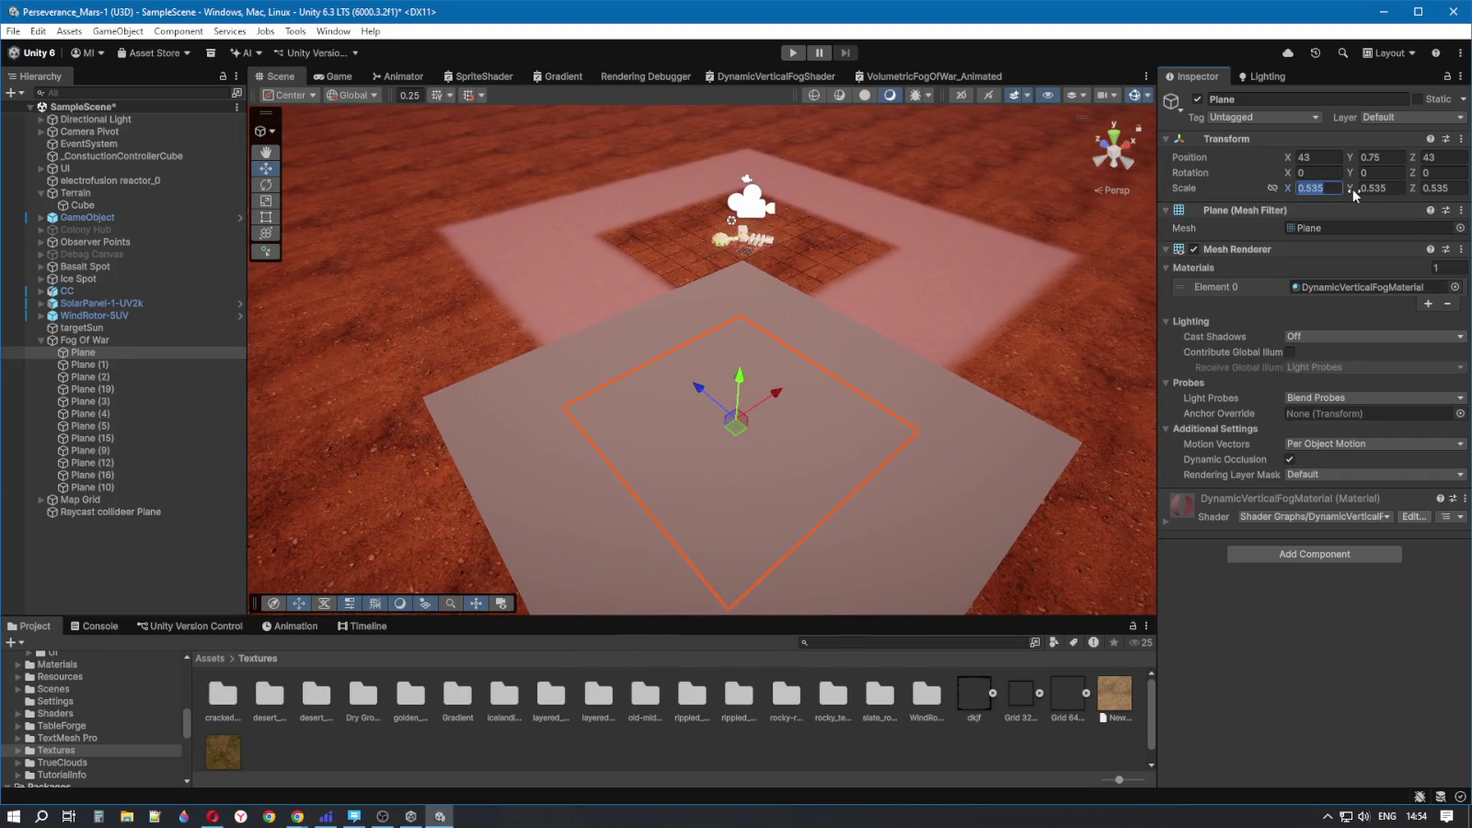
text(0)
text(.5)
text(35)
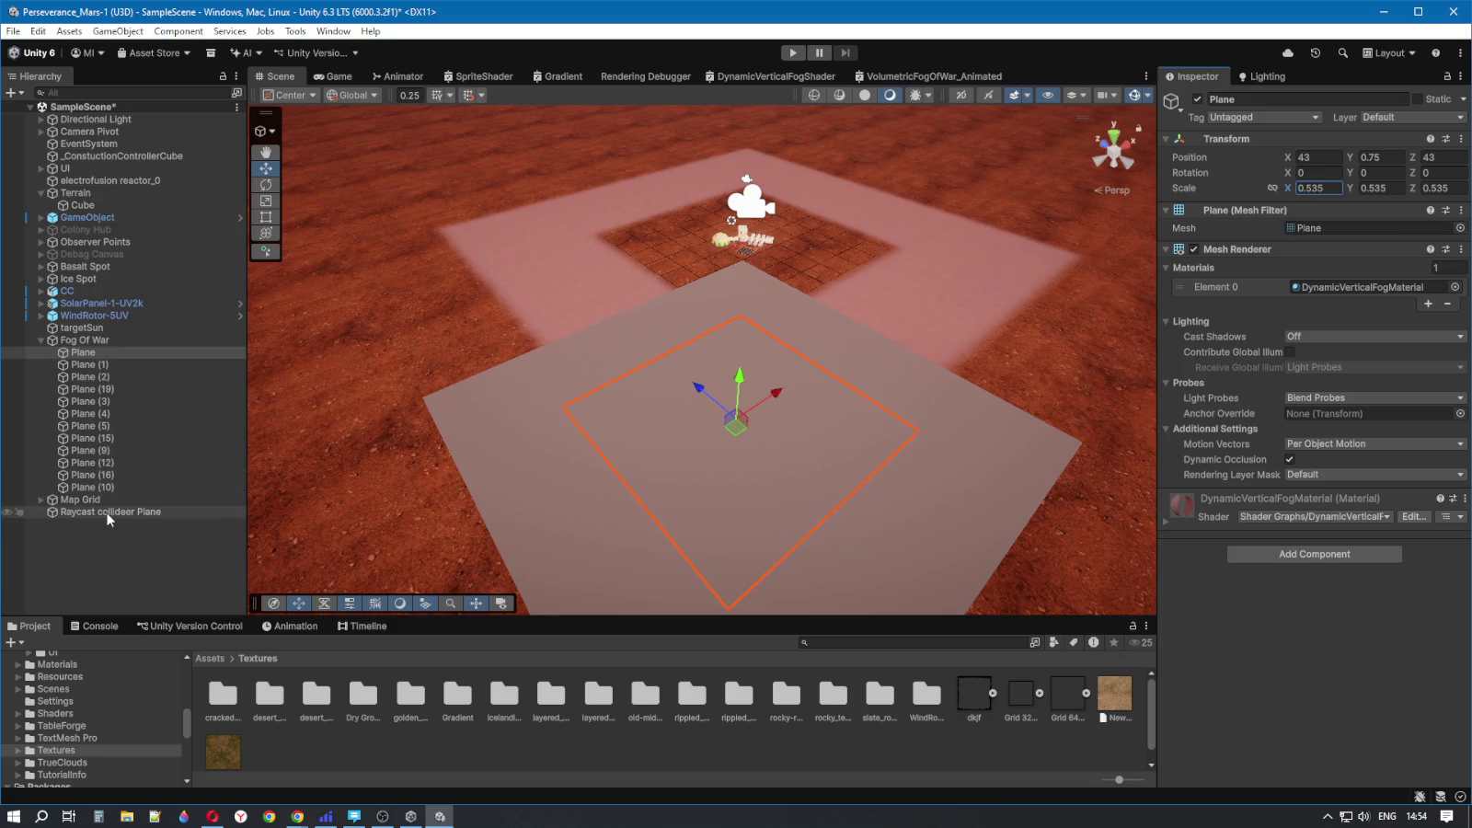
click(108, 512)
click(1310, 189)
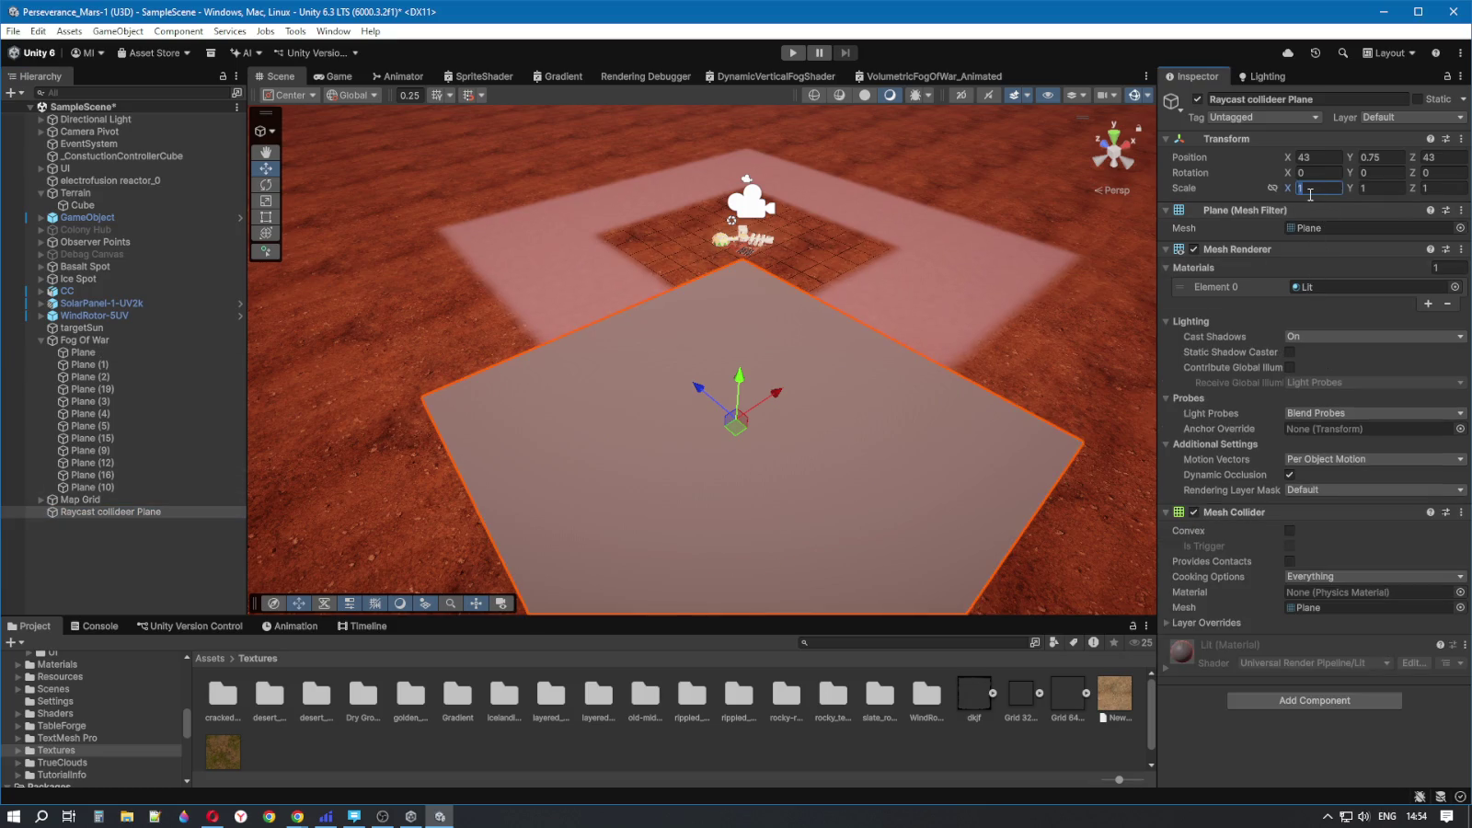
text(0/5)
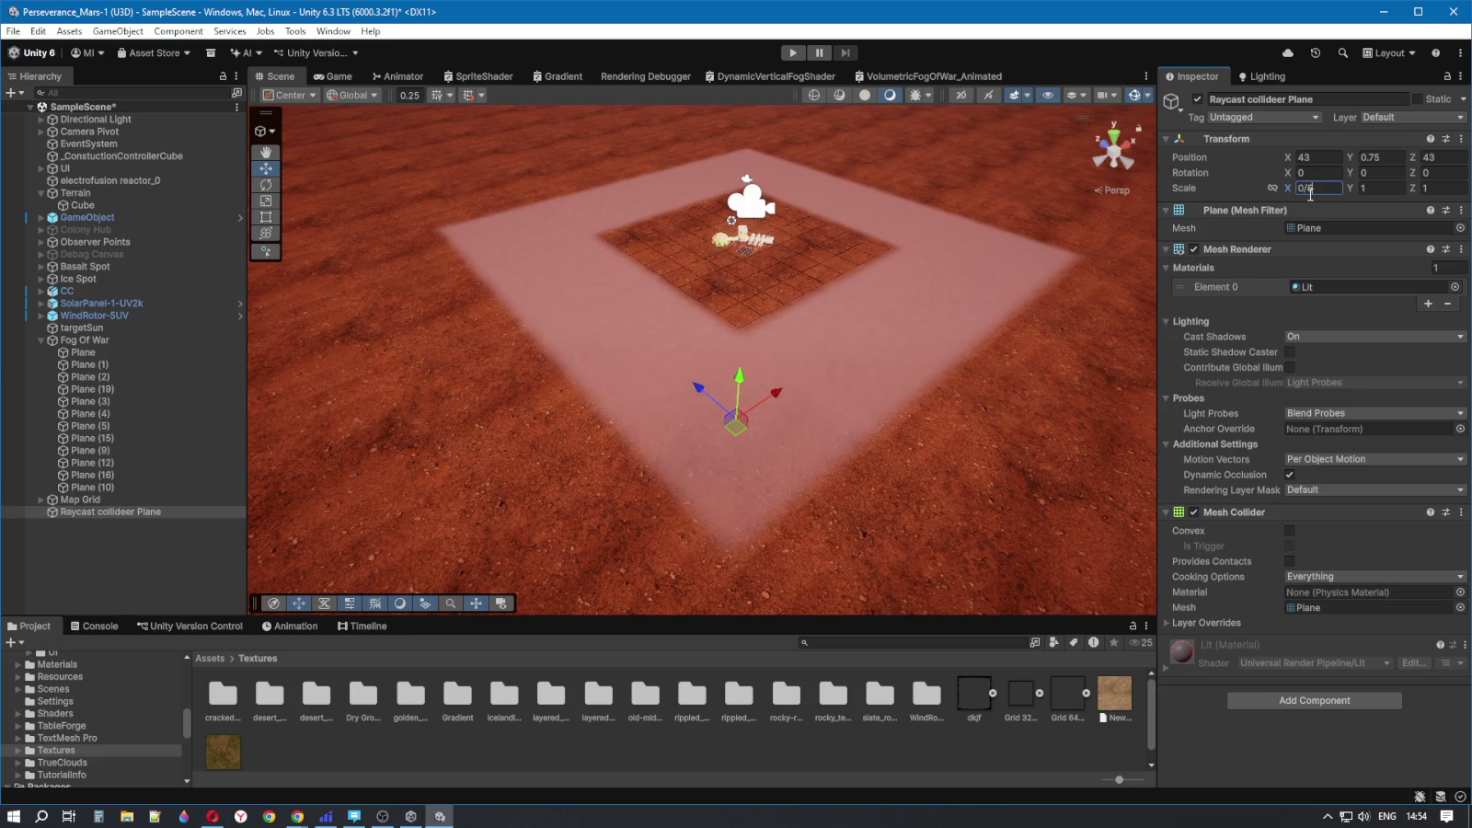
key(BackSpace)
key(BackSpace)
text(.5)
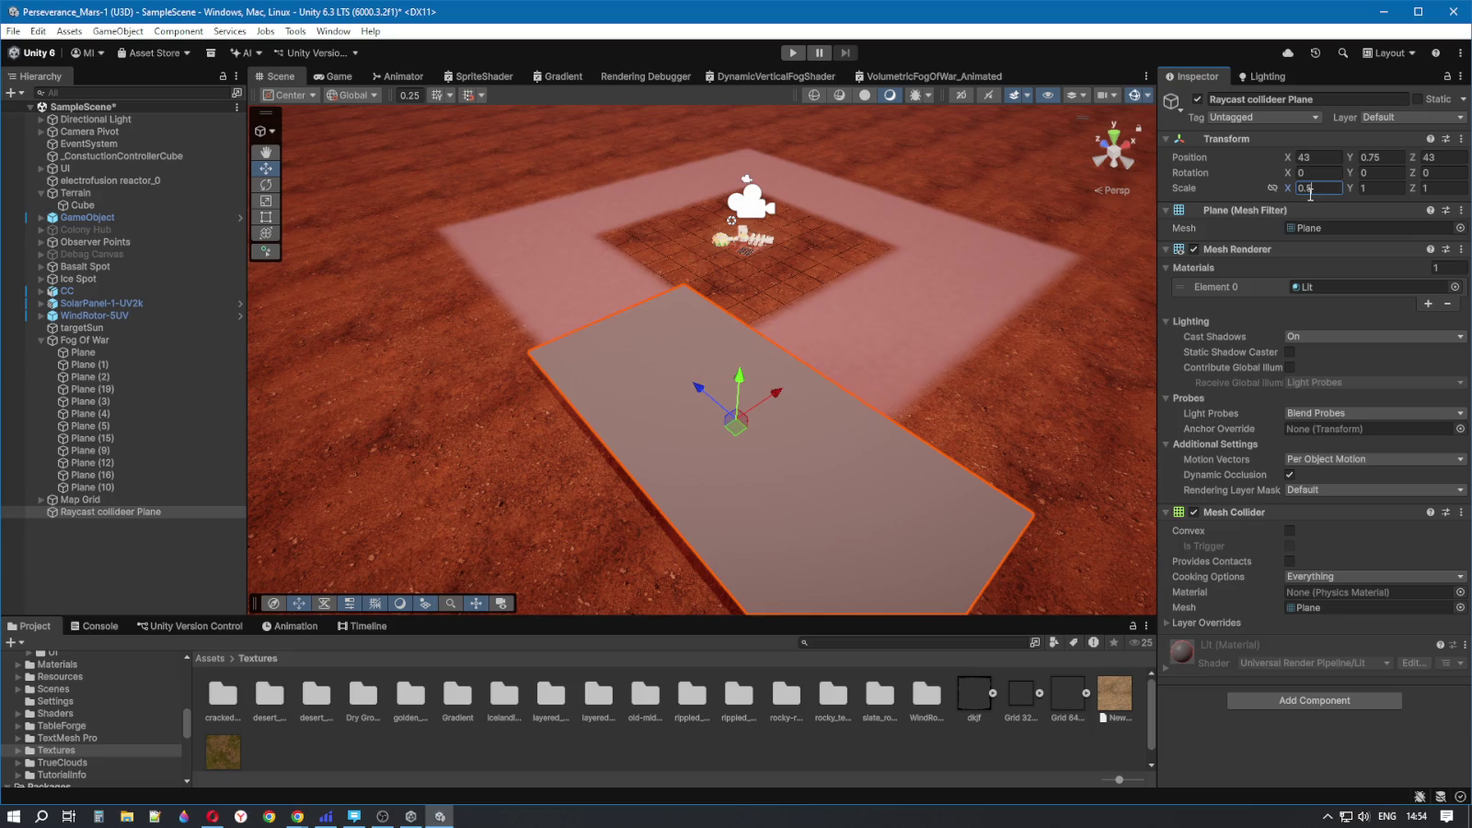
click(1377, 188)
text(0.)
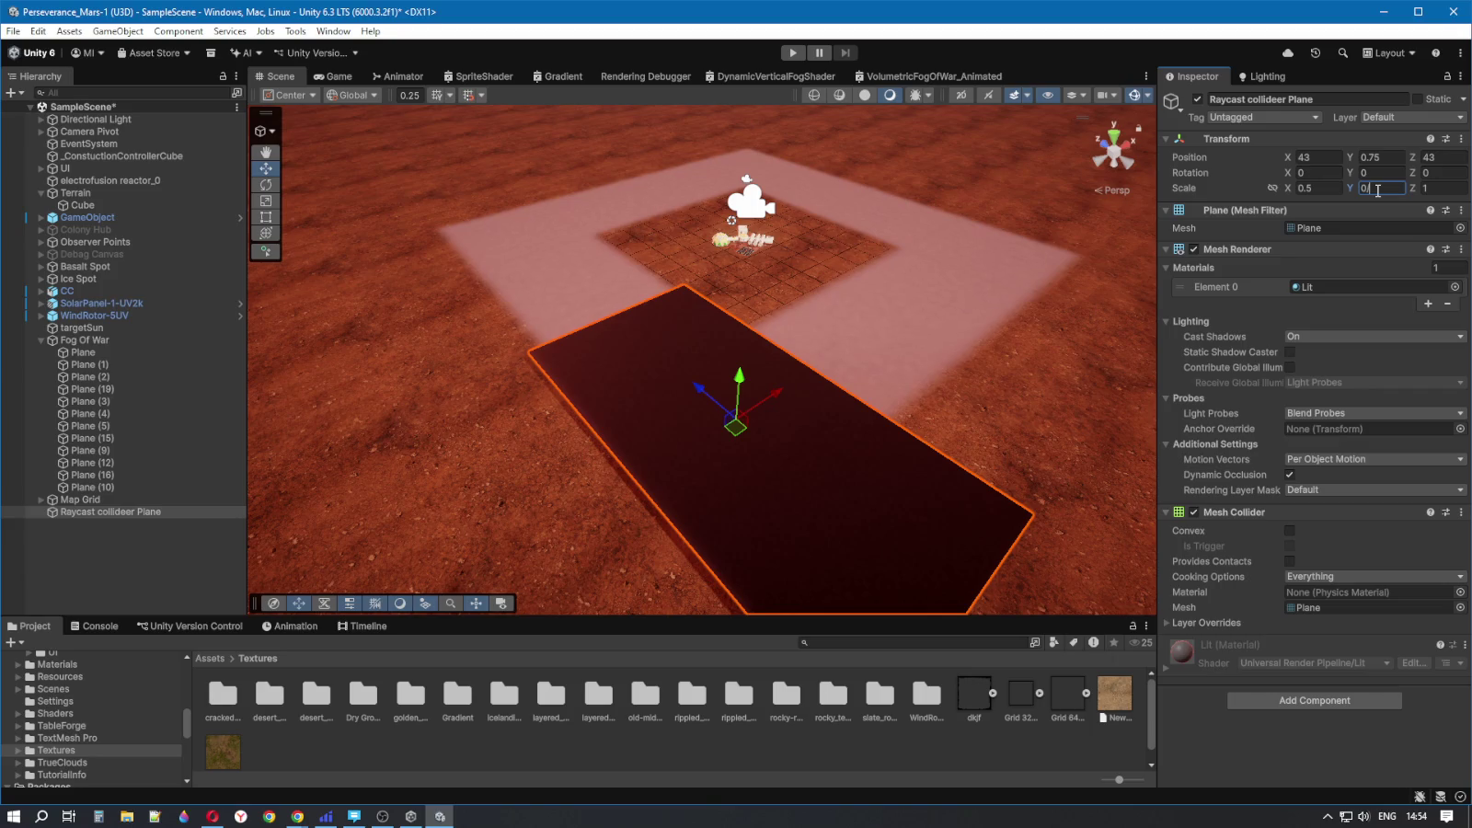
text(5)
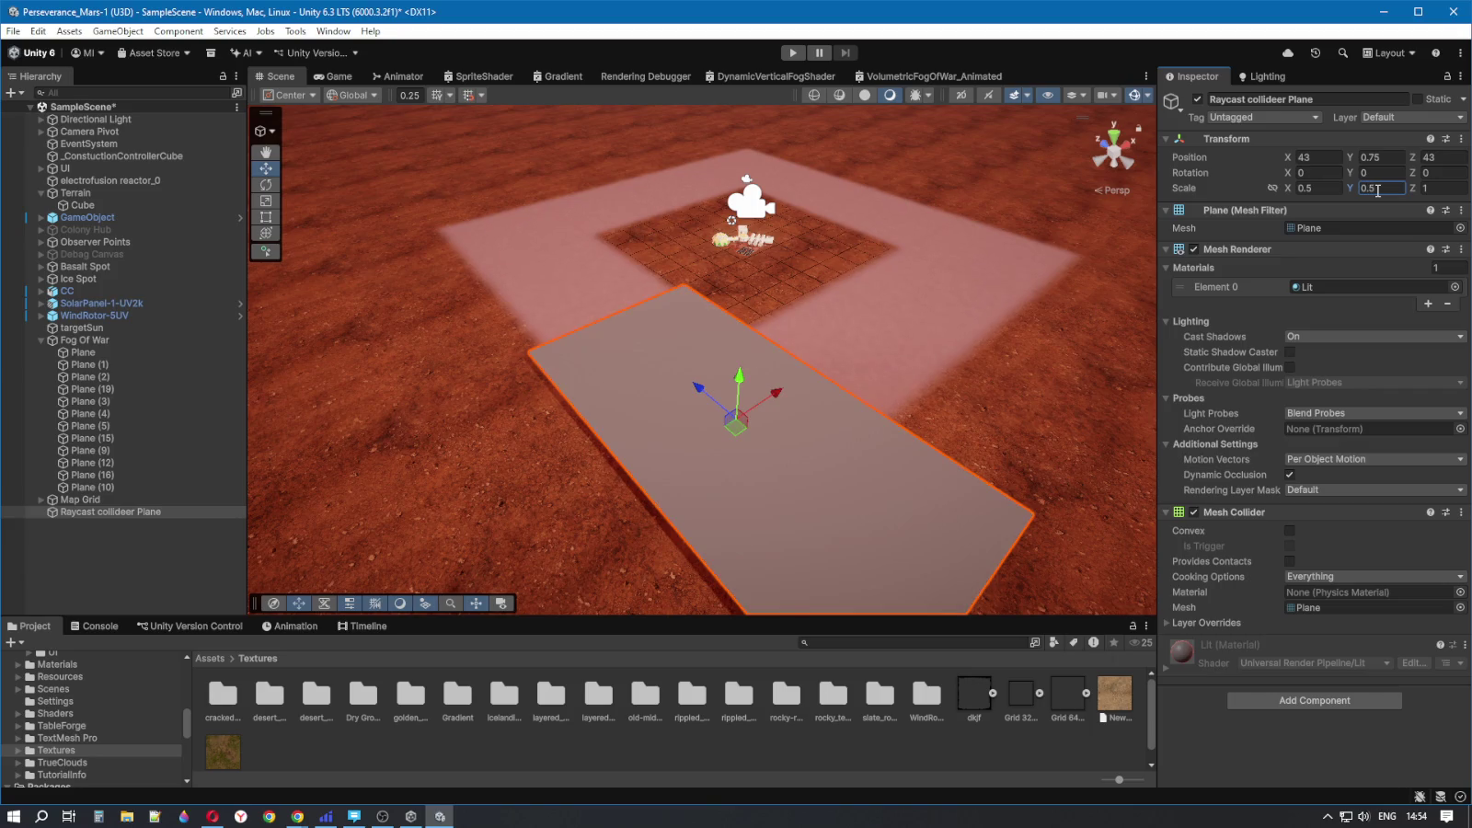
click(1446, 188)
text(0.5)
mouse_move(846, 397)
mouse_down()
mouse_move(1024, 399)
mouse_move(996, 496)
mouse_move(906, 539)
mouse_move(535, 385)
mouse_up()
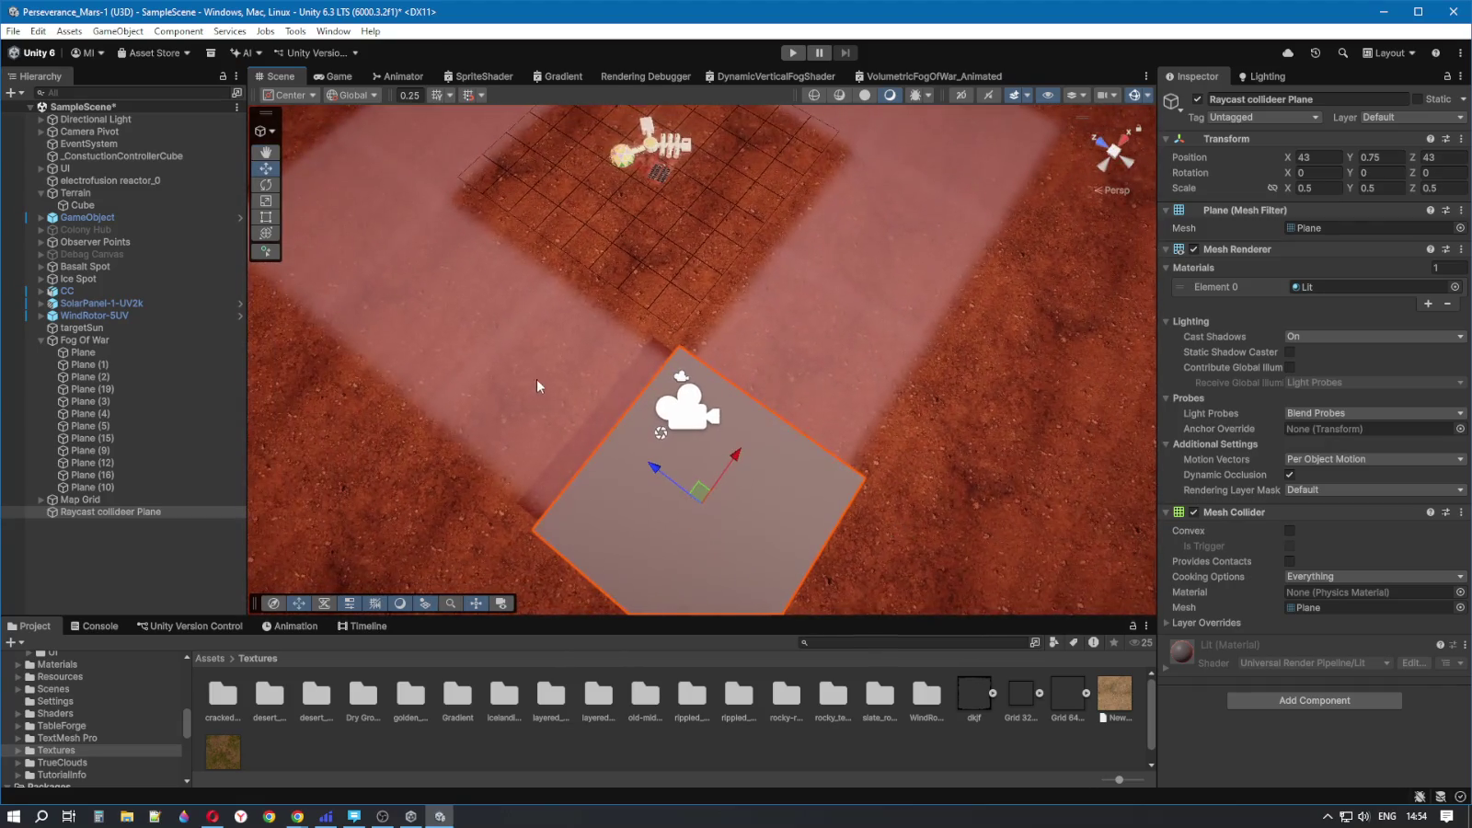
- Select each fog-of-war plane in turn to compare them
click(648, 377)
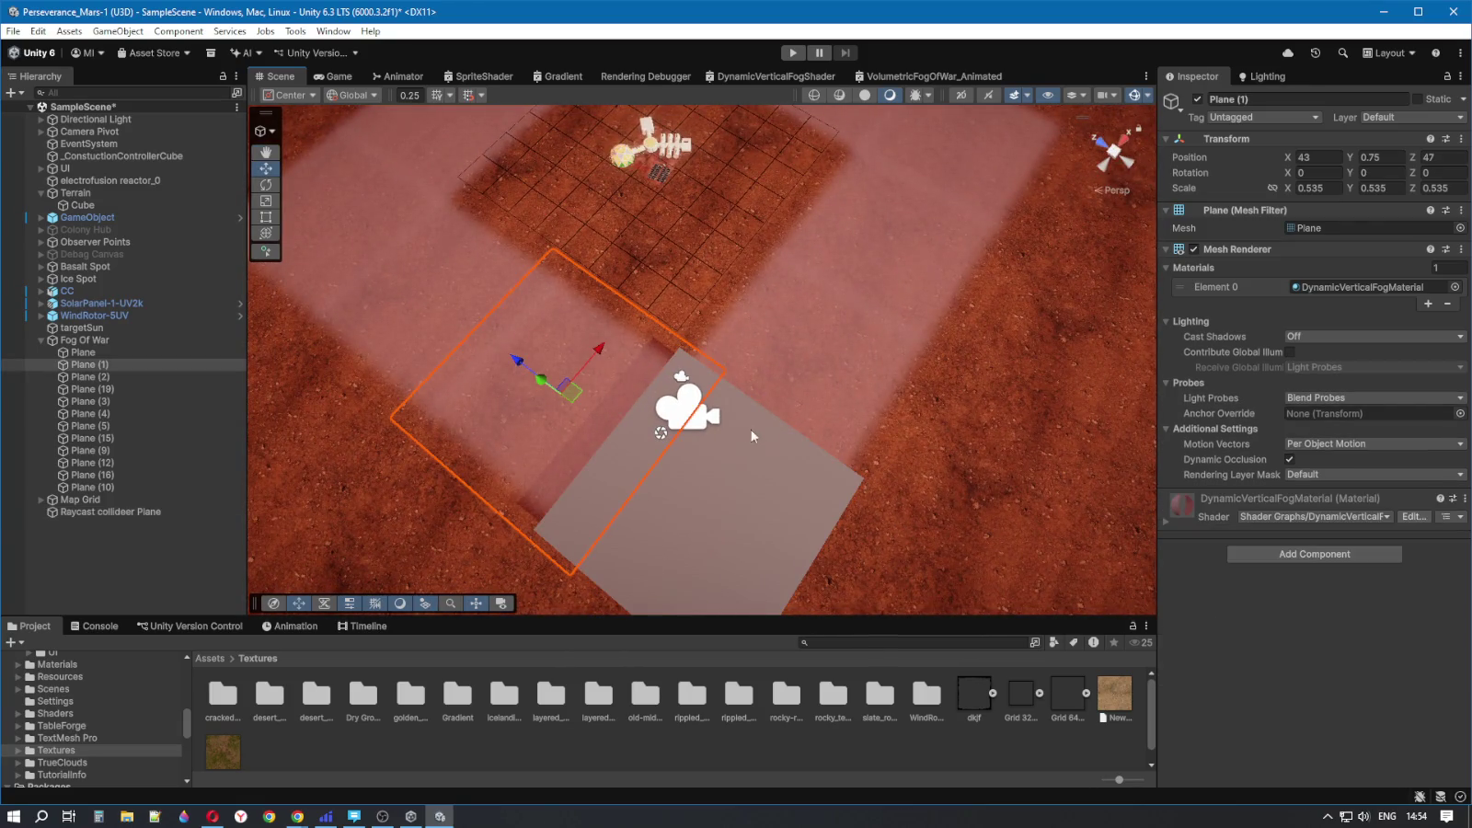
click(744, 455)
click(749, 563)
mouse_move(746, 554)
mouse_down()
mouse_move(747, 538)
mouse_move(784, 528)
mouse_up()
- Change the Raycast collider Plane's scale to 0.4 on X, Y and Z
click(102, 511)
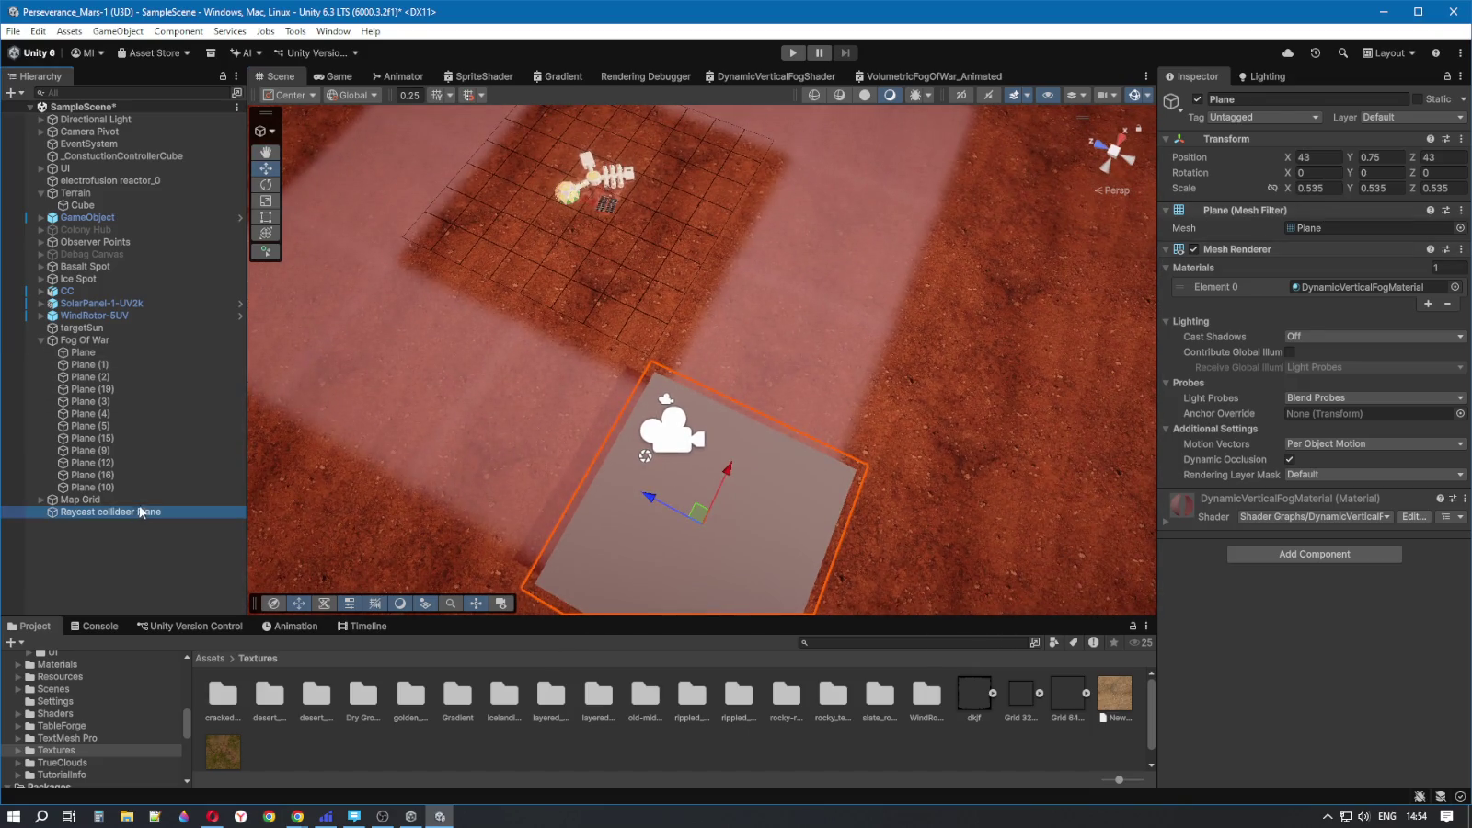
click(1324, 187)
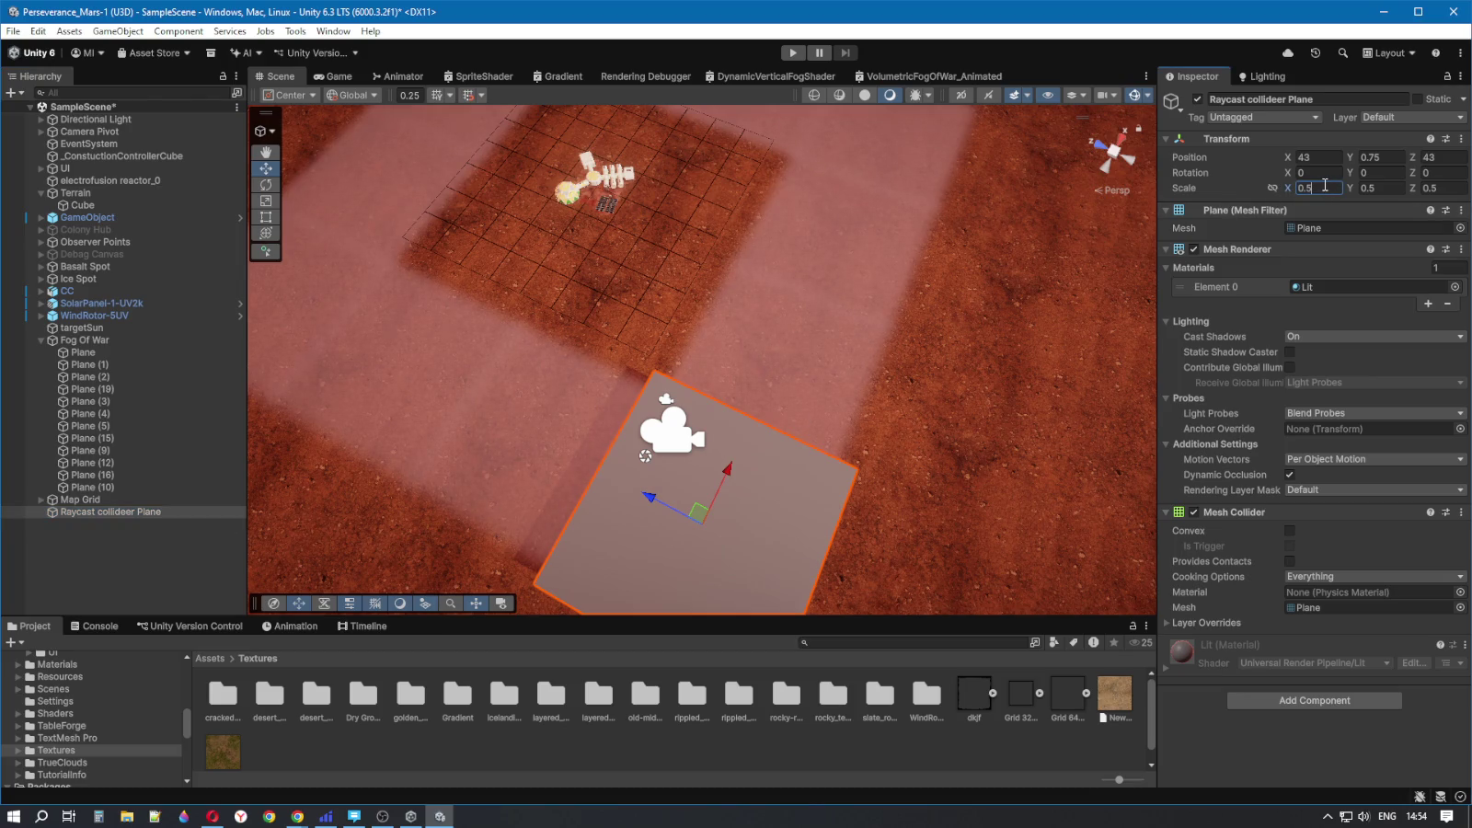
key(BackSpace)
text(4)
click(1395, 184)
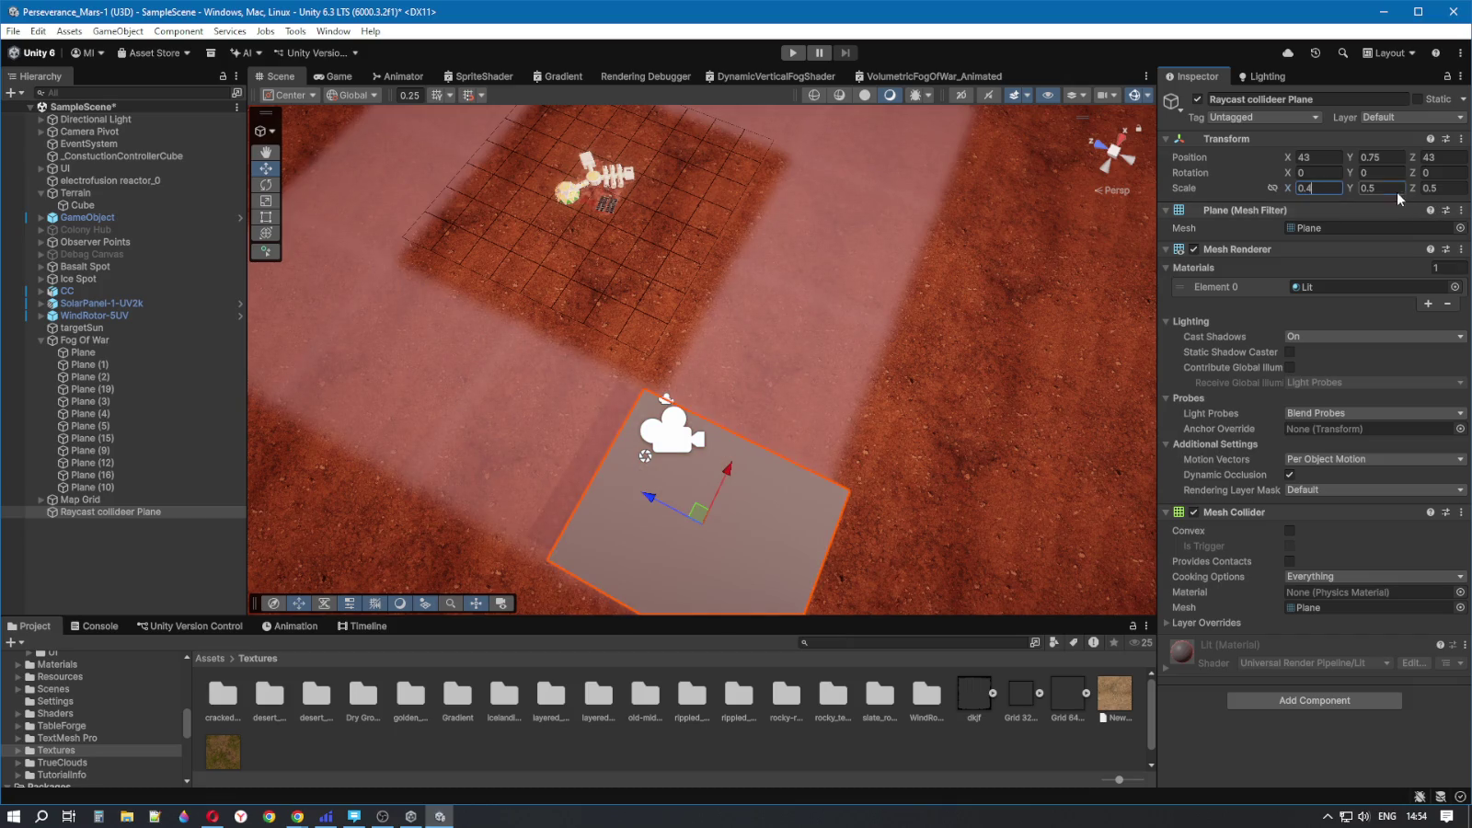
key(BackSpace)
text(4)
click(1431, 187)
key(BackSpace)
text(4)
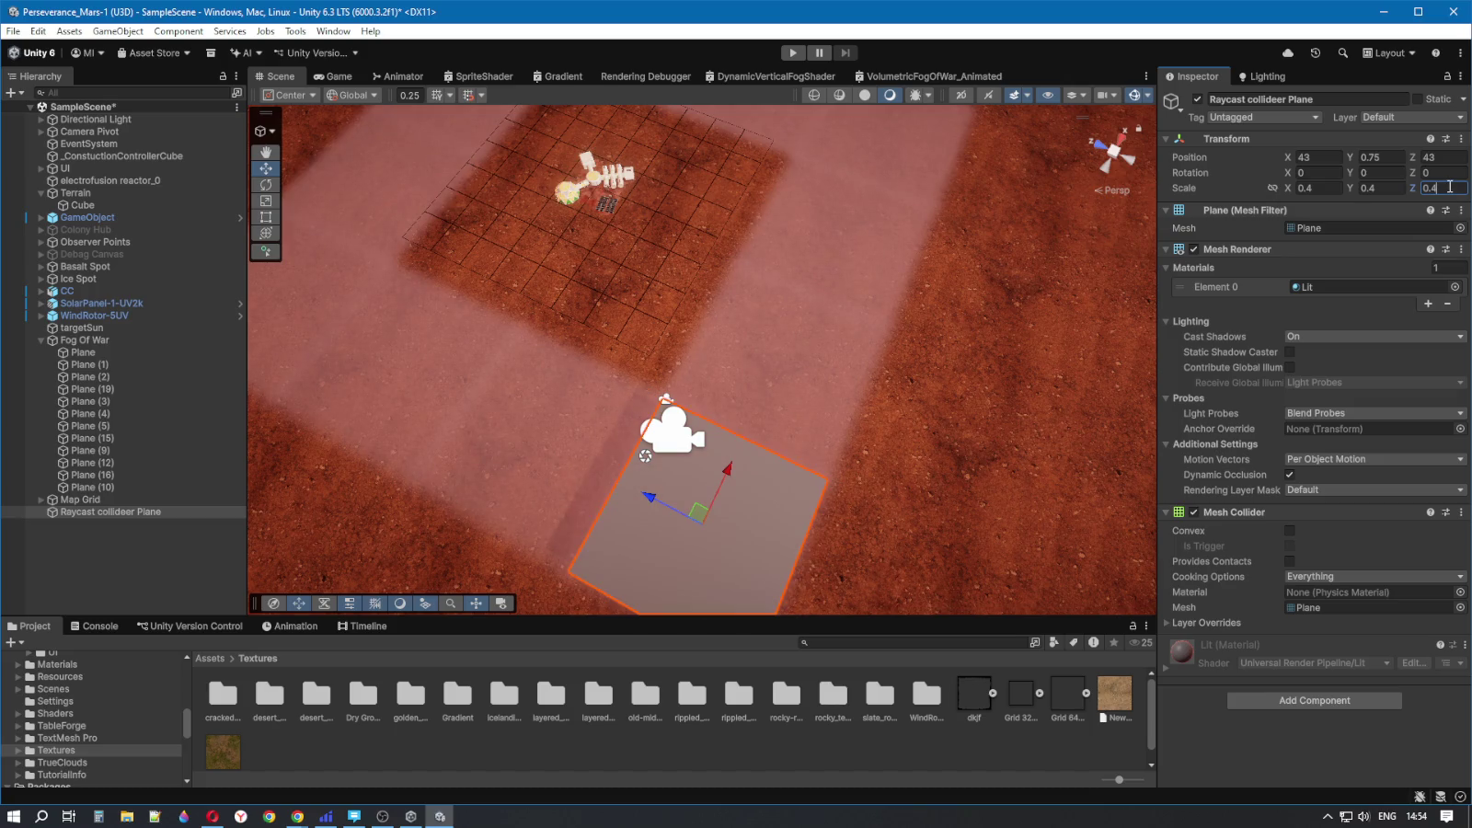
- Move the collider plane with the gizmo to X 48, Z 47.75 over the grid
mouse_move(829, 428)
mouse_down()
mouse_move(838, 443)
mouse_move(707, 516)
mouse_move(565, 488)
mouse_move(560, 526)
mouse_move(578, 517)
mouse_up()
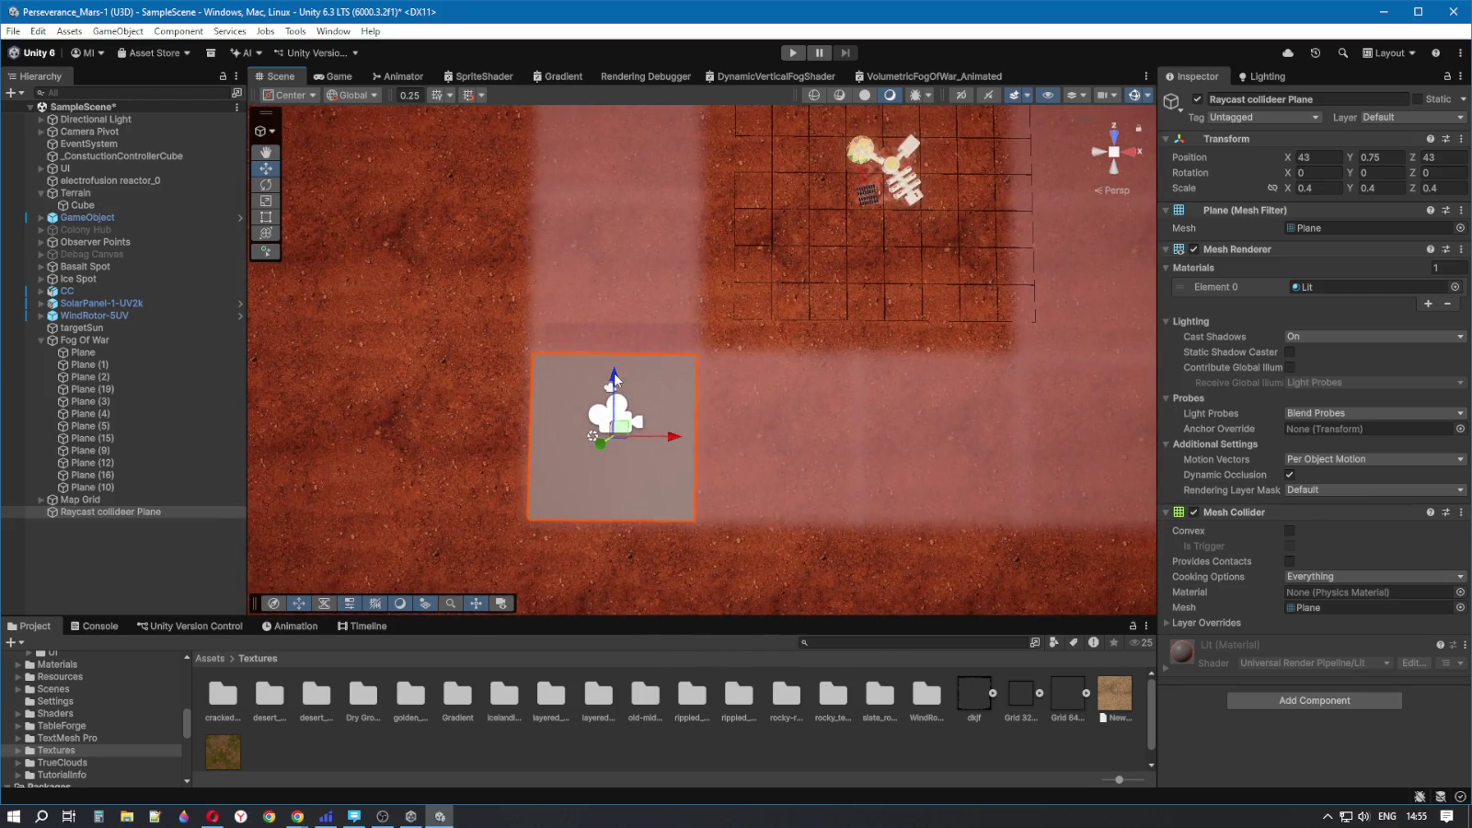
drag(615, 377, 633, 190)
drag(676, 248, 871, 249)
mouse_move(942, 328)
alt+mouse_down()
mouse_move(964, 364)
mouse_move(978, 335)
alt+mouse_up()
key(d)
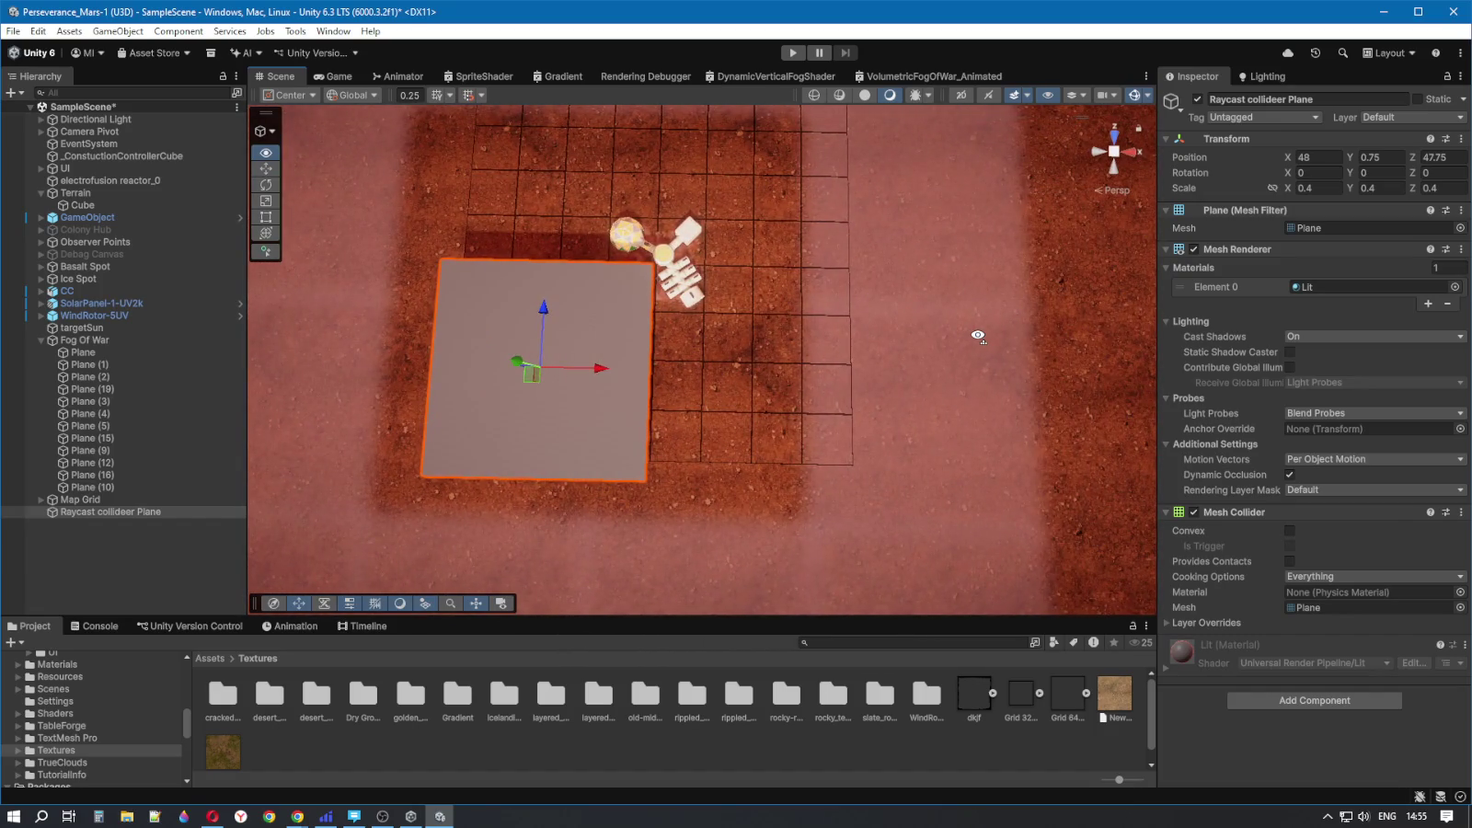
alt+drag(978, 335, 1025, 352)
key(w)
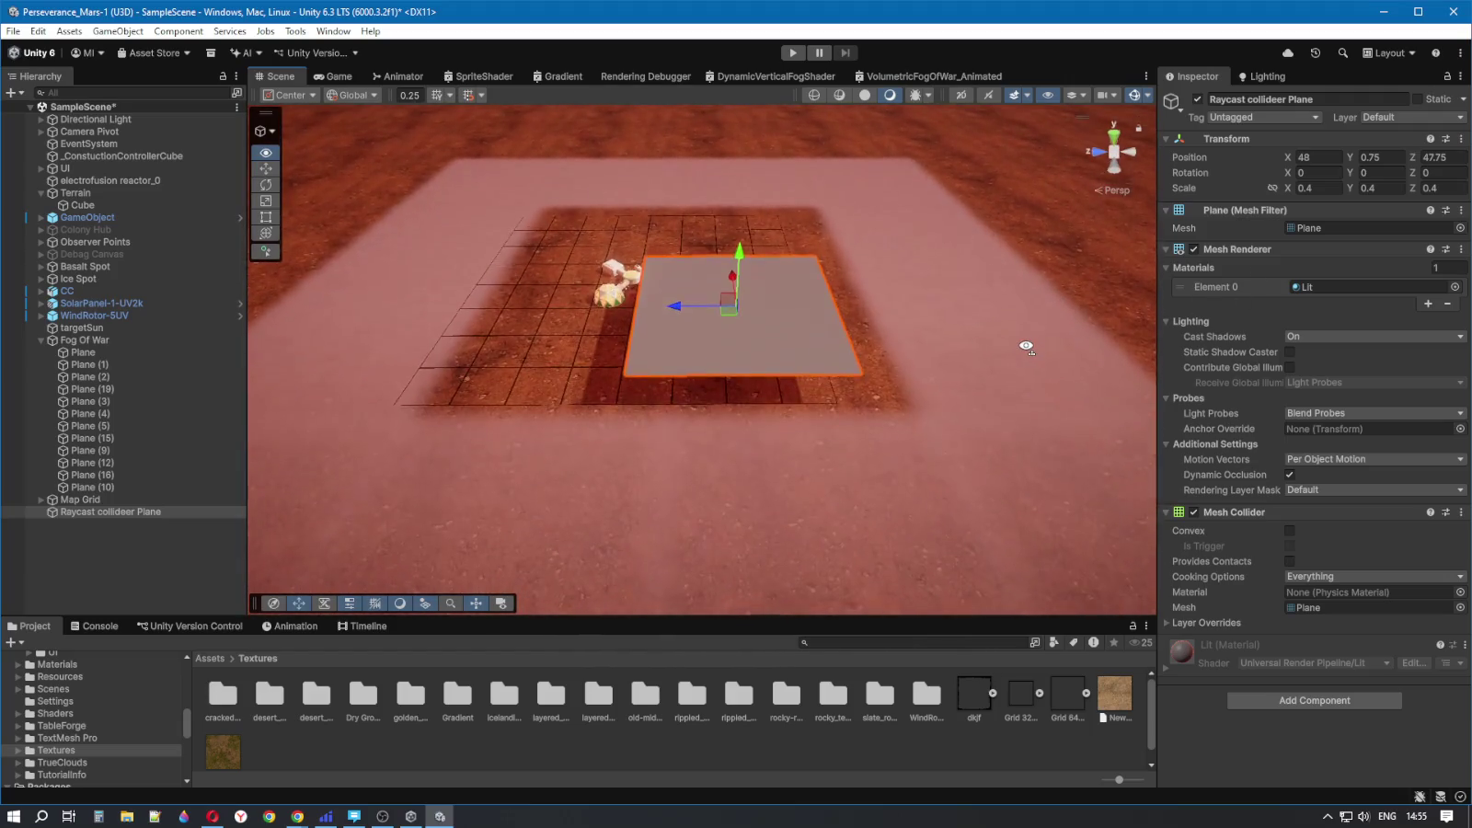
key(s)
right_click(138, 511)
mouse_move(145, 325)
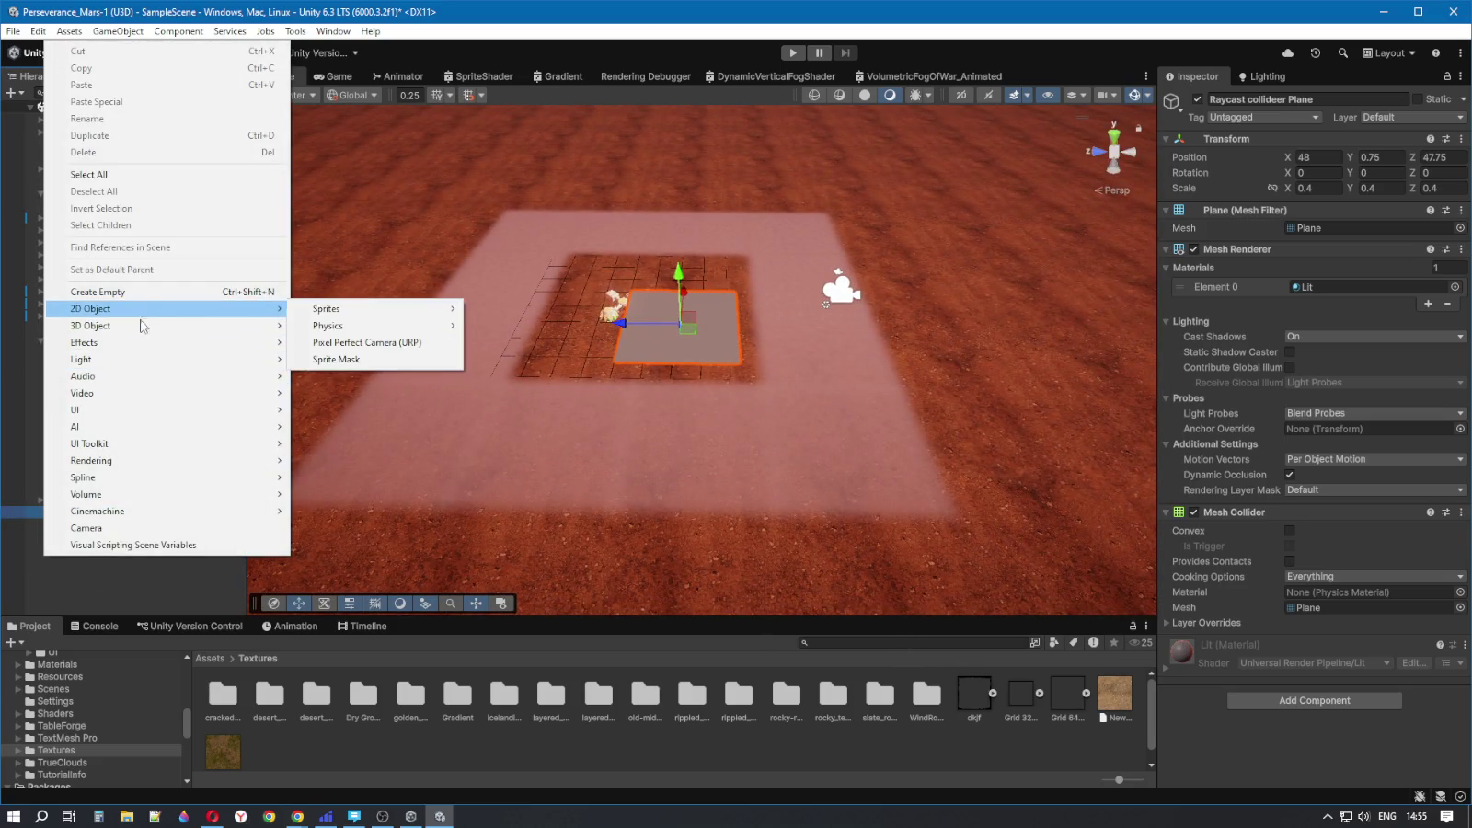
click(336, 396)
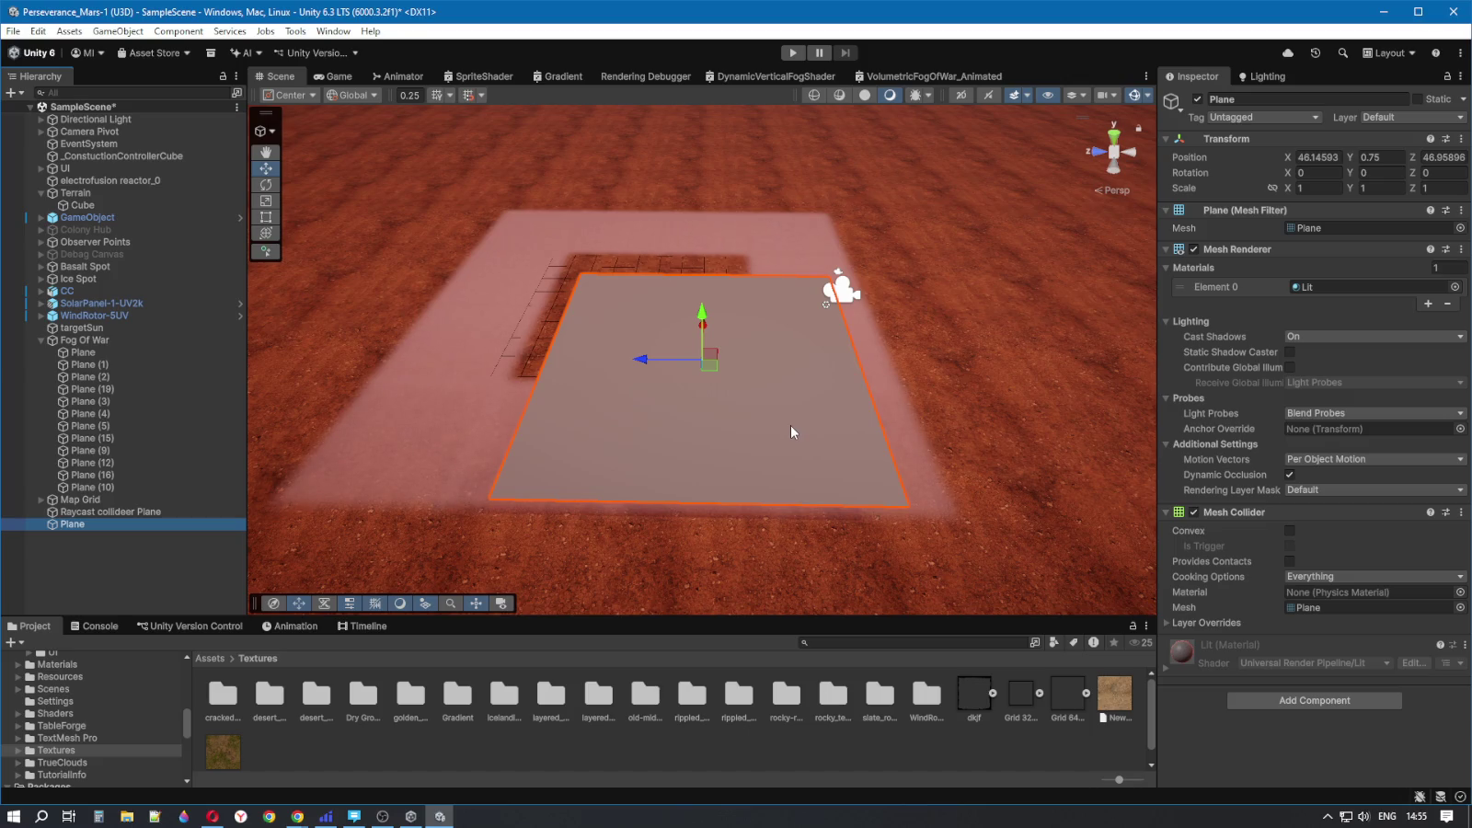
key(Delete)
mouse_move(791, 378)
mouse_down()
mouse_move(804, 348)
mouse_move(838, 384)
mouse_move(815, 393)
mouse_move(841, 427)
mouse_move(831, 593)
mouse_move(821, 581)
mouse_up()
scroll(821, 570, down, 3)
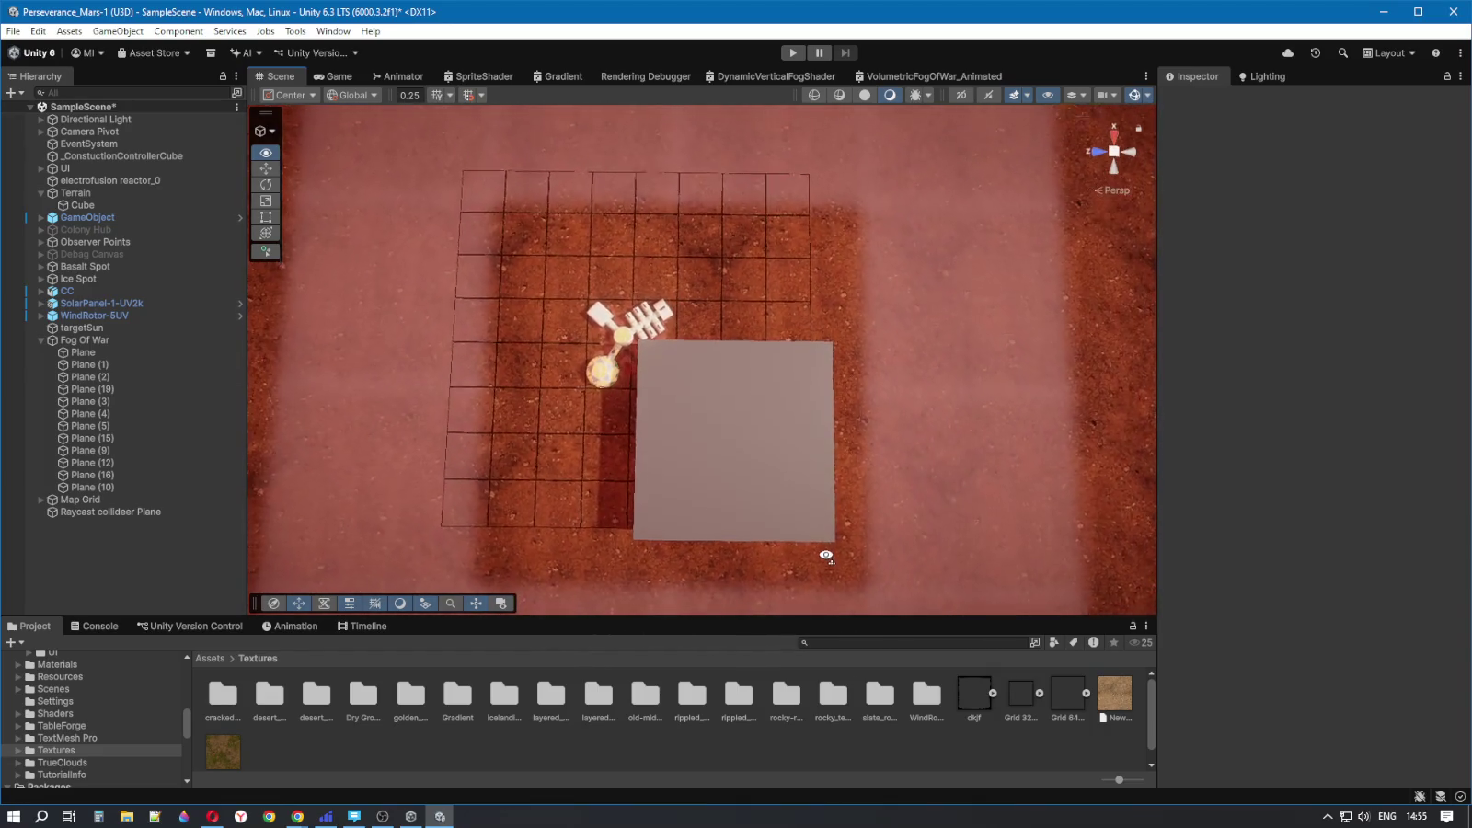
click(734, 447)
- Nudge the collider plane along Z to X 48, Z 48, then select Map Grid
drag(680, 436, 666, 436)
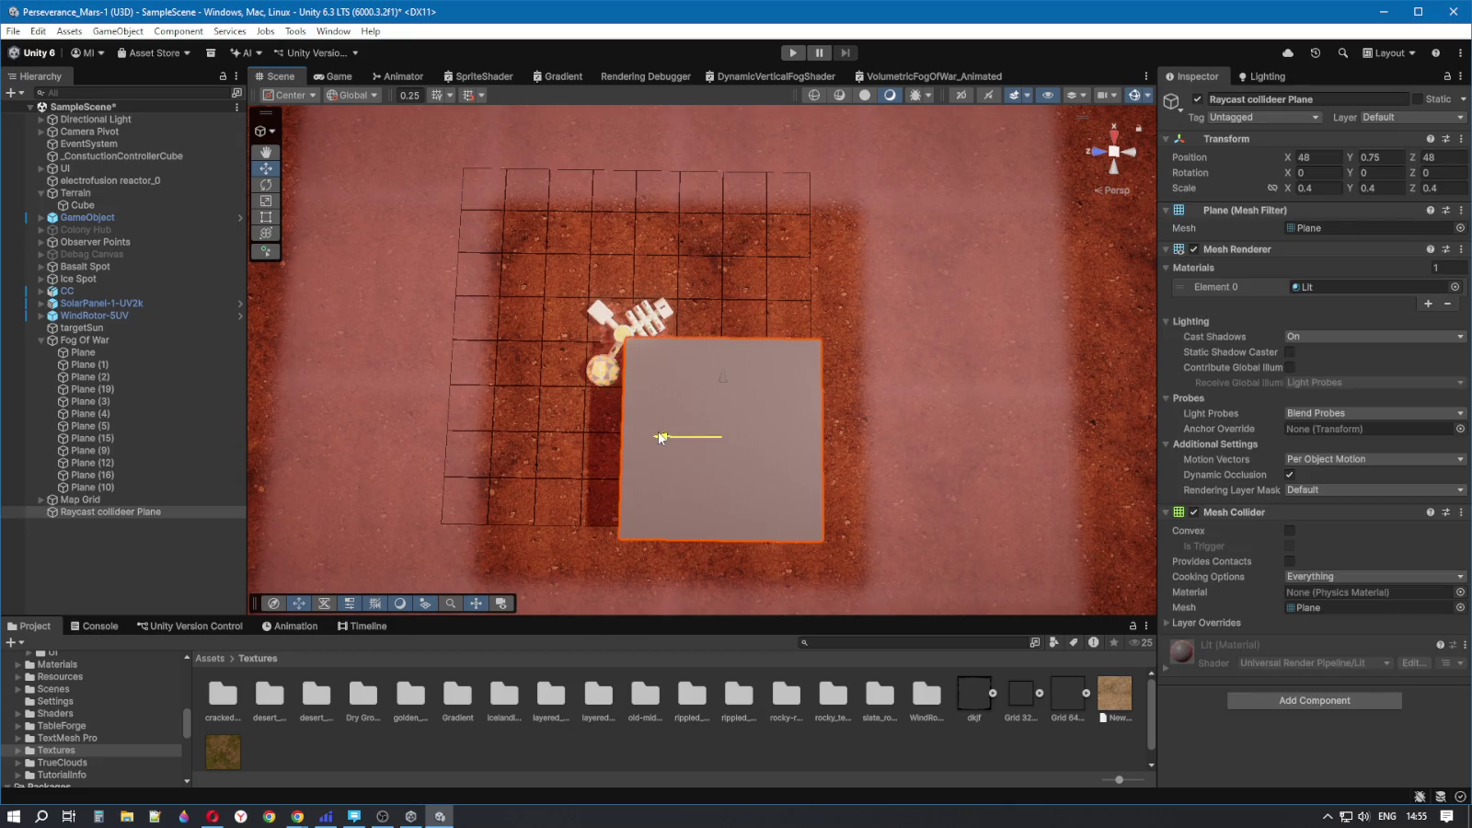
mouse_move(743, 492)
mouse_down()
mouse_move(718, 441)
mouse_move(644, 423)
mouse_move(598, 492)
mouse_move(762, 519)
mouse_move(851, 514)
mouse_move(904, 565)
mouse_up()
click(598, 492)
scroll(594, 500, up, 2)
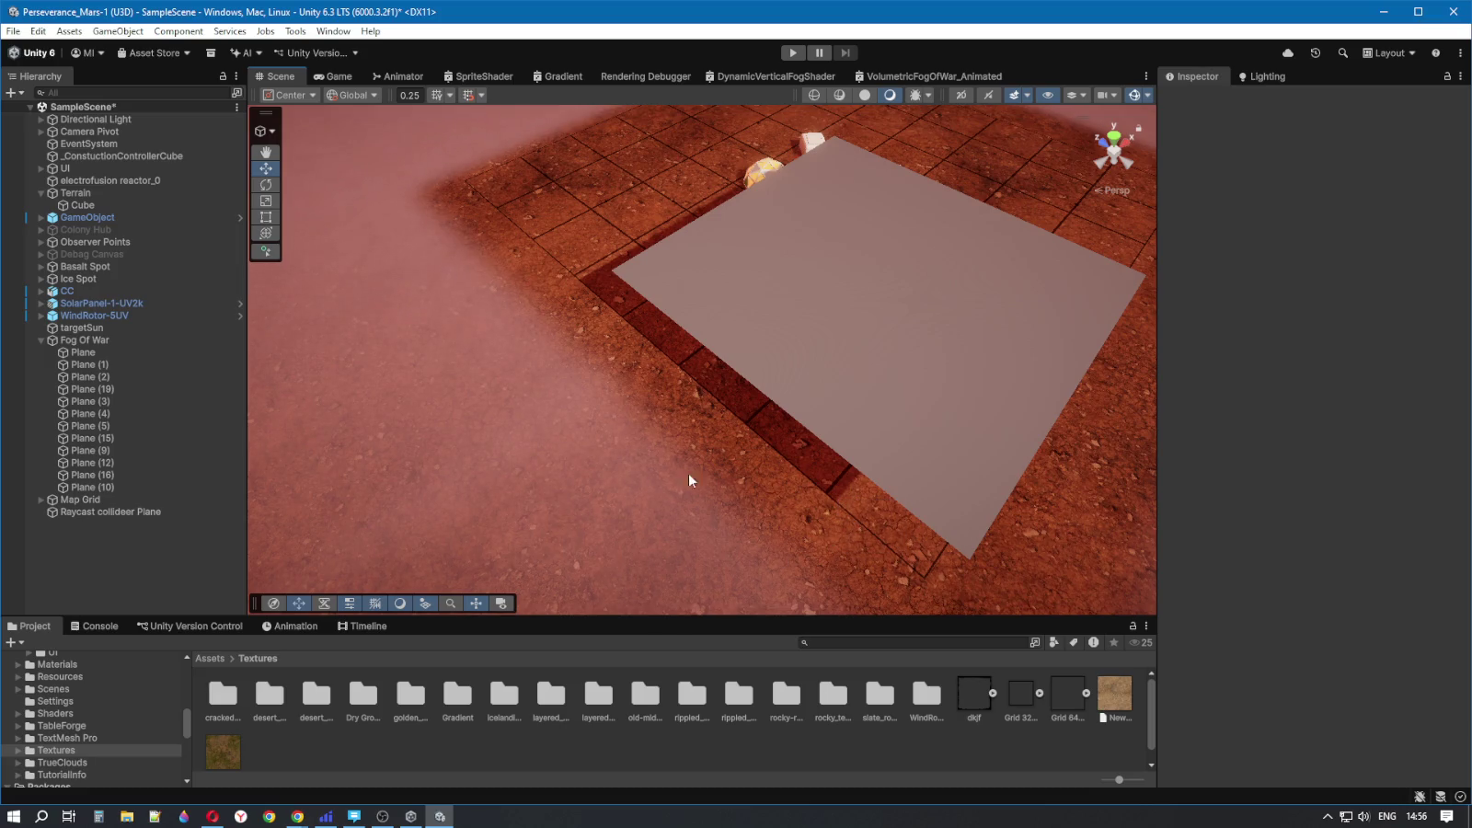
scroll(688, 473, down, 3)
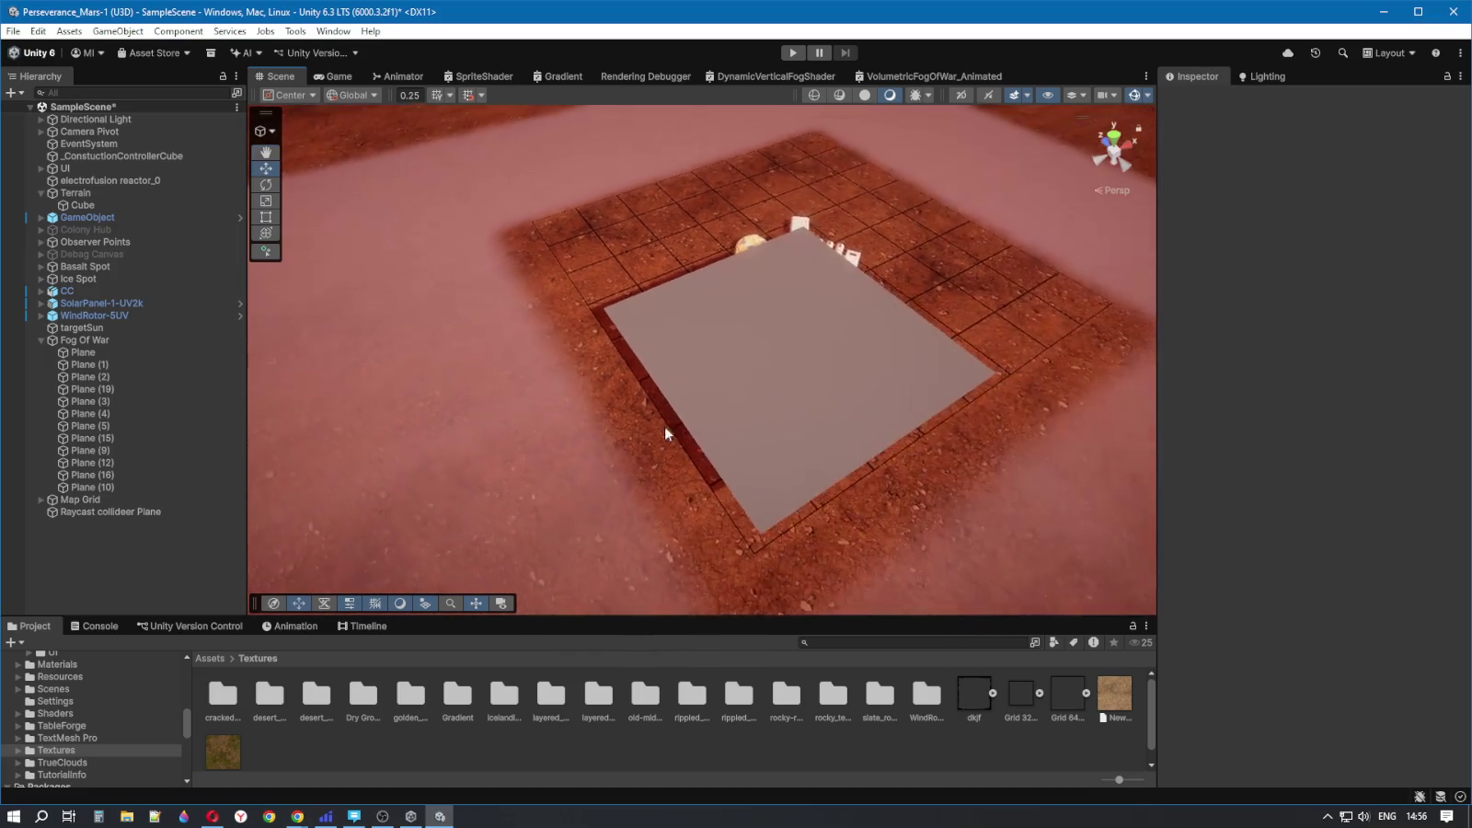
click(81, 499)
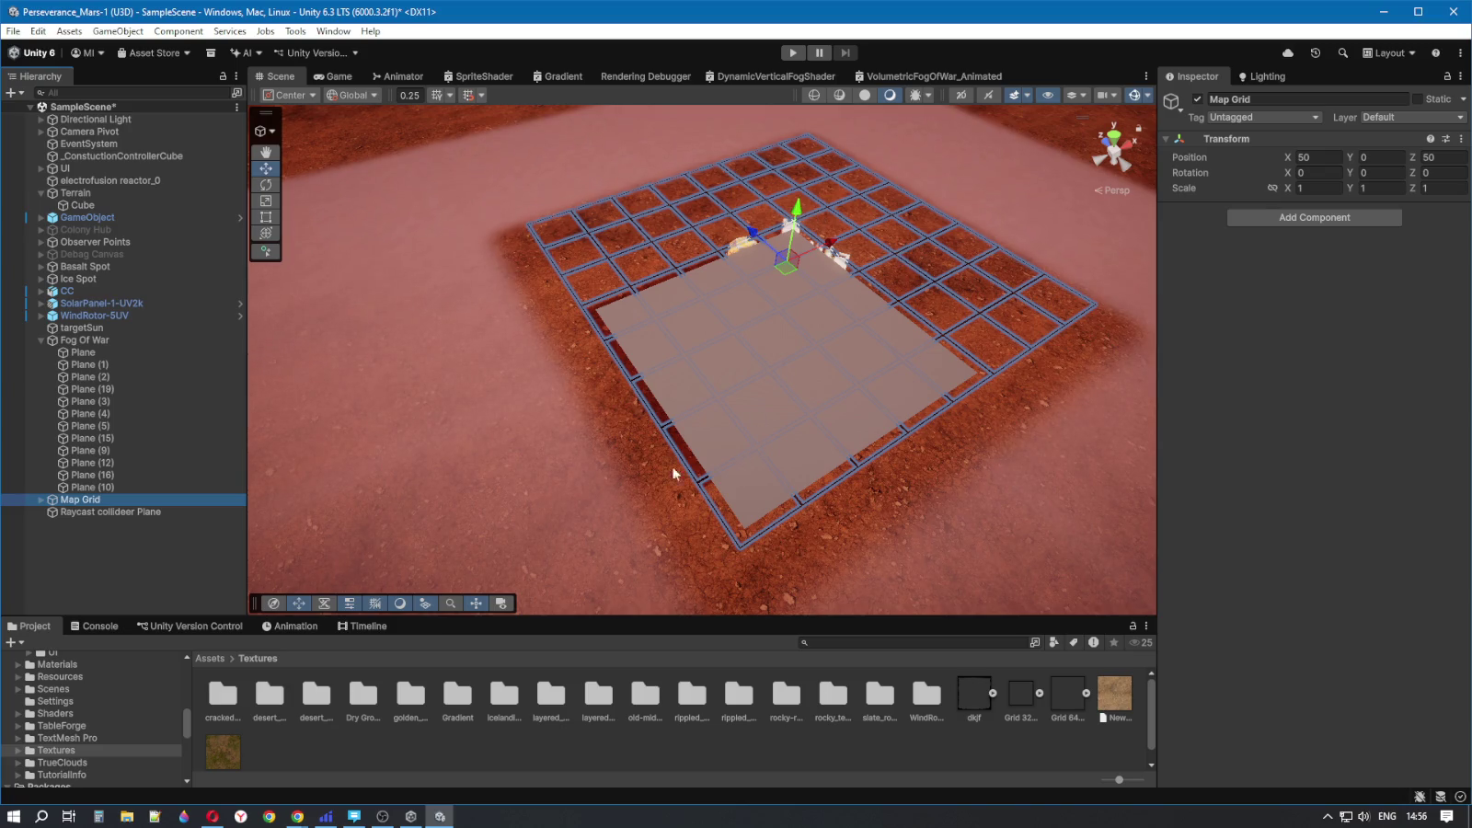
- Expand Map Grid and tidy the Hierarchy down to Central Grid 4's children
click(41, 499)
scroll(86, 515, down, 3)
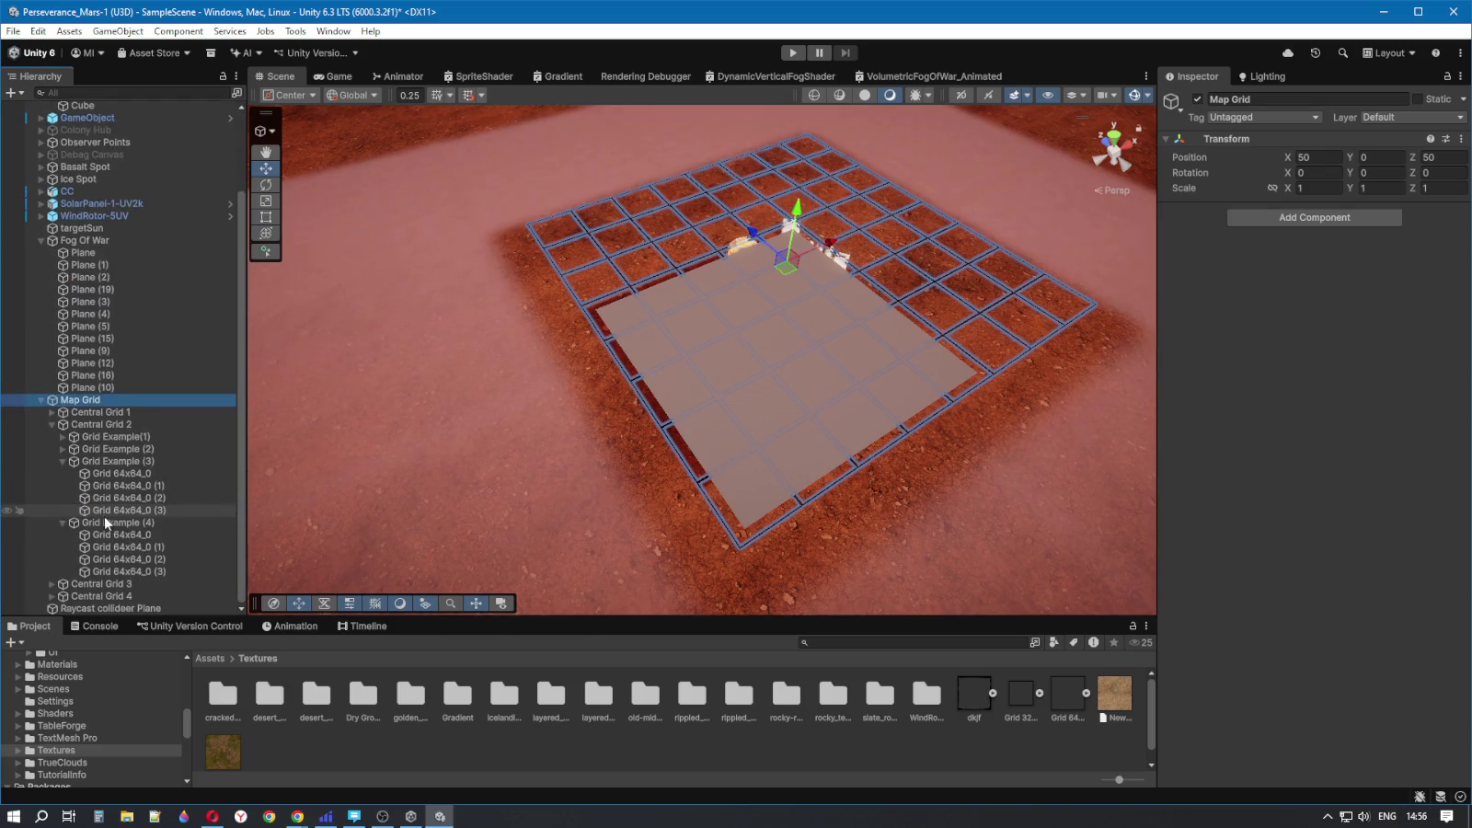
click(131, 521)
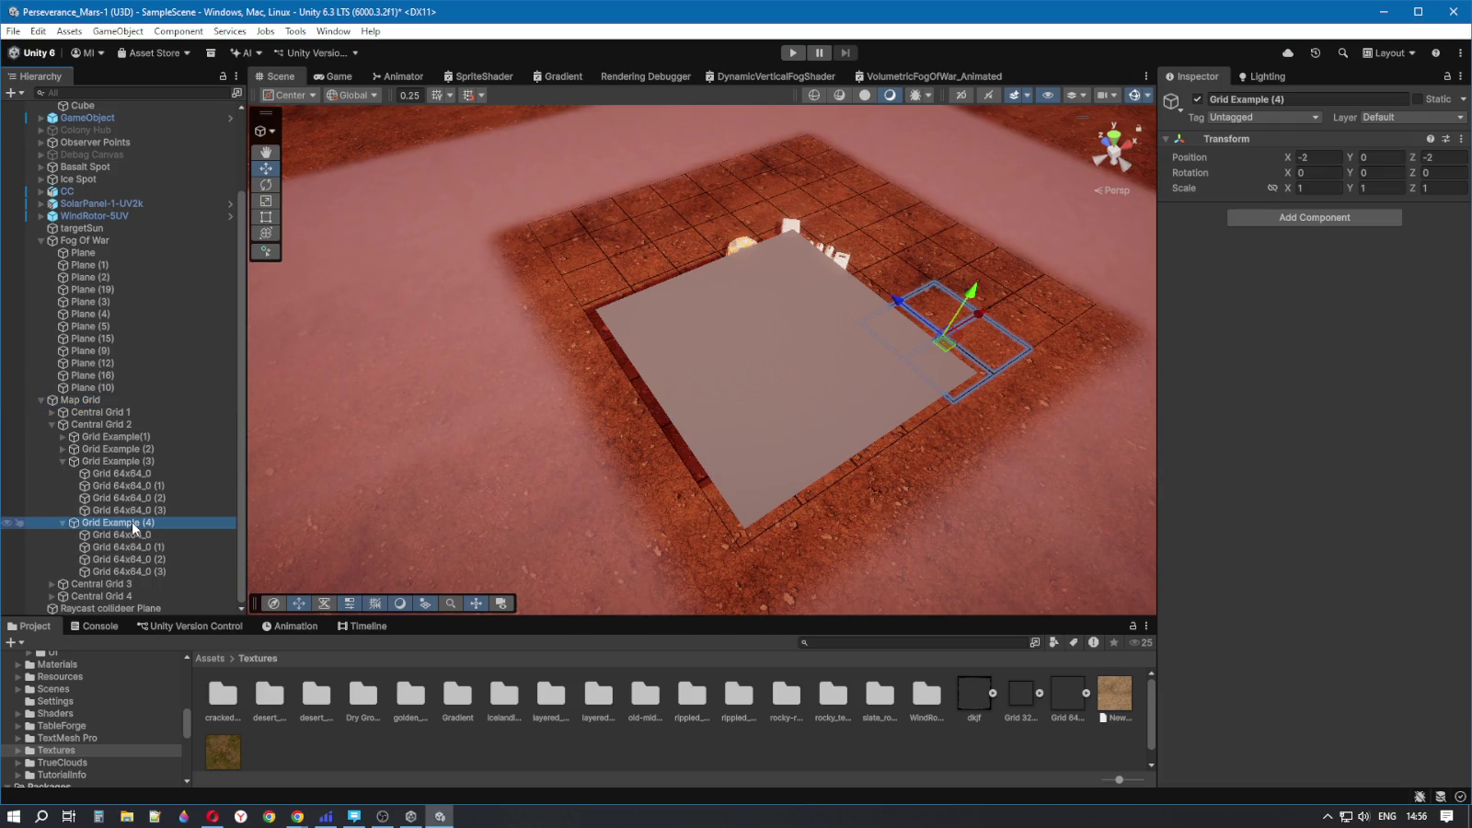
click(63, 522)
click(62, 510)
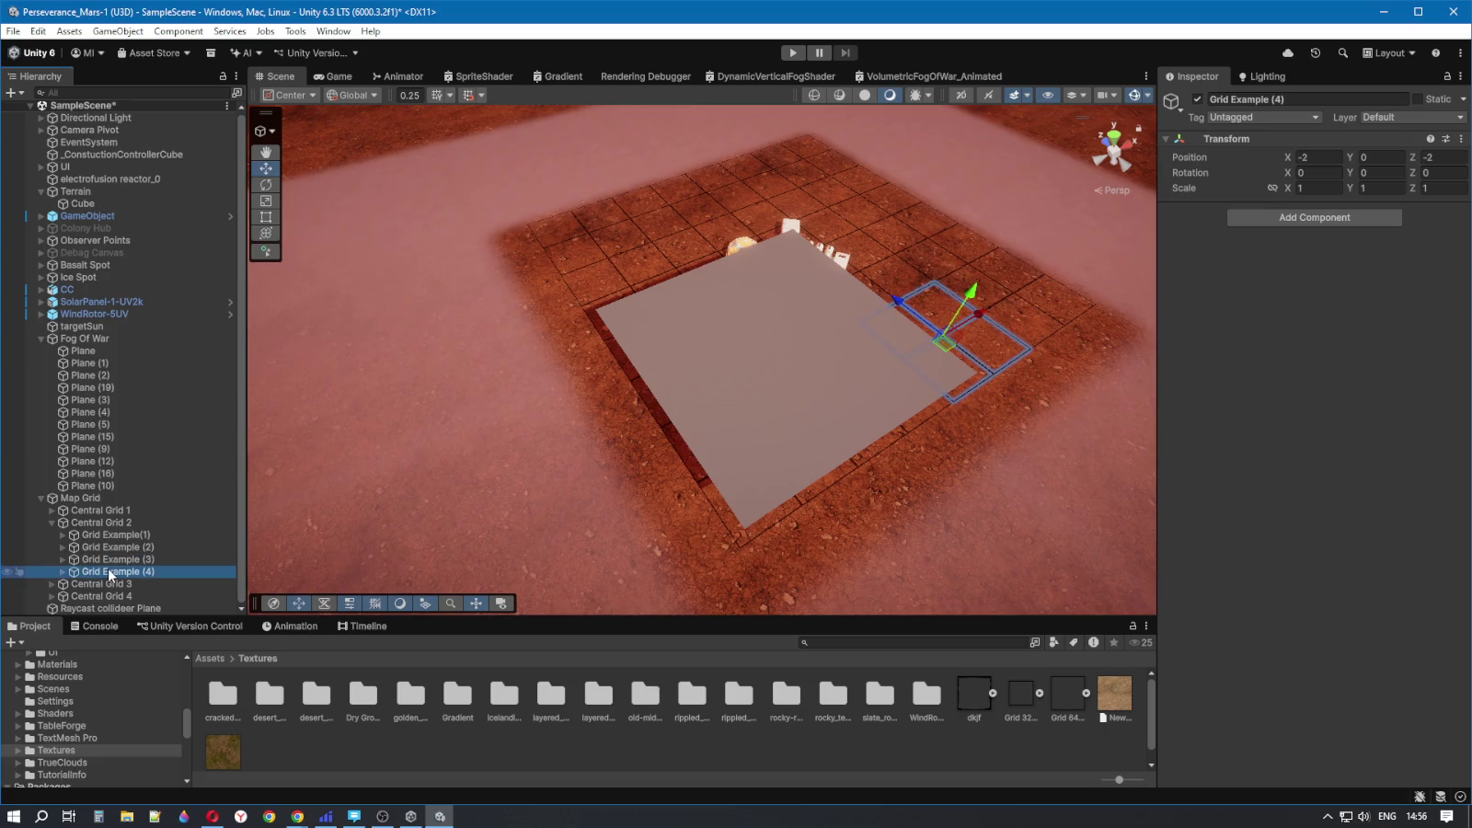
click(52, 522)
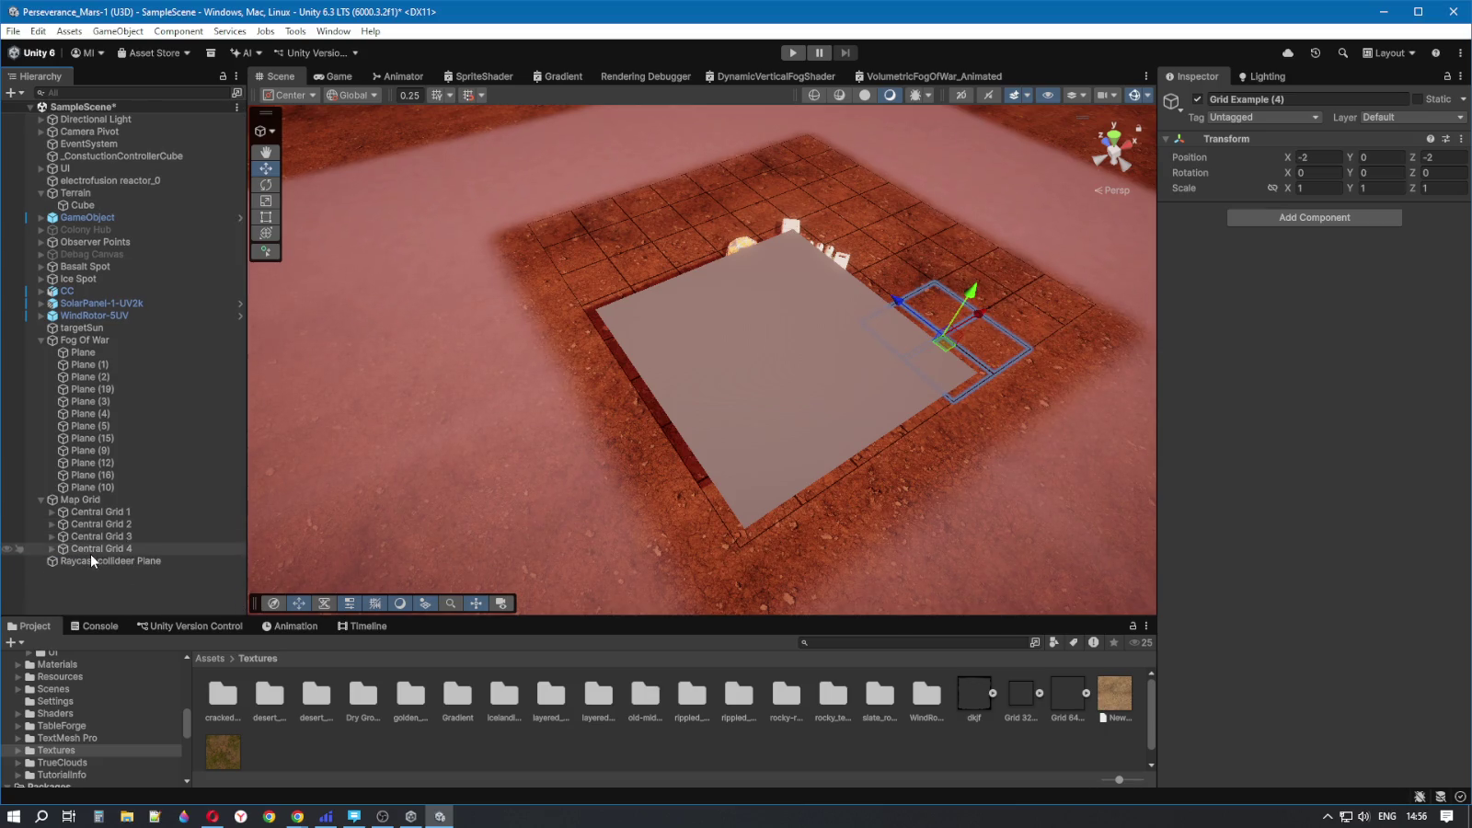
click(90, 550)
drag(403, 567, 589, 560)
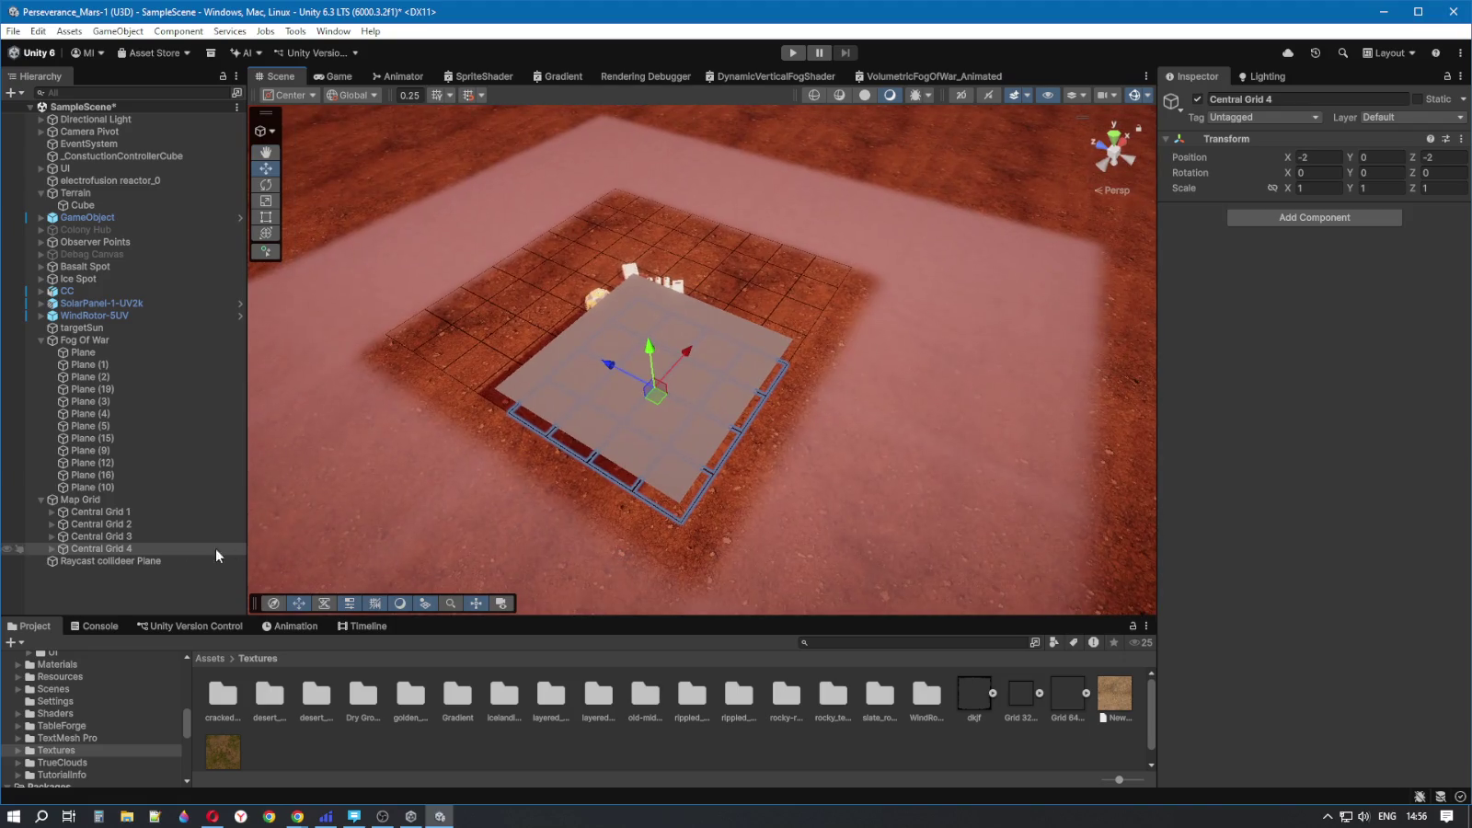
click(86, 514)
click(103, 549)
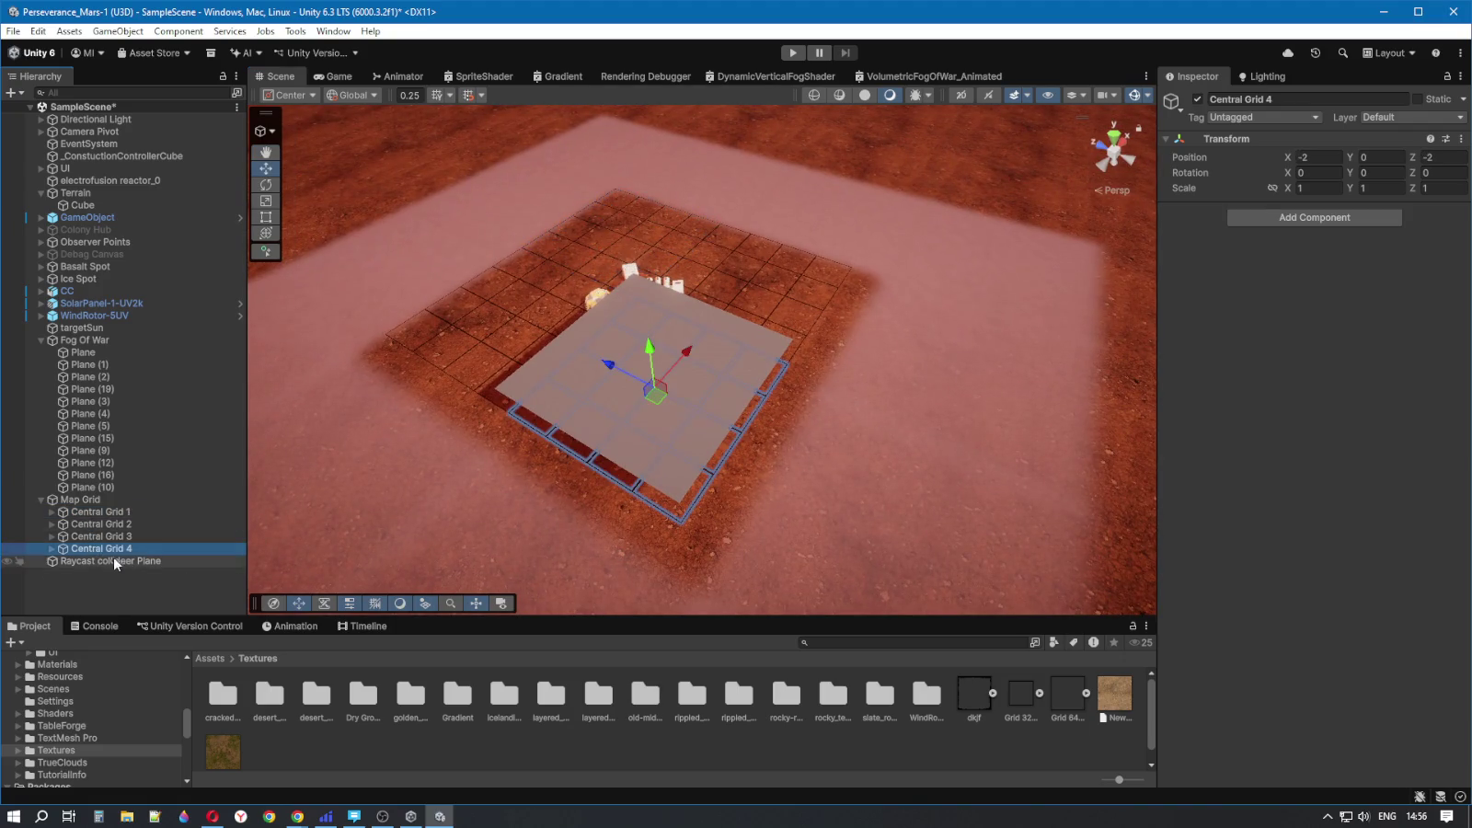
key(Right)
scroll(150, 555, down, 2)
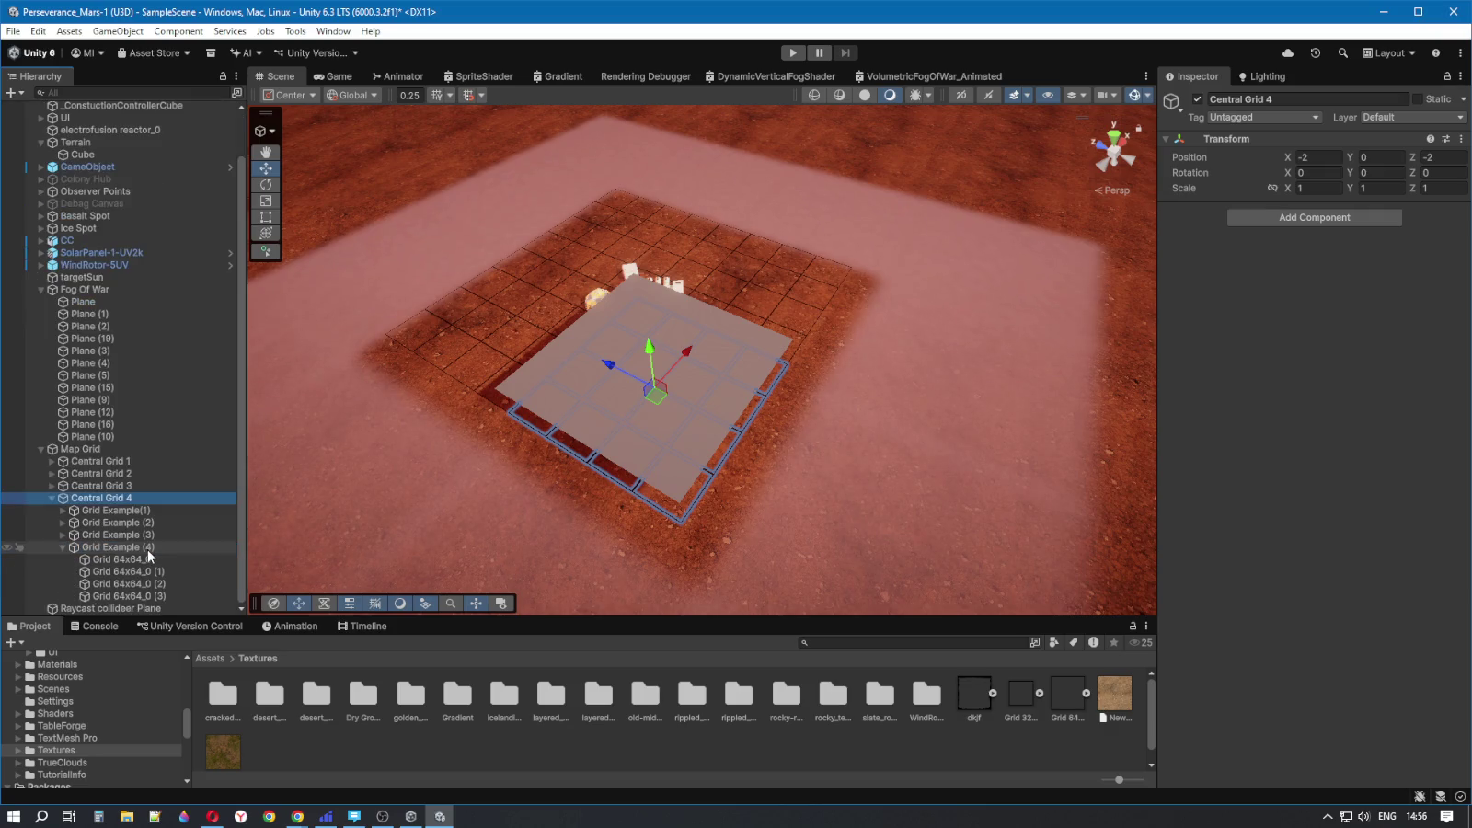
- Read the positions of Grid Example(1) through (4), then select the Raycast collider Plane
click(111, 512)
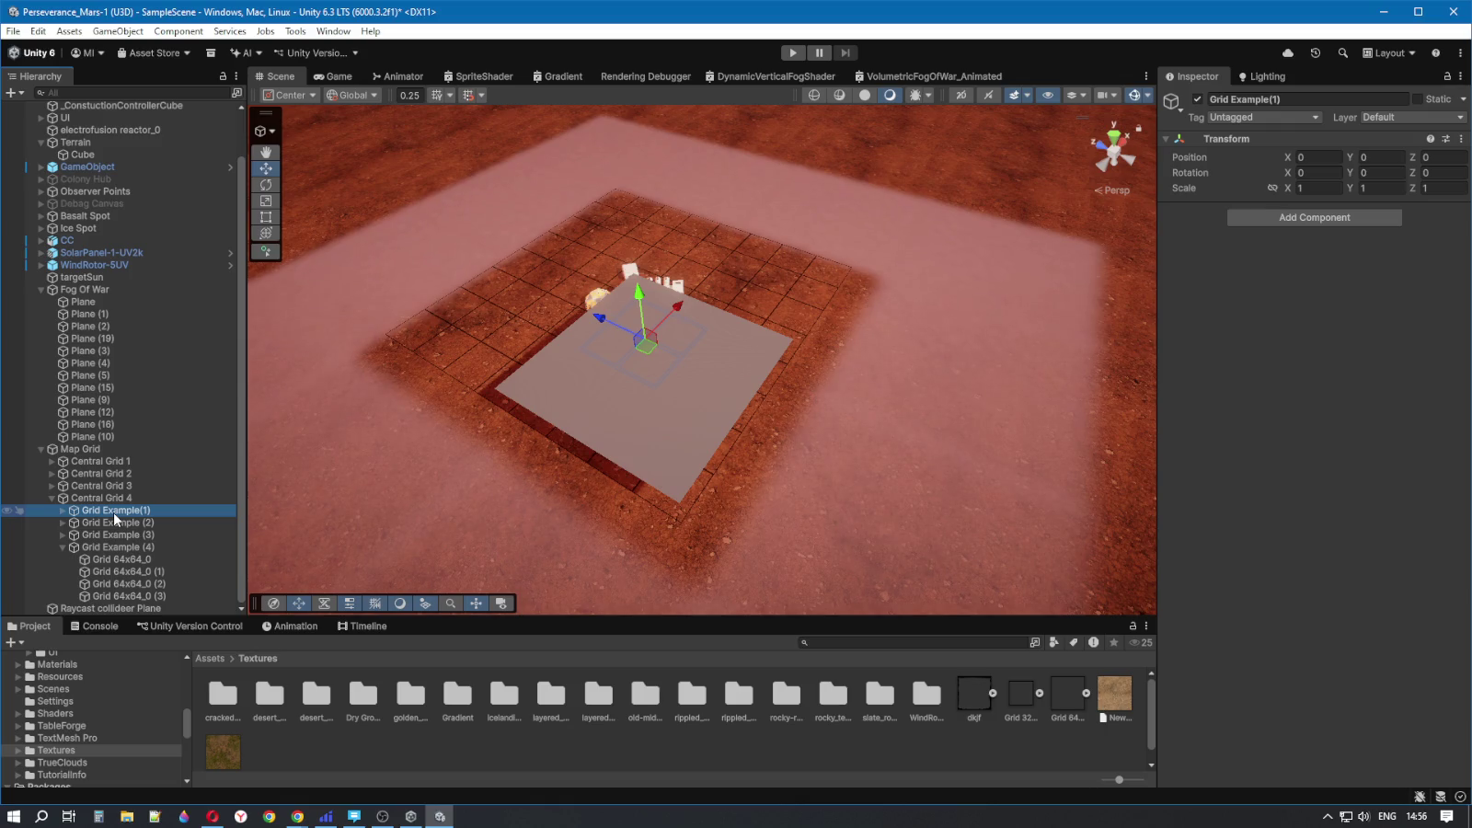
click(113, 522)
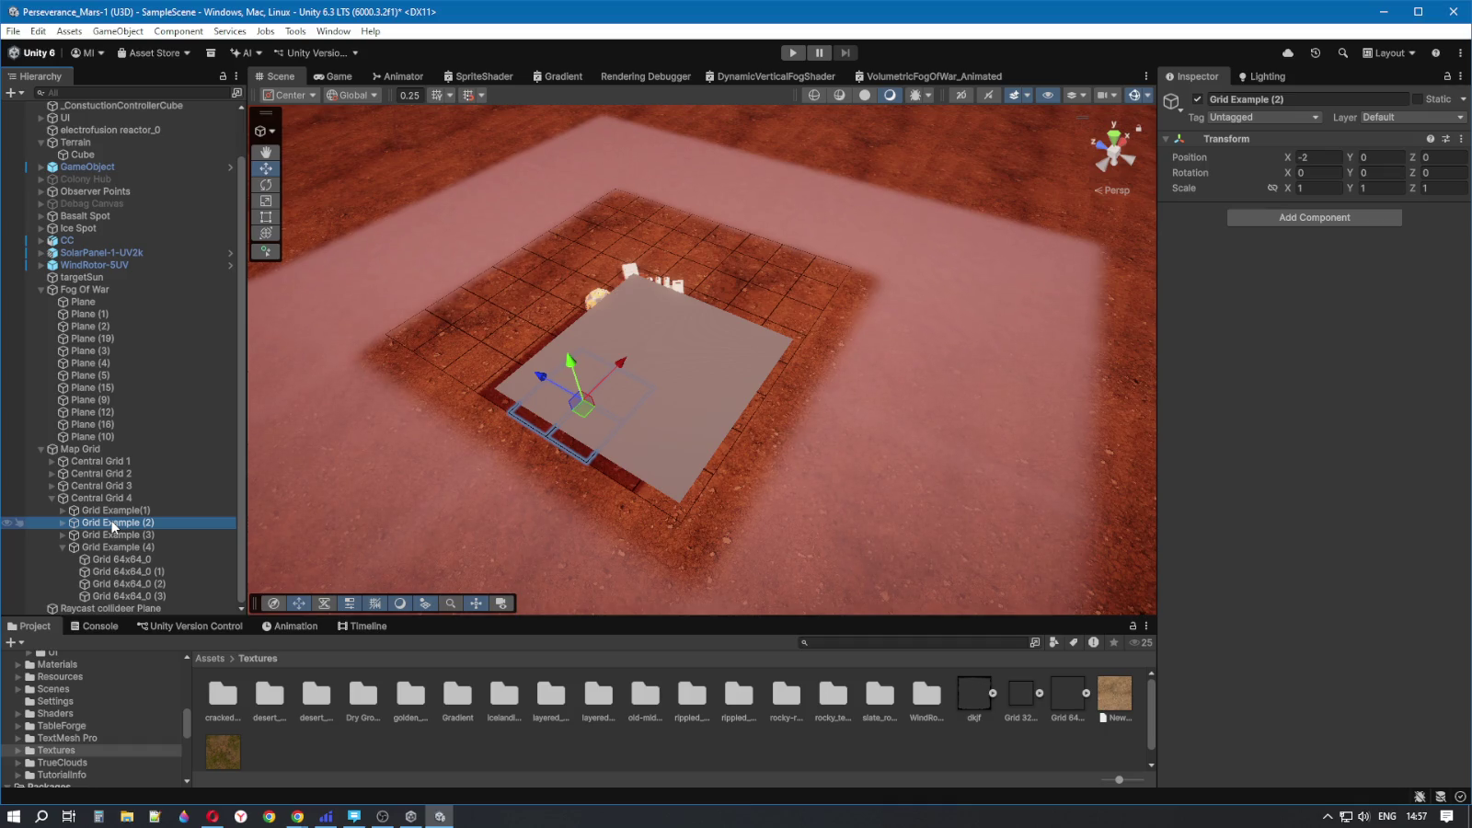
click(112, 511)
click(113, 523)
click(112, 511)
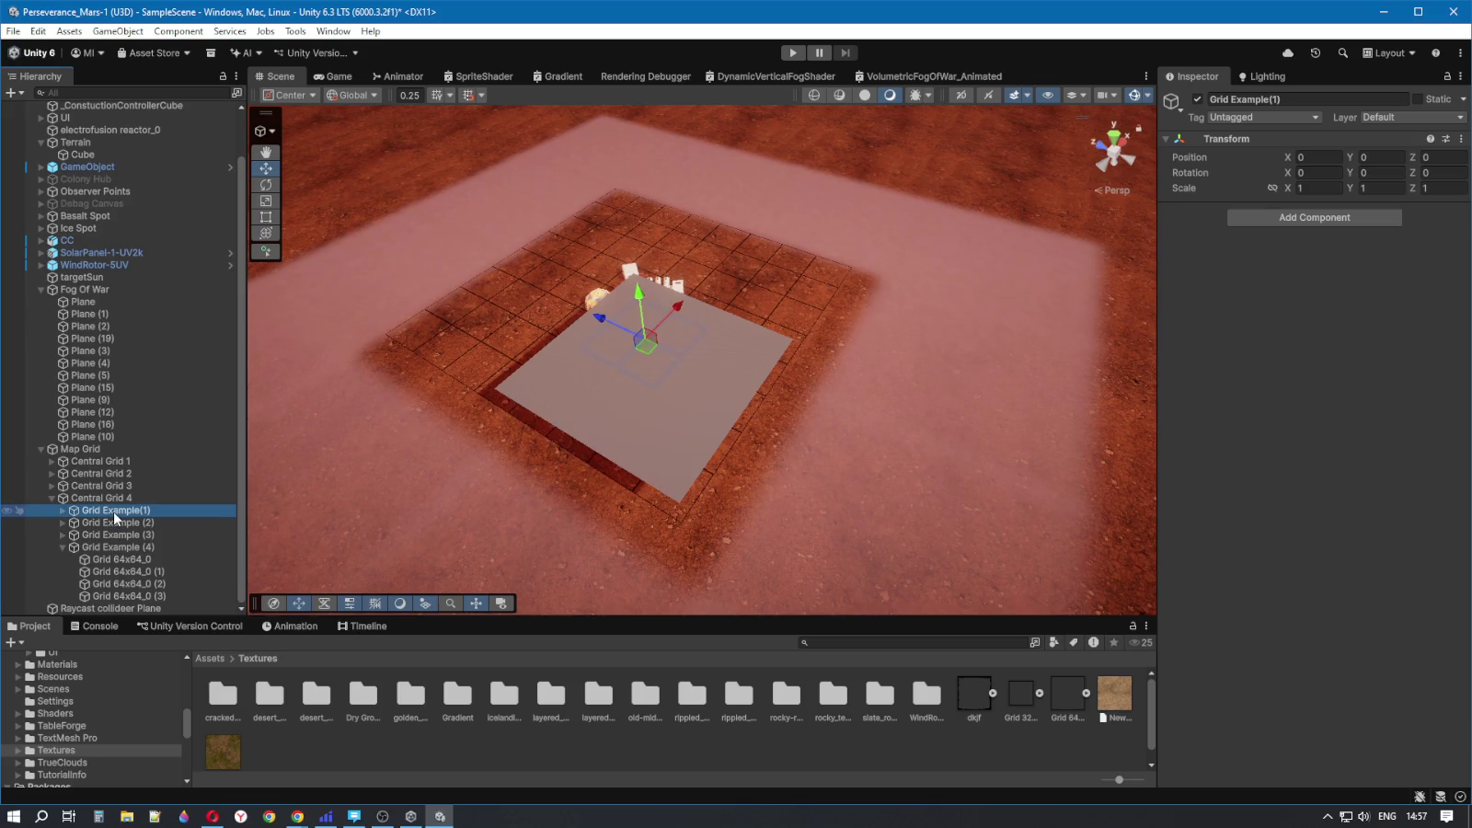
click(114, 523)
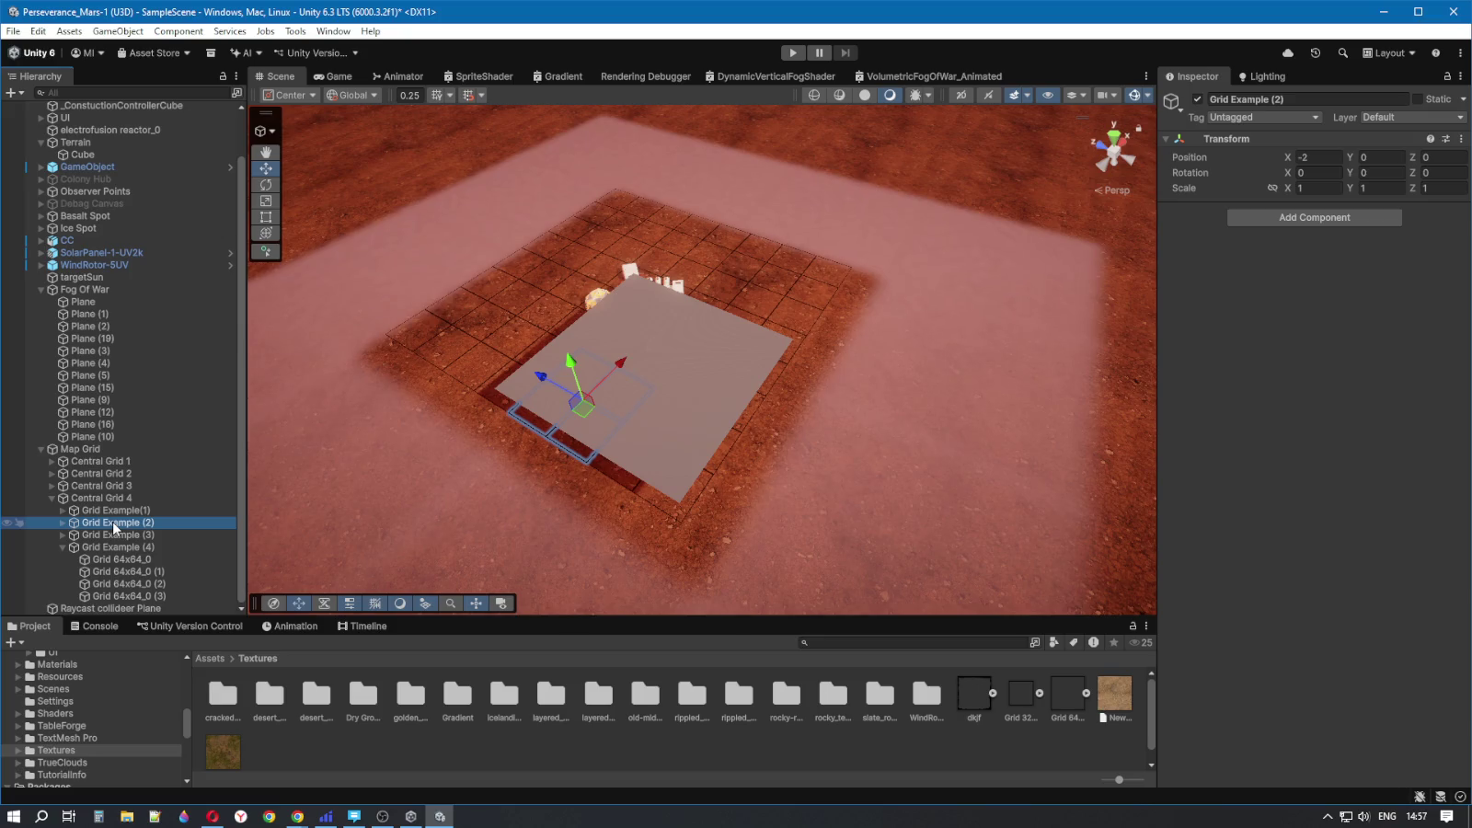
click(116, 535)
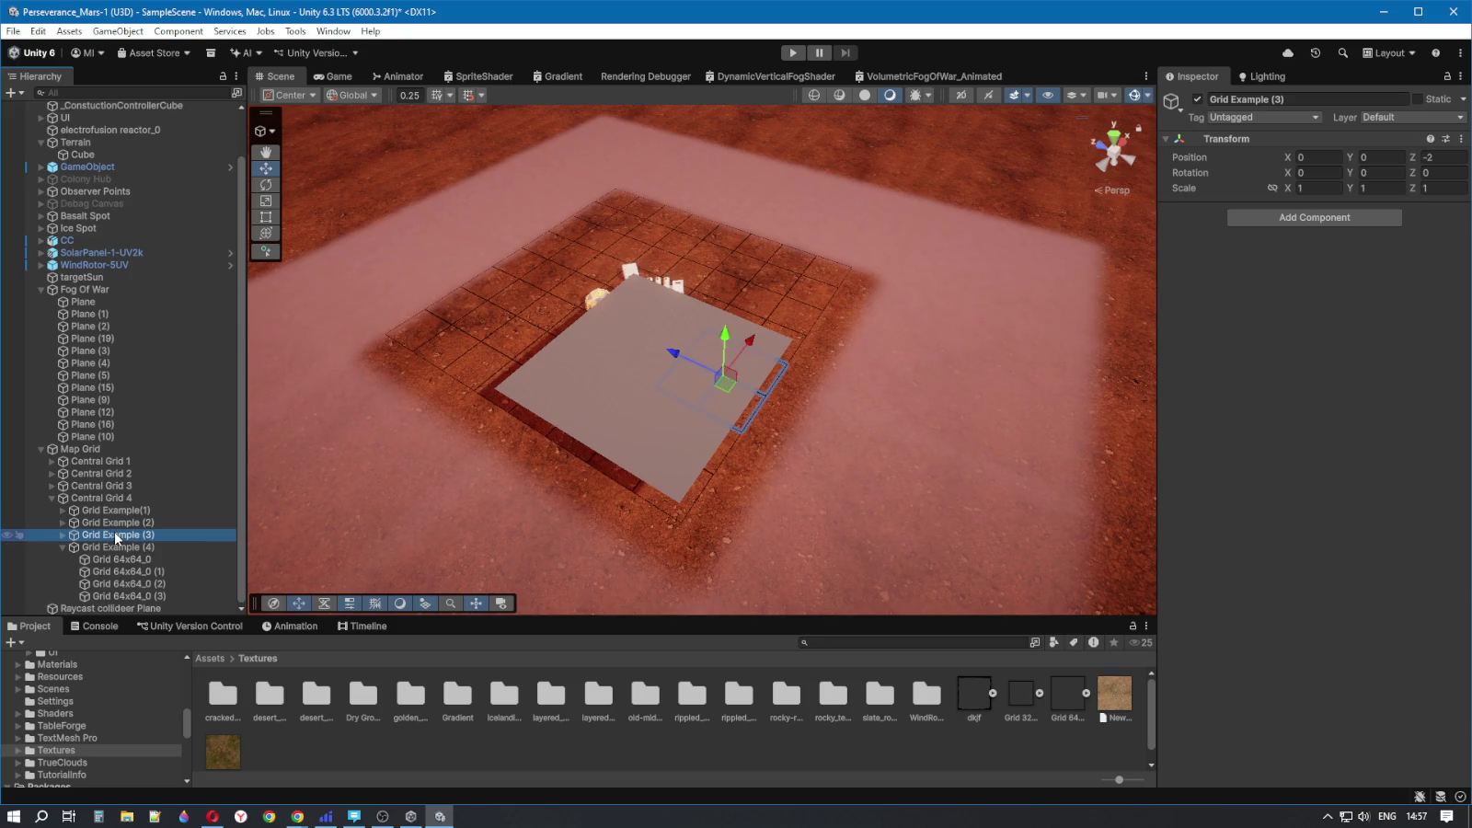
click(115, 546)
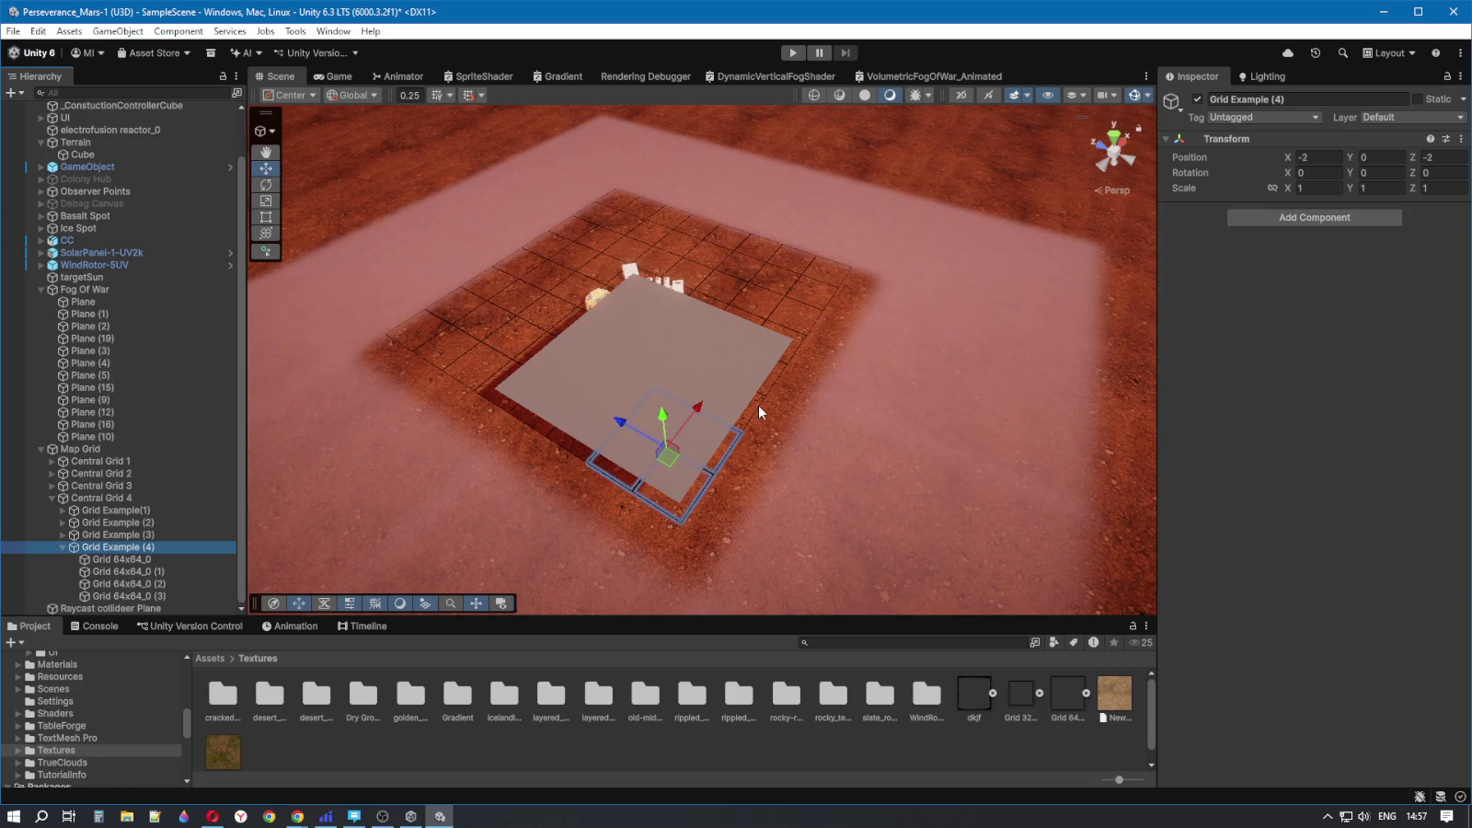
click(676, 354)
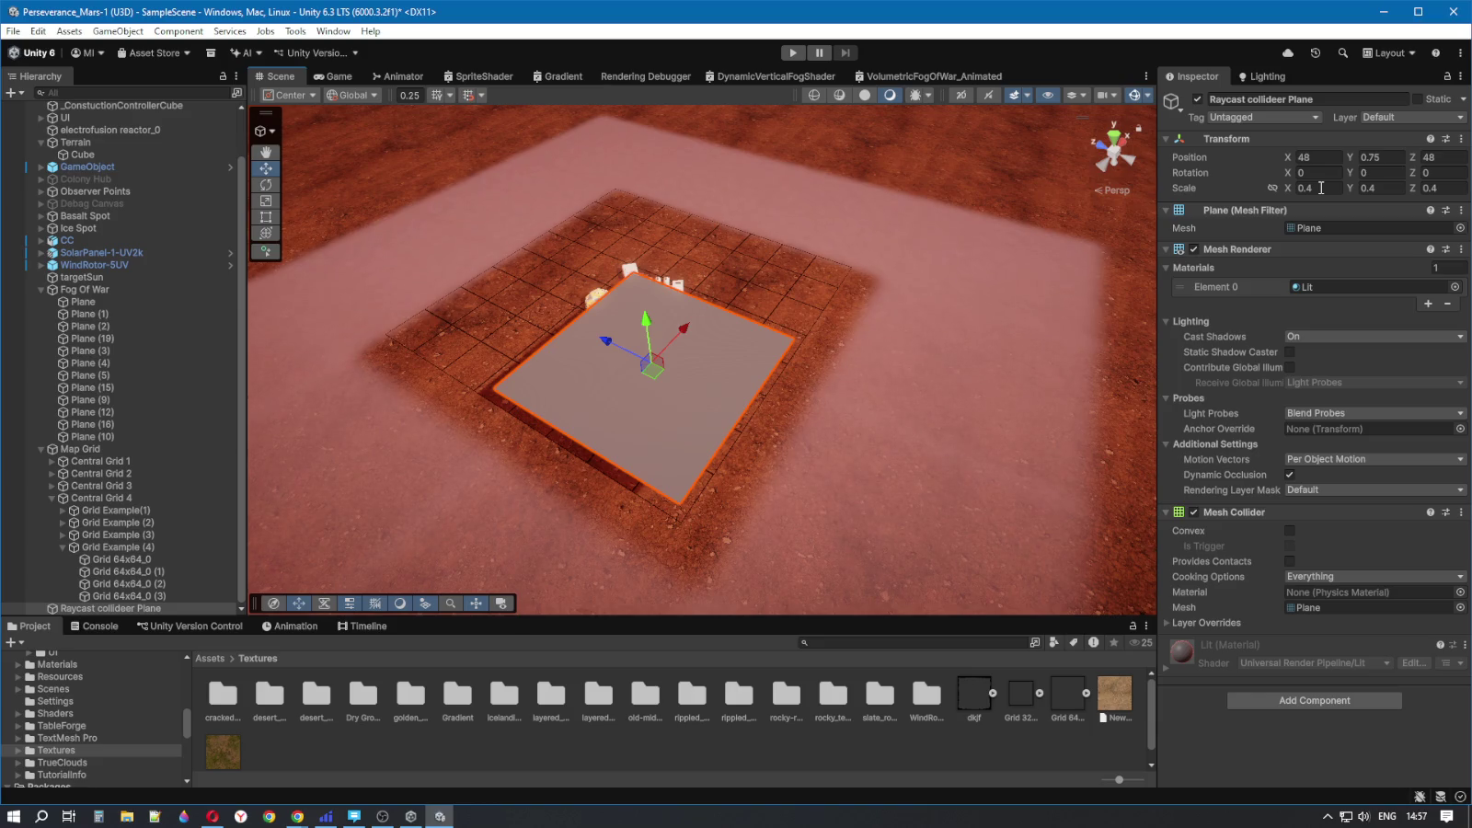
- Collapse Map Grid and Fog Of War and create a new 3D Object > Plane at the scene root
scroll(818, 441, up, 2)
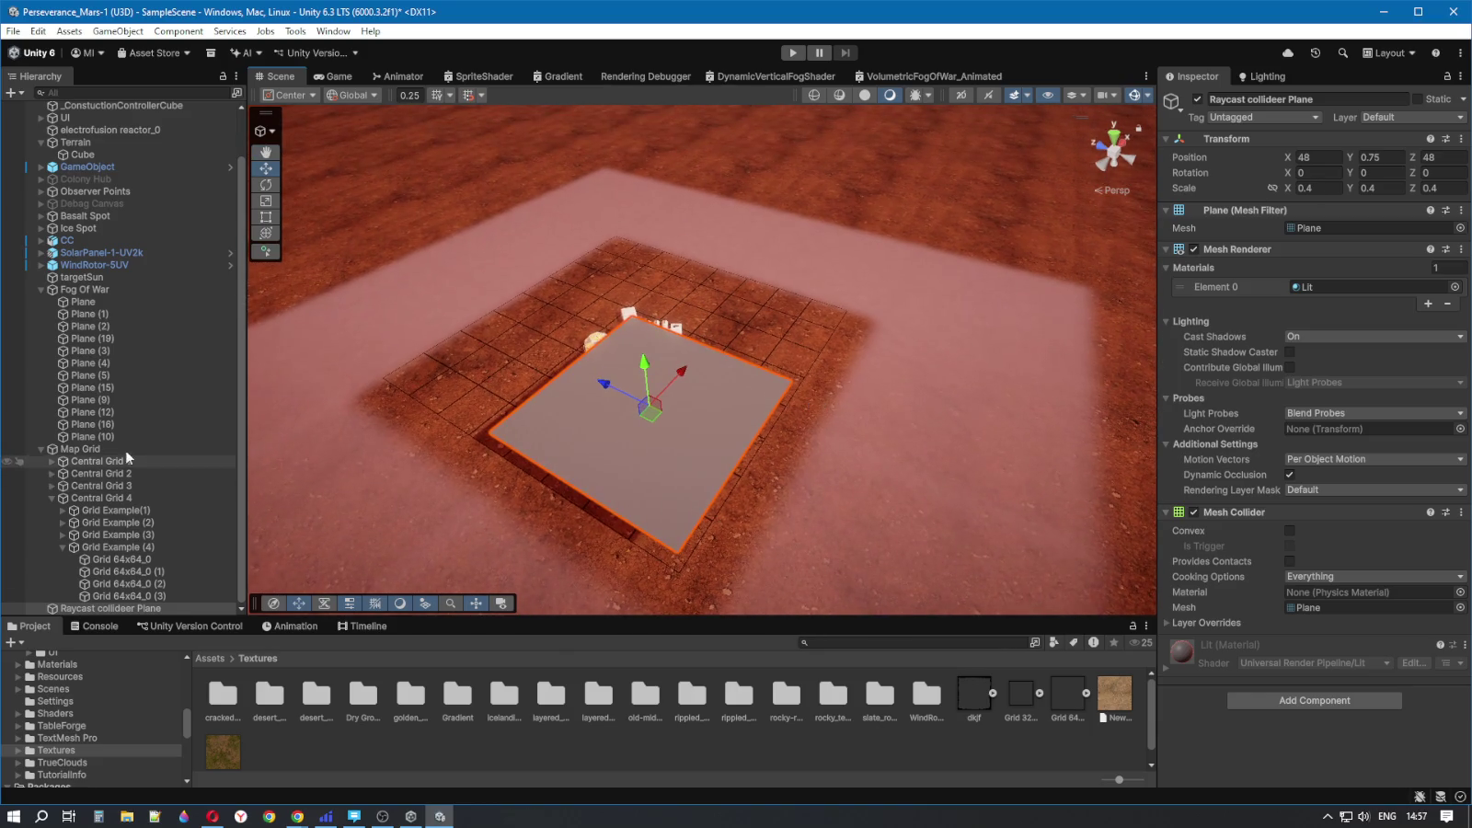
click(41, 450)
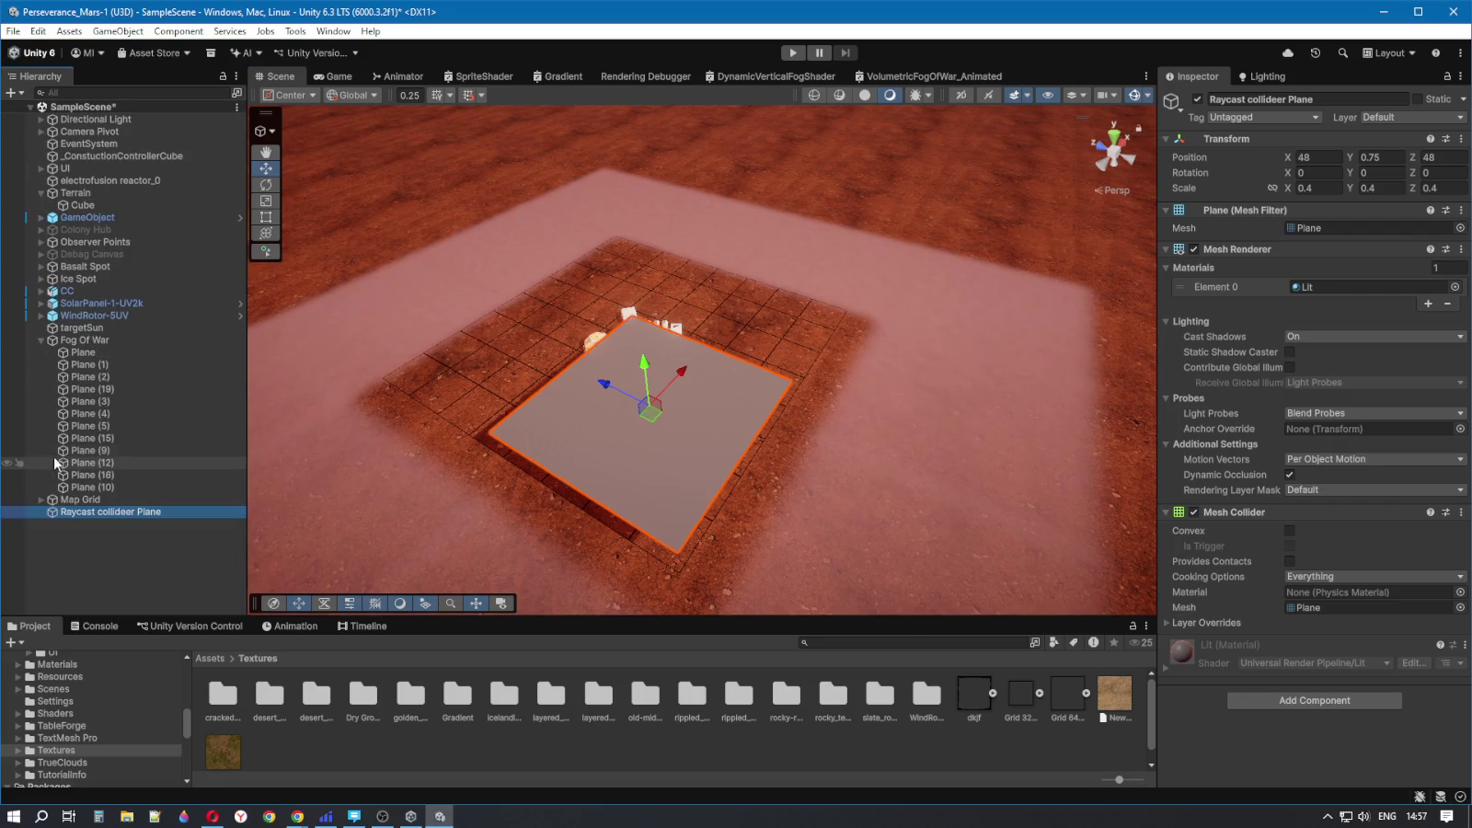
click(42, 340)
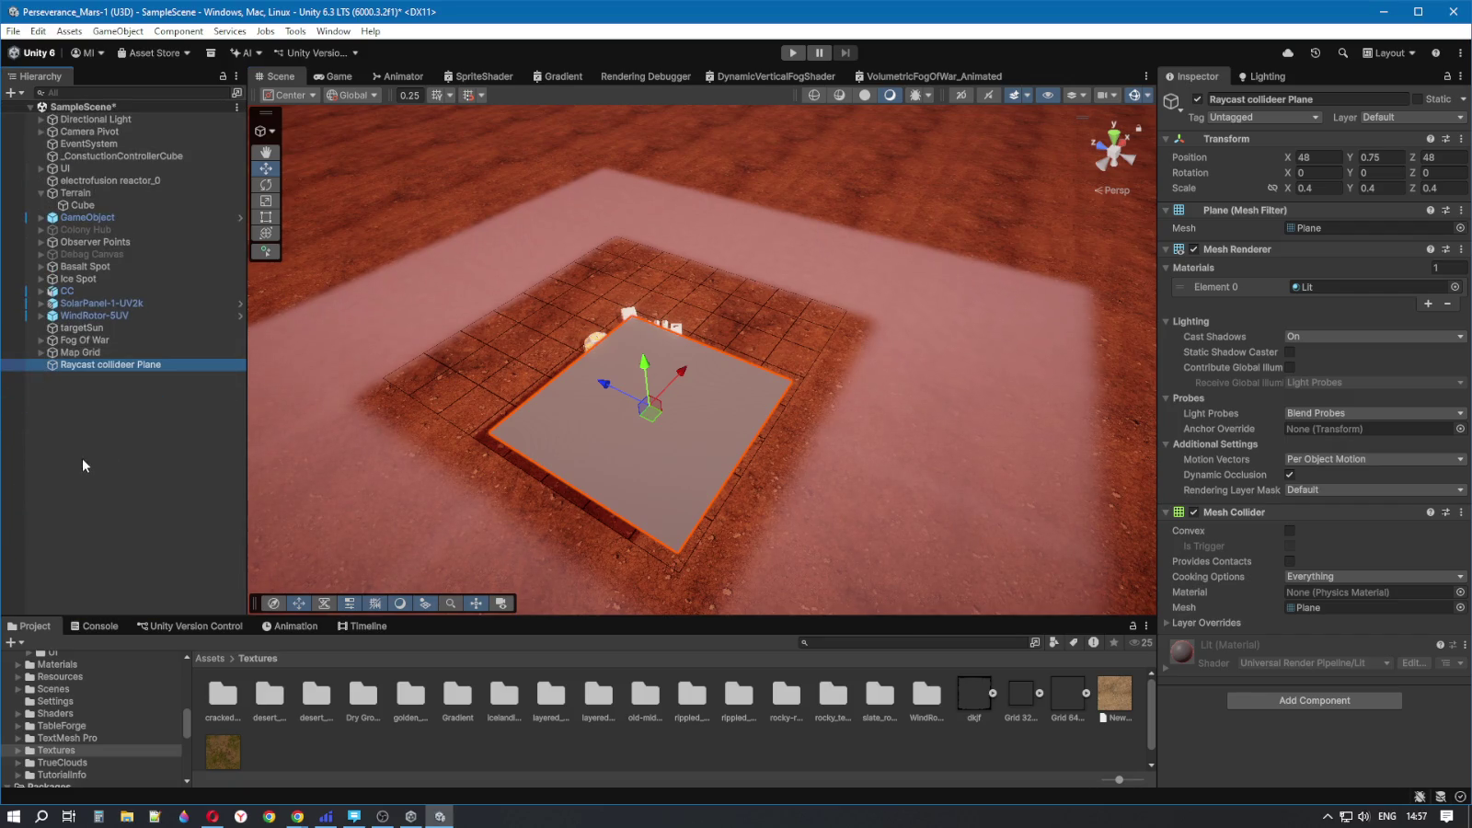
right_click(82, 458)
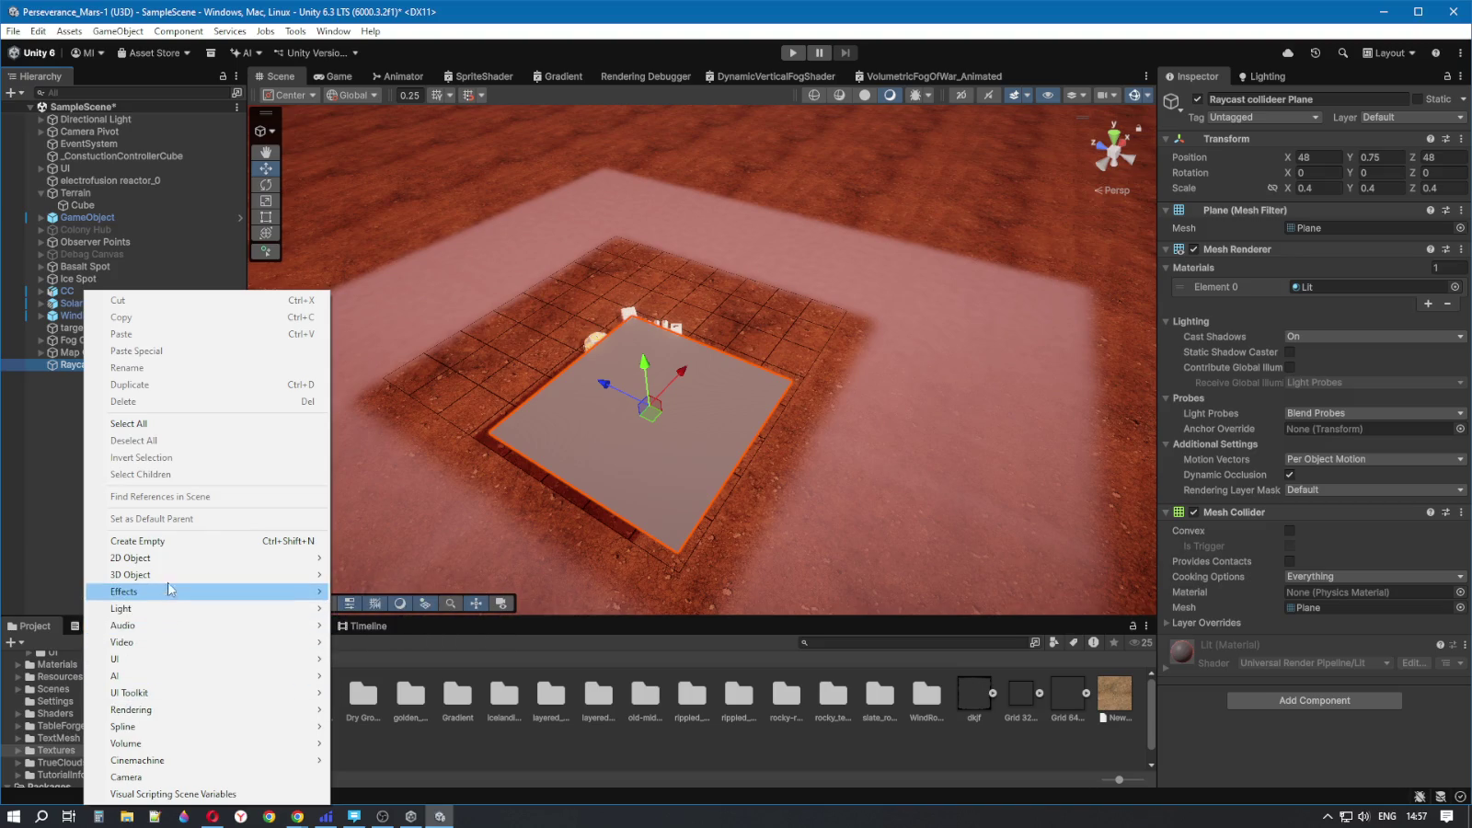
mouse_move(188, 559)
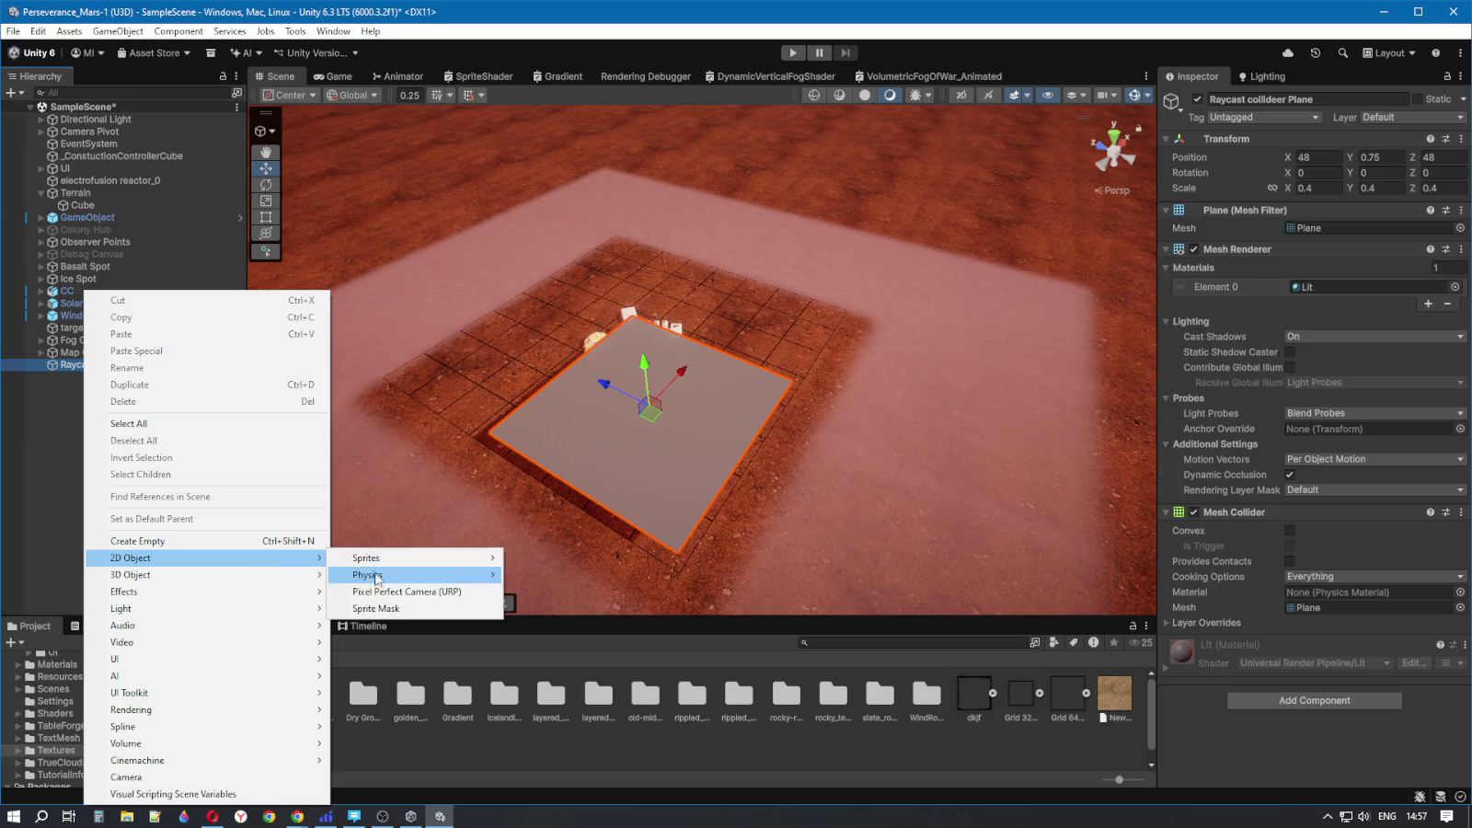
mouse_move(222, 575)
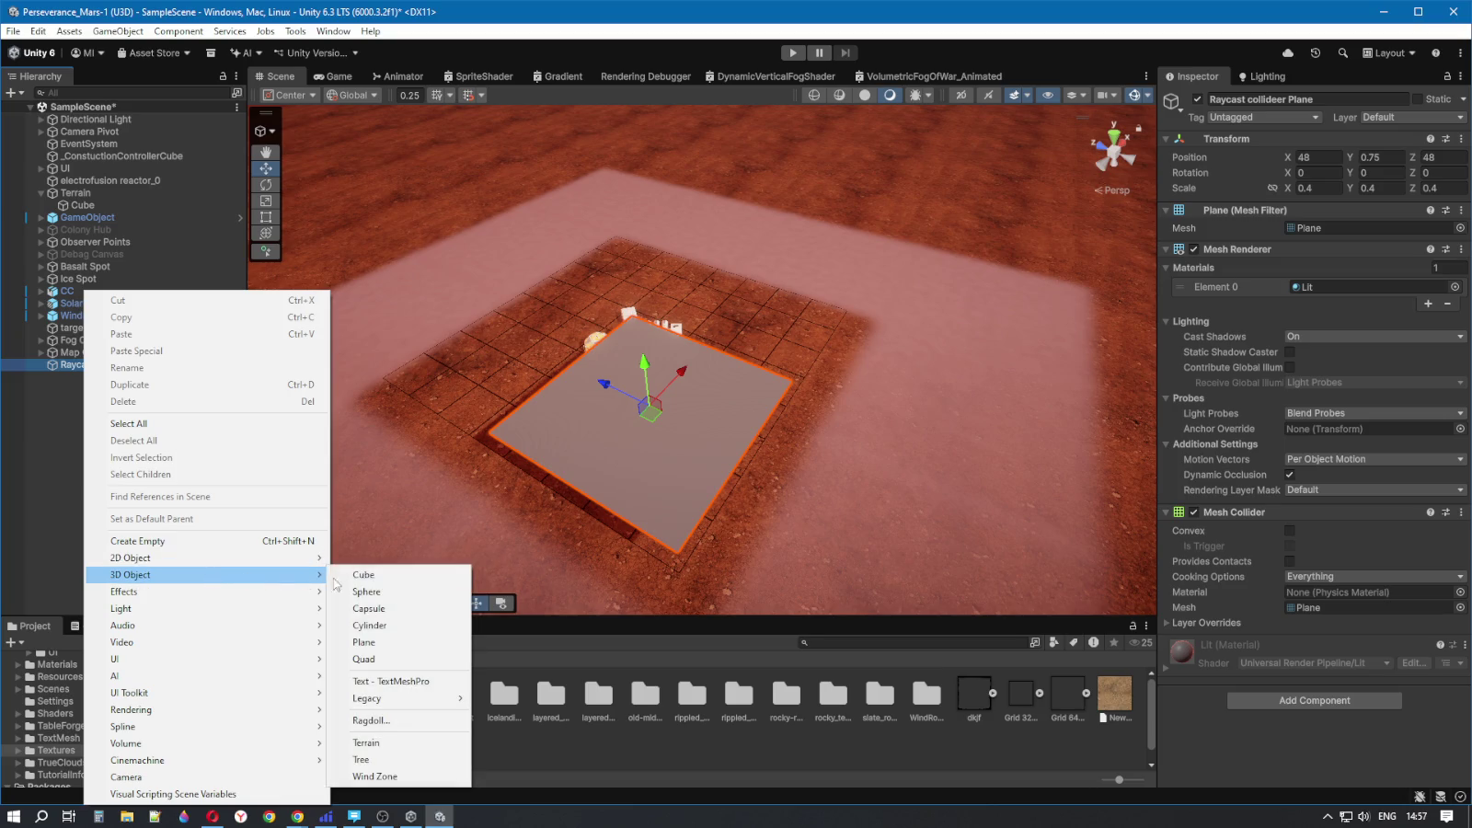
click(368, 642)
mouse_move(703, 514)
mouse_down()
mouse_move(667, 545)
mouse_move(604, 533)
mouse_move(610, 702)
mouse_up()
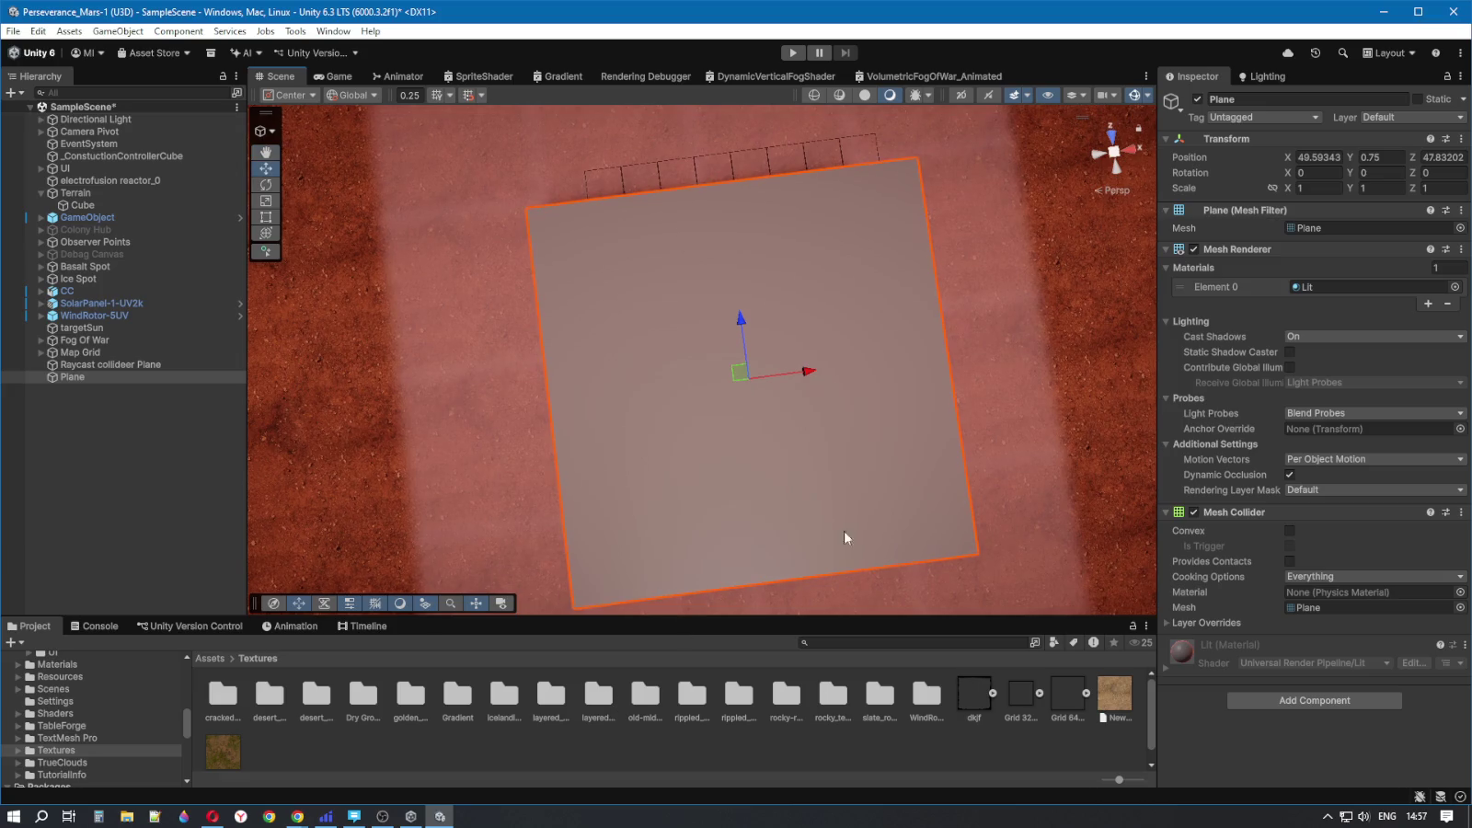
click(1318, 158)
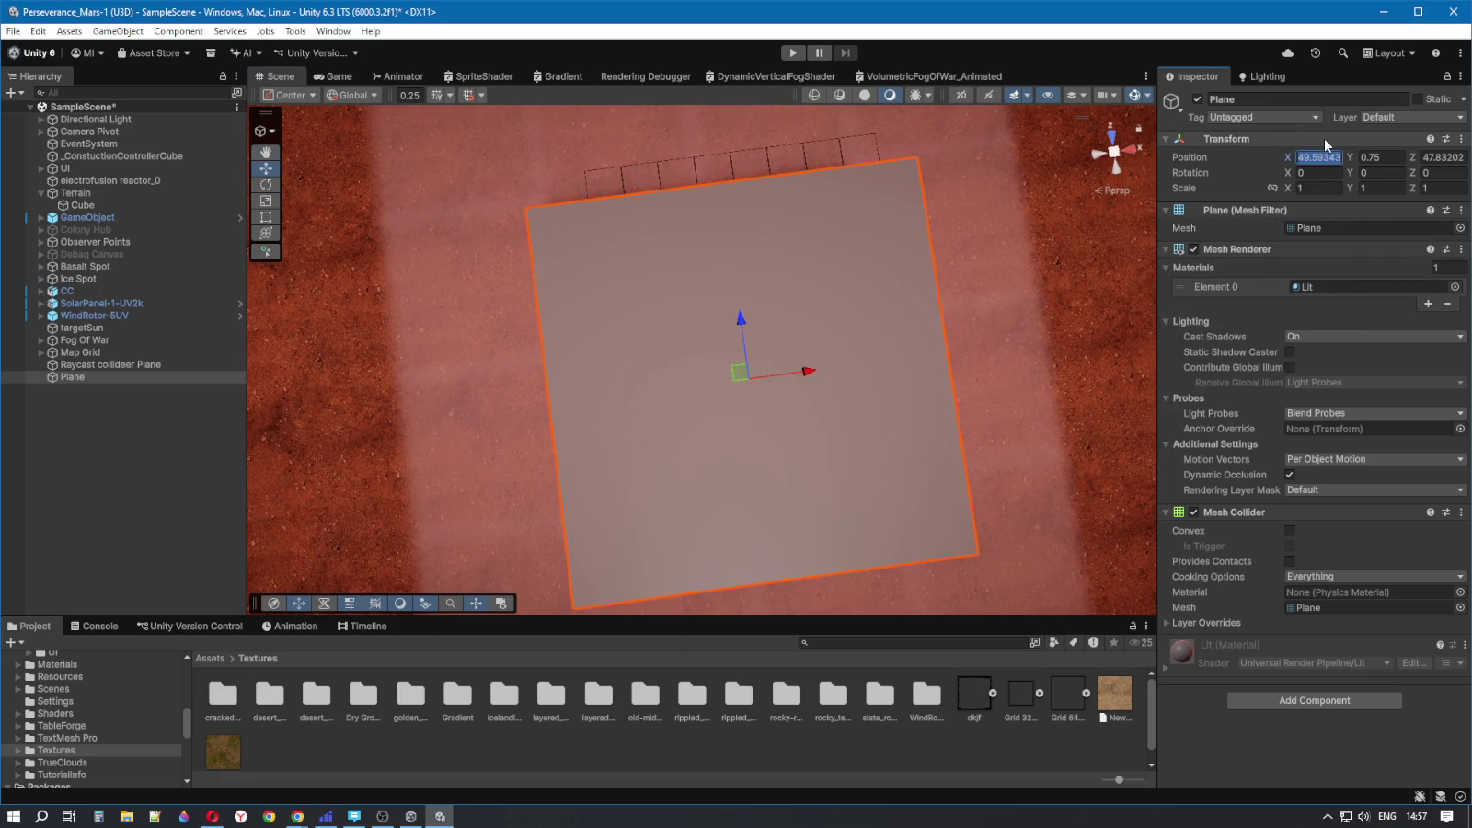
- Set the new plane's Position X and Z to 50, centring it on the Map Grid
text(50)
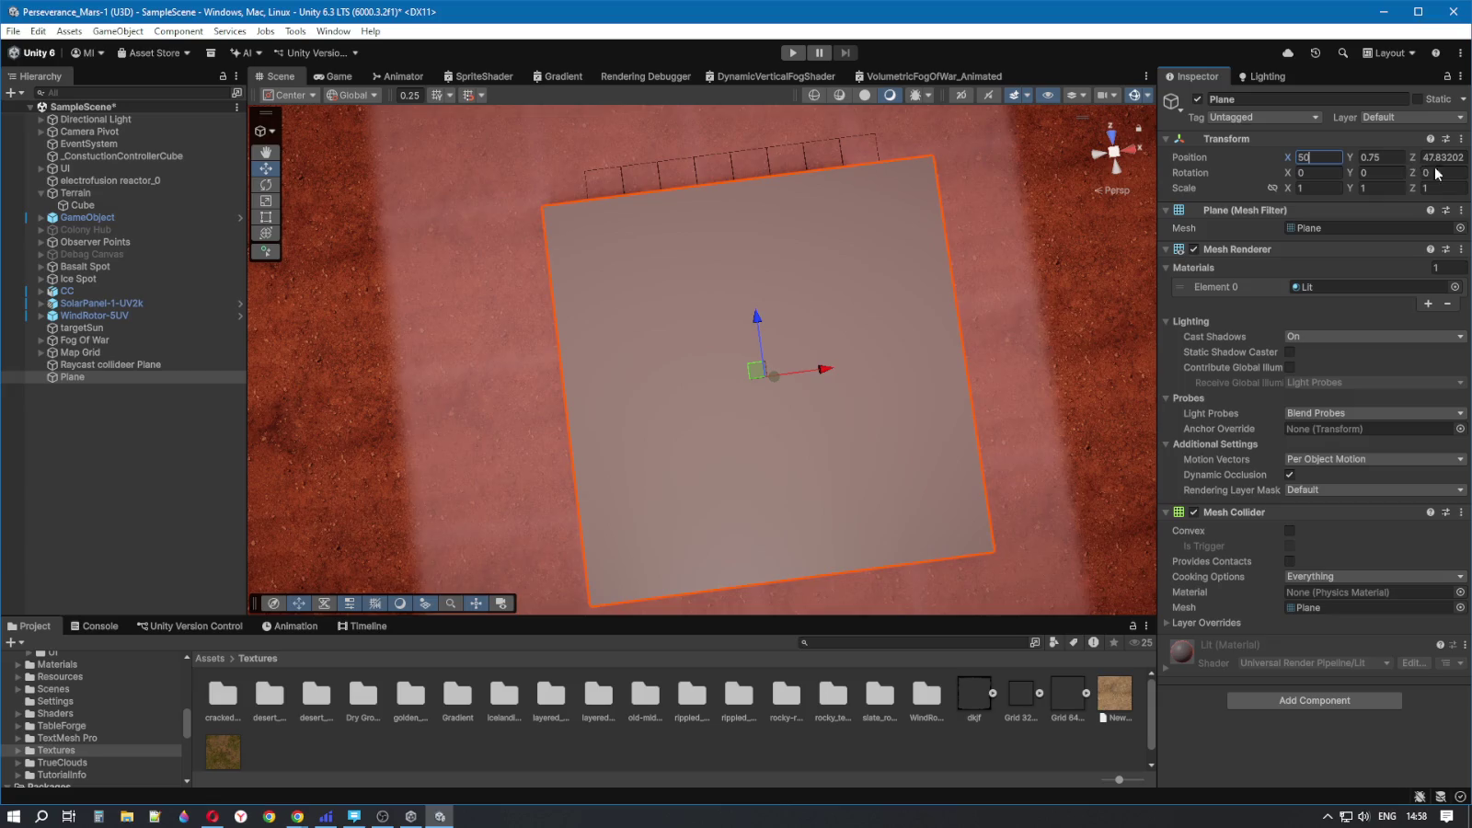
click(1457, 156)
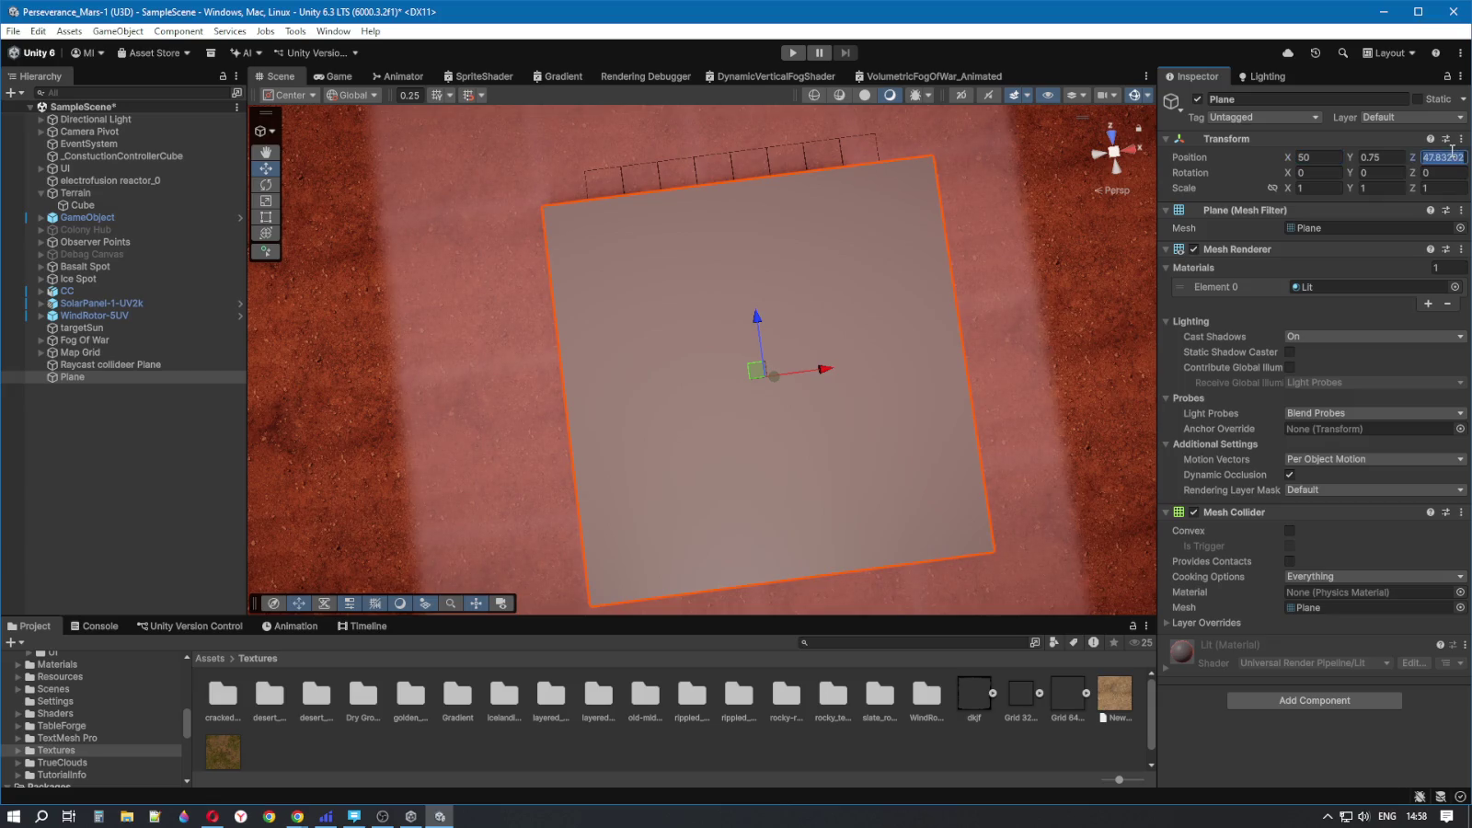
text(50)
key(Return)
mouse_move(863, 484)
mouse_down()
mouse_move(837, 434)
mouse_move(838, 454)
mouse_move(1035, 433)
mouse_move(795, 457)
mouse_move(855, 444)
mouse_move(864, 458)
mouse_up()
key(a)
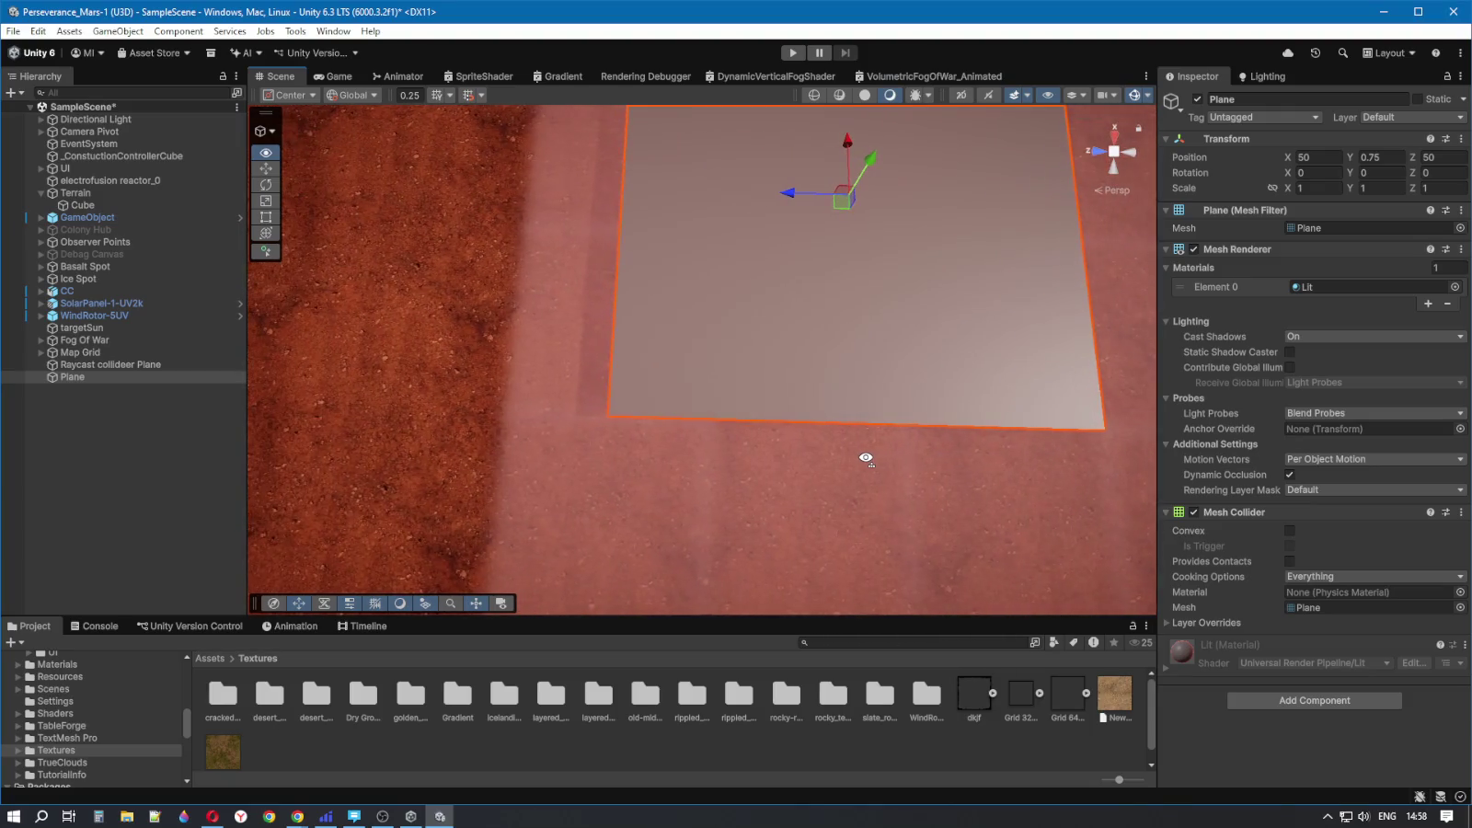
key(d)
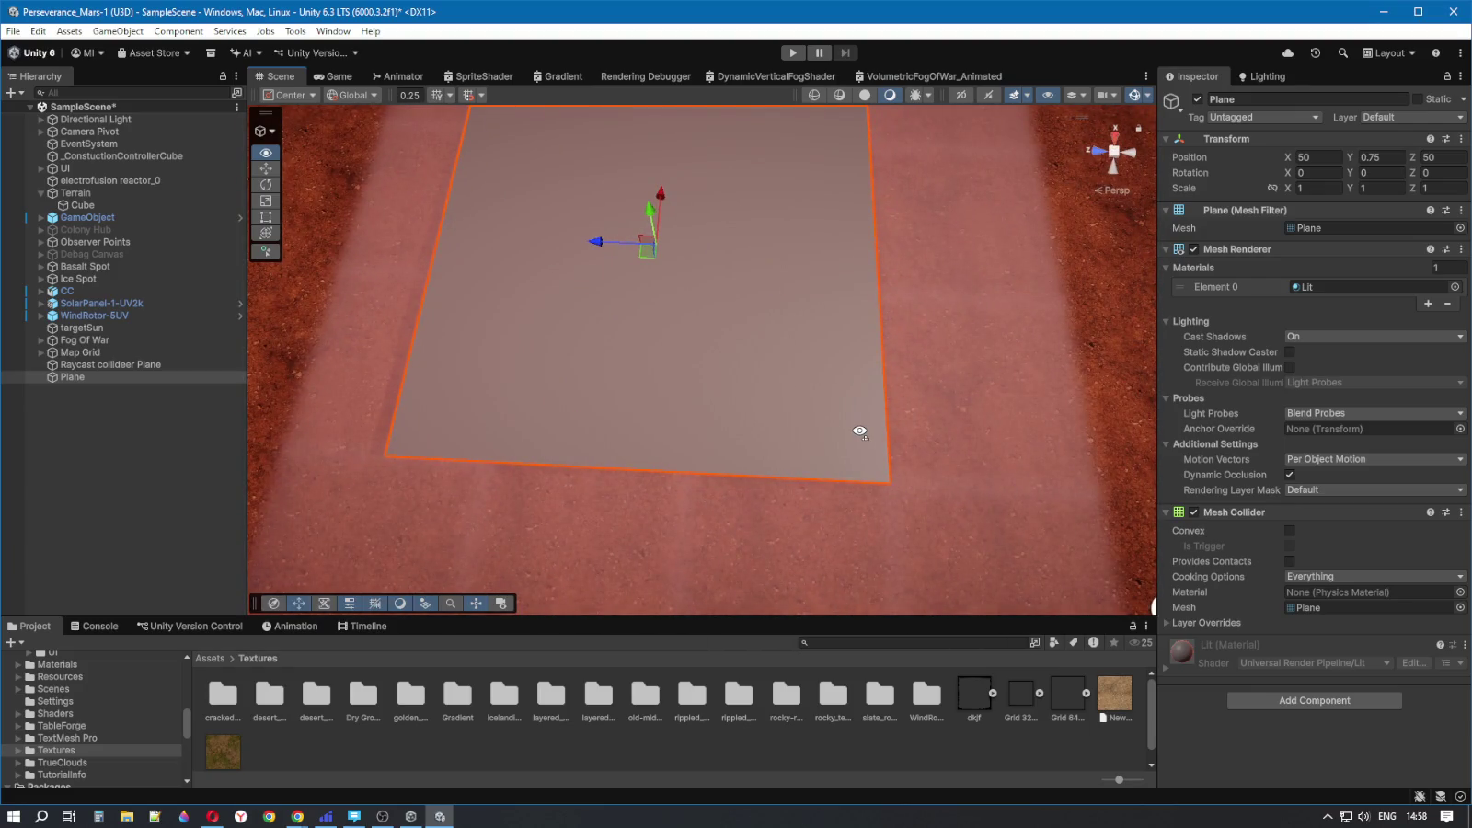
click(1335, 183)
- Scale the new plane to 0.5 on X and Z, then view it from above
text(0)
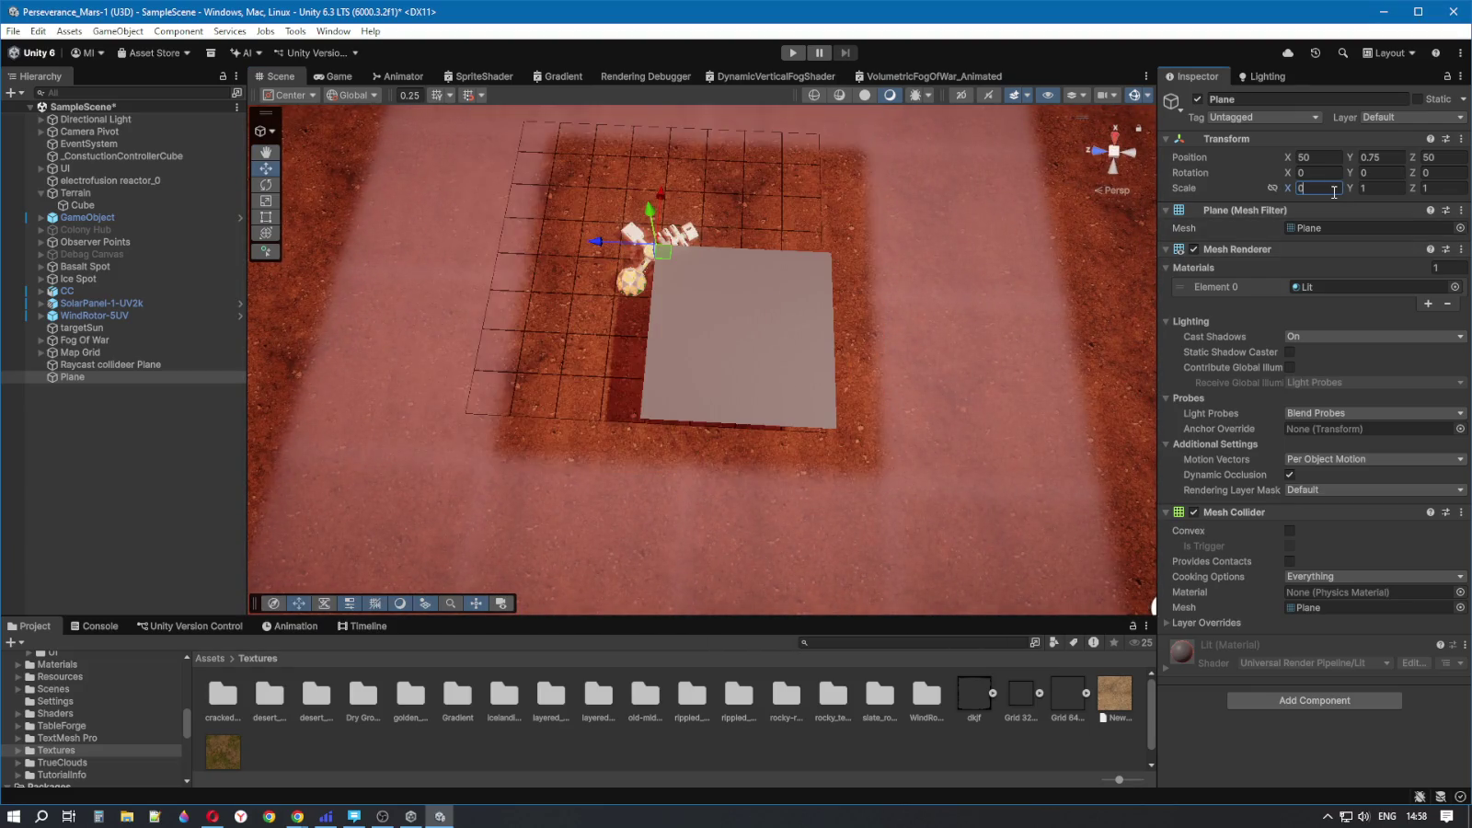
text(.5)
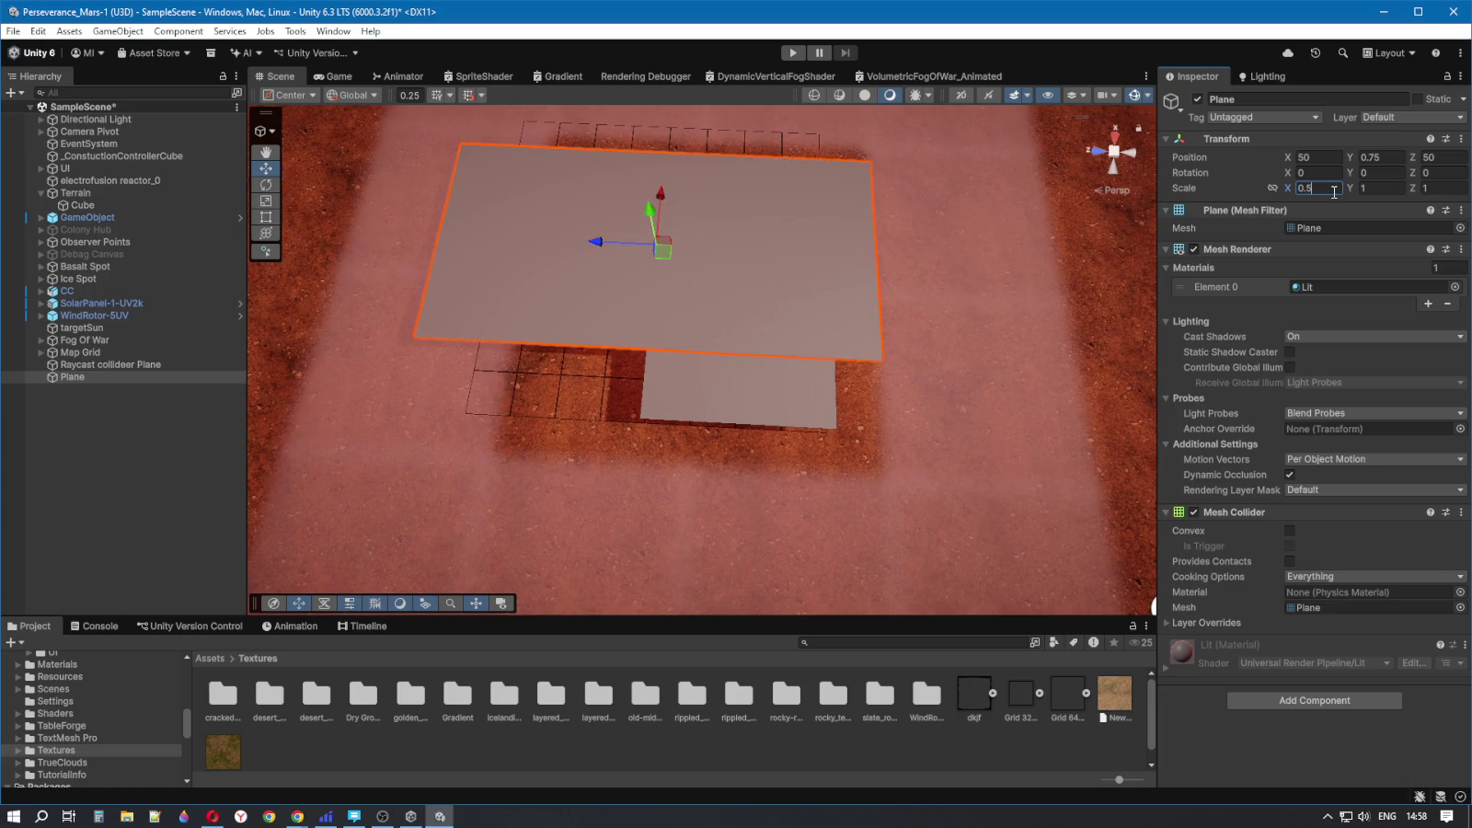
click(1435, 188)
text(0.5)
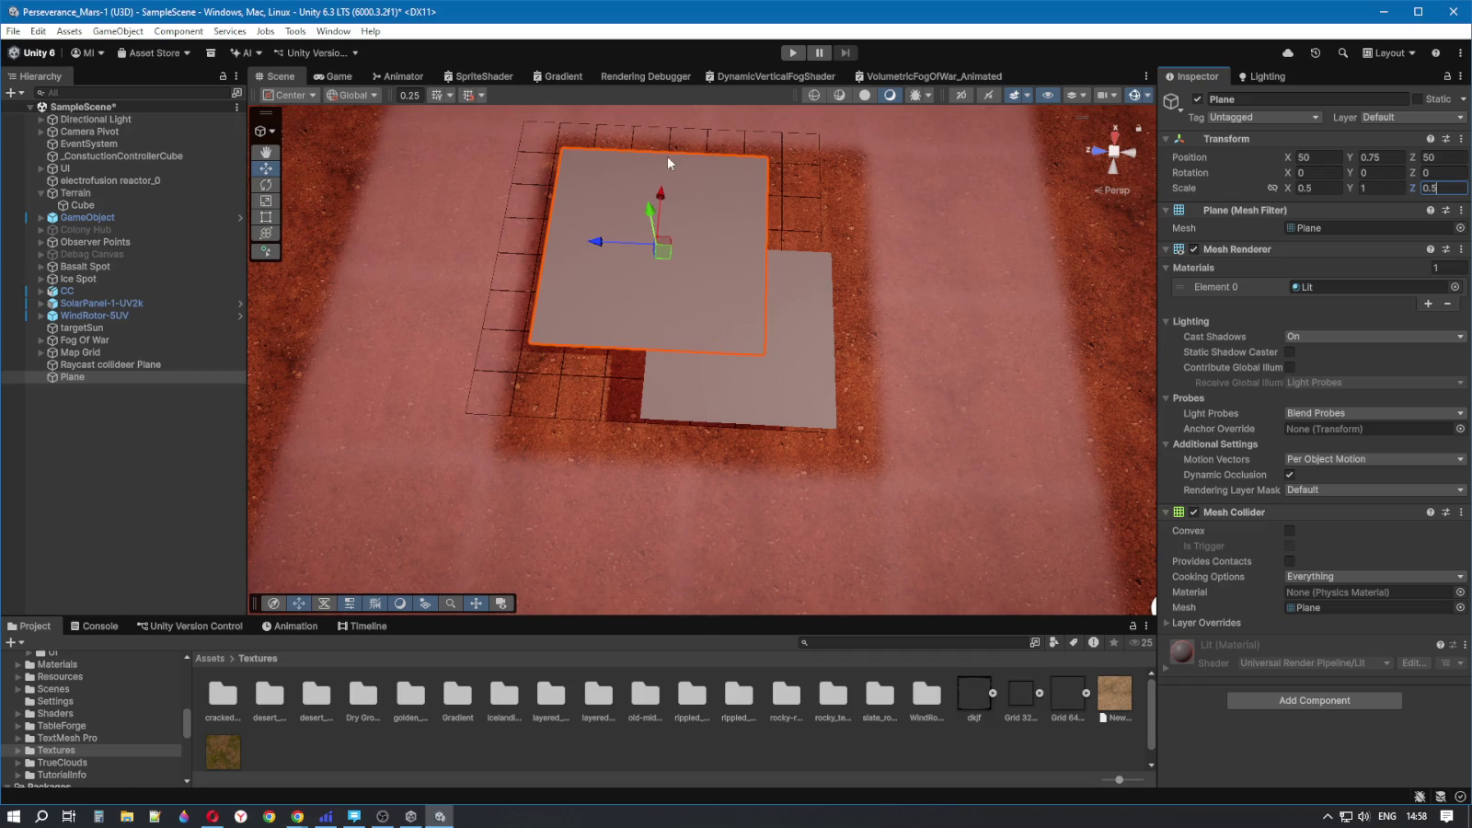
alt+drag(716, 158, 747, 203)
key(d)
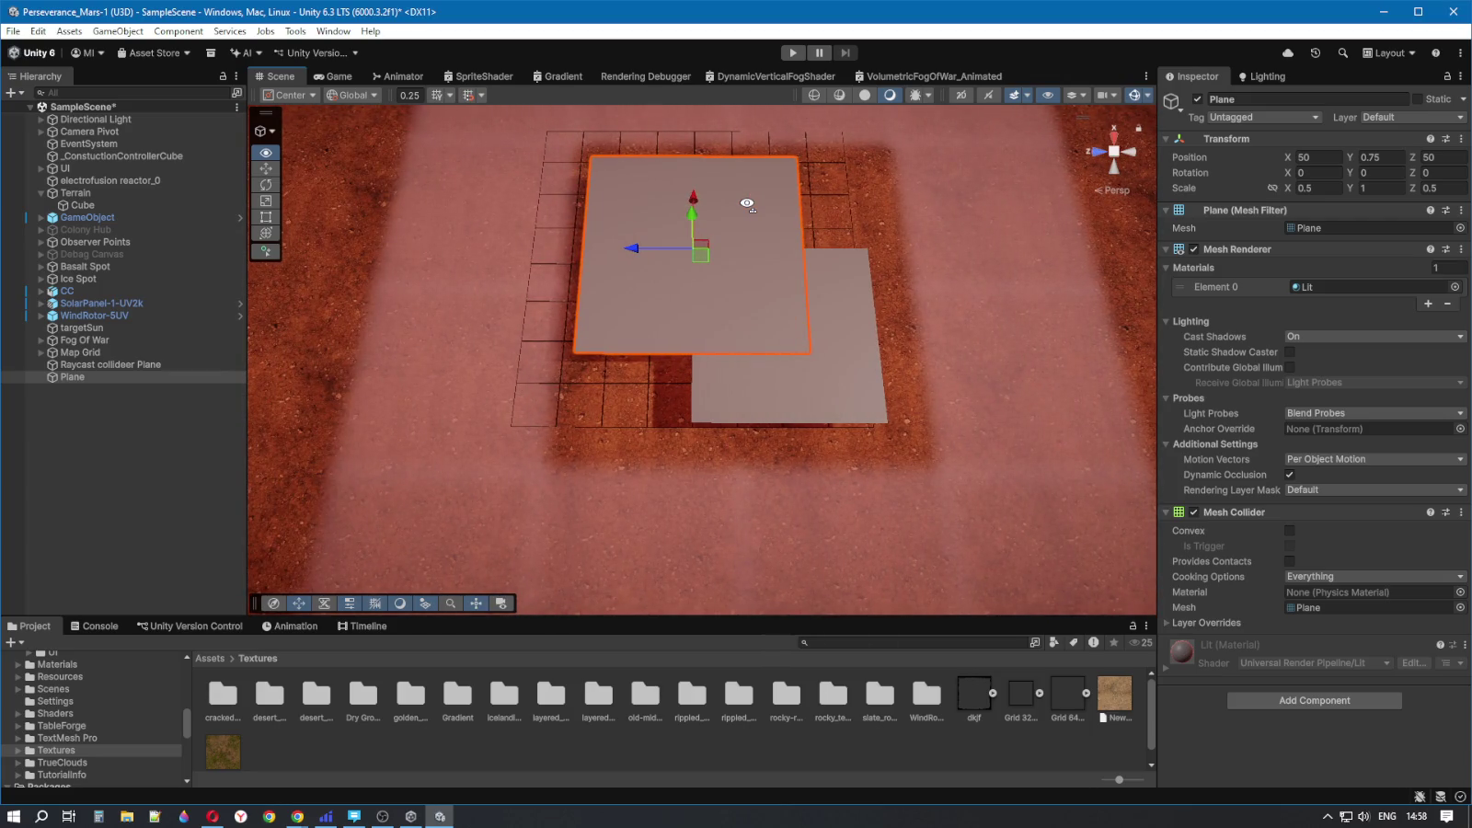
key(d)
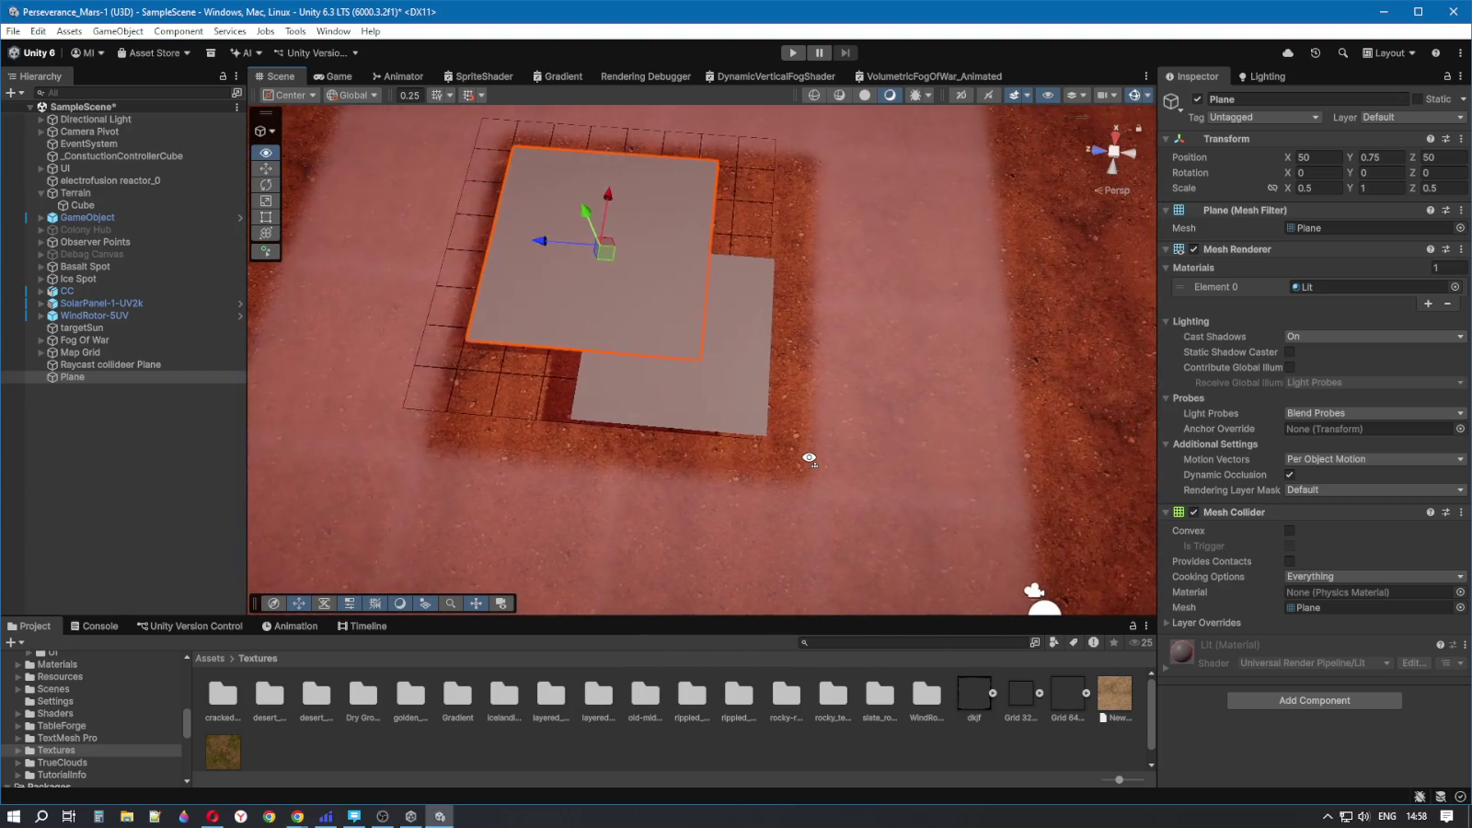
drag(809, 458, 673, 265)
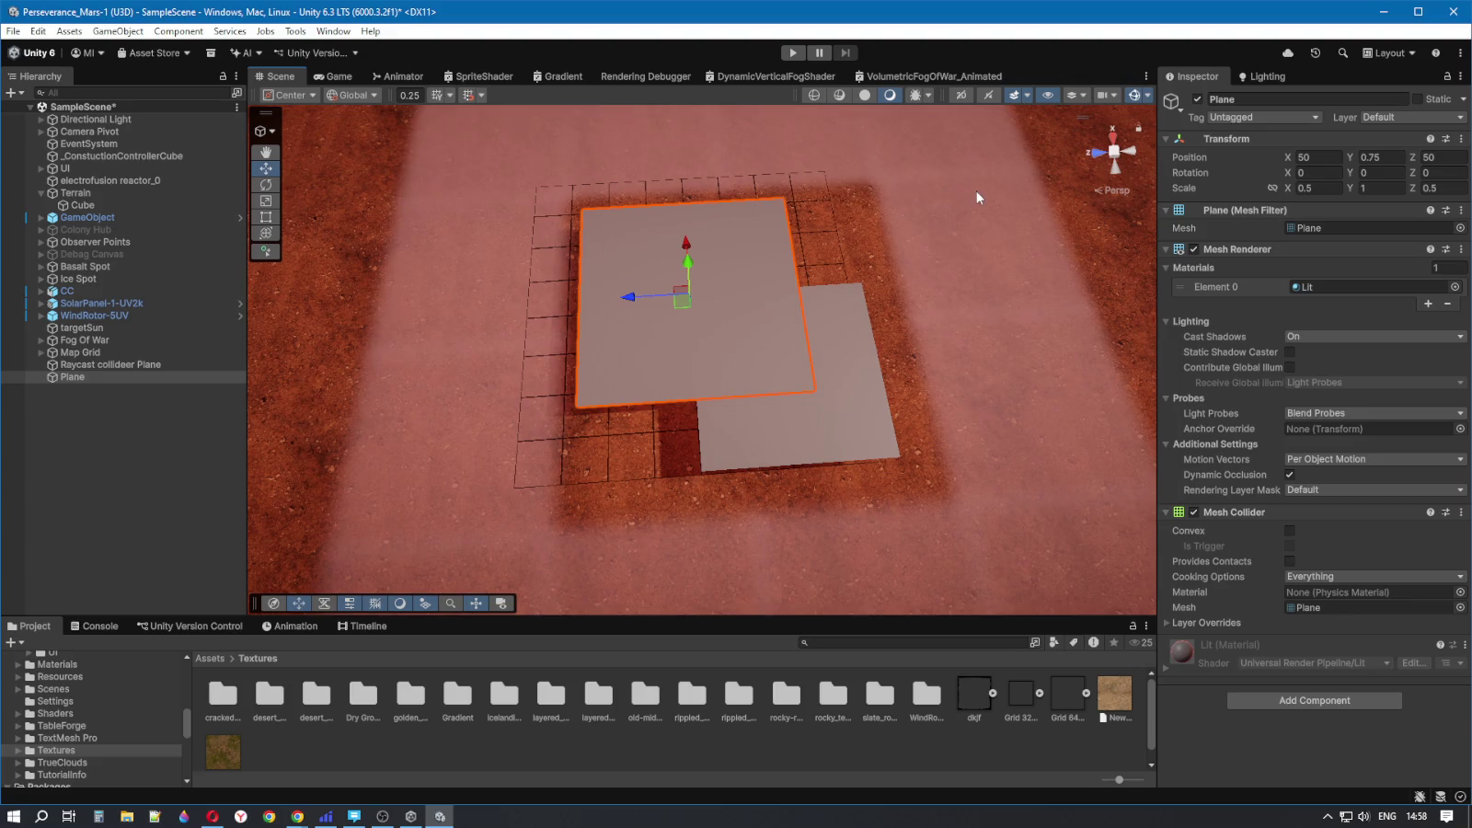
key(a)
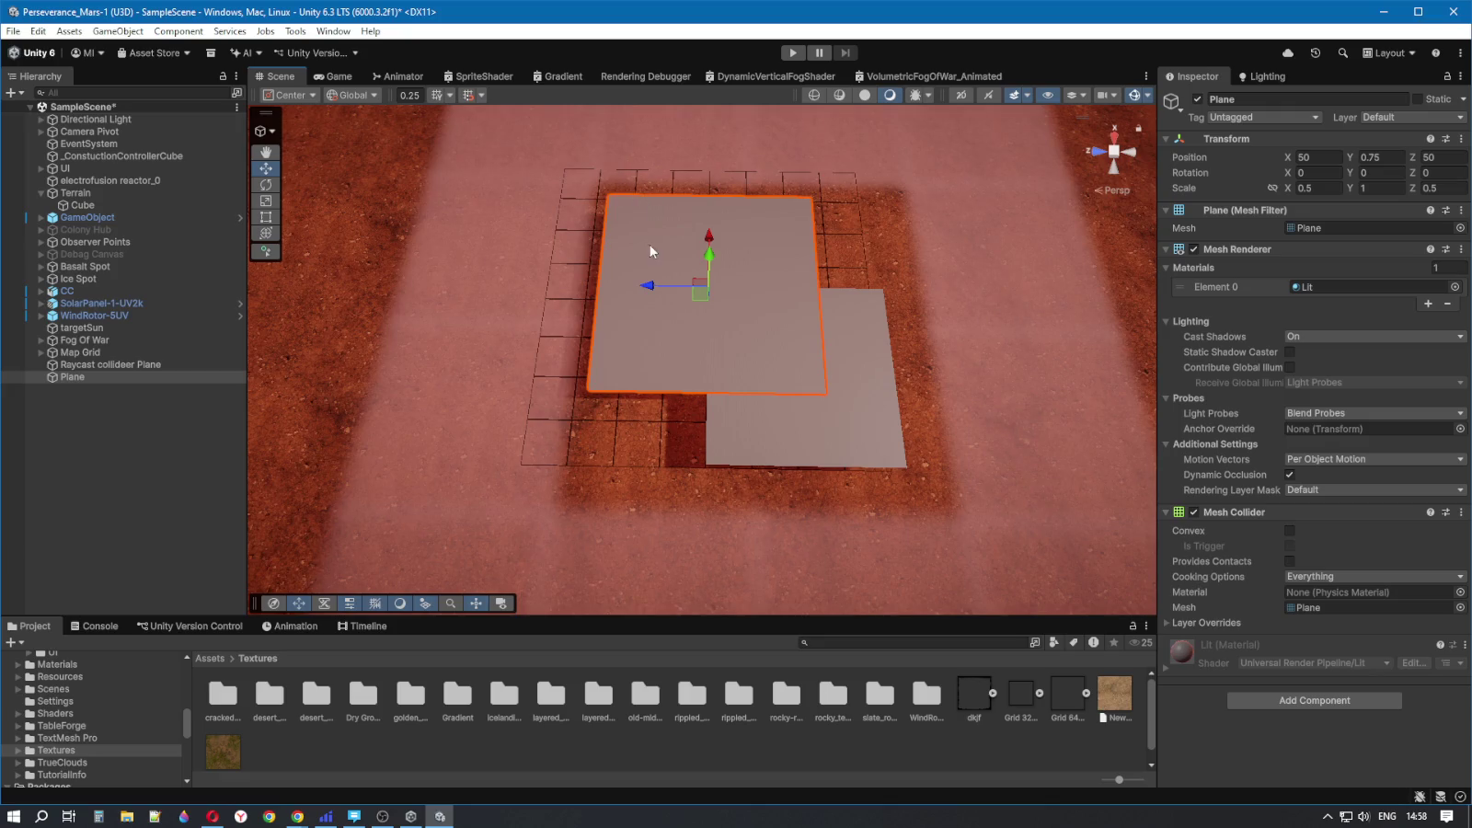
mouse_move(920, 415)
mouse_down()
mouse_move(536, 479)
mouse_move(932, 437)
mouse_move(920, 343)
mouse_move(943, 263)
mouse_move(903, 259)
mouse_move(730, 407)
mouse_move(542, 397)
mouse_move(518, 257)
mouse_move(545, 240)
mouse_move(394, 278)
mouse_move(202, 294)
mouse_move(467, 269)
mouse_move(355, 257)
mouse_move(696, 381)
mouse_move(863, 418)
mouse_up()
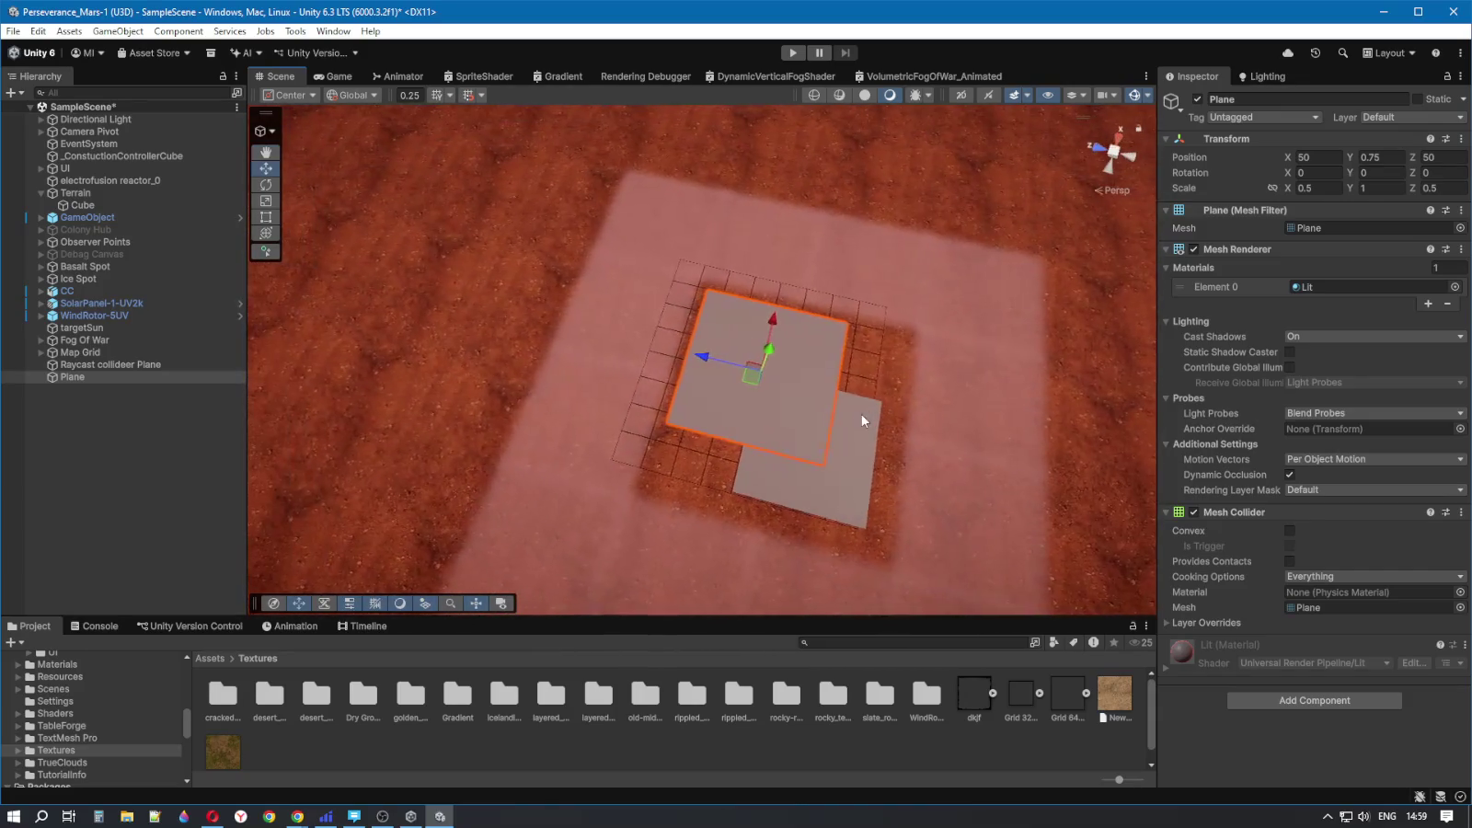
click(839, 480)
mouse_move(961, 487)
mouse_down()
mouse_move(934, 494)
mouse_move(937, 477)
mouse_move(992, 516)
mouse_up()
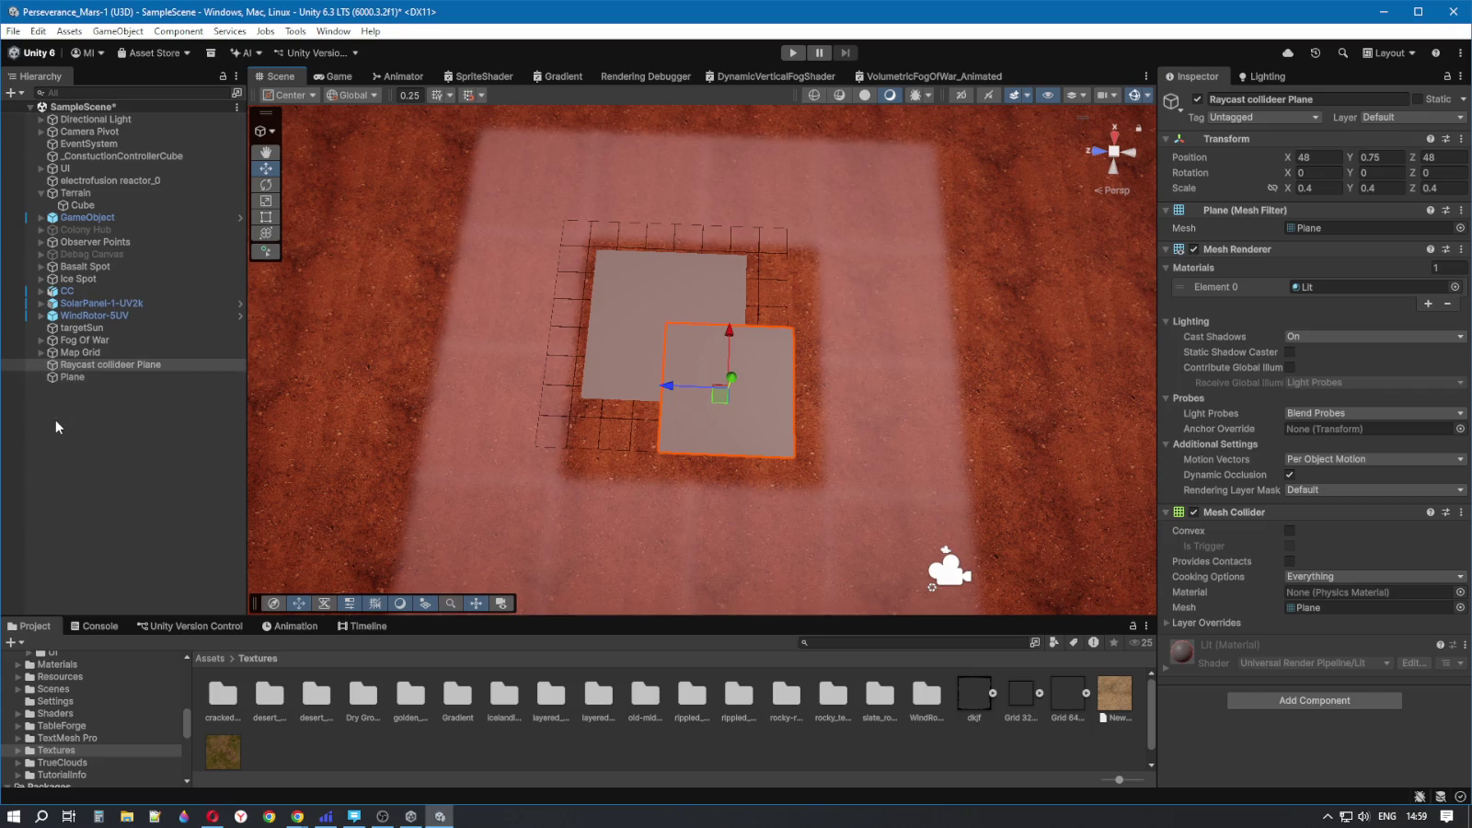
click(64, 377)
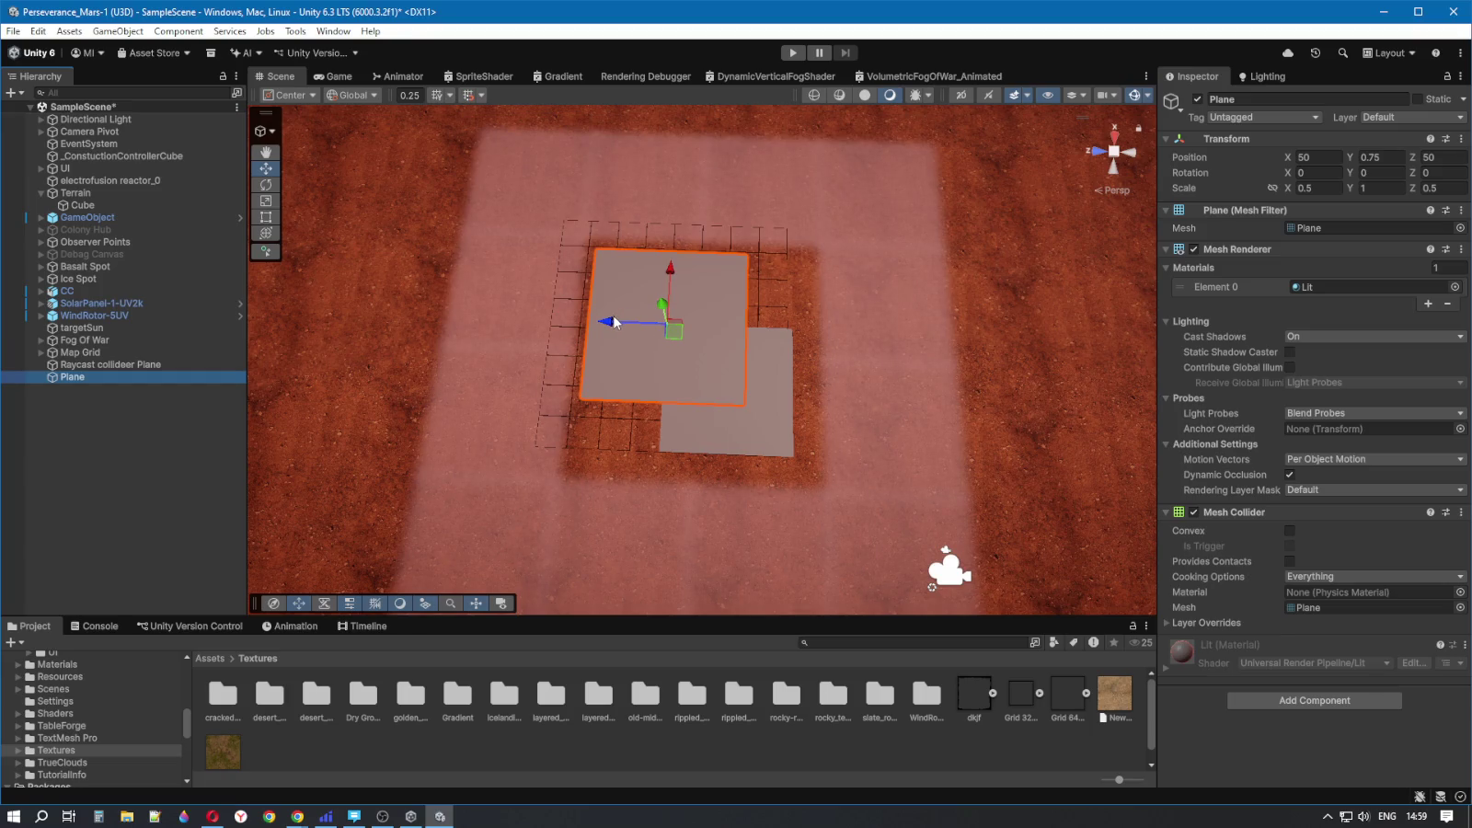
drag(616, 328, 662, 331)
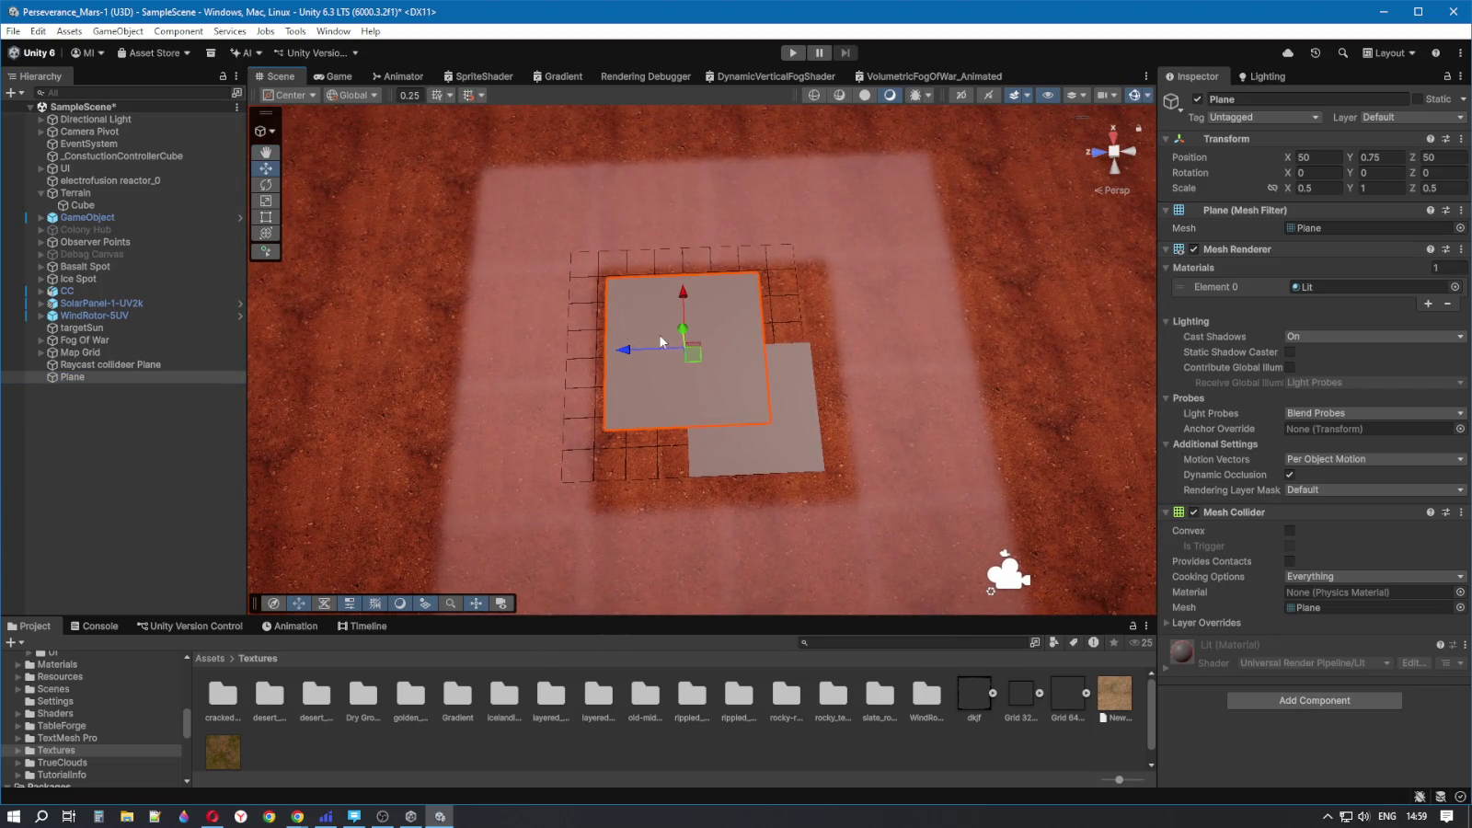
- Change the new plane's X and Z scale to 0.4
click(1318, 189)
text(0.4)
click(1440, 188)
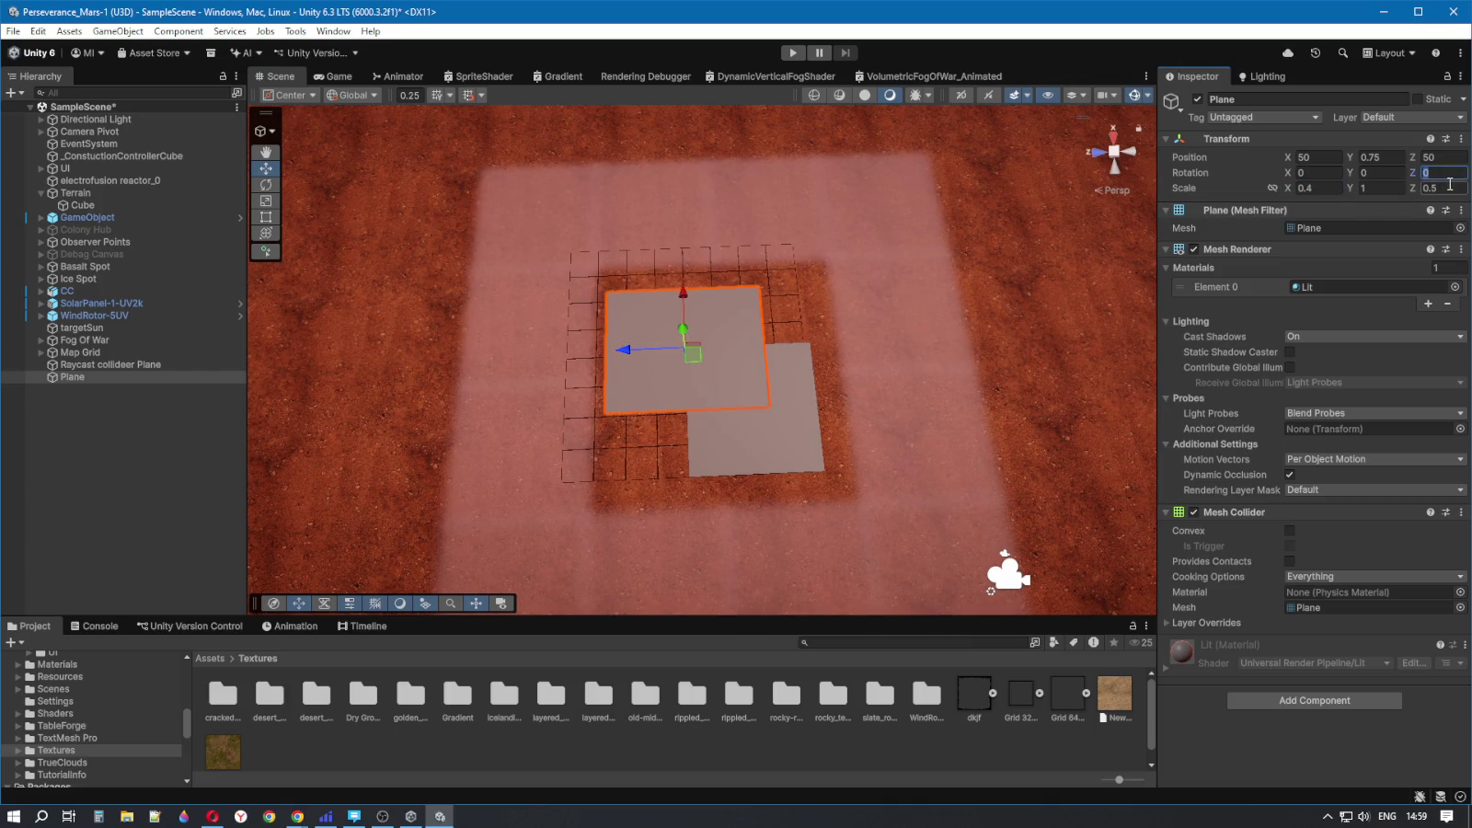
text(0.4)
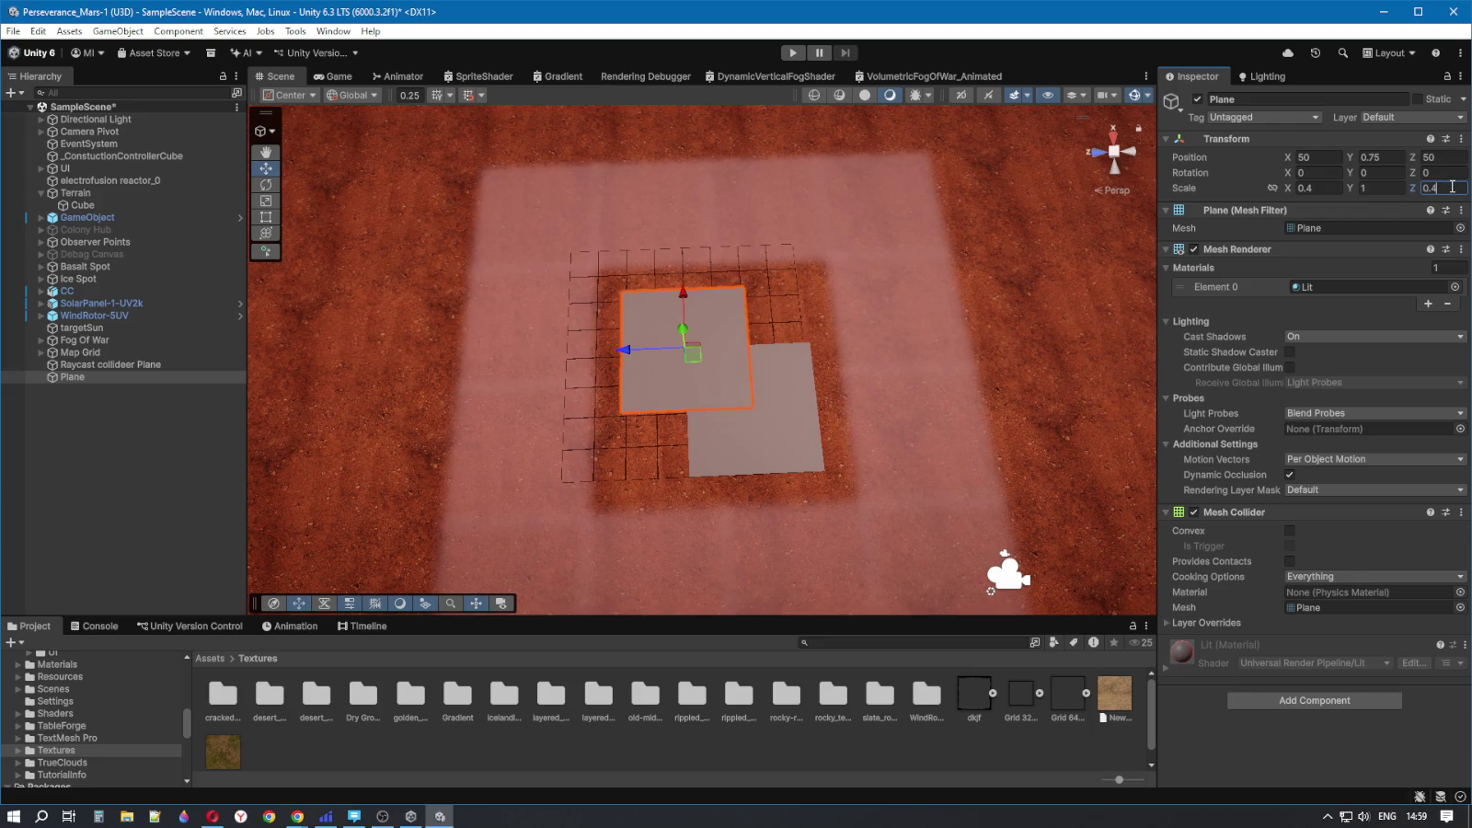
- Lower the new plane's Position Y from 0.75 to 0 and check it from above
click(1403, 158)
text(0)
key(Return)
scroll(910, 376, up, 5)
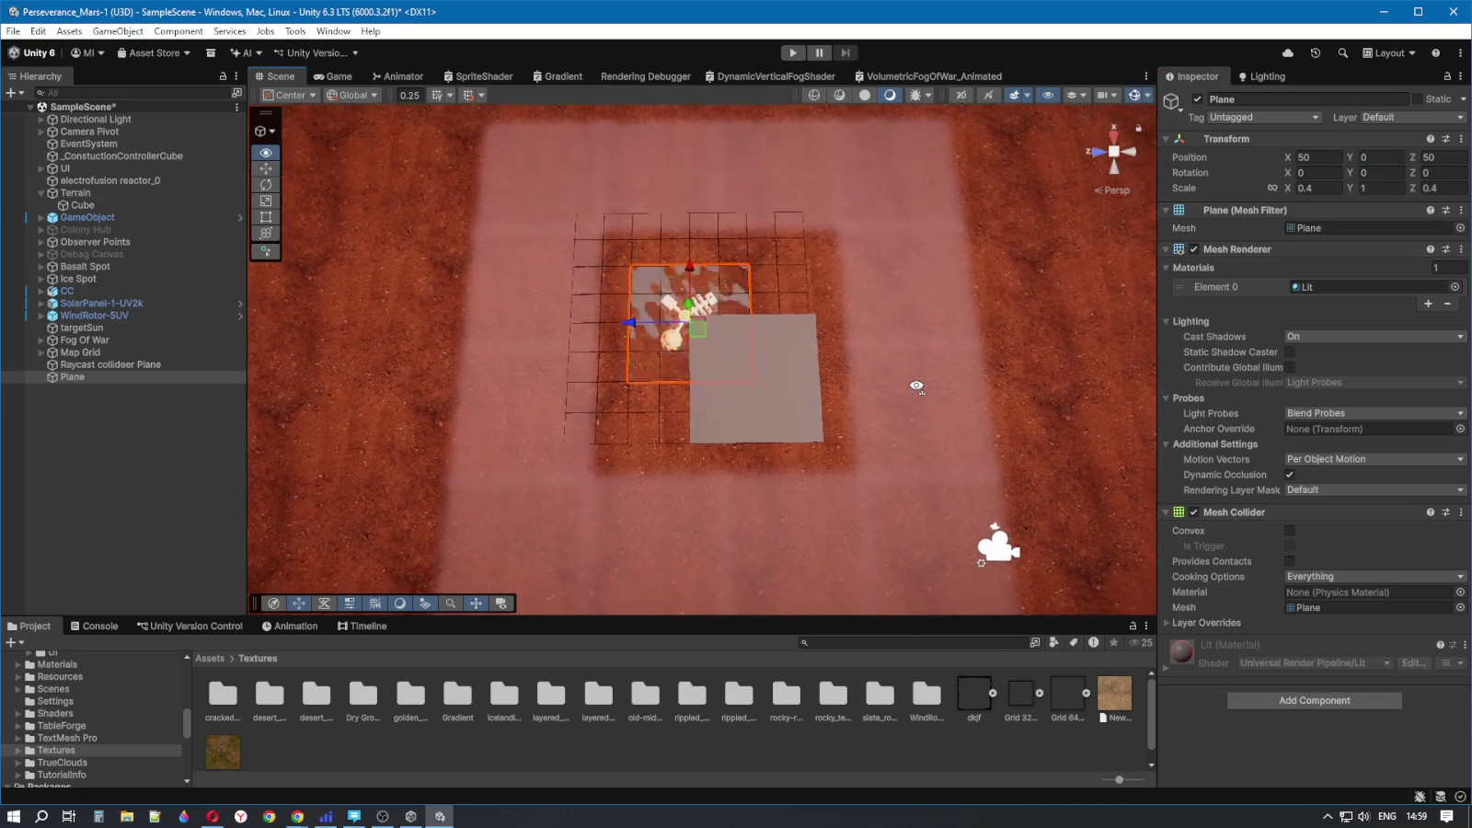
drag(911, 376, 853, 385)
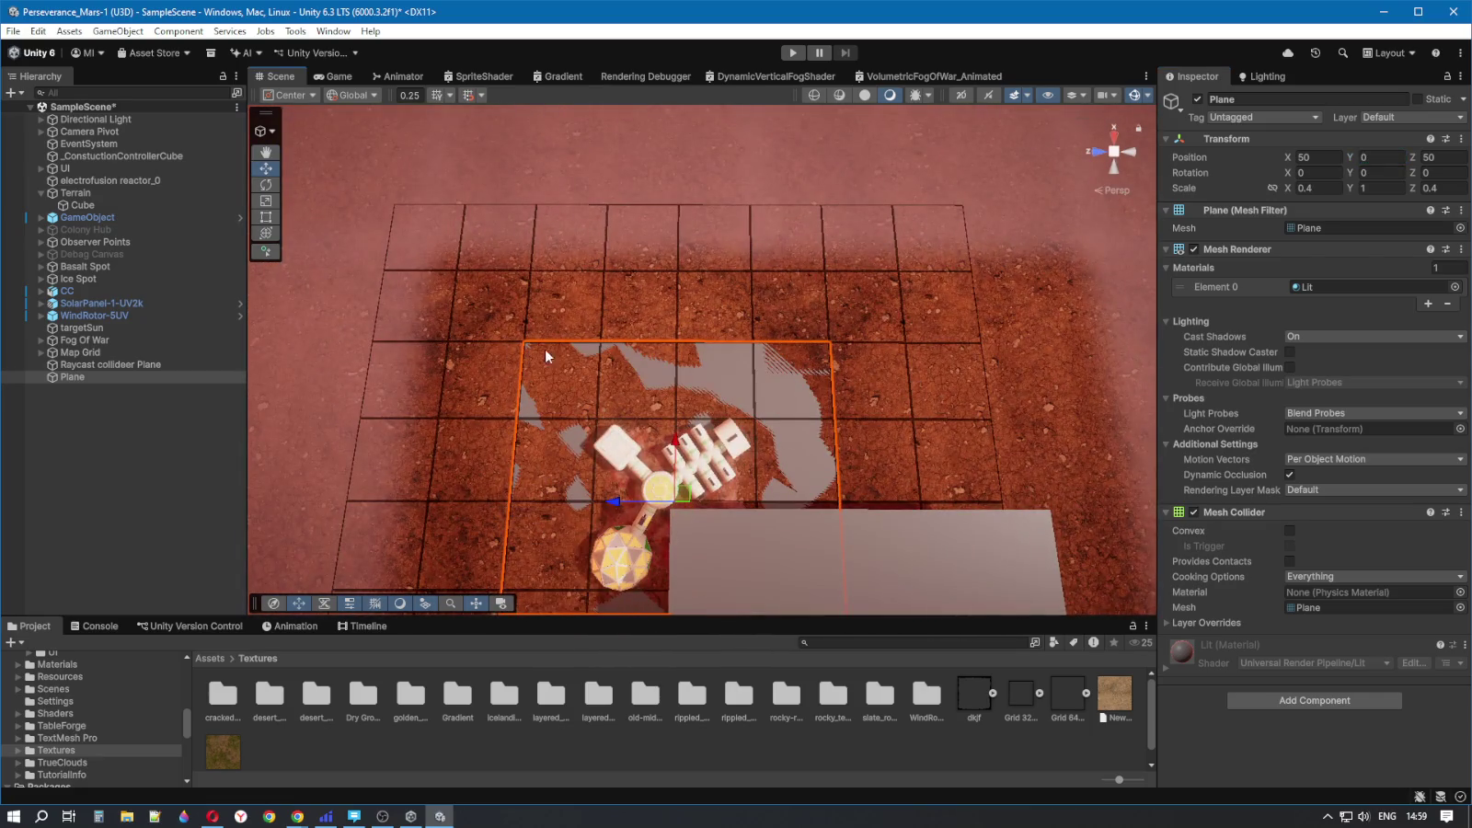
mouse_move(774, 346)
mouse_down()
mouse_move(813, 421)
mouse_move(834, 374)
mouse_move(828, 342)
mouse_move(775, 338)
mouse_move(700, 296)
mouse_move(694, 308)
mouse_up()
click(78, 428)
- Delete the extra Plane and select the Raycast collider Plane
click(85, 376)
key(Delete)
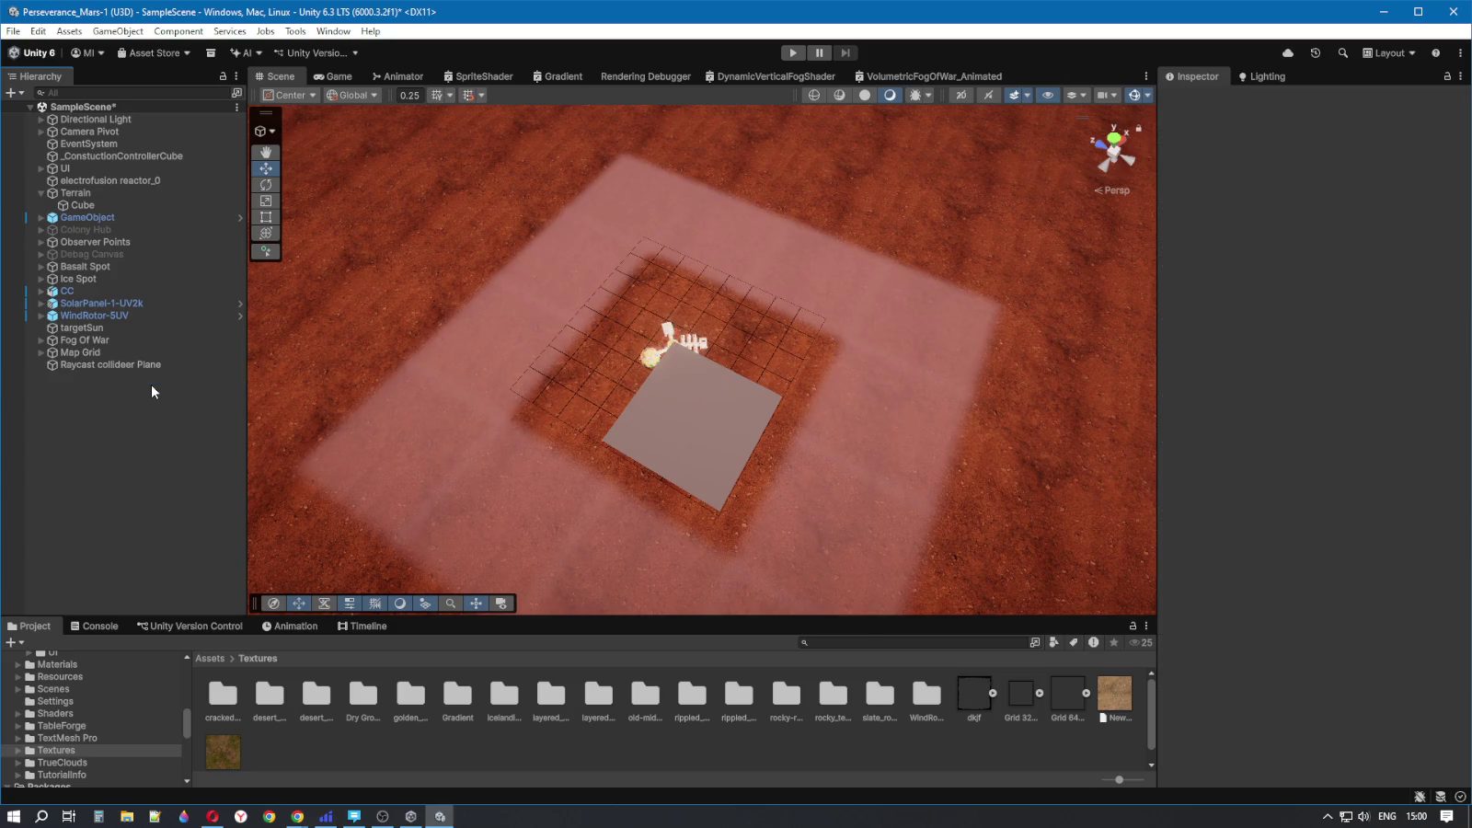
click(709, 433)
mouse_move(716, 516)
mouse_down()
mouse_move(865, 549)
mouse_move(791, 541)
mouse_up()
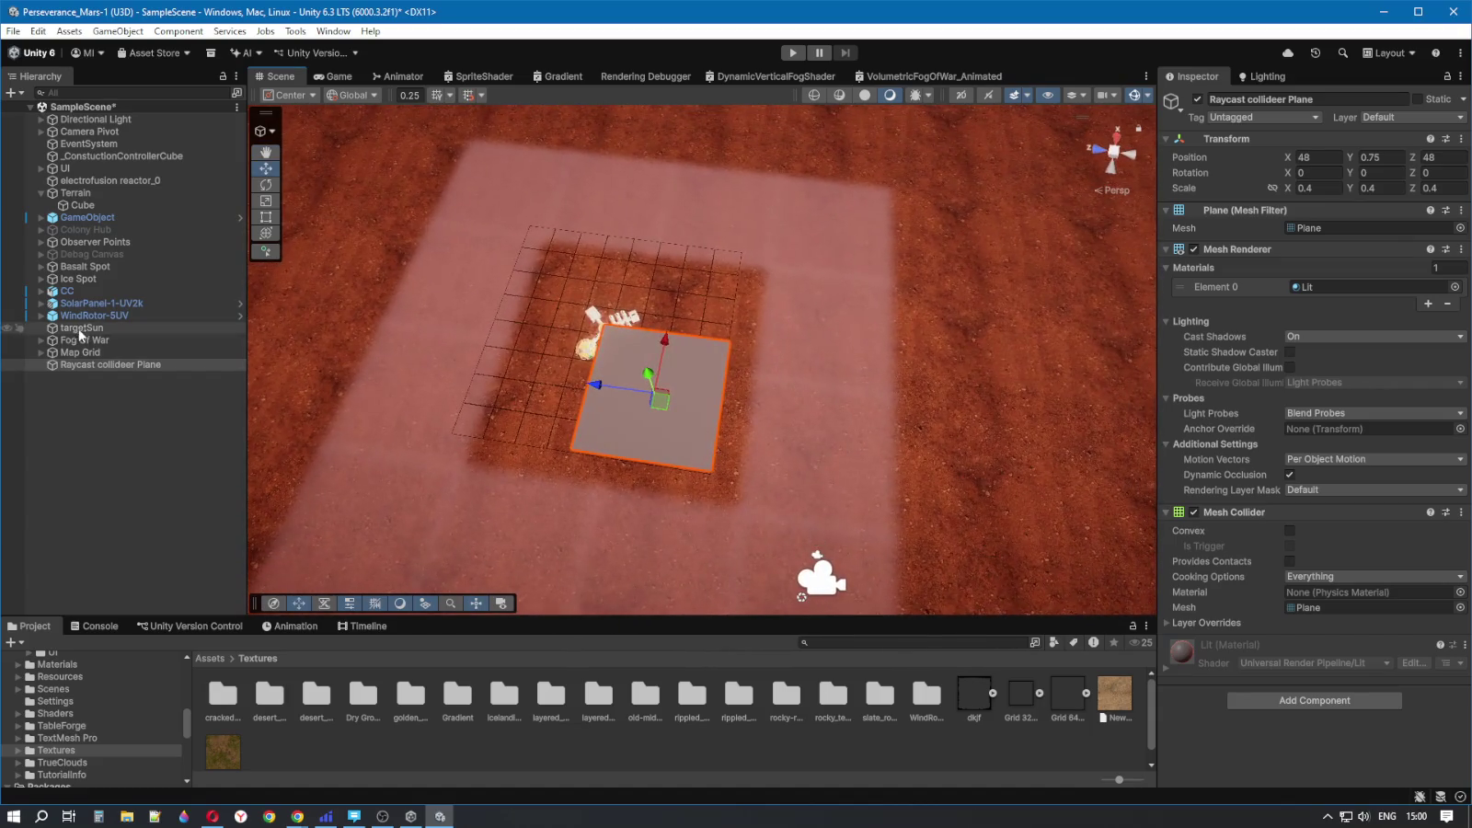
- Parent the Raycast collider Plane under the first fog Plane, cancelling a trial X scale of 0
click(41, 340)
drag(88, 518, 81, 357)
click(83, 352)
click(129, 364)
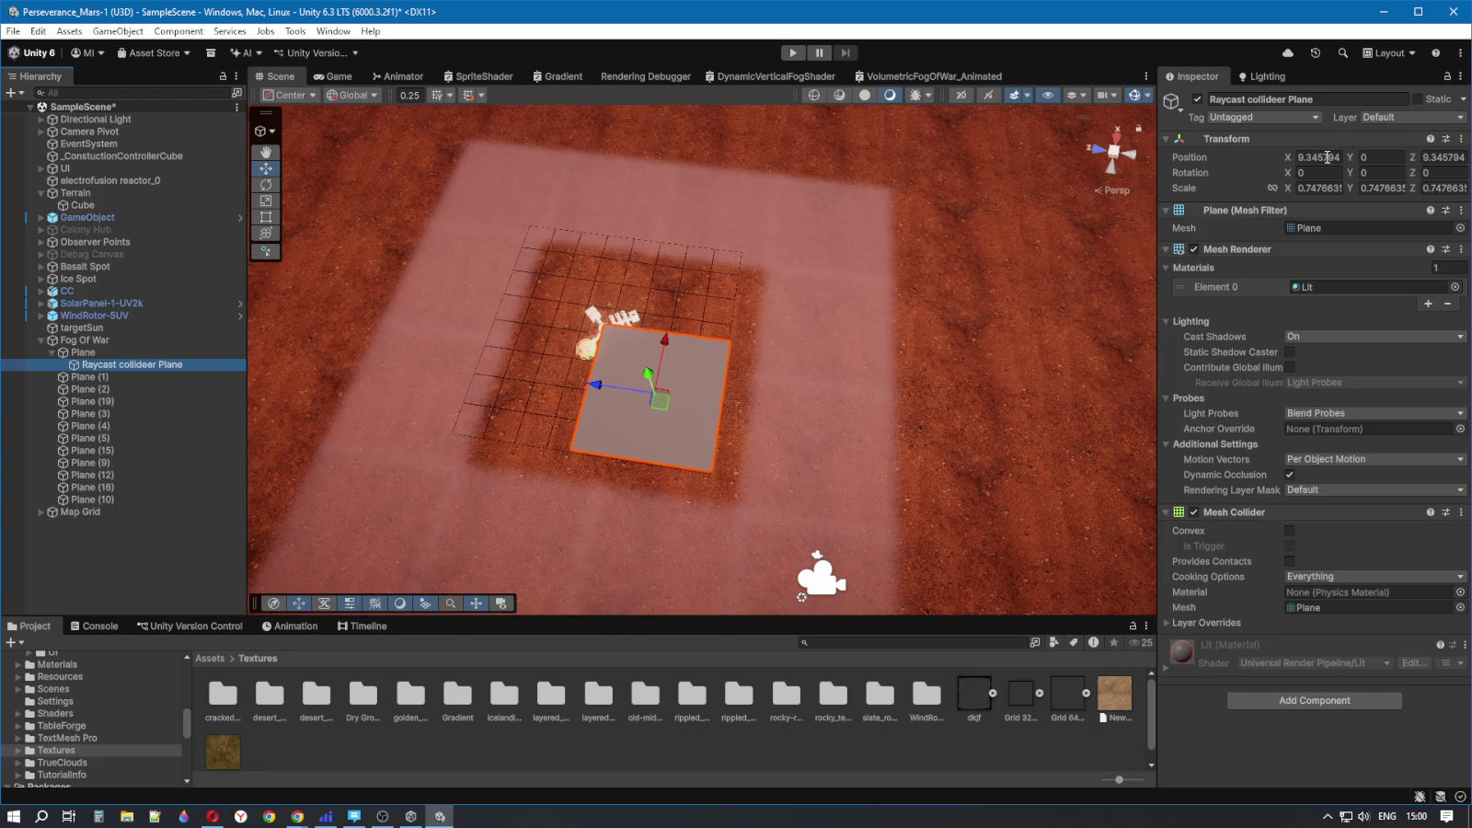
click(1328, 186)
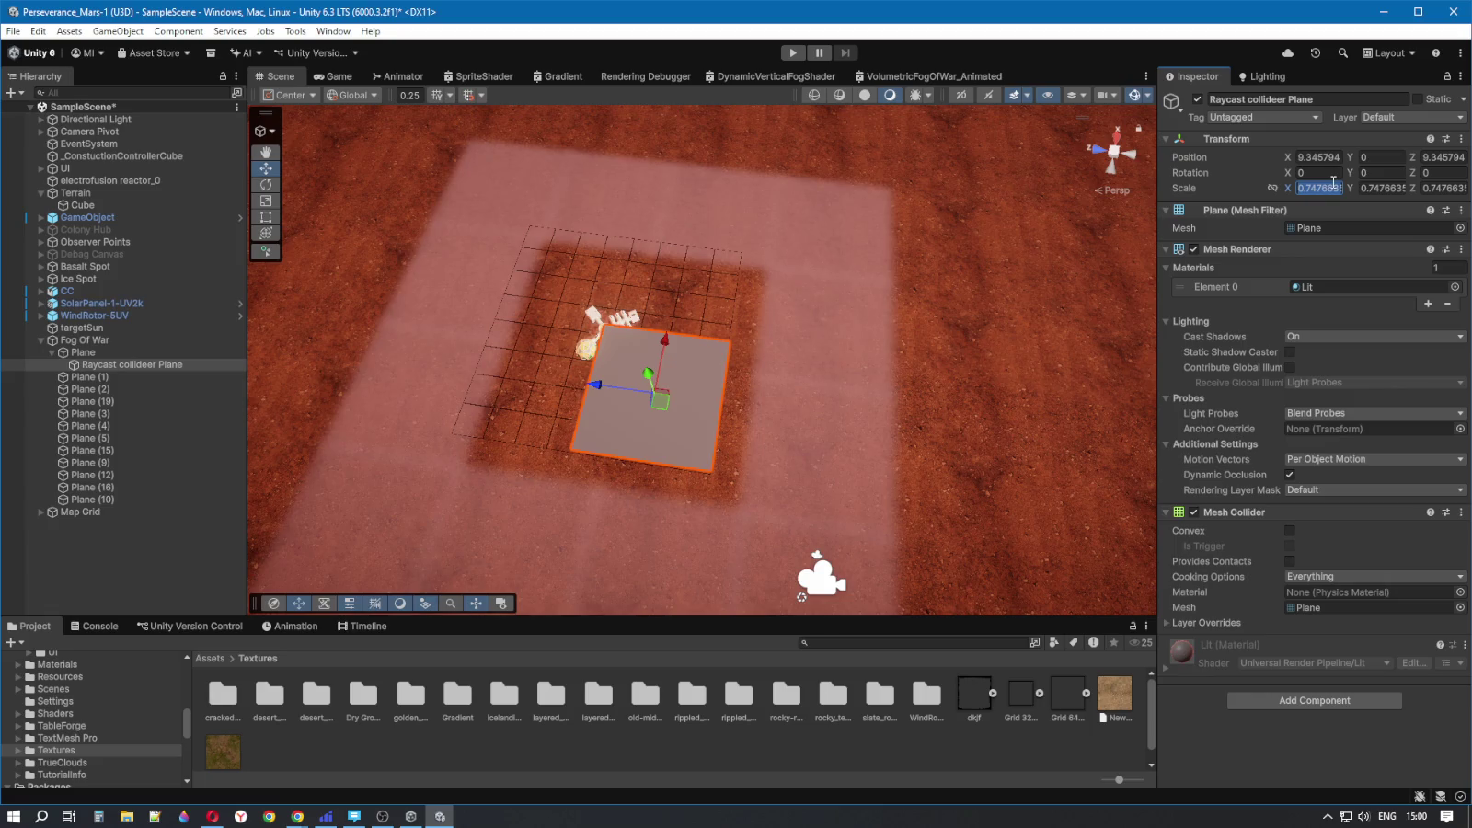
text(0)
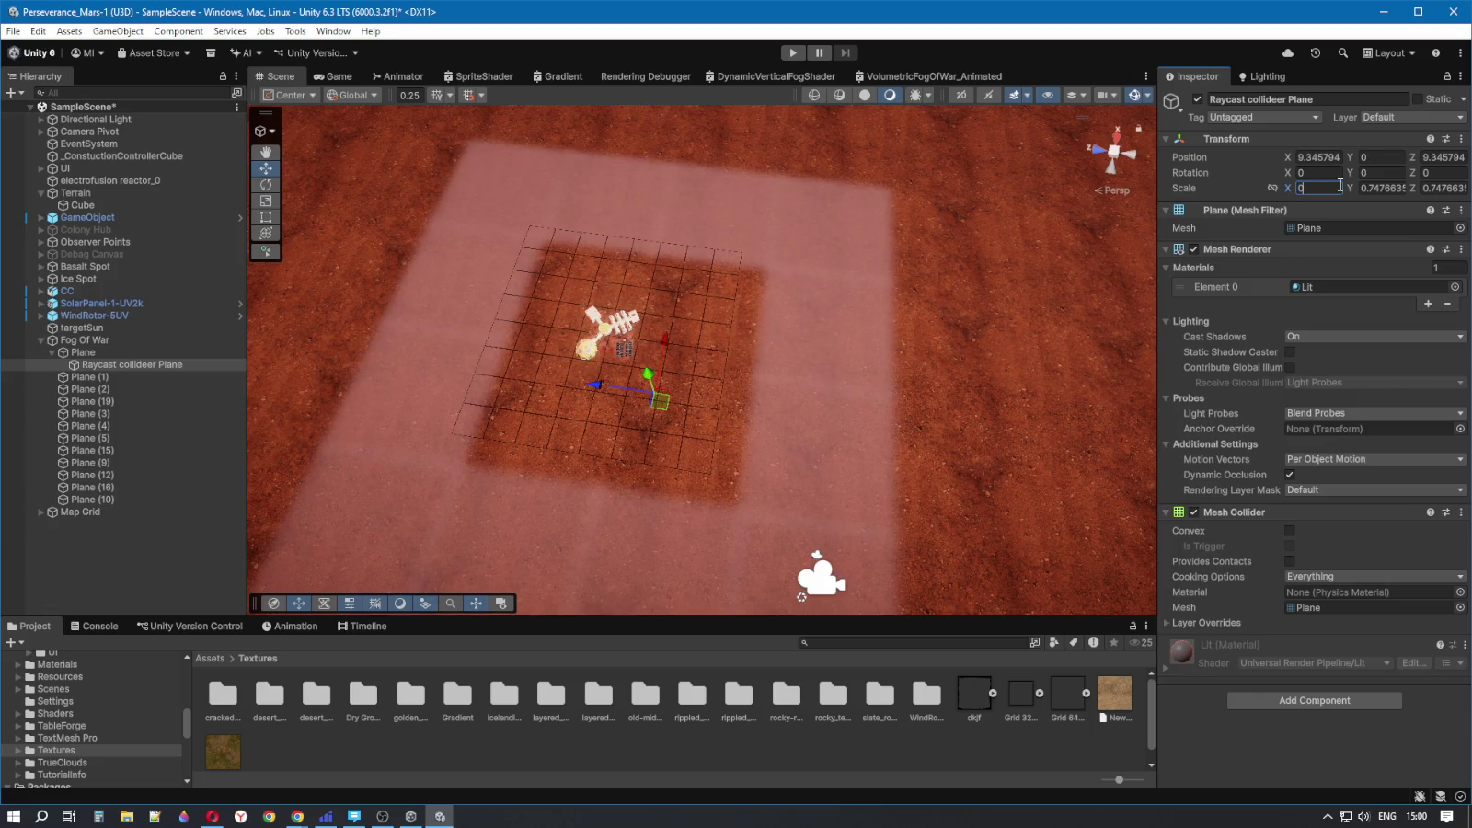
key(Escape)
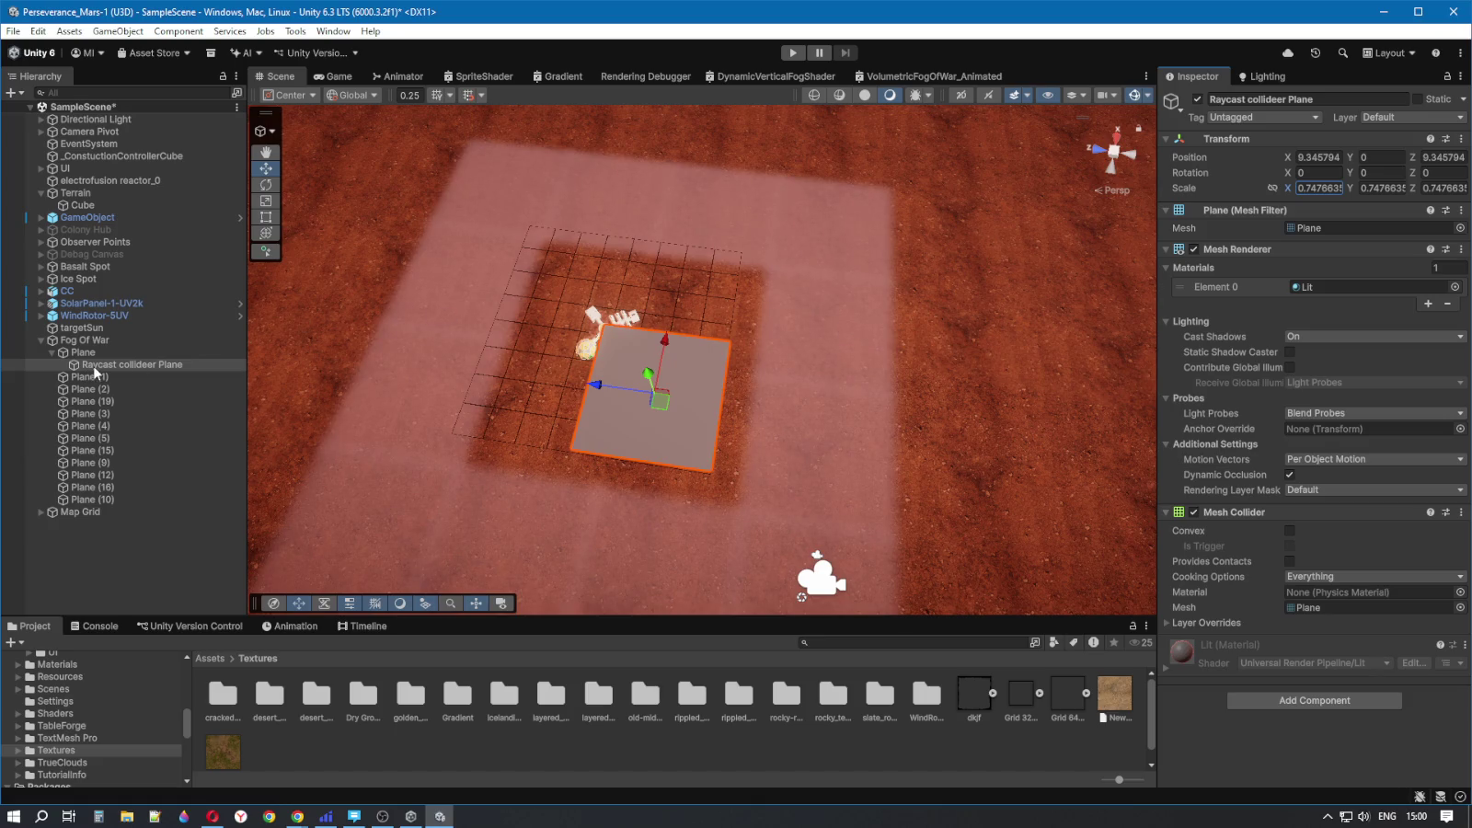
- Set the Raycast collideer Plane's Position X and Z to 0 and frame it in view
click(1317, 157)
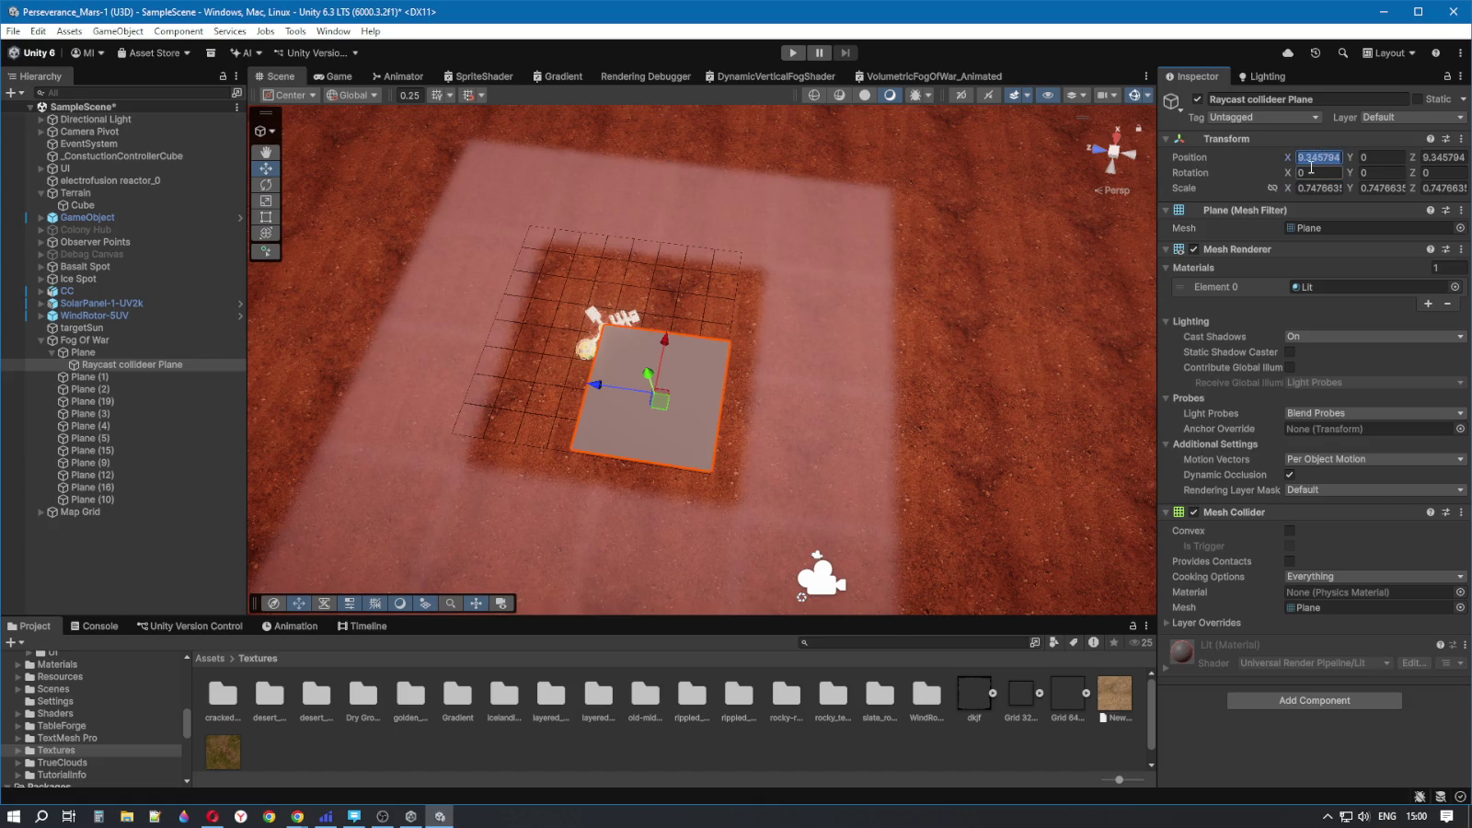
text(0)
click(1441, 157)
text(0)
mouse_move(957, 382)
mouse_down()
mouse_move(1019, 416)
mouse_move(985, 421)
mouse_up()
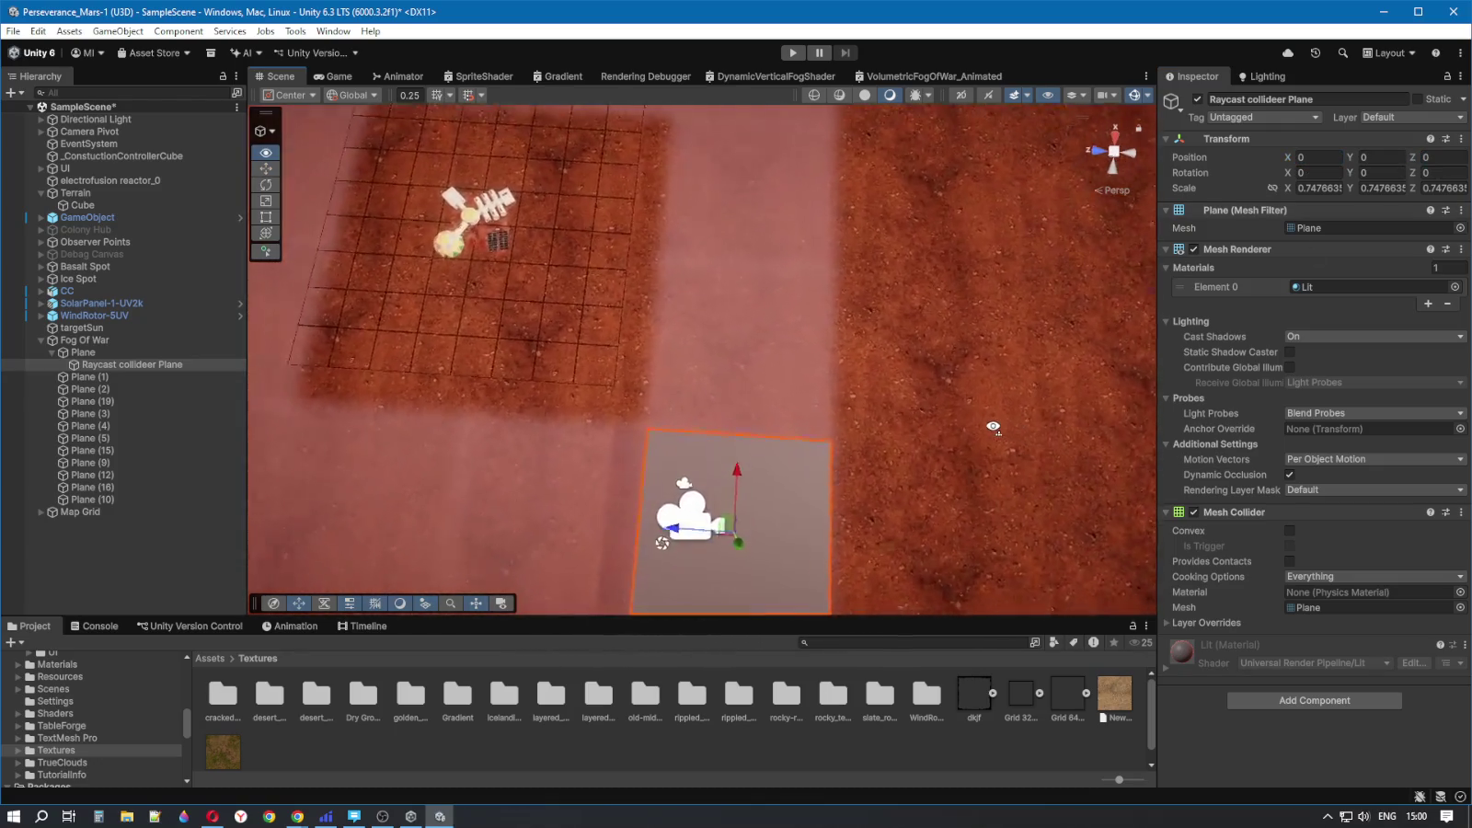
key(f)
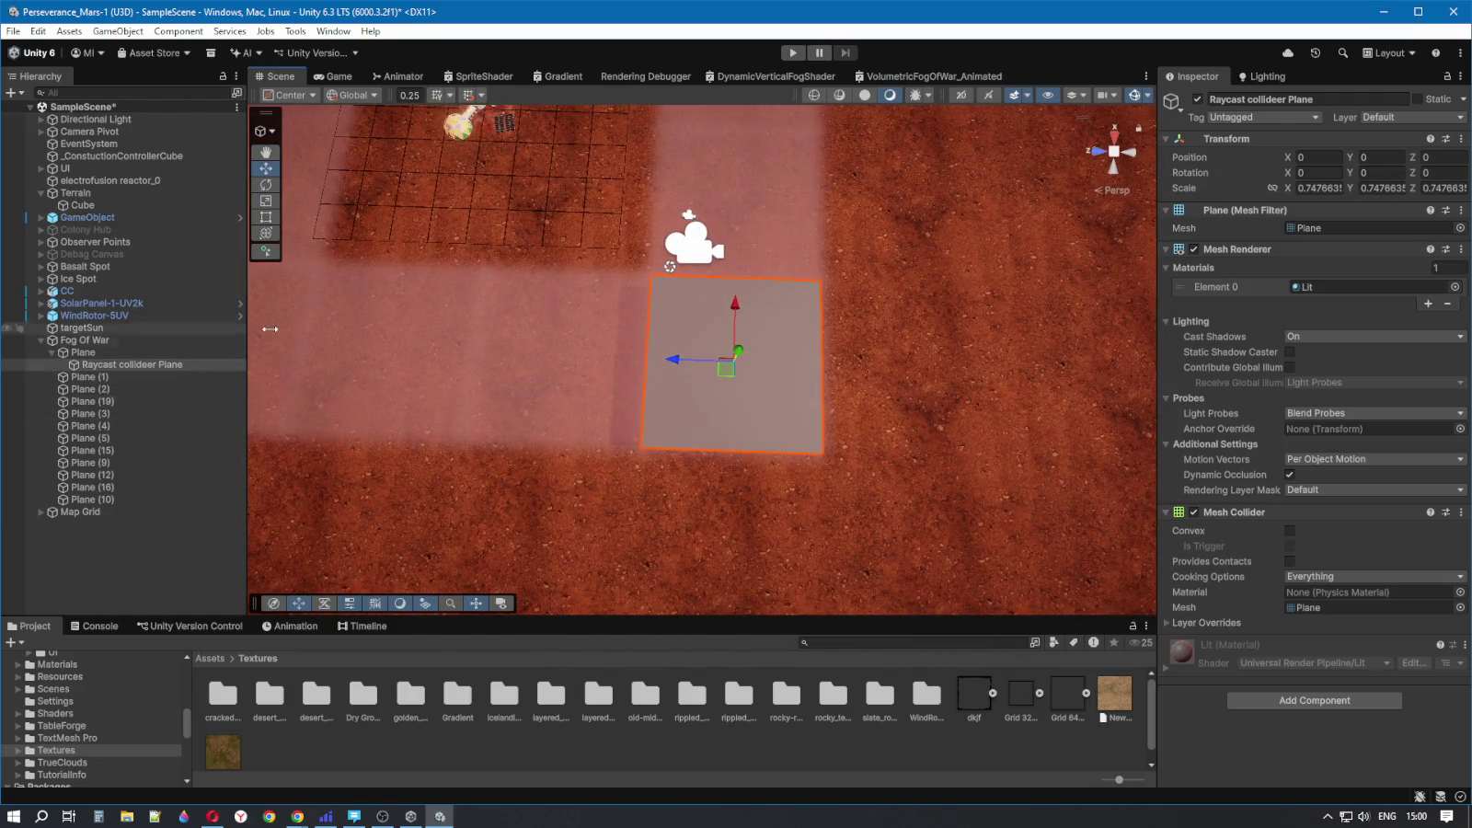
- Delete the Raycast collideer Plane, leaving the Fog Of War Plane selected
click(101, 353)
click(108, 364)
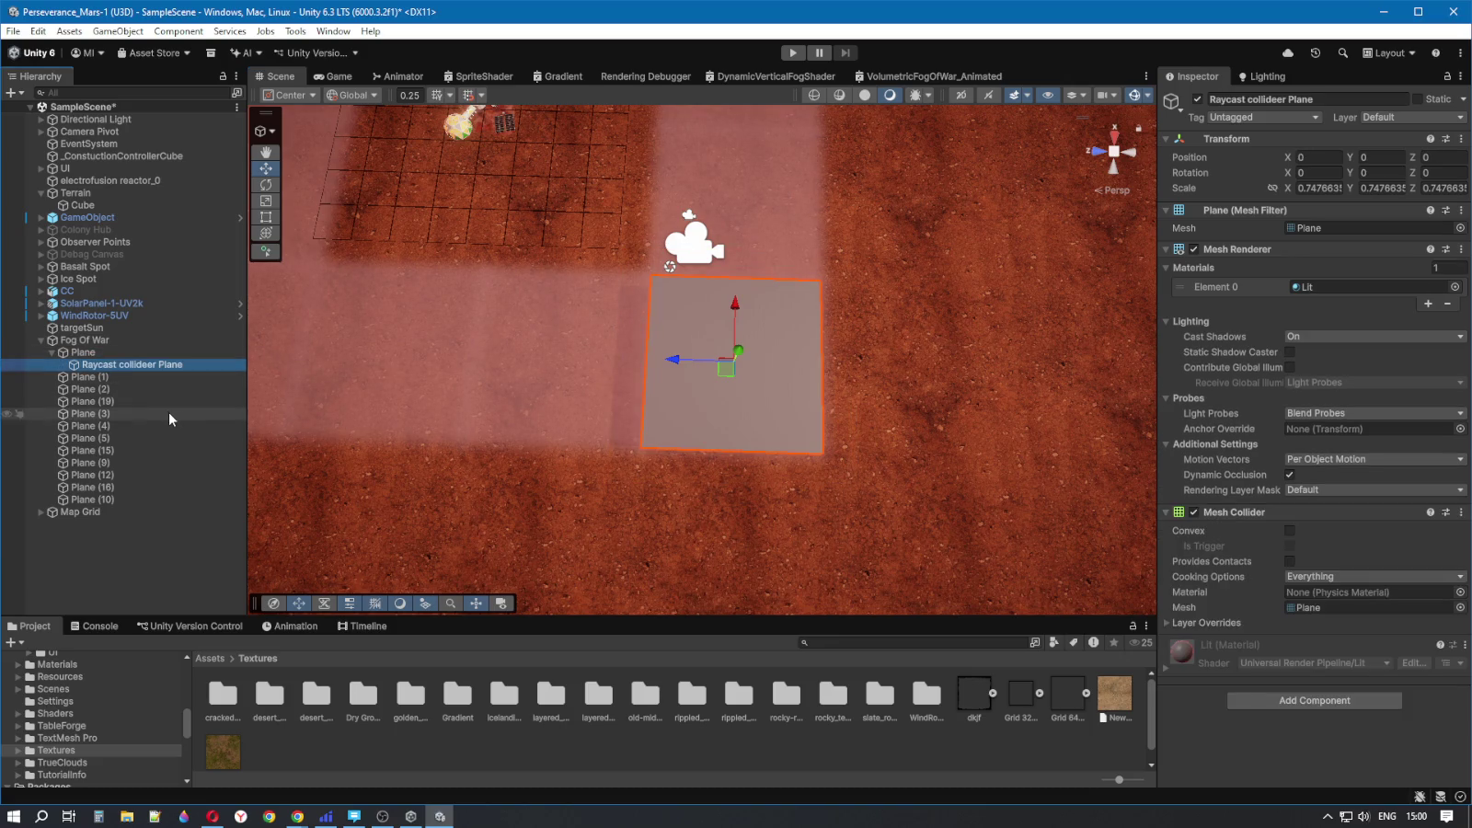
click(161, 364)
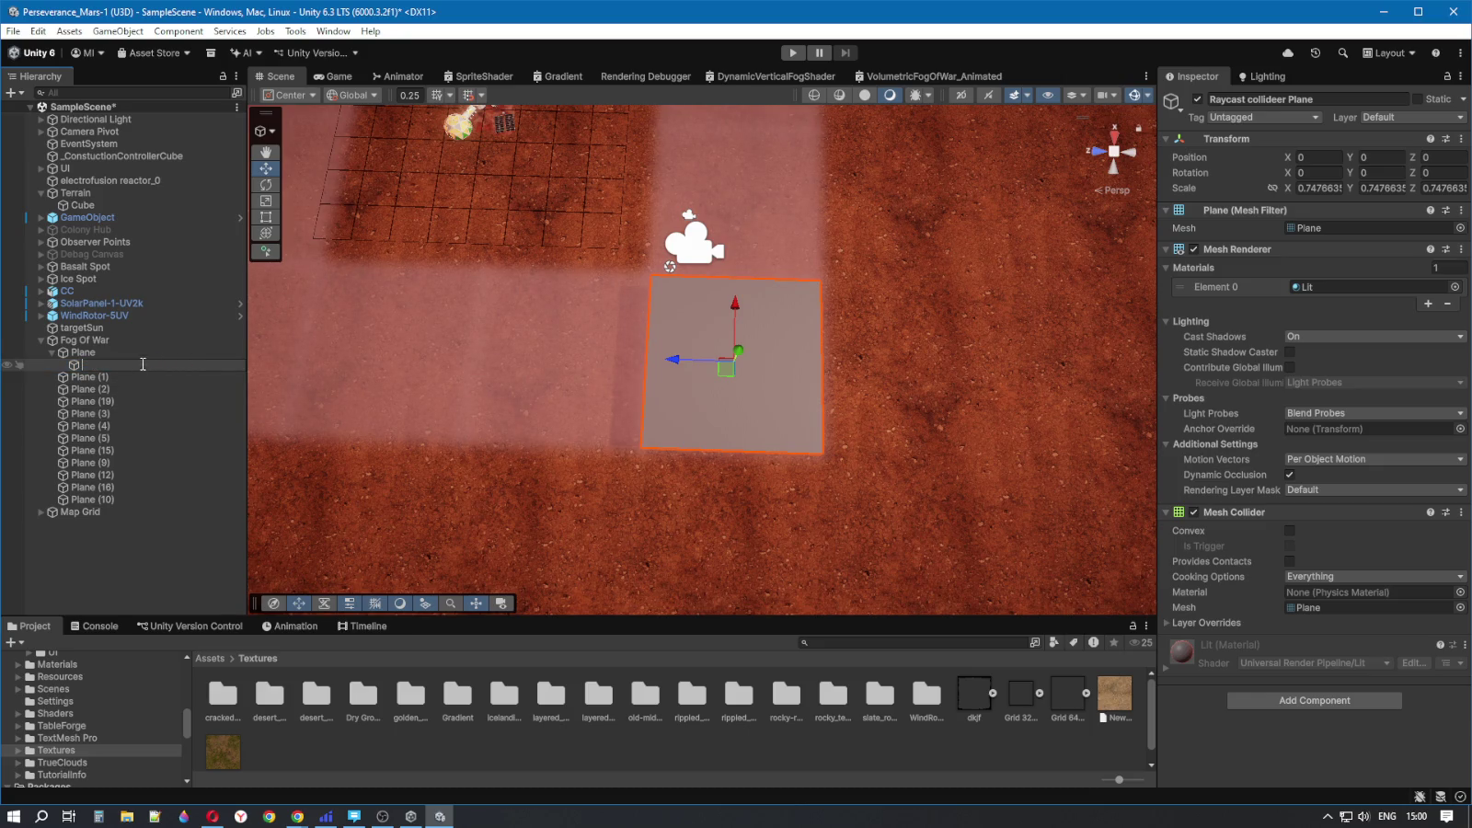
click(138, 353)
click(119, 366)
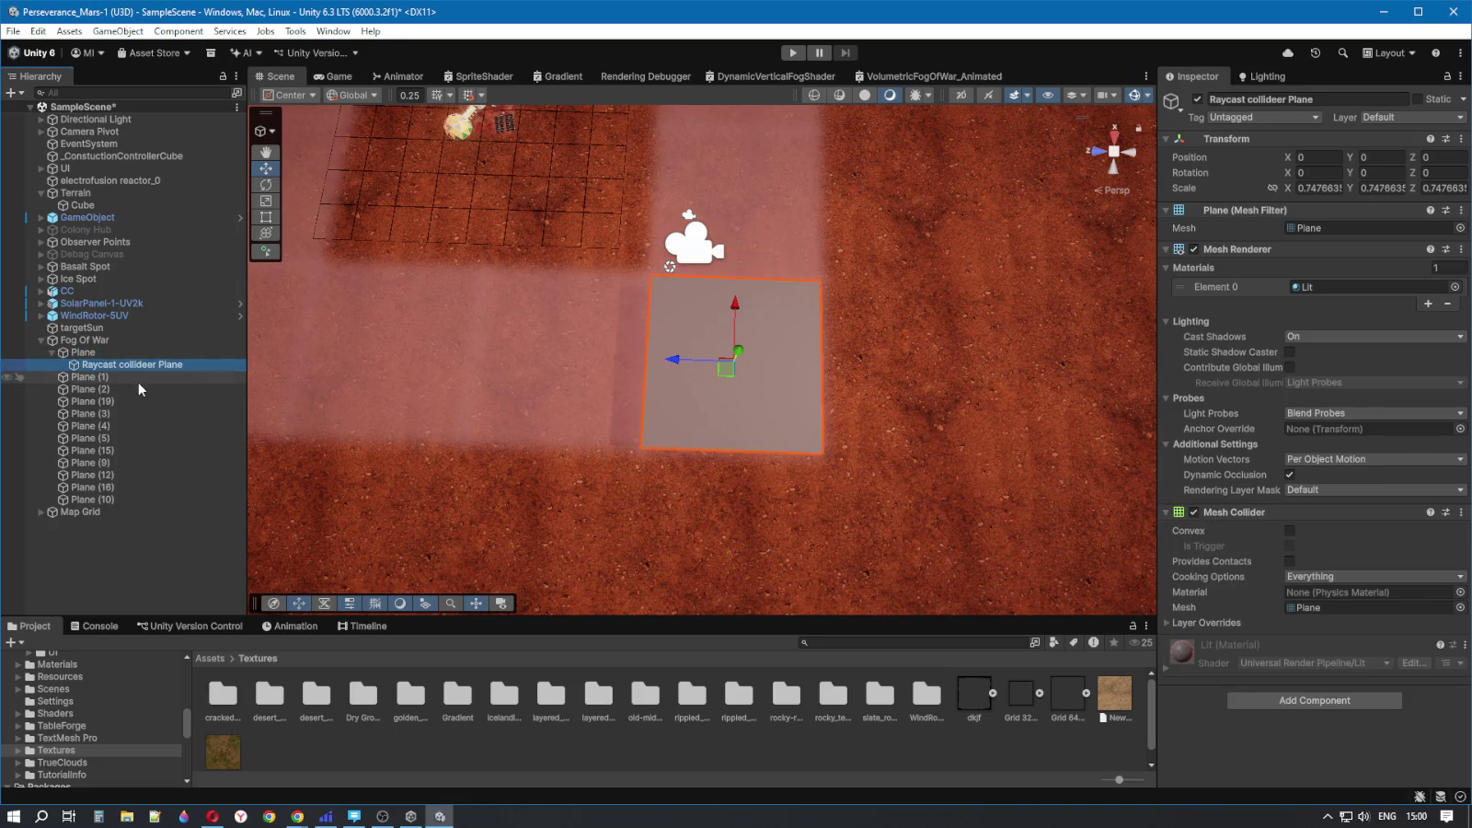
key(Delete)
click(92, 356)
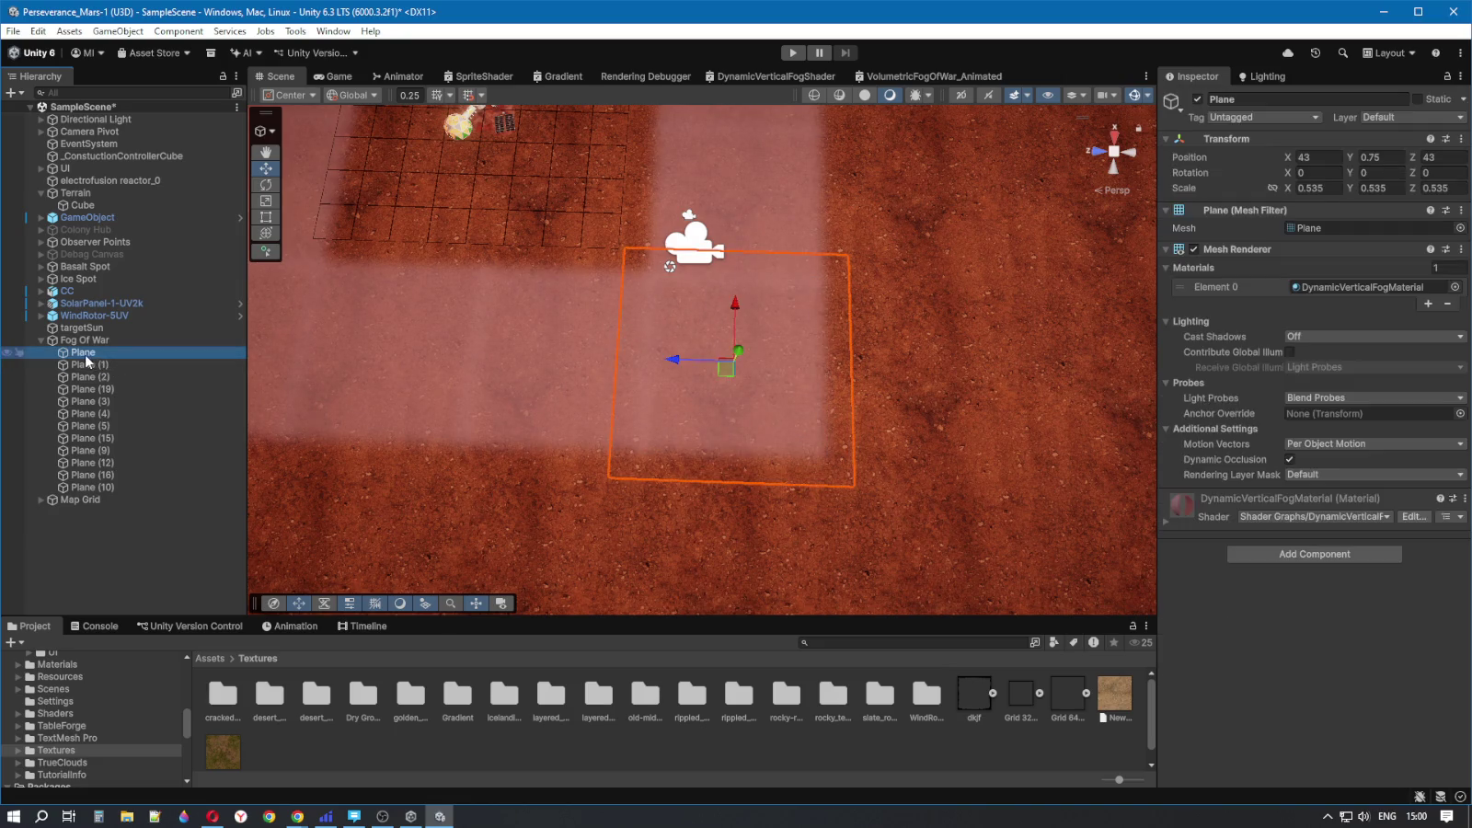
- Add a 3D Plane under the fog Plane and name it Raycast collideer Plane
right_click(92, 358)
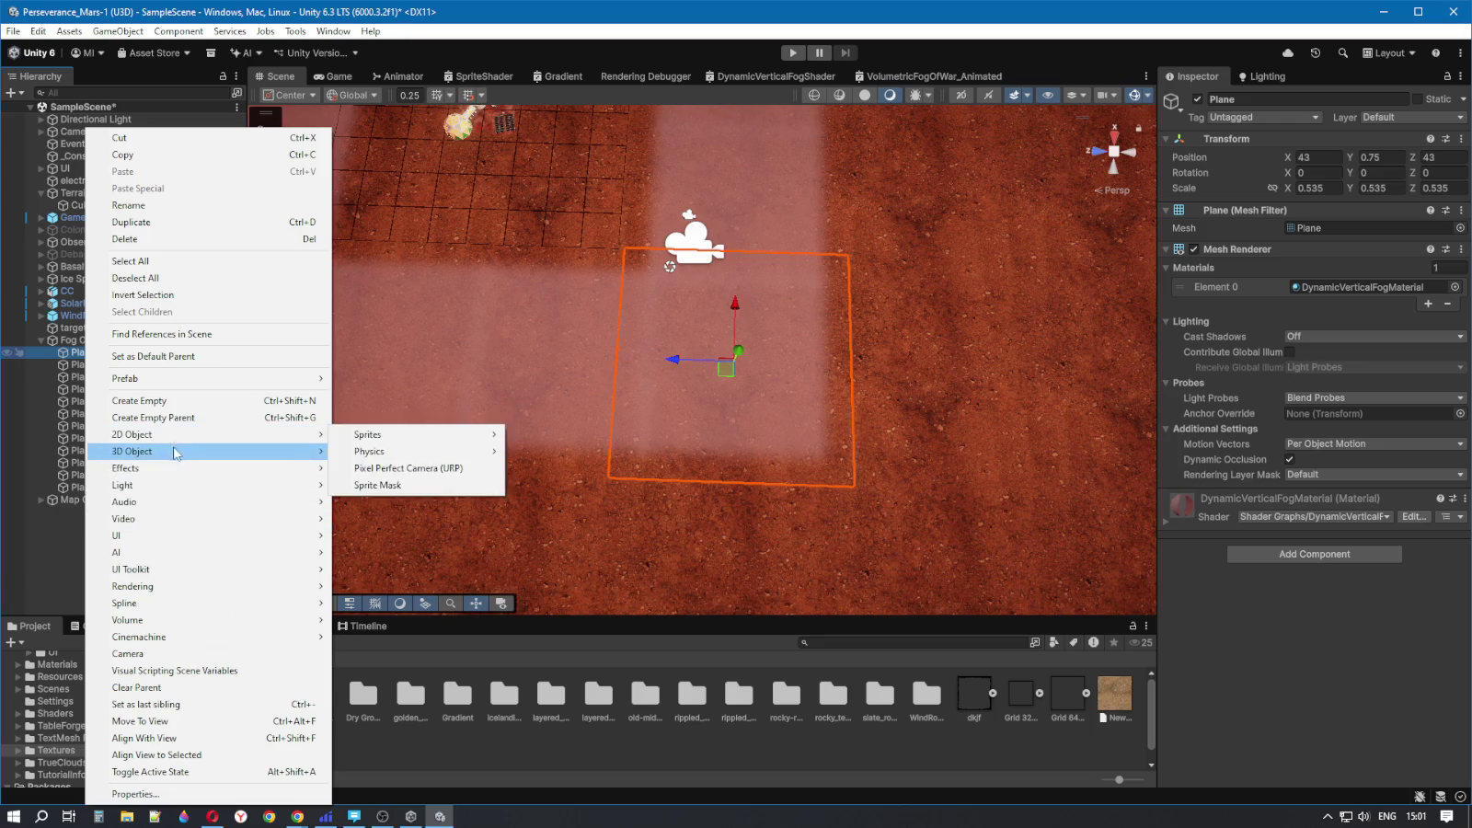
mouse_move(197, 451)
click(370, 523)
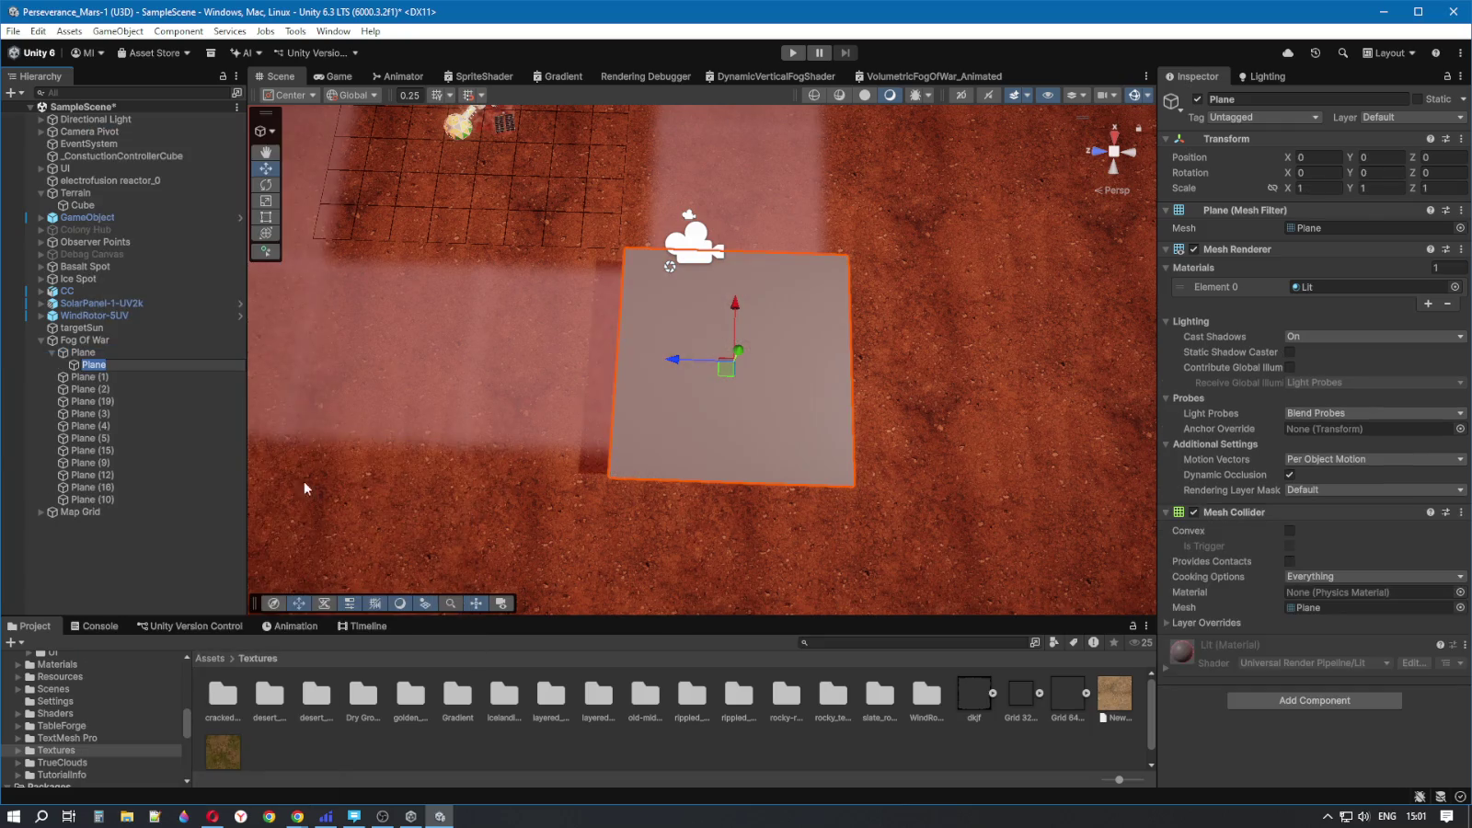
text(Raycast collideer Plane)
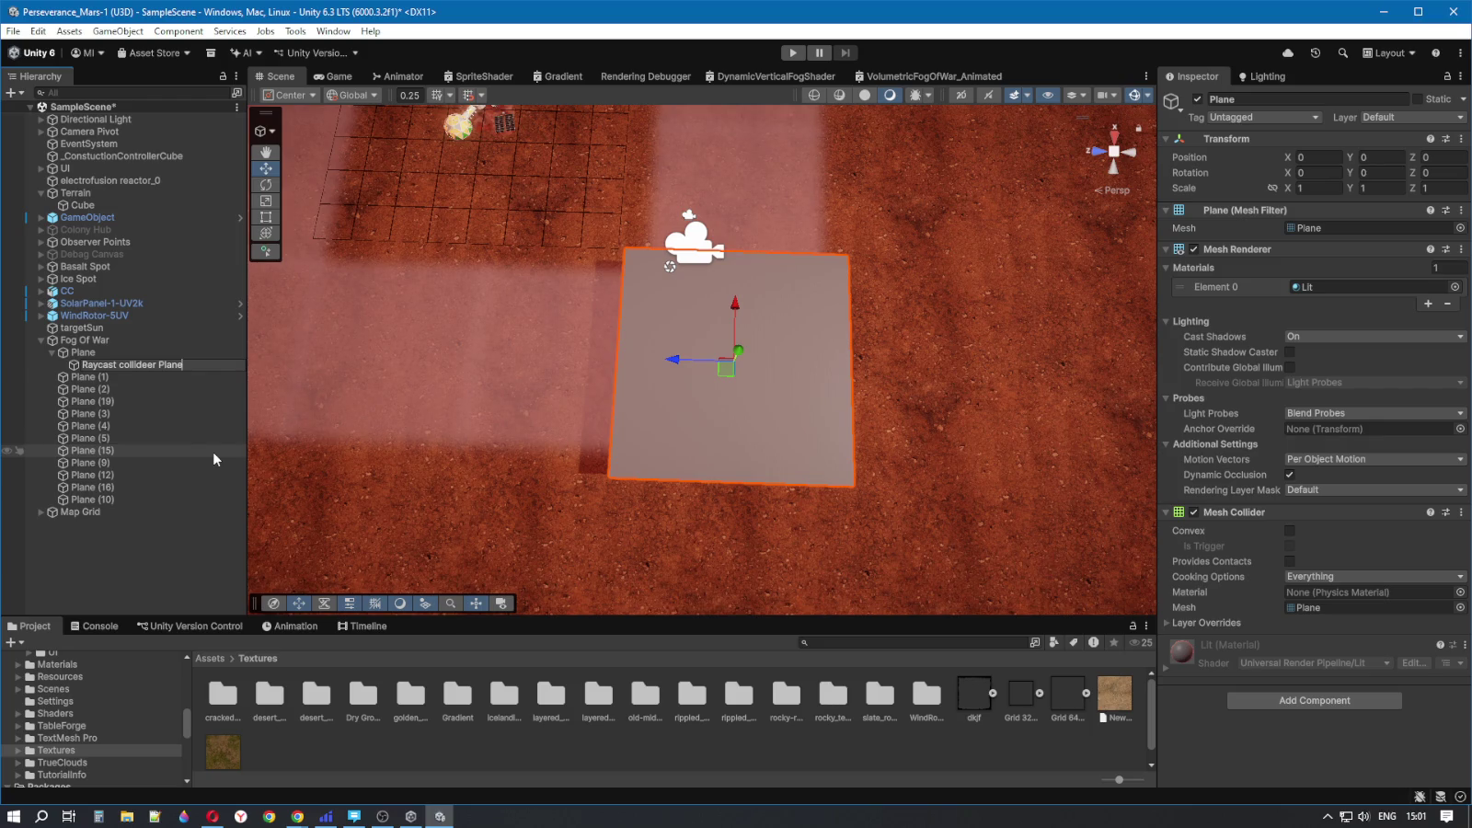
key(Return)
- Scale the new plane to 0.4 on X and Z
click(1318, 188)
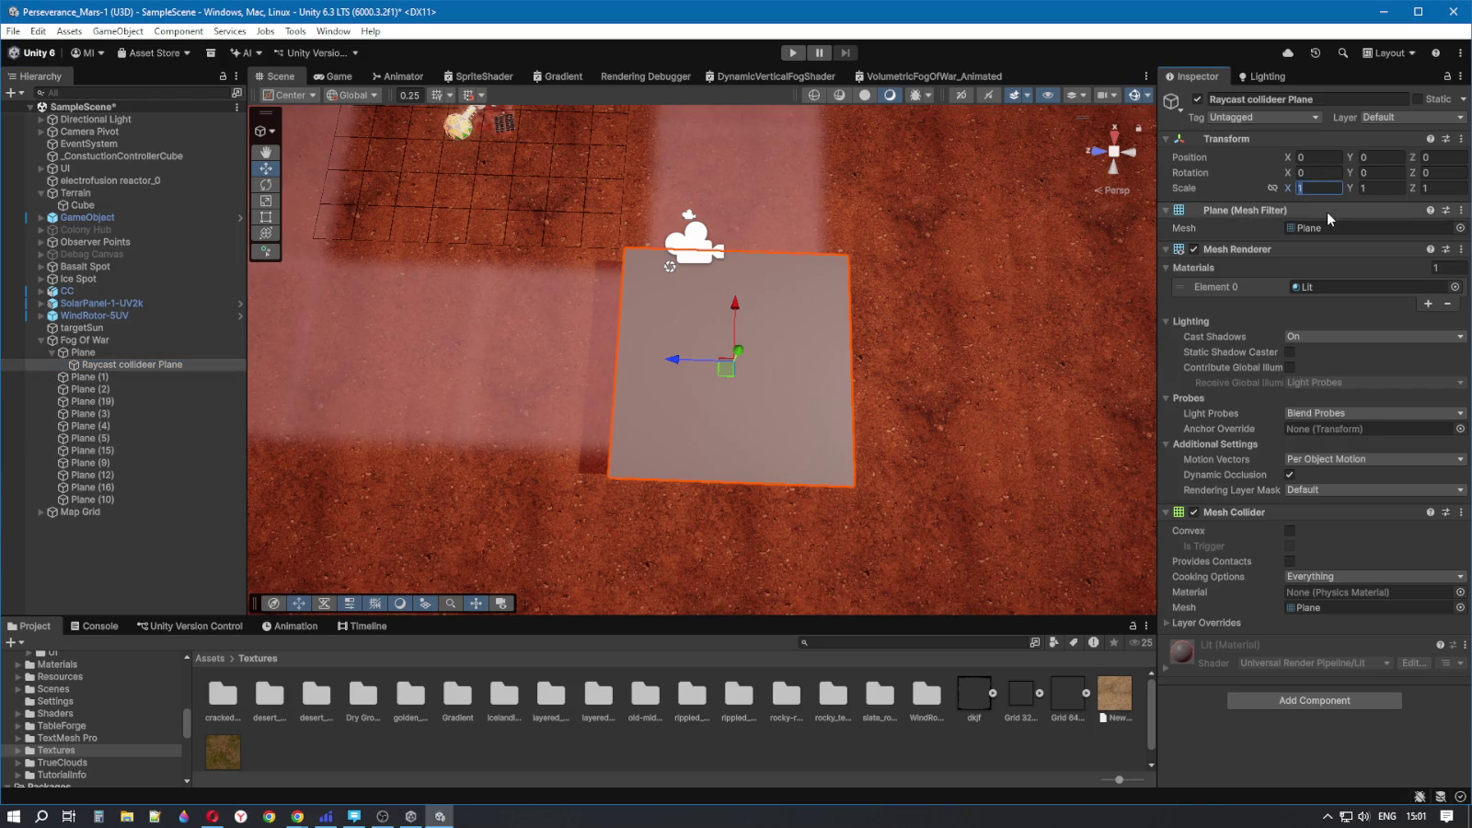
text(0)
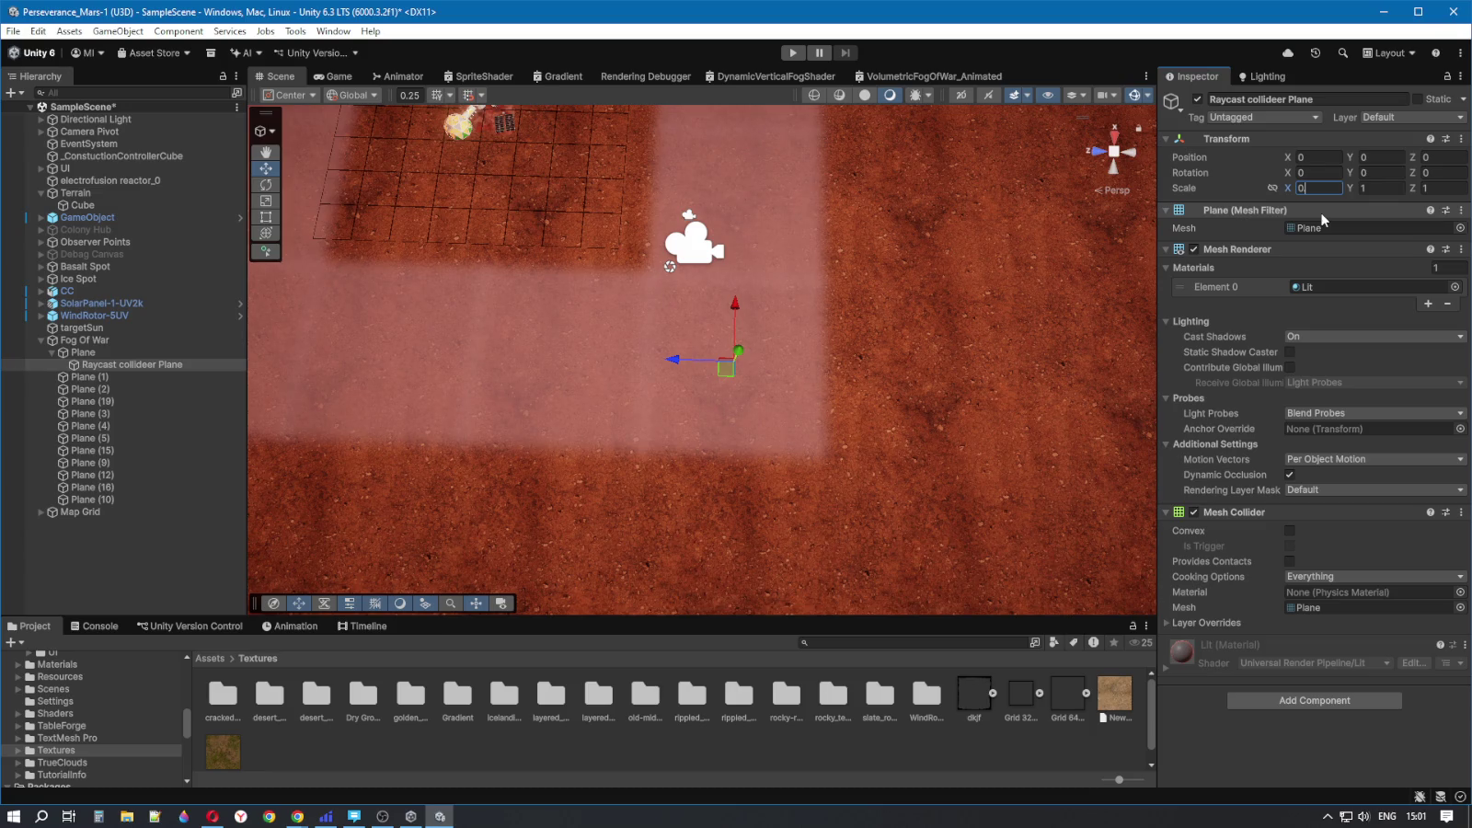
text(.4)
click(1453, 188)
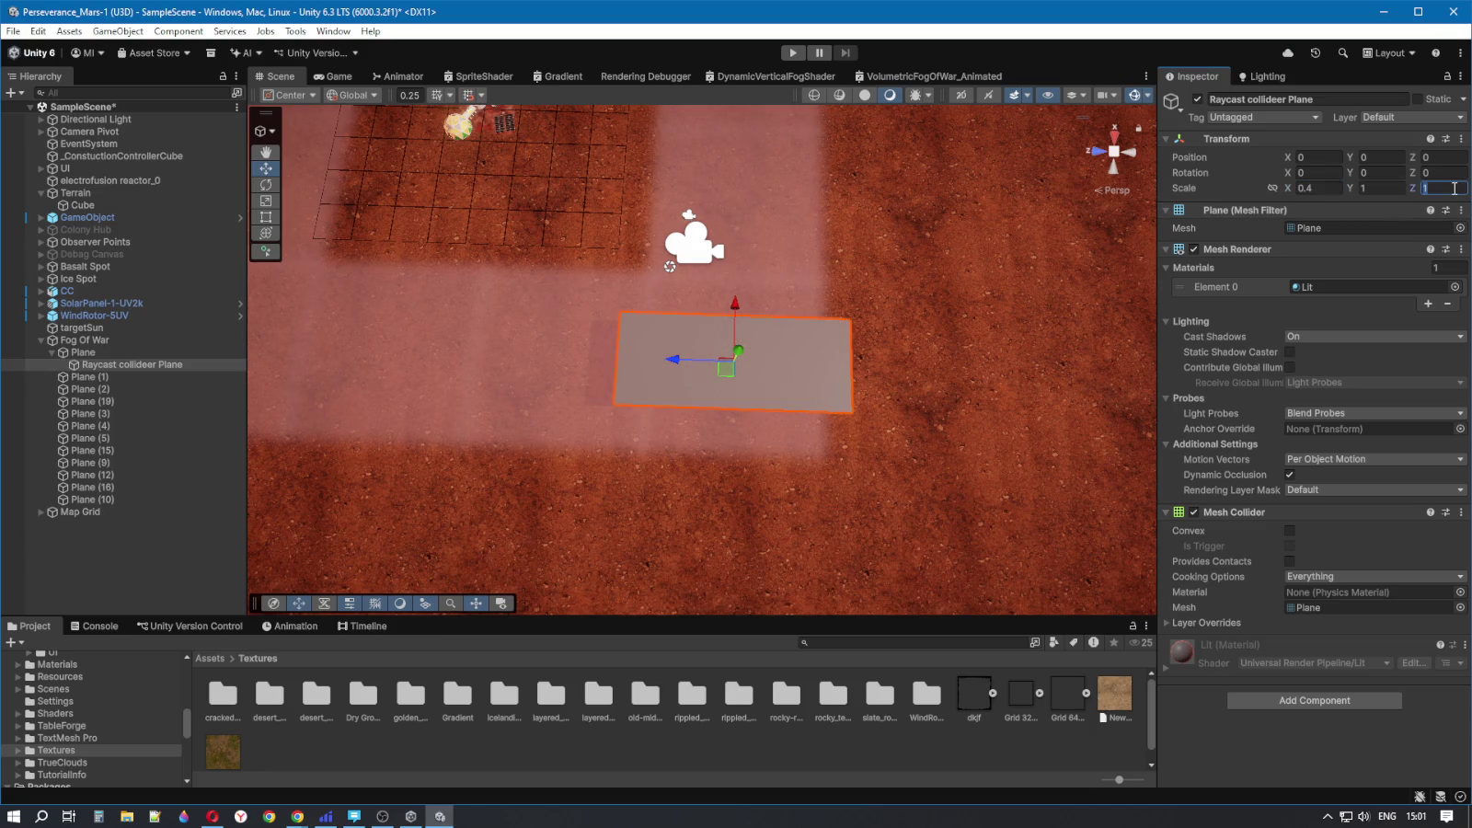
text(0.4)
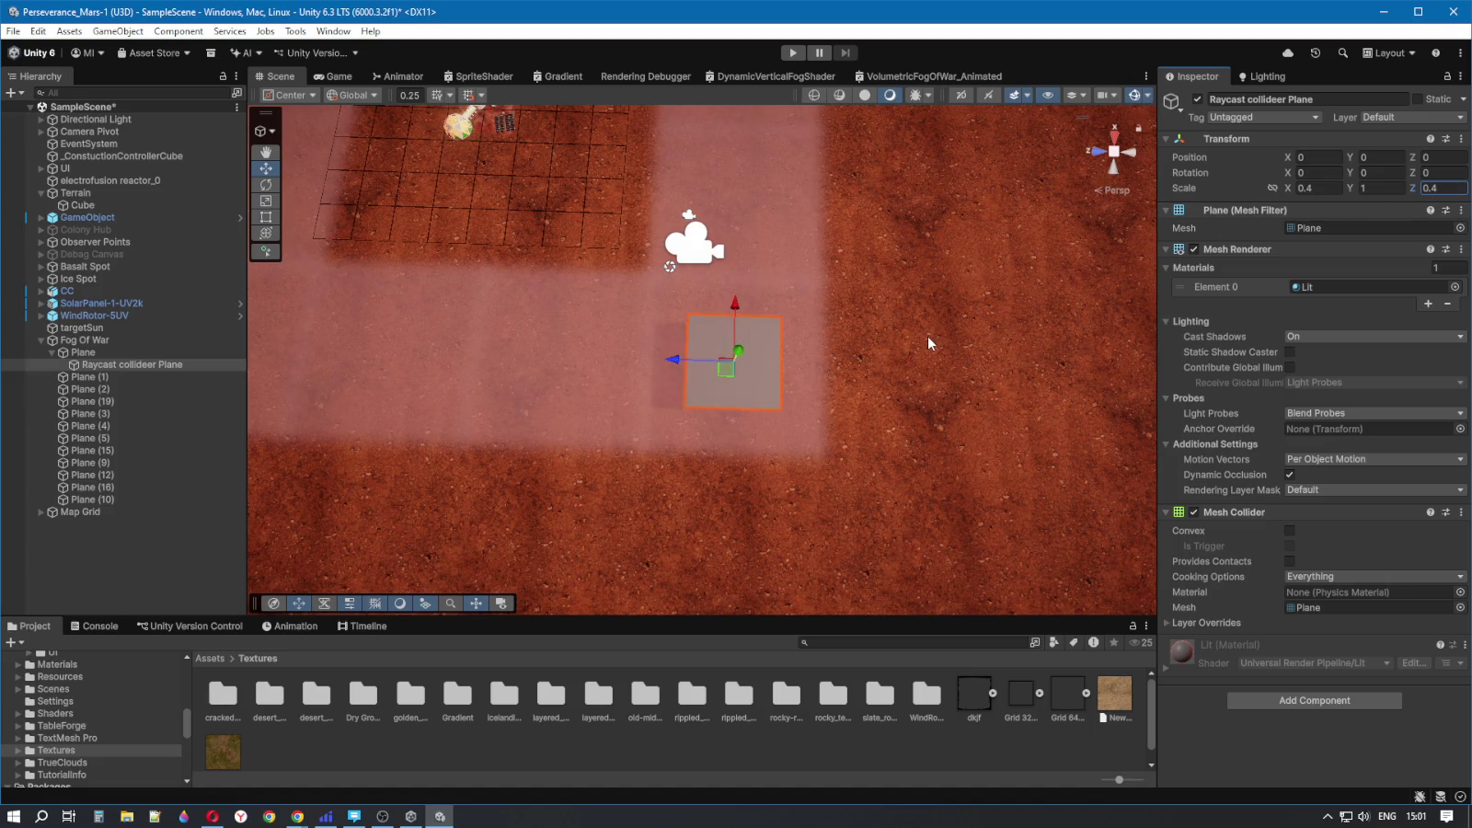
drag(894, 379, 825, 357)
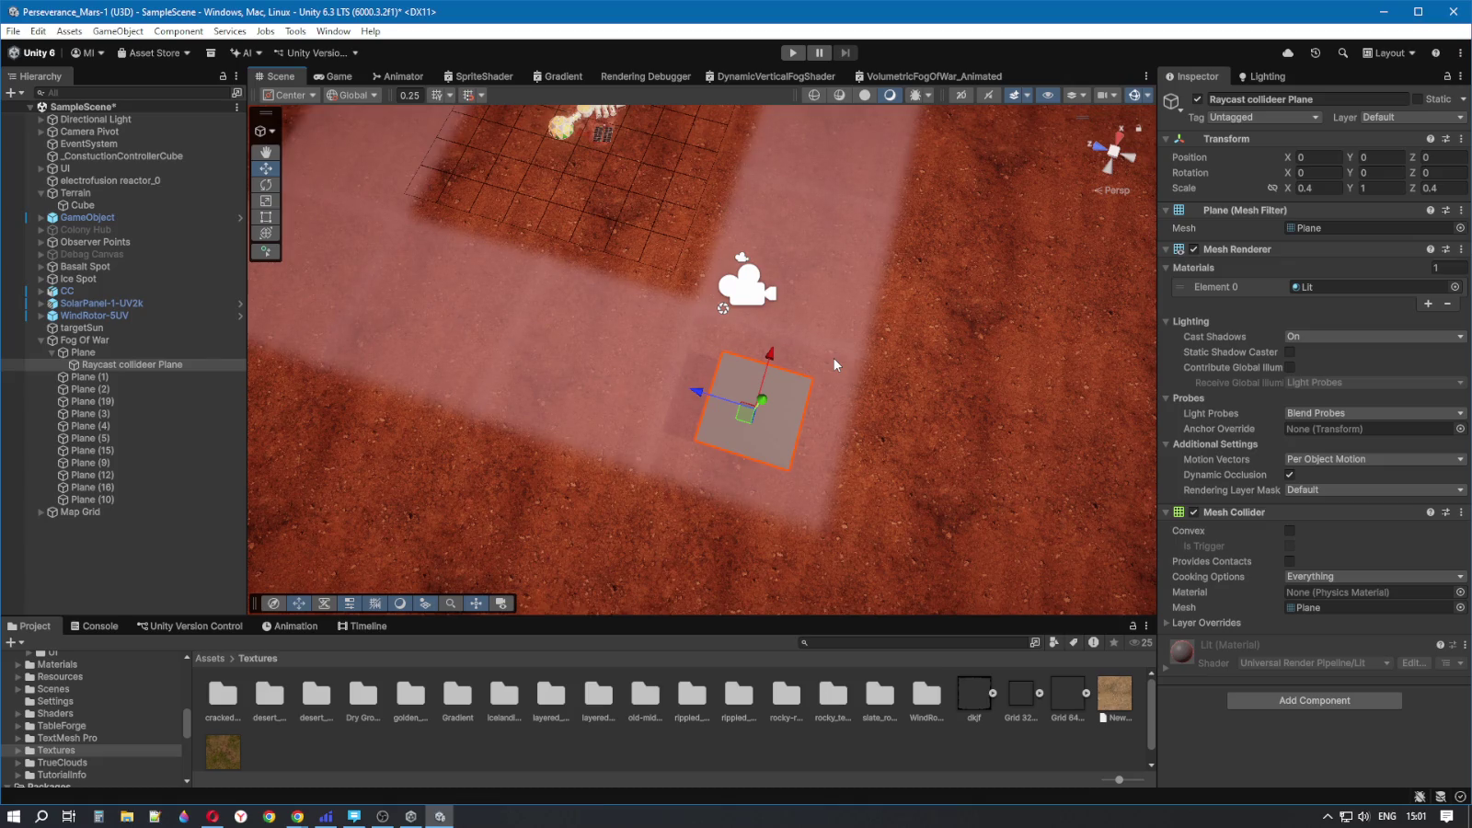
- Check the collider plane's scale and drag it out to the scene root
click(1306, 188)
click(75, 353)
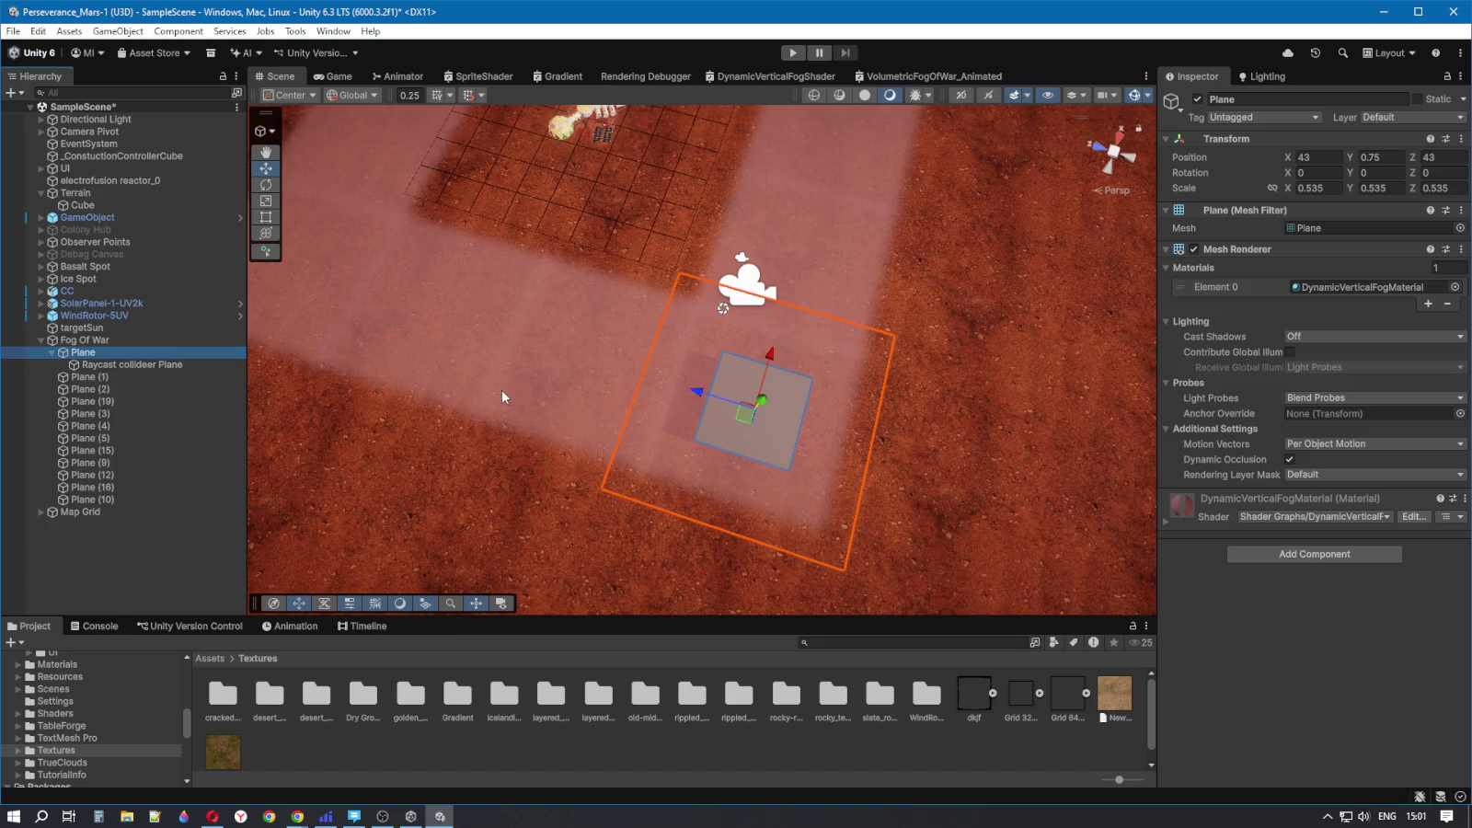
click(96, 366)
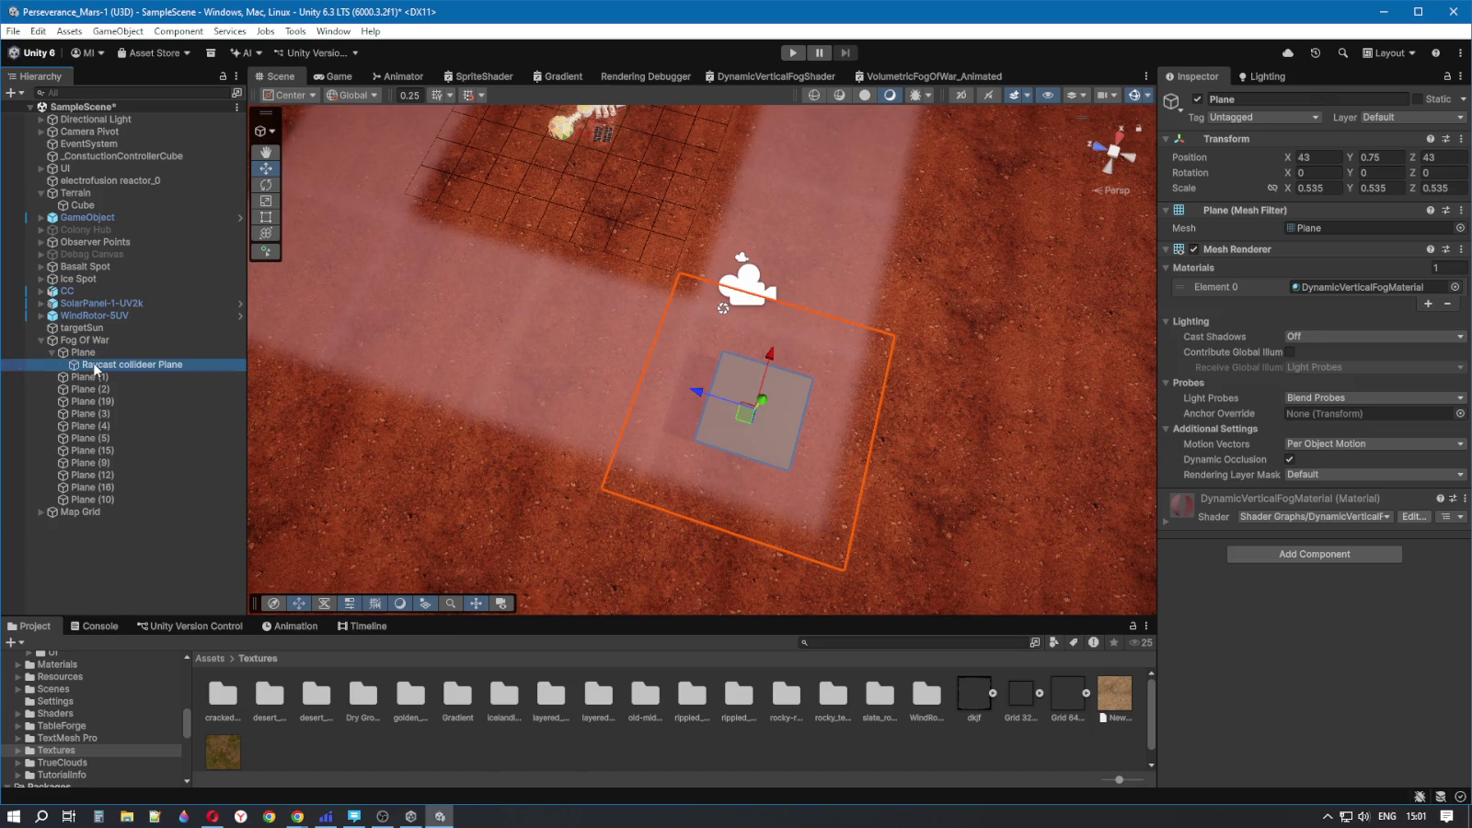
drag(94, 368, 95, 530)
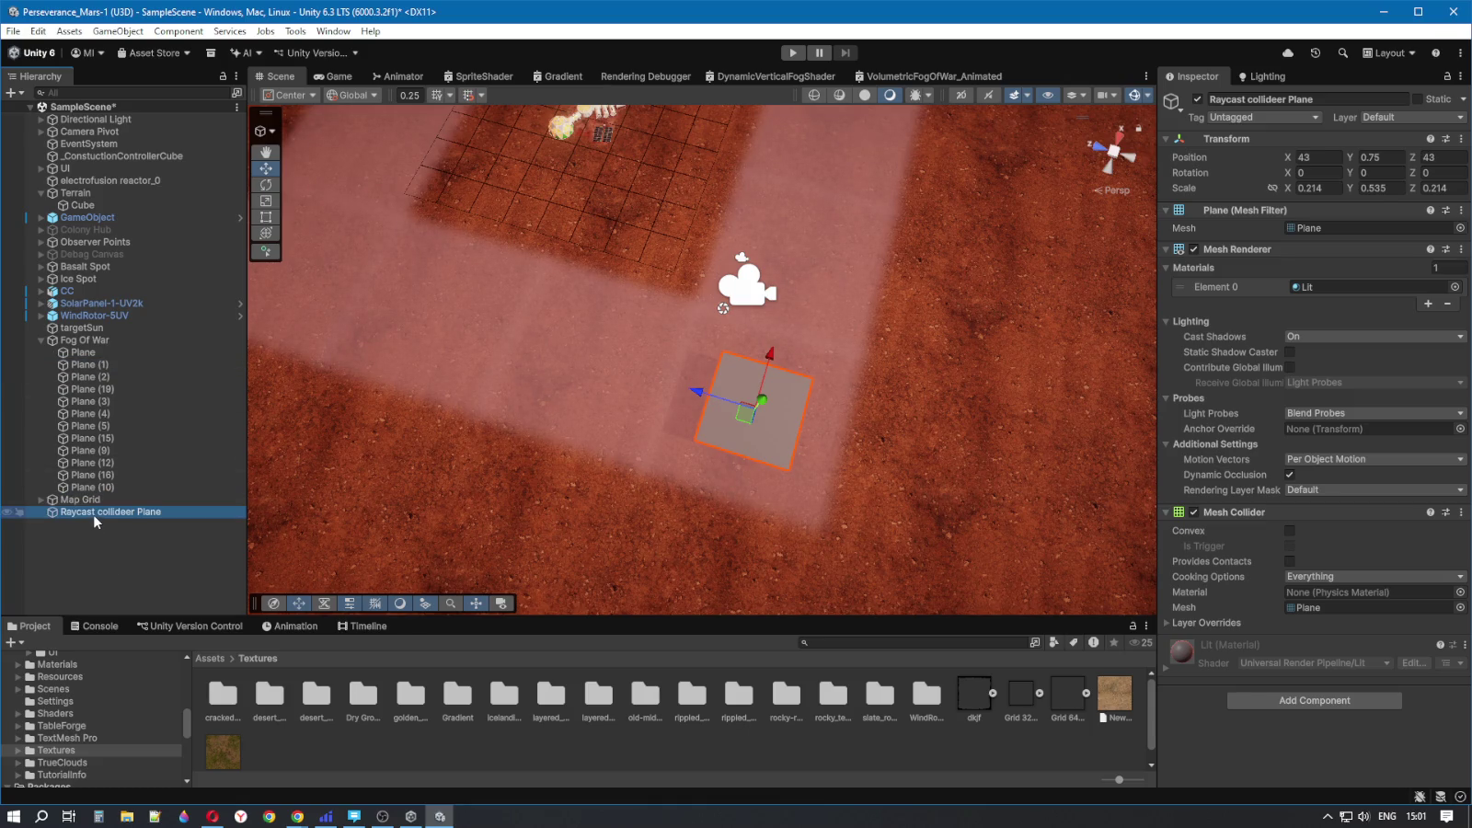
click(99, 499)
click(100, 513)
- Set the collider plane's scale to 0.4 on X, Y and Z
click(1335, 188)
text(0.4)
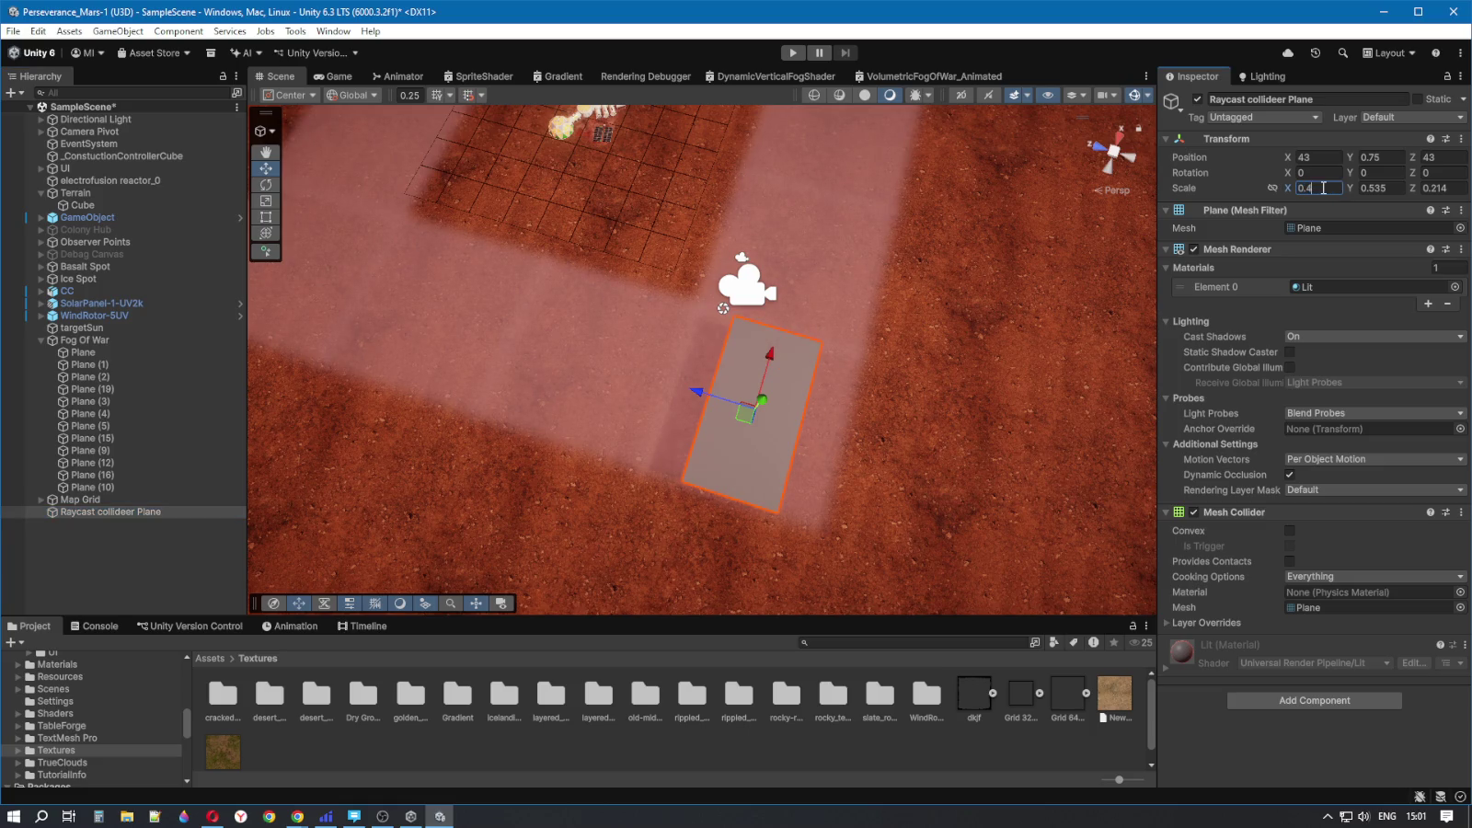
click(1390, 189)
text(0.5)
key(BackSpace)
text(4)
click(1453, 188)
text(0.4)
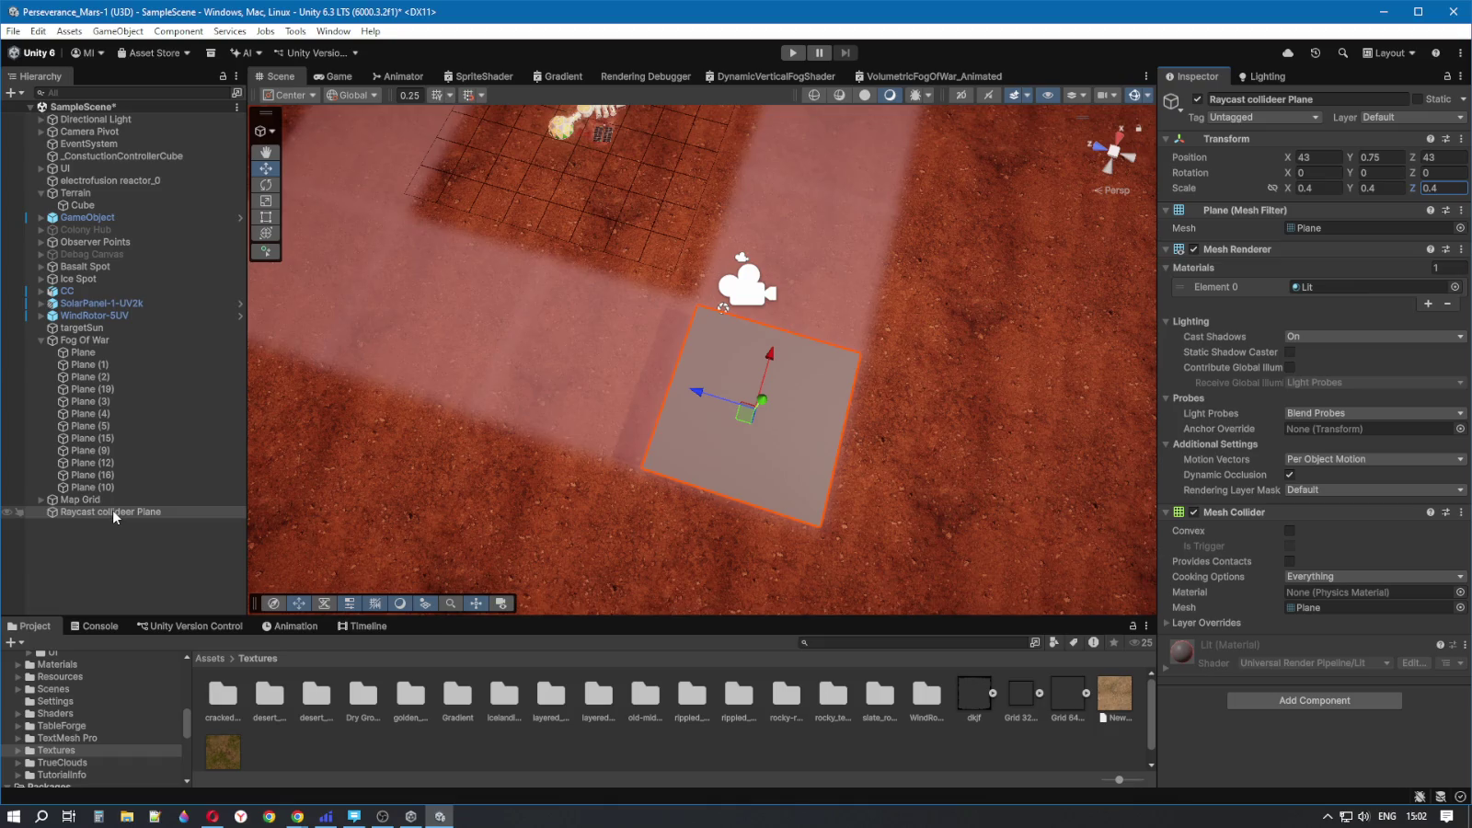
- Re-parent the collider plane under the first fog Plane and orbit around it
mouse_move(112, 511)
mouse_down()
mouse_move(138, 391)
mouse_move(81, 355)
mouse_up()
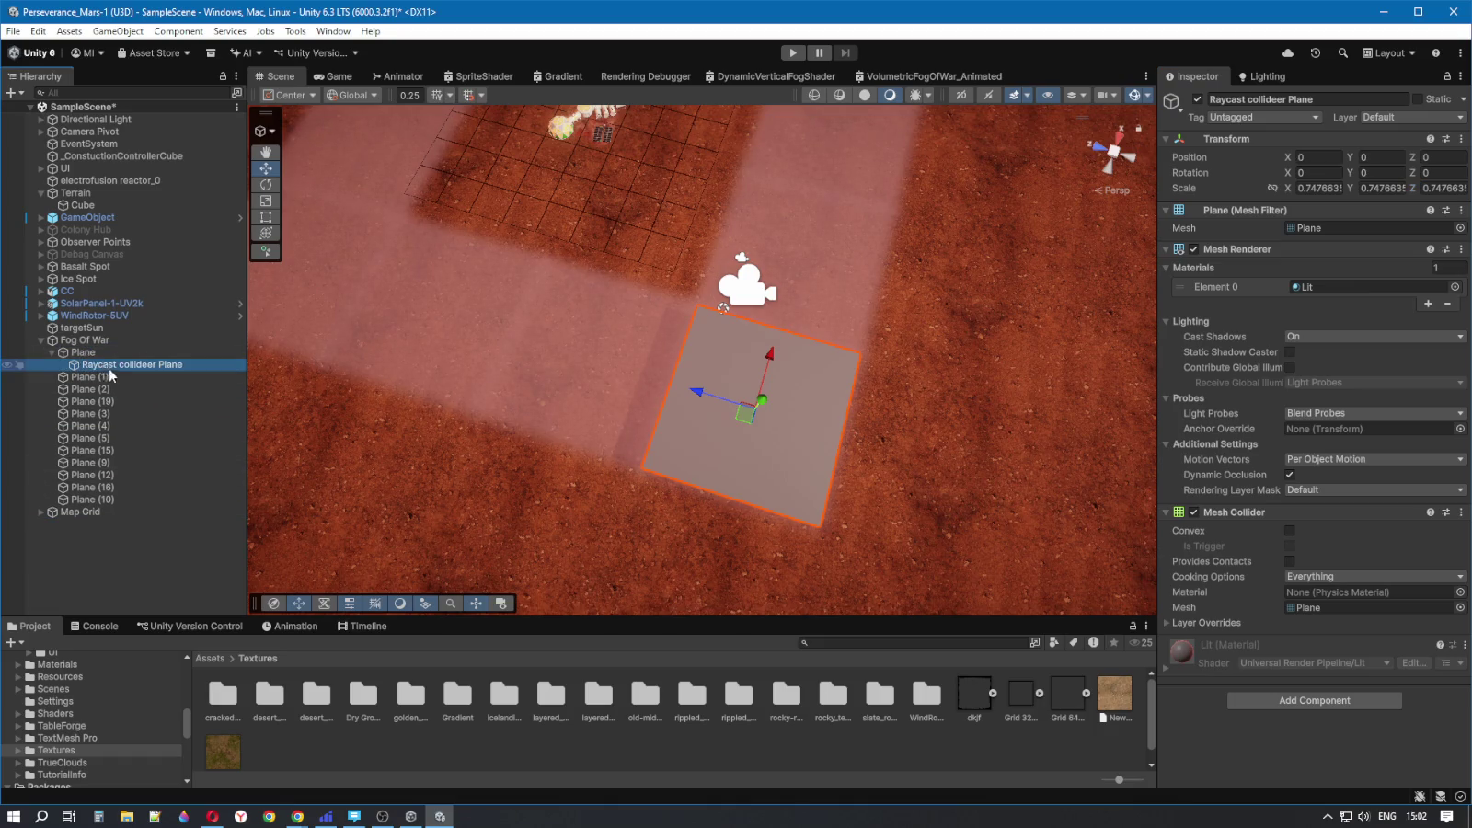
click(82, 352)
click(104, 366)
mouse_move(920, 460)
mouse_down()
mouse_move(699, 488)
mouse_move(590, 479)
mouse_move(861, 453)
mouse_move(920, 368)
mouse_move(959, 227)
mouse_up()
- Set the collider plane's Cast Shadows to Off, after briefly trying Shadows Only
key(f)
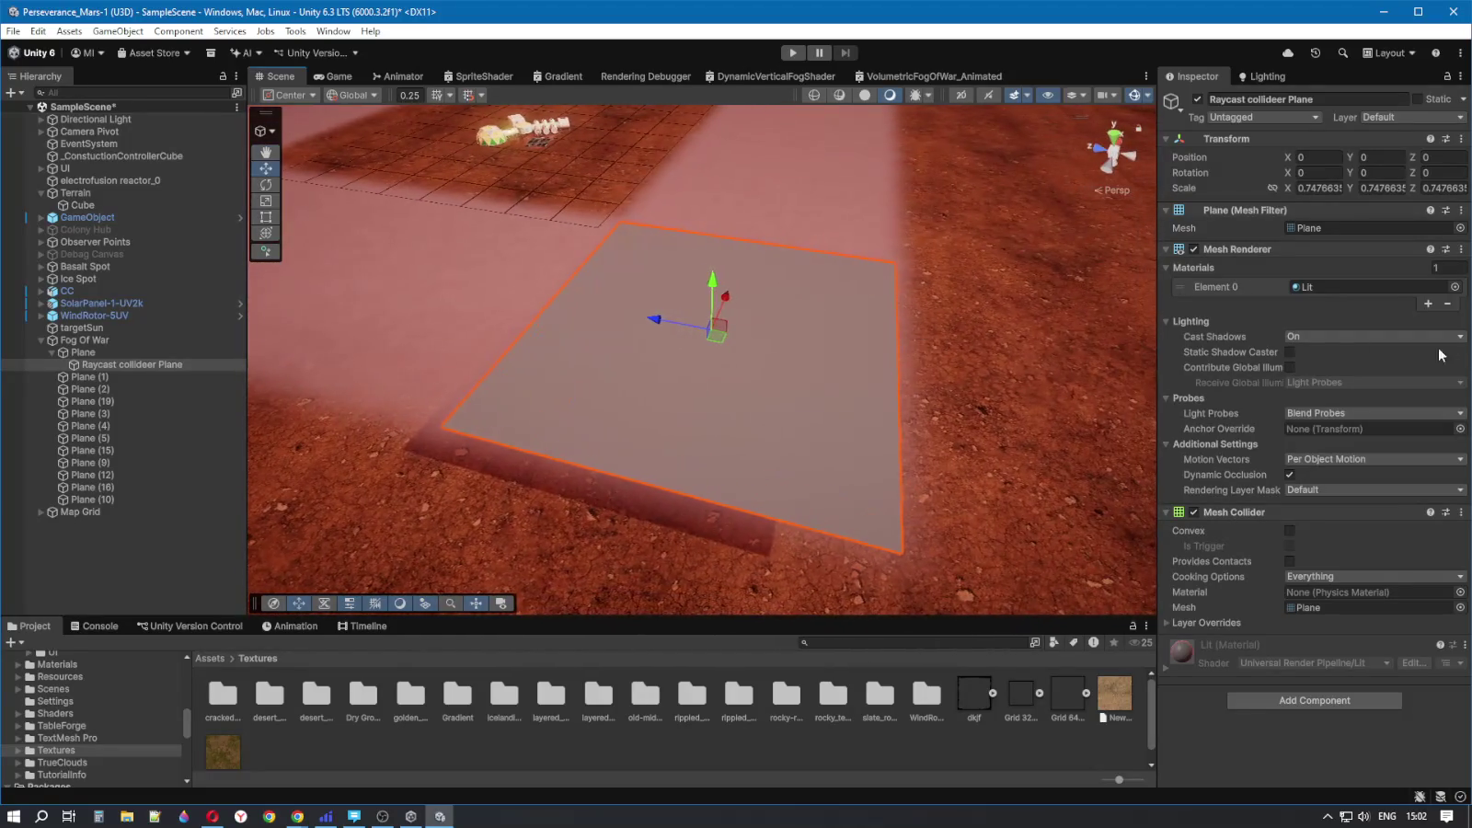
click(1399, 337)
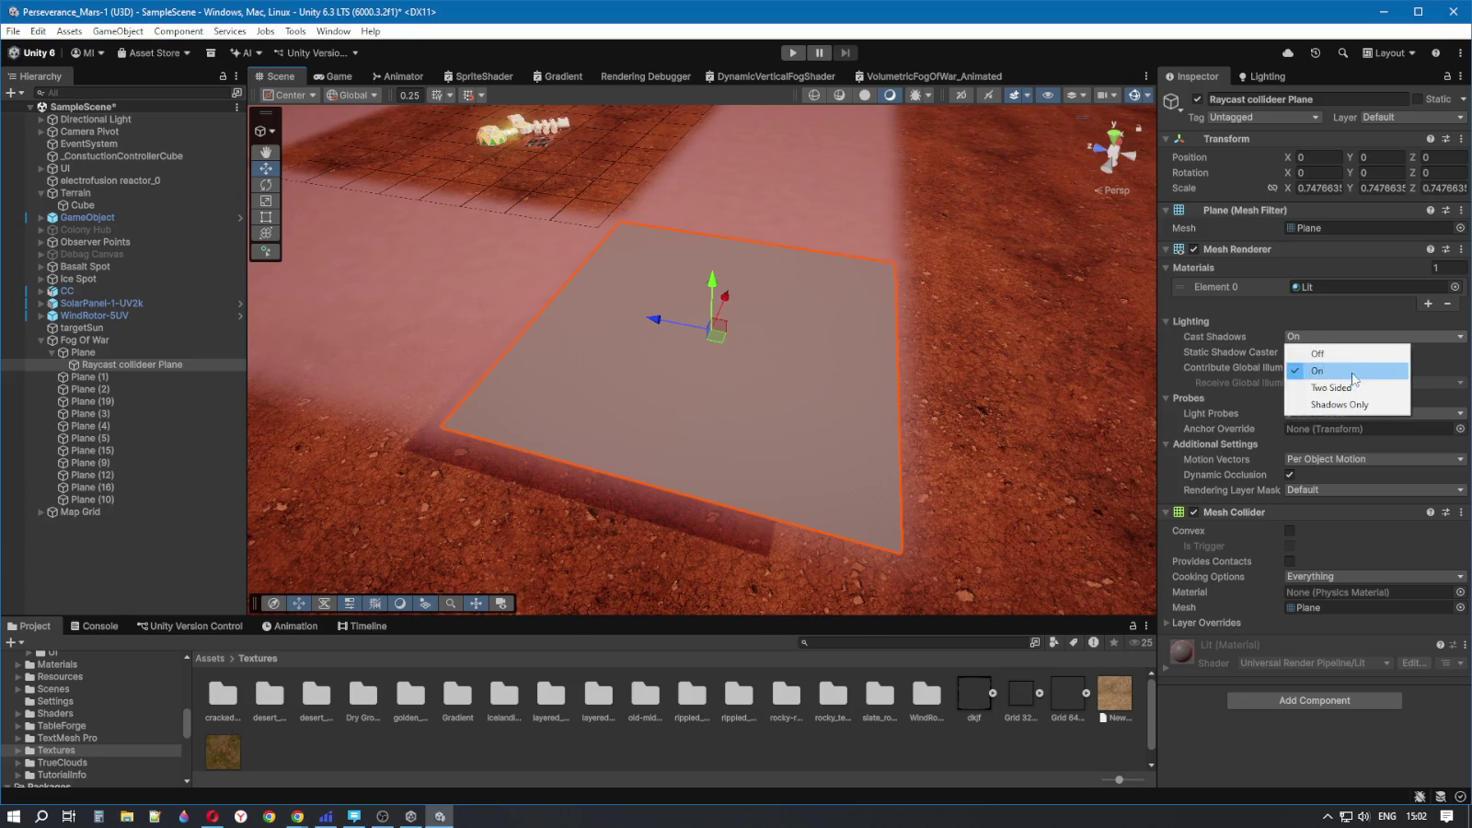
click(1347, 355)
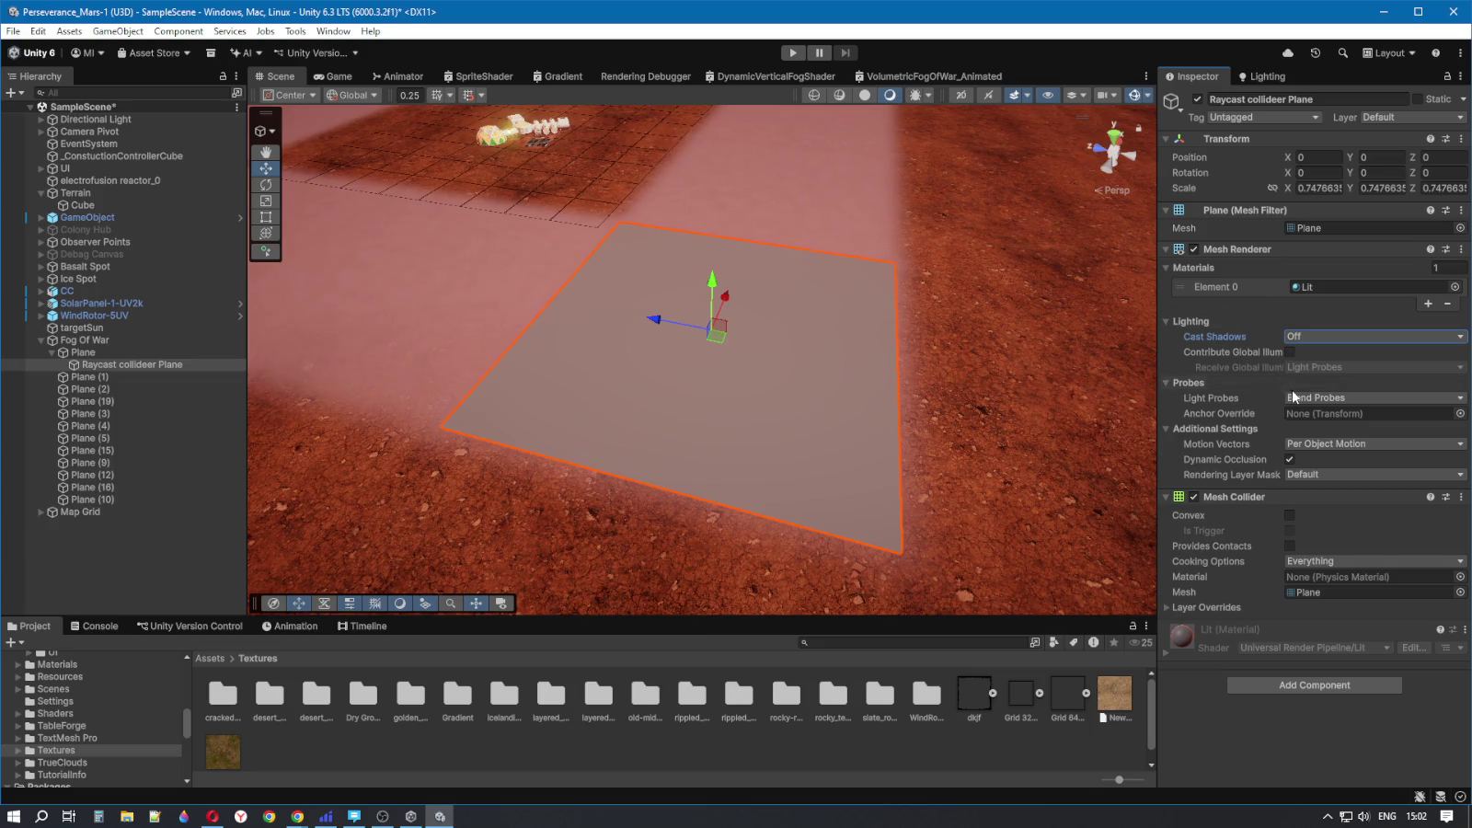
click(1297, 336)
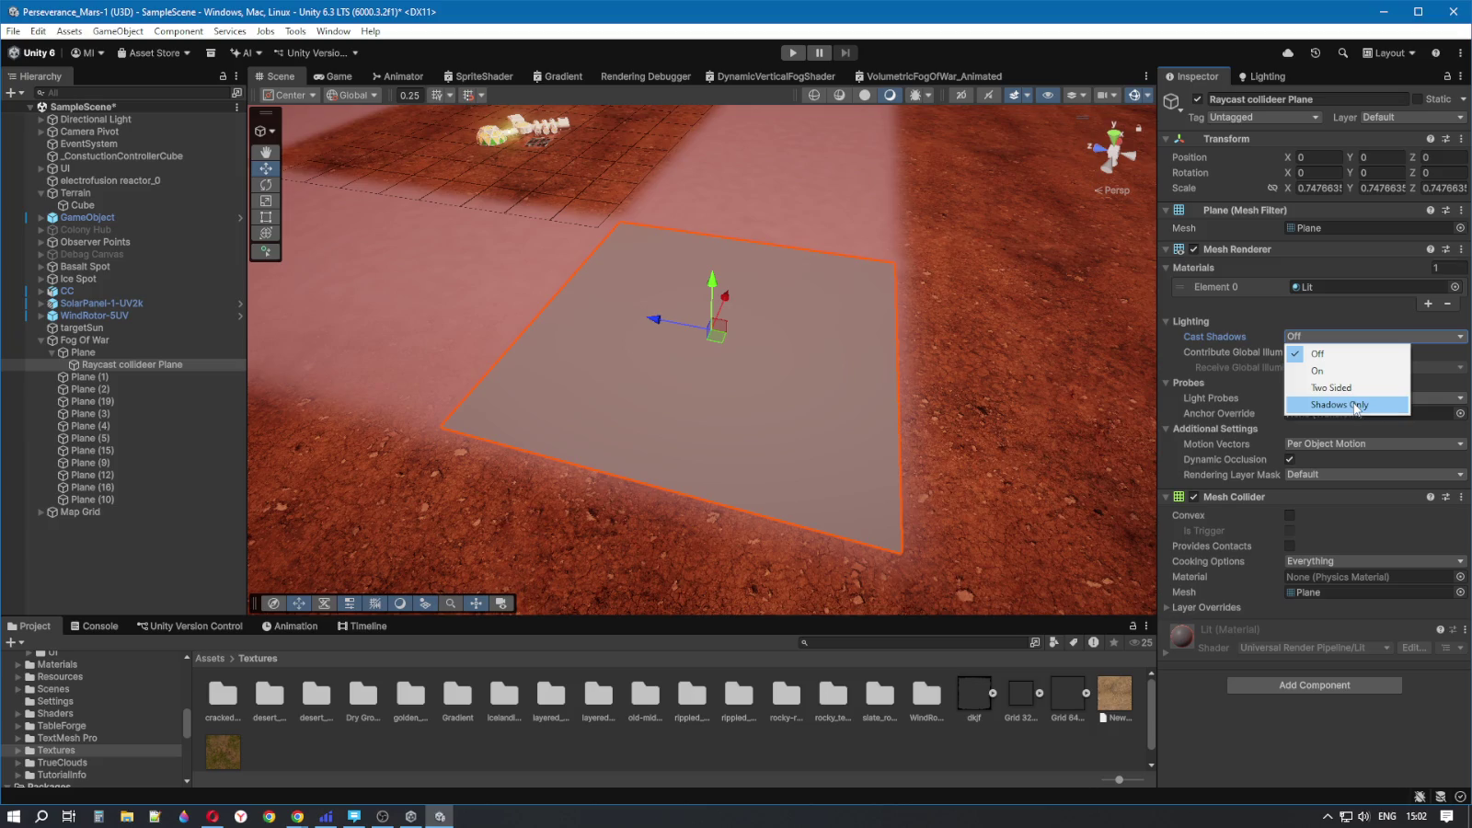
click(1355, 405)
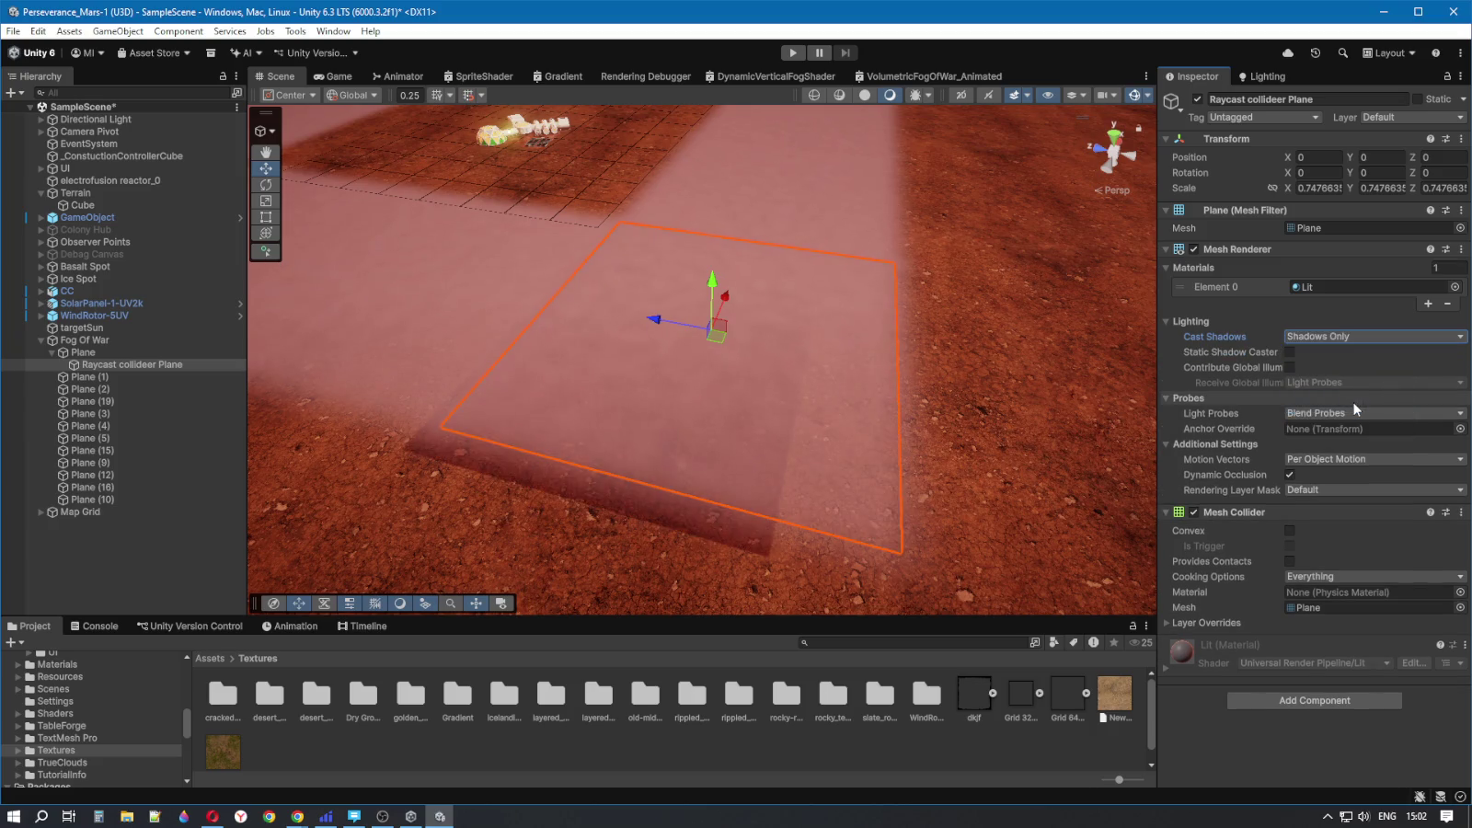
click(1333, 336)
click(1331, 351)
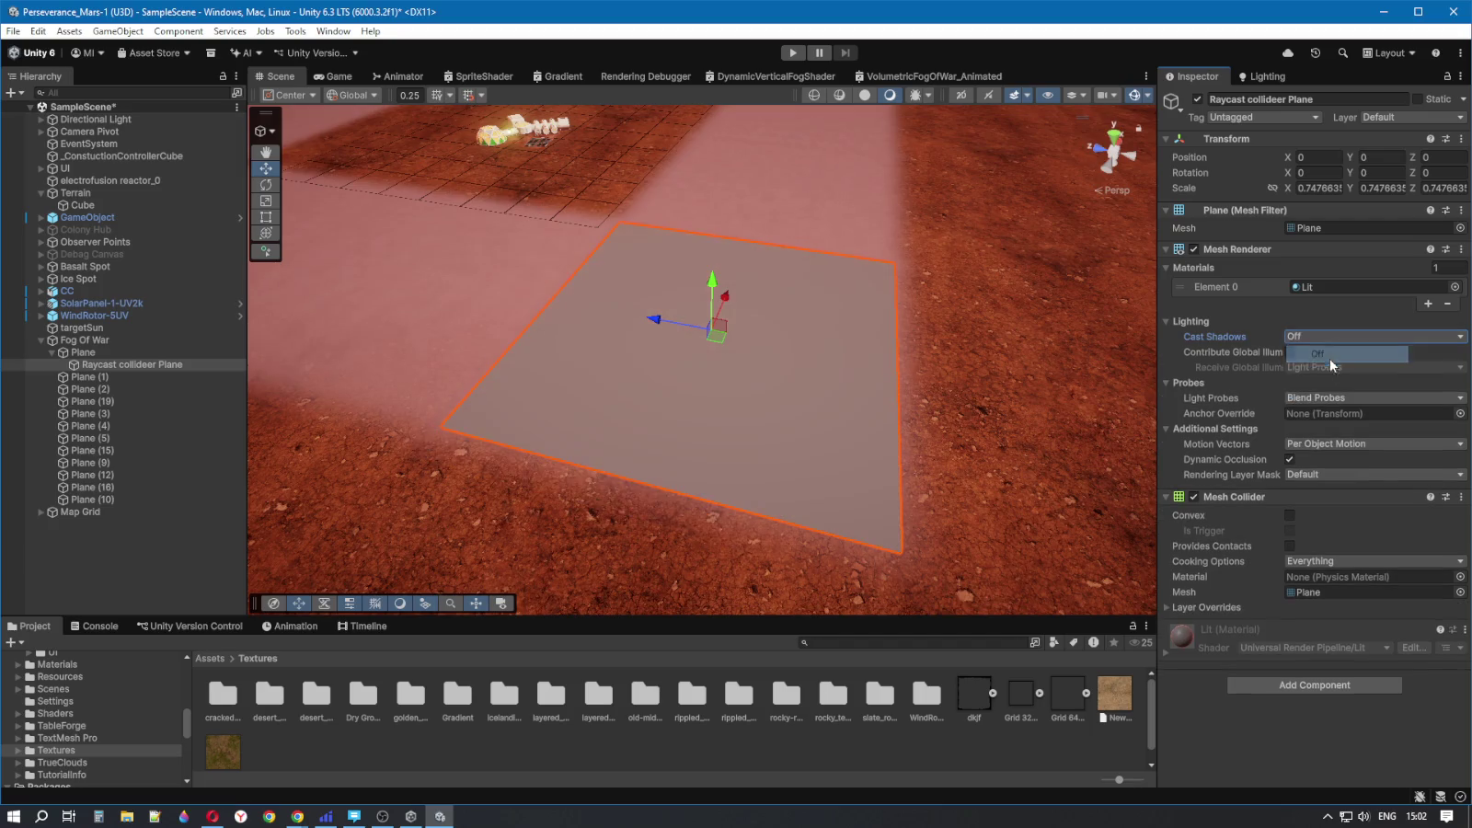
mouse_move(930, 382)
mouse_down()
mouse_move(966, 359)
mouse_move(1012, 432)
mouse_move(966, 355)
mouse_move(1039, 460)
mouse_up()
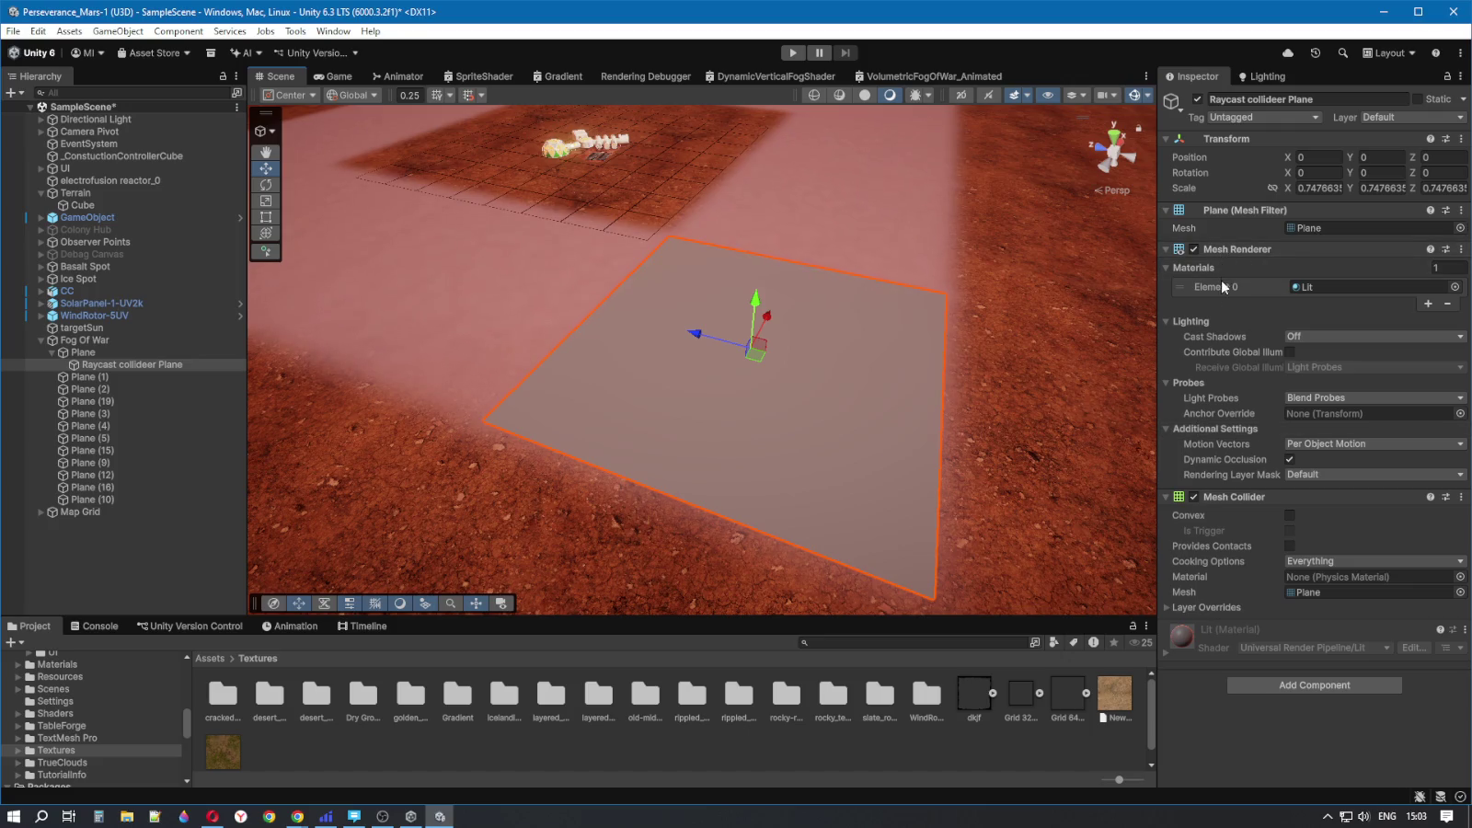
drag(957, 368, 916, 364)
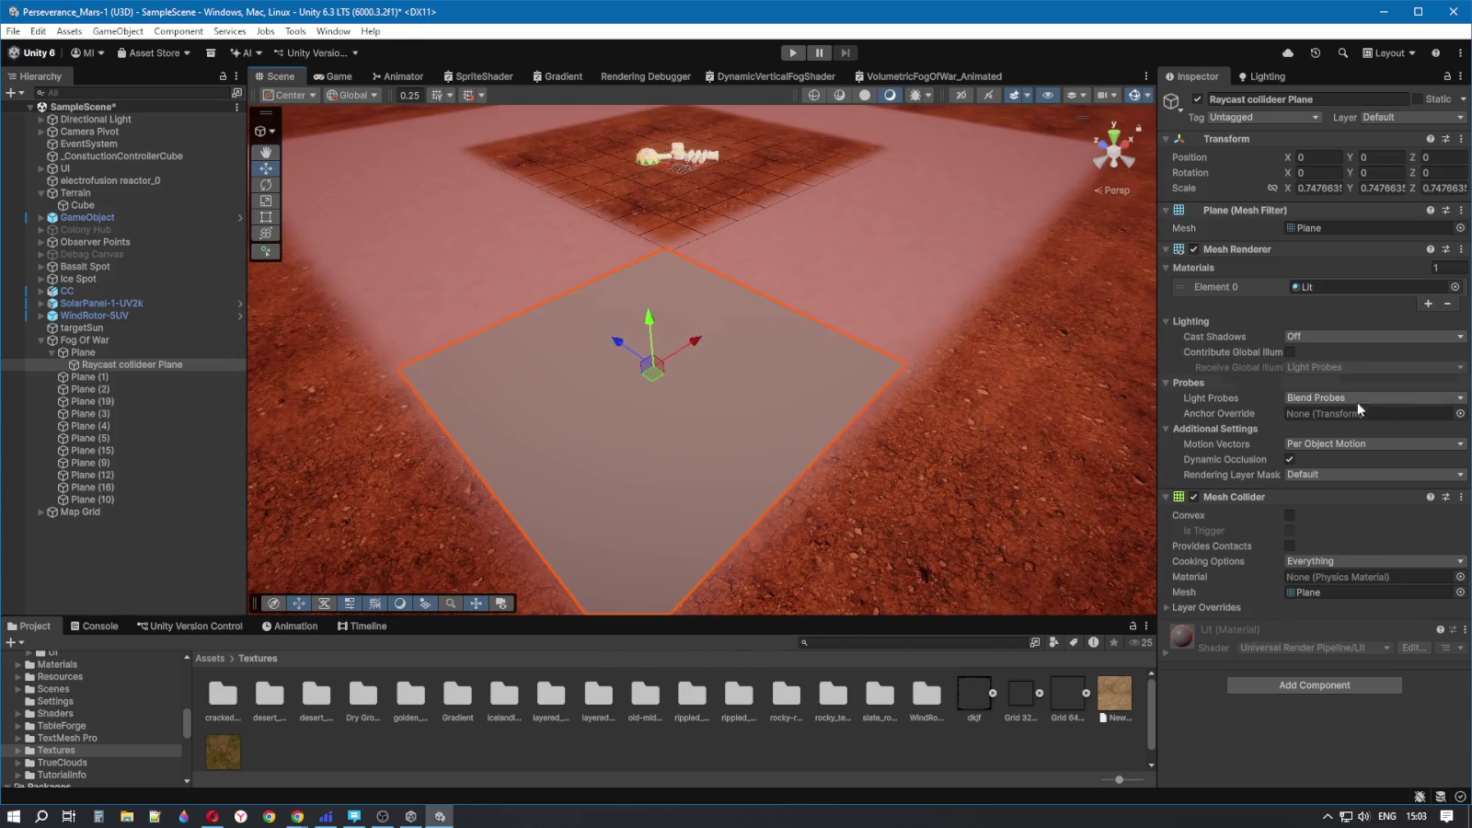
click(1167, 653)
click(1167, 654)
click(1167, 654)
scroll(1186, 685, down, 5)
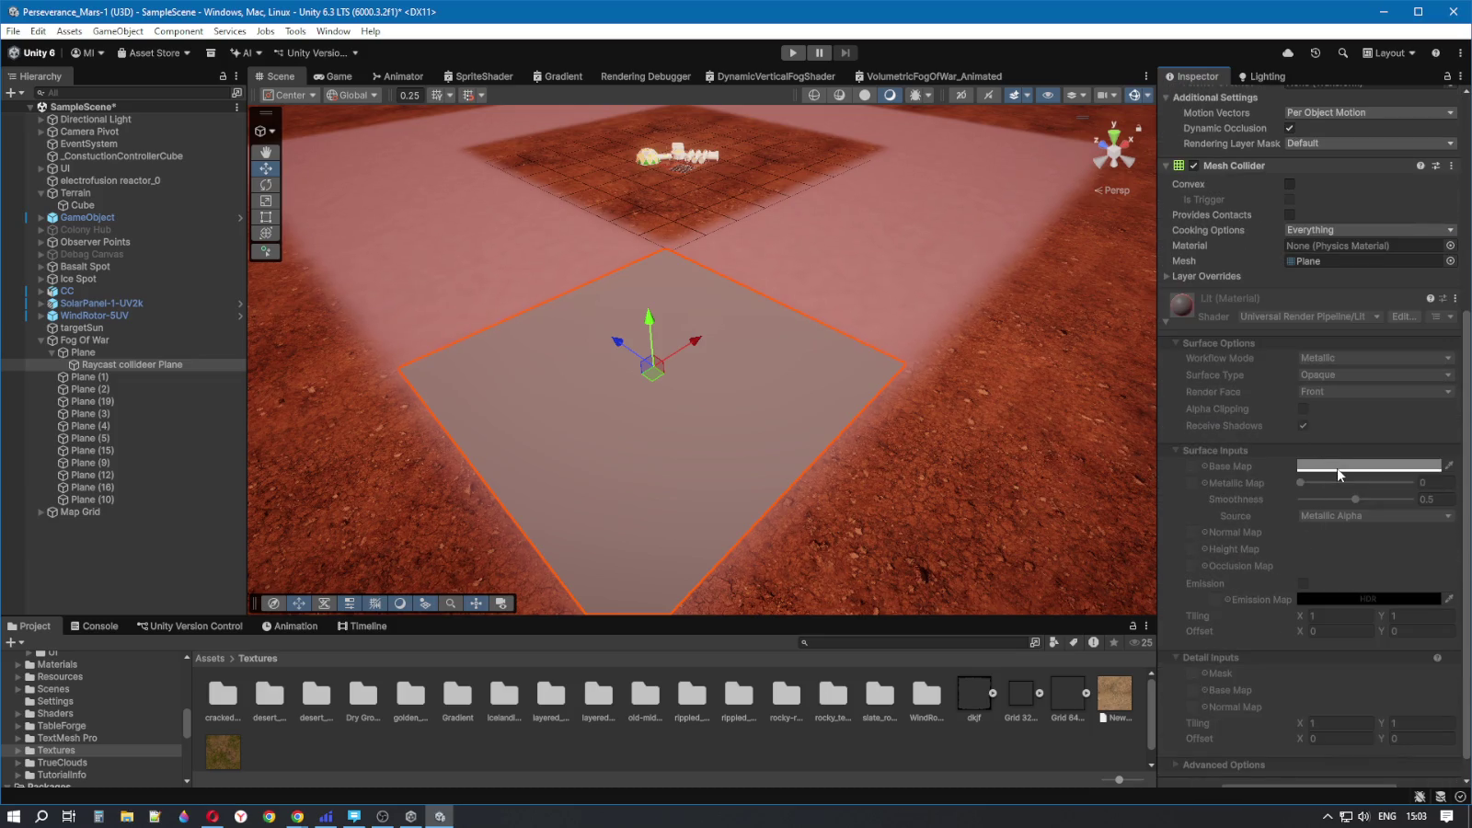
click(1166, 324)
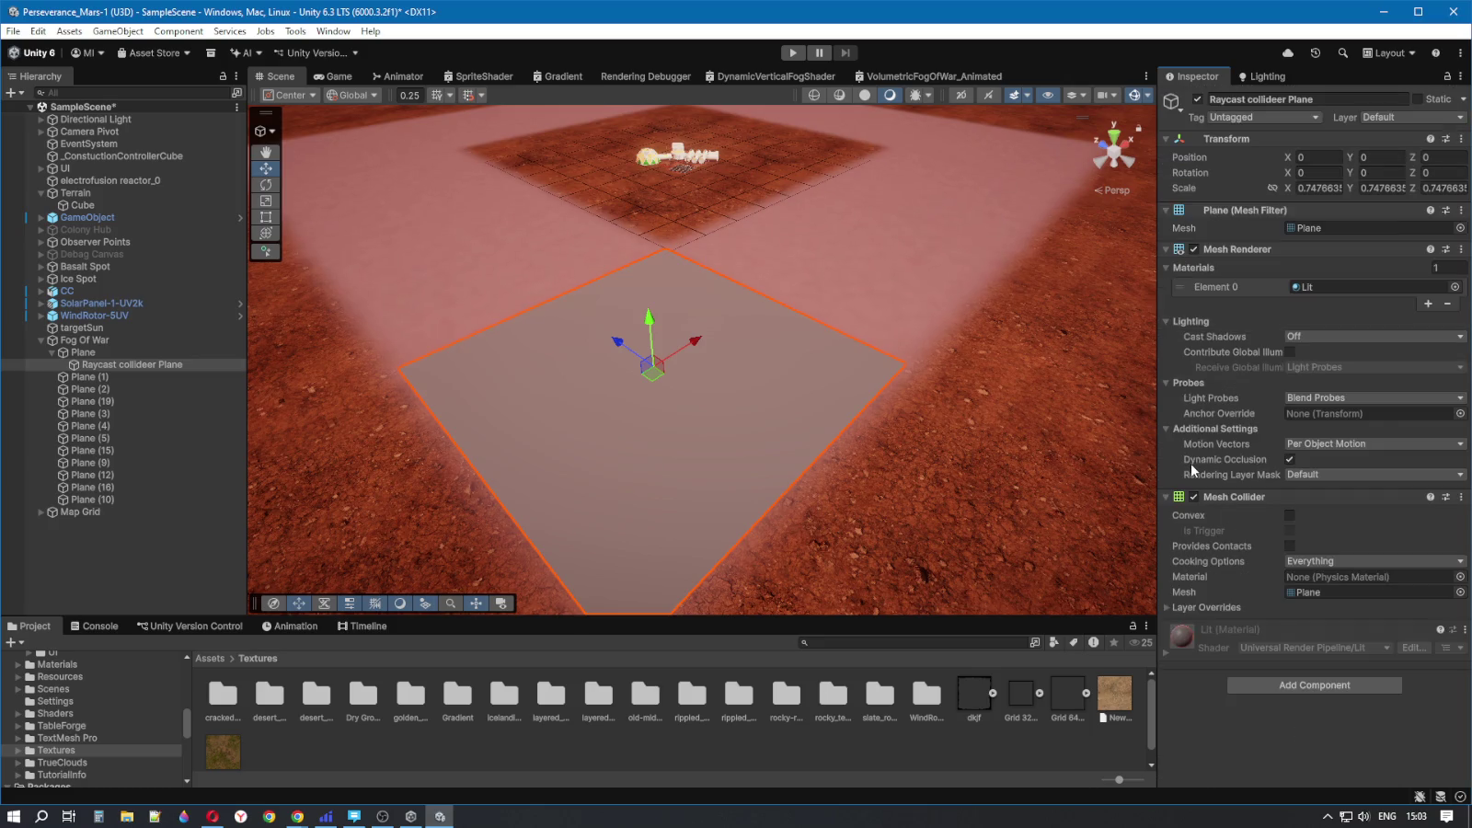
mouse_move(901, 488)
mouse_down()
mouse_move(920, 500)
mouse_move(973, 470)
mouse_up()
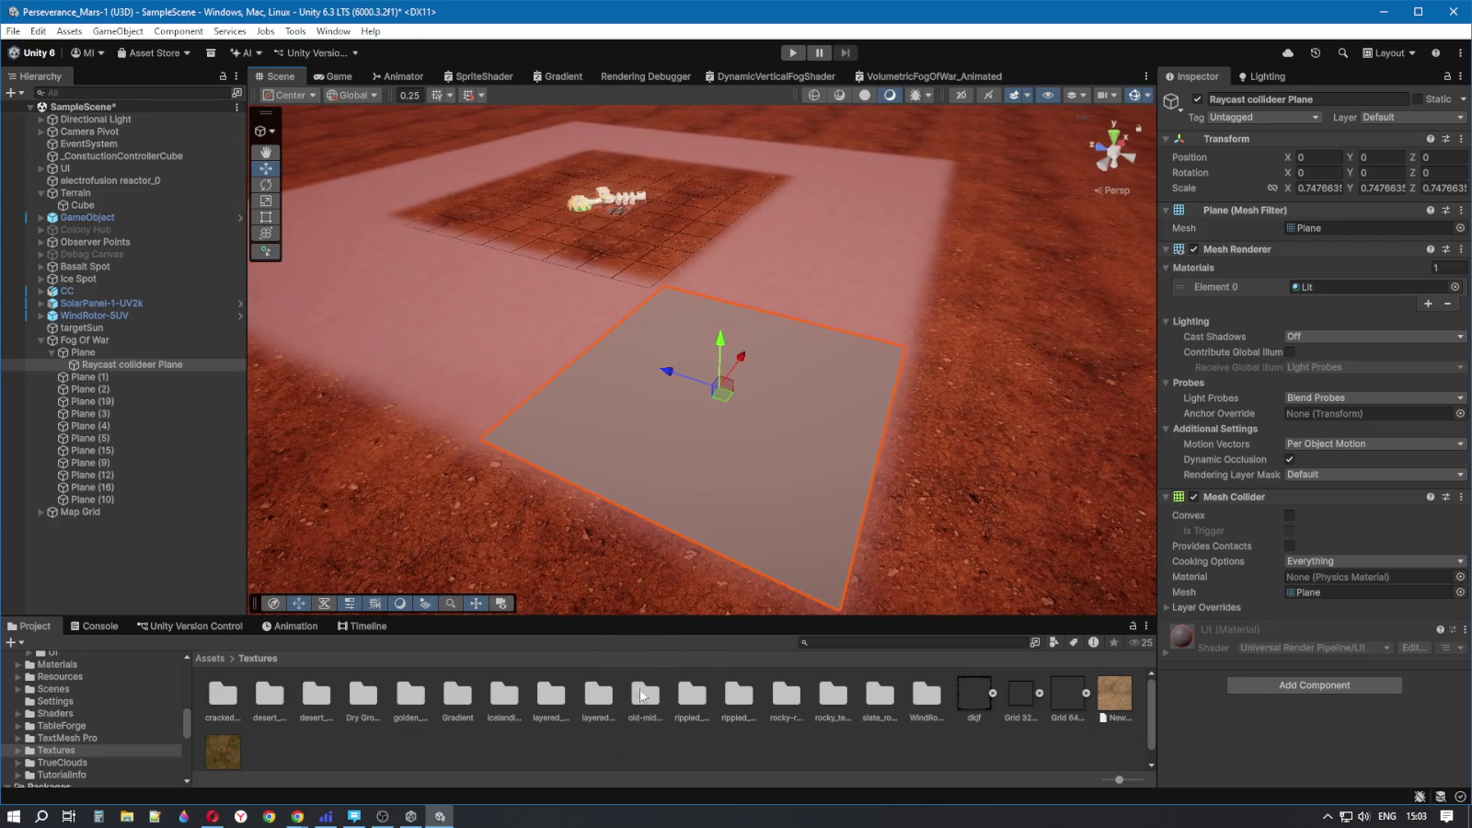
- Show the top-level Assets folder in the Project browser, dismissing the Hierarchy context menu unused
click(108, 364)
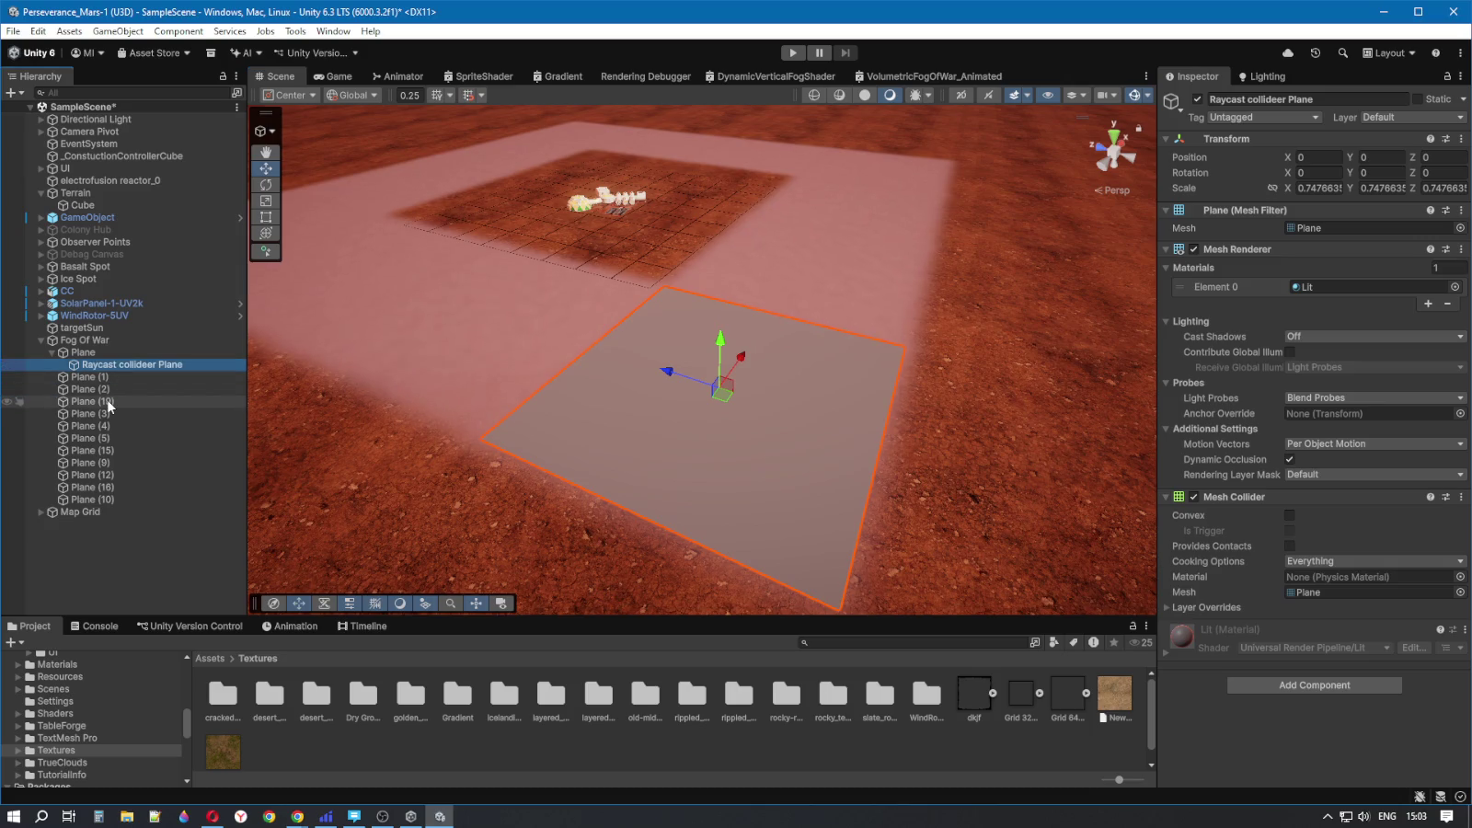
click(209, 658)
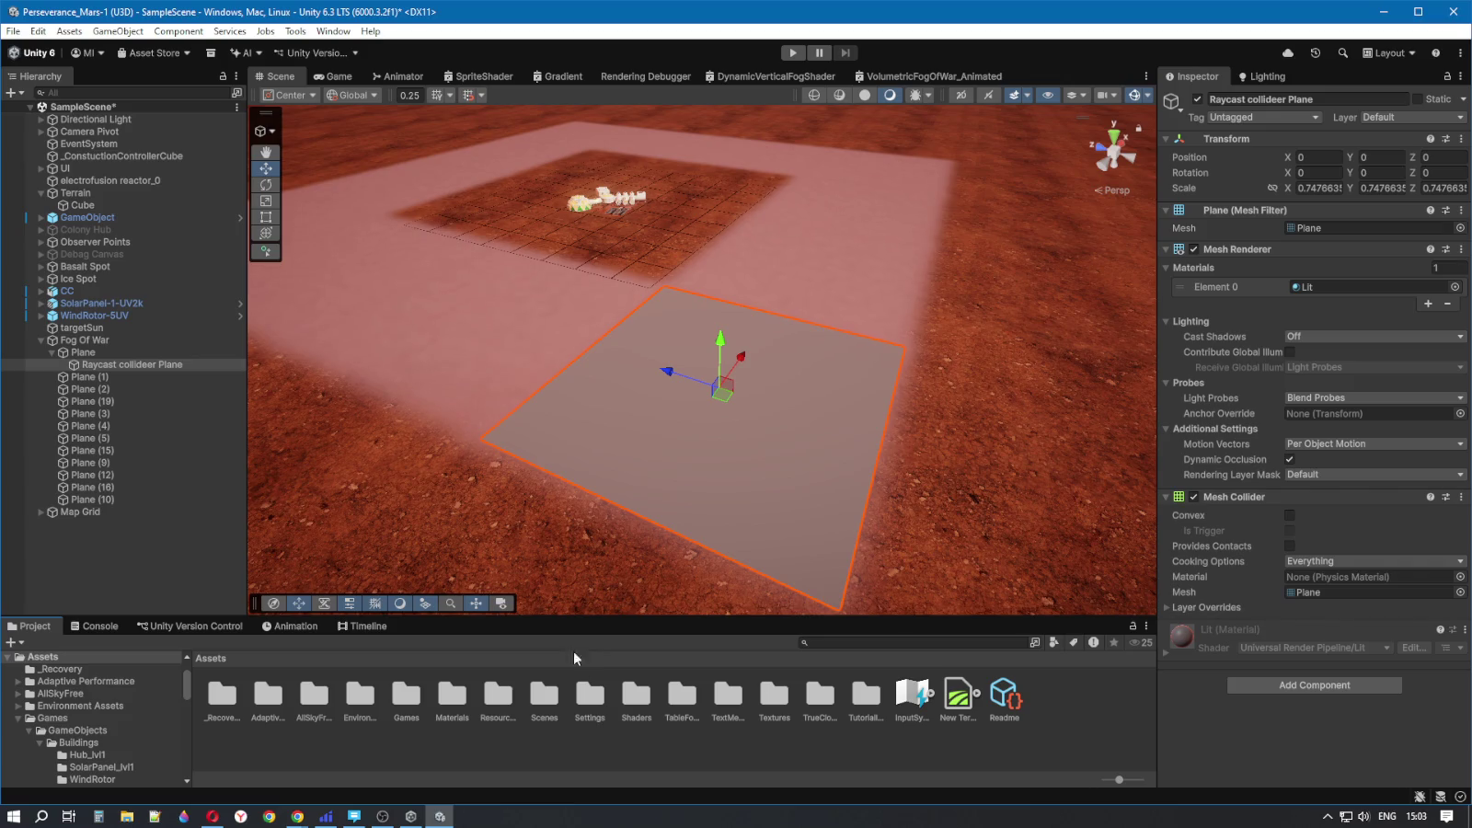
right_click(112, 366)
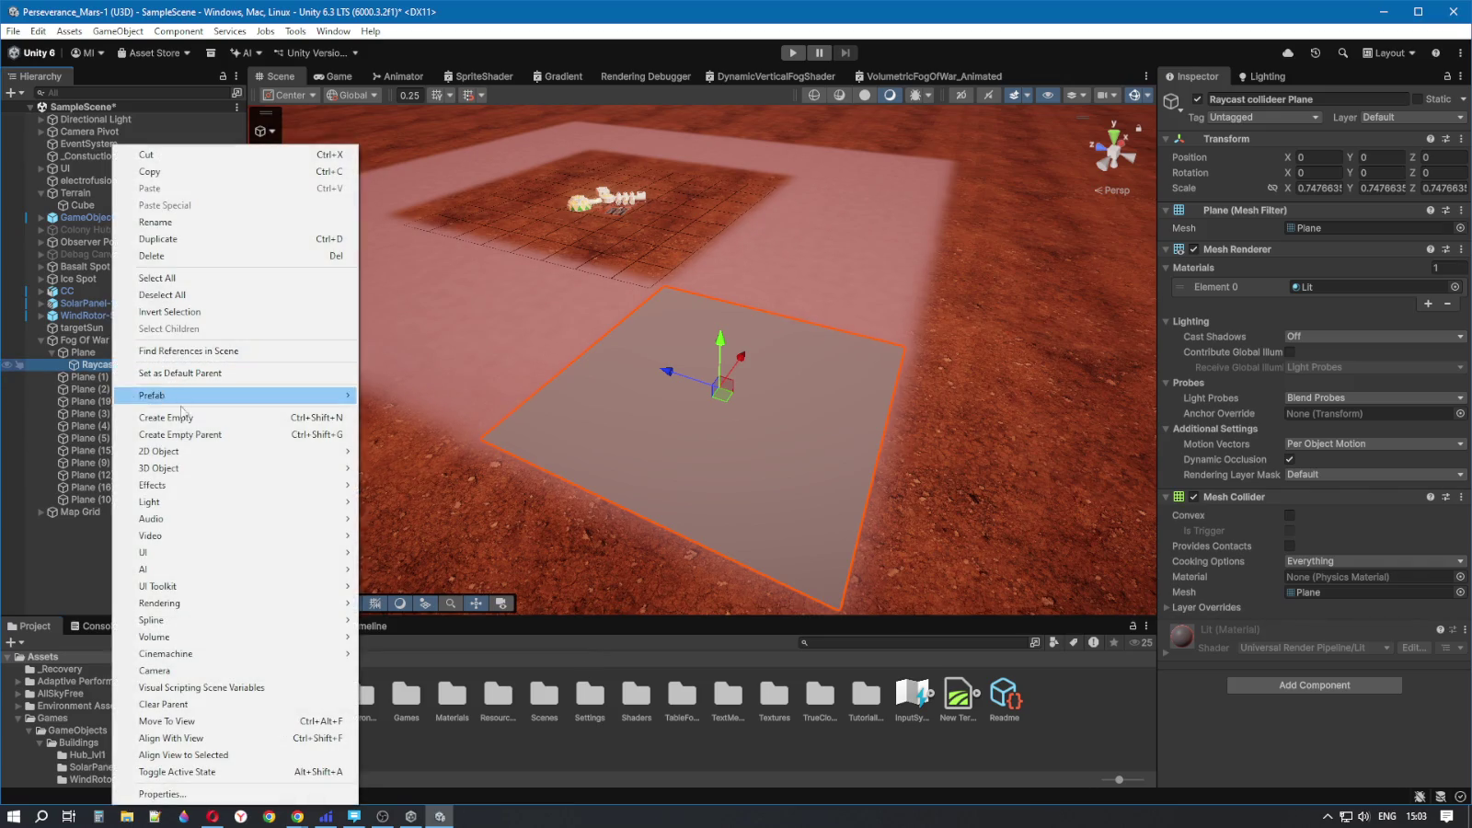
mouse_move(209, 470)
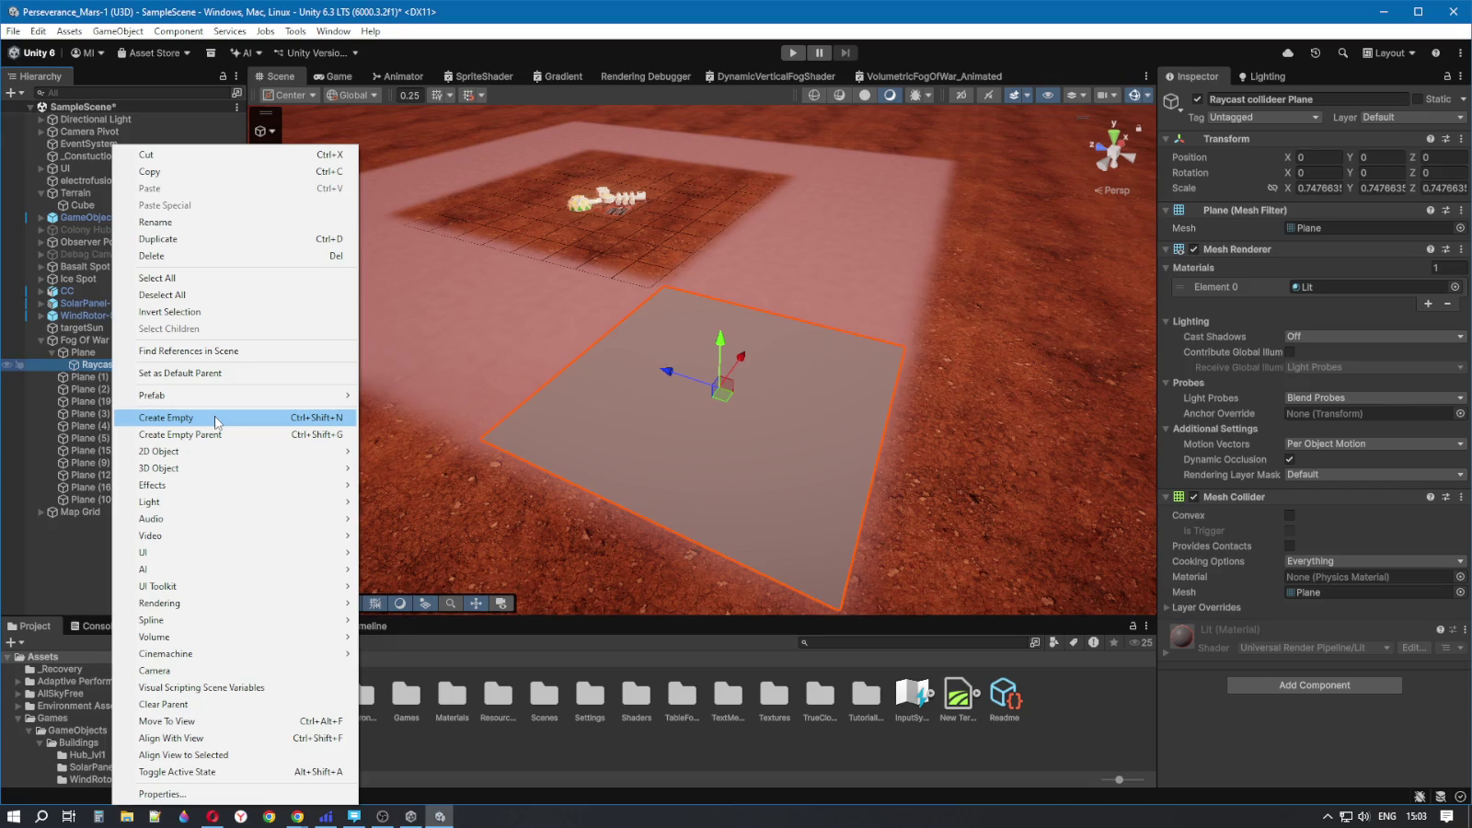
click(645, 721)
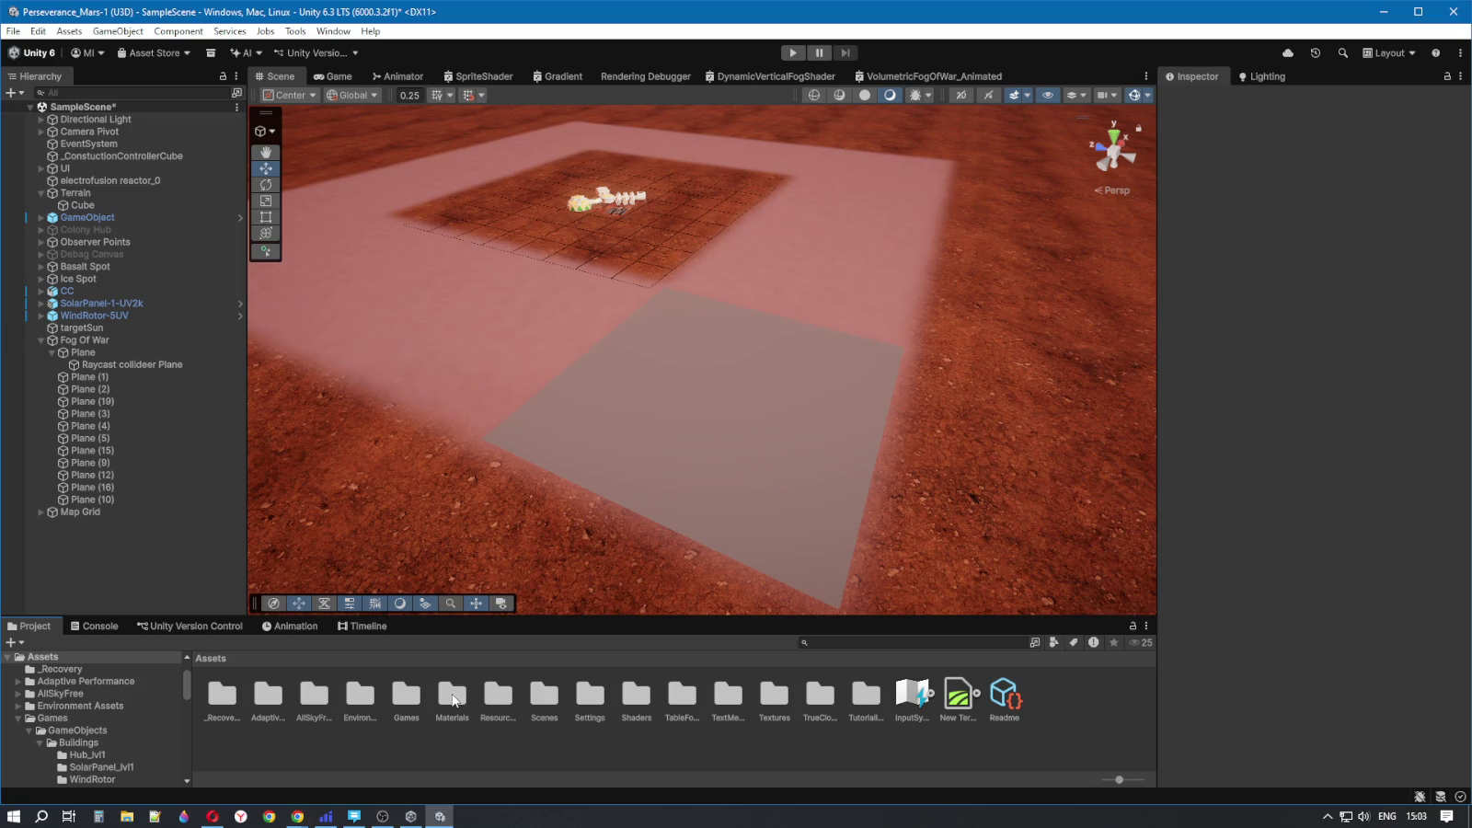
- Browse the Materials, Games and GameObjects folders, ending in Materials > Default Materials
double_click(453, 697)
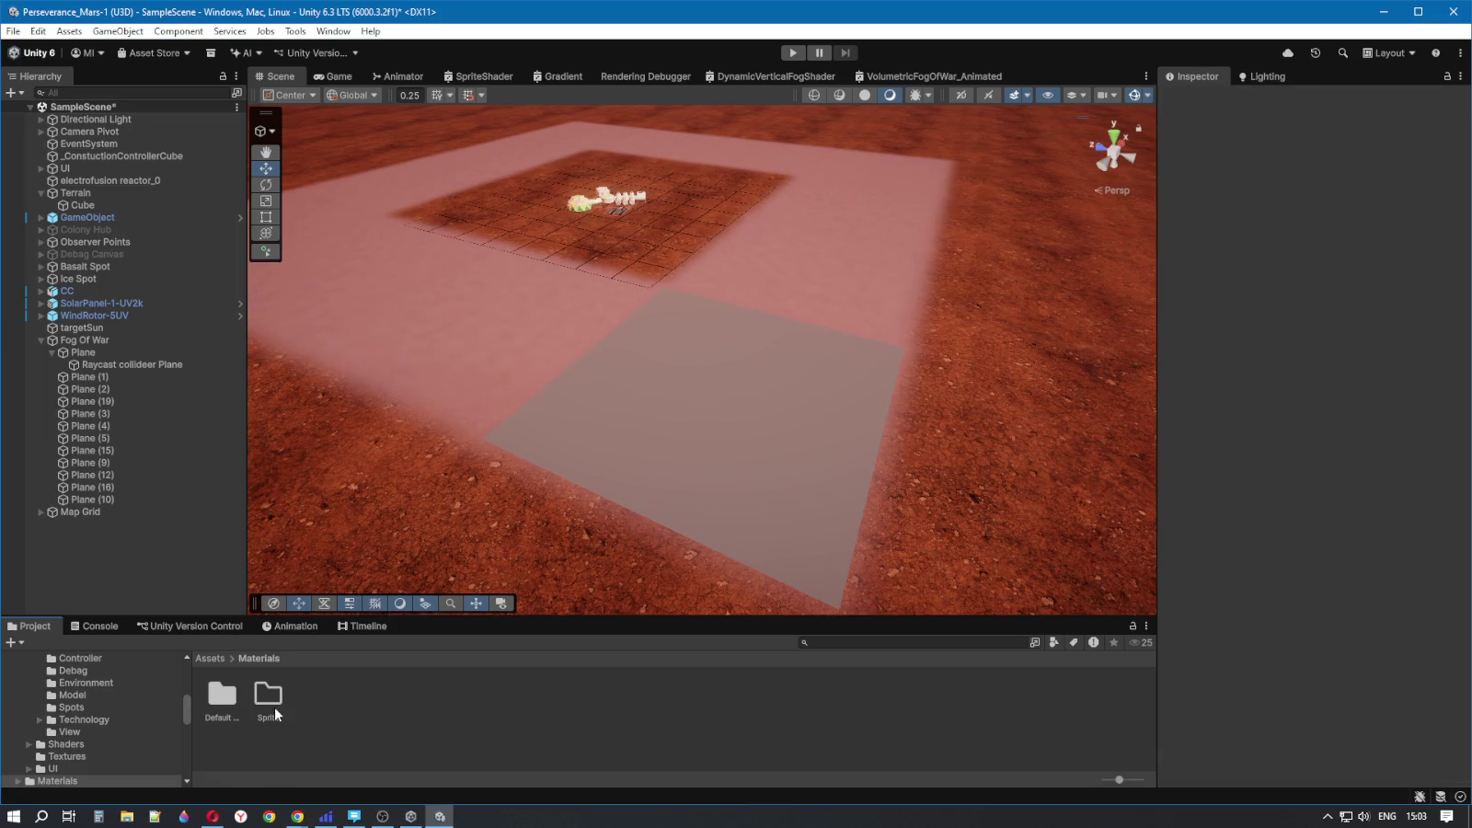
double_click(221, 703)
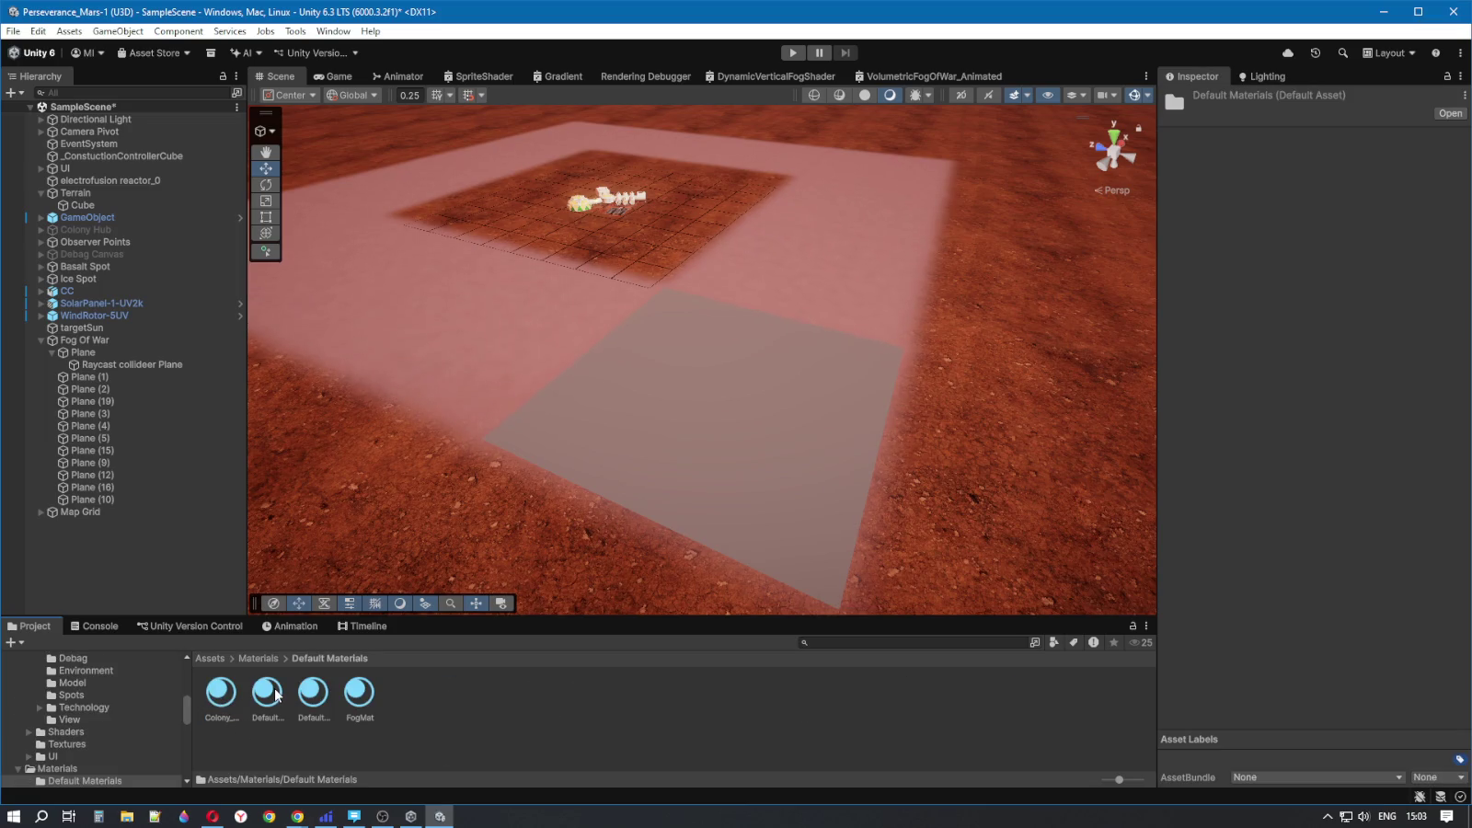
click(241, 659)
click(212, 659)
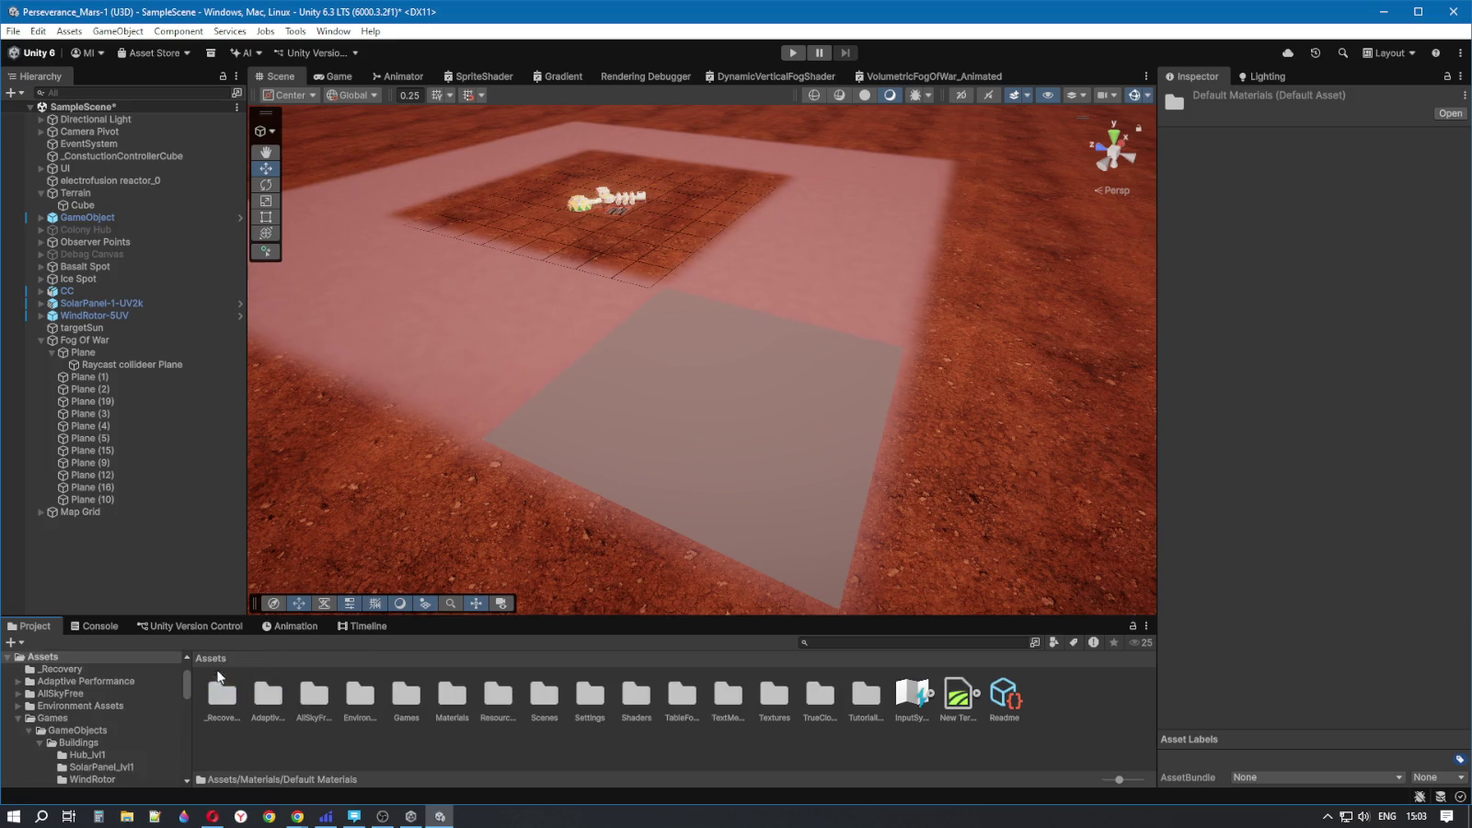
double_click(402, 699)
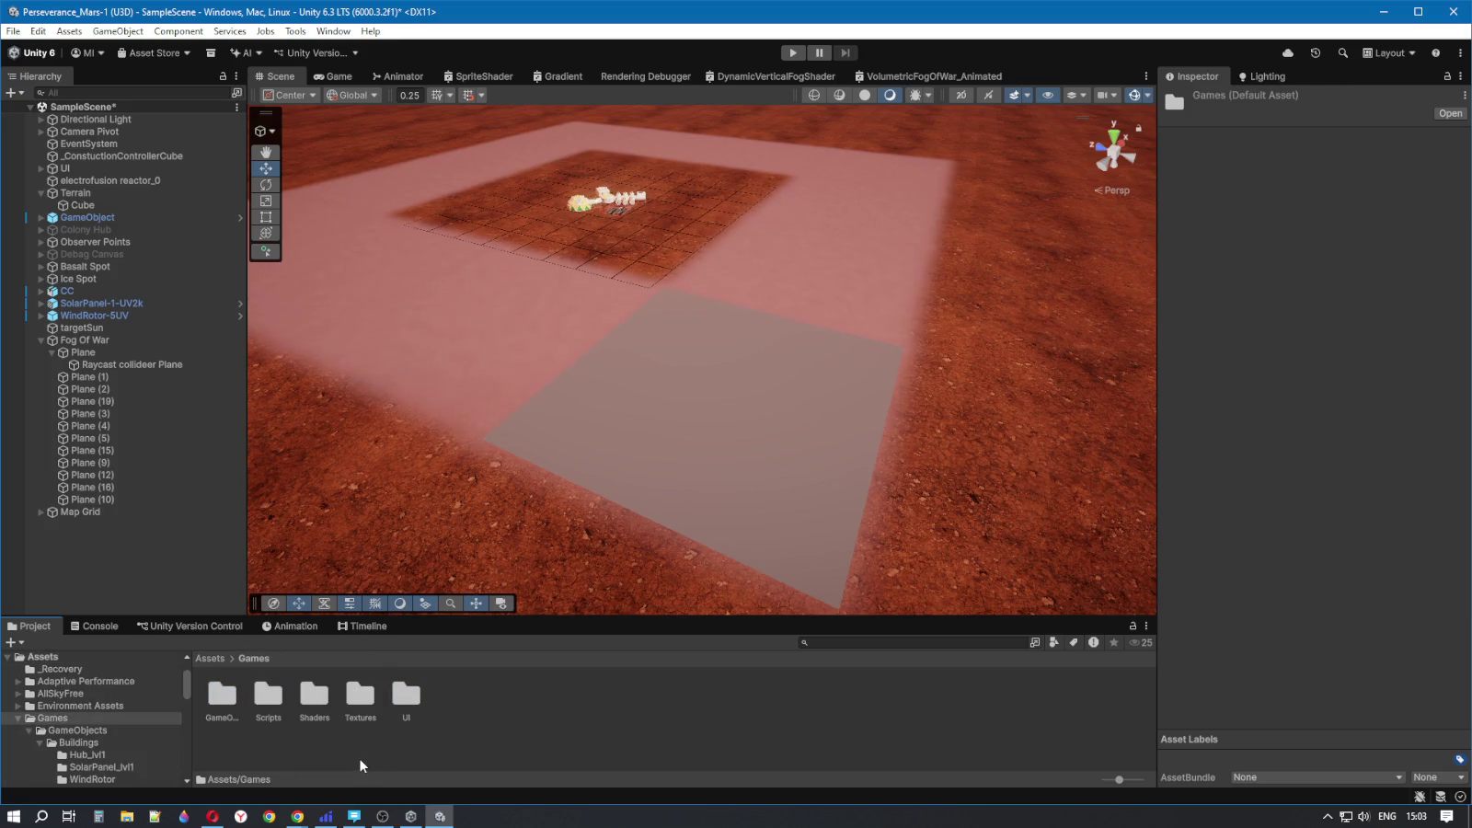
double_click(229, 699)
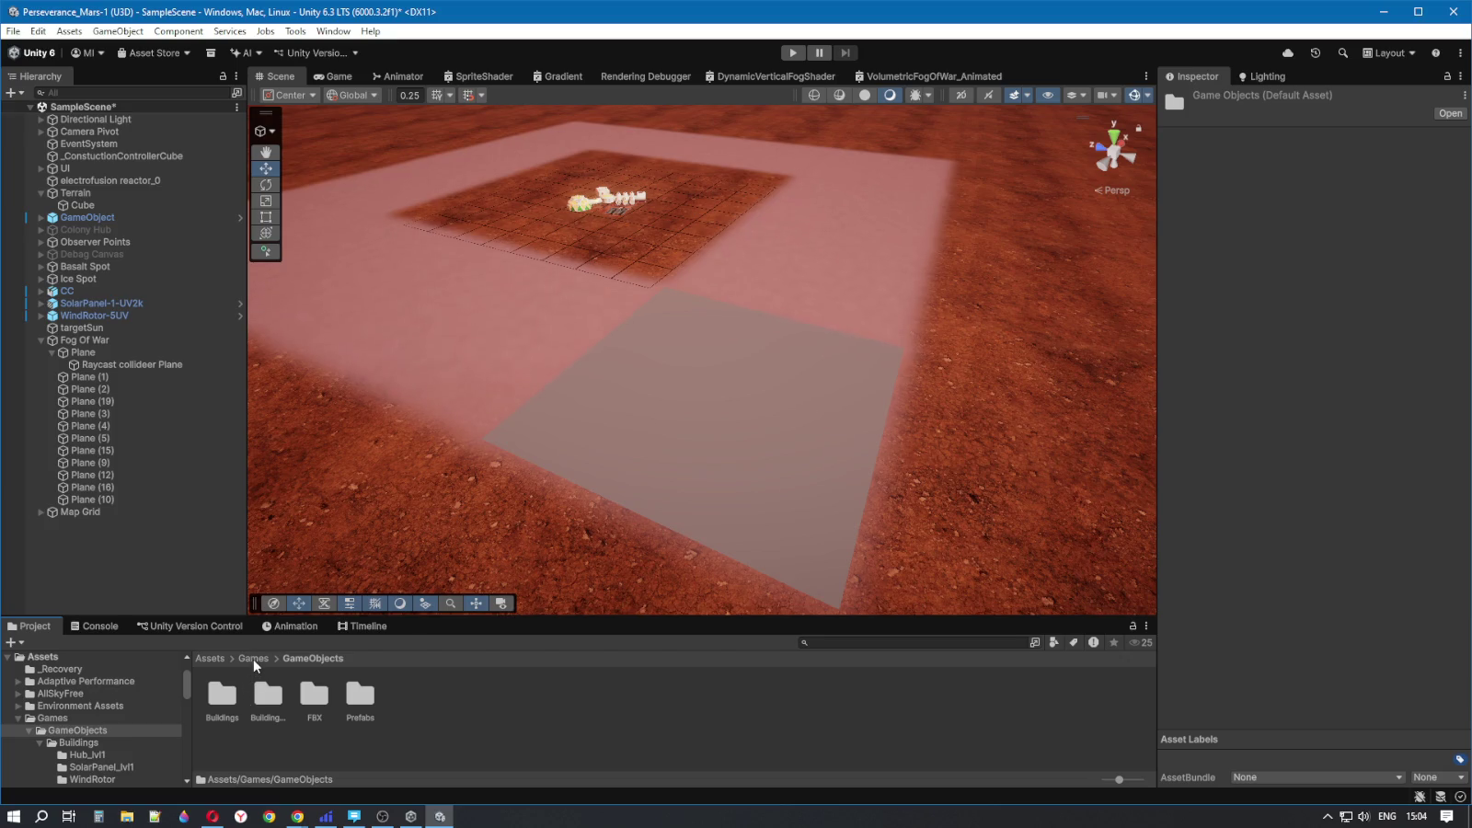
click(253, 657)
click(210, 657)
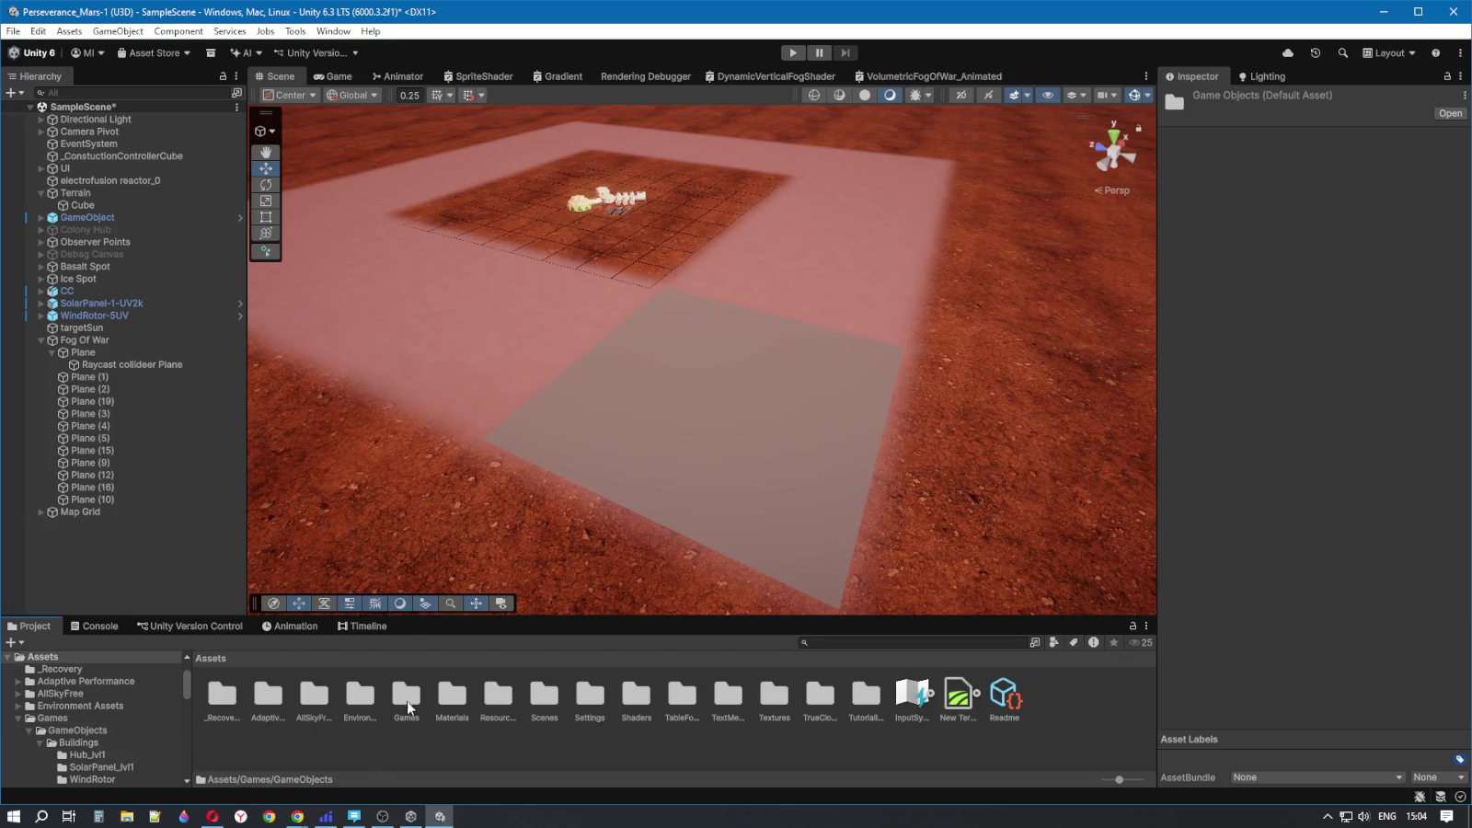
double_click(451, 697)
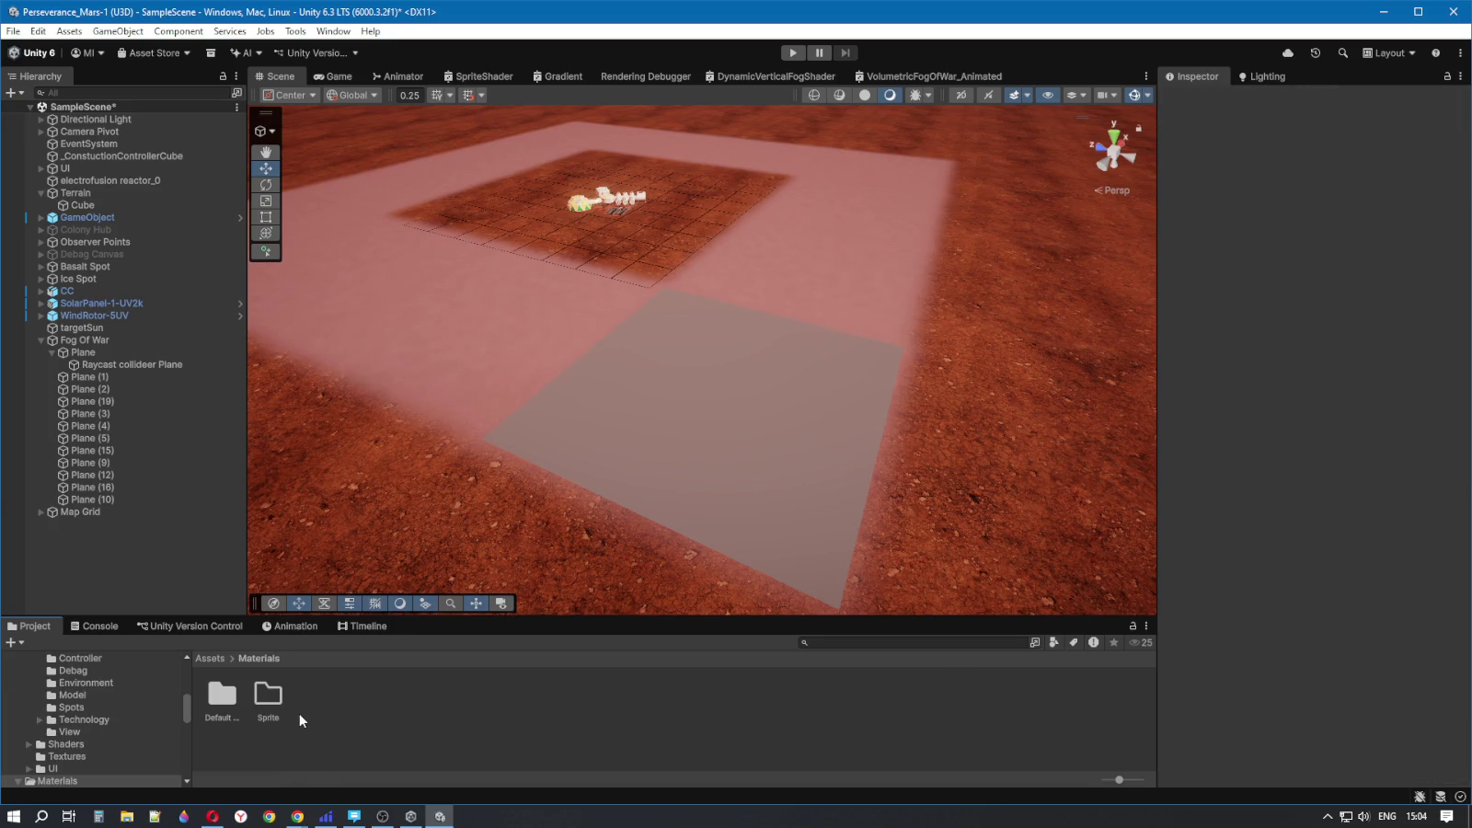
click(222, 699)
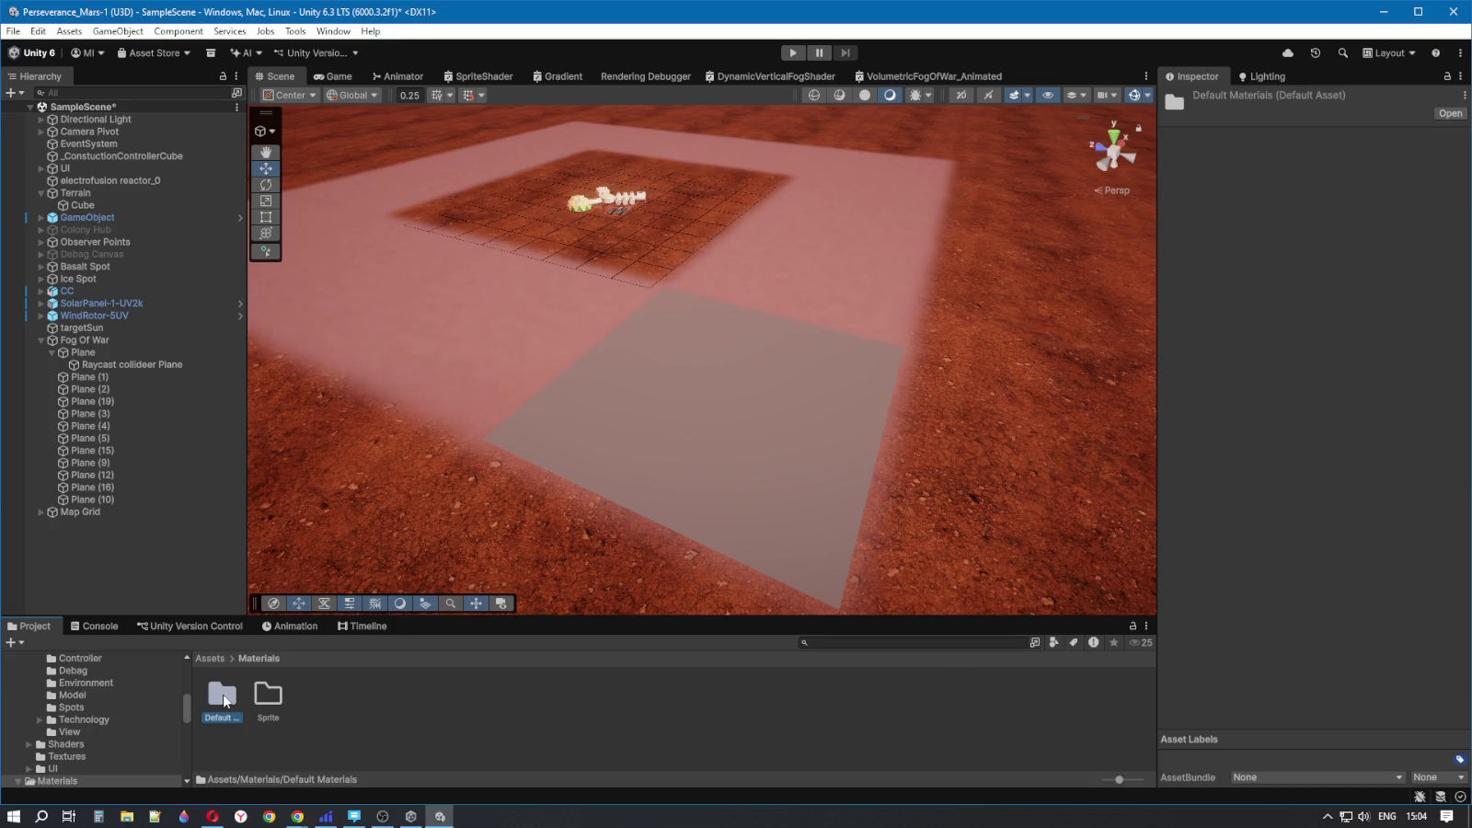
double_click(225, 701)
- Inspect the DefaultCover1, DefaultGroundMat_01, FogMat and Colony_Hub_Material materials
click(266, 707)
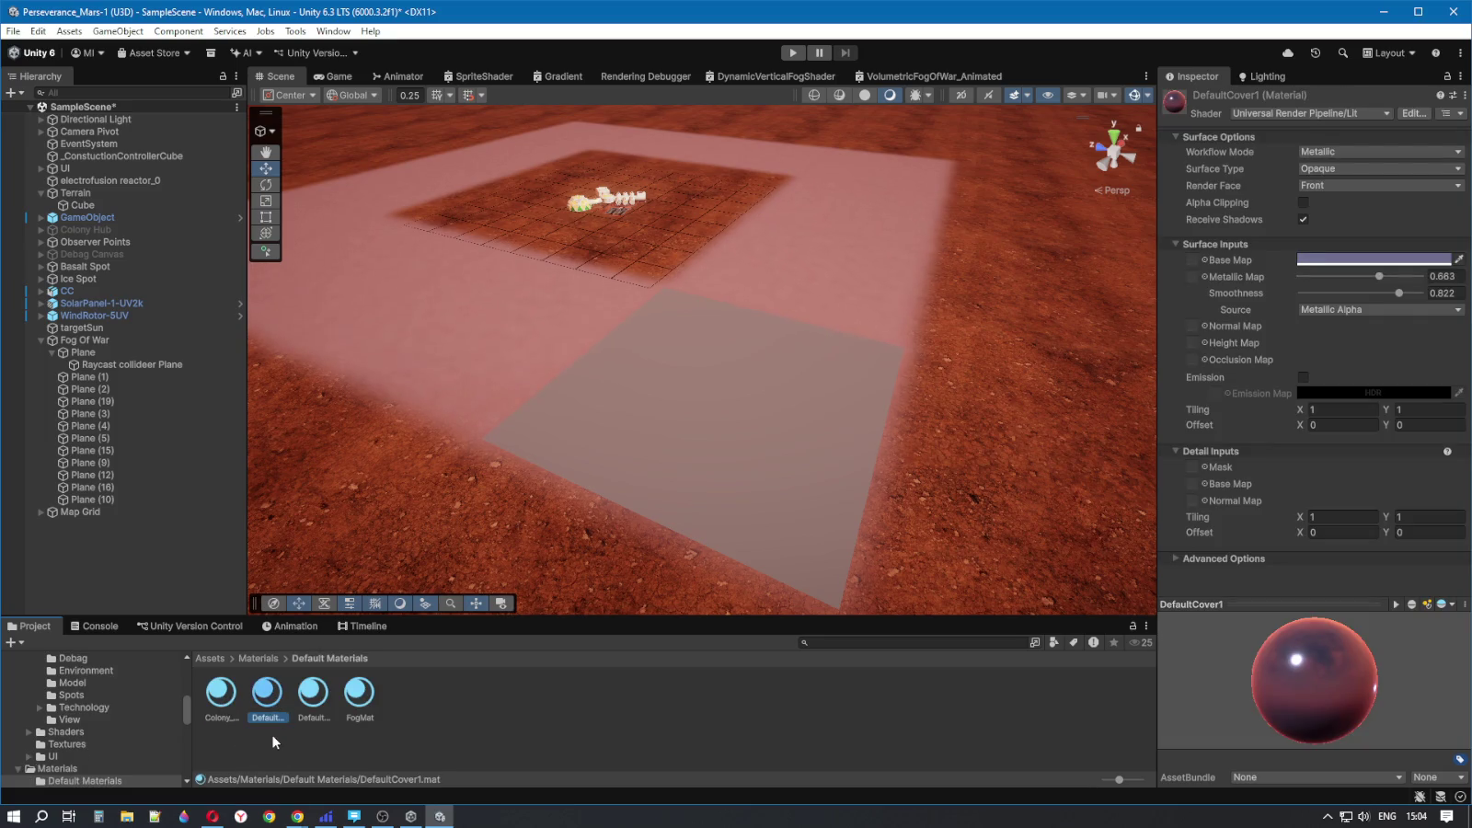
click(313, 716)
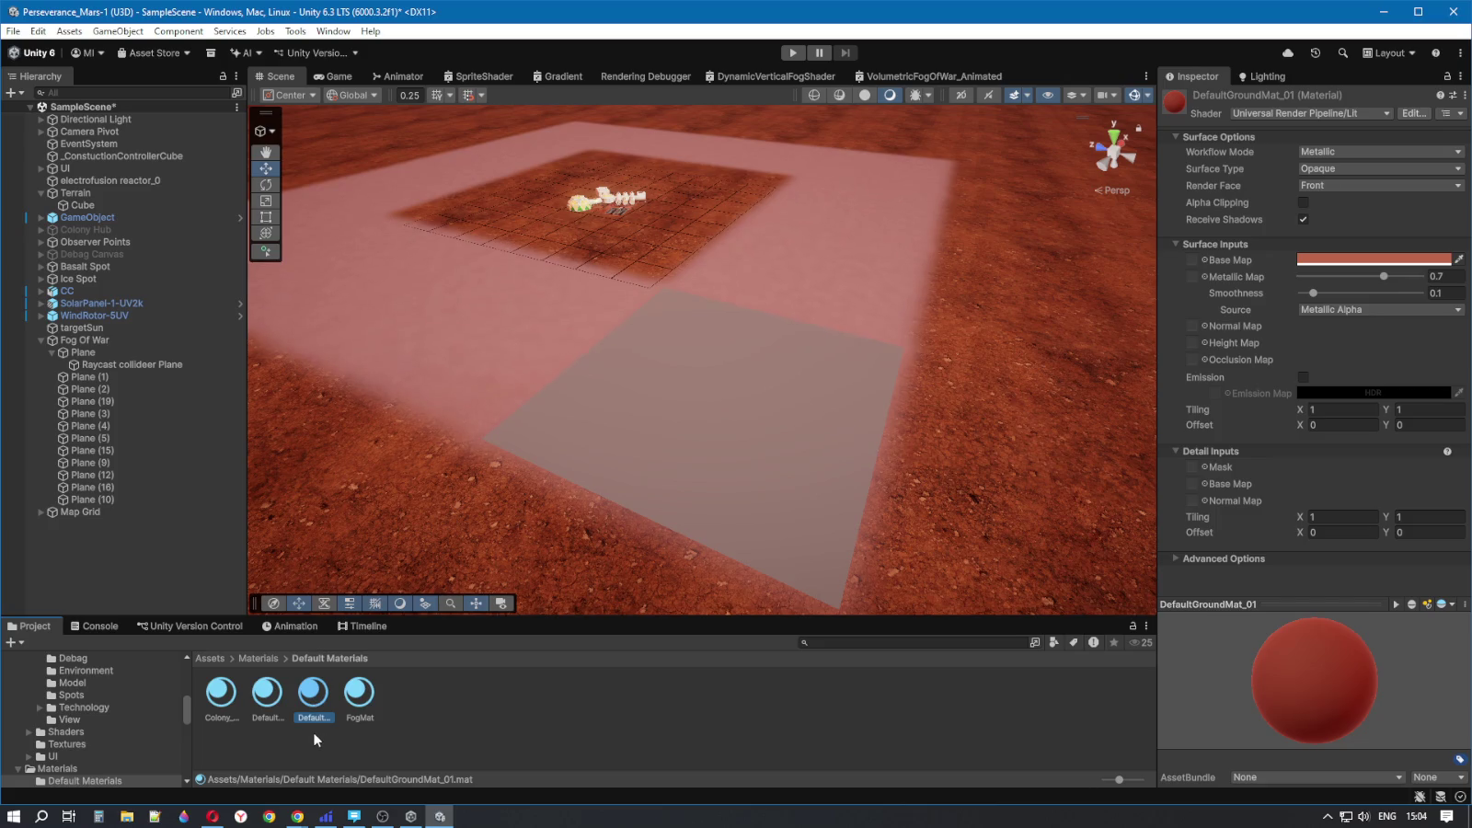
click(366, 699)
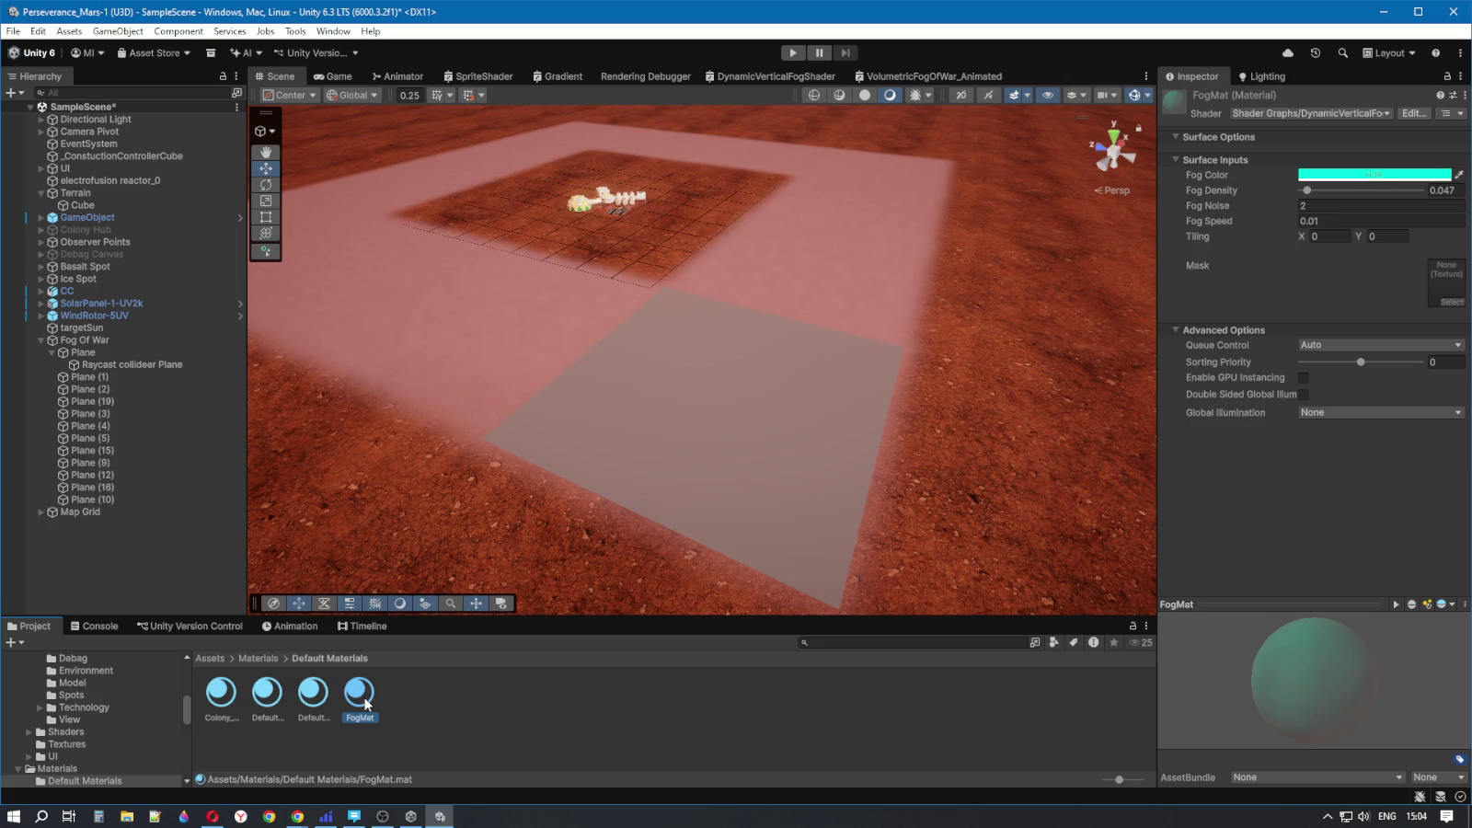
click(226, 708)
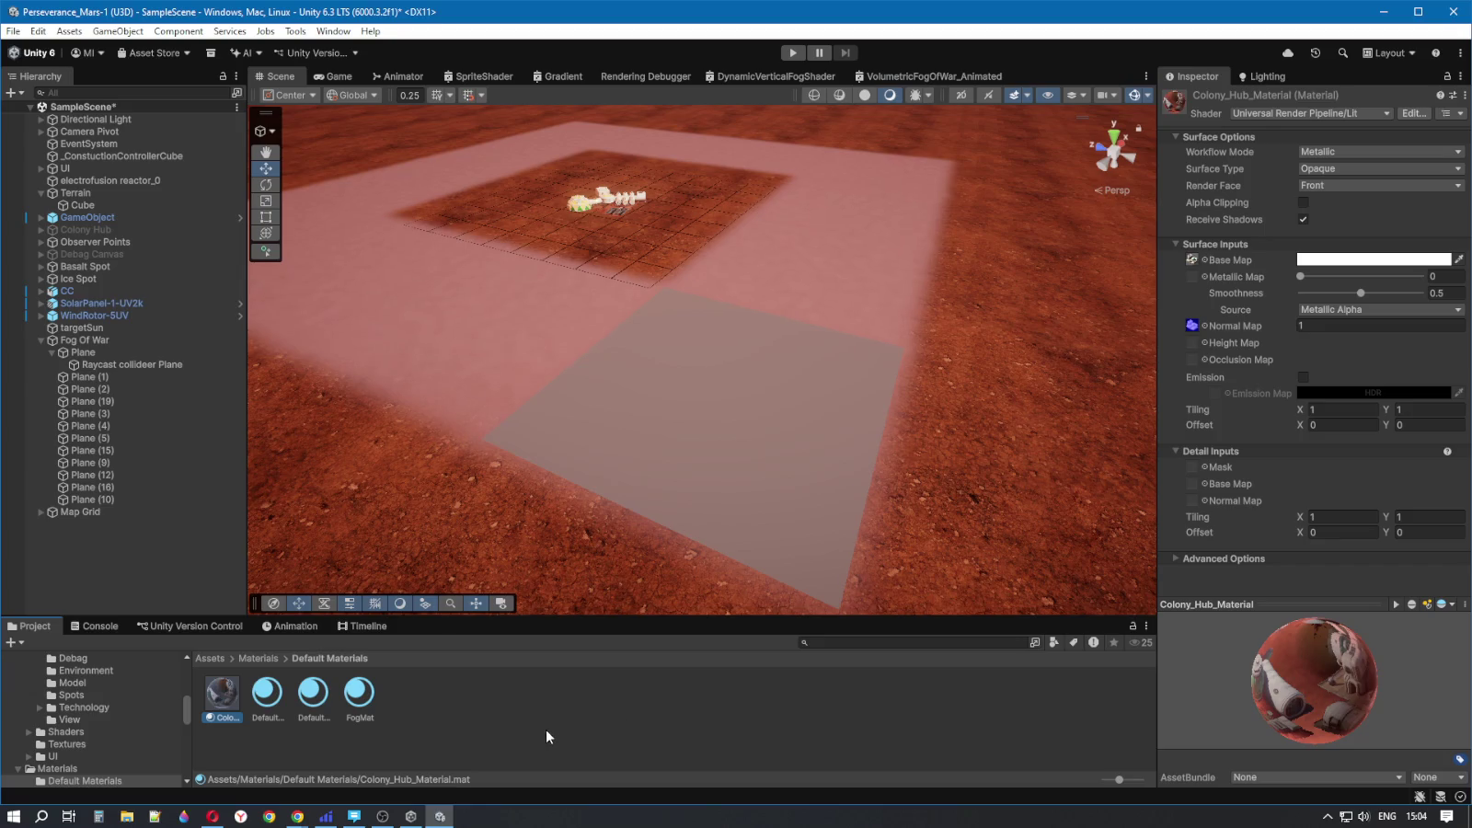
- Create a new material in Default Materials named Transperent
click(516, 723)
right_click(462, 707)
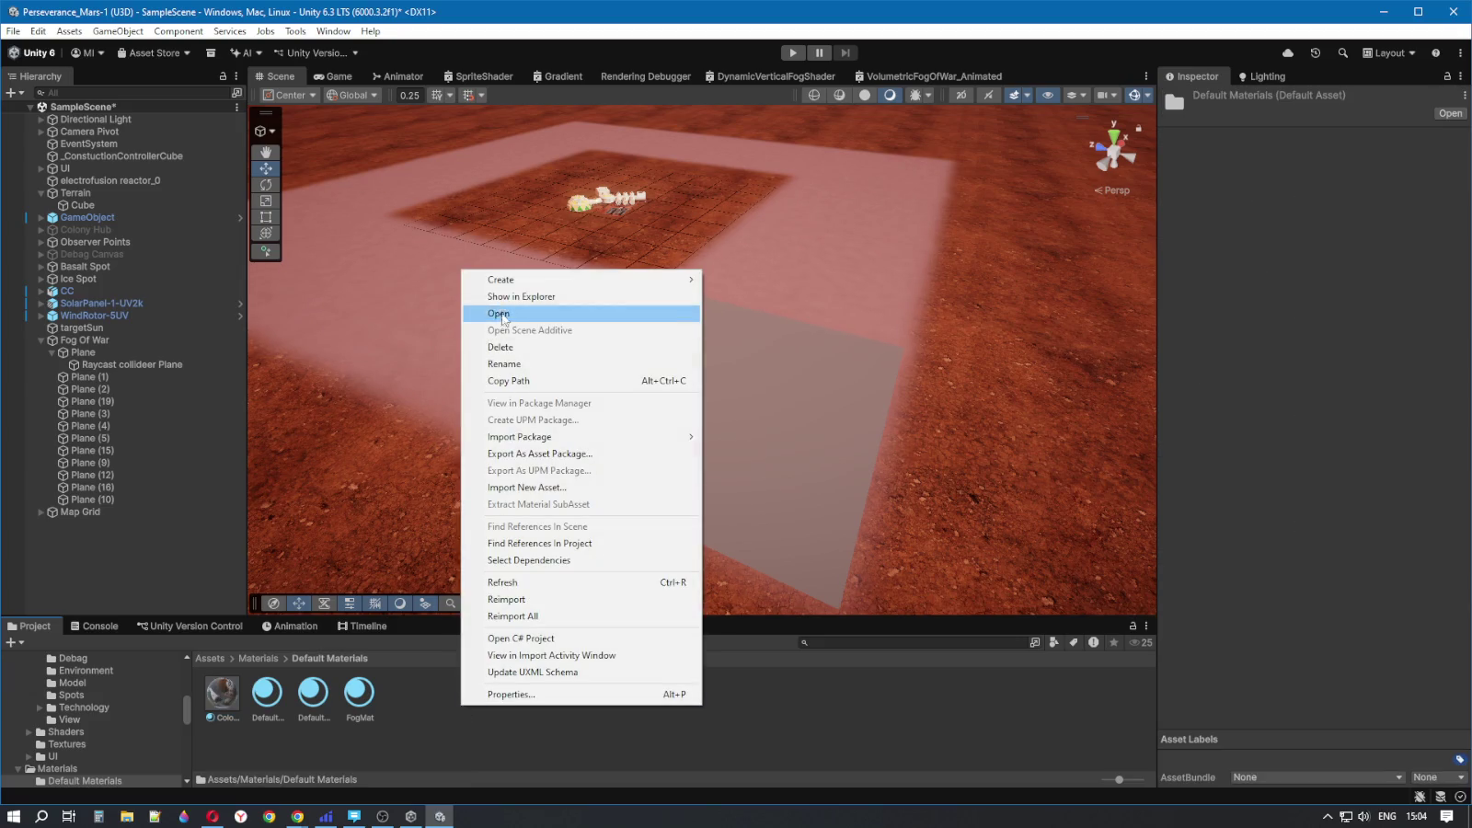
mouse_move(512, 281)
click(718, 296)
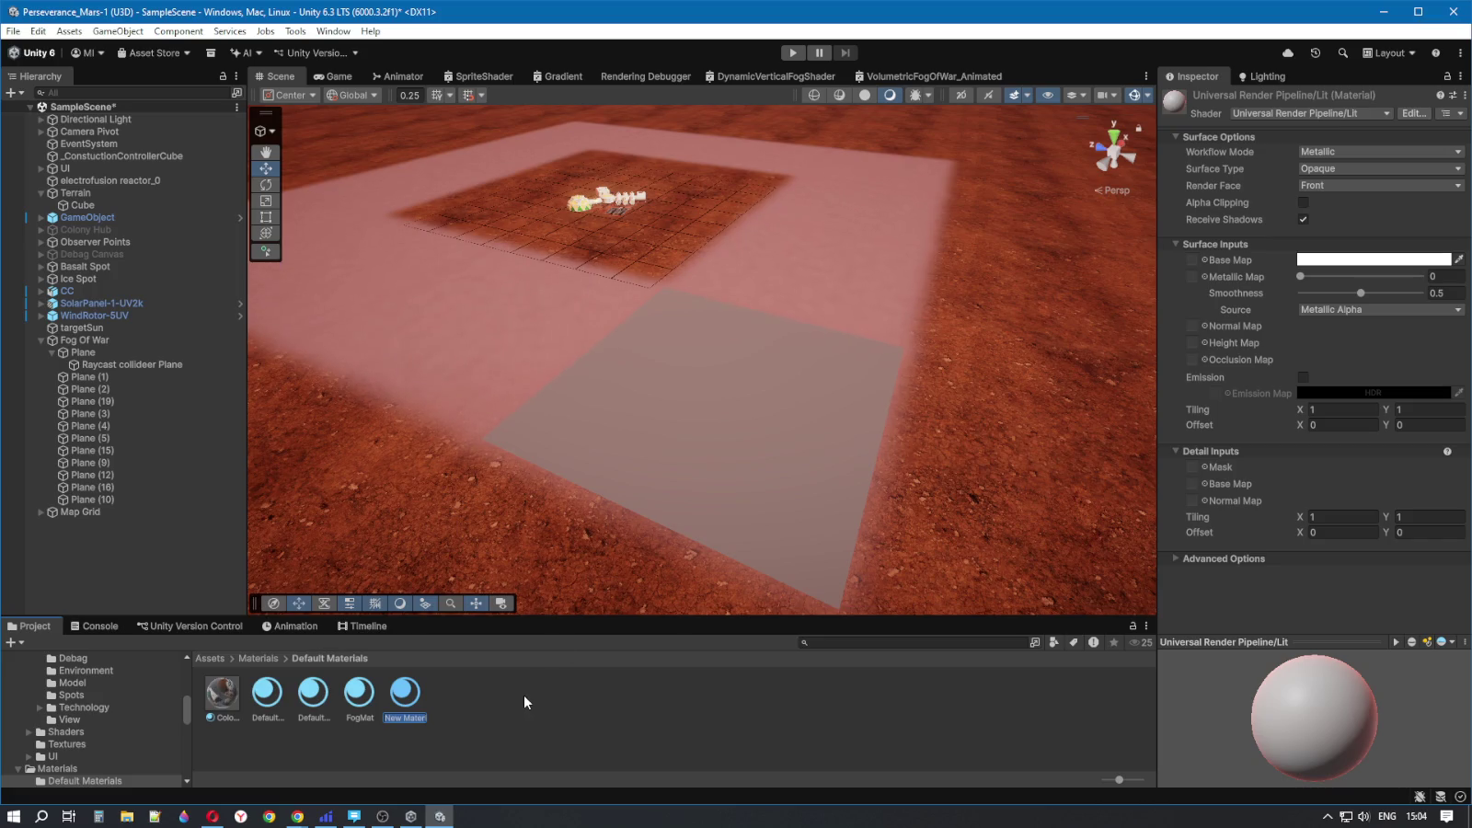
text(Transp)
text(erent)
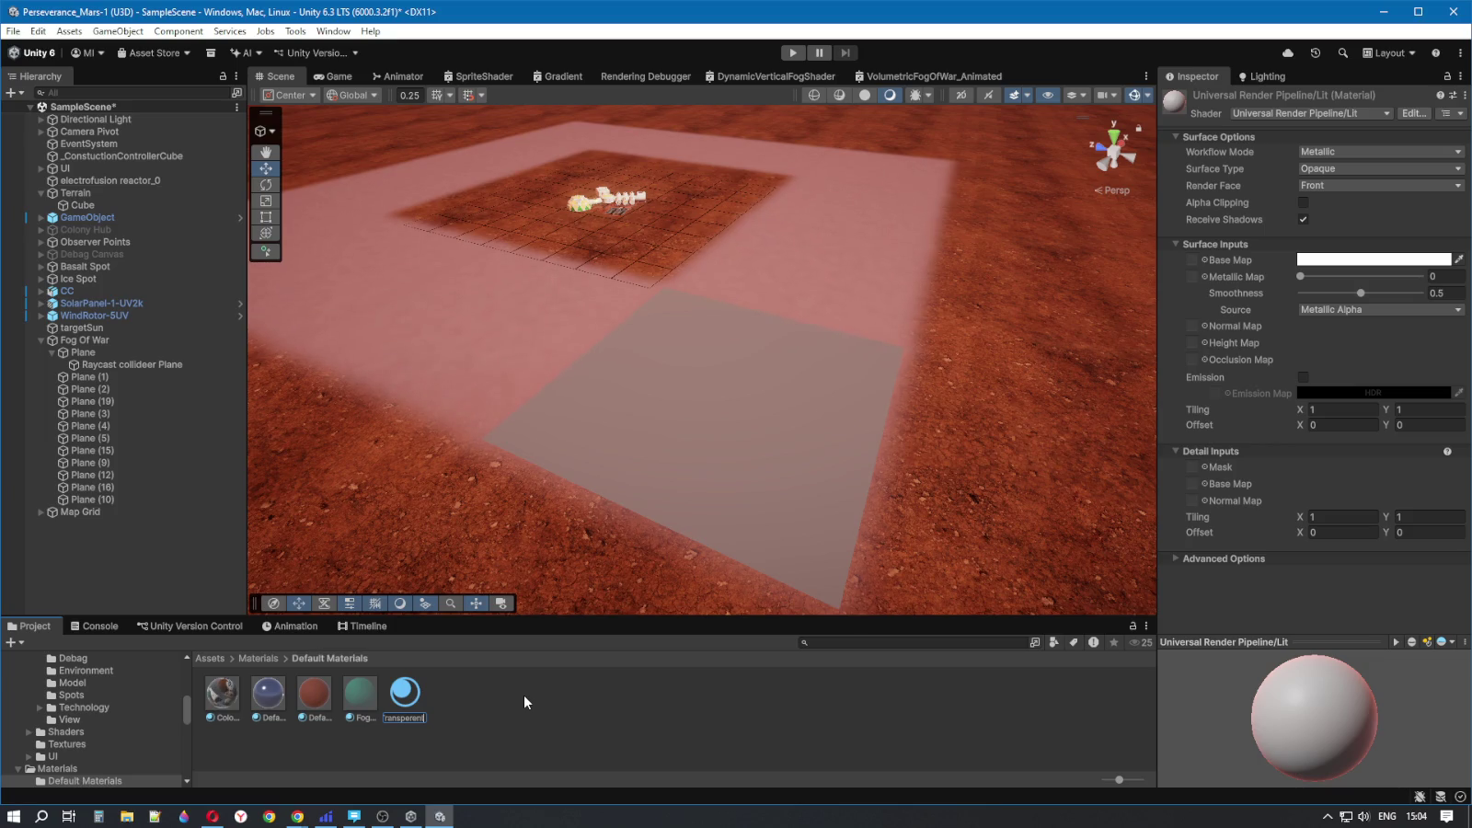
key(Return)
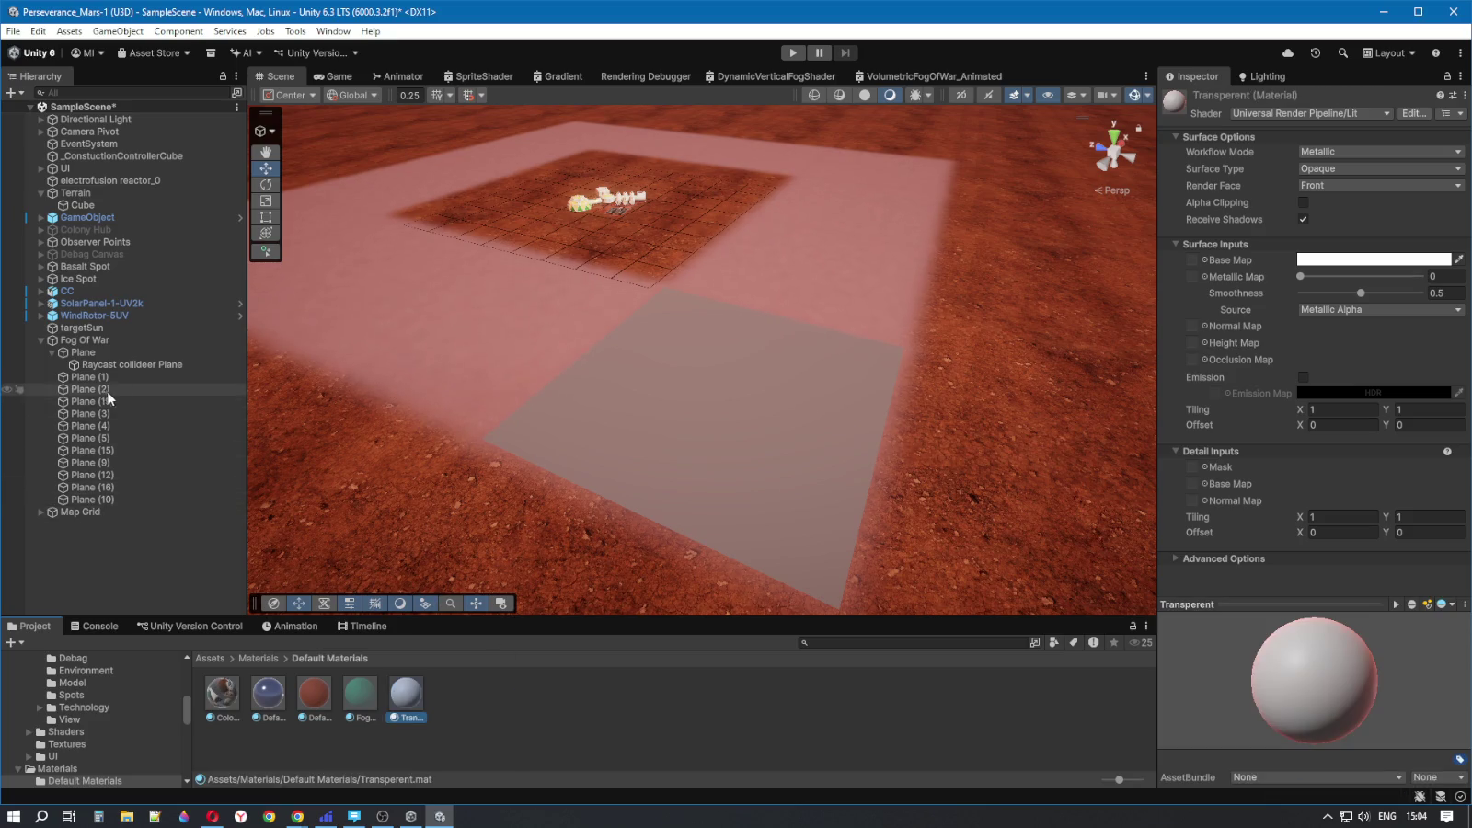
- Assign the Transperent material to the Raycast collideer Plane and set its base colour alpha to 0
click(119, 364)
mouse_move(401, 696)
mouse_down()
mouse_move(814, 698)
mouse_move(1231, 726)
mouse_up()
click(1166, 653)
scroll(1243, 688, down, 3)
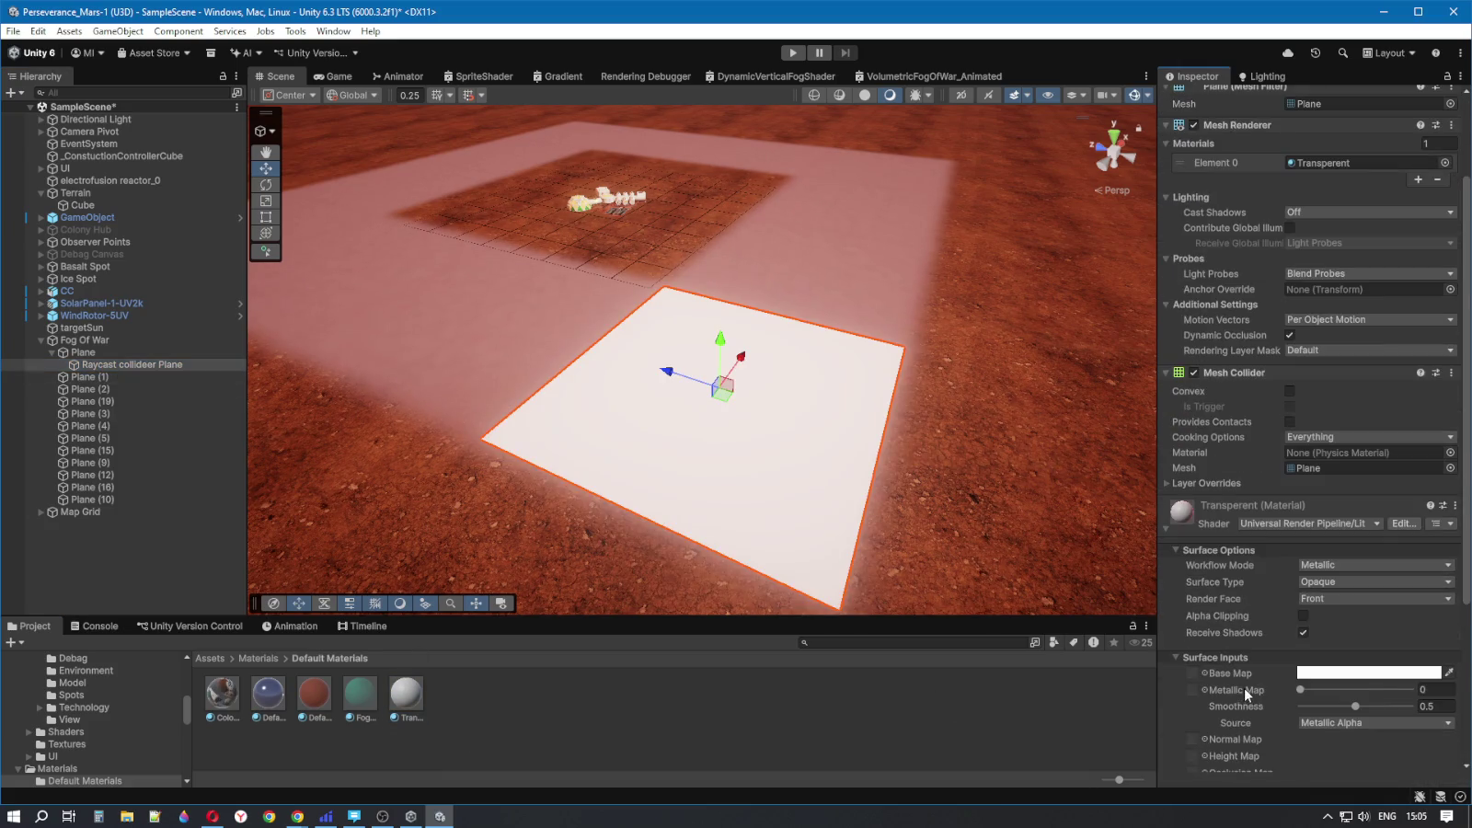
click(1378, 674)
double_click(1435, 550)
text(0)
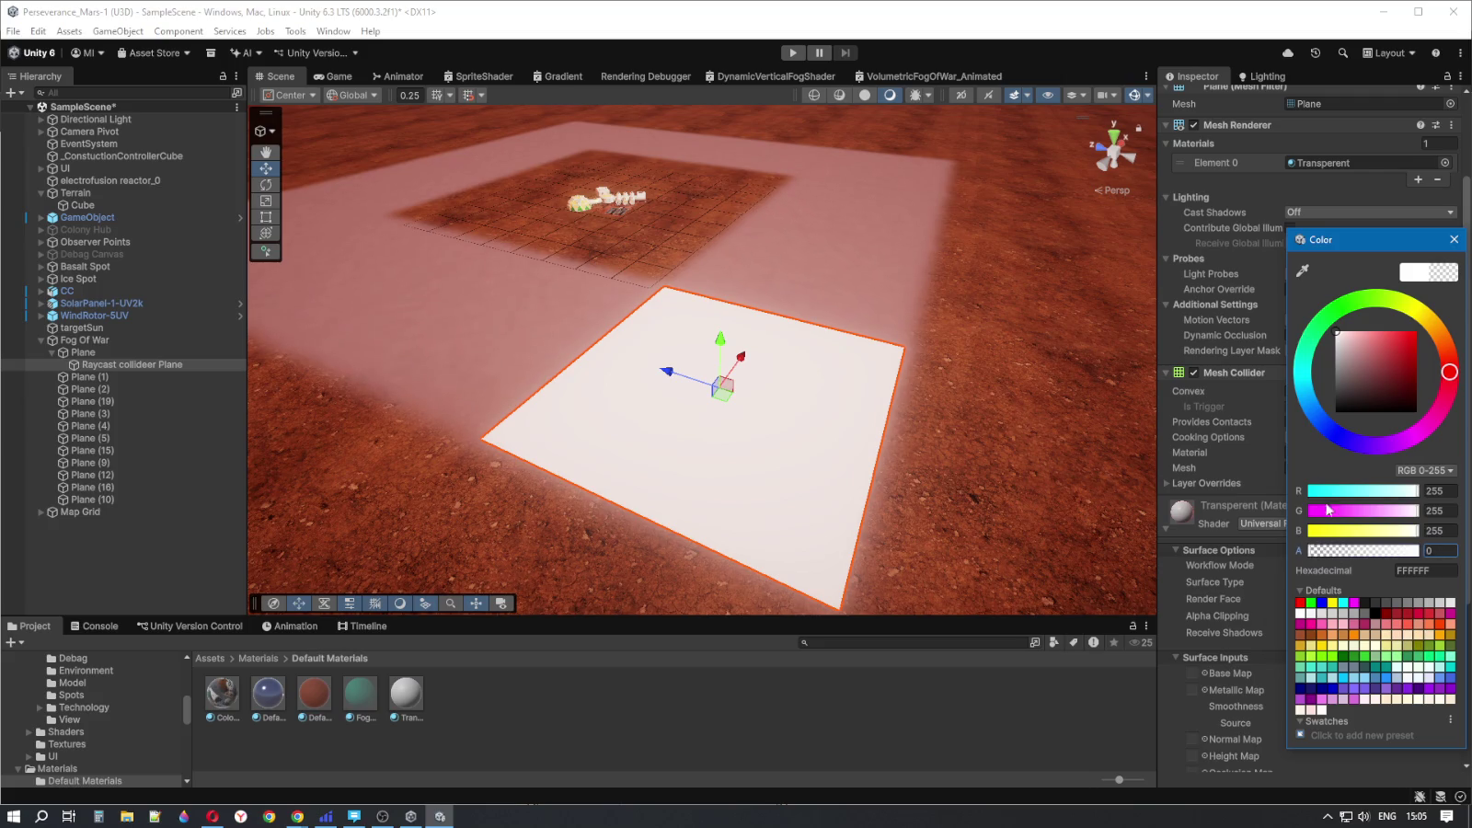
click(1454, 239)
- Make the material a Transparent surface with Alpha blending and alpha clipping enabled
scroll(1267, 654, down, 2)
scroll(1268, 654, down, 2)
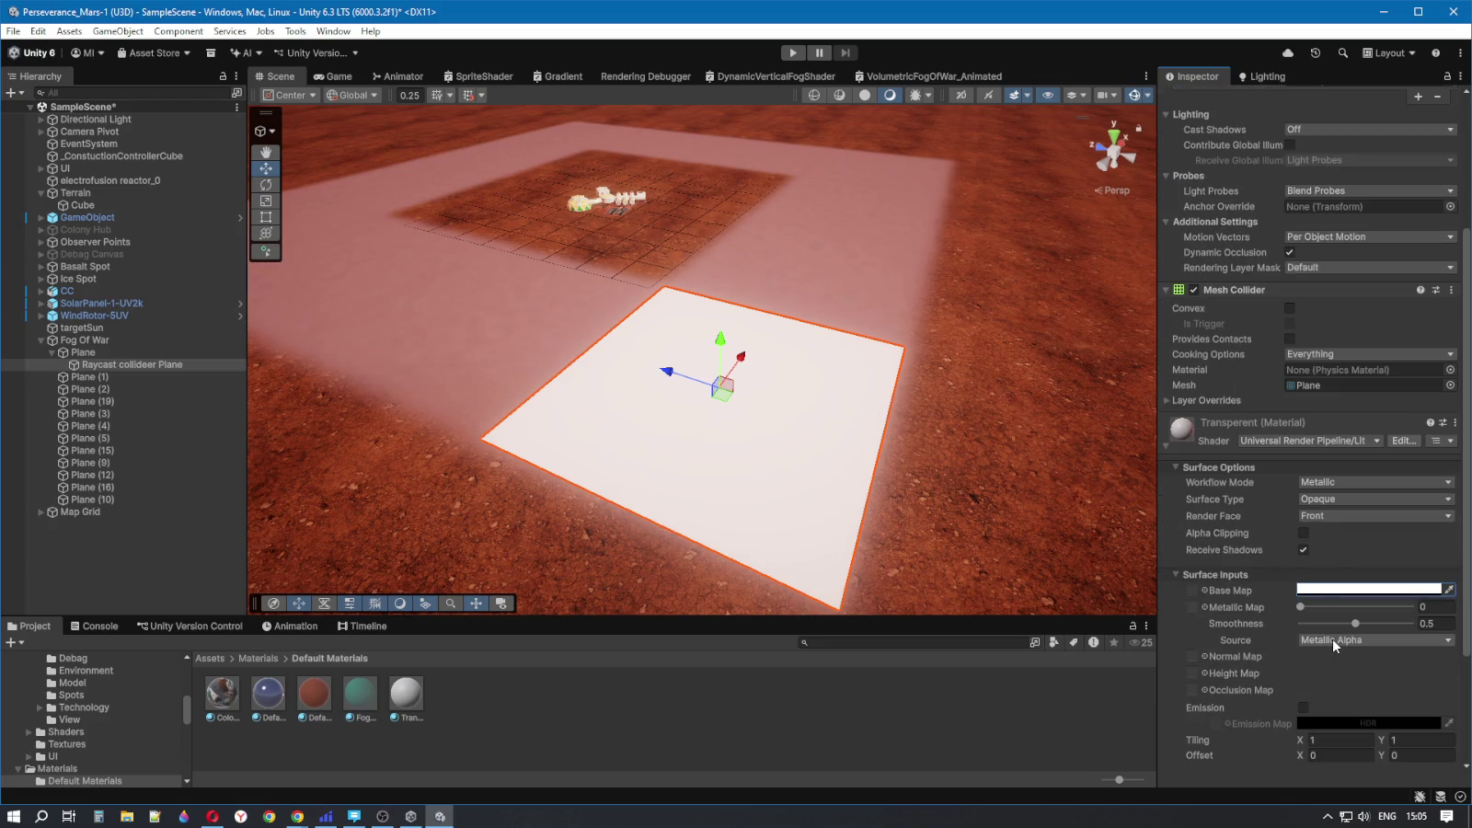
click(1303, 534)
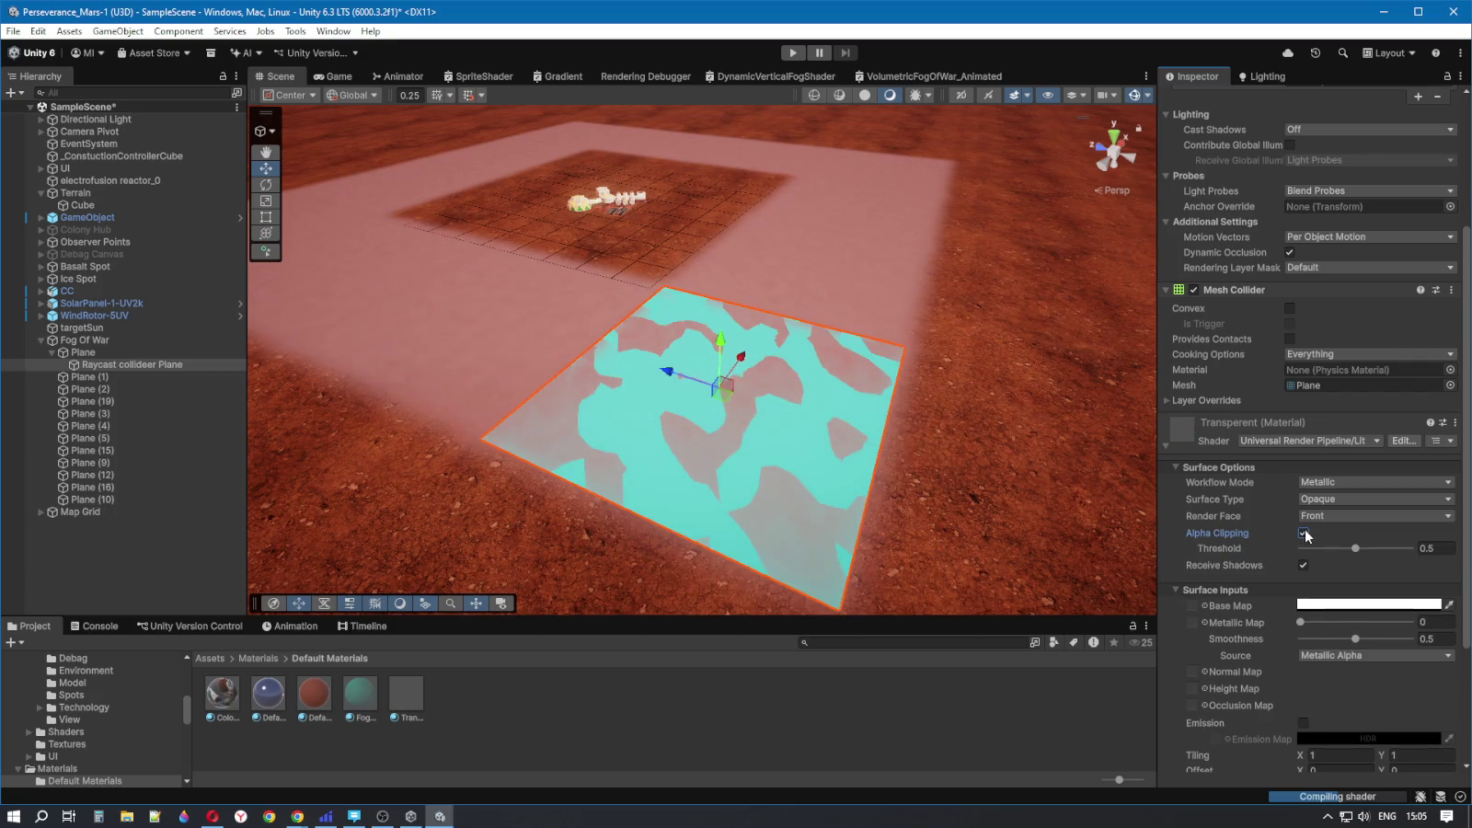
click(1343, 512)
click(1324, 532)
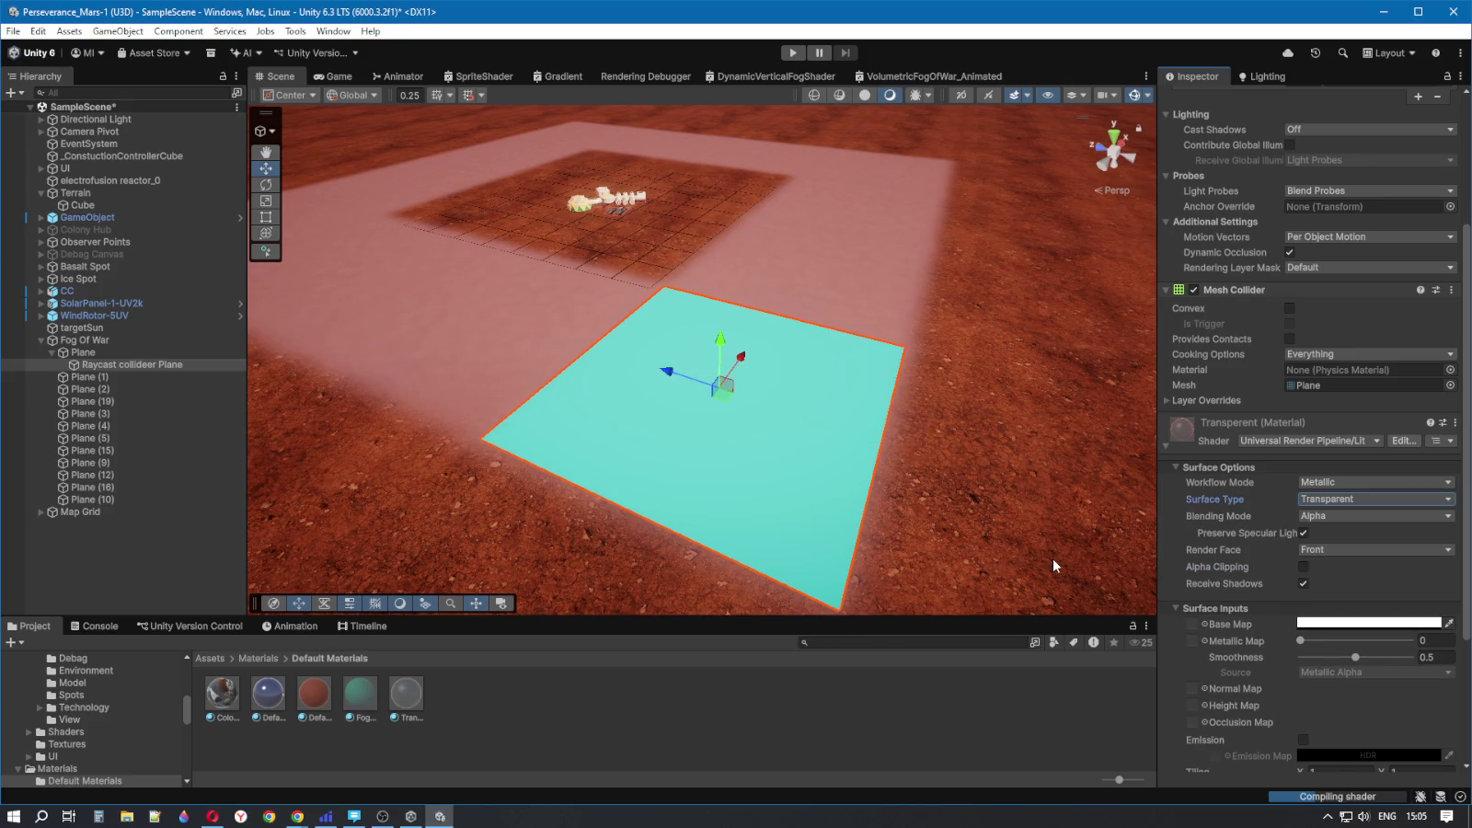
click(1328, 519)
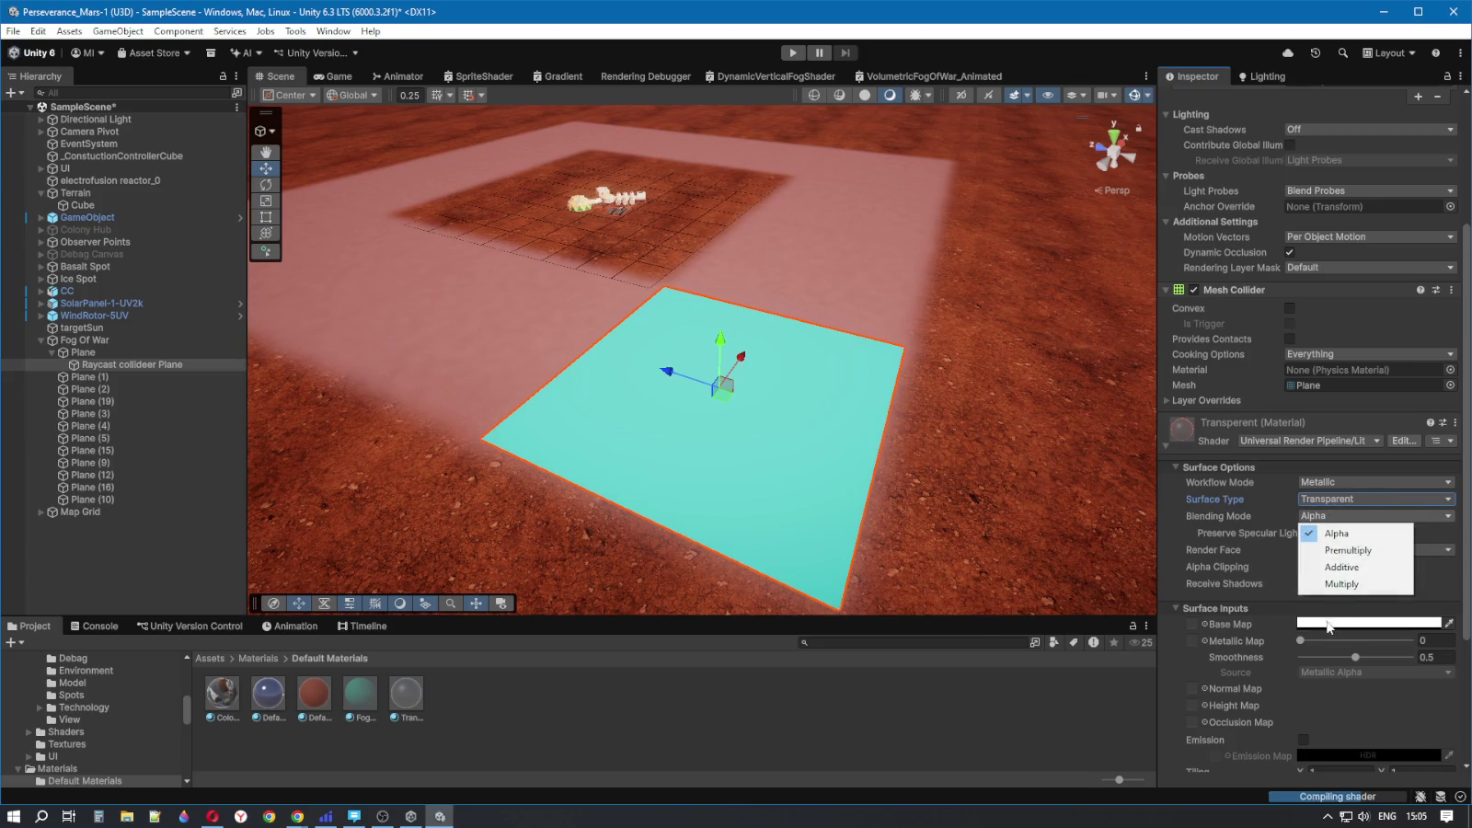
click(1329, 623)
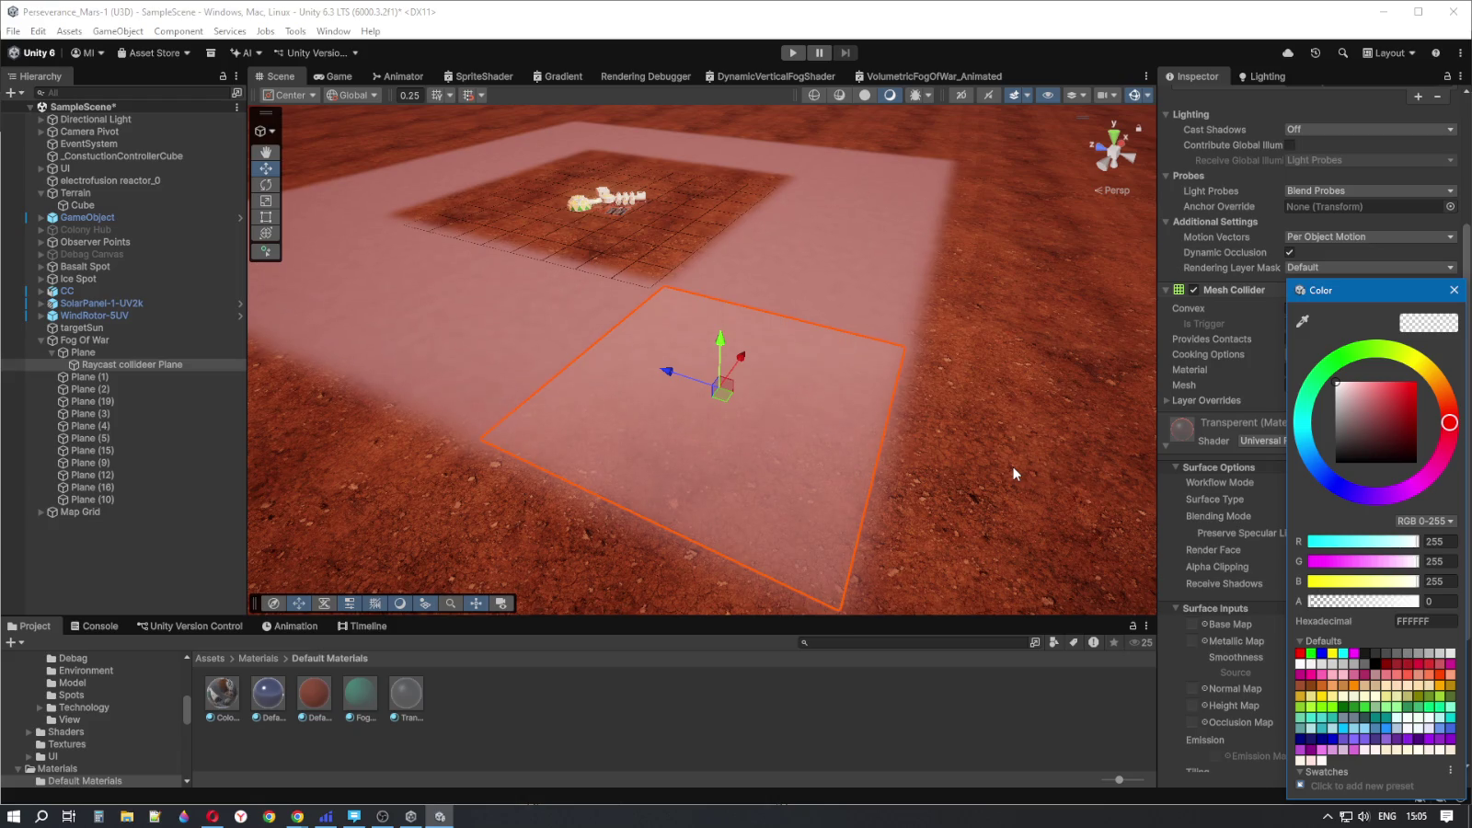
click(112, 365)
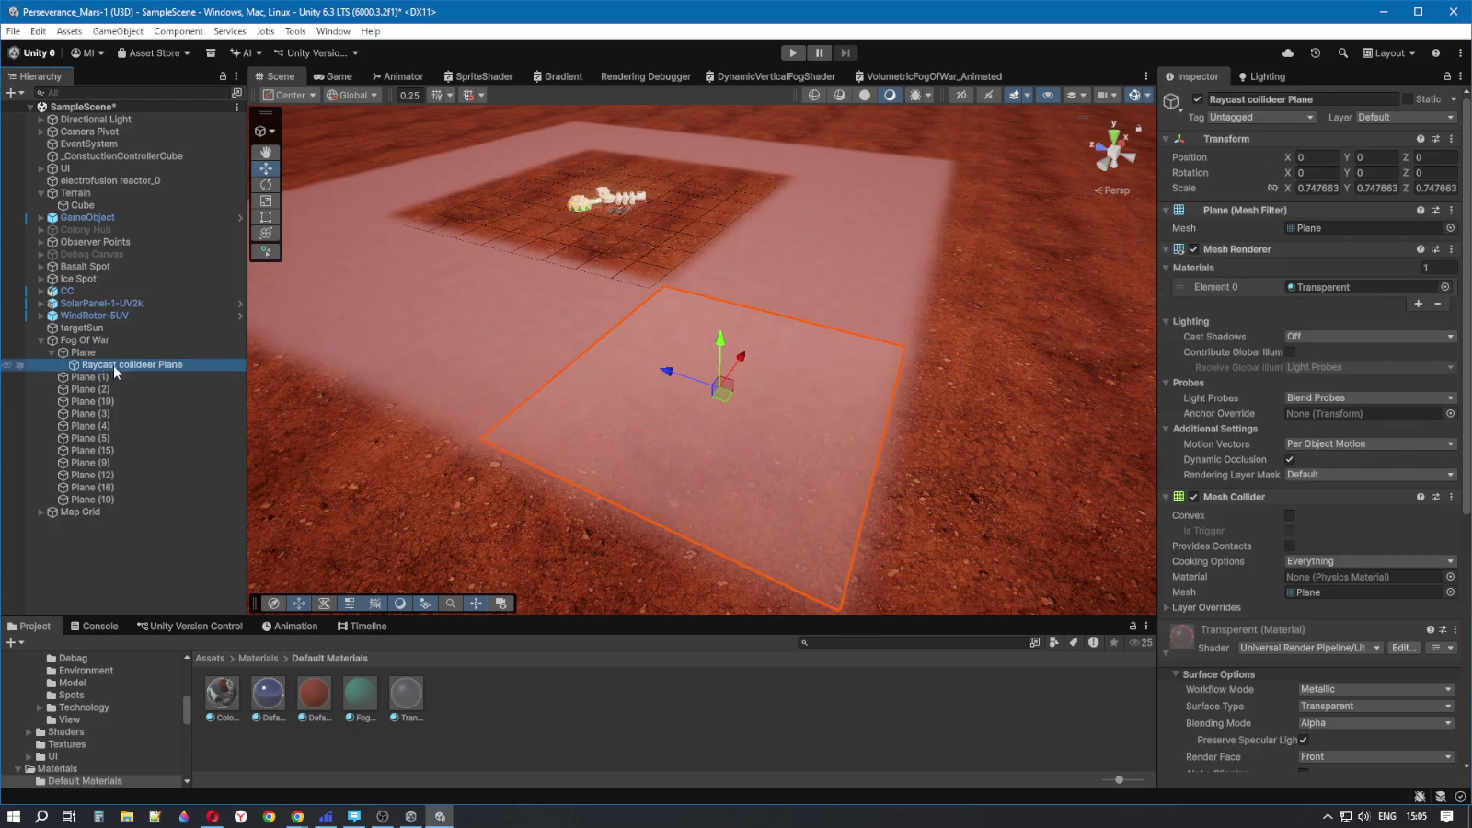
- Inspect the CC building at 50, 0.07, 50 and expand its trigger Box Collider
click(103, 352)
mouse_move(625, 304)
mouse_down()
mouse_move(592, 292)
mouse_move(571, 308)
mouse_up()
click(108, 291)
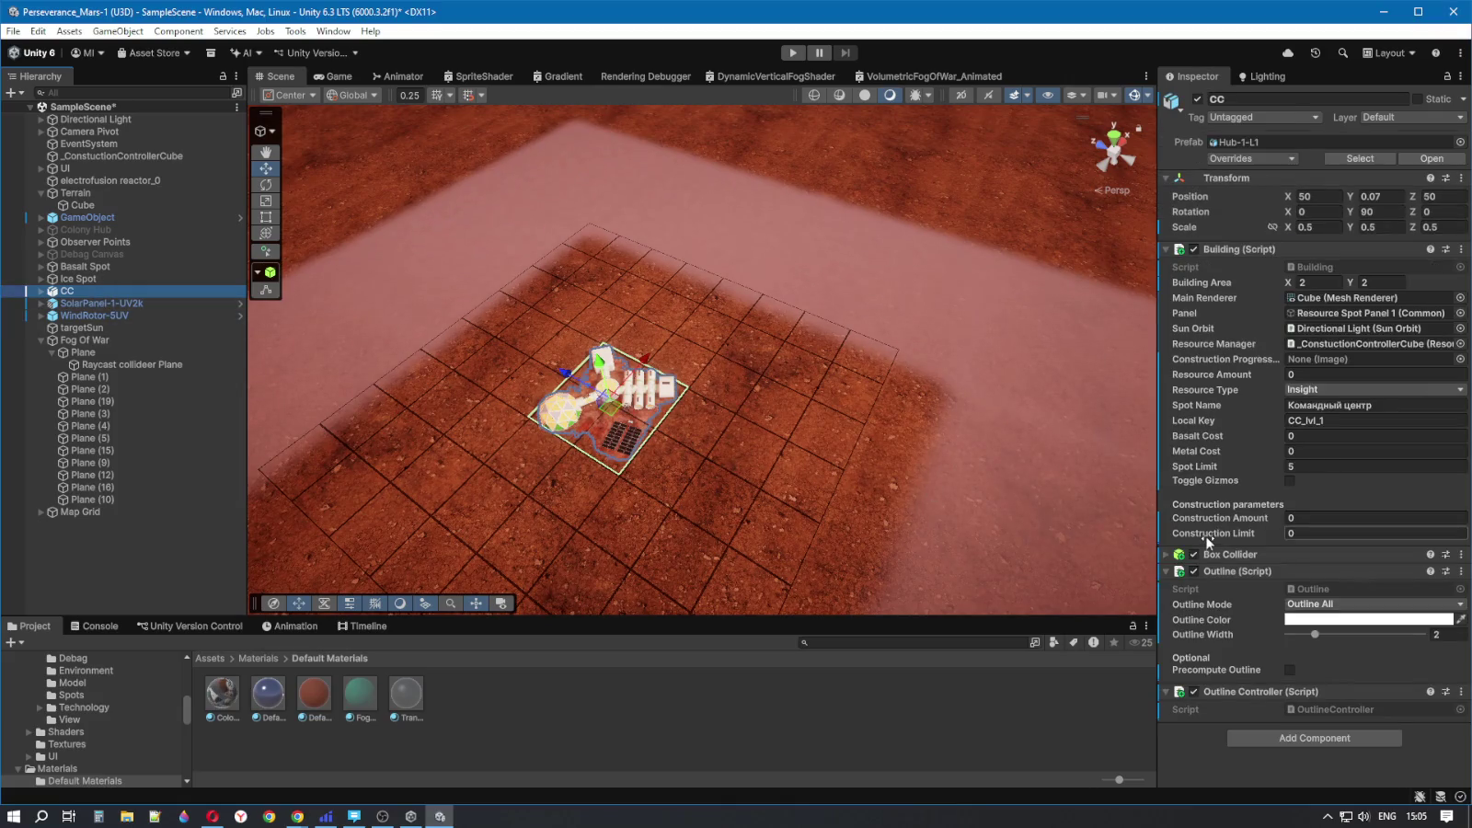
click(1165, 555)
scroll(1191, 586, down, 3)
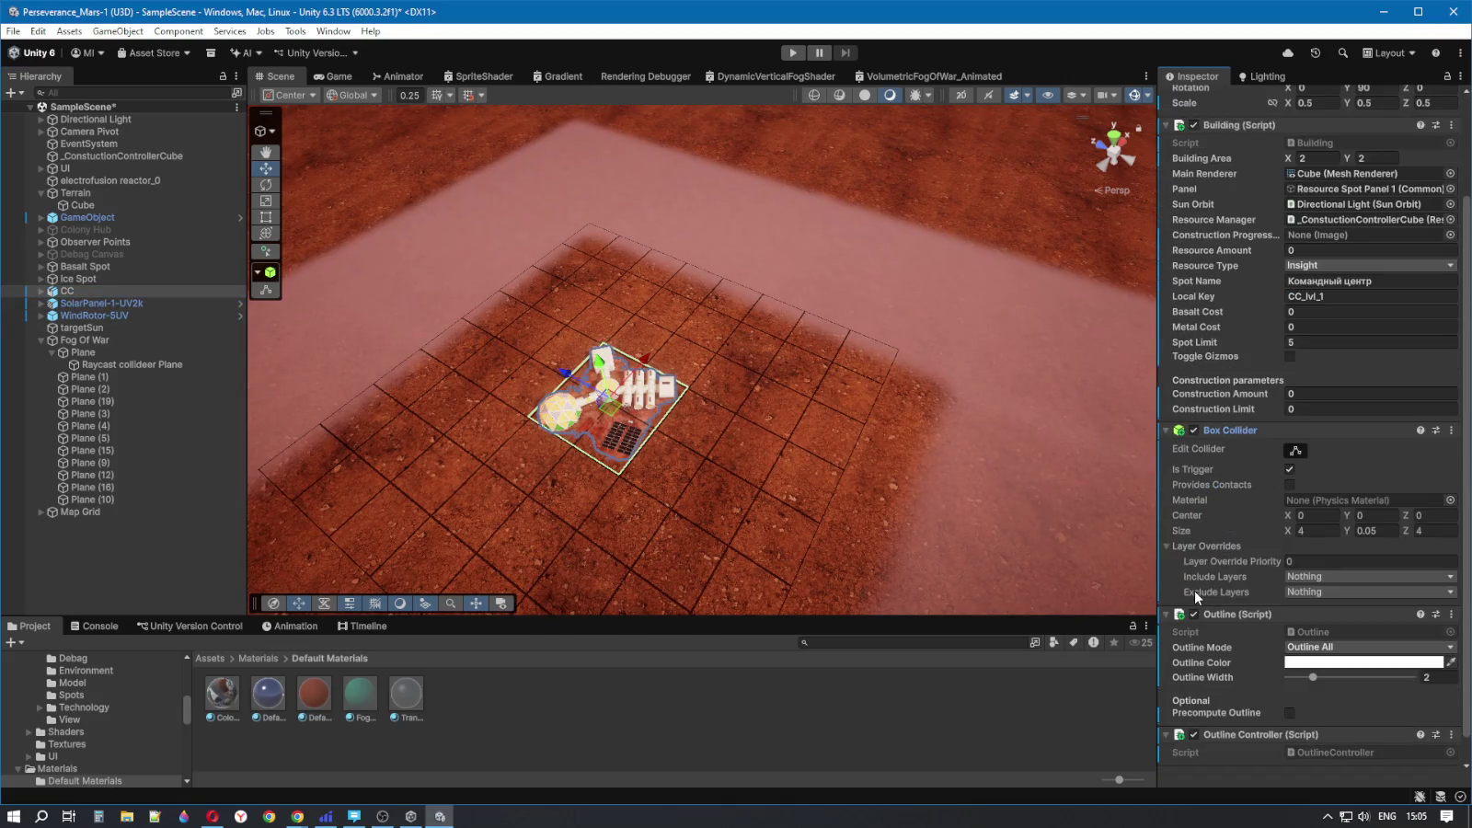
scroll(1228, 510, down, 1)
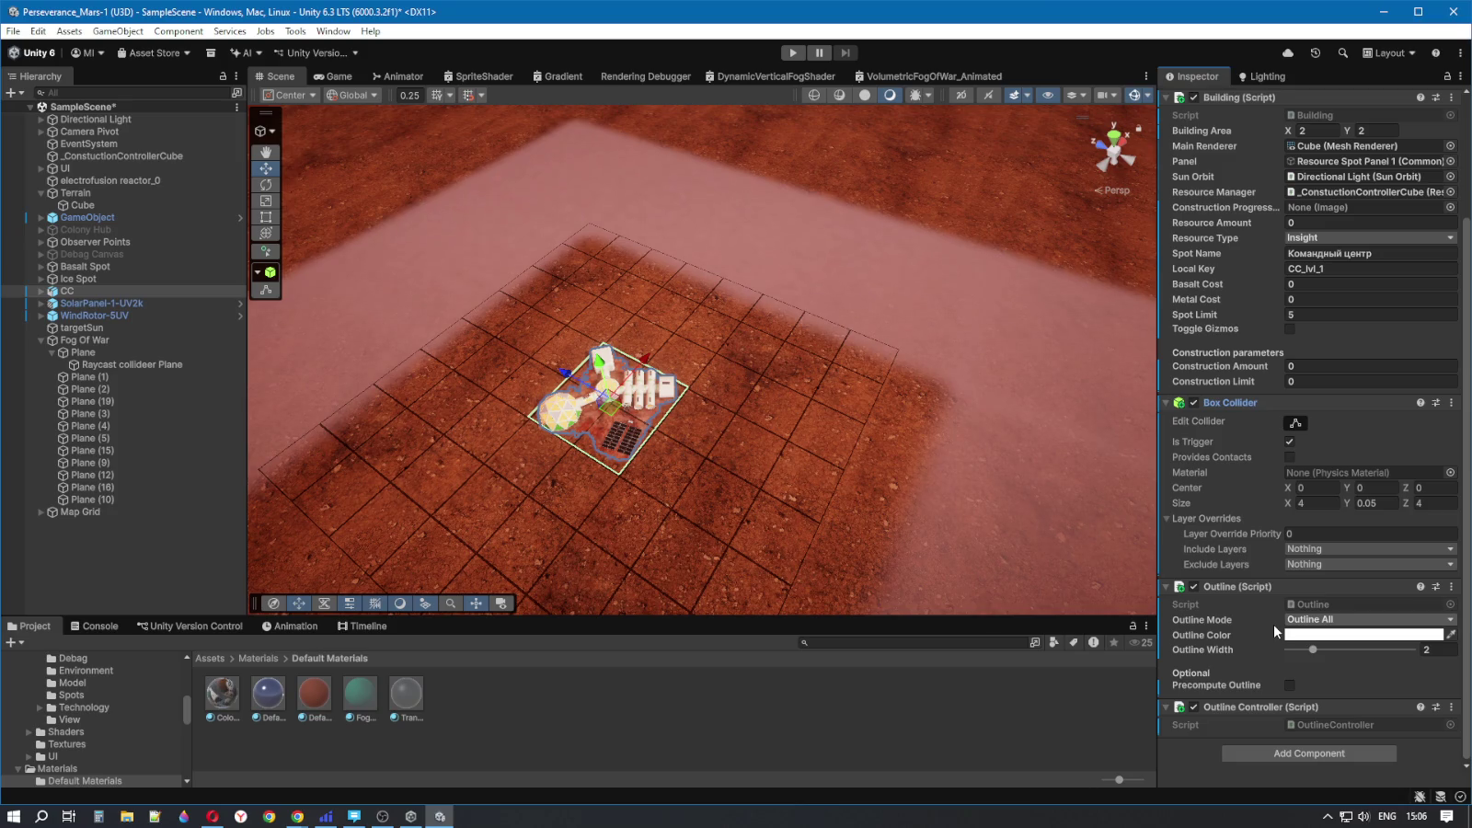
scroll(1273, 624, up, 3)
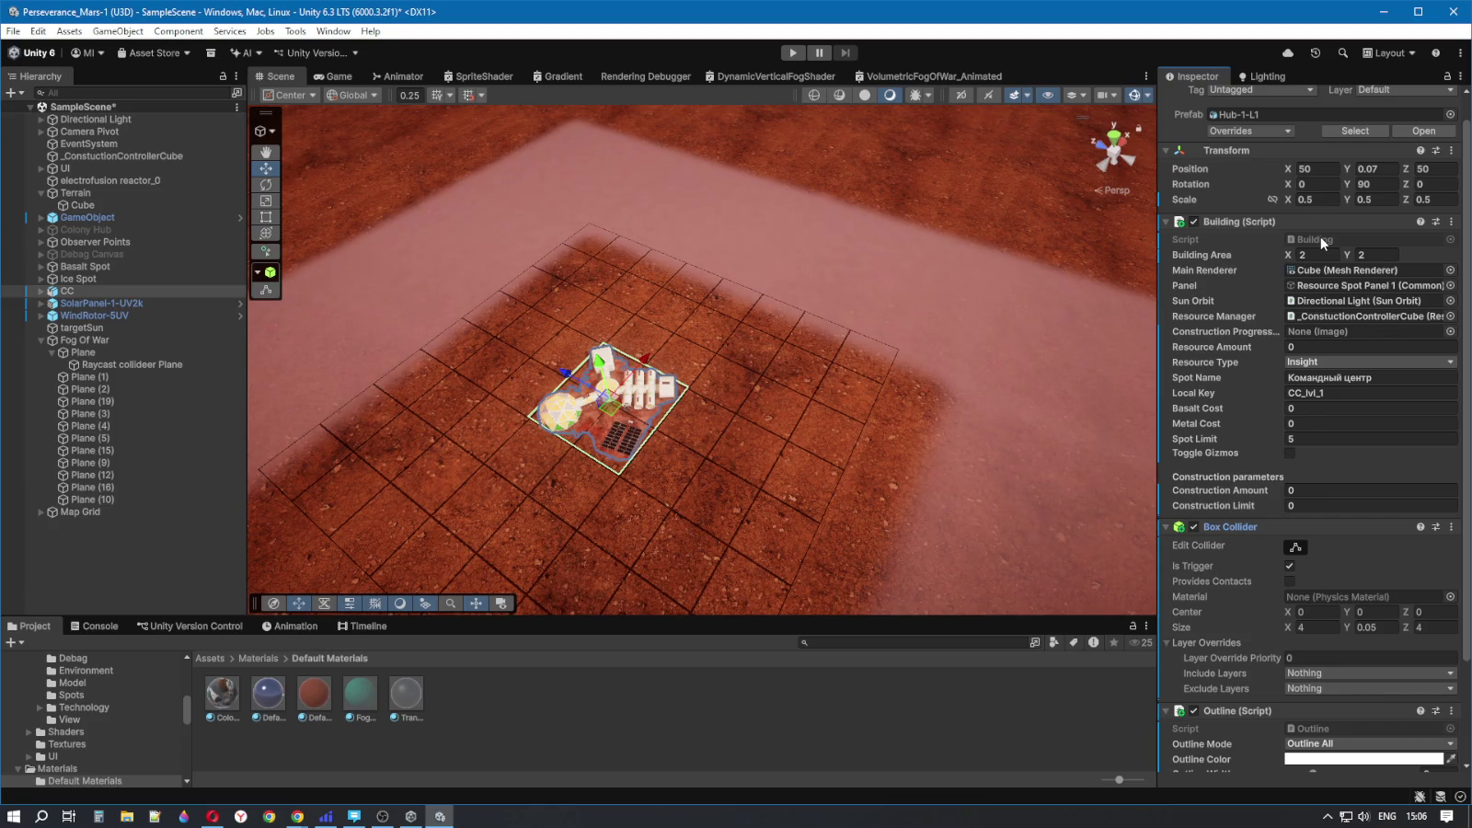
- Open the Building script and go to the ISpotStrategy interface definition
double_click(1321, 240)
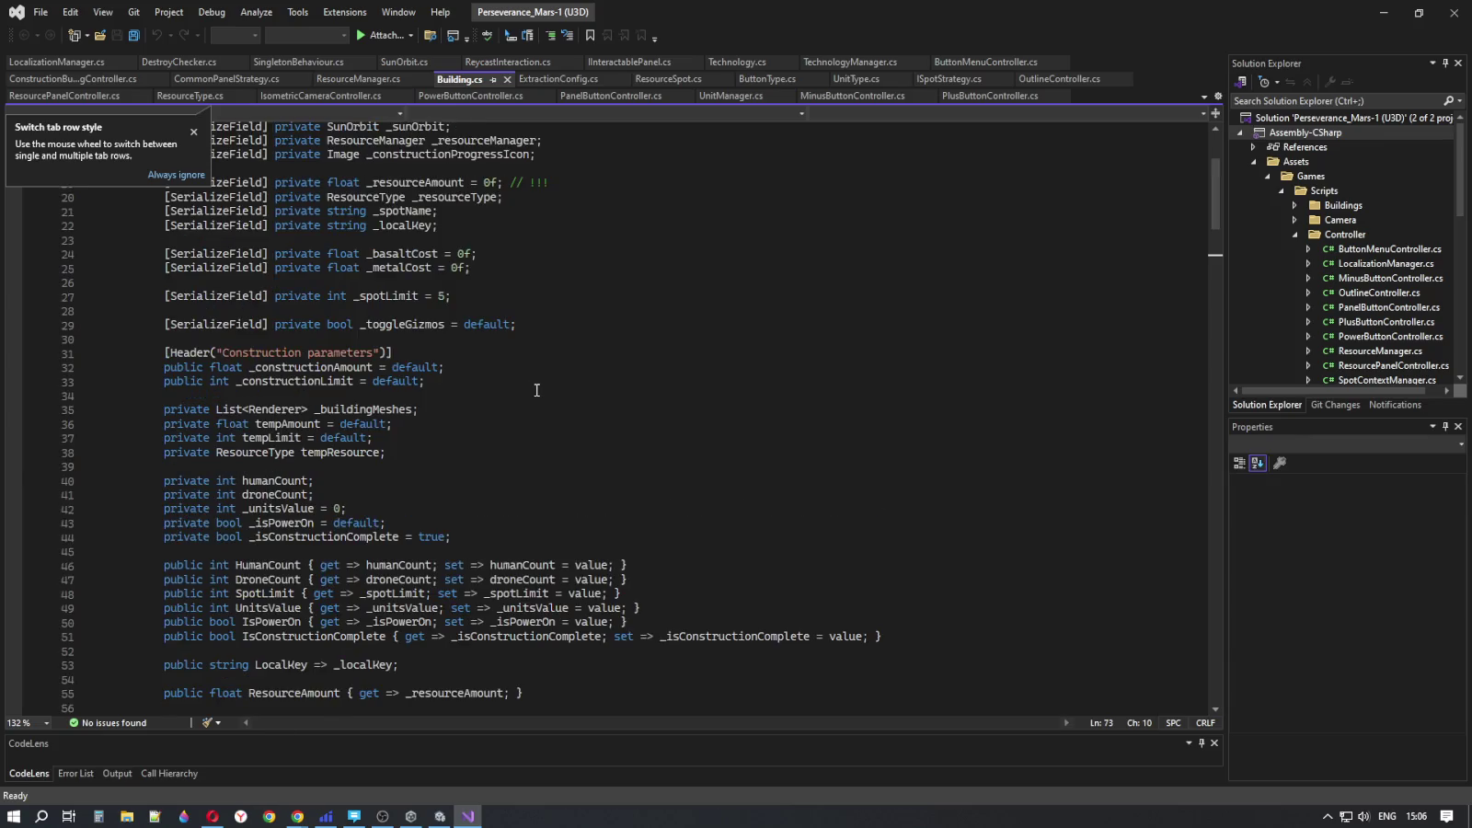
scroll(537, 390, up, 5)
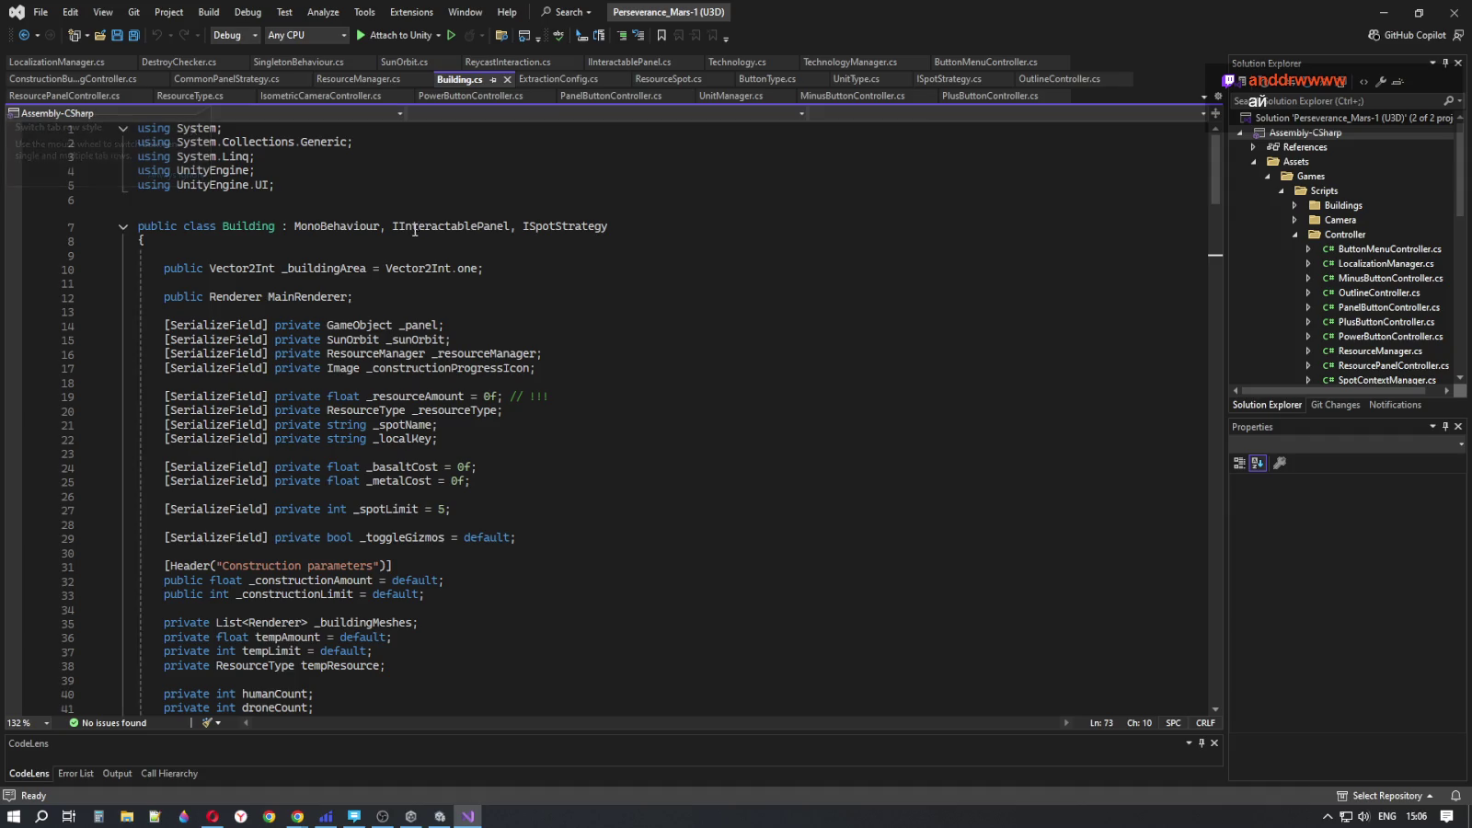
double_click(538, 225)
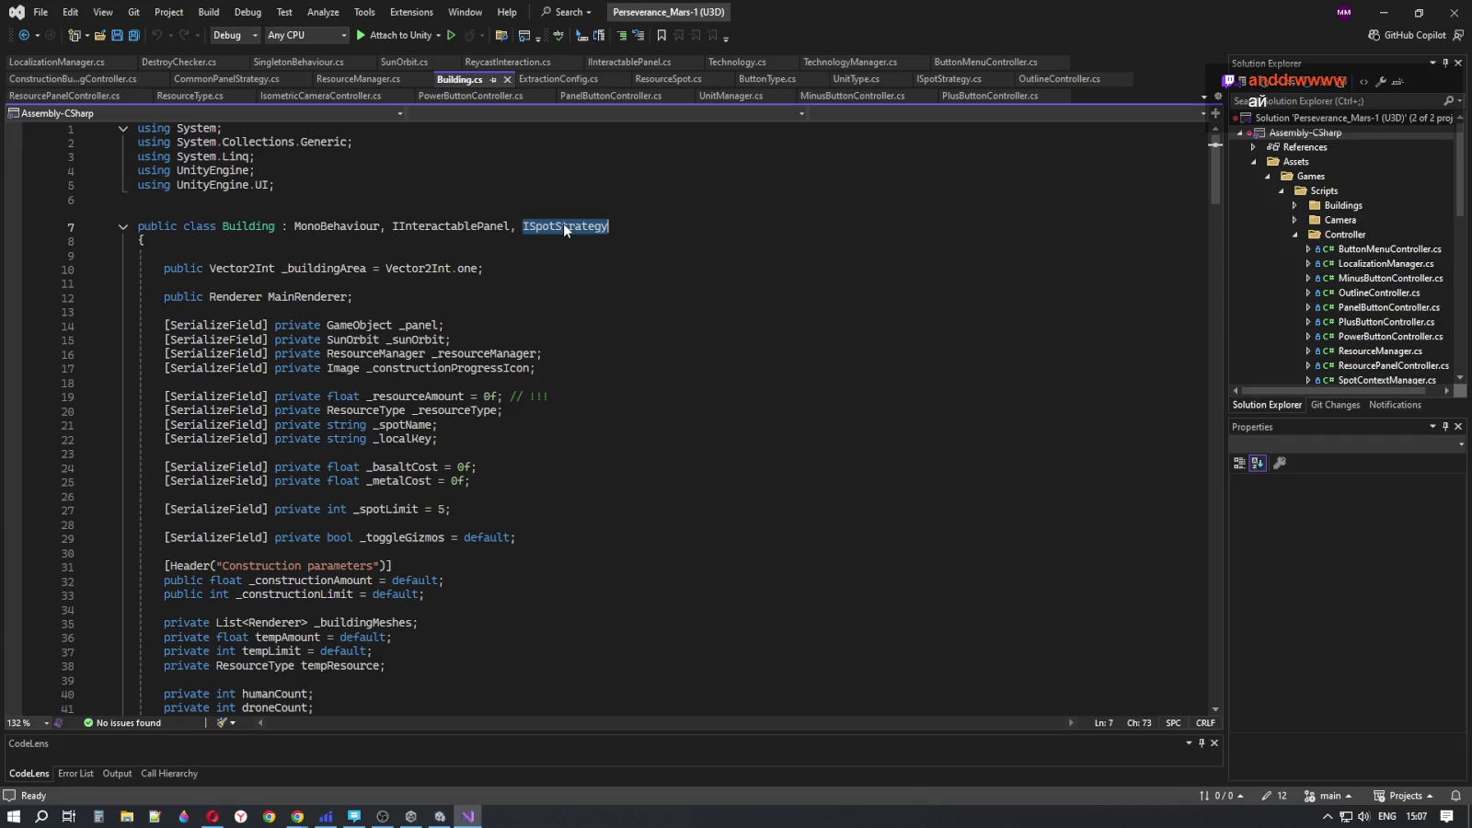
double_click(566, 226)
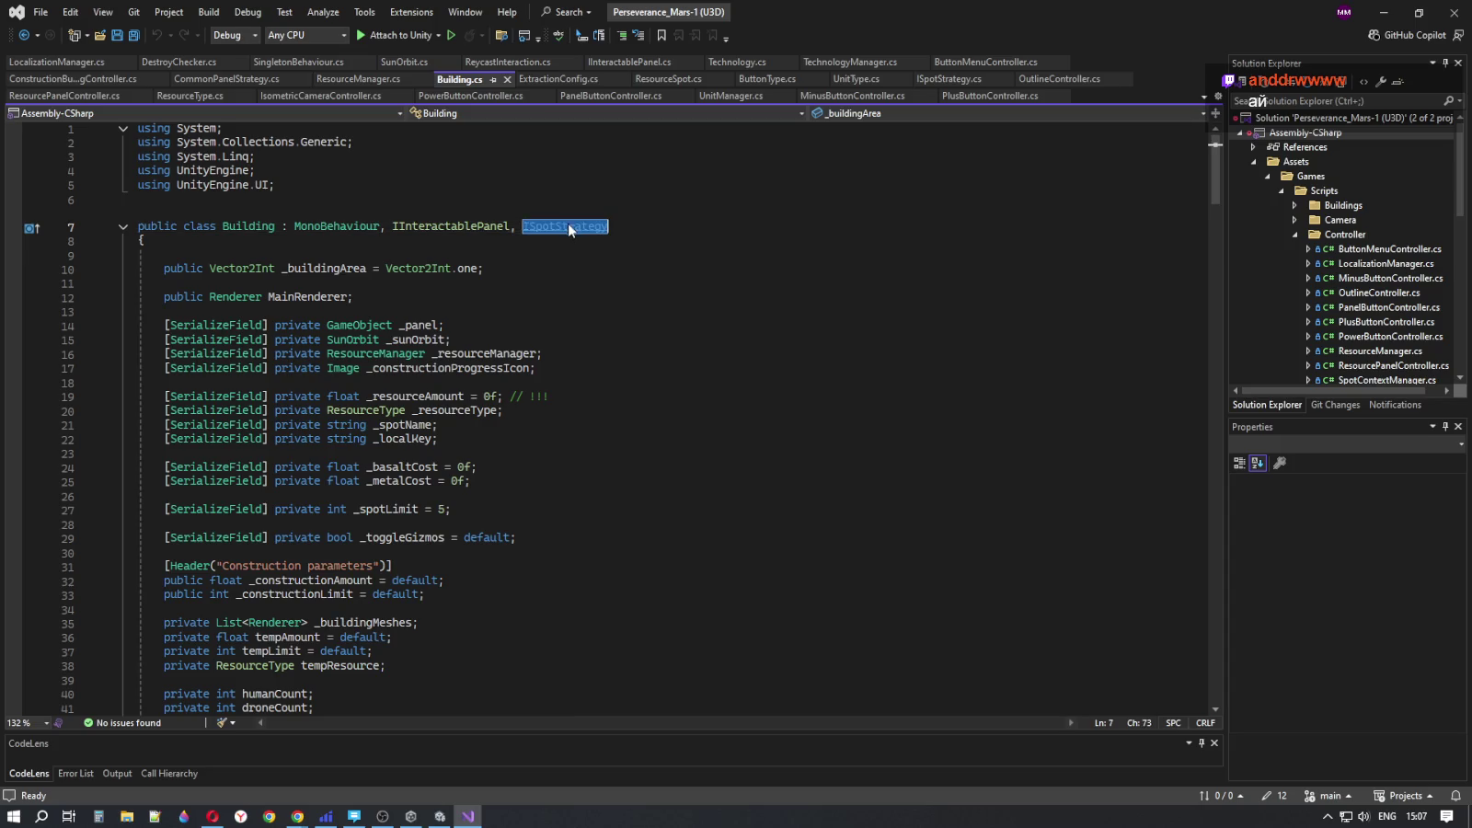
key(F12)
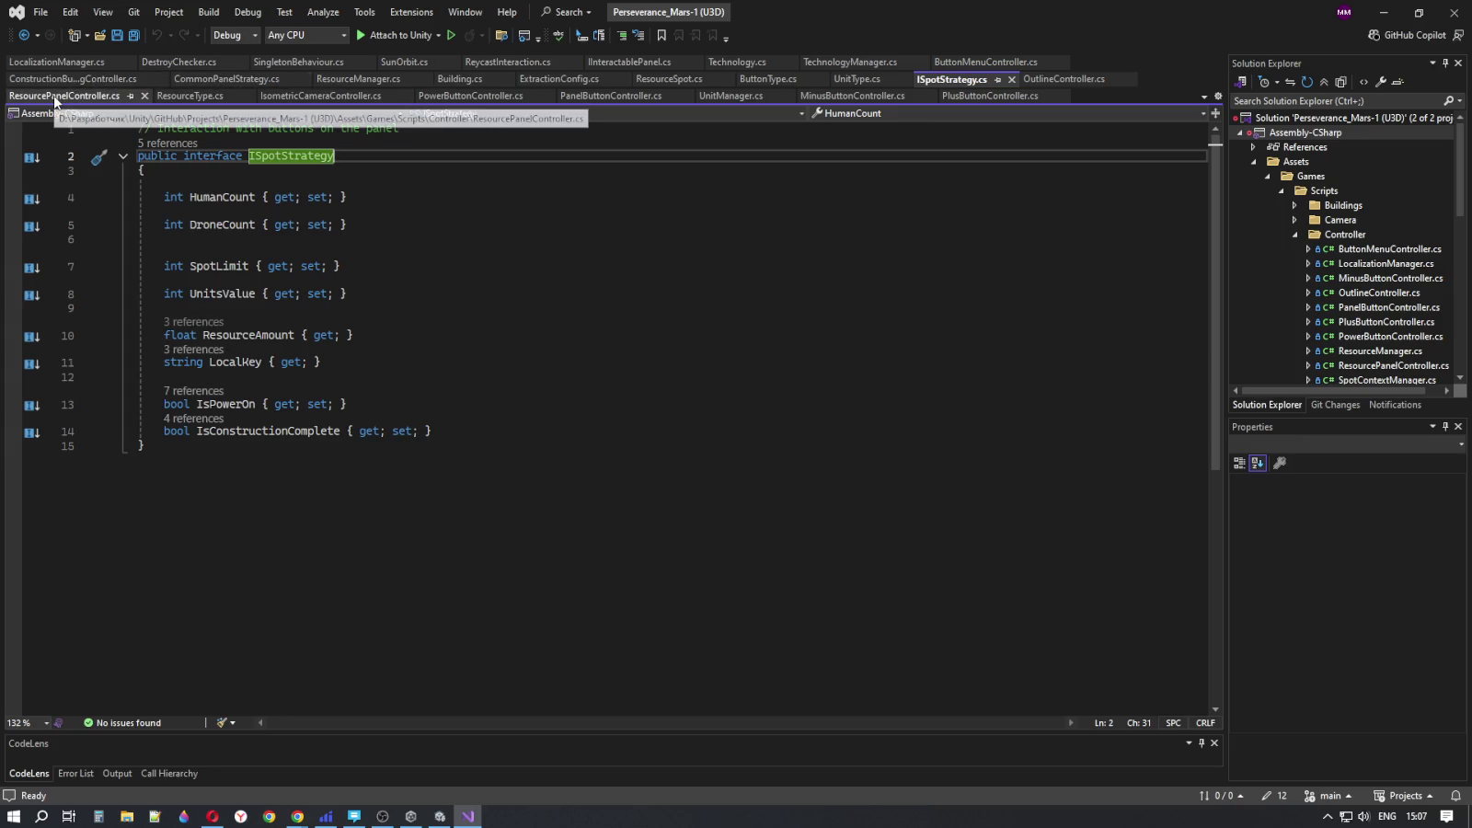
- Review how ISpotStrategy is used in CommonPanelStrategy.cs
click(221, 79)
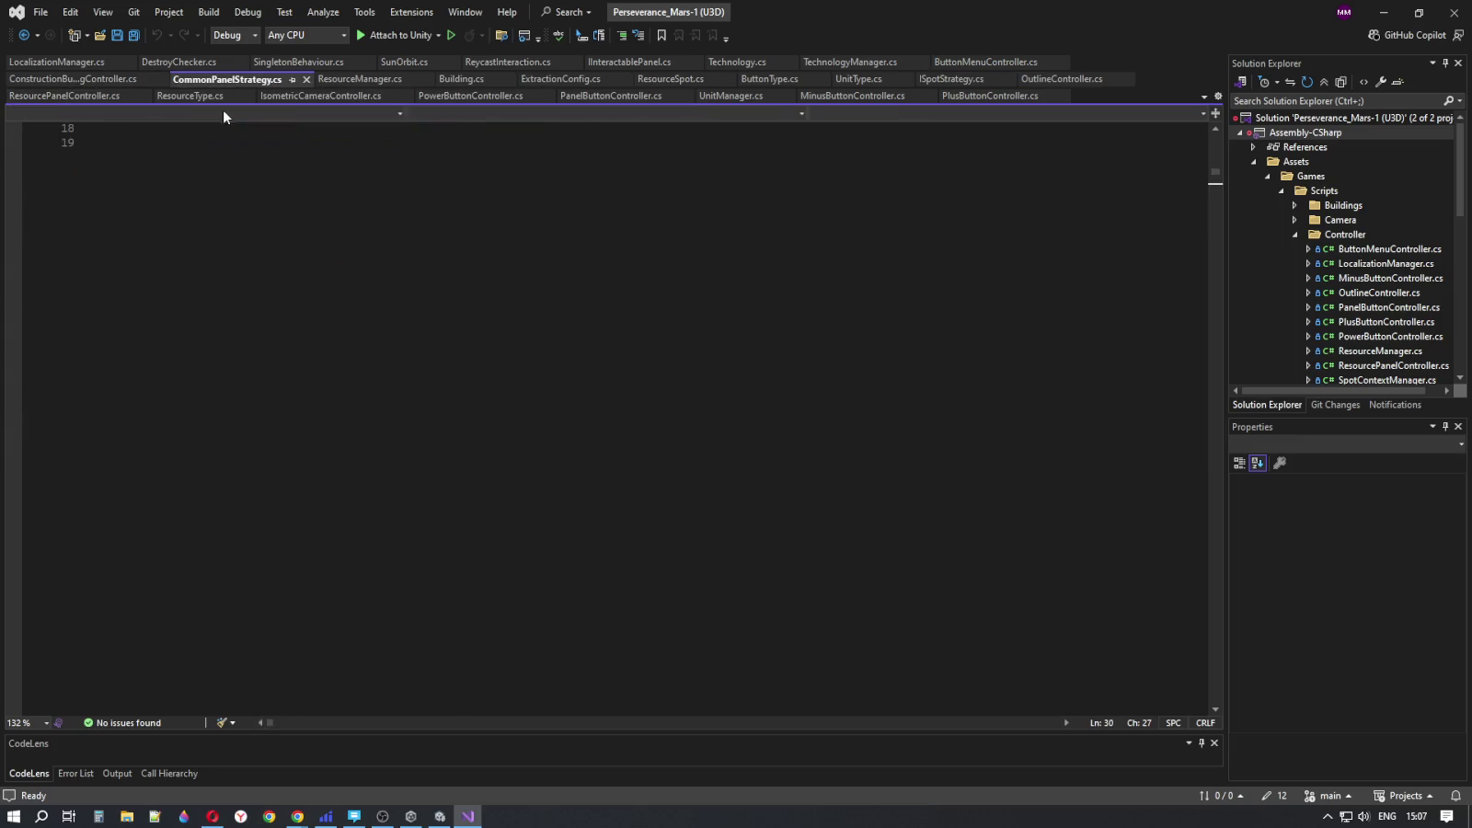
scroll(290, 267, up, 2)
click(276, 312)
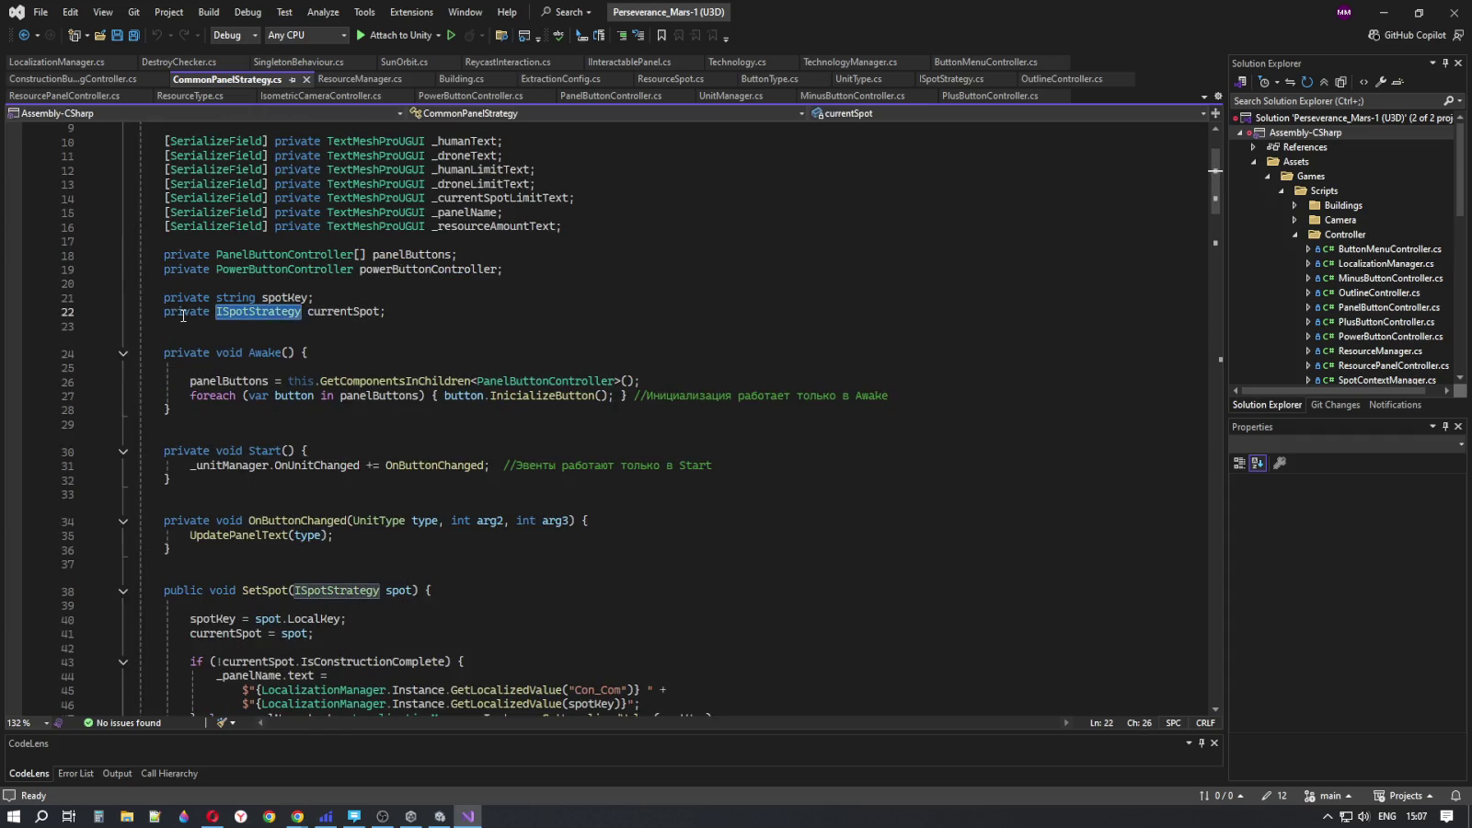
scroll(316, 584, down, 2)
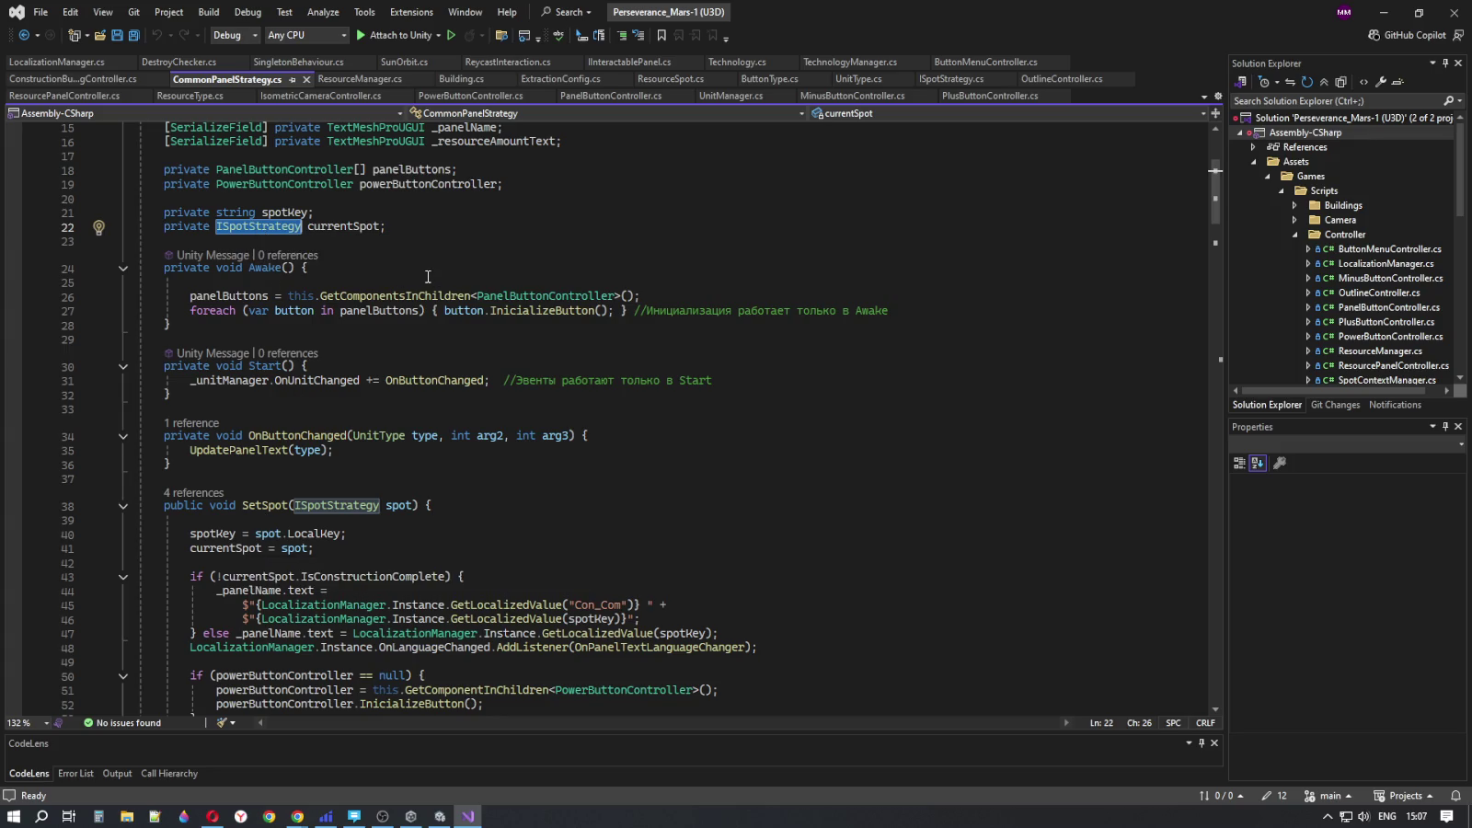
- Return to Unity and frame the Raycast collideer Plane in the Scene view
click(441, 817)
double_click(103, 365)
mouse_move(817, 449)
mouse_down()
mouse_move(848, 433)
mouse_move(835, 450)
mouse_up()
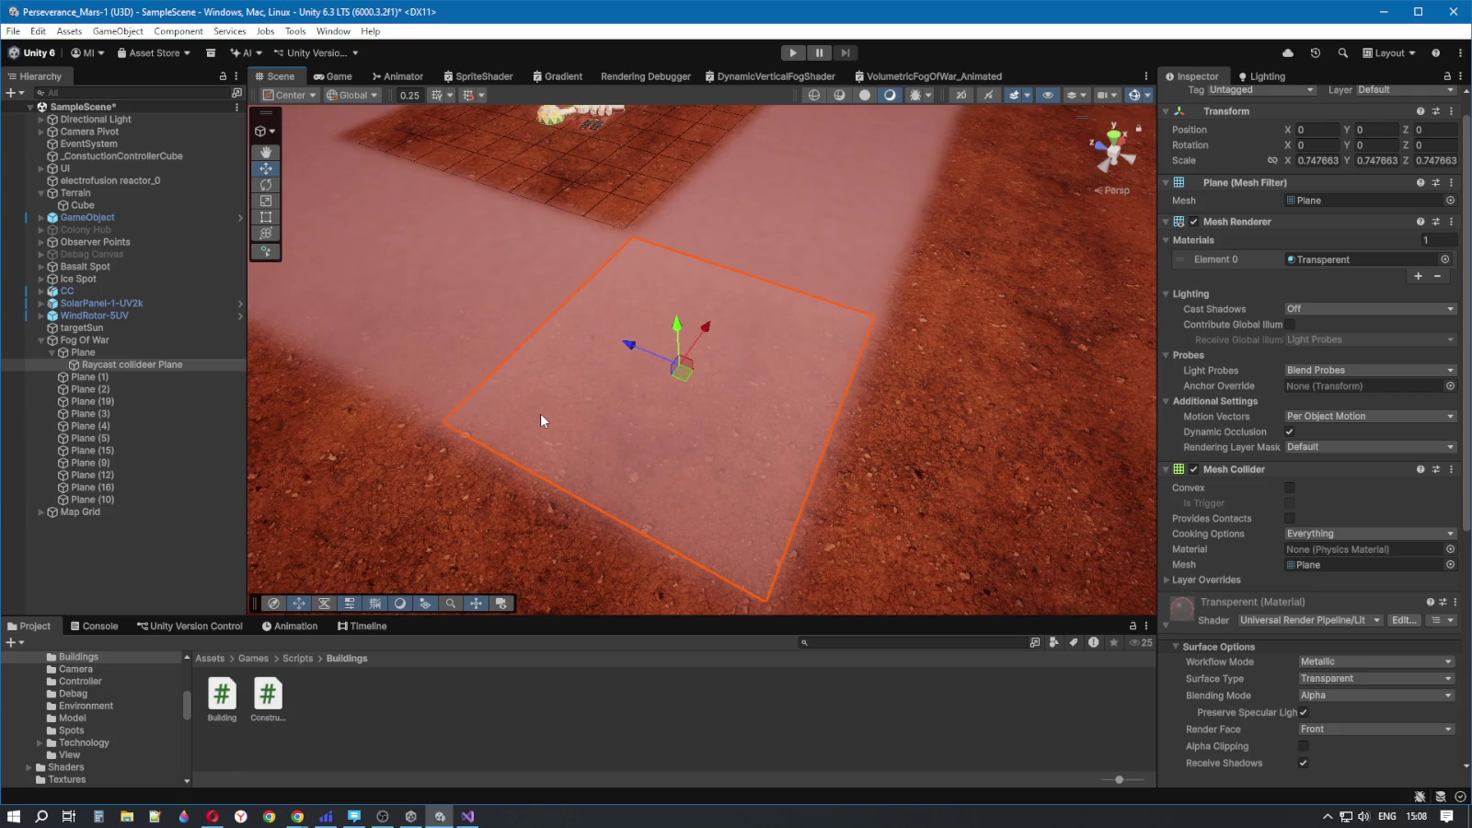
- Inspect the Terrain and CC objects, then bring up CommonPanelStrategy.cs in Visual Studio
click(583, 154)
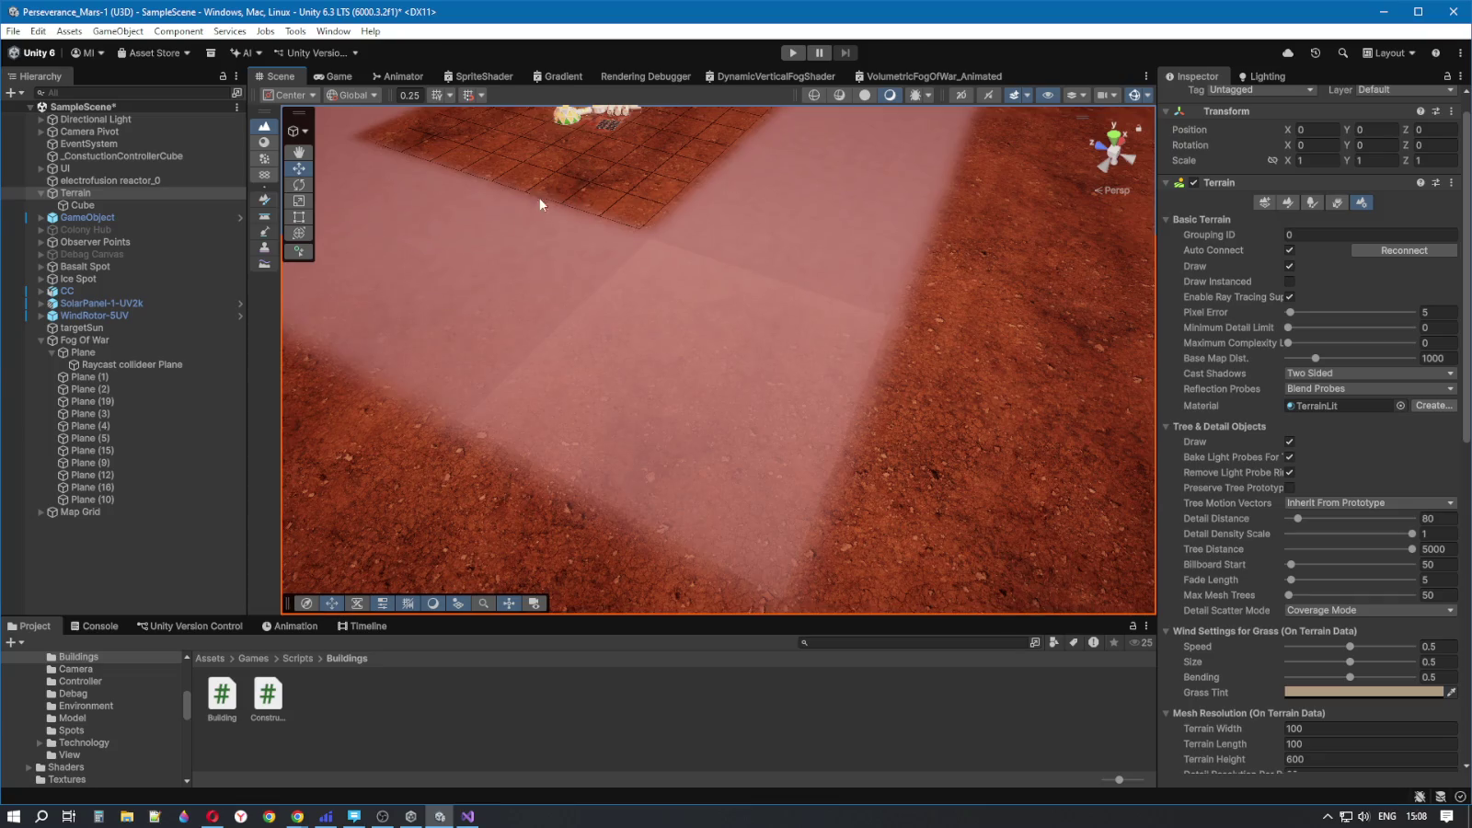
click(71, 290)
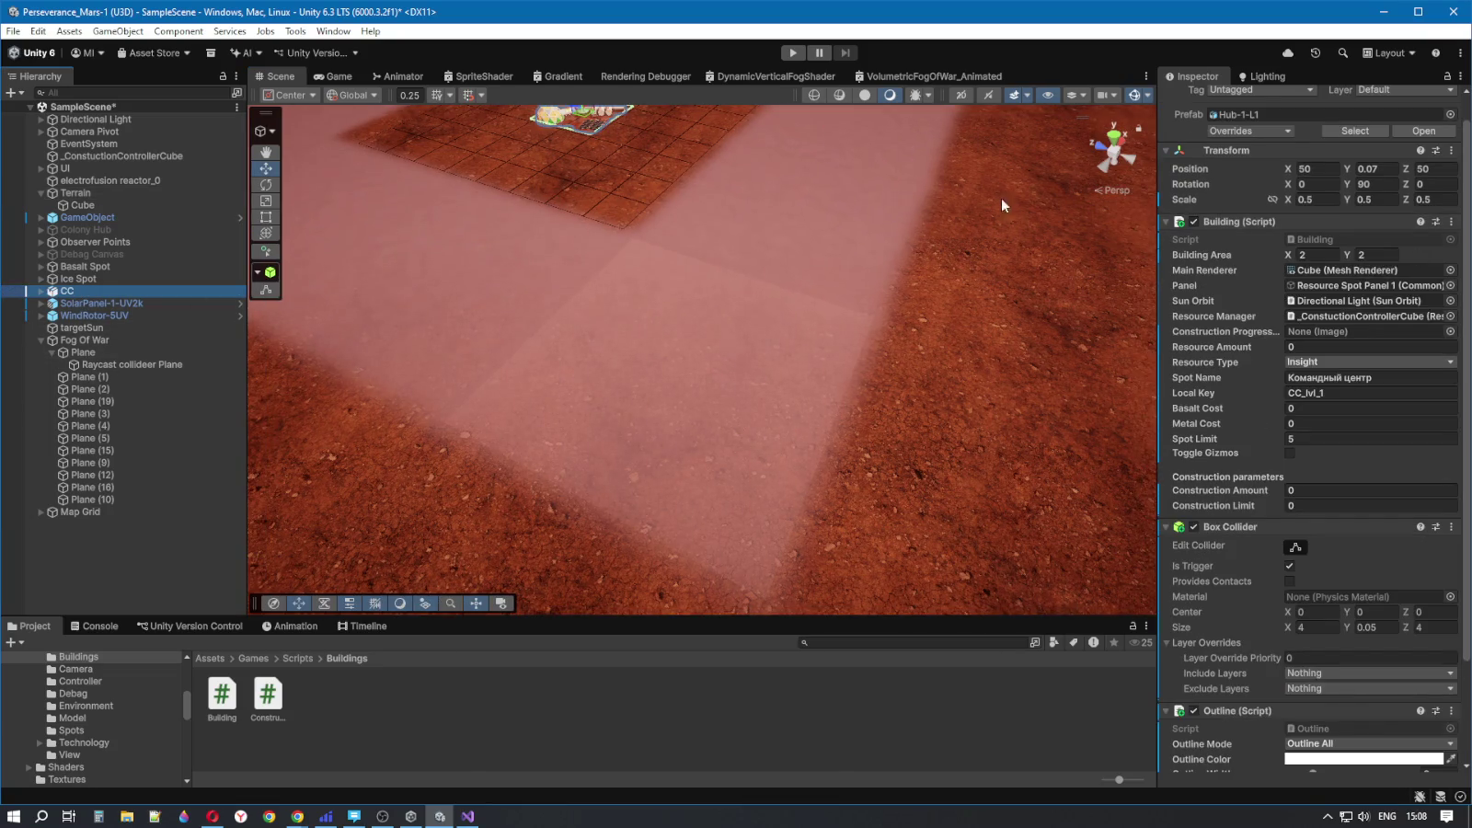
click(468, 815)
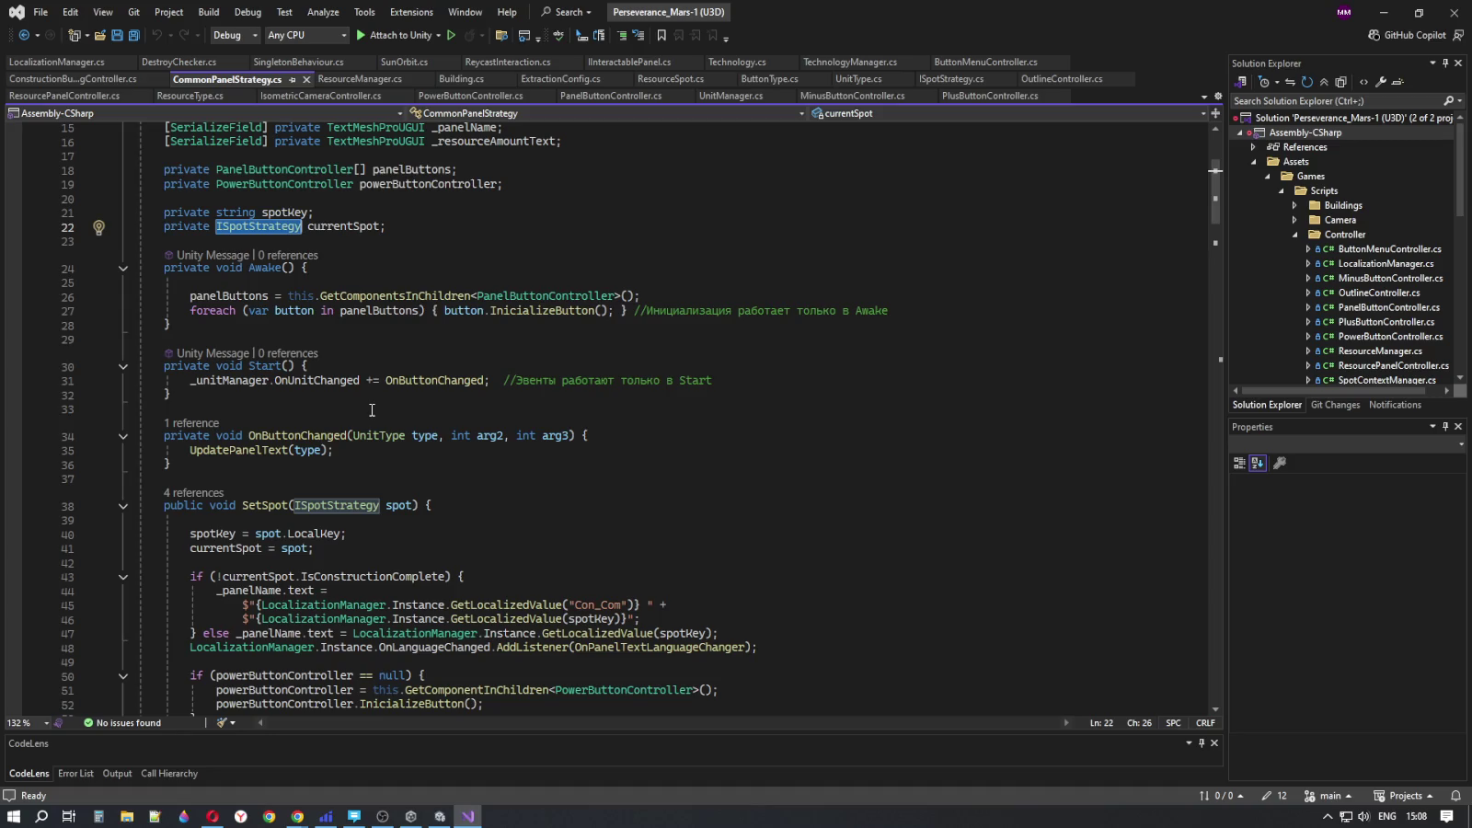
scroll(372, 410, down, 4)
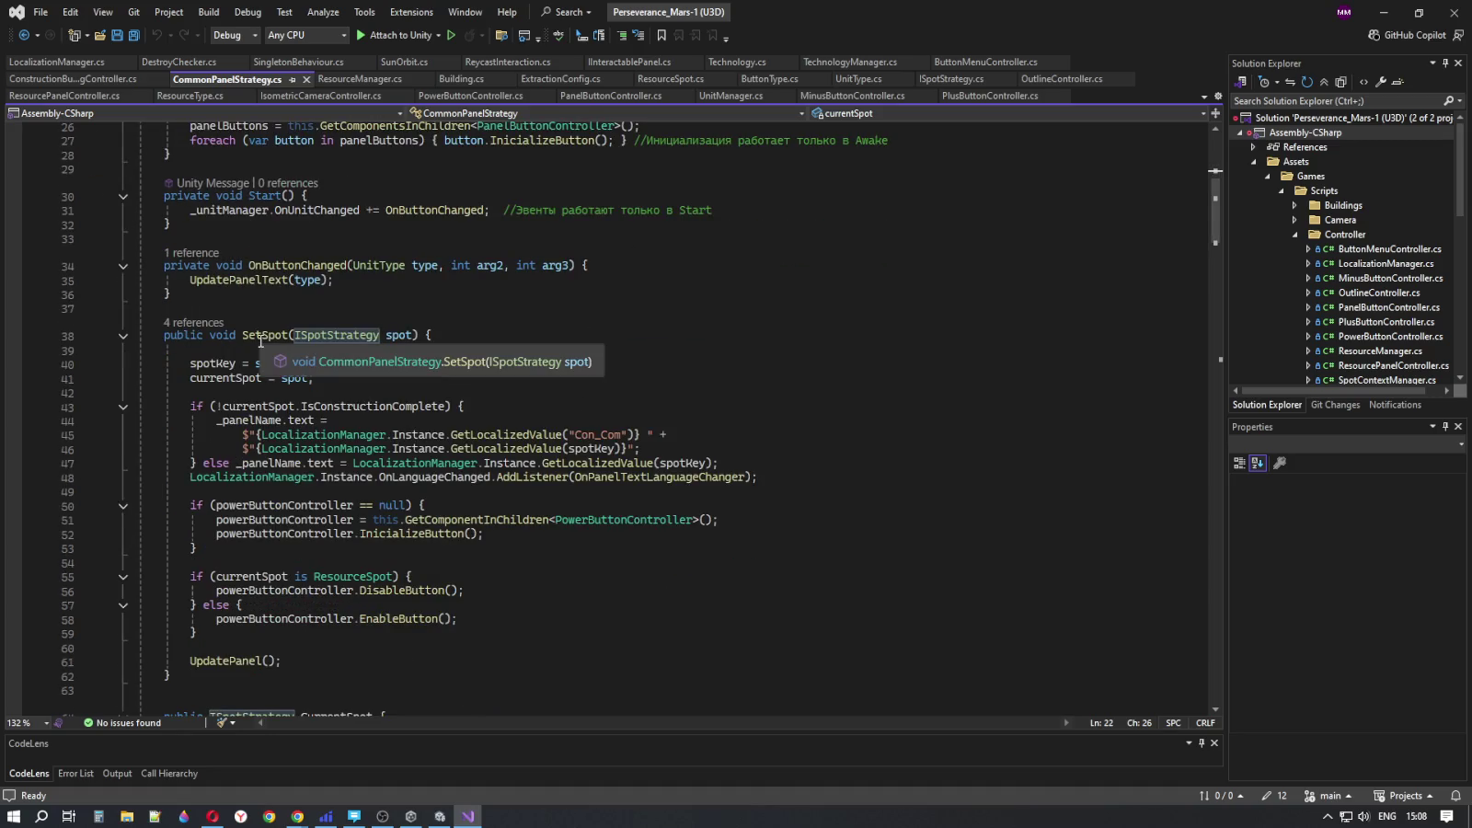
click(259, 337)
scroll(545, 420, down, 2)
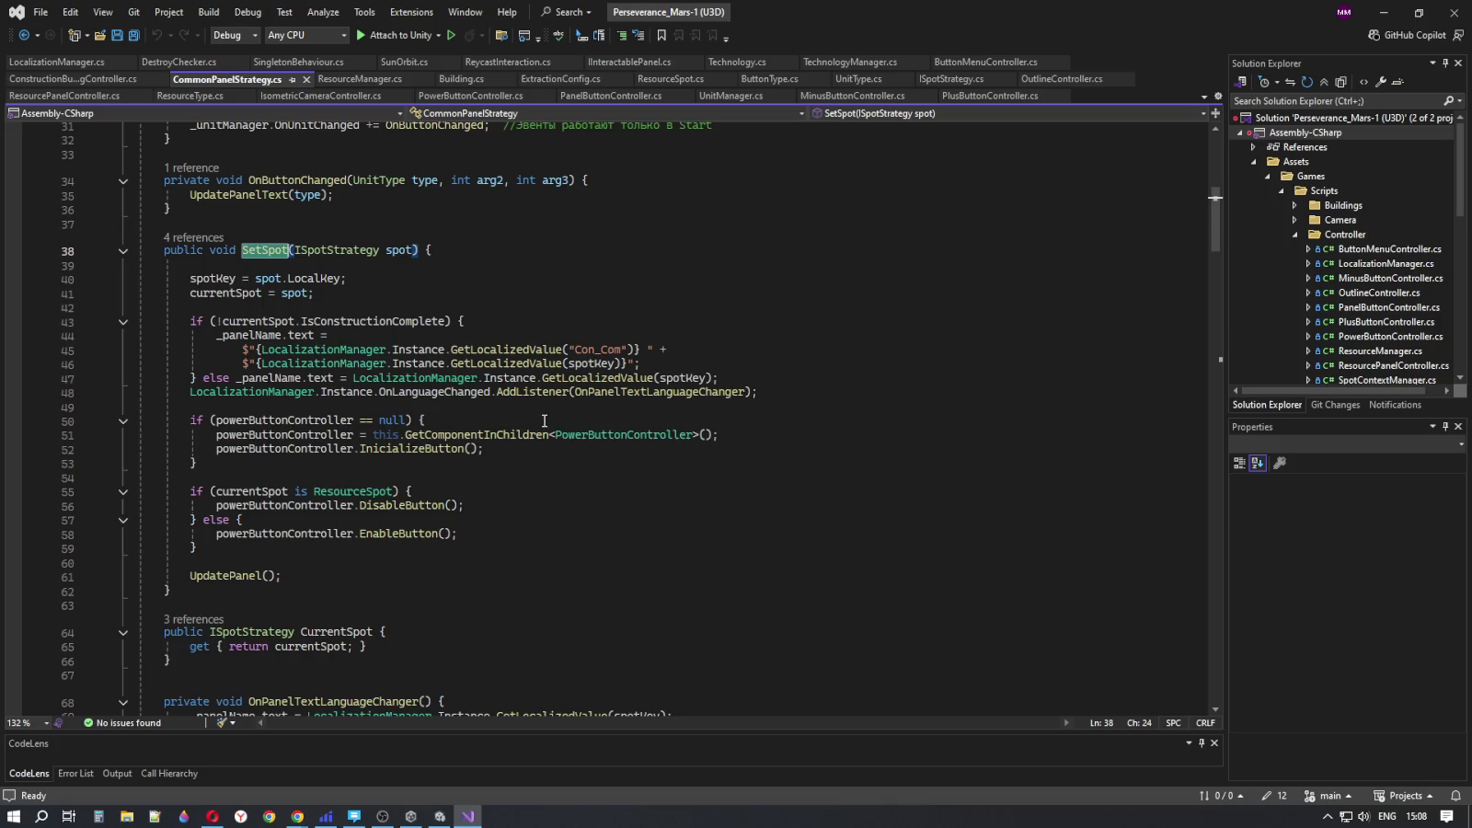
click(249, 577)
key(Up)
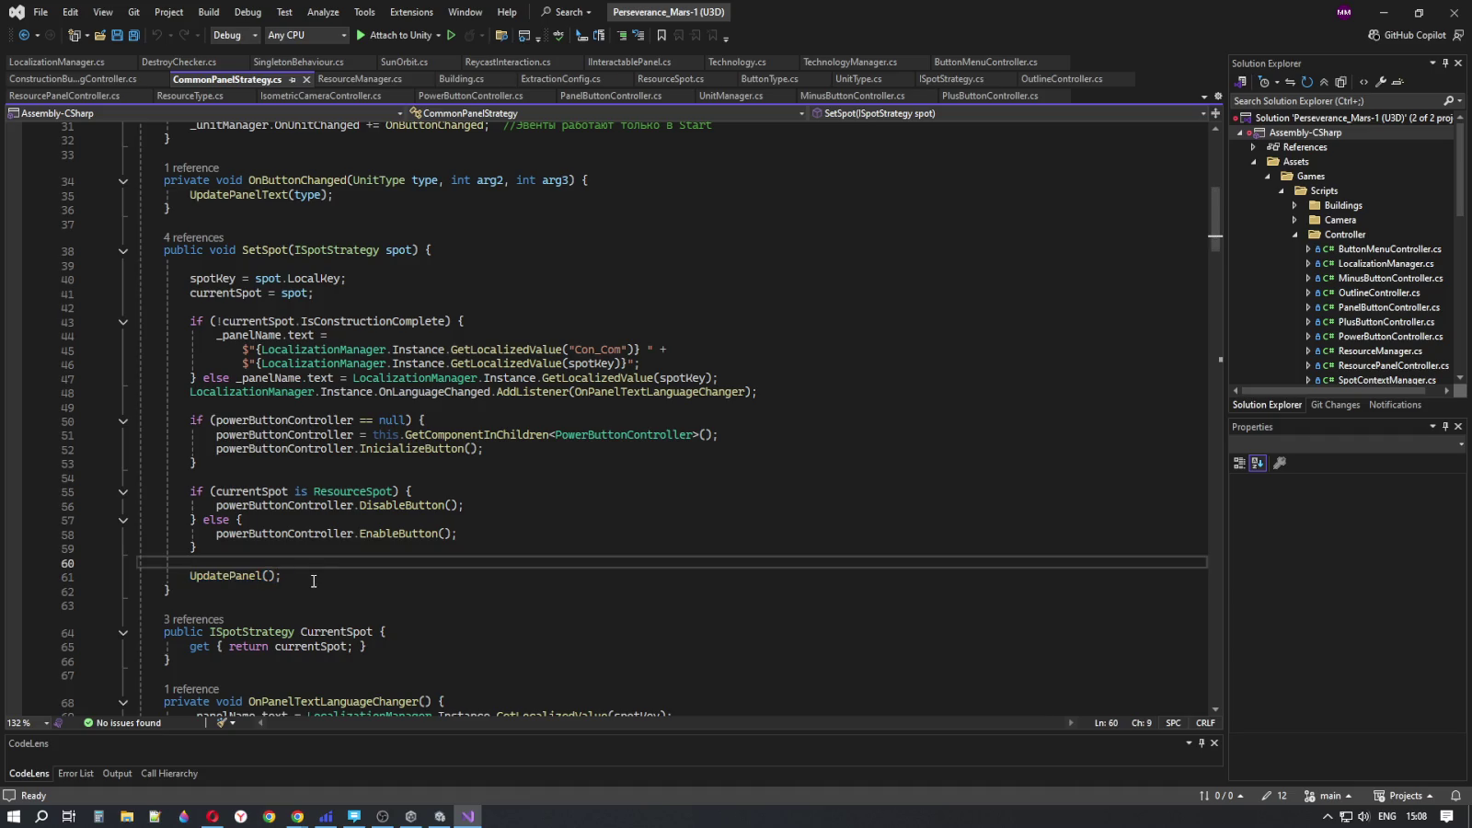
click(313, 577)
scroll(321, 577, down, 3)
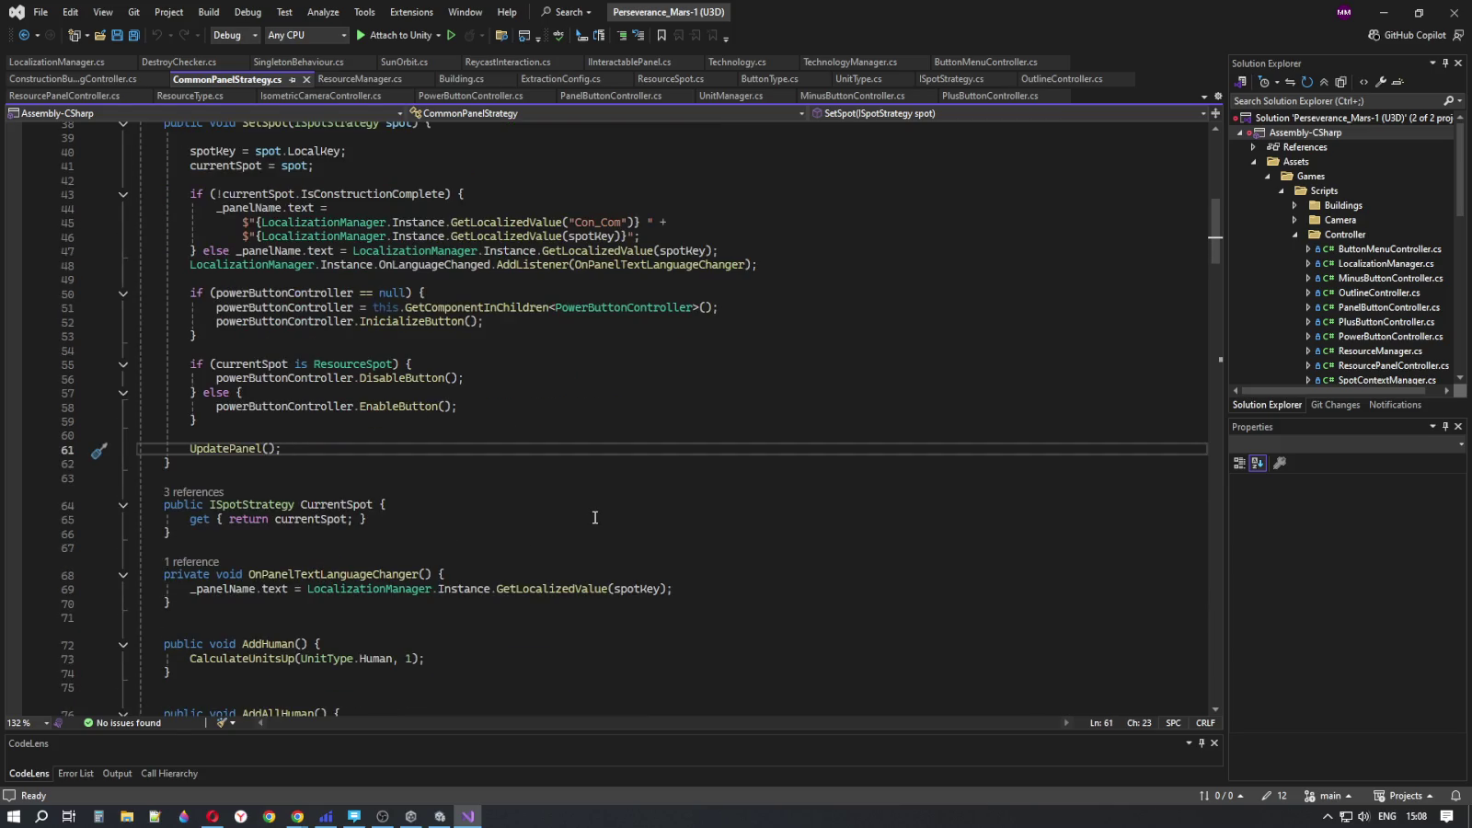
click(396, 503)
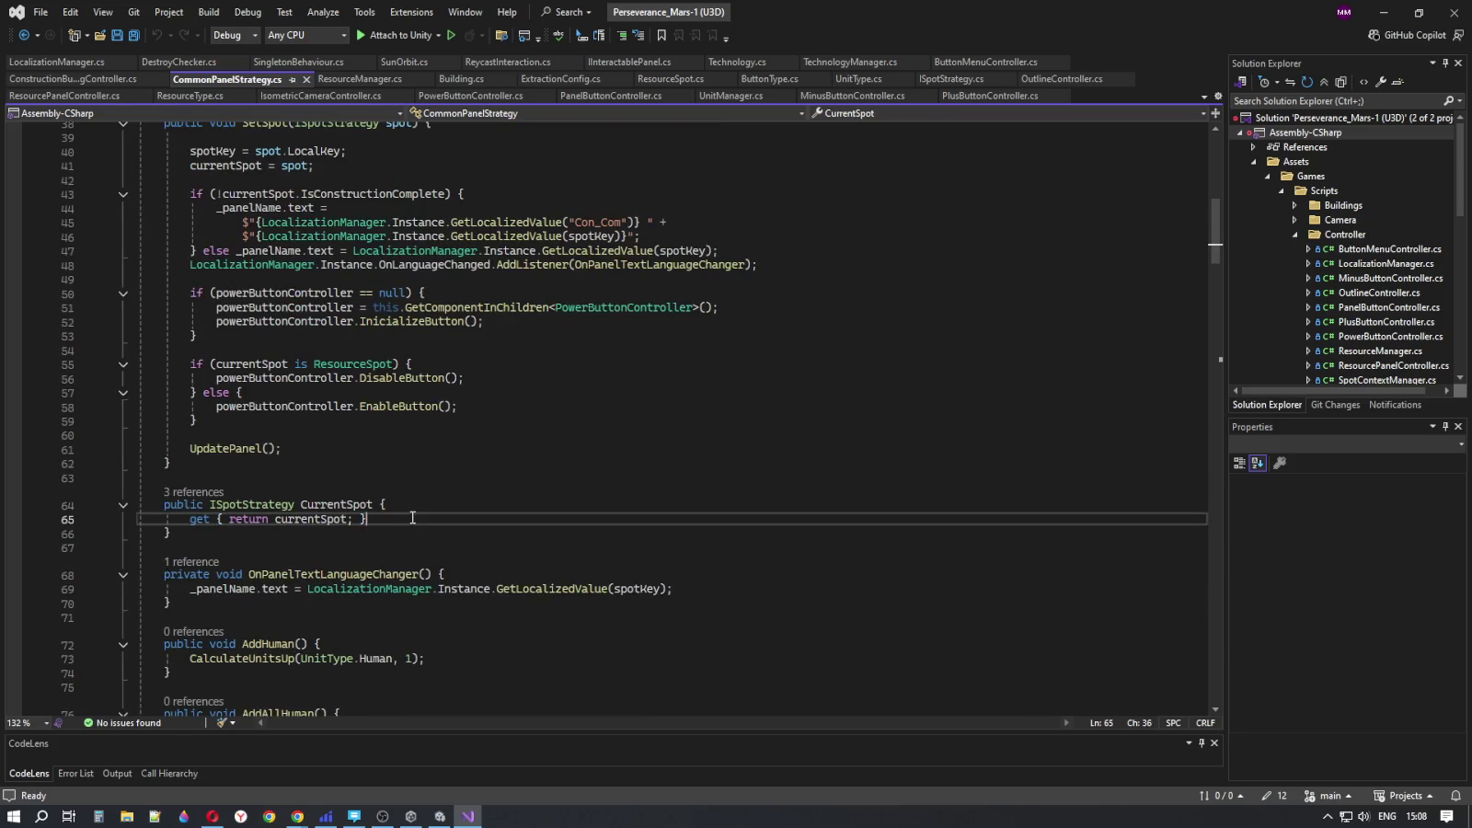
click(408, 518)
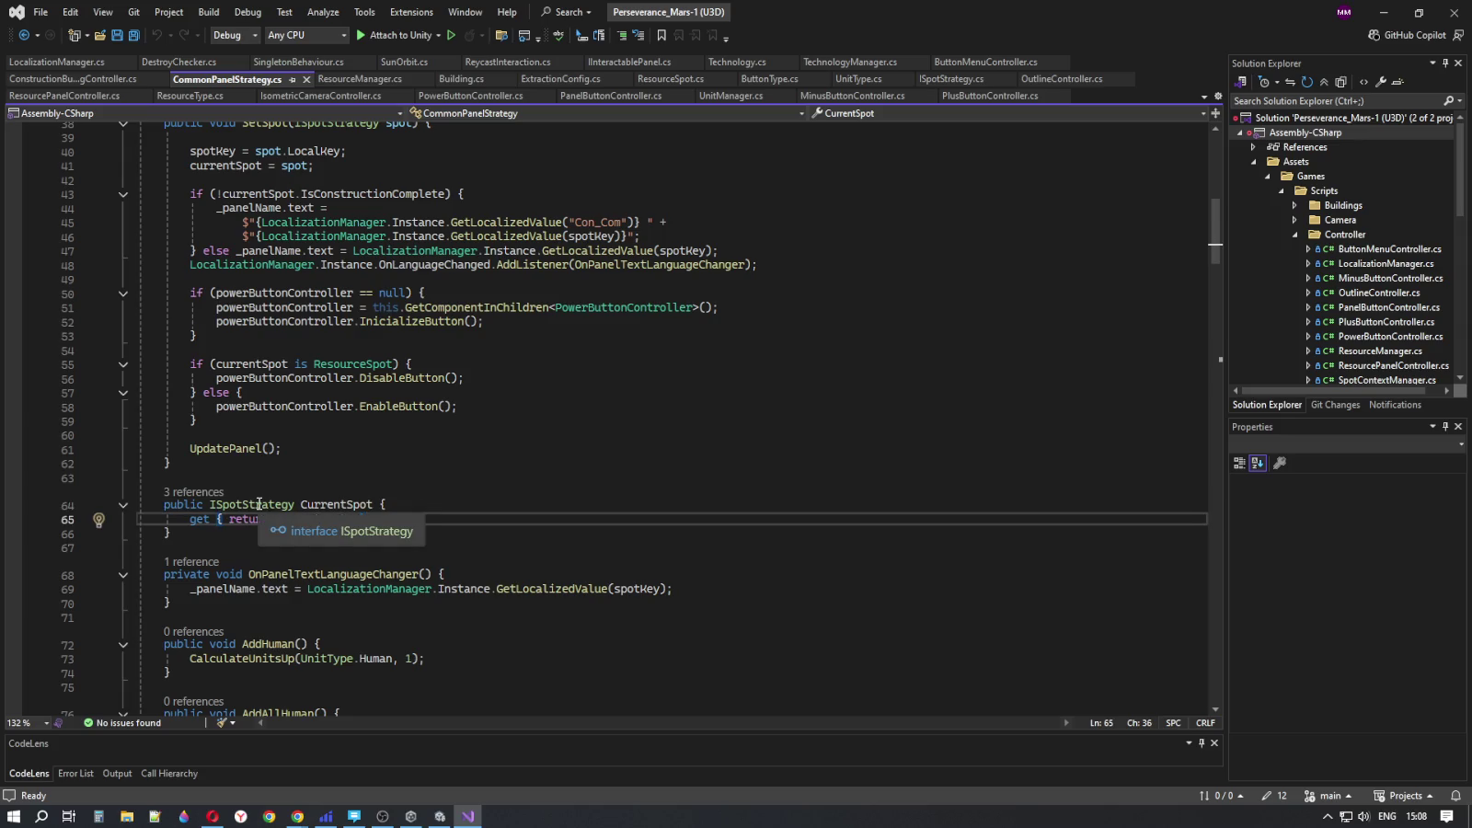
click(543, 504)
scroll(541, 506, down, 5)
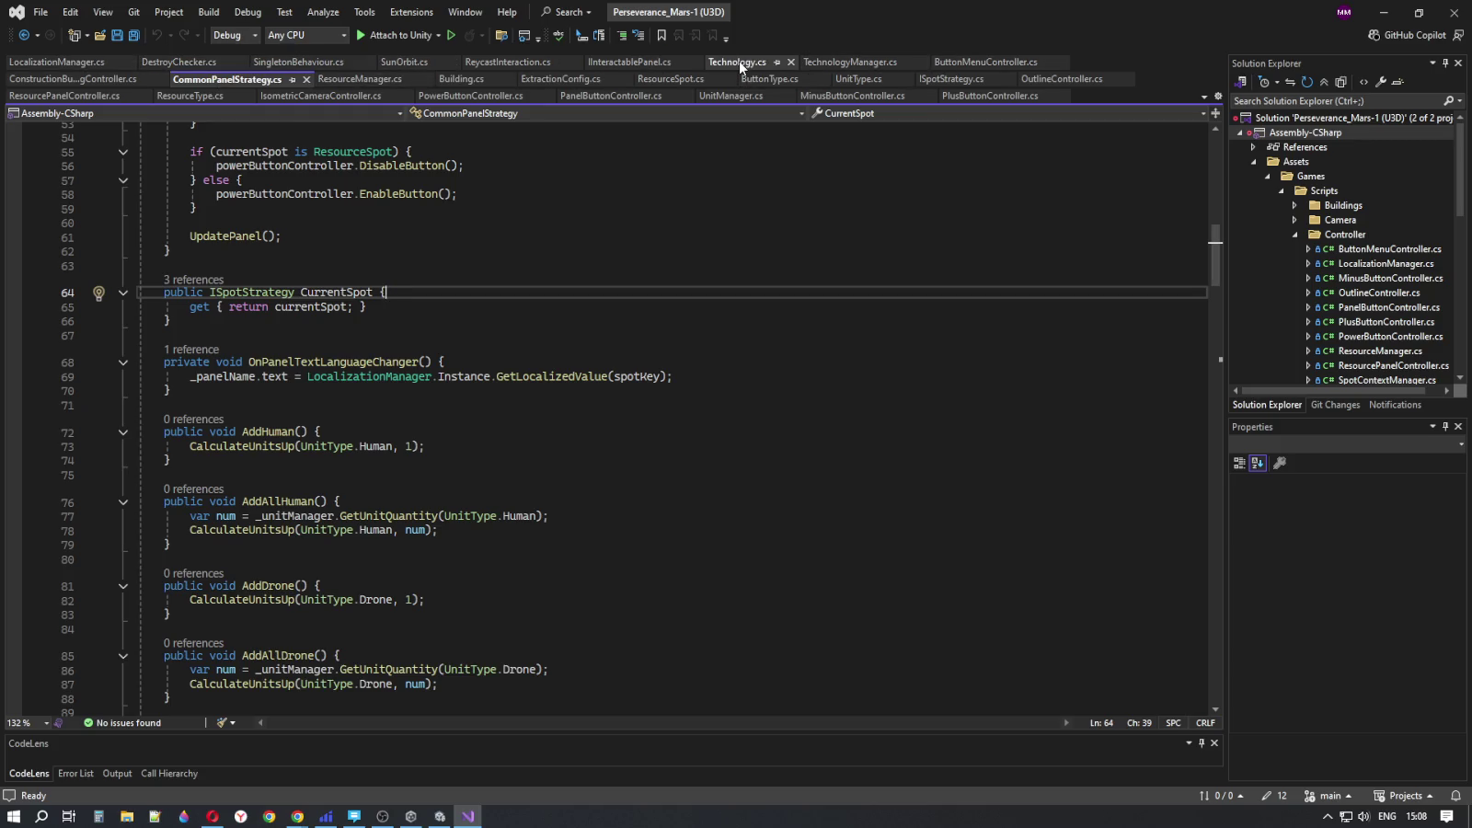
- Open Building.cs and read its IInteractablePanel declaration and serialized fields down to _resourceAmount
click(462, 79)
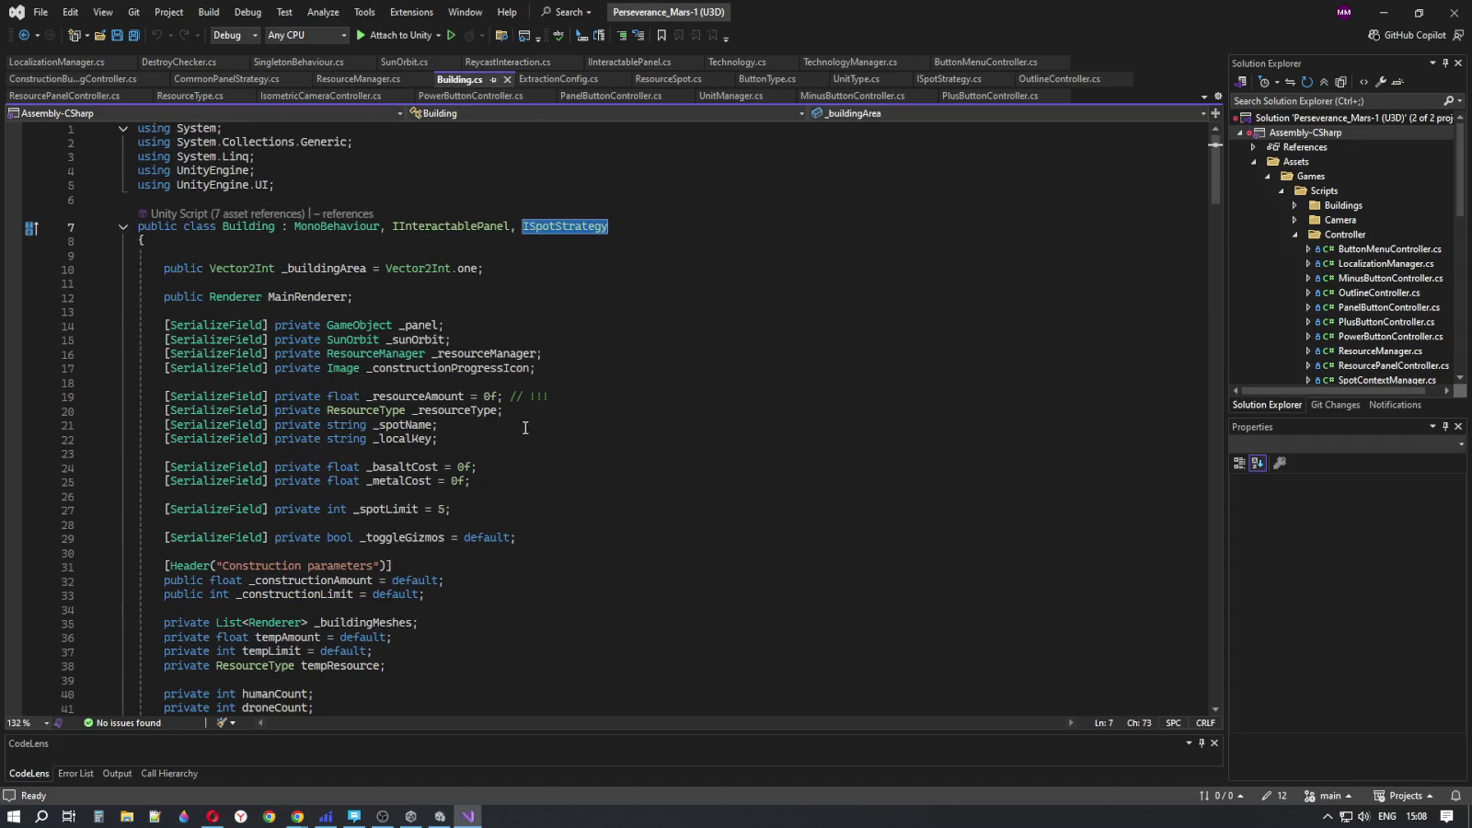
scroll(525, 322, down, 2)
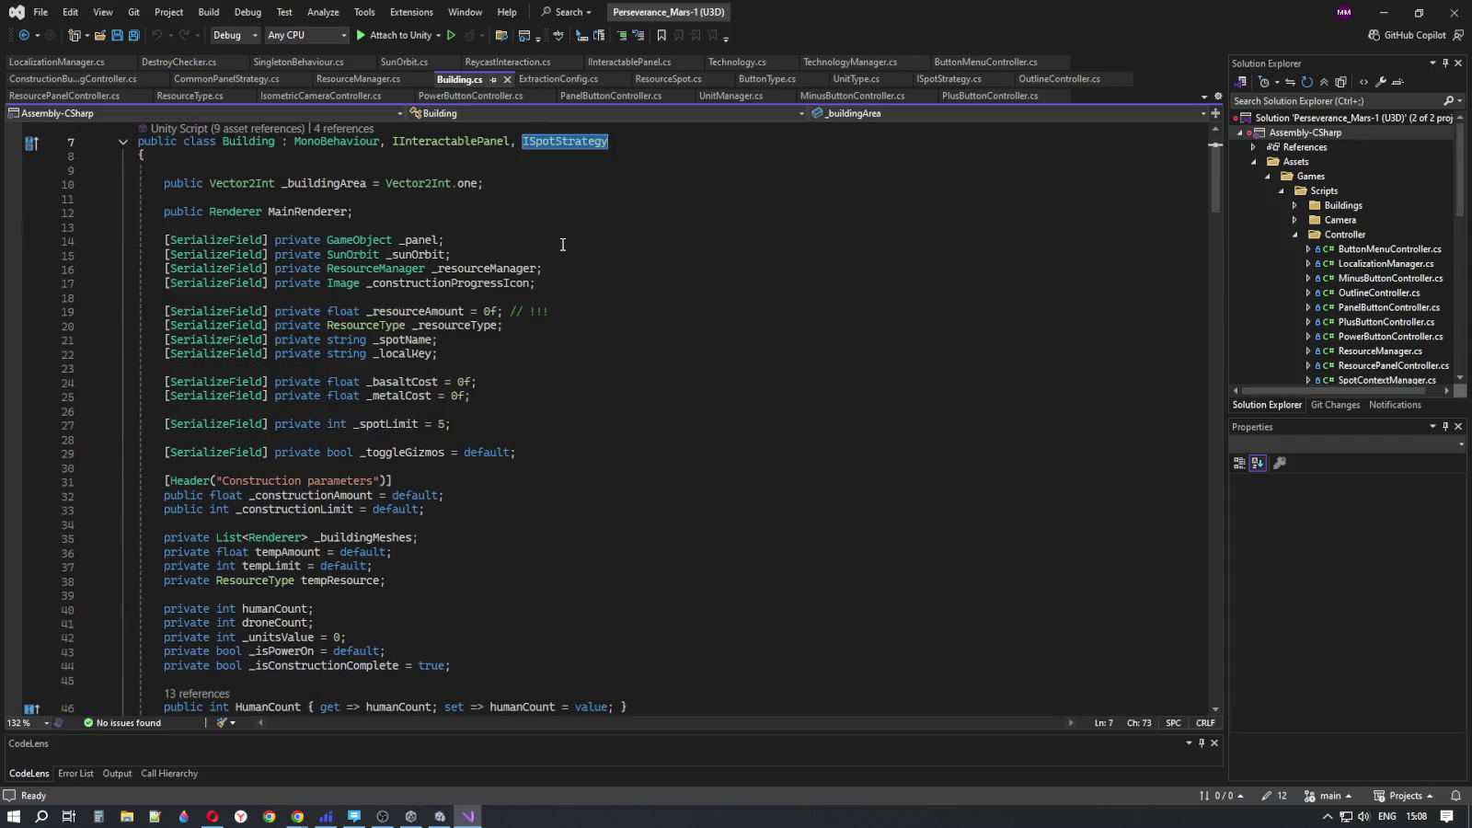
click(460, 143)
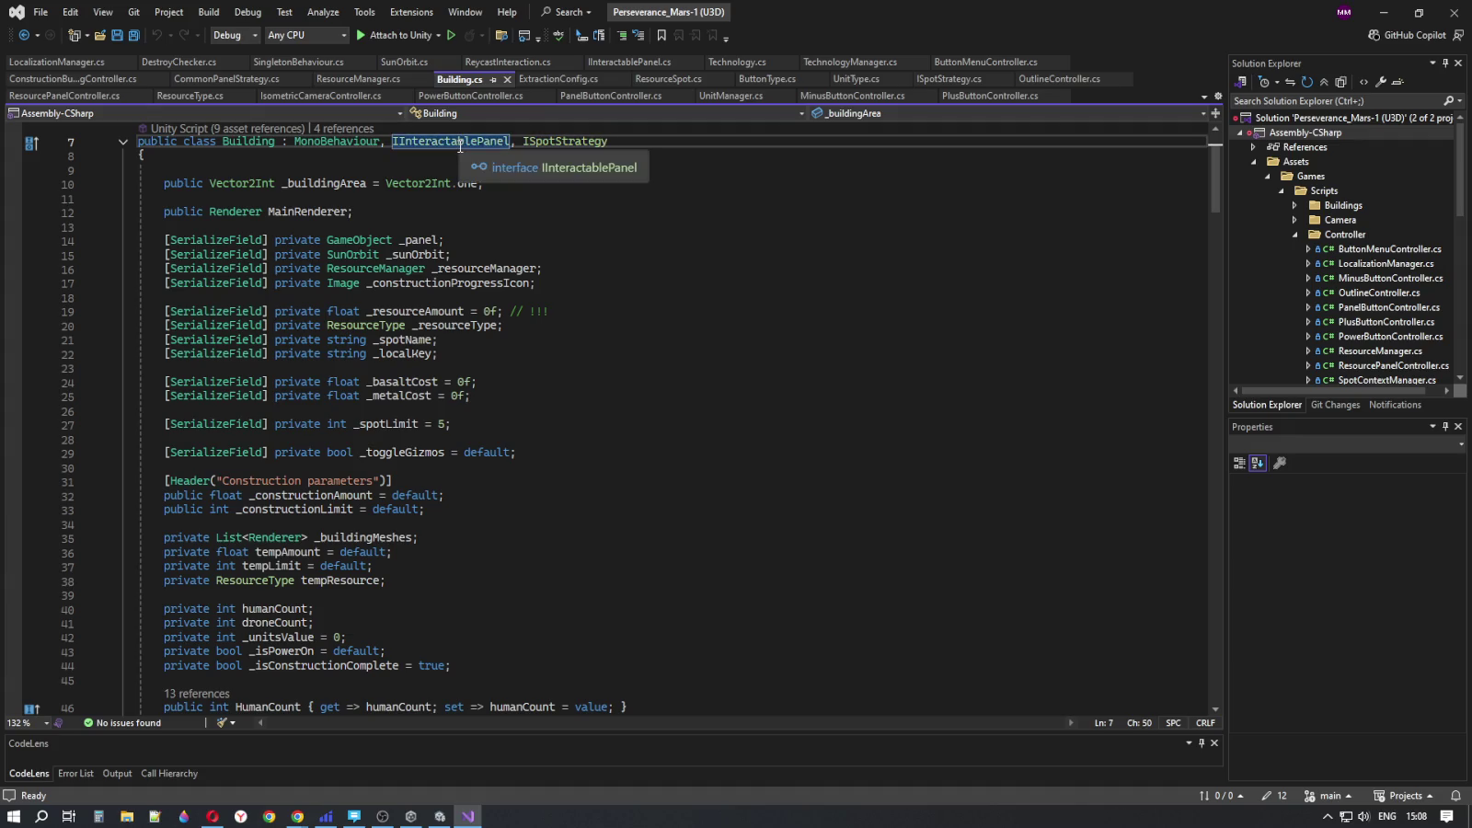
click(584, 282)
click(622, 312)
scroll(618, 315, down, 1)
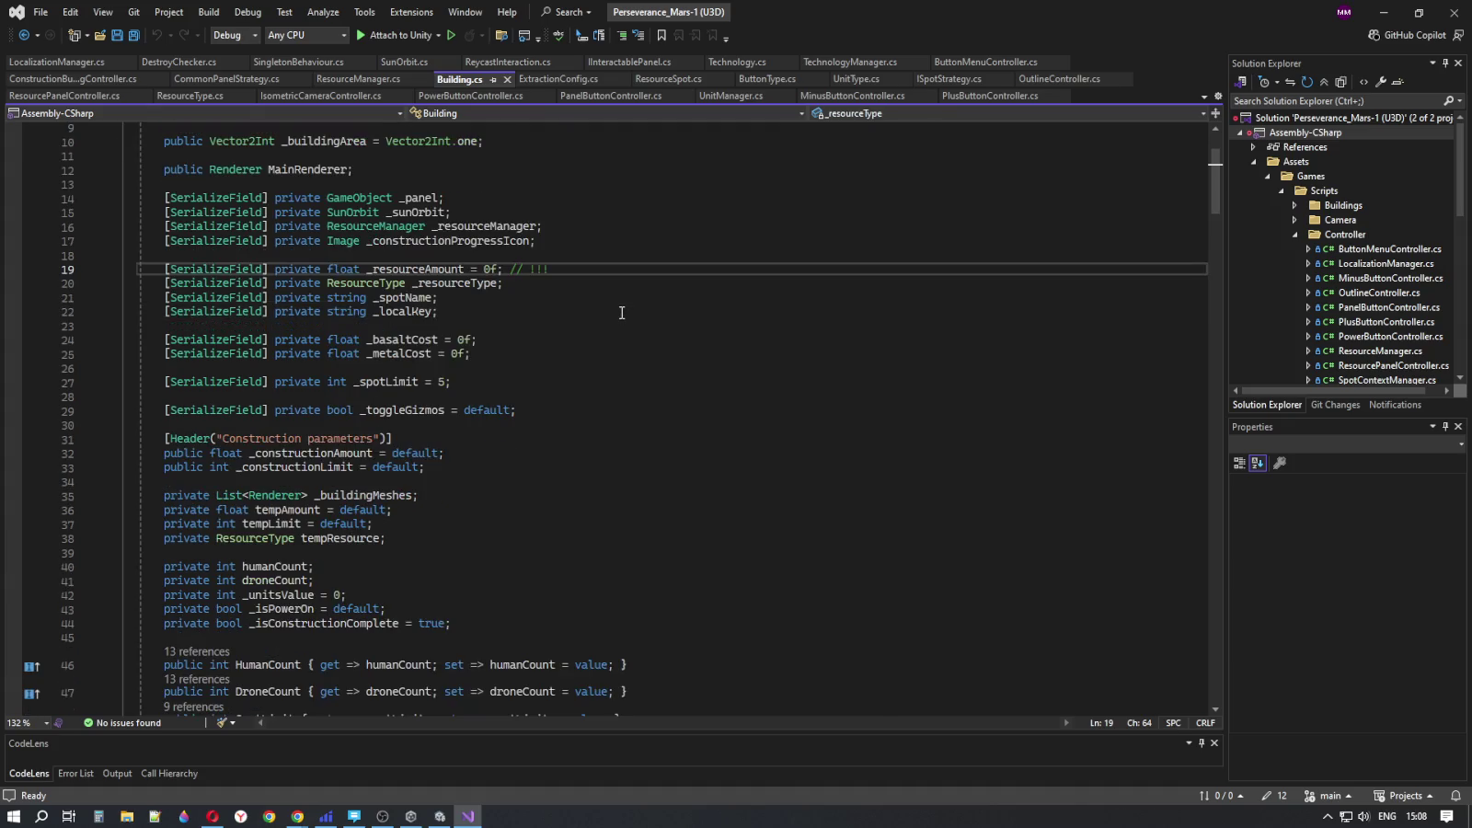
scroll(610, 290, down, 1)
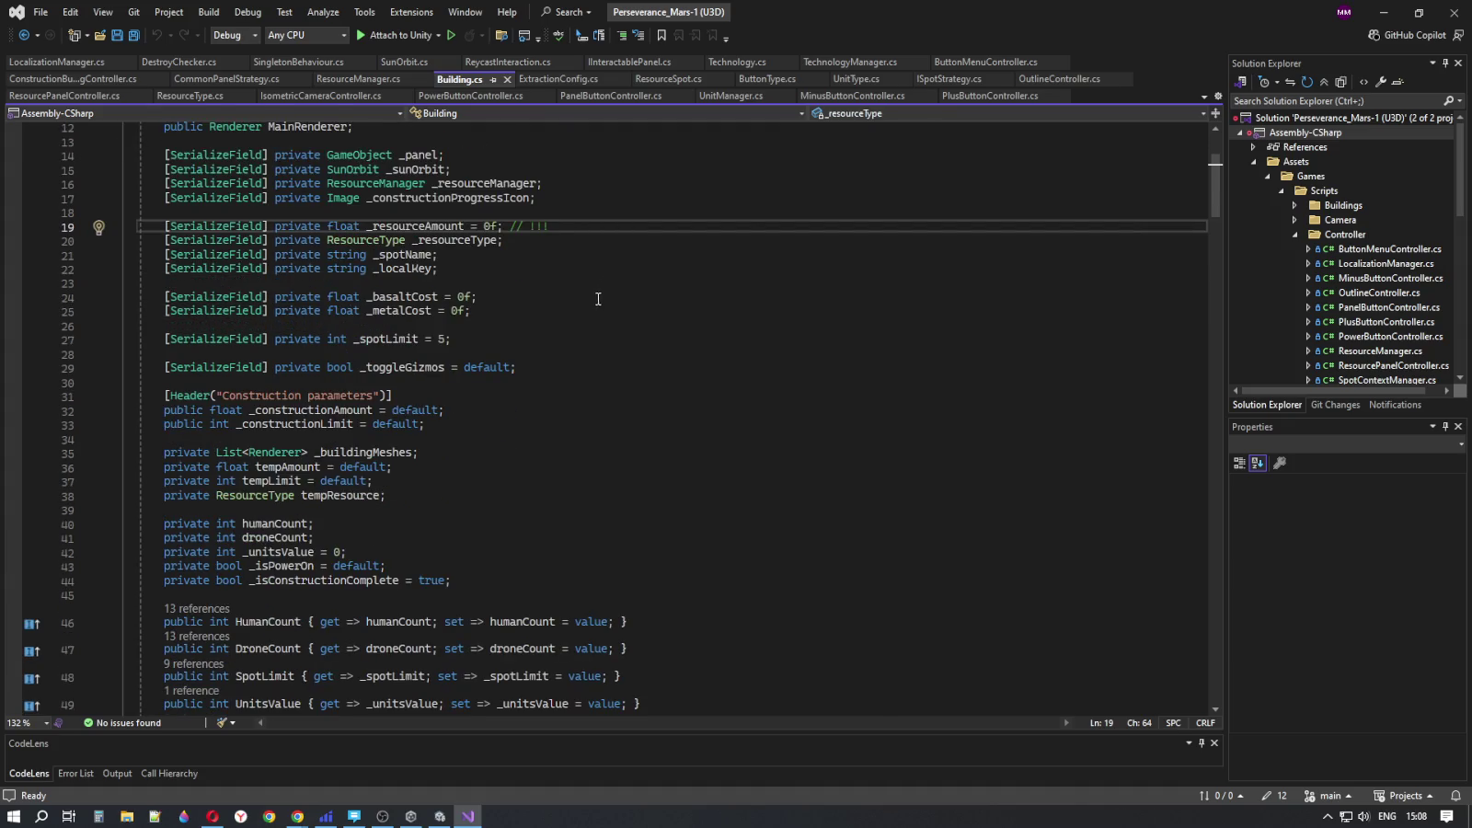
- Read the construction parameters and limit fields, the _buildingMeshes list and the properties below
click(452, 398)
click(457, 423)
click(462, 446)
click(462, 449)
scroll(462, 450, down, 3)
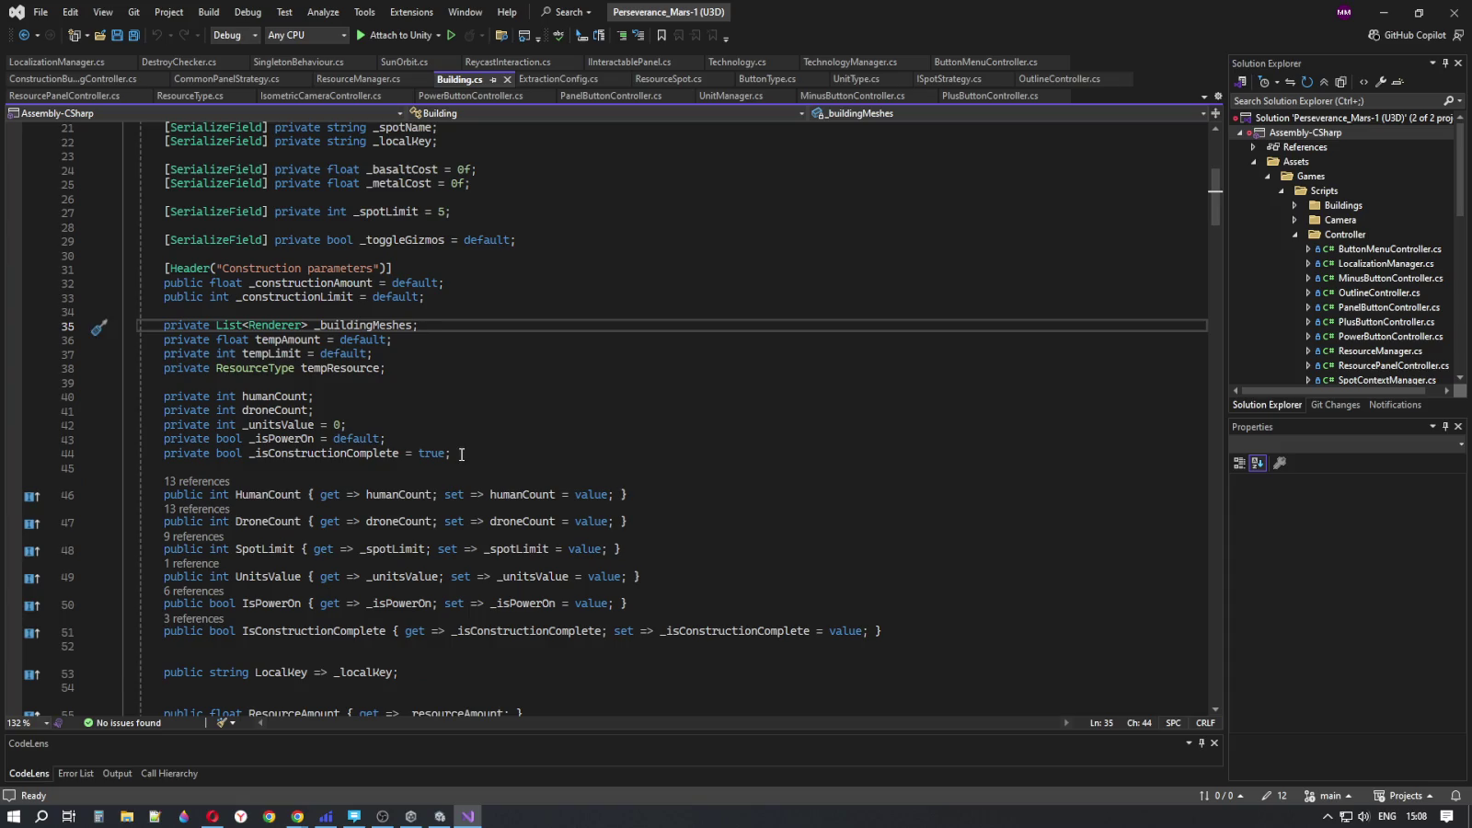
scroll(461, 454, down, 2)
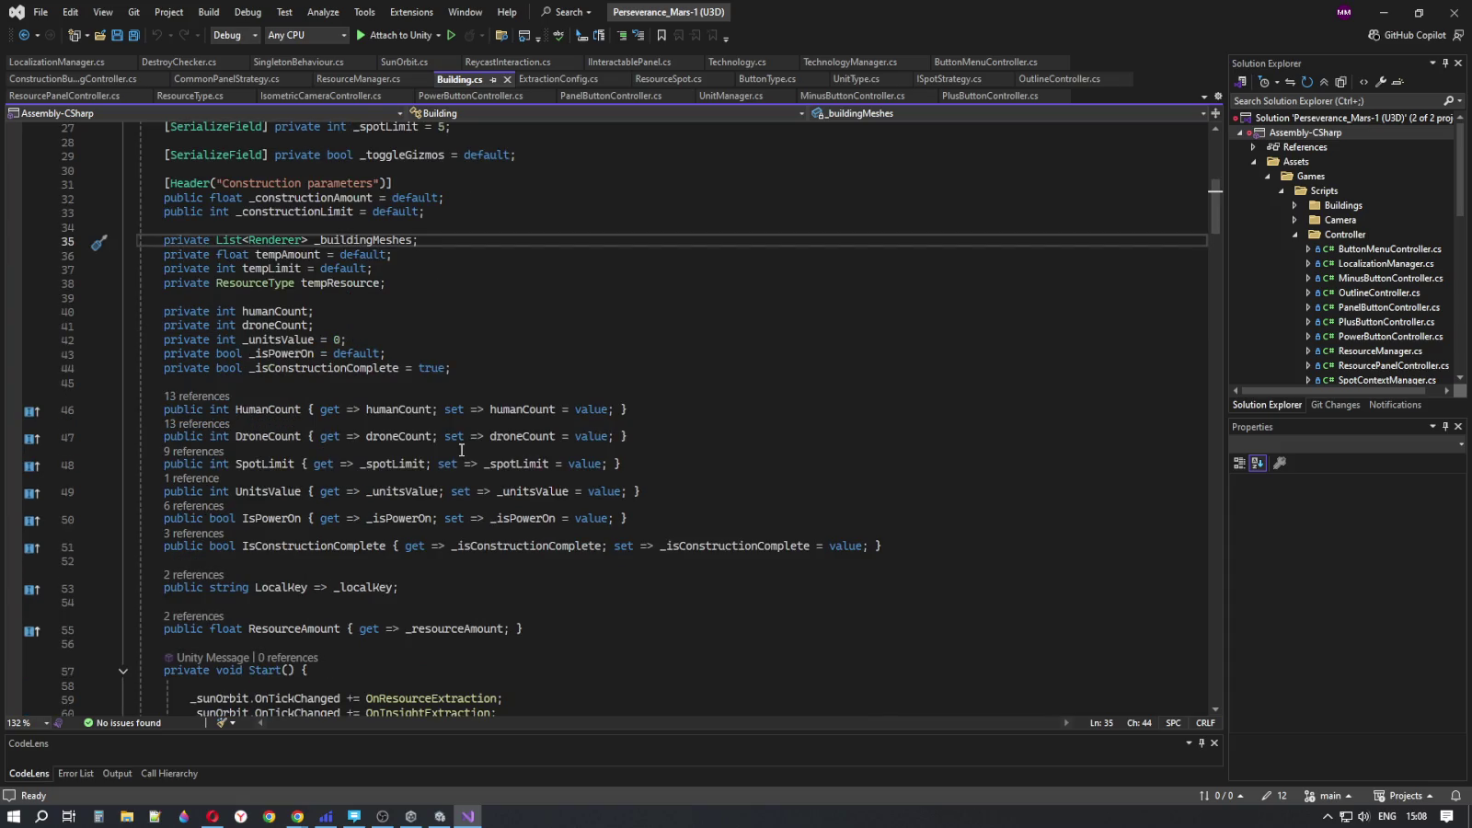
scroll(461, 449, down, 4)
scroll(462, 448, down, 6)
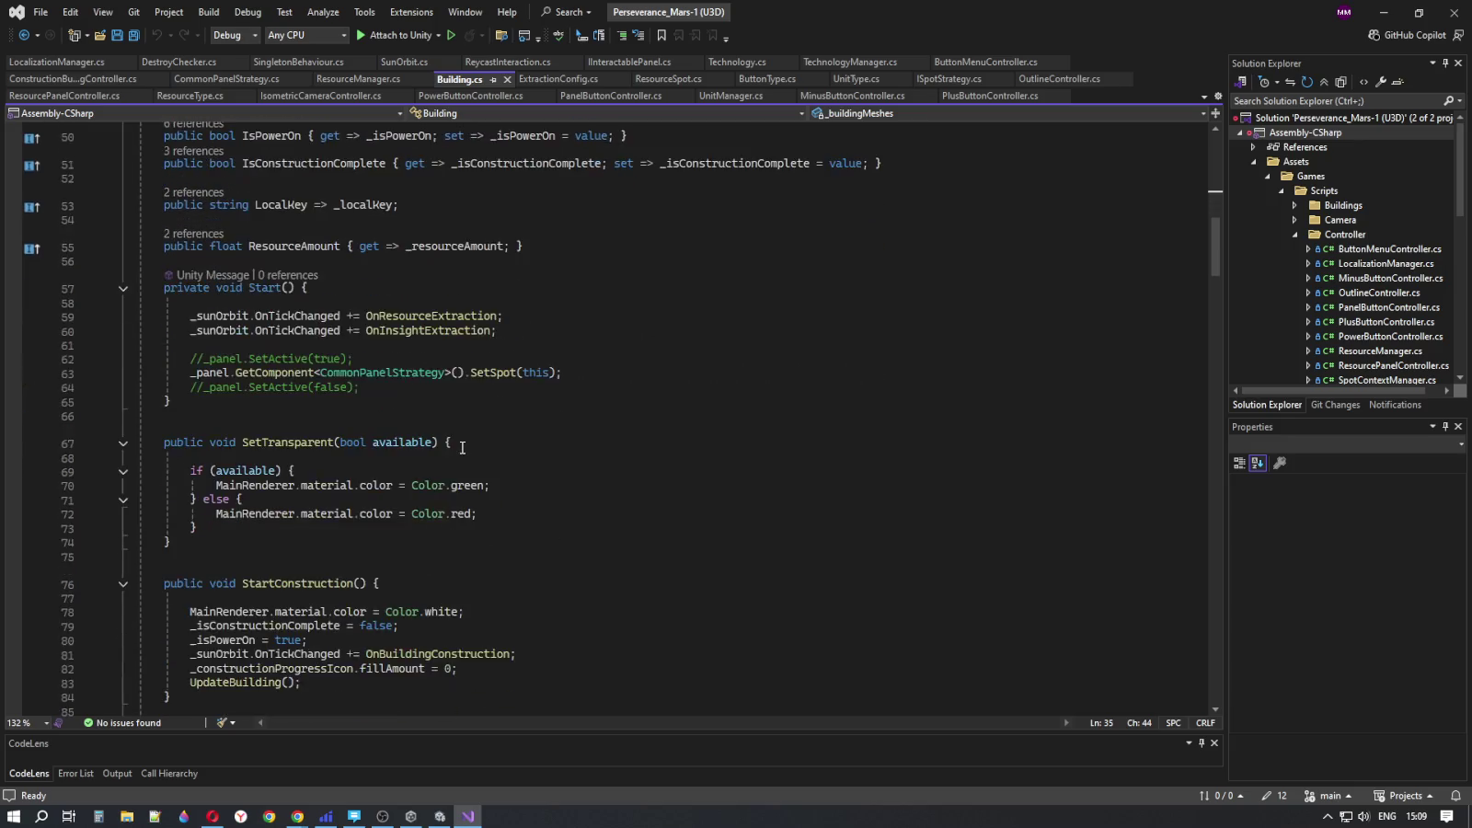
double_click(272, 315)
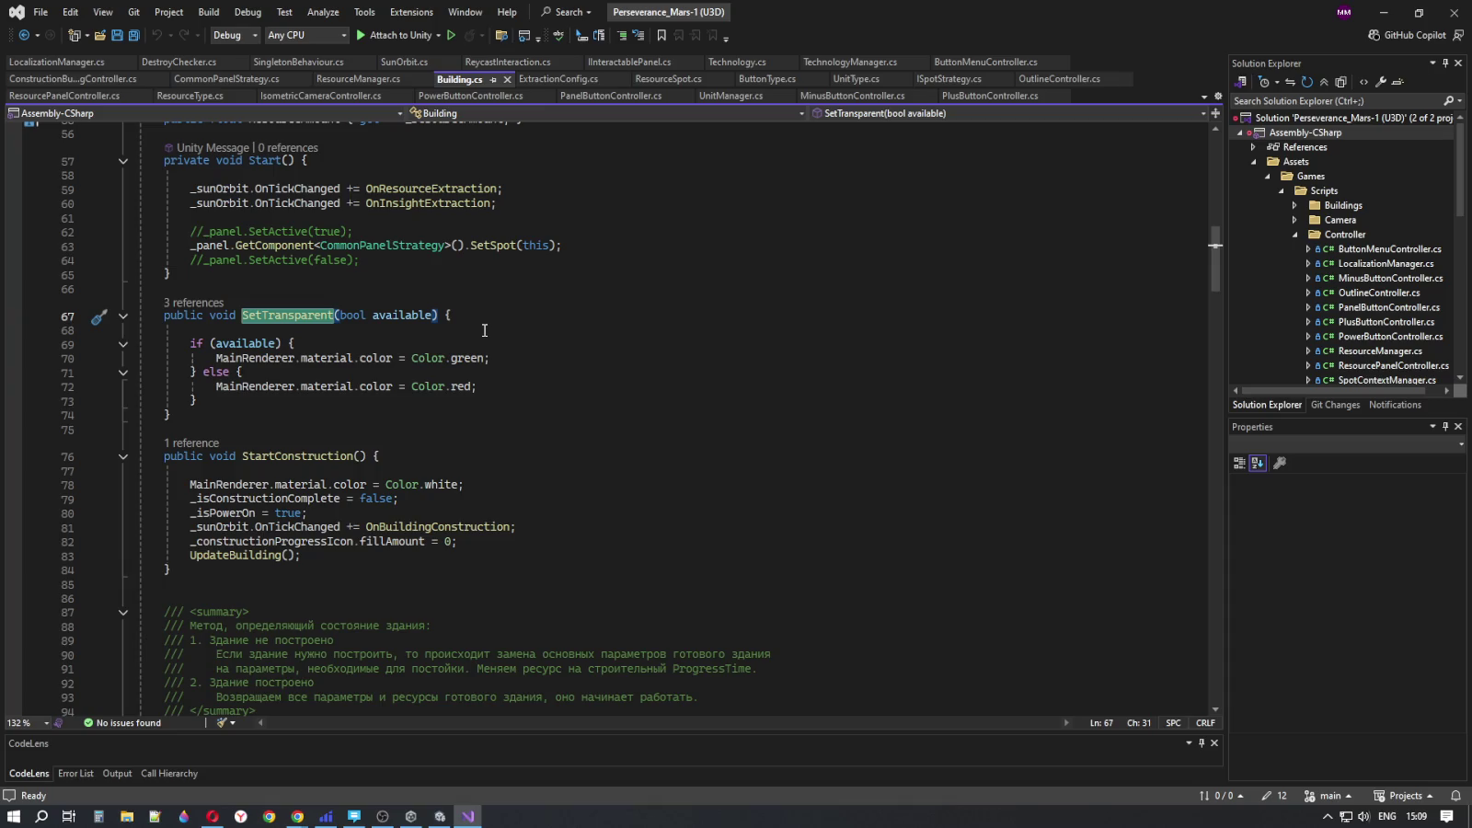
drag(197, 401, 167, 314)
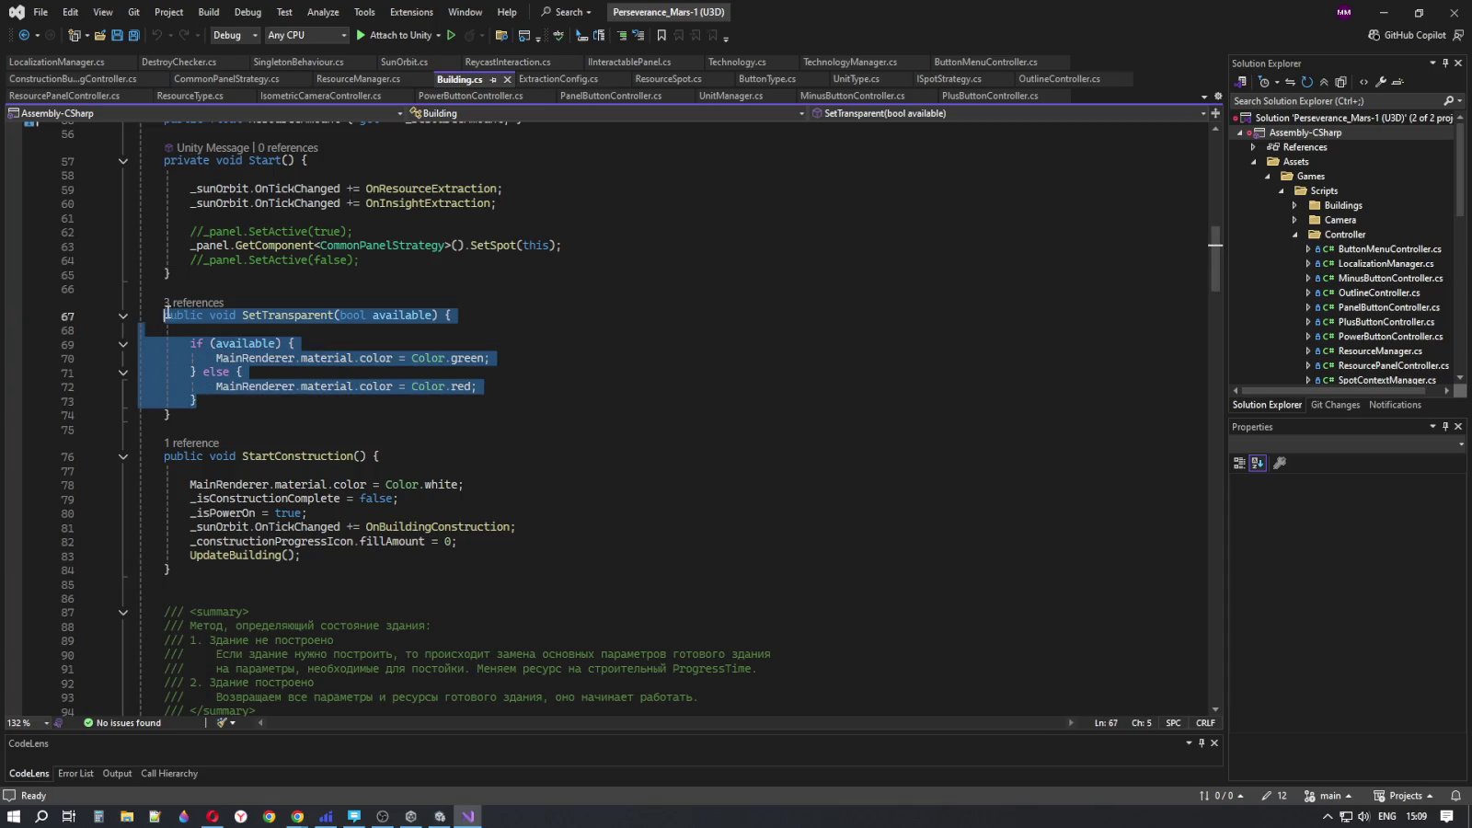
drag(197, 414, 164, 315)
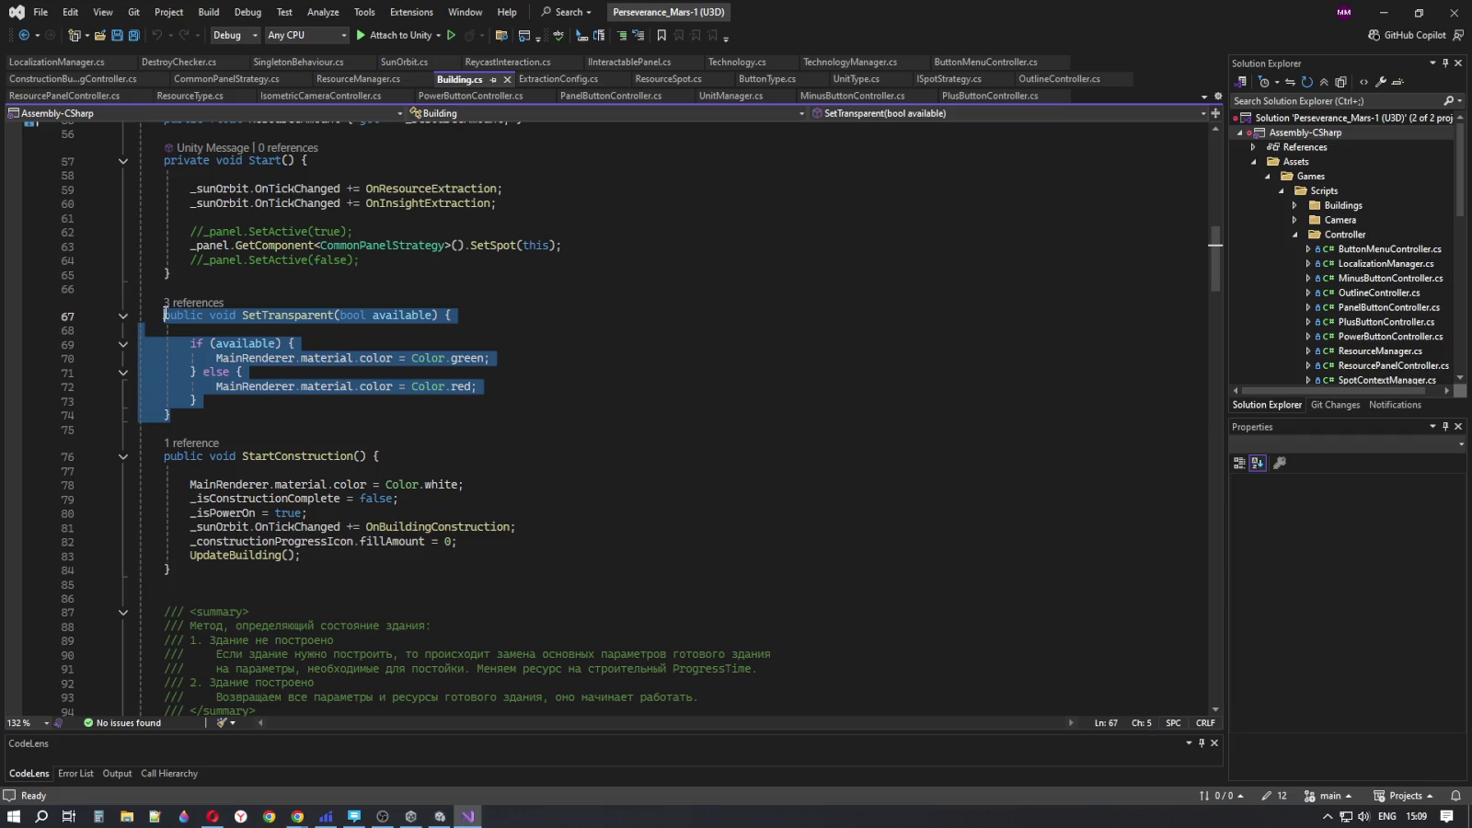
click(576, 309)
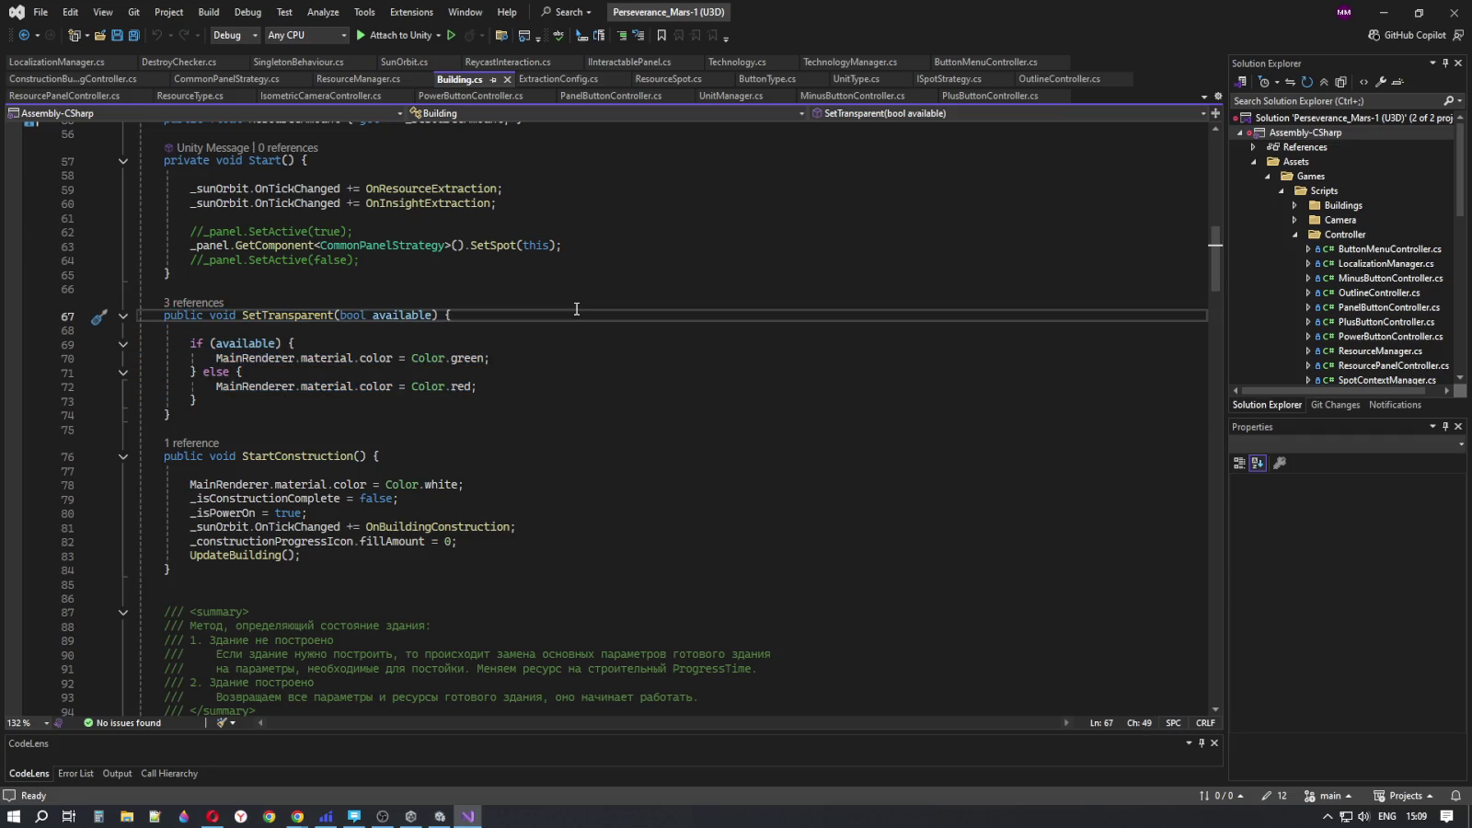
scroll(575, 308, down, 2)
click(361, 371)
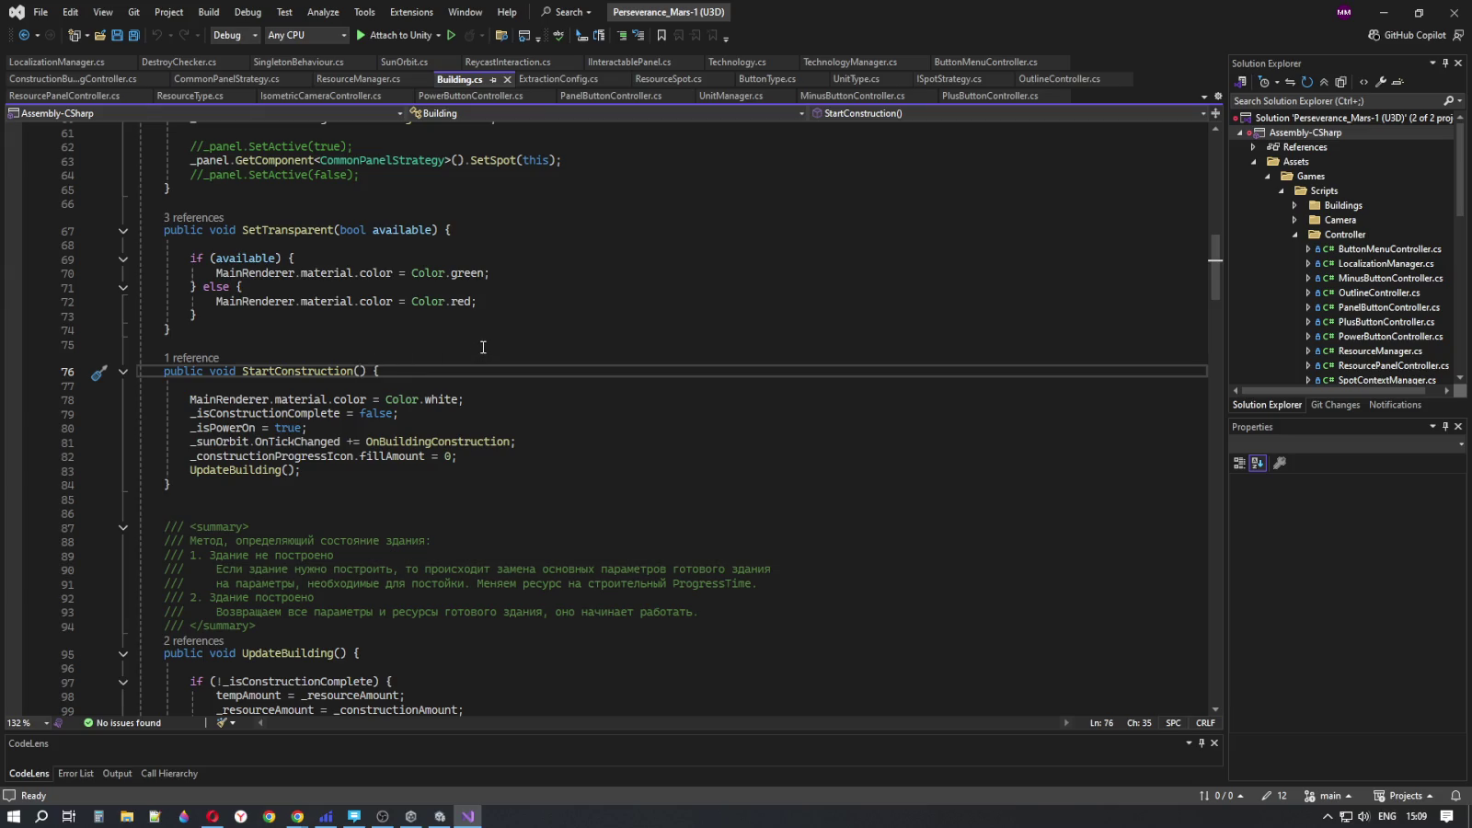
scroll(482, 347, down, 8)
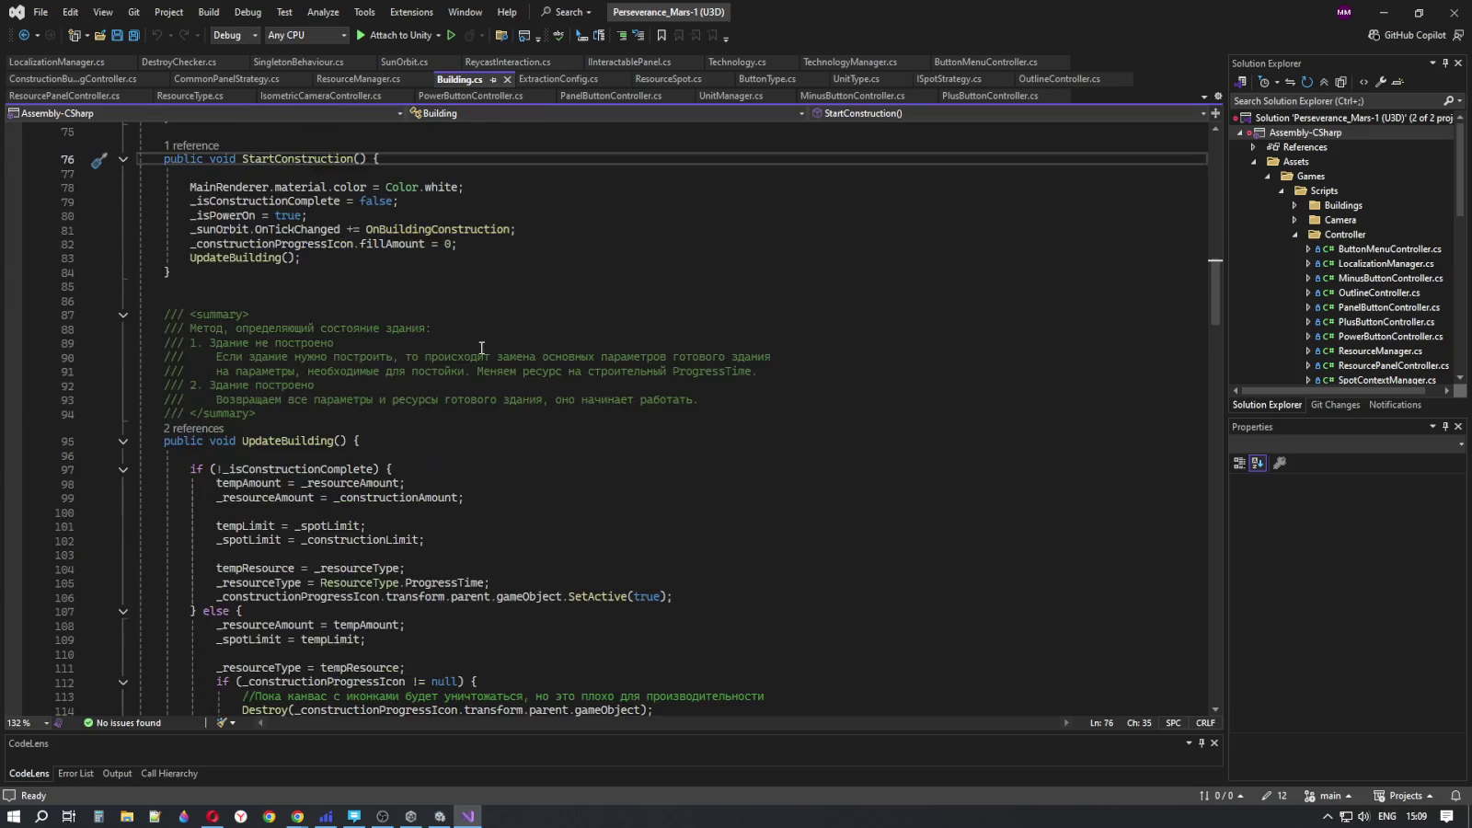
double_click(279, 271)
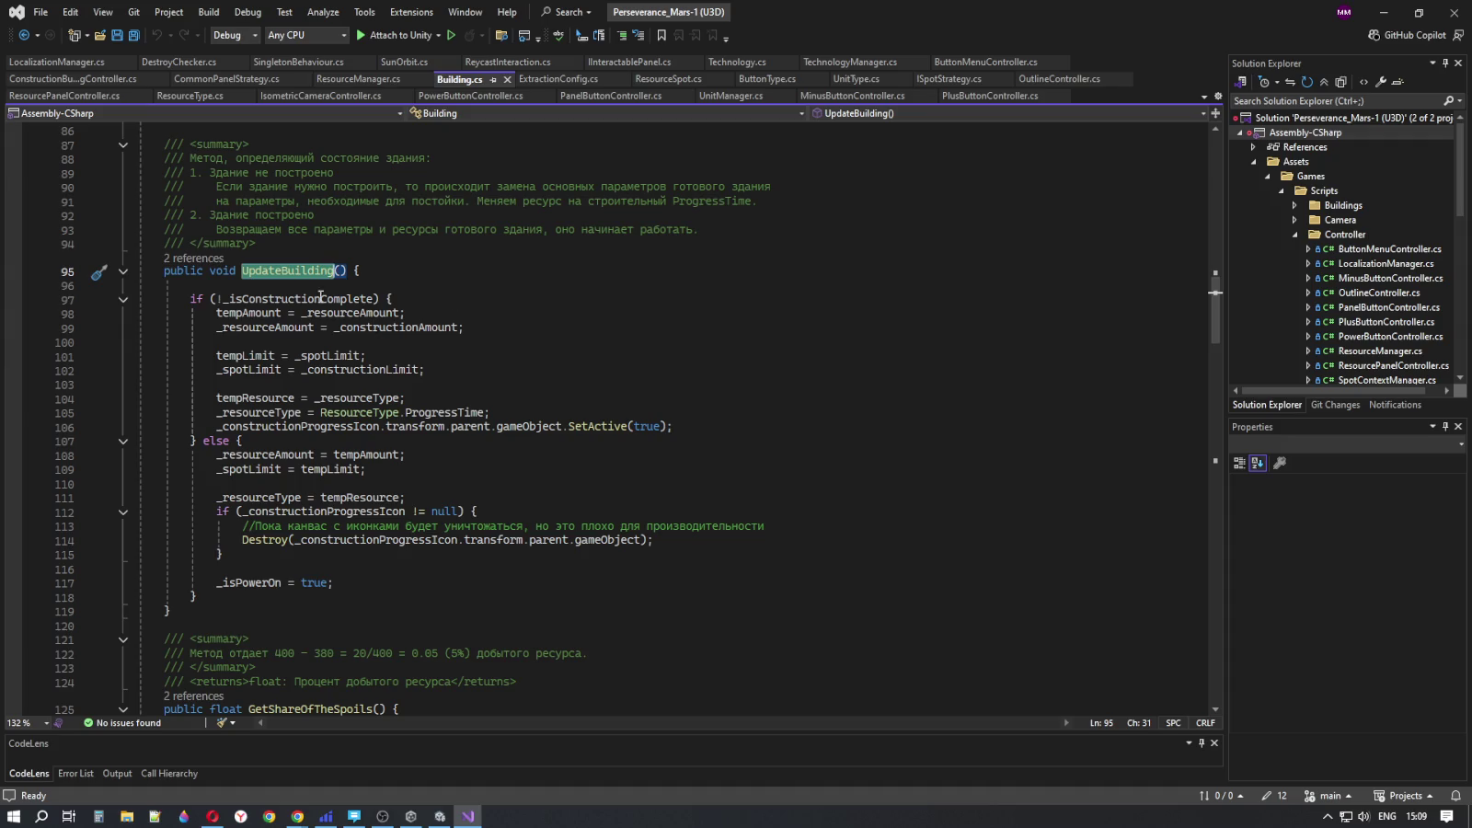
mouse_move(171, 610)
mouse_down()
mouse_move(194, 269)
mouse_move(164, 271)
mouse_up()
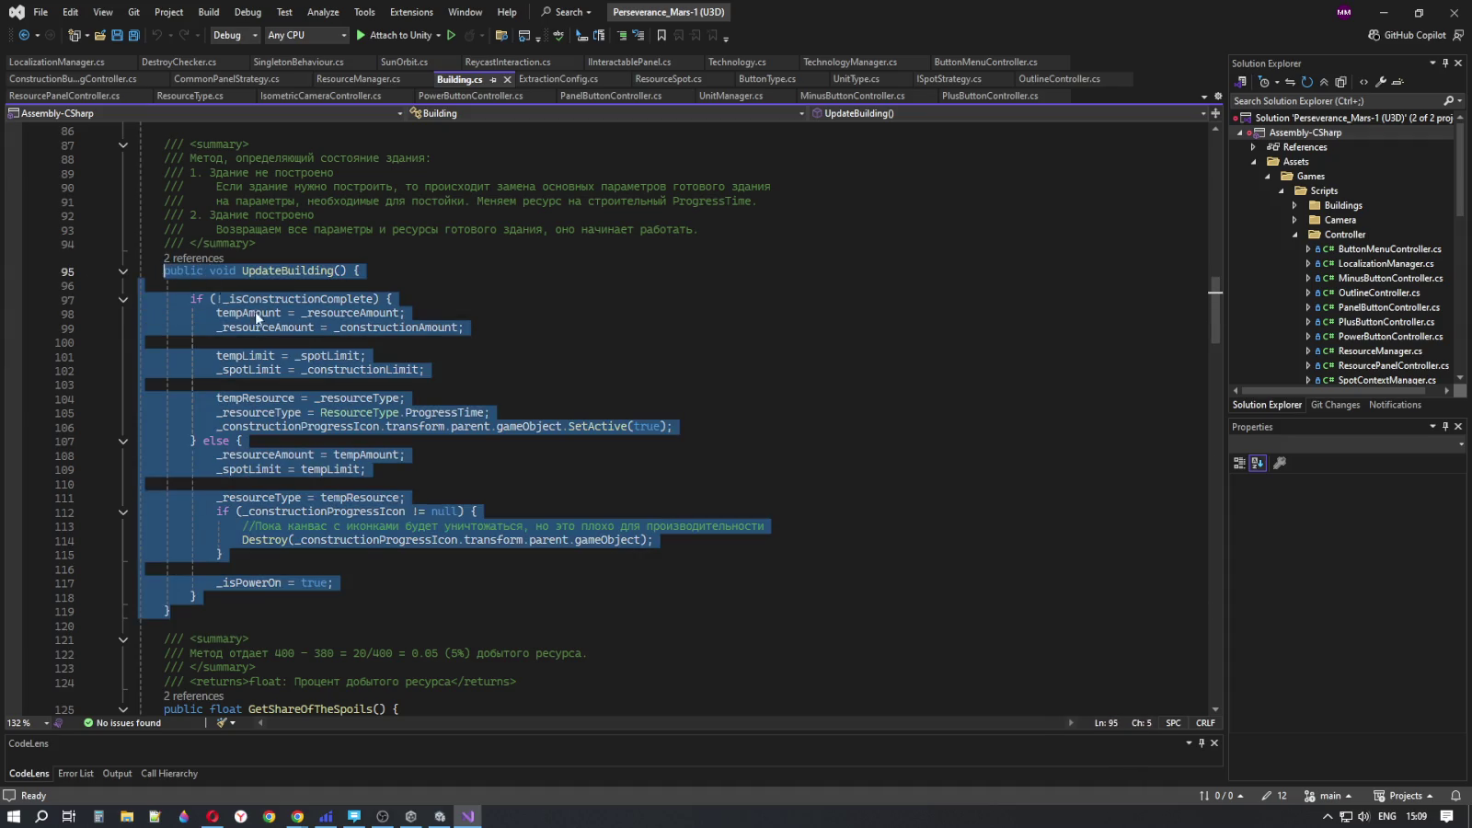
scroll(535, 427, down, 8)
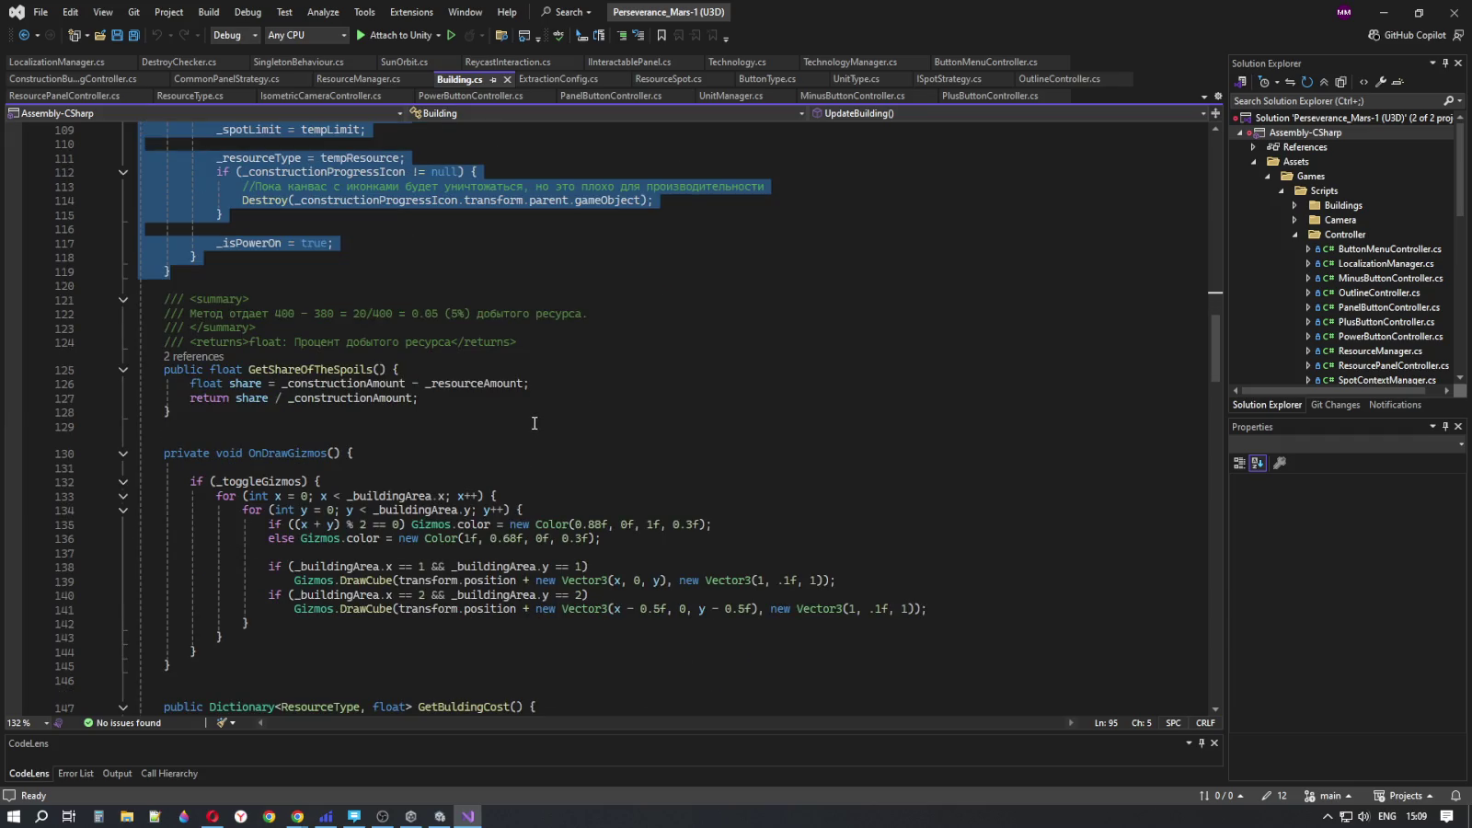
click(300, 369)
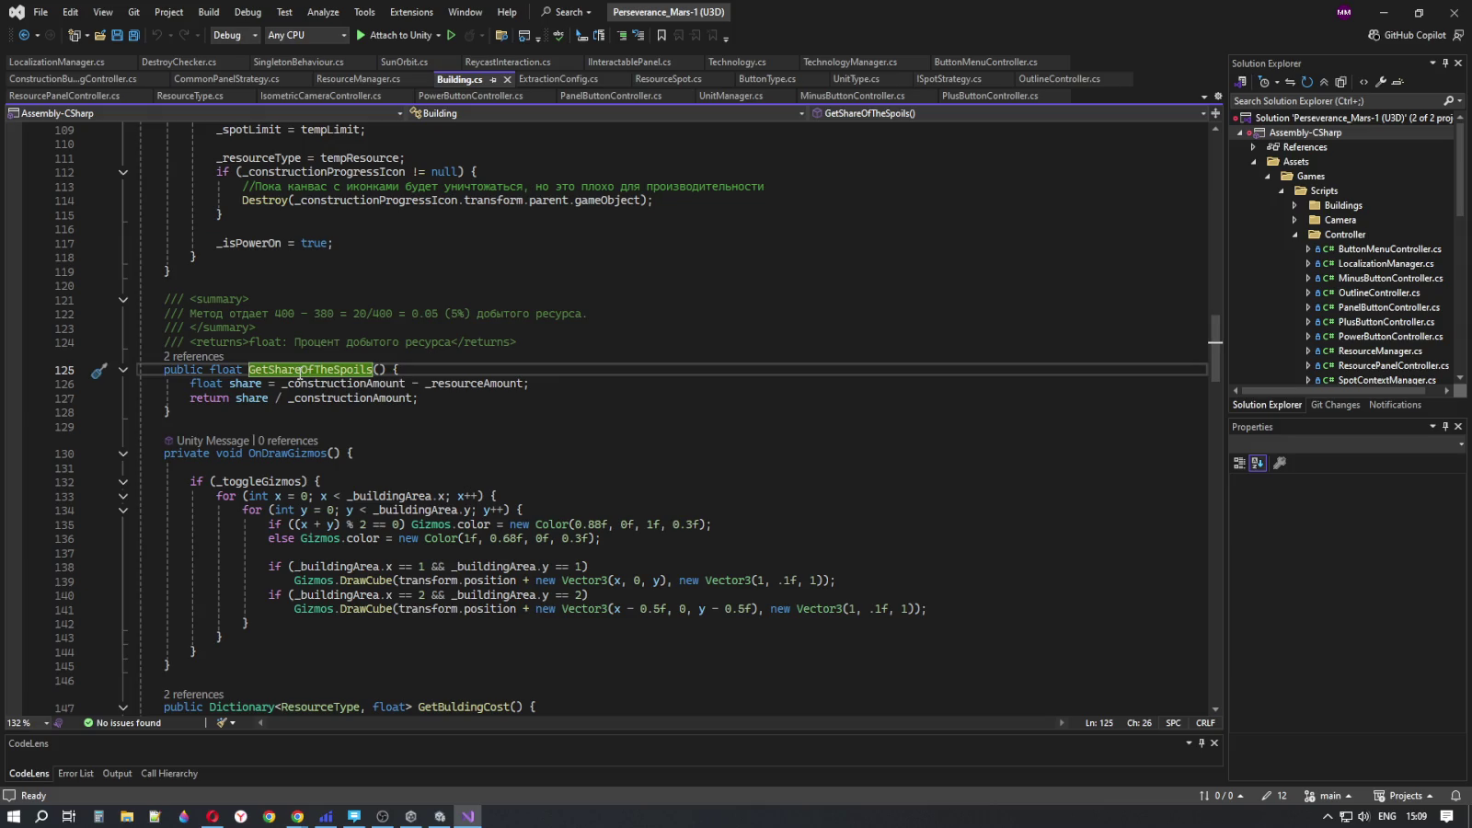
double_click(305, 368)
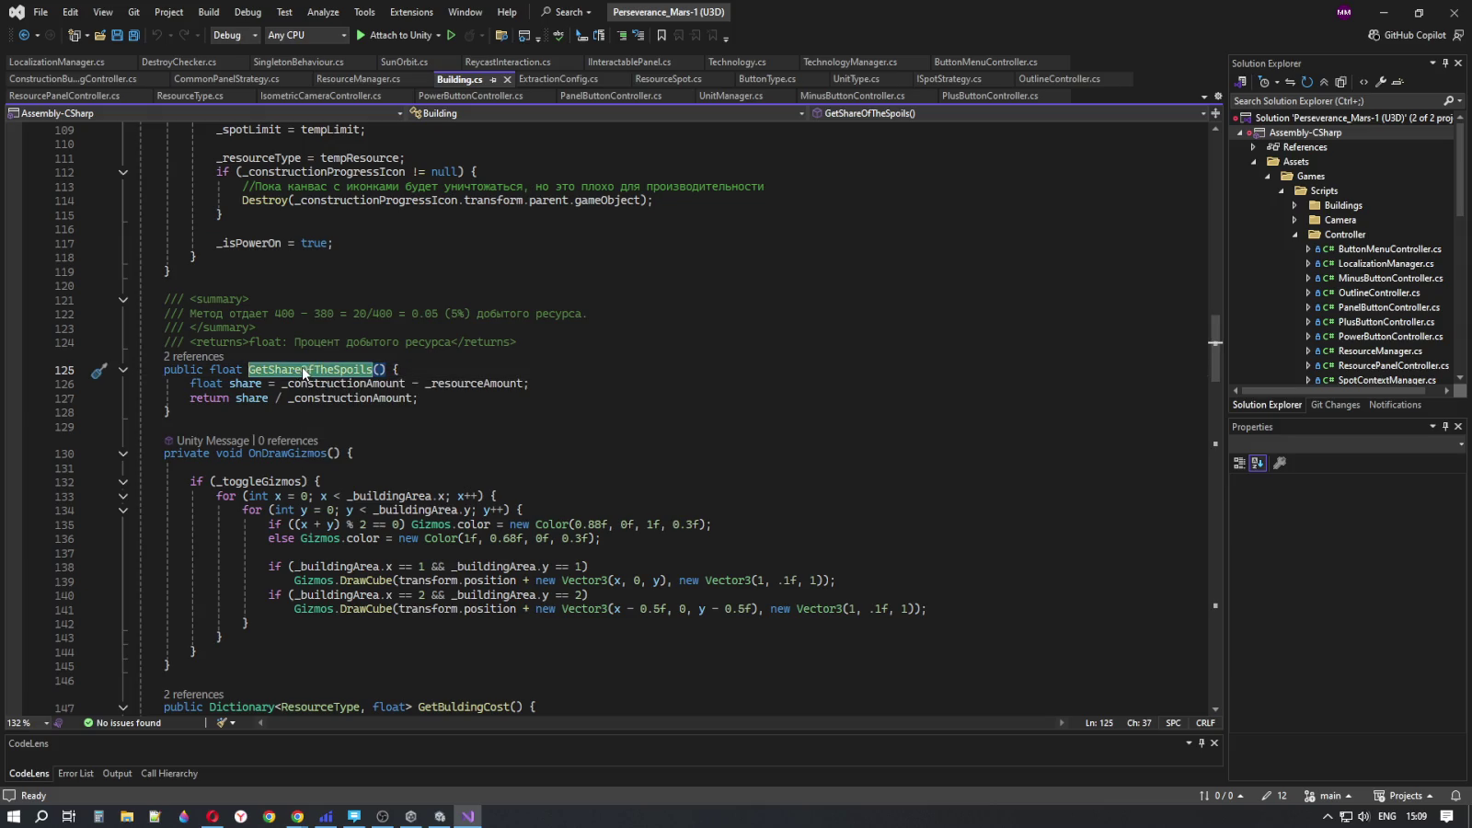
click(300, 397)
click(493, 414)
scroll(494, 439, down, 2)
drag(173, 581, 166, 371)
scroll(408, 469, down, 2)
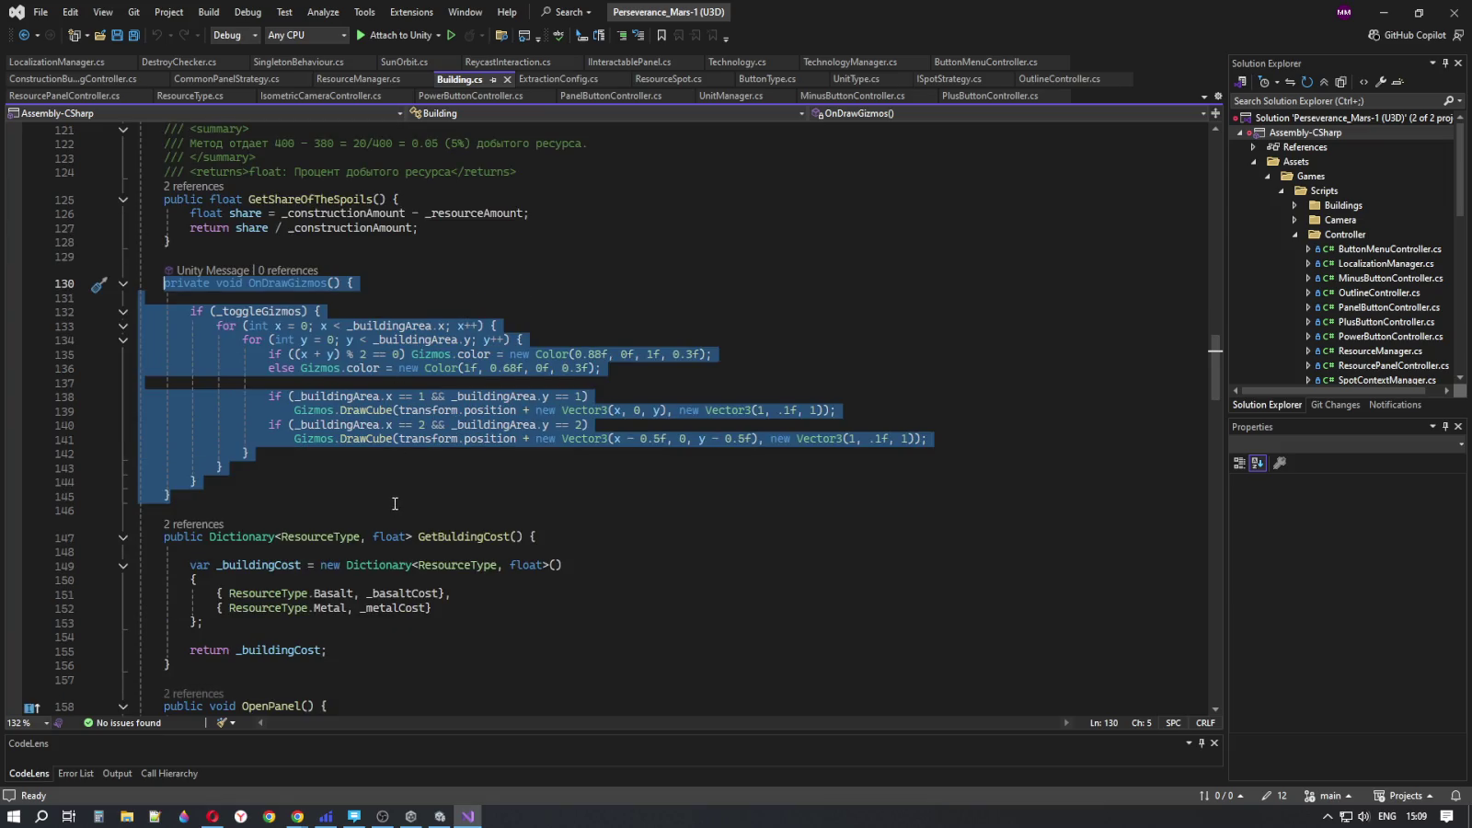
scroll(395, 511, down, 2)
scroll(393, 480, down, 1)
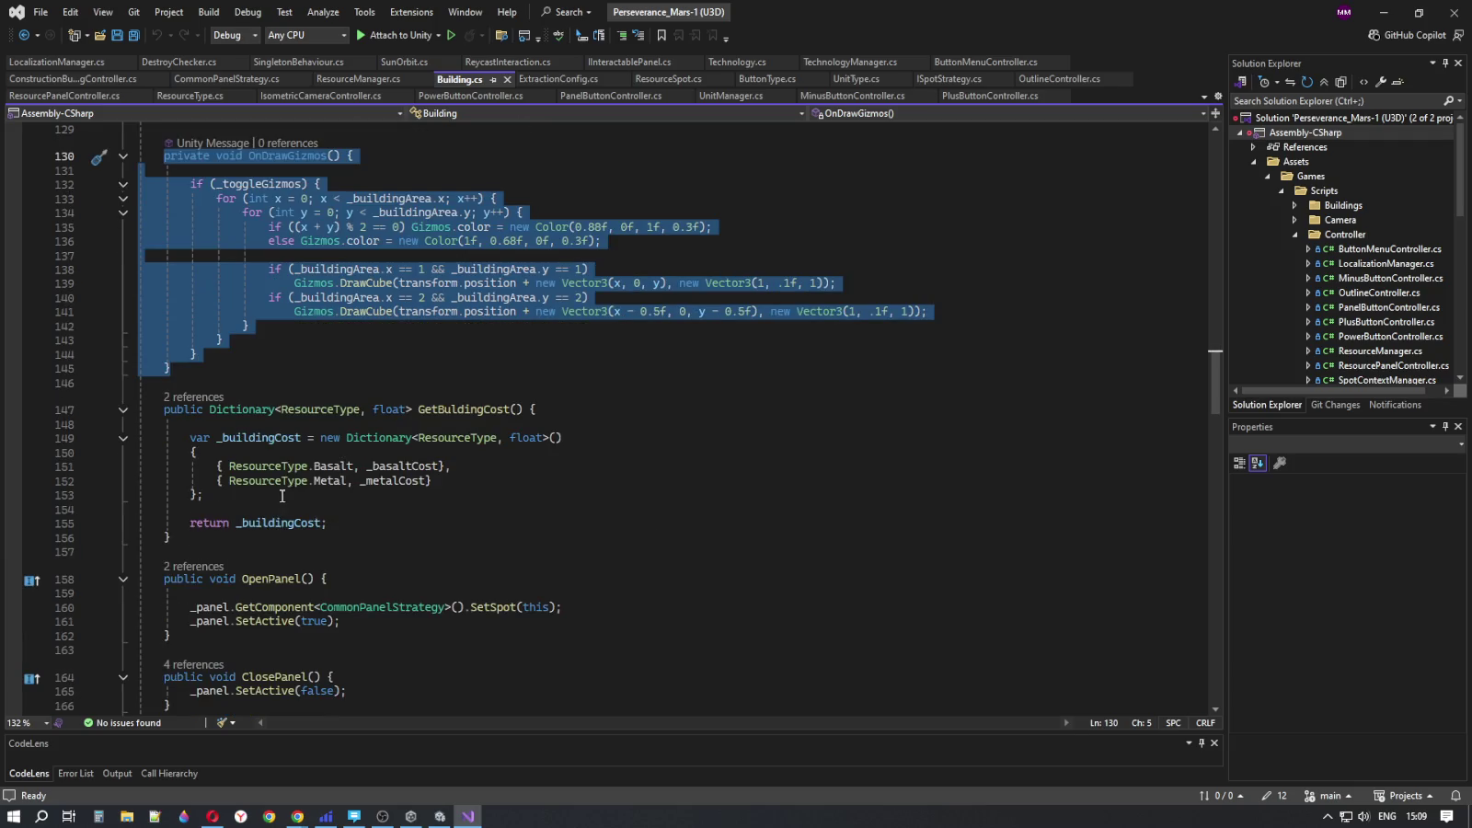
click(320, 409)
double_click(388, 408)
click(438, 408)
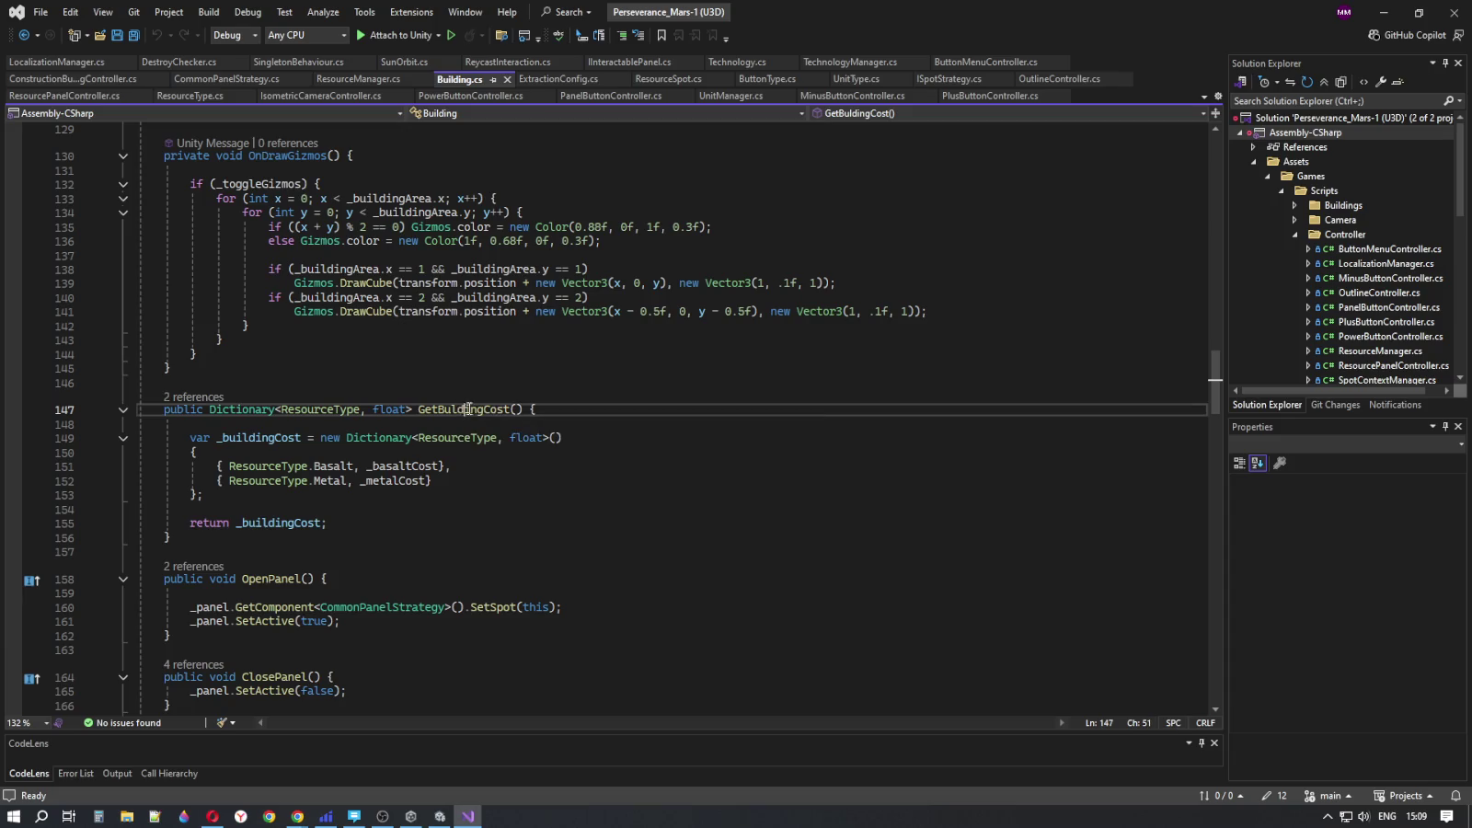
click(503, 493)
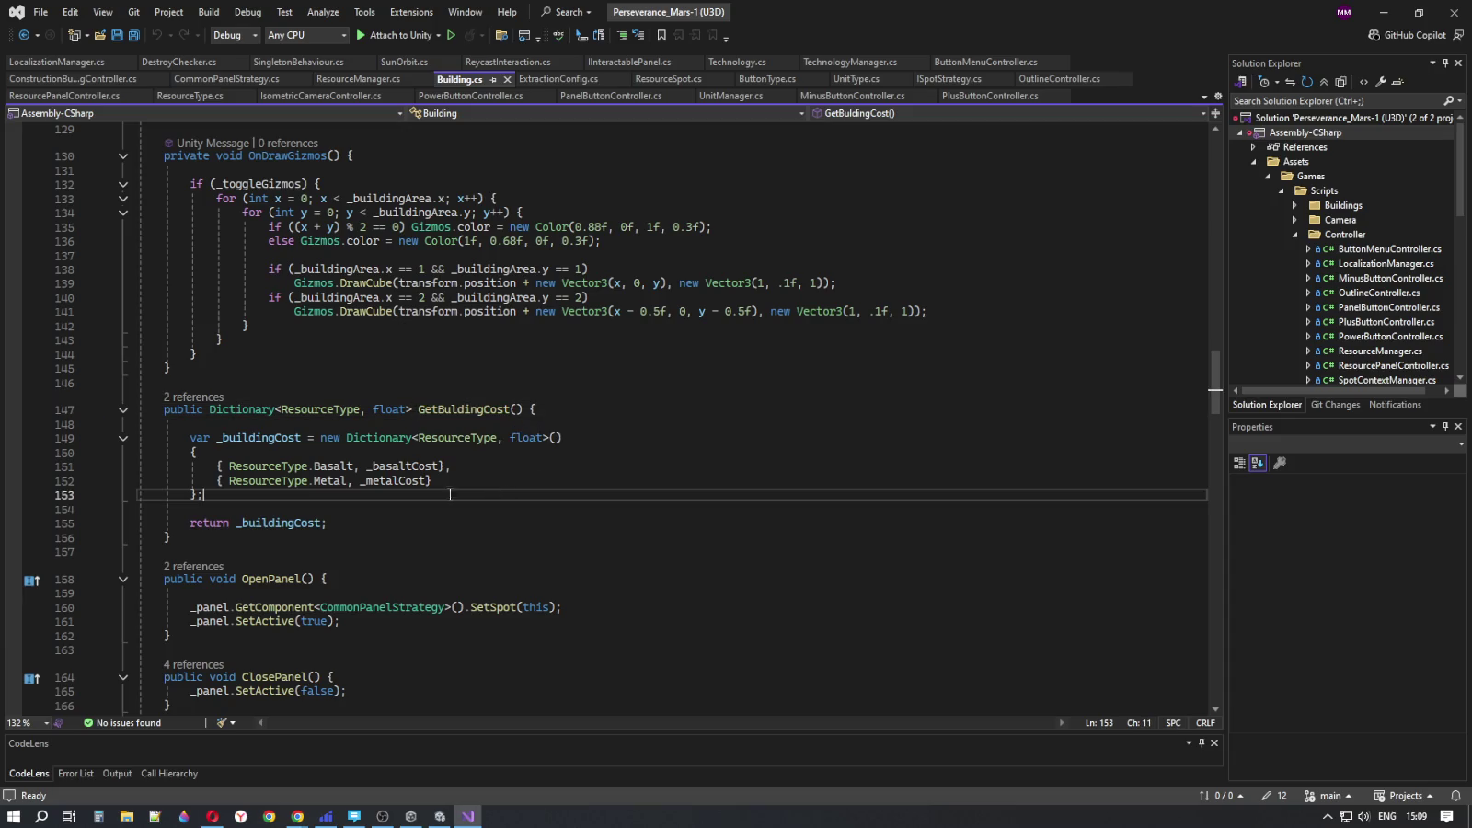
drag(171, 536, 165, 413)
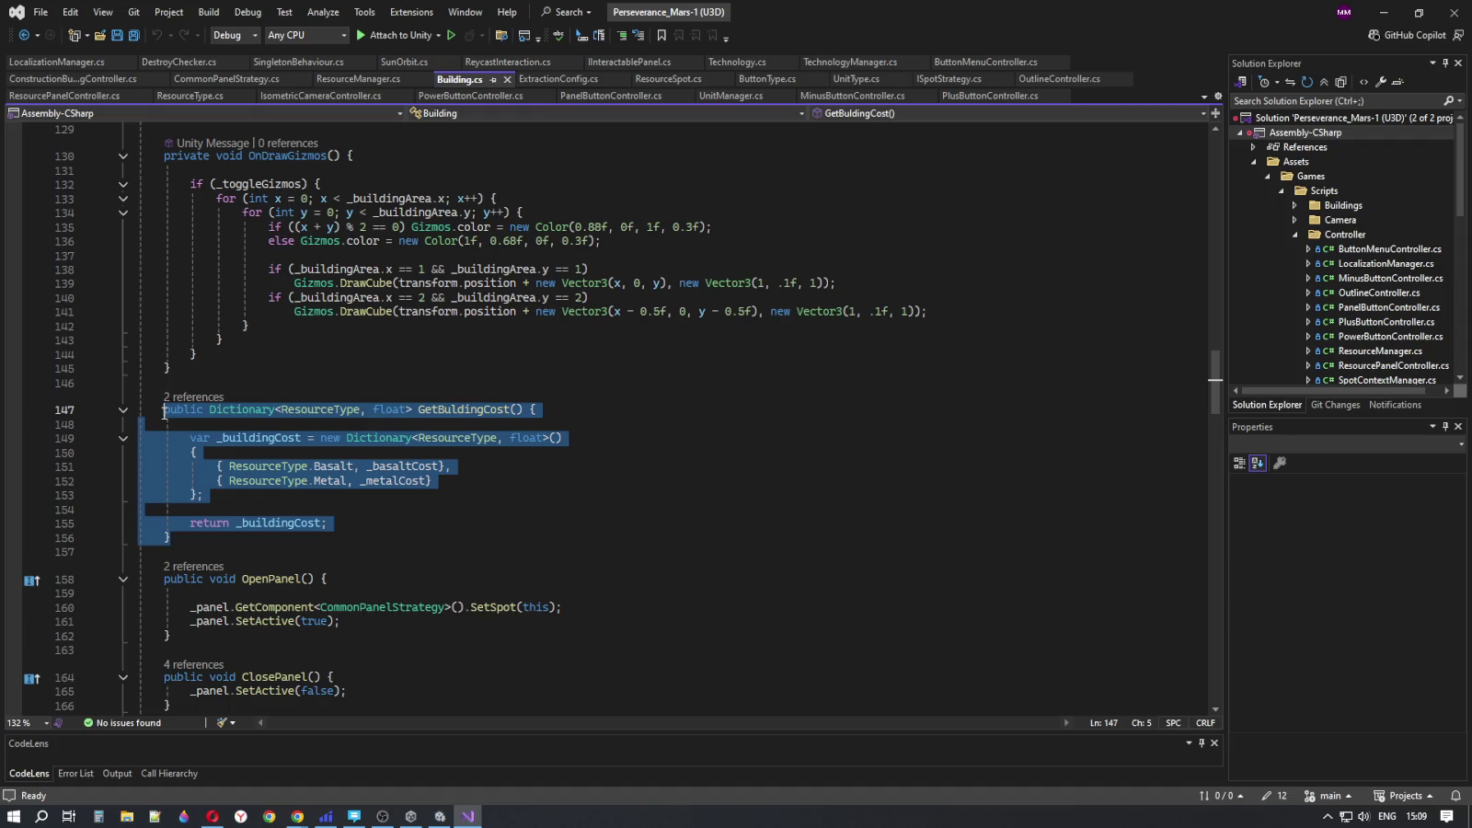
scroll(462, 485, down, 2)
scroll(550, 497, down, 2)
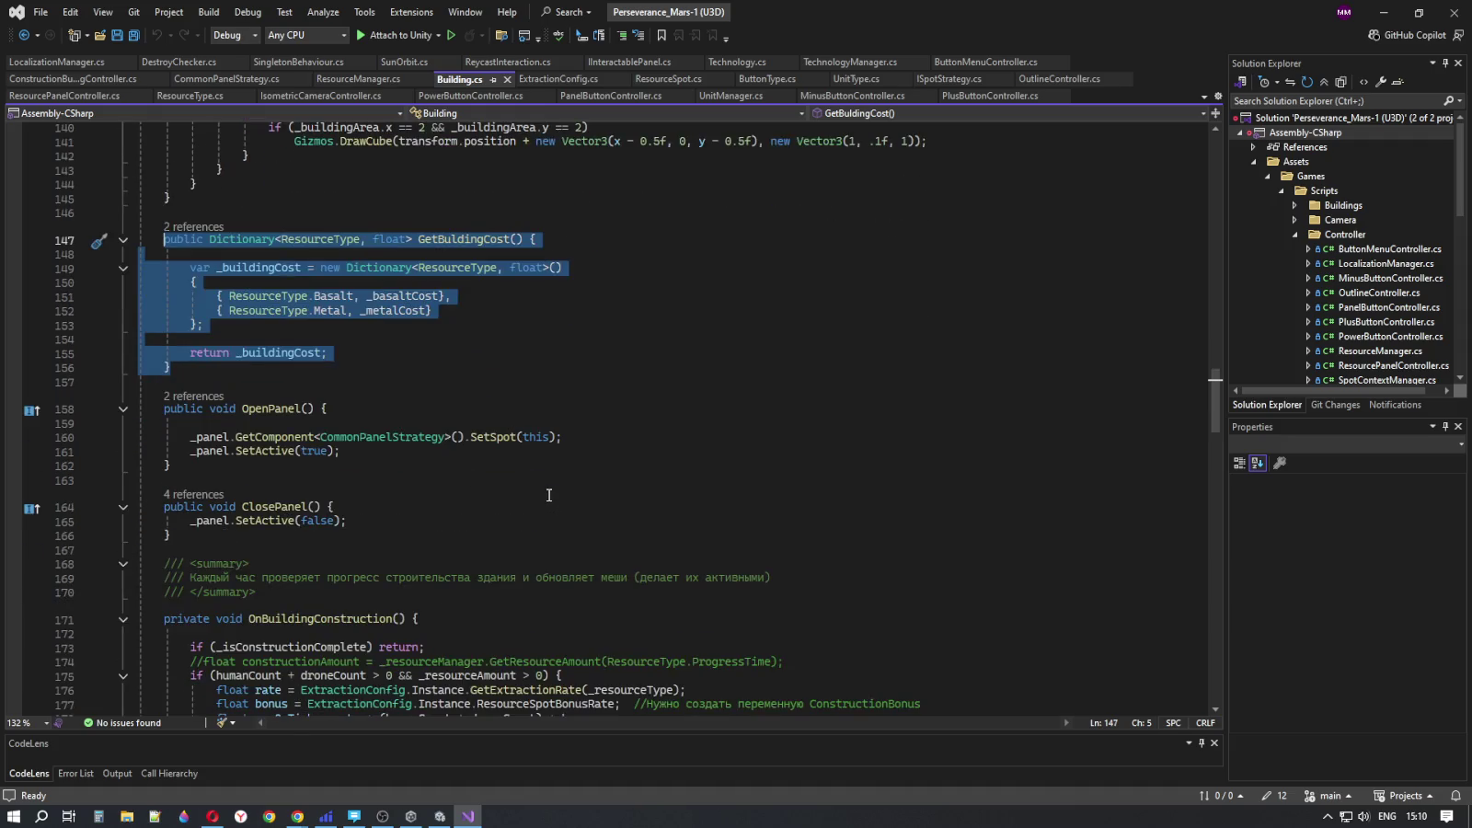
drag(190, 457, 162, 412)
drag(170, 535, 164, 408)
scroll(534, 450, down, 5)
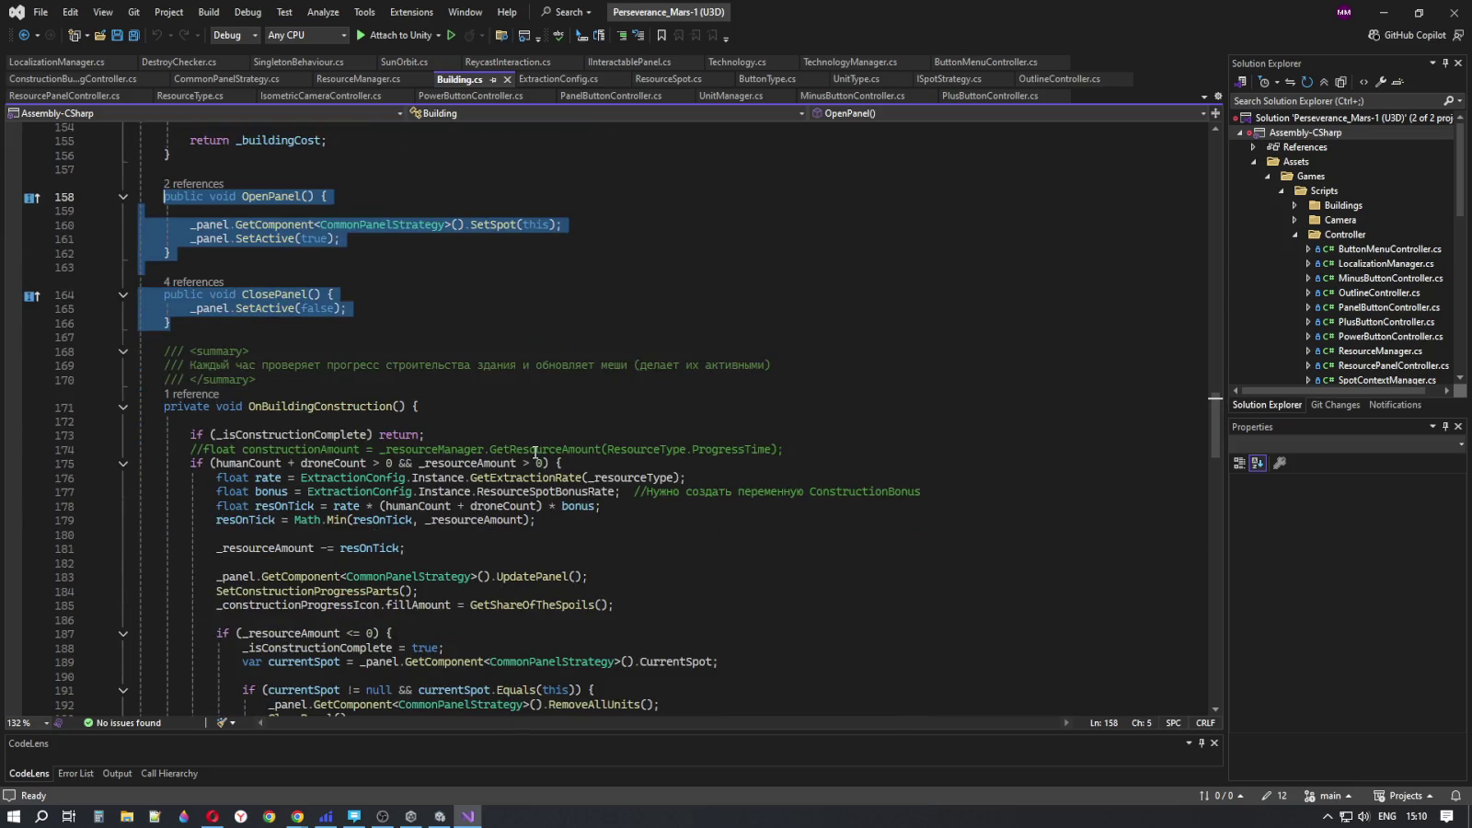
scroll(534, 451, down, 3)
drag(250, 278, 407, 277)
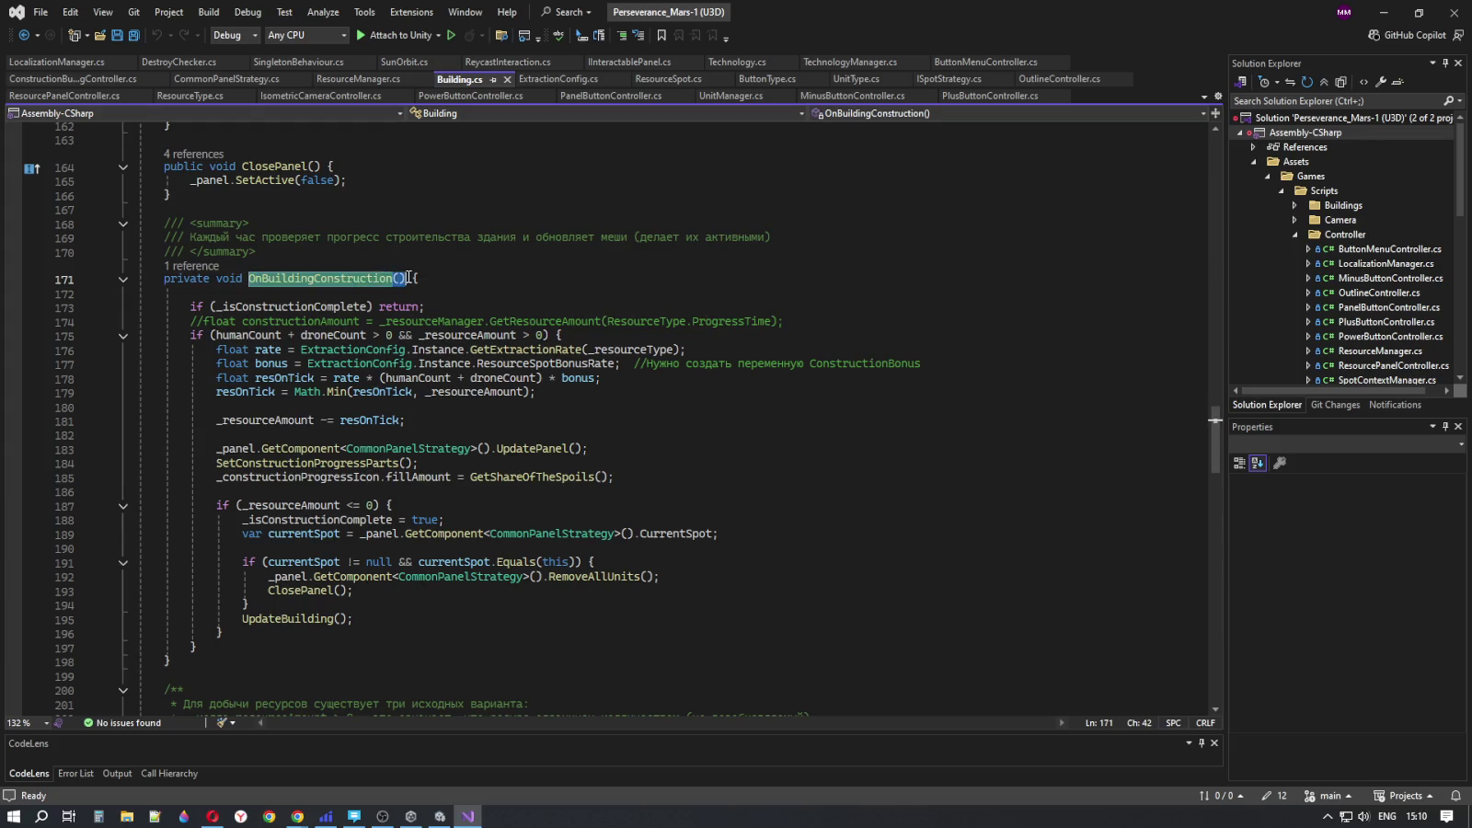
scroll(500, 347, down, 2)
scroll(499, 347, down, 5)
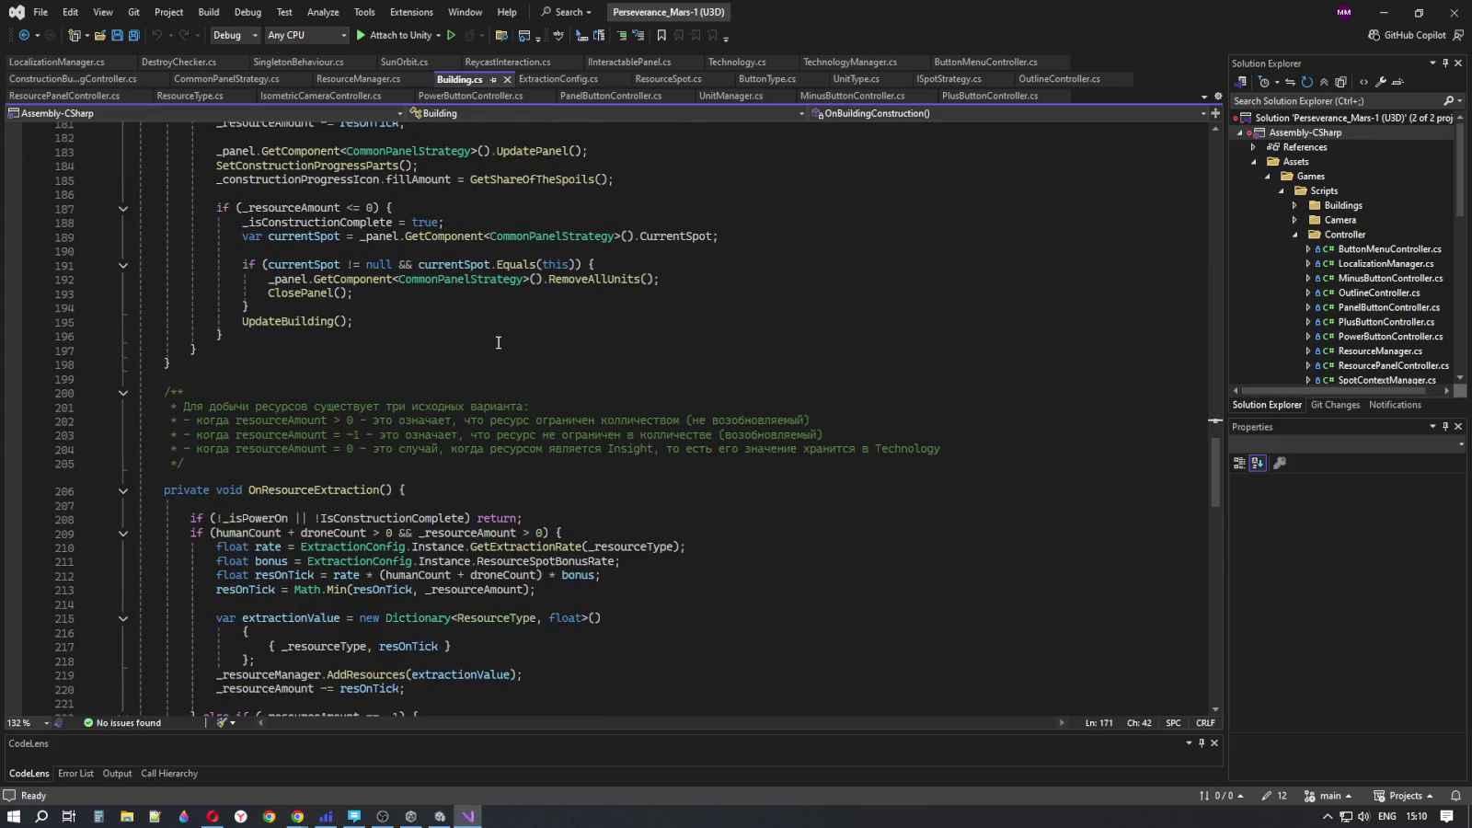
scroll(498, 341, up, 4)
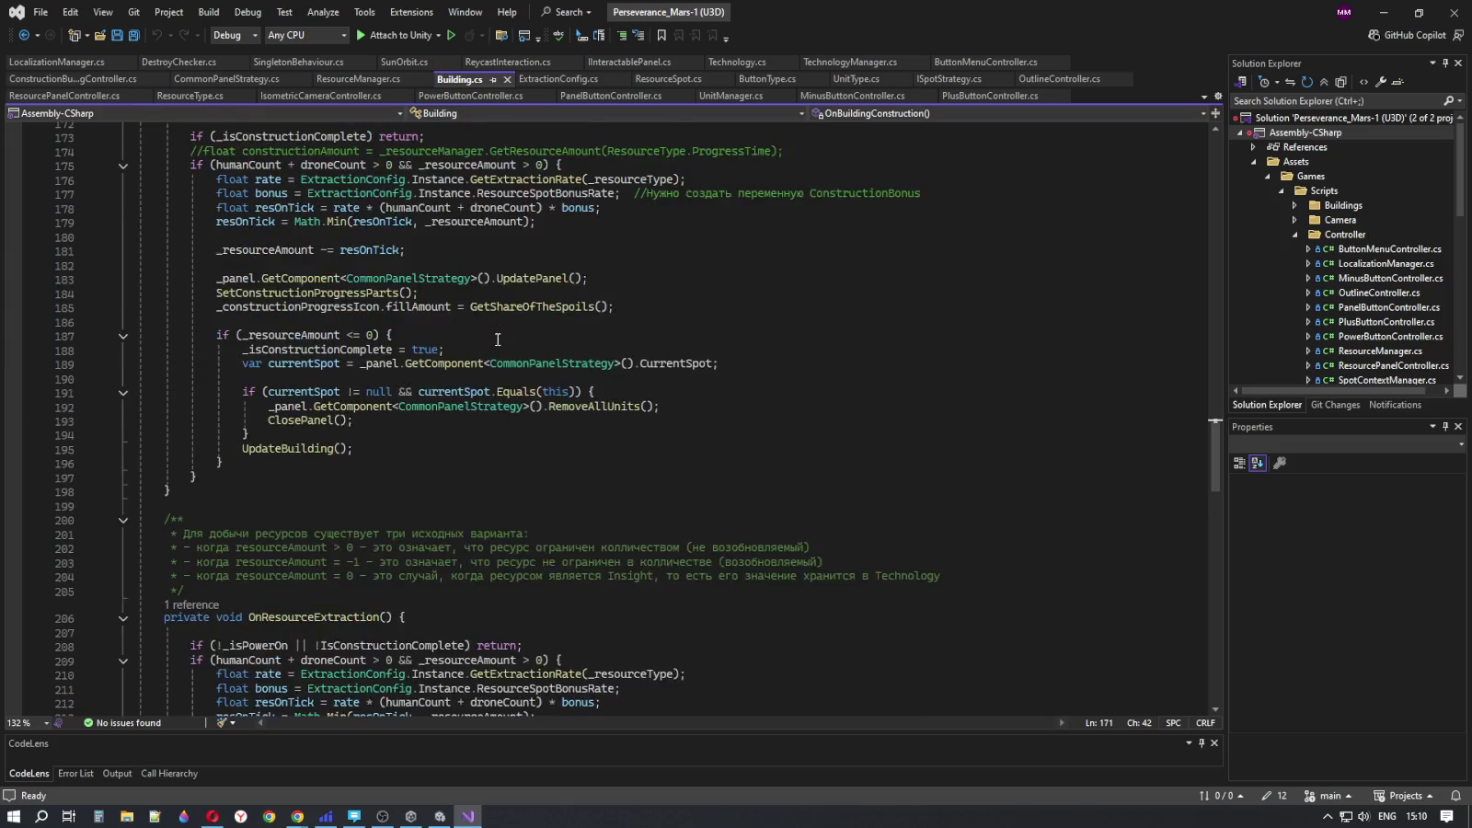
scroll(498, 340, up, 2)
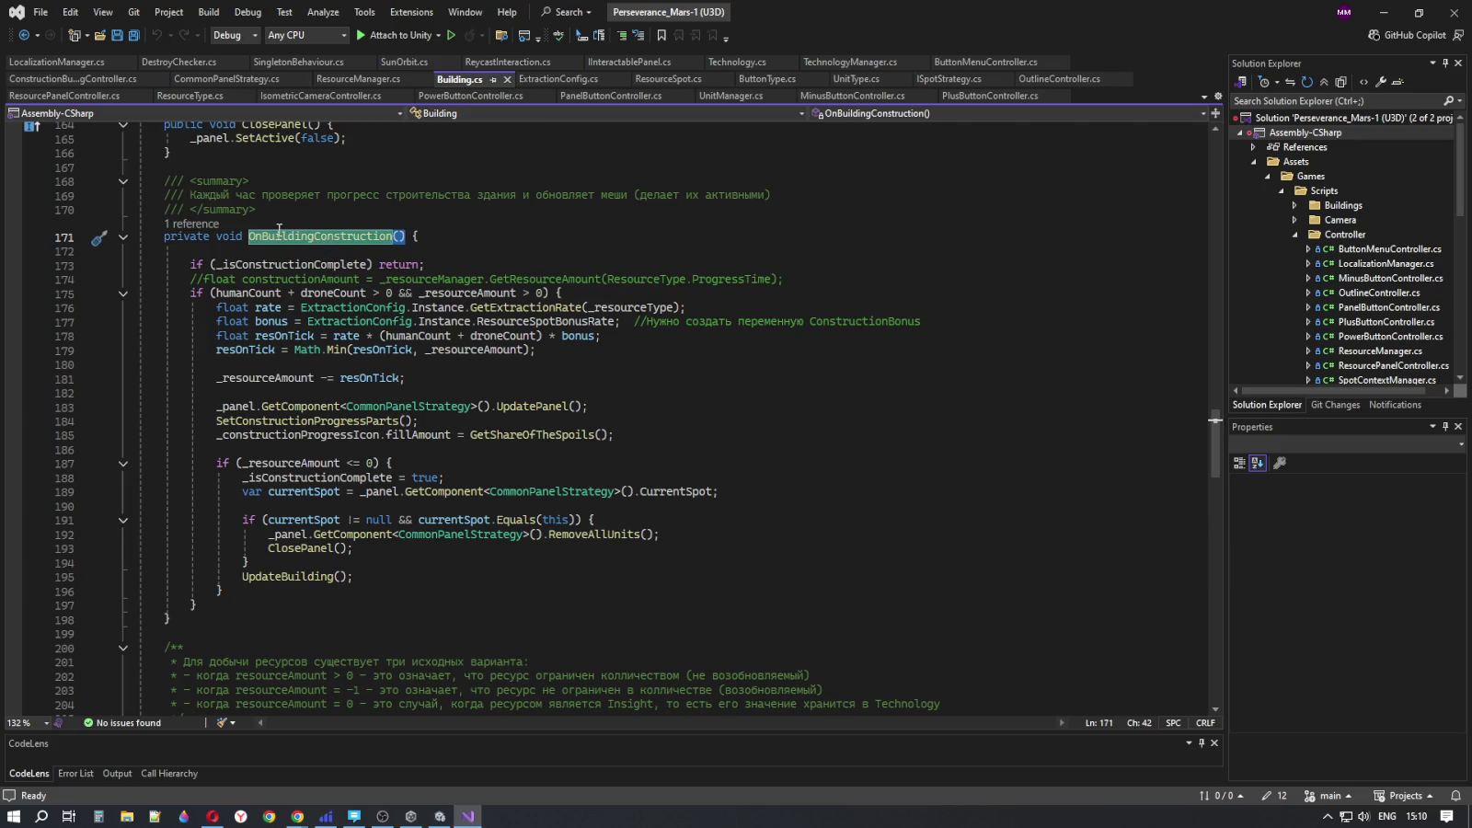
mouse_move(311, 241)
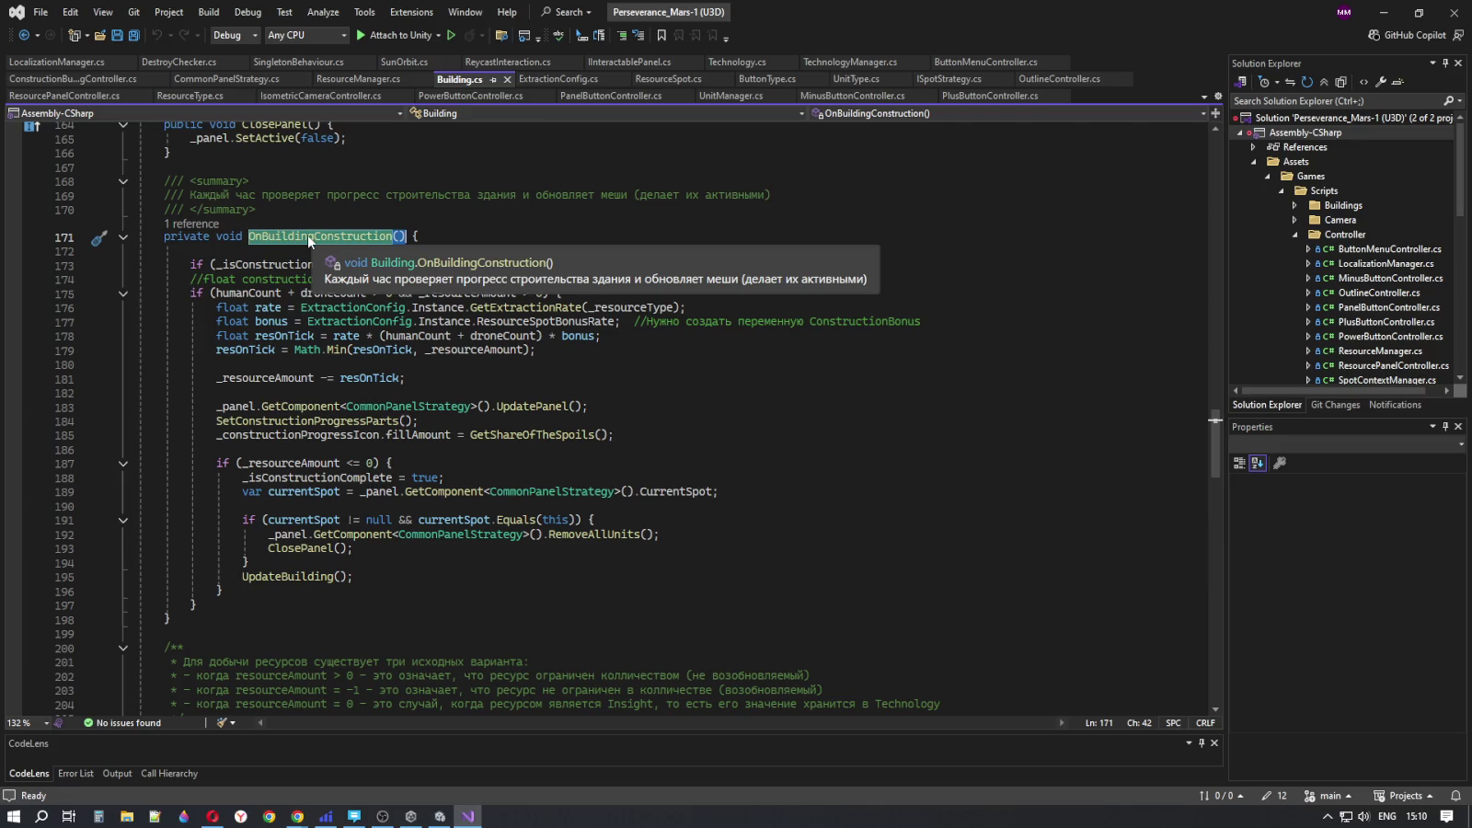
click(458, 563)
scroll(459, 557, down, 5)
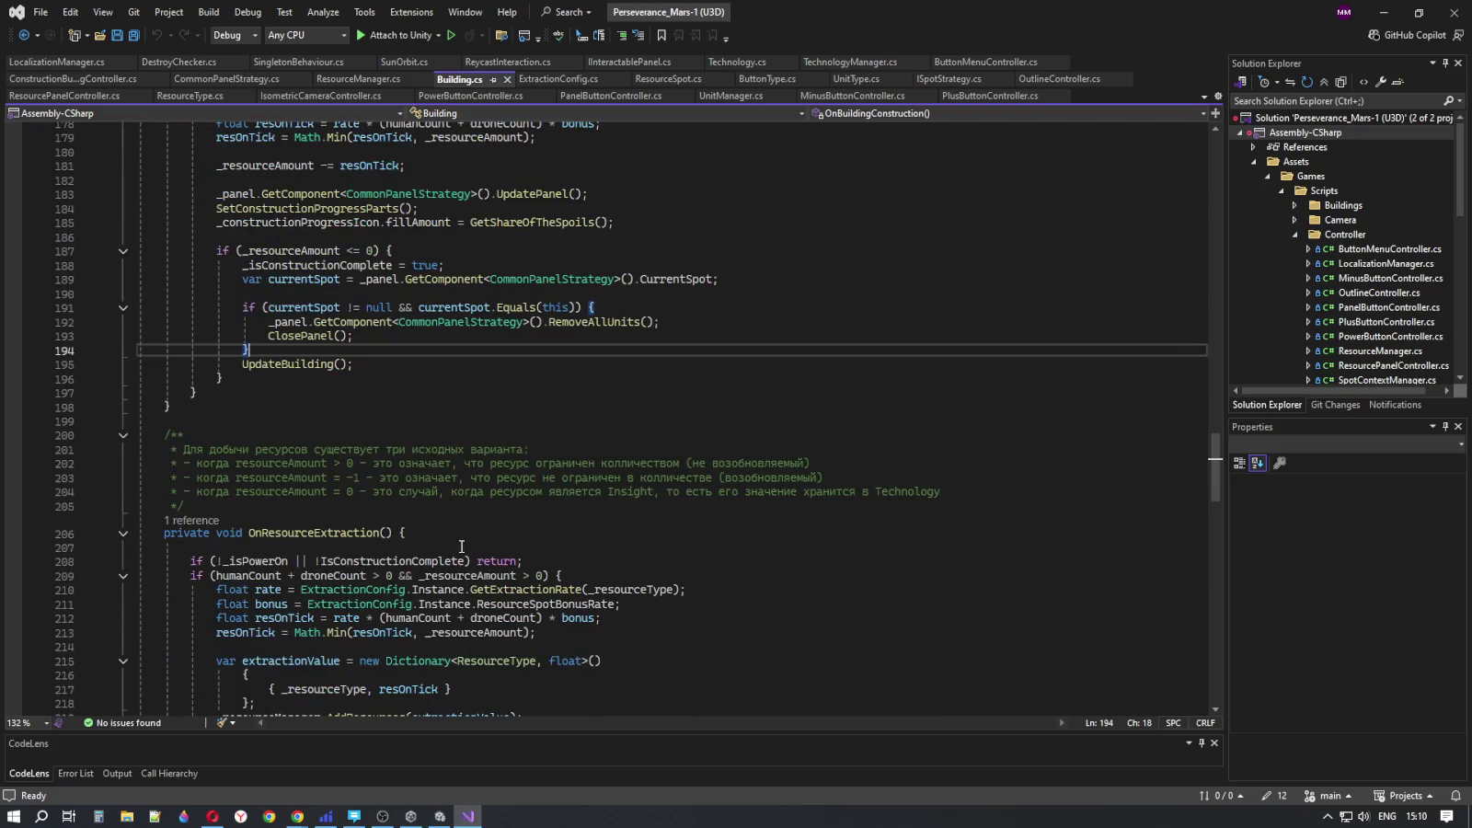
scroll(466, 526, down, 4)
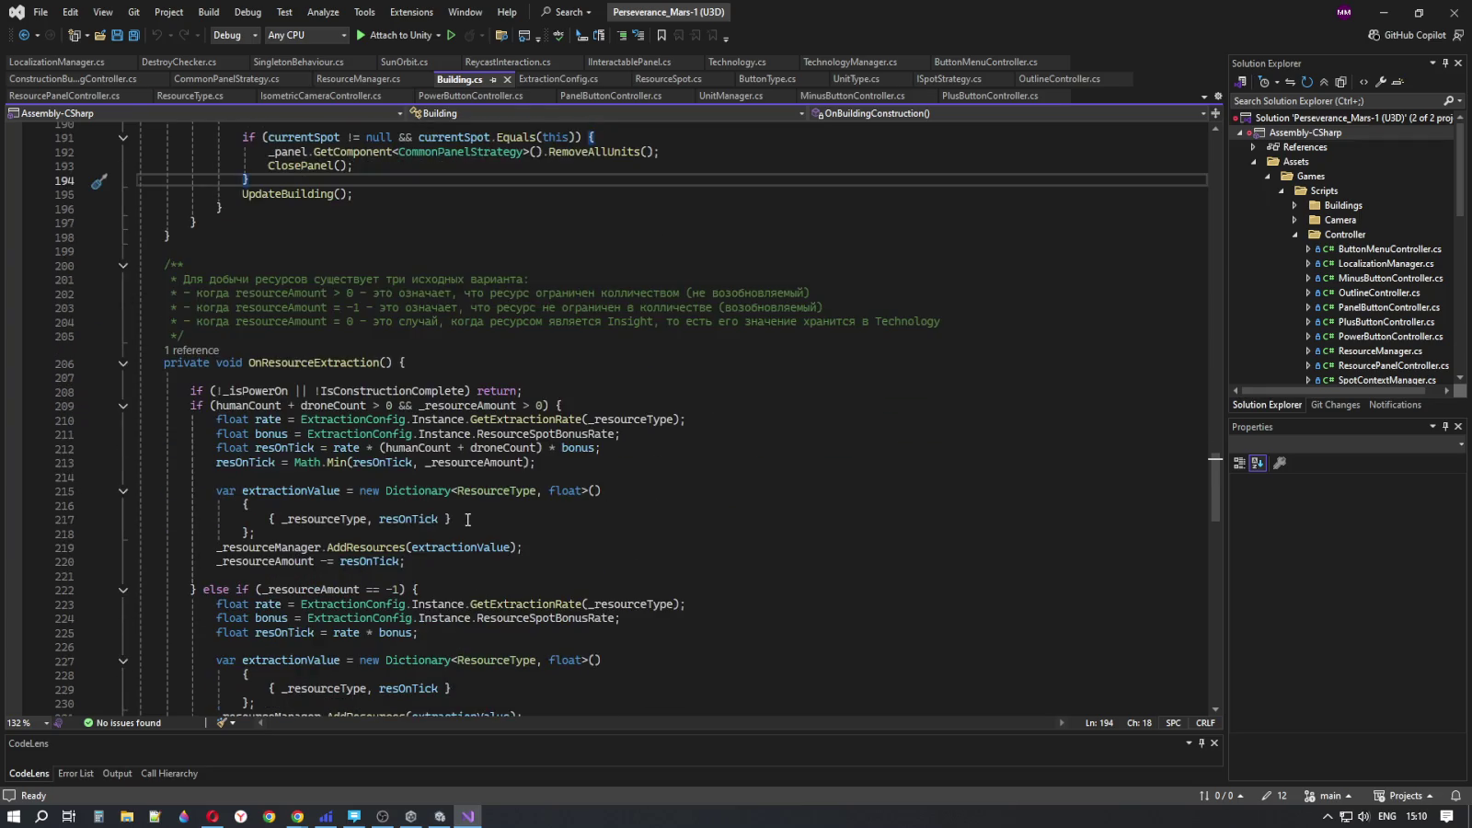
scroll(468, 516, down, 4)
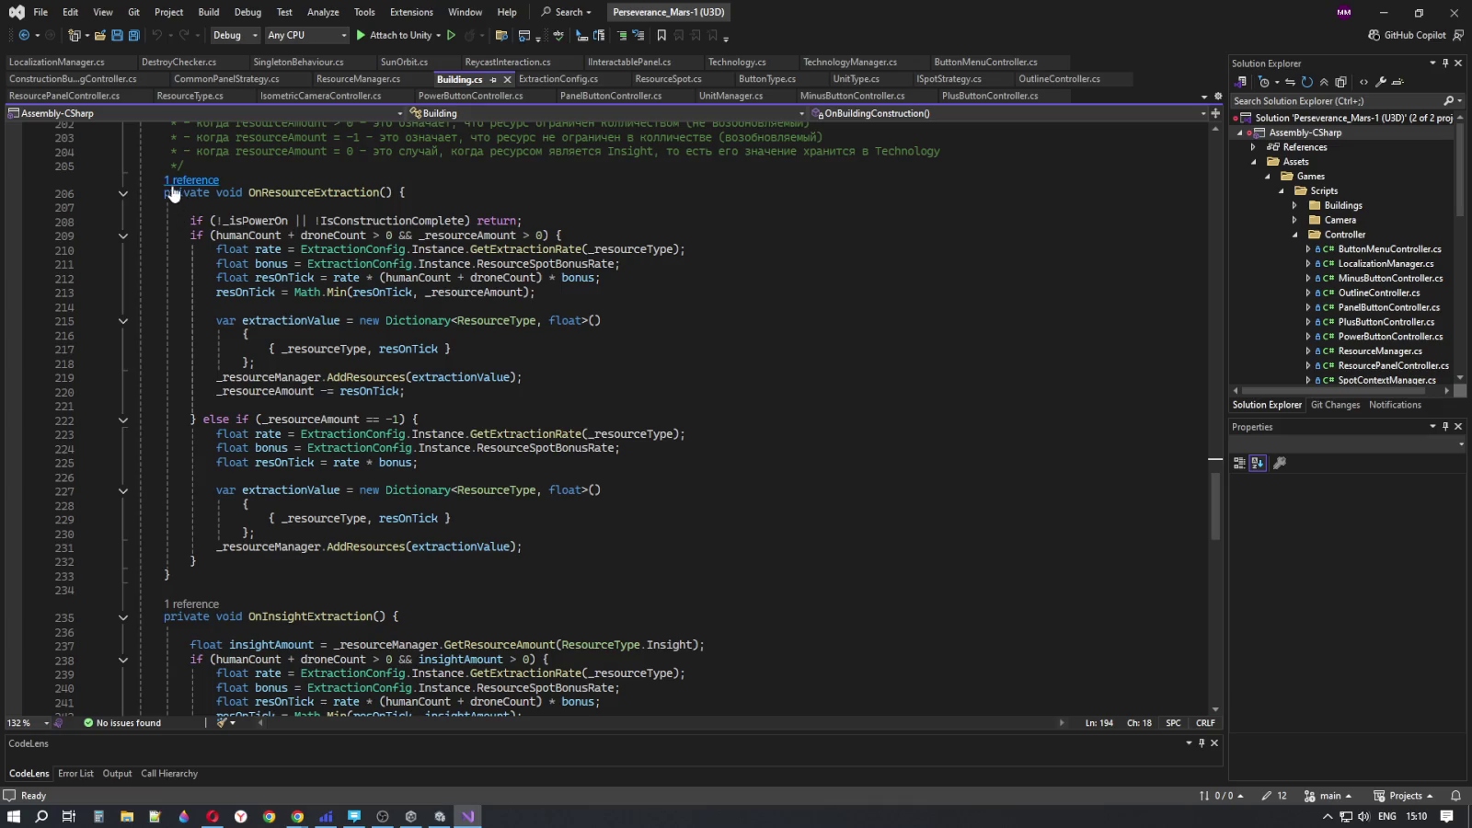
mouse_move(164, 192)
mouse_down()
mouse_move(376, 435)
mouse_move(171, 578)
mouse_up()
scroll(230, 430, down, 4)
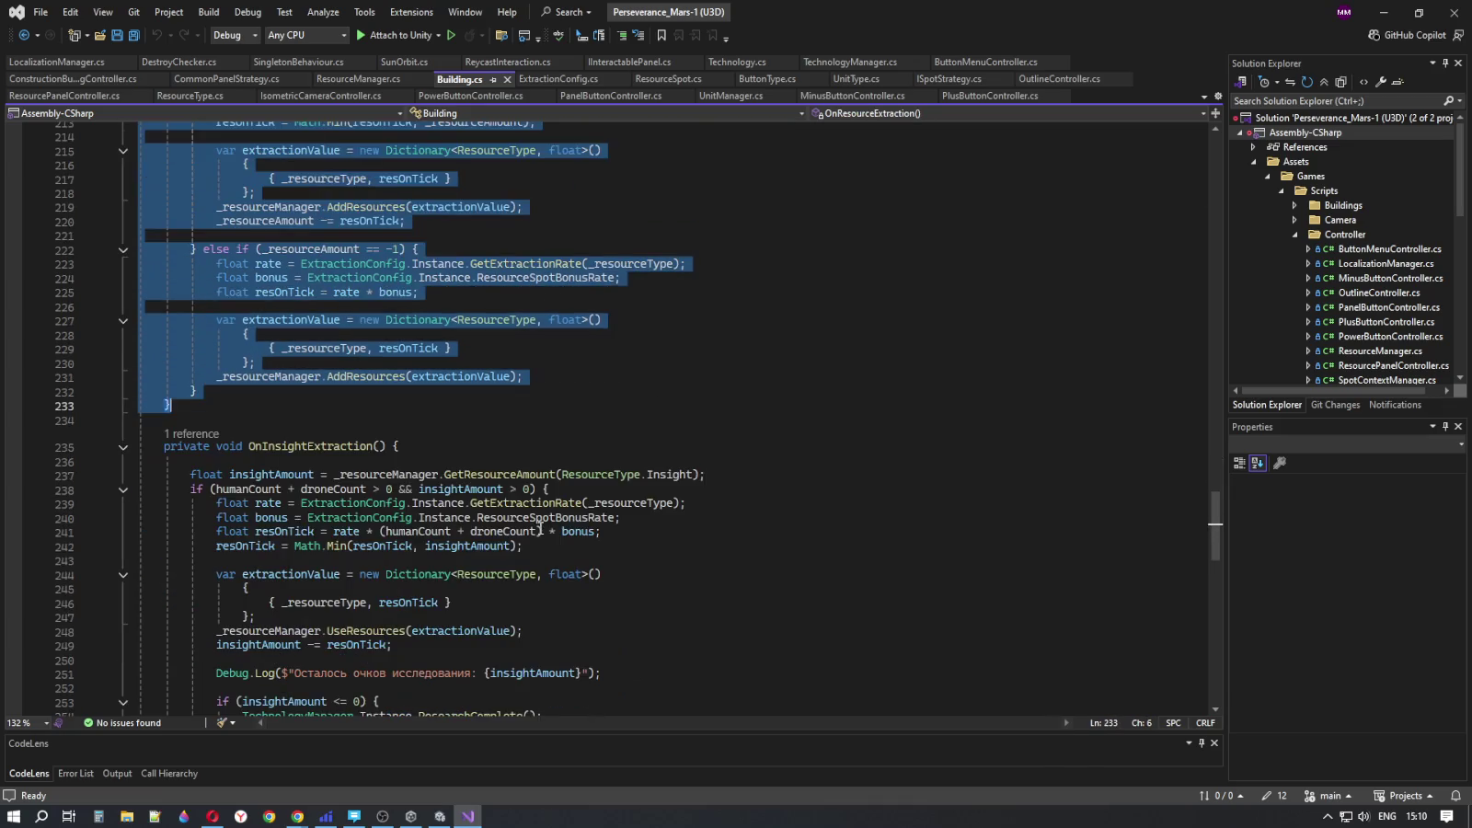
key(shift+Down)
key(shift+Down)
scroll(444, 636, down, 3)
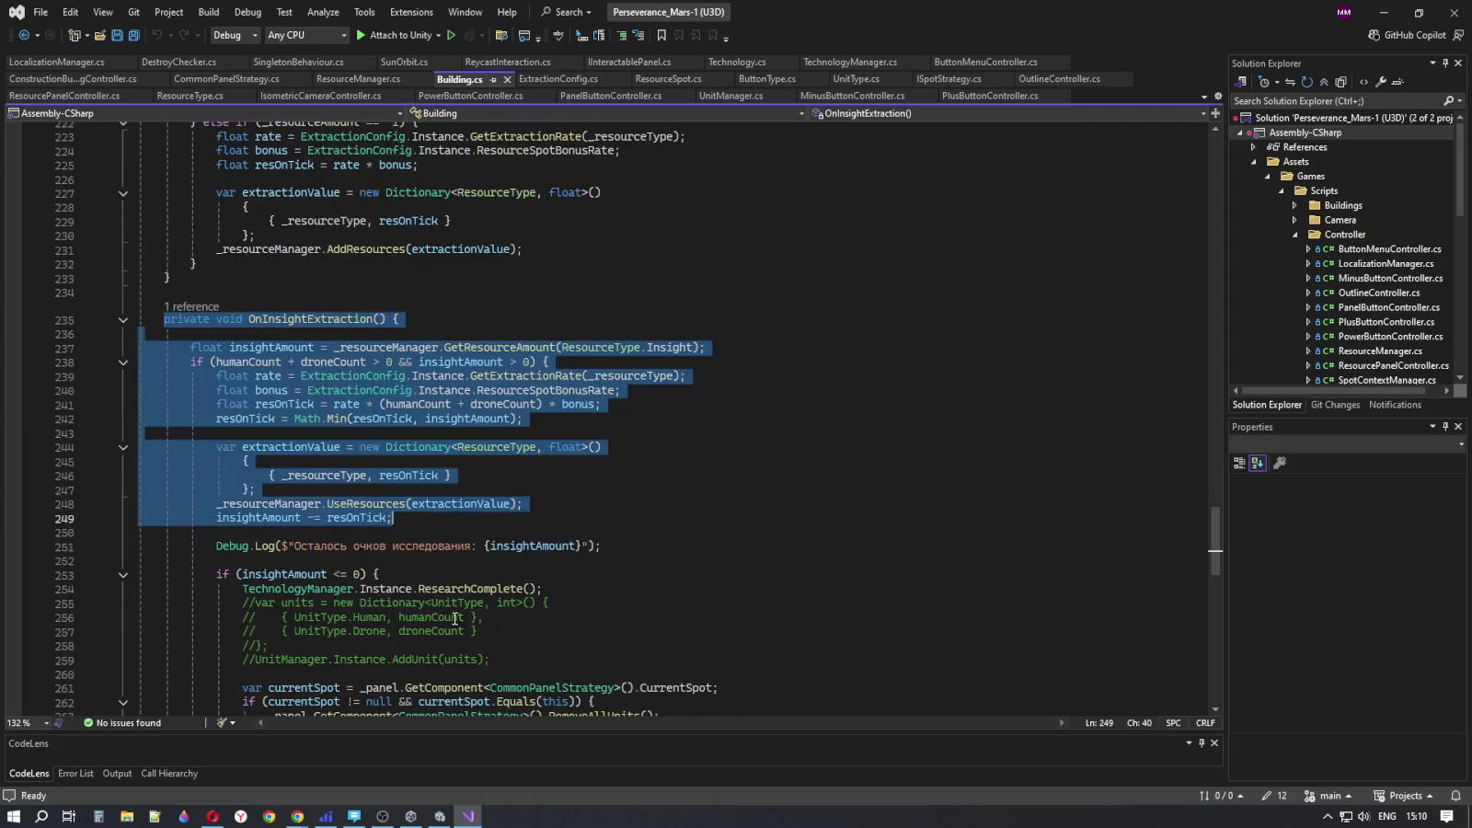
scroll(586, 443, down, 2)
click(586, 445)
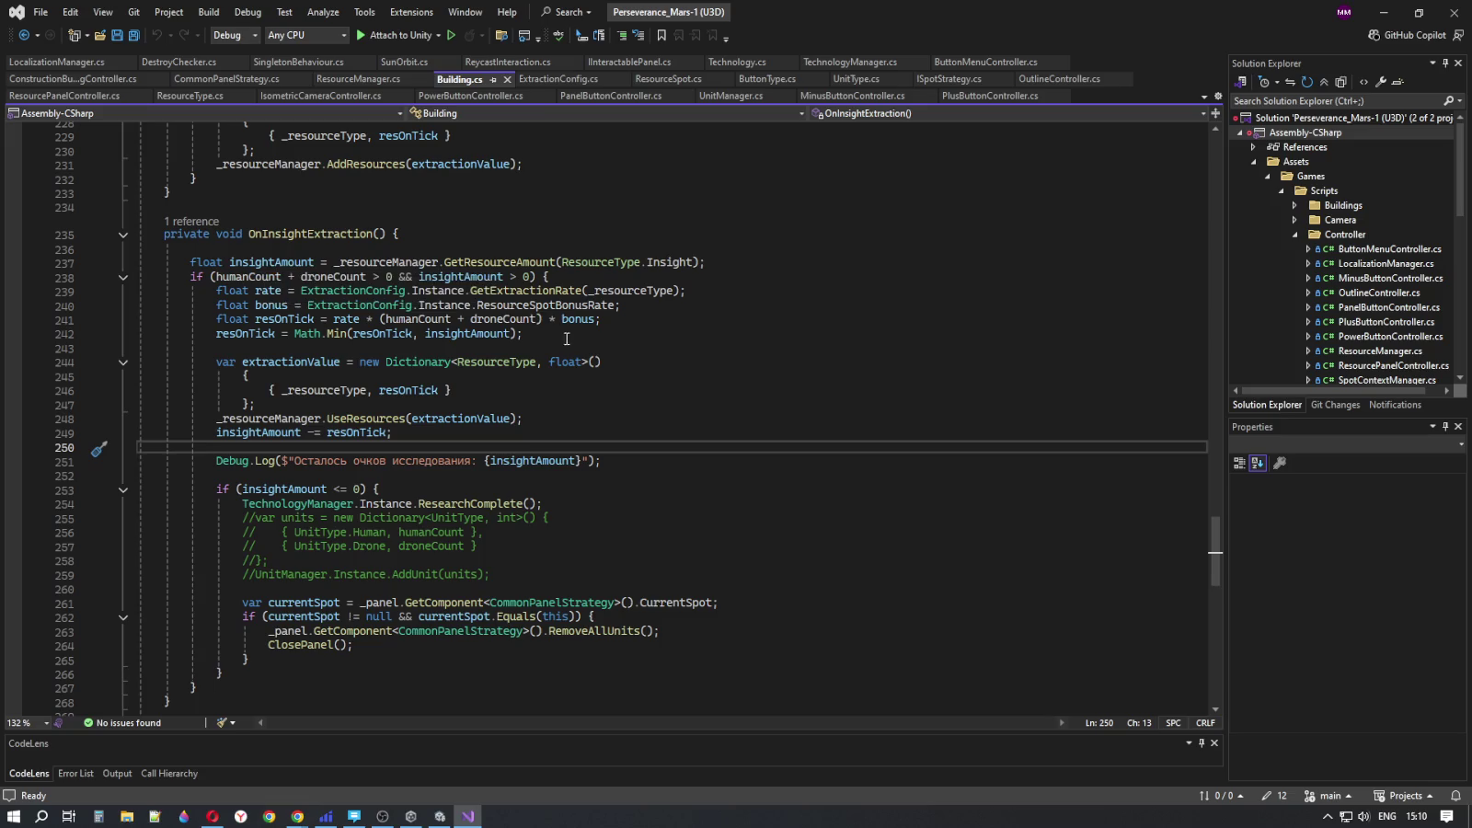
click(618, 460)
key(Down)
key(Down)
key(Down)
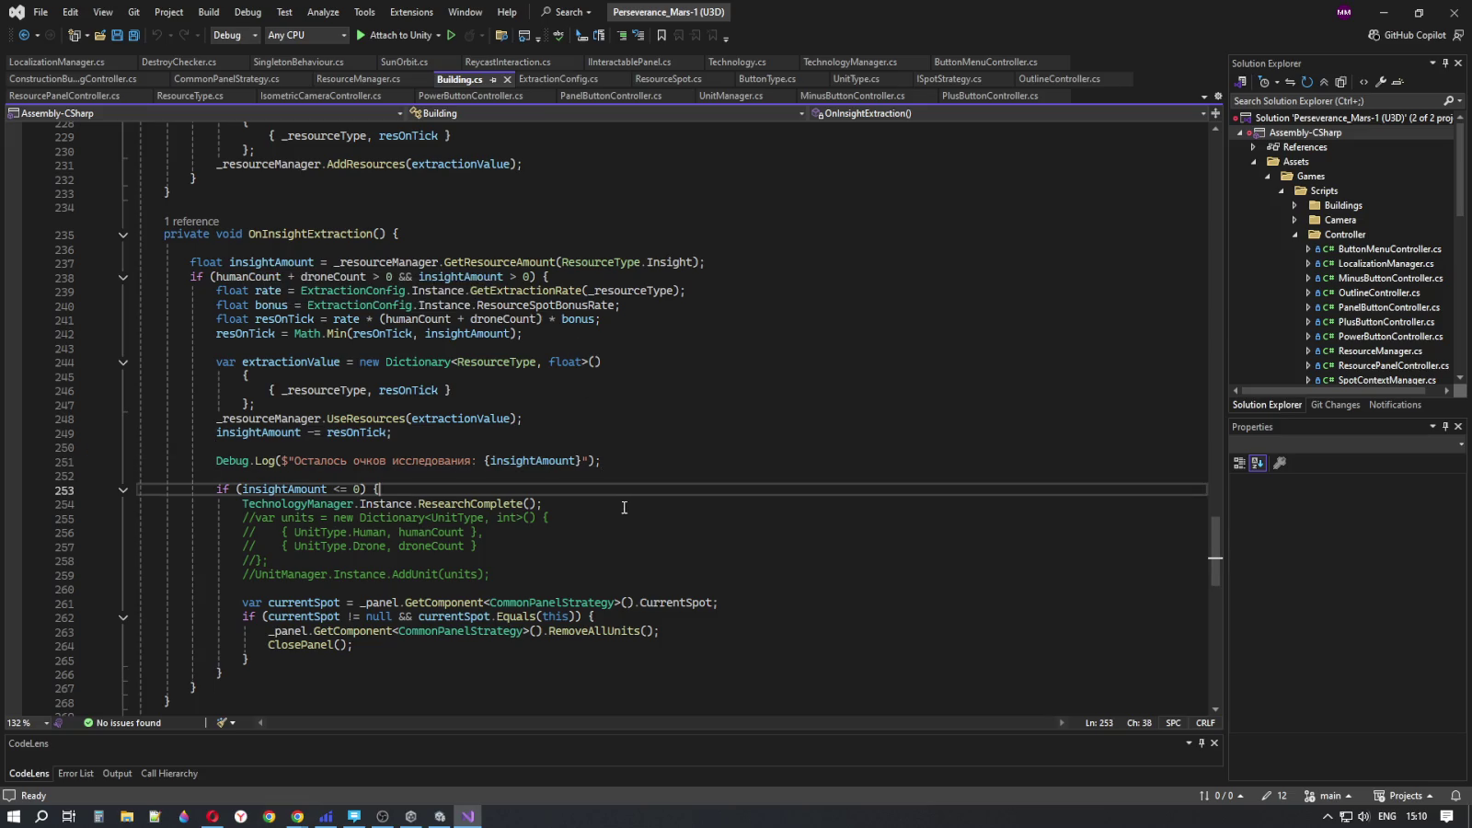
click(615, 576)
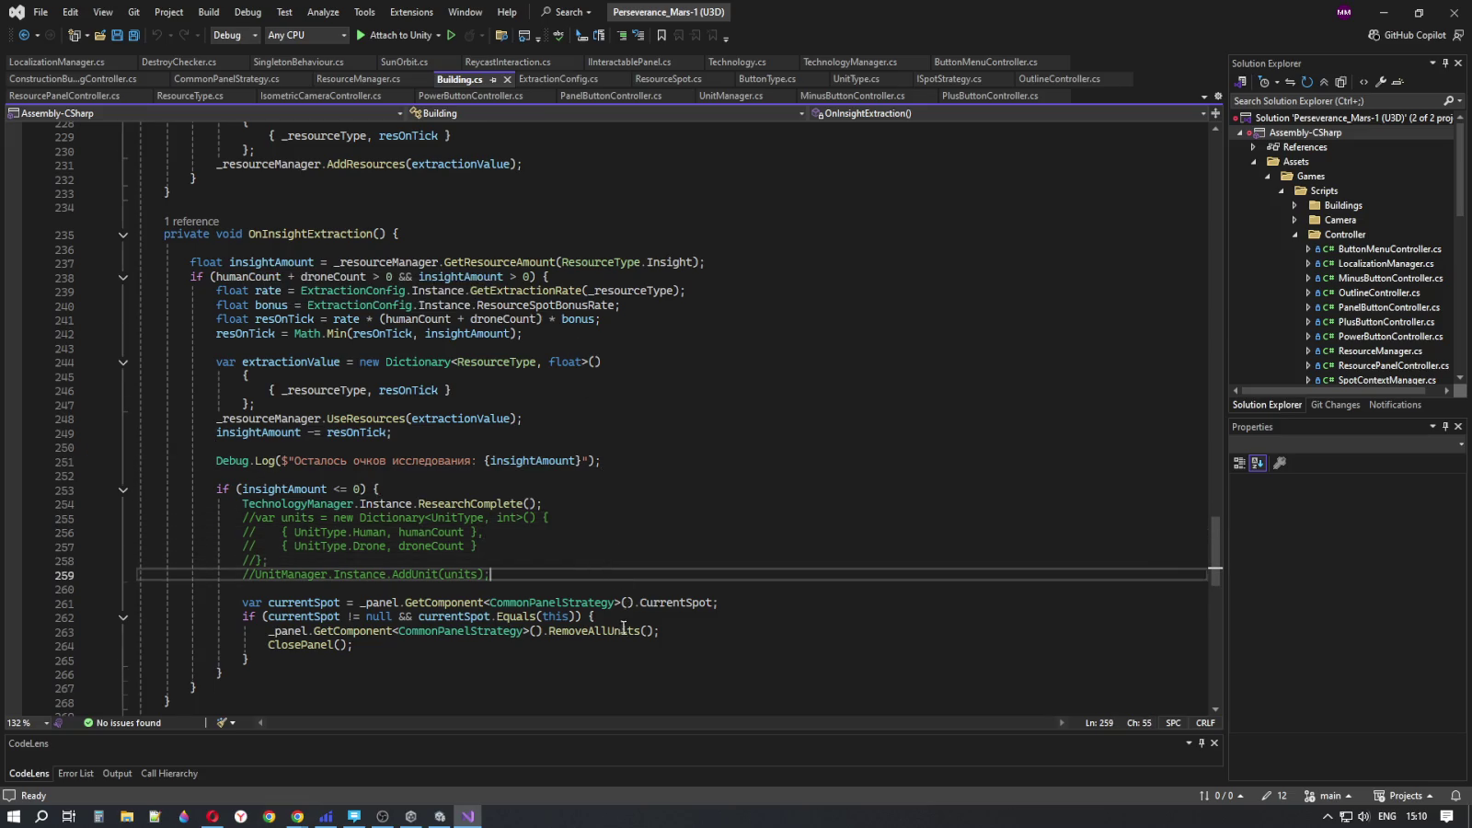
scroll(616, 578, down, 6)
click(410, 532)
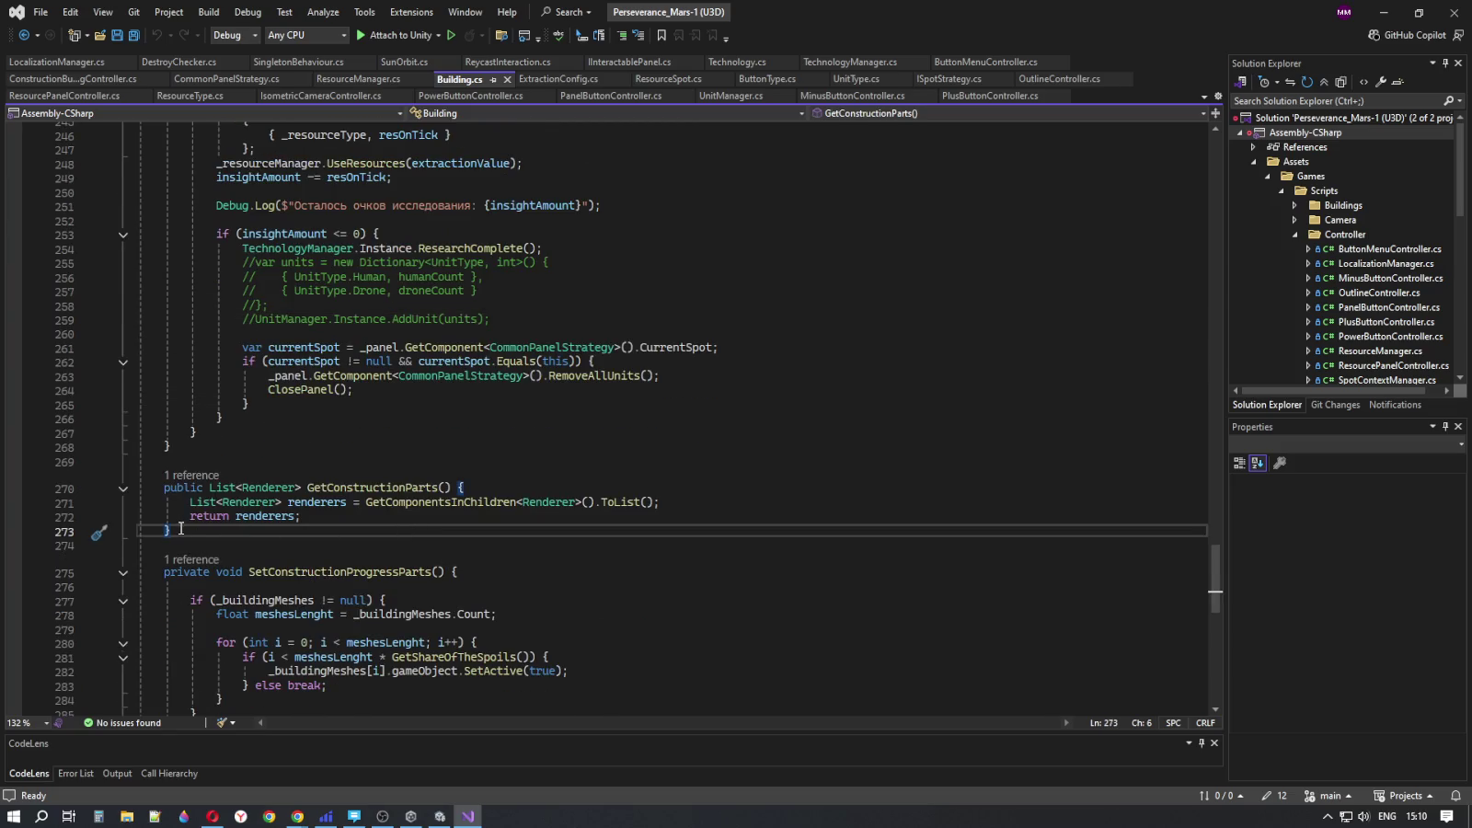
drag(167, 487, 180, 532)
scroll(182, 529, down, 2)
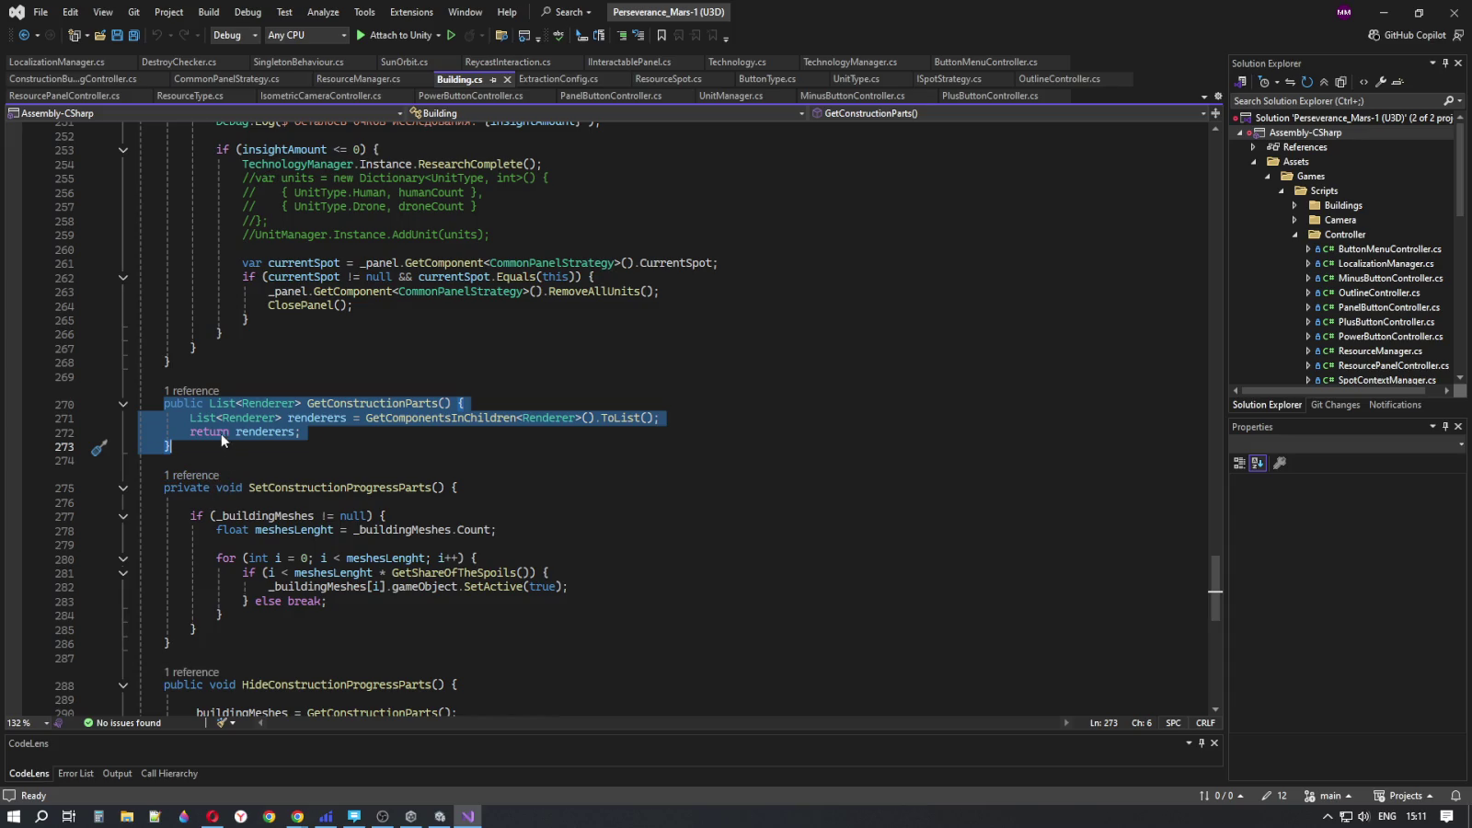
click(204, 417)
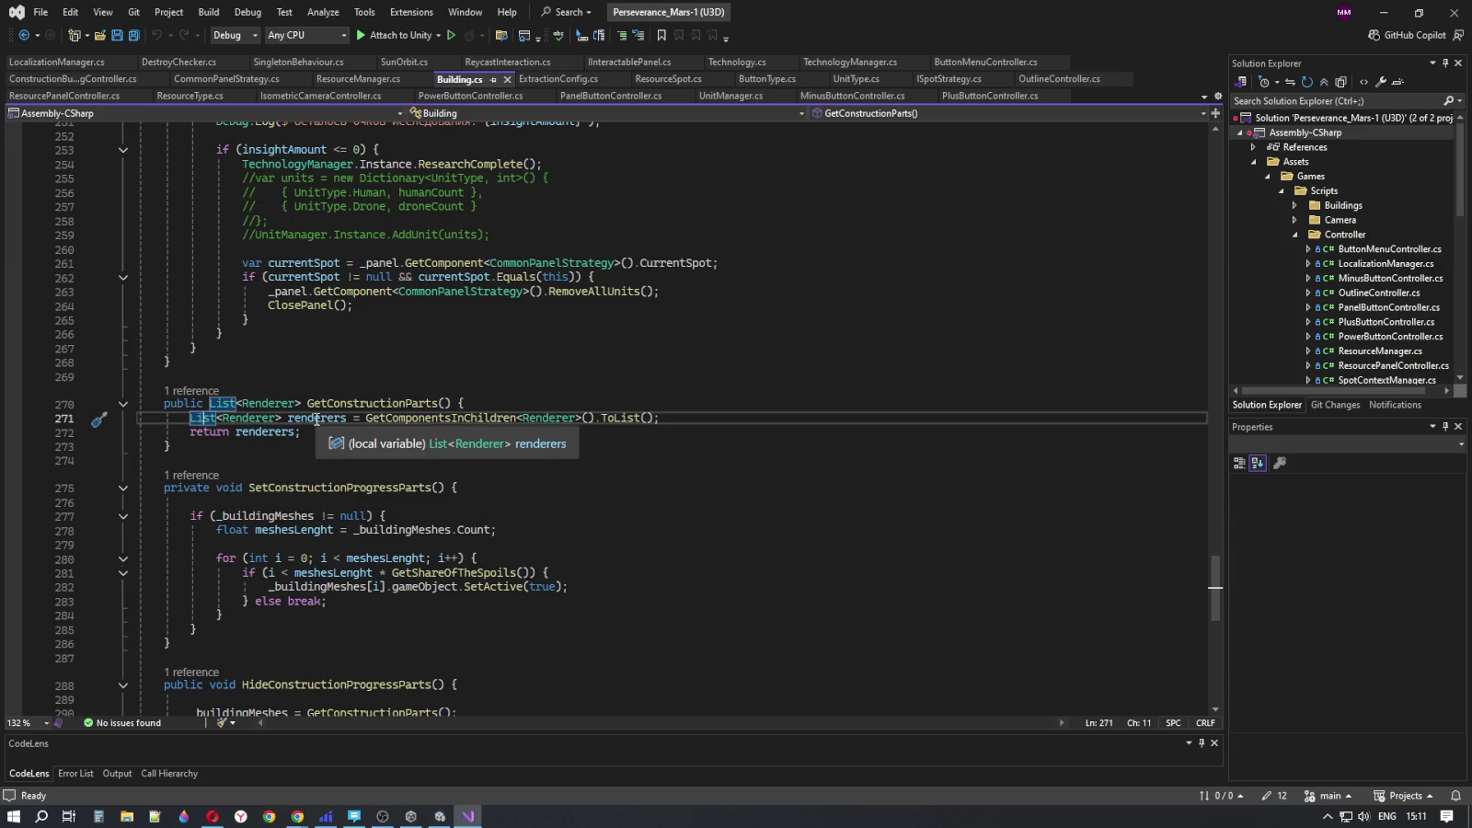
double_click(316, 419)
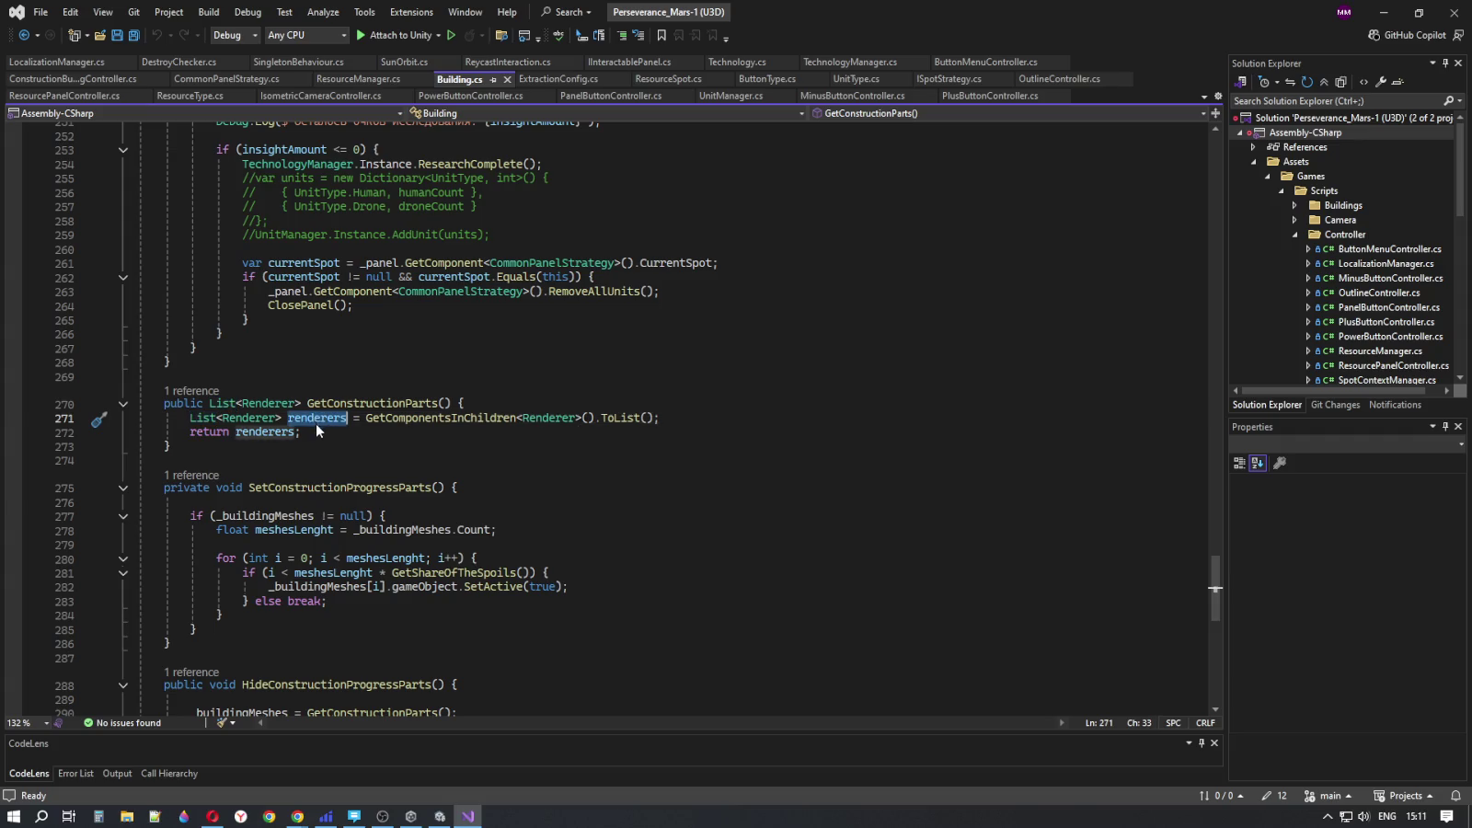
double_click(375, 418)
click(383, 444)
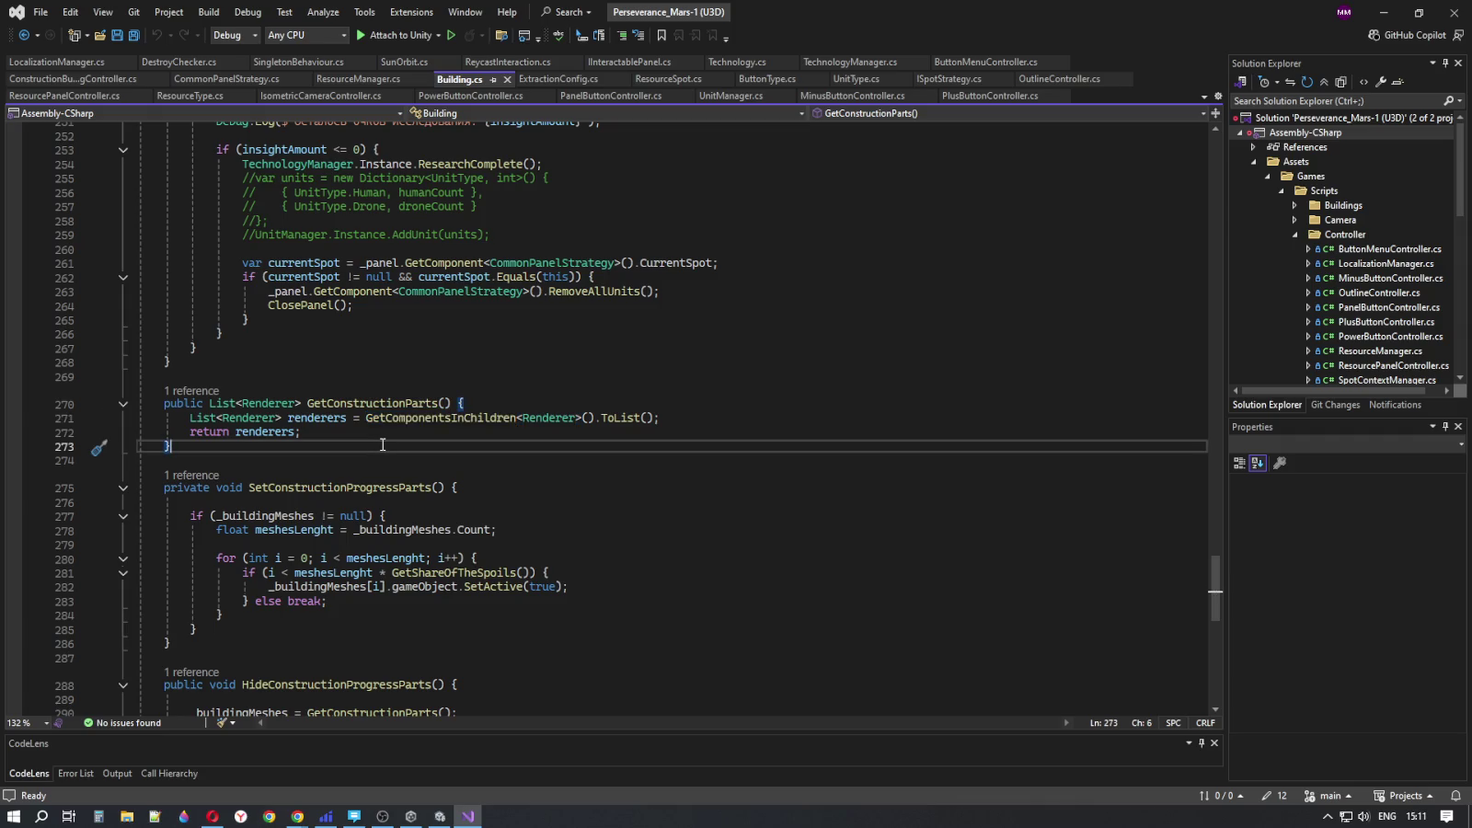
scroll(383, 444, down, 4)
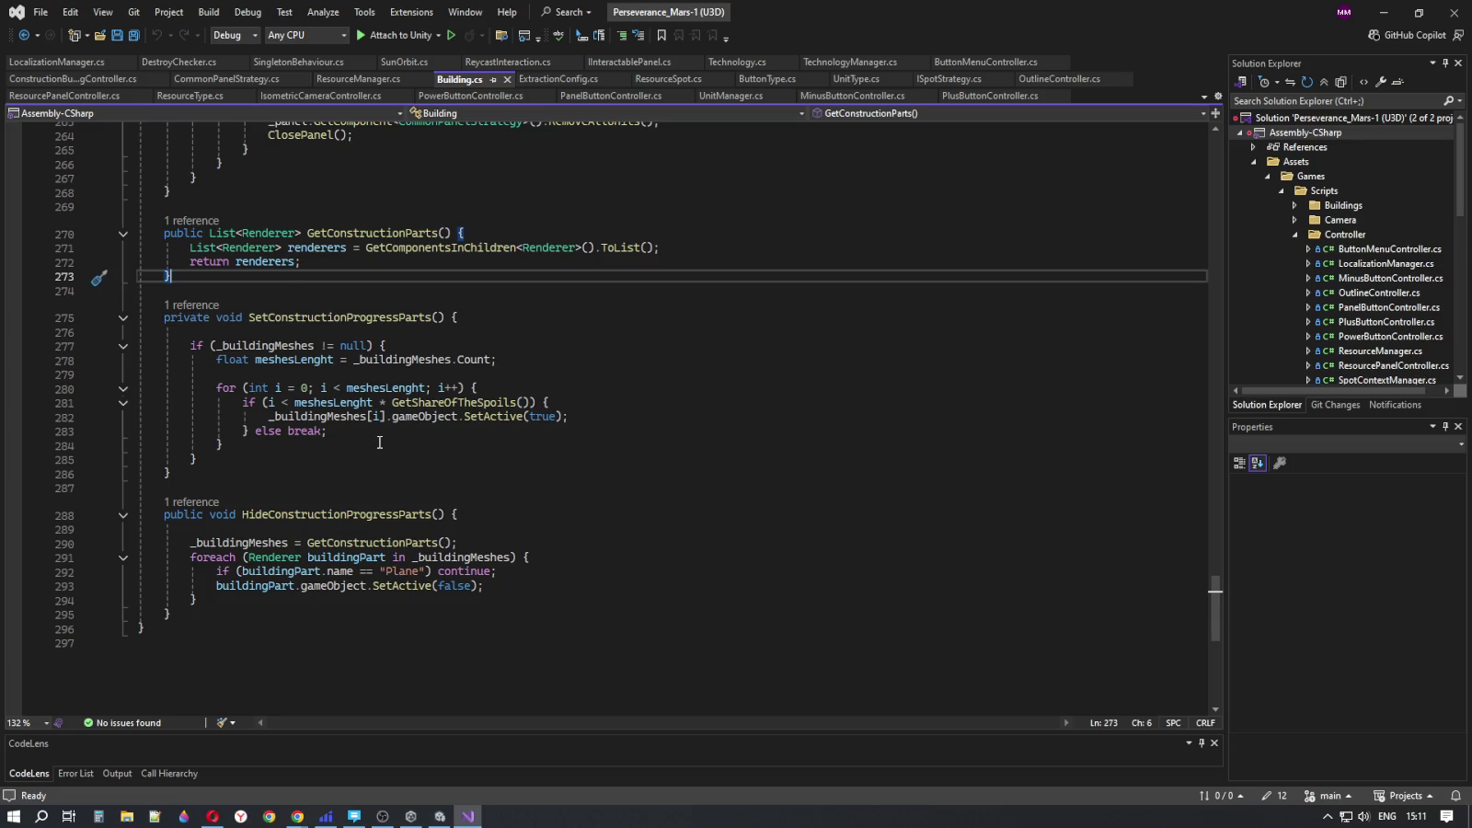
scroll(379, 442, up, 3)
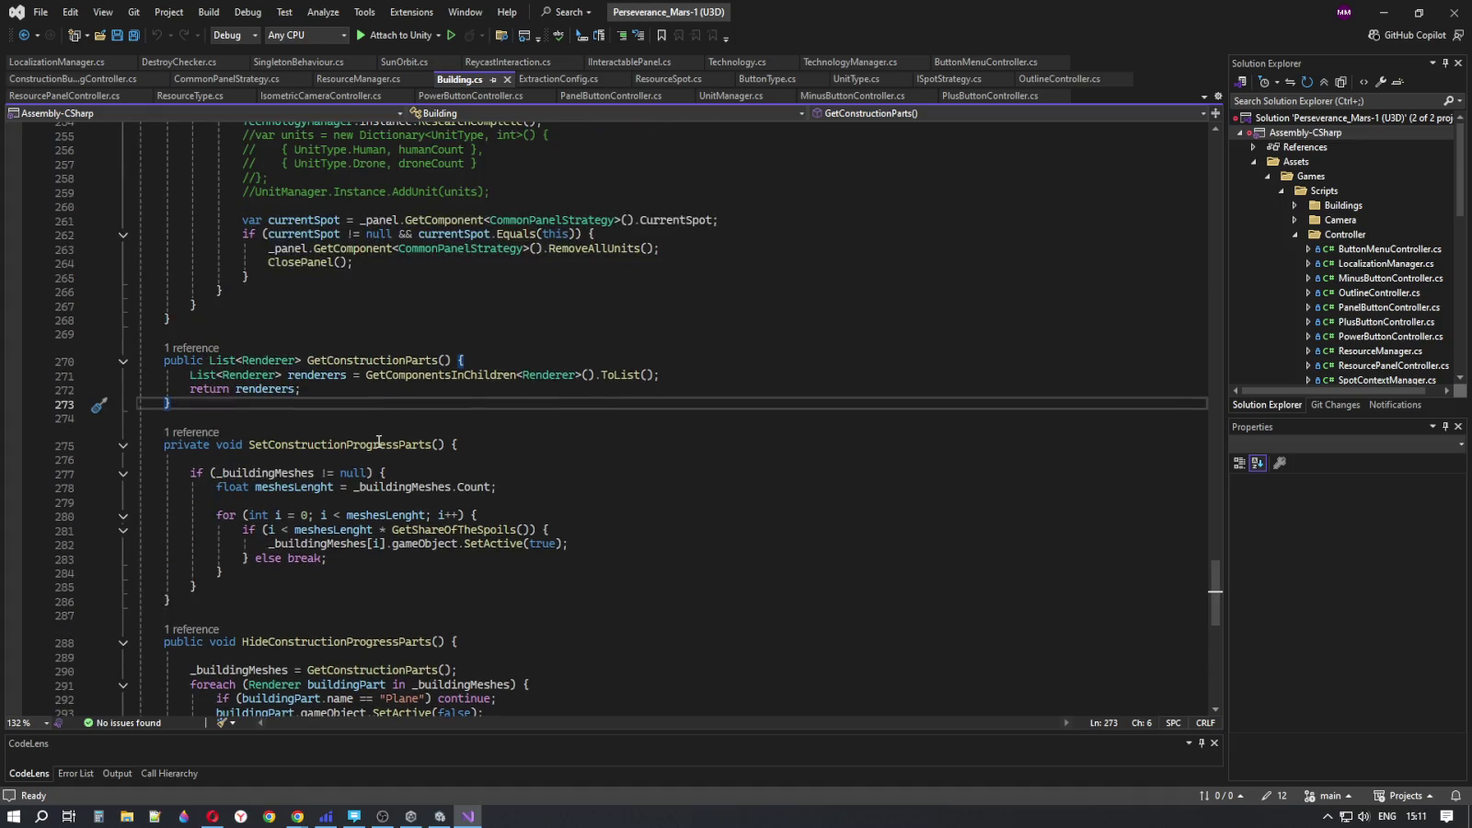
scroll(376, 438, up, 4)
scroll(376, 438, up, 5)
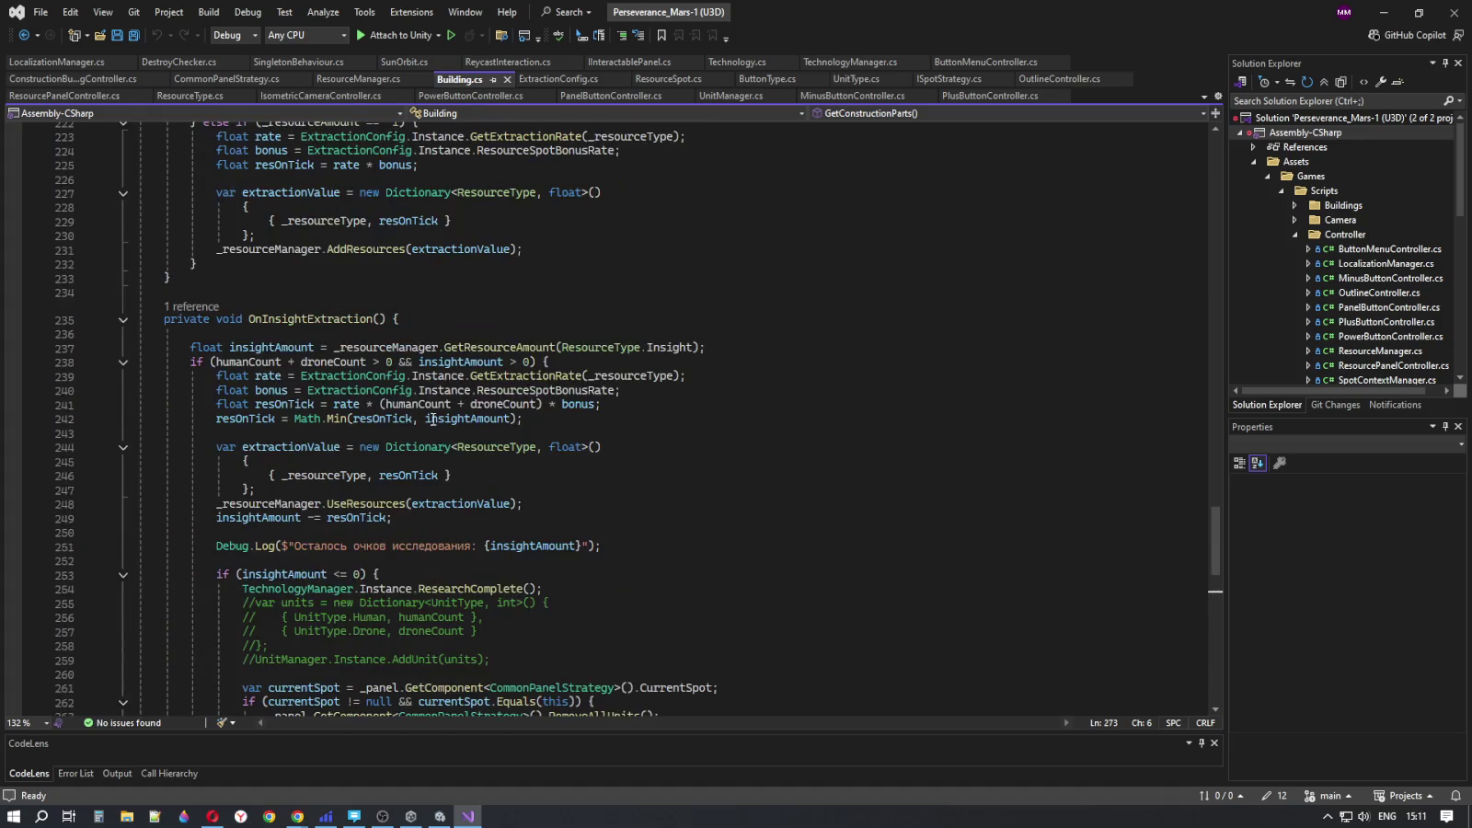
drag(1214, 557, 1239, 190)
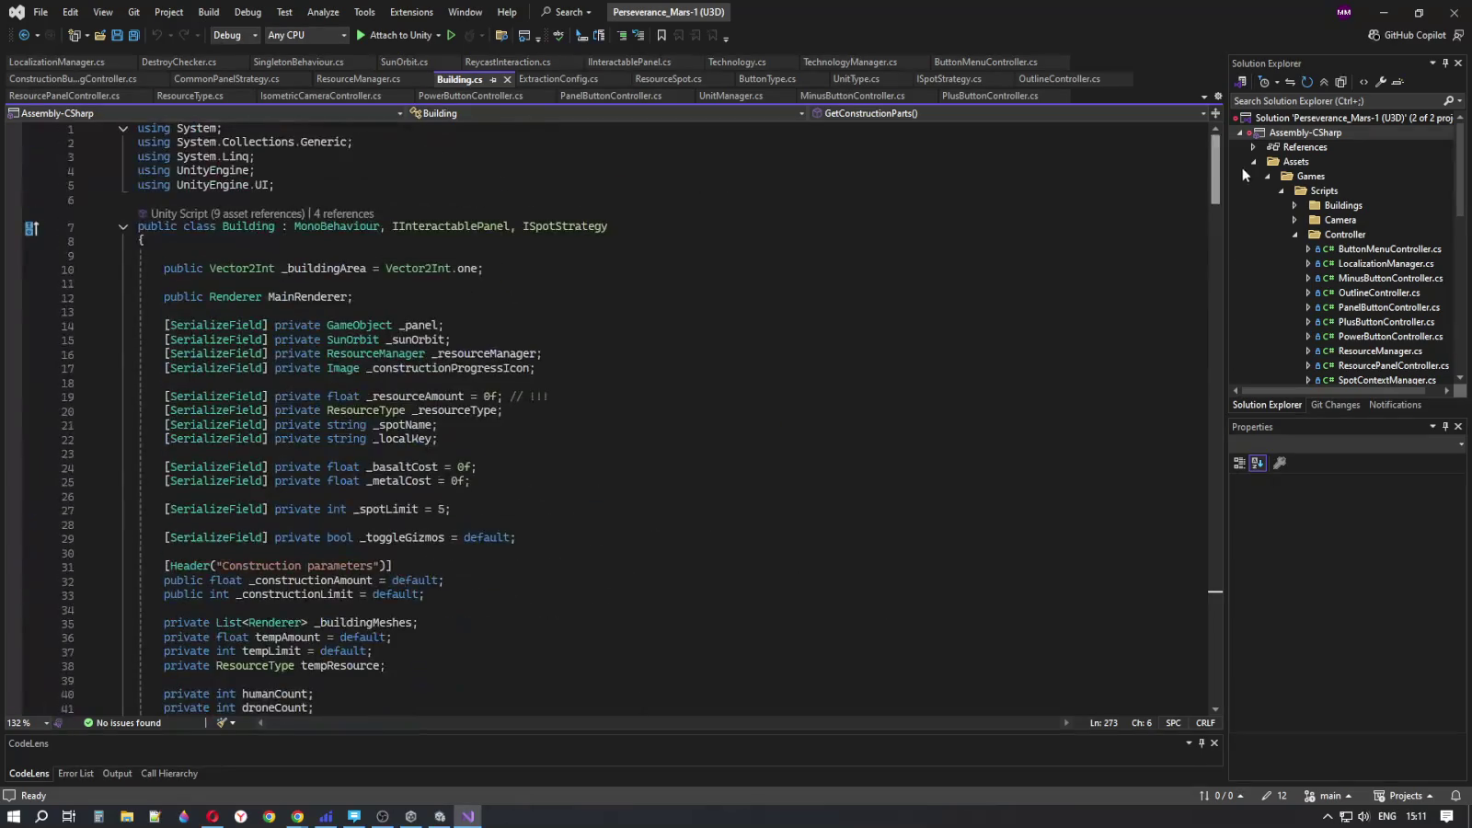
- Step through Building.cs's serialized fields from _buildingArea down to _spotName and _spotLimit
click(419, 208)
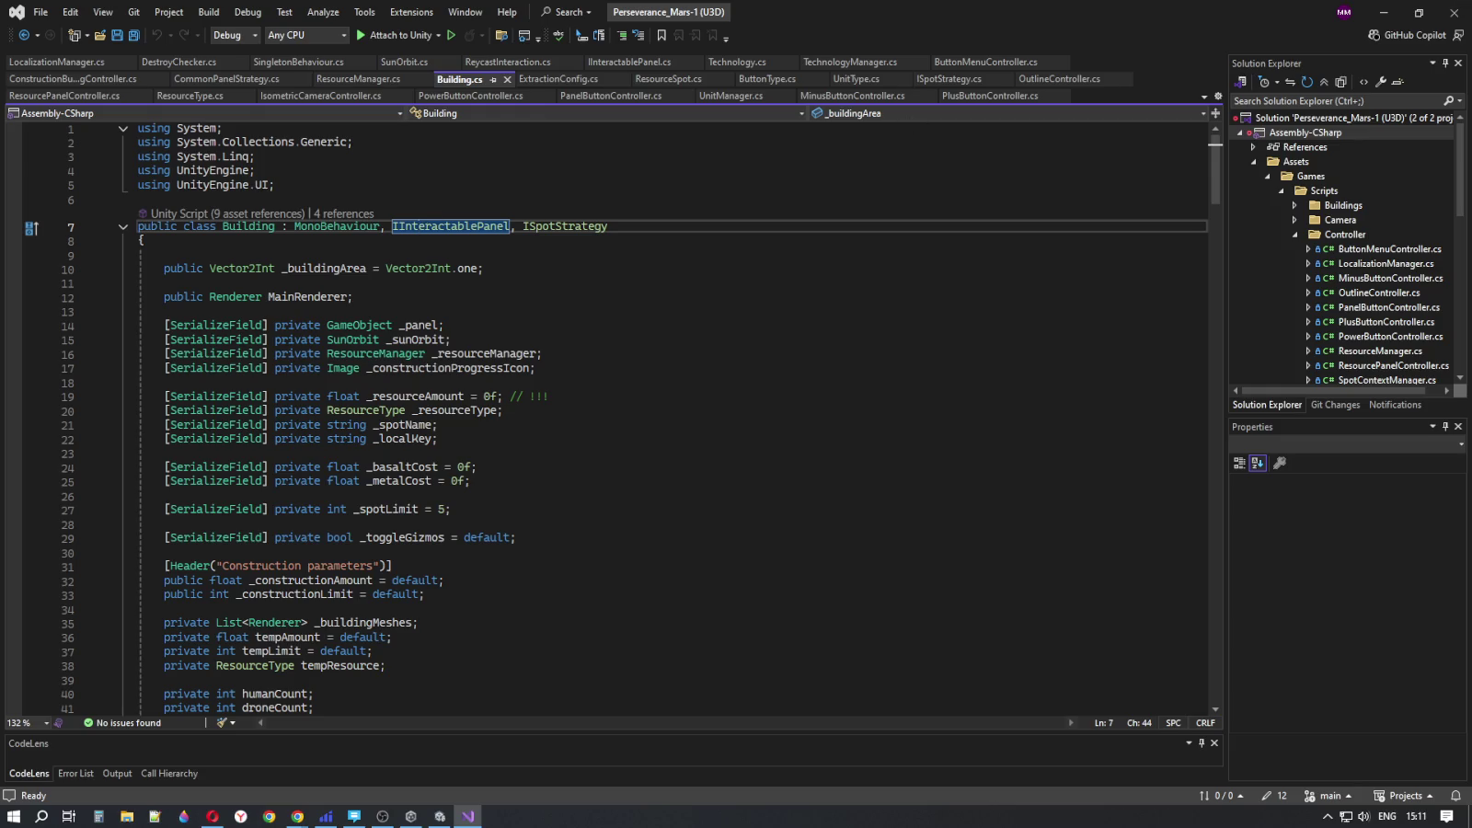
key(alt+Tab)
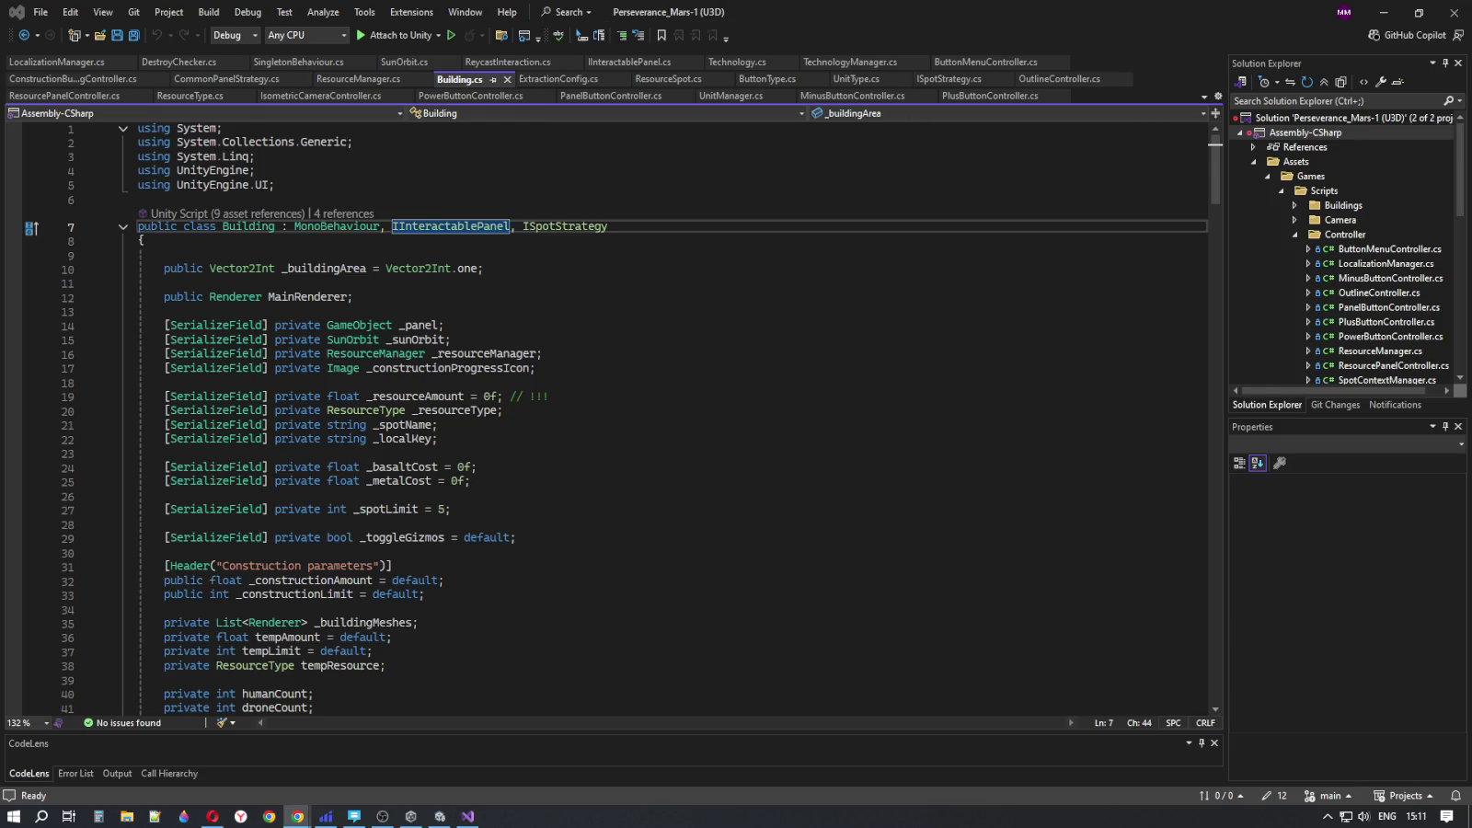
click(549, 266)
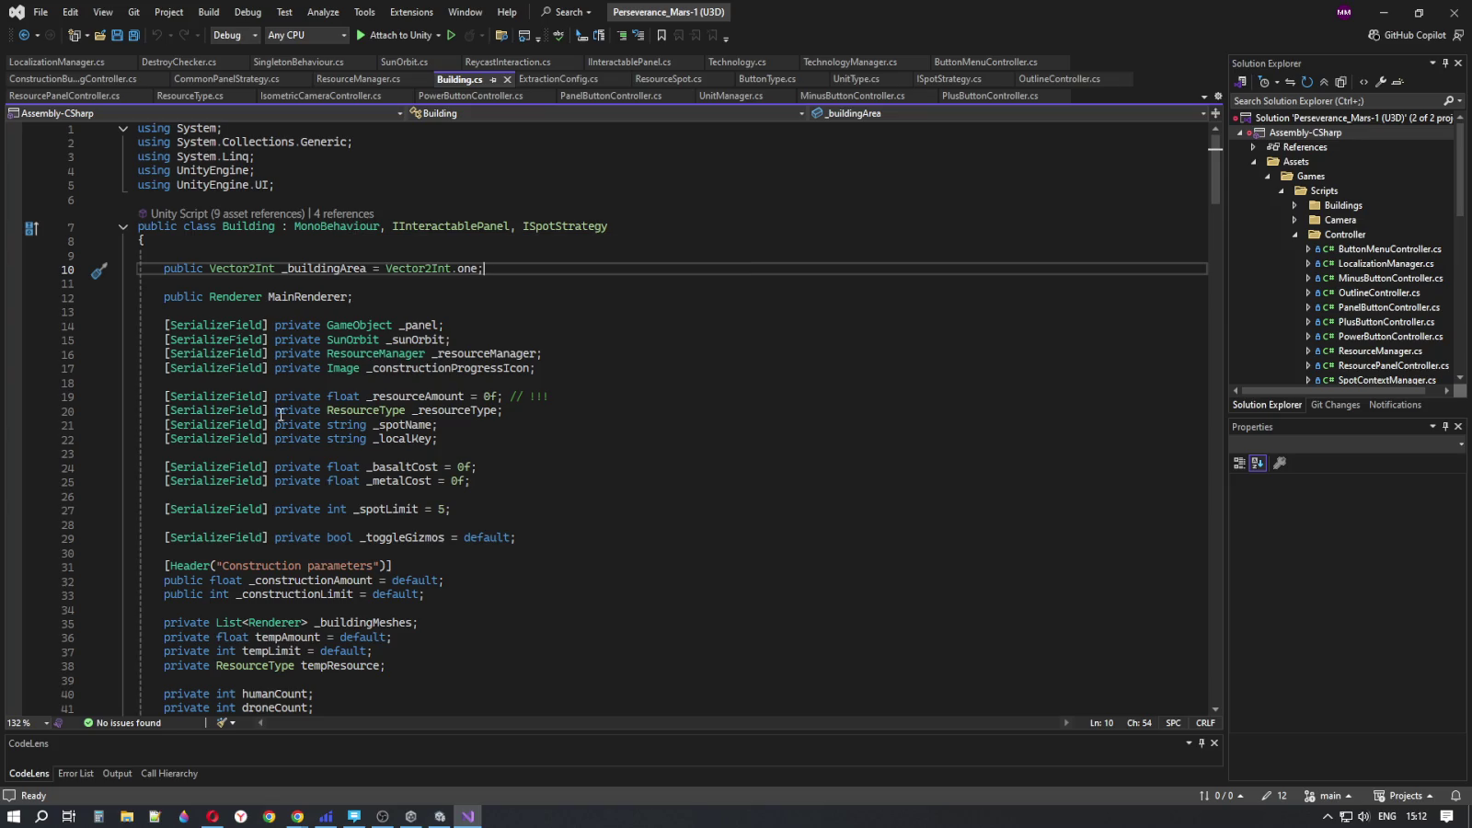
click(498, 477)
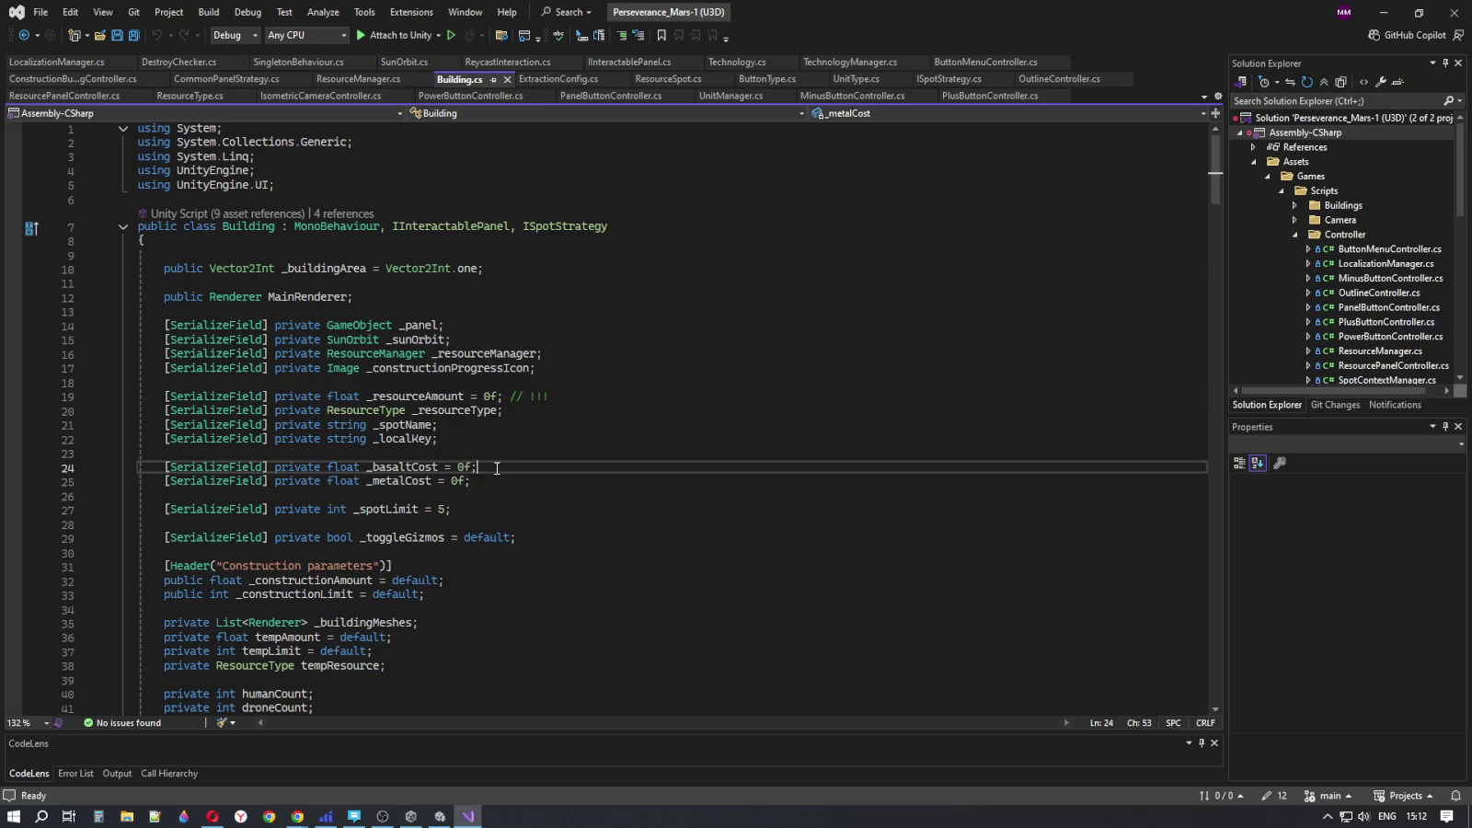
click(488, 467)
click(467, 443)
click(491, 424)
scroll(520, 433, down, 2)
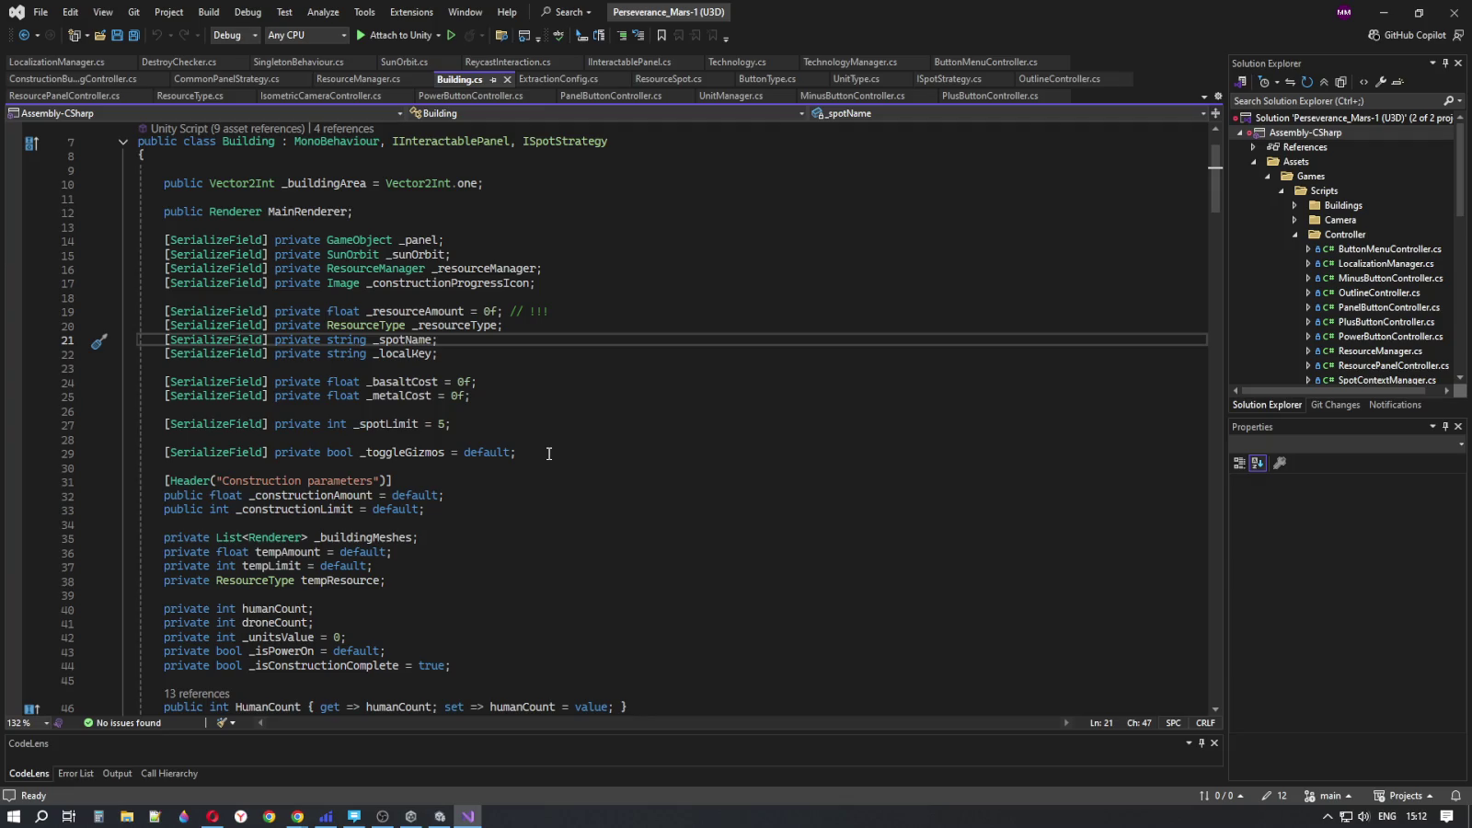
click(537, 429)
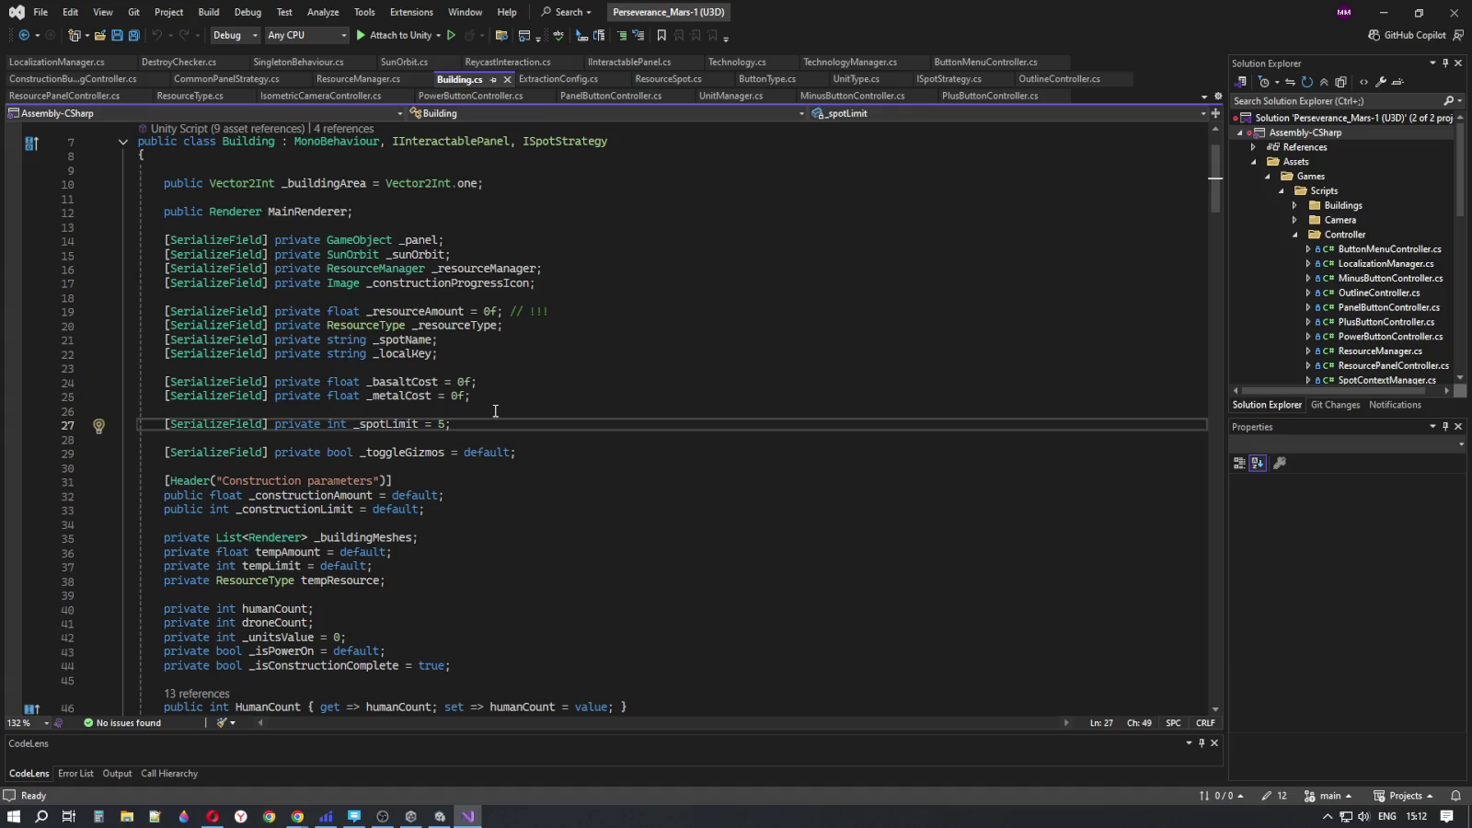
- Highlight the _basaltCost/_metalCost and _spotName/_localKey declarations, then the _resourceType line
mouse_move(485, 399)
mouse_down()
mouse_move(465, 384)
mouse_move(188, 384)
mouse_up()
mouse_move(481, 355)
mouse_down()
mouse_move(204, 336)
mouse_move(144, 311)
mouse_up()
click(560, 352)
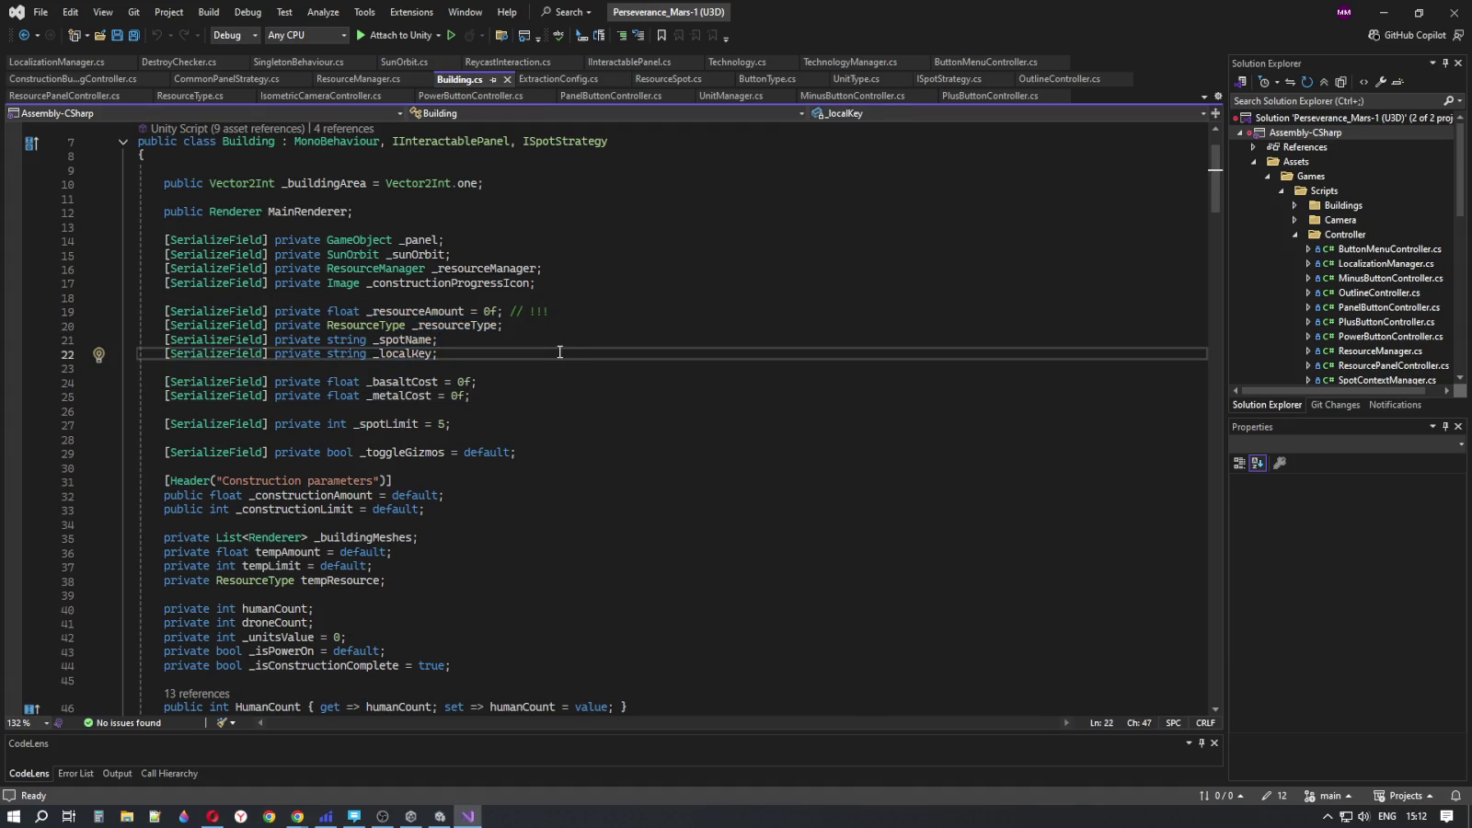
click(481, 329)
click(510, 327)
key(Home)
- Scroll through the rest of Building.cs and return to the Unity editor
scroll(630, 456, down, 8)
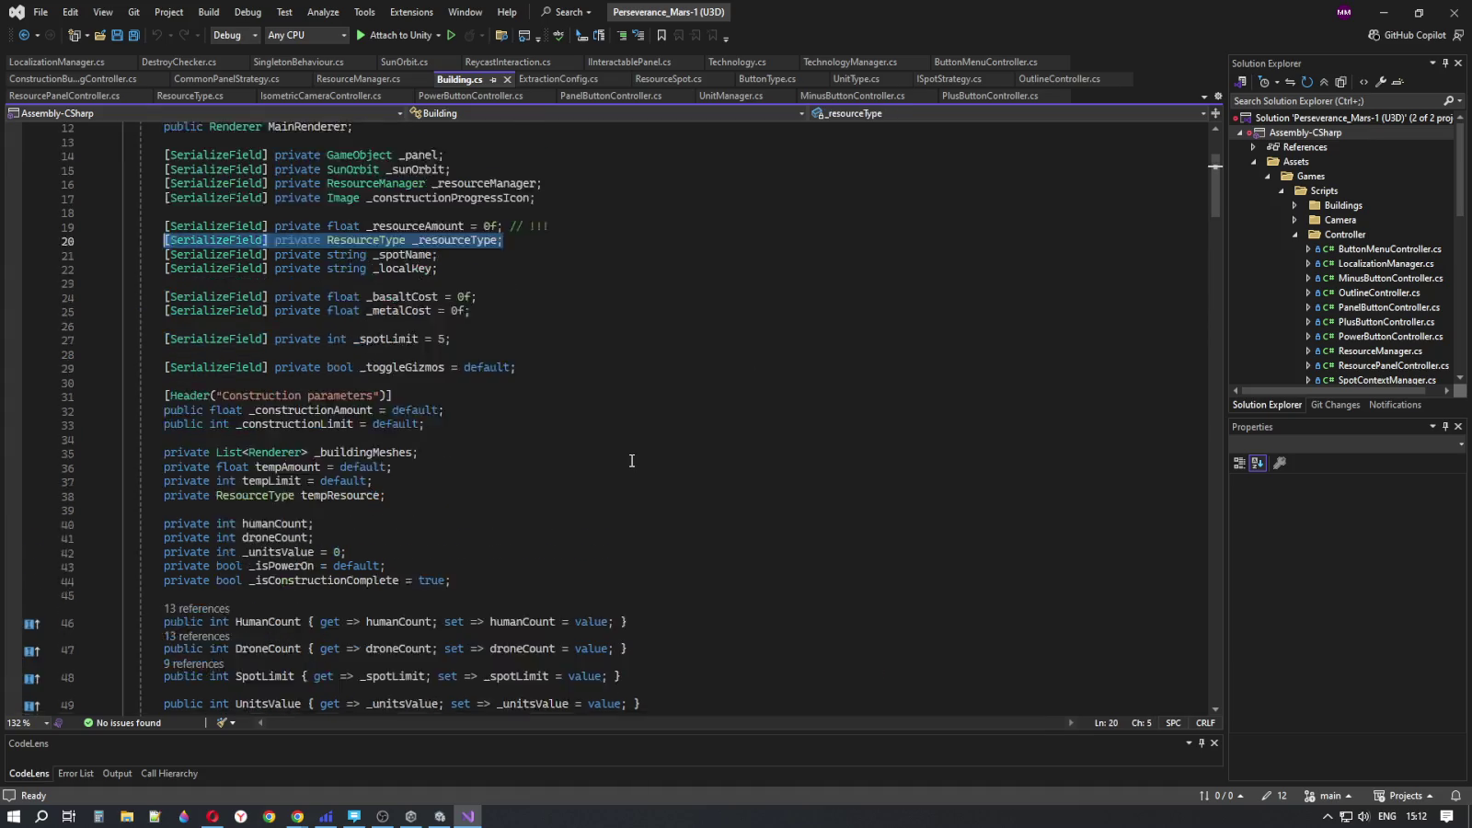
scroll(631, 455, down, 20)
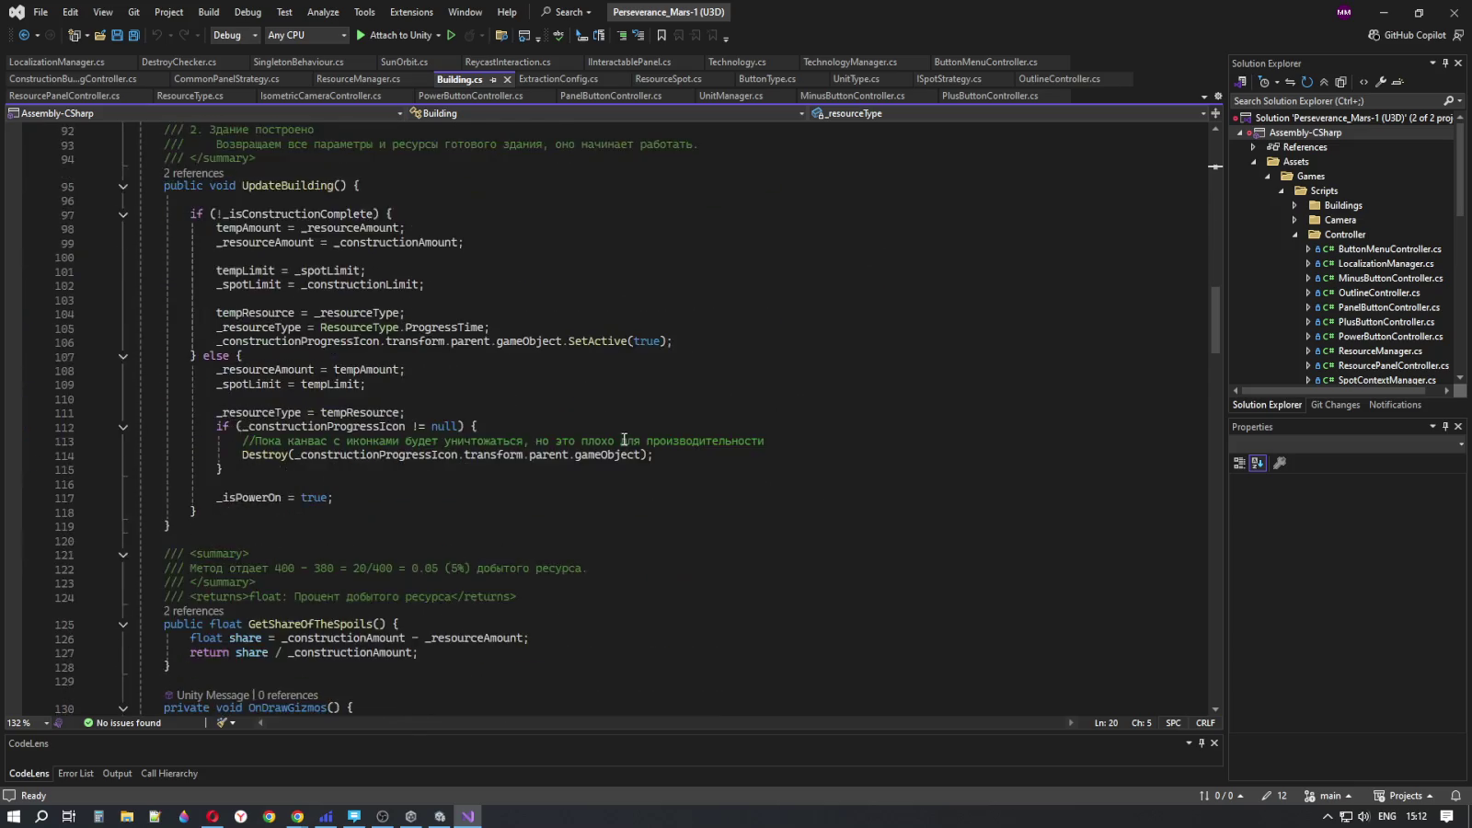
scroll(622, 433, up, 20)
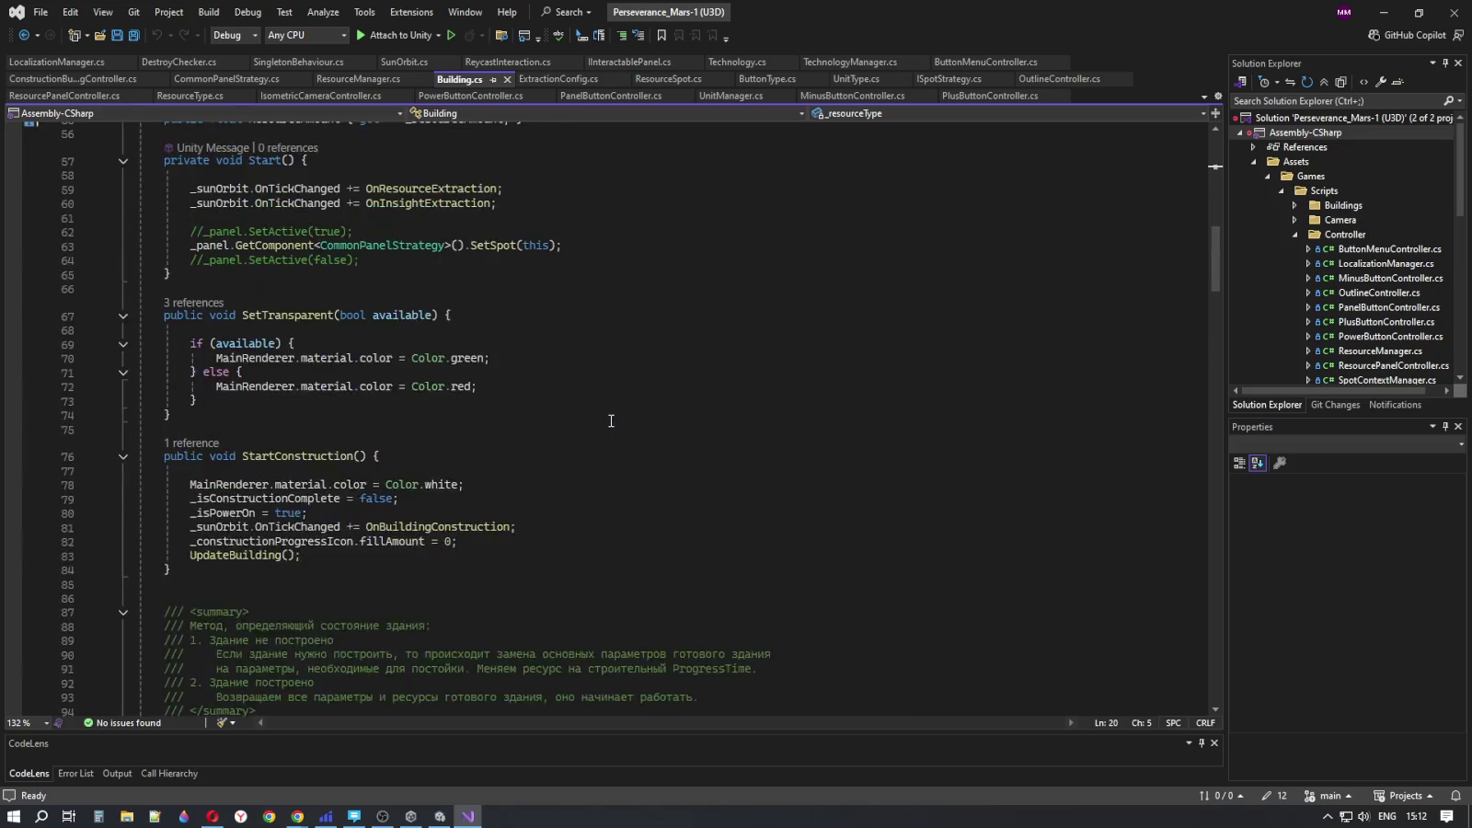
scroll(612, 414, up, 10)
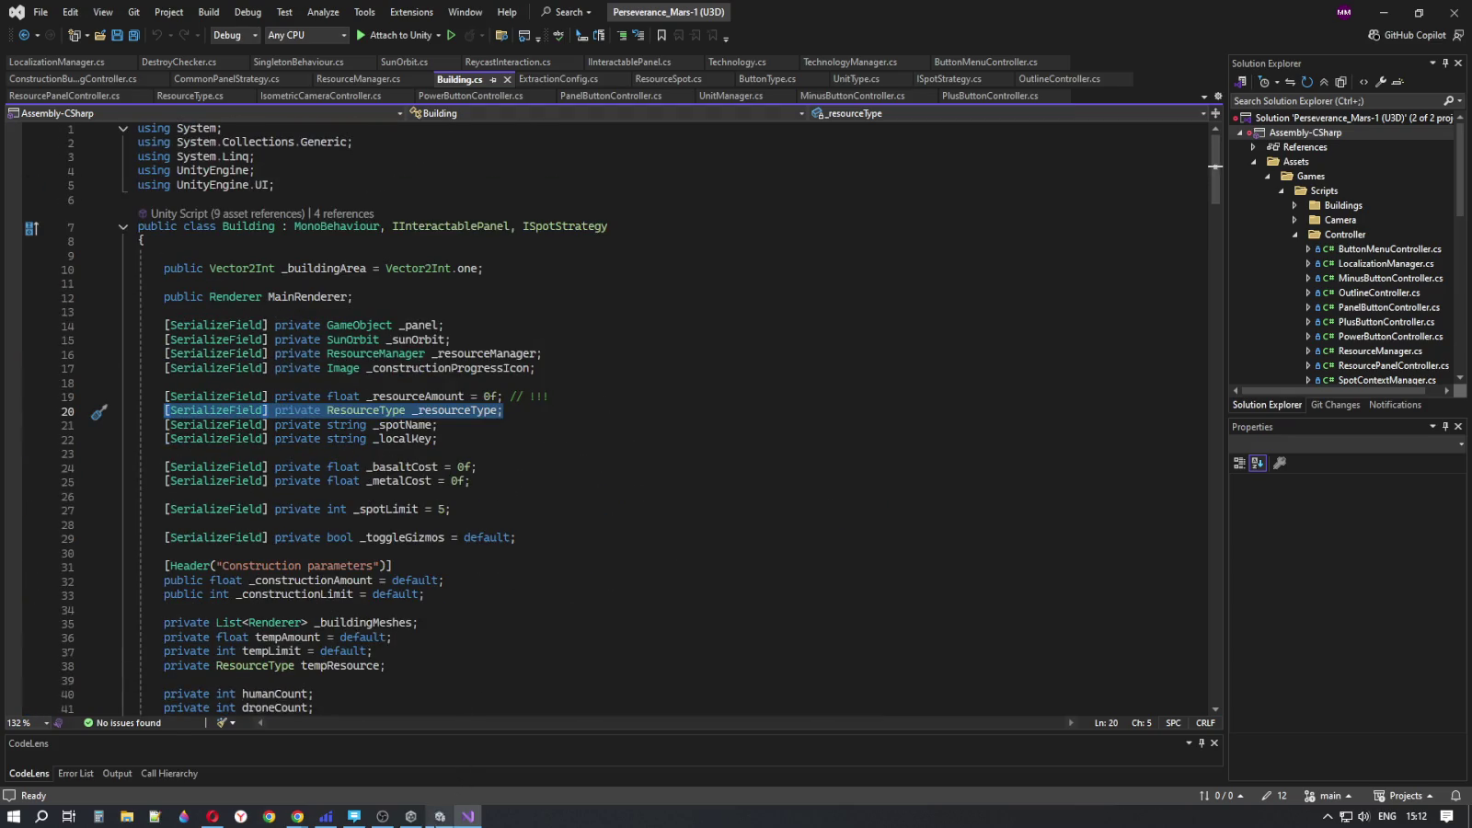
click(440, 816)
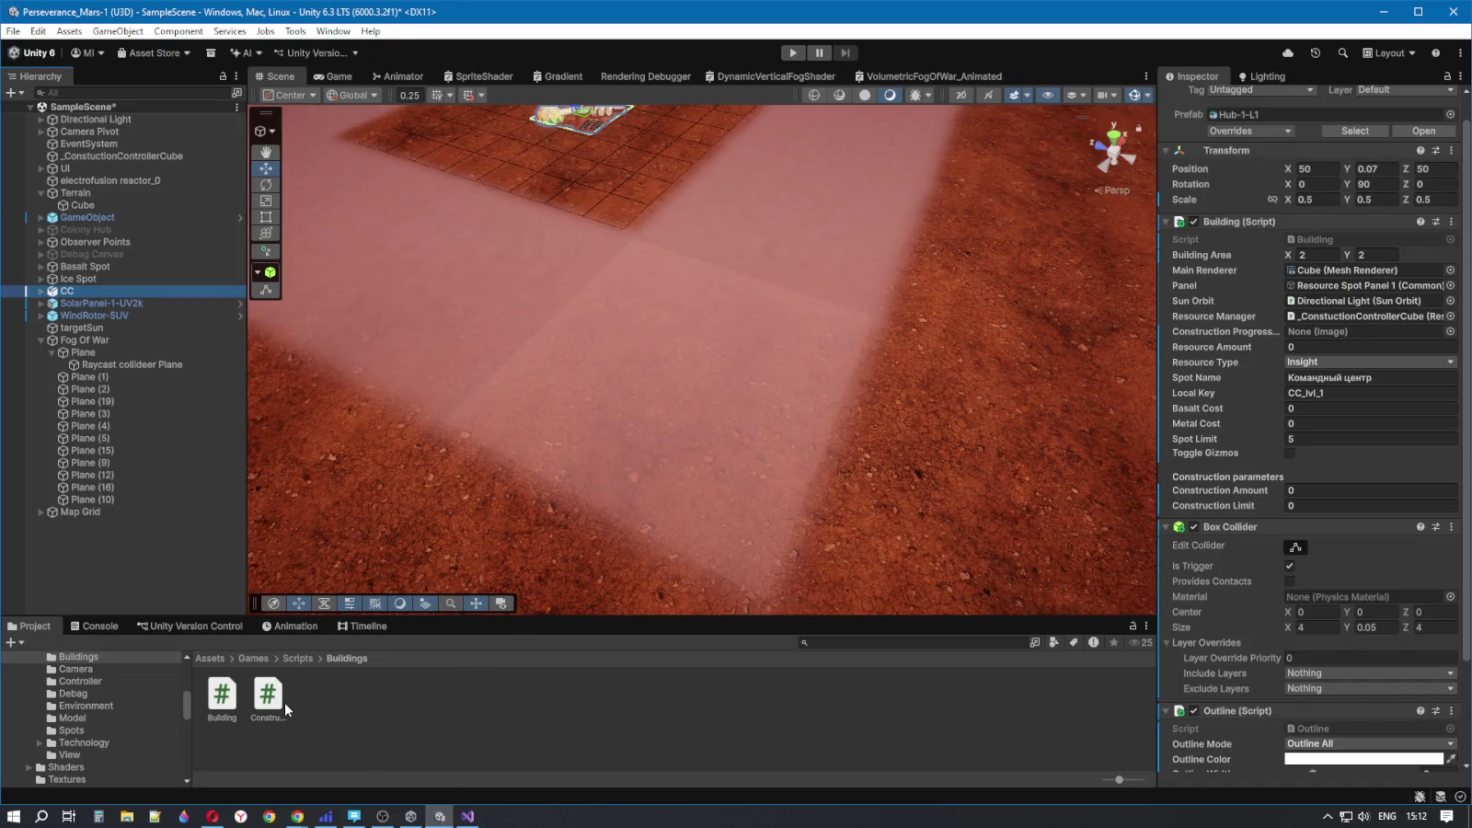
- Browse the Environment, Model, View and Controller script folders in turn
click(298, 658)
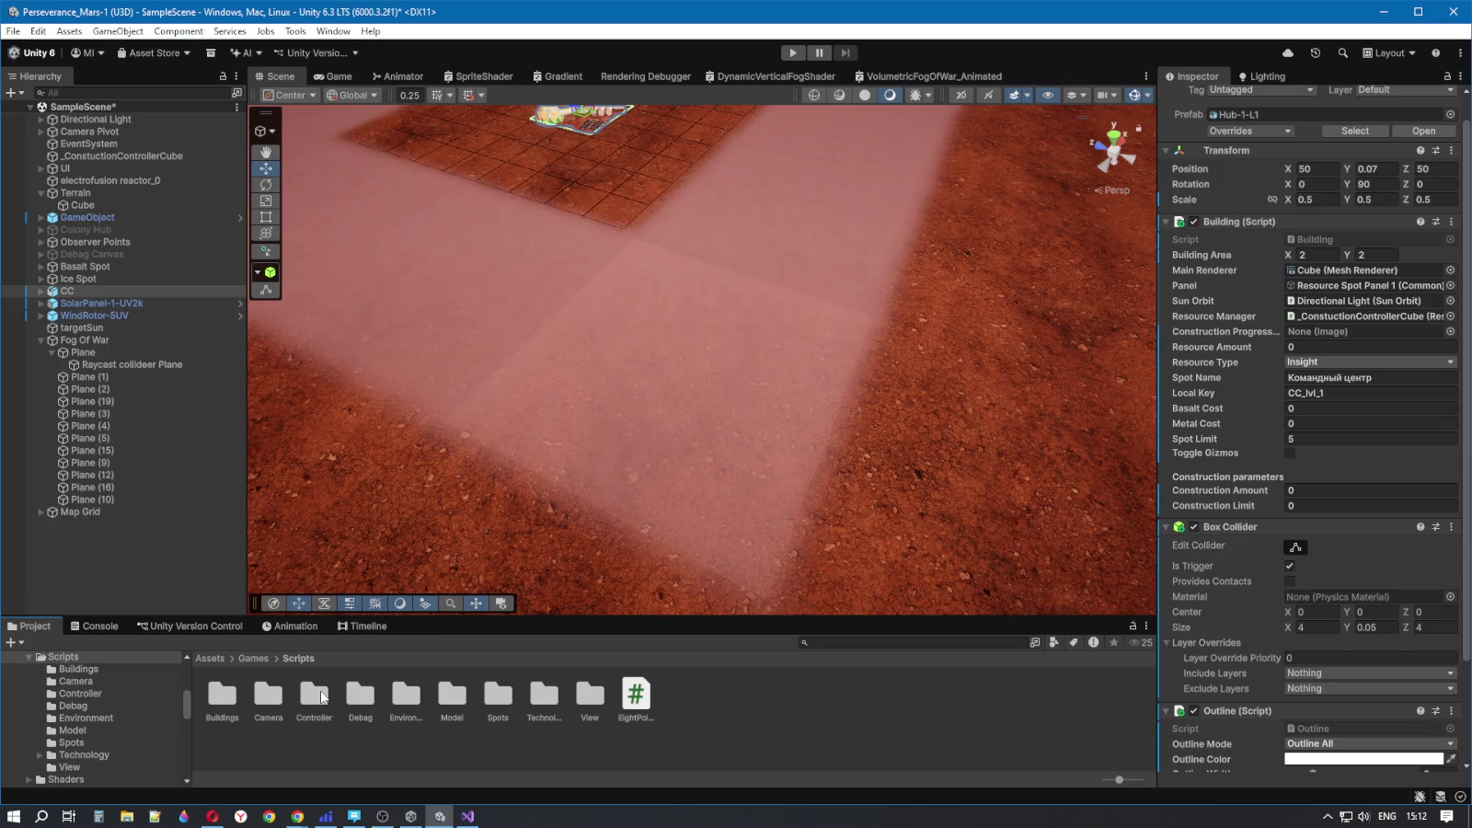
double_click(404, 698)
click(330, 713)
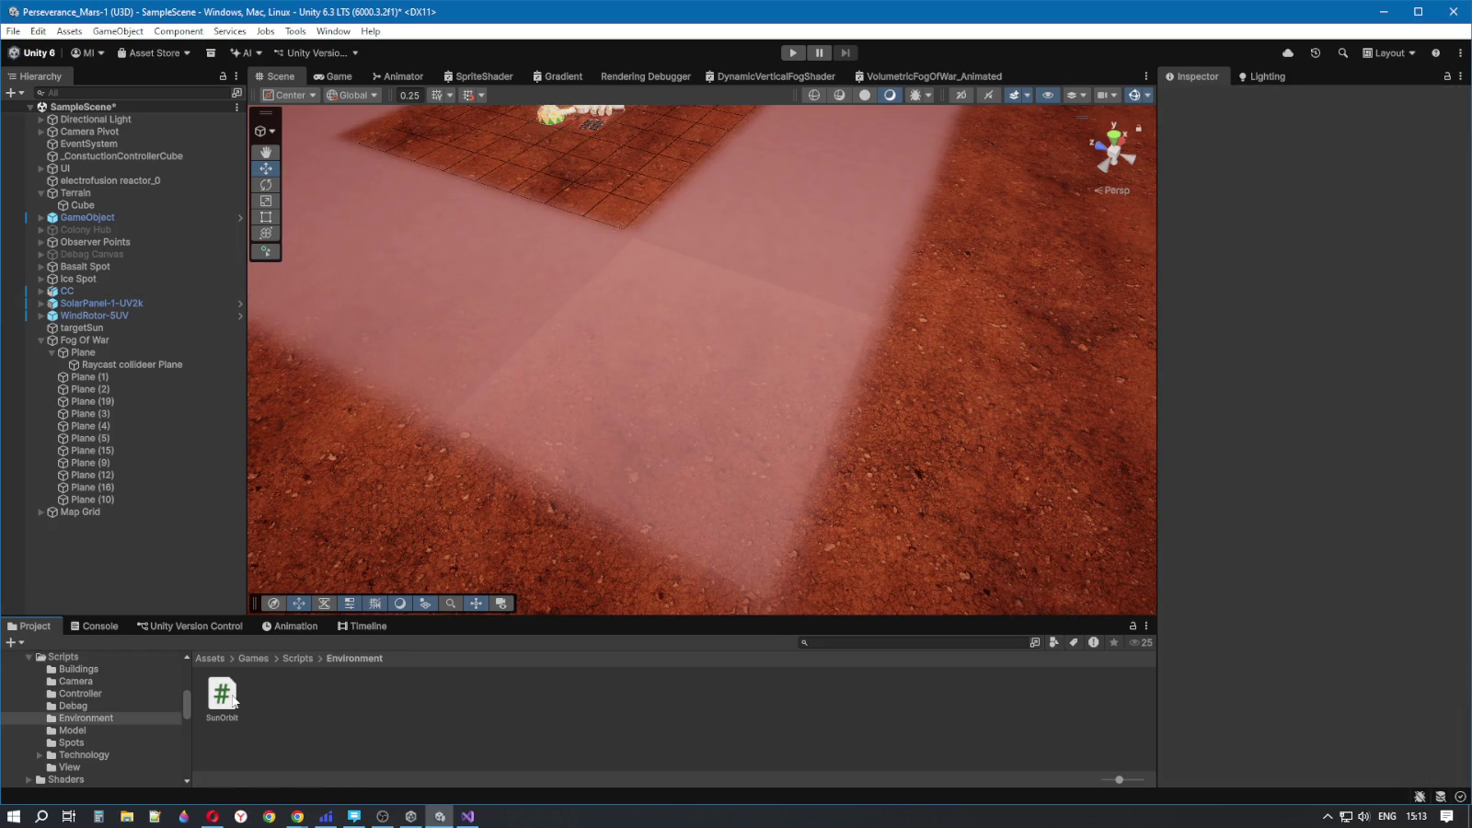
click(298, 658)
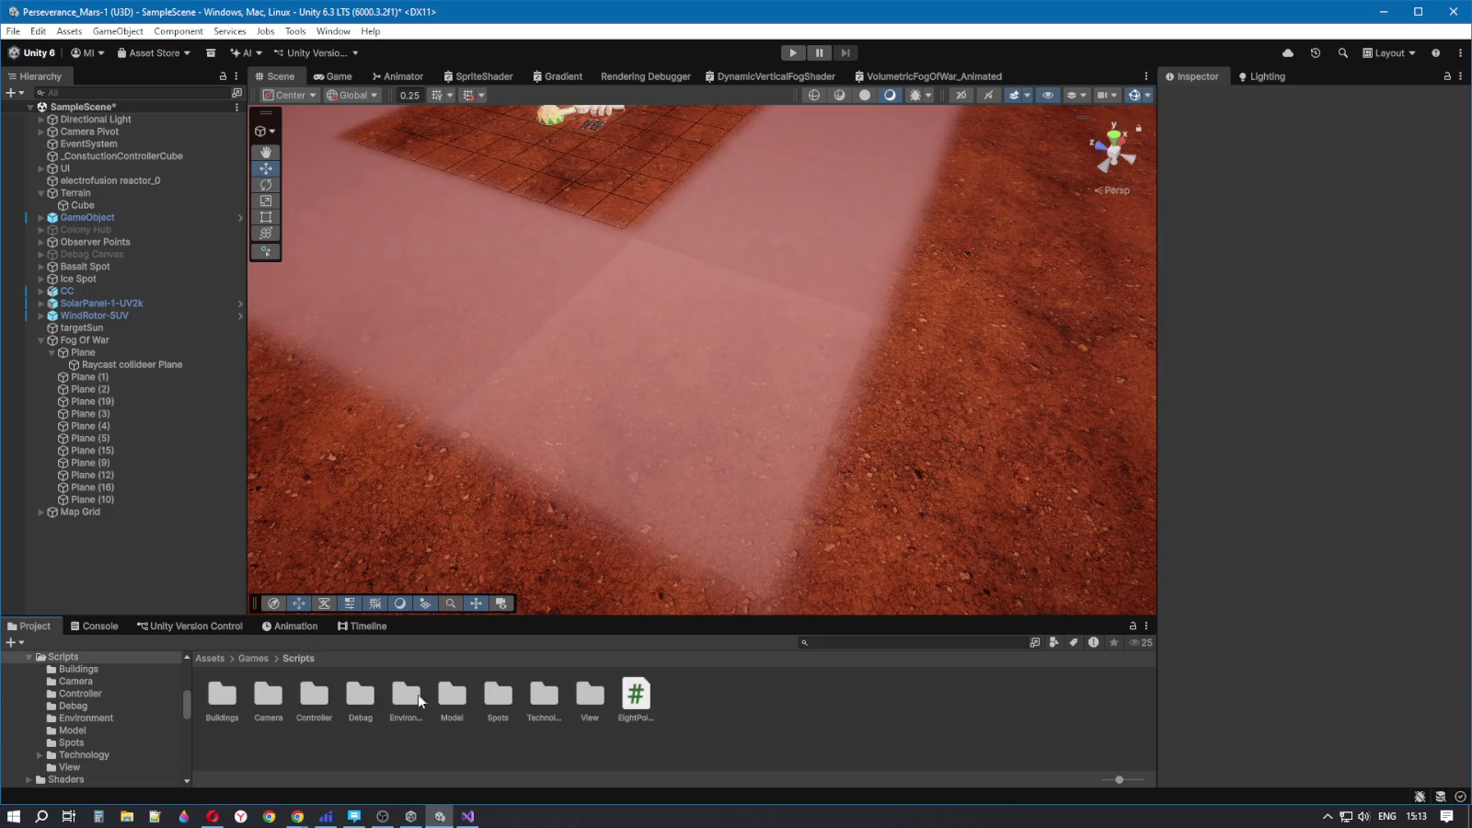
click(450, 698)
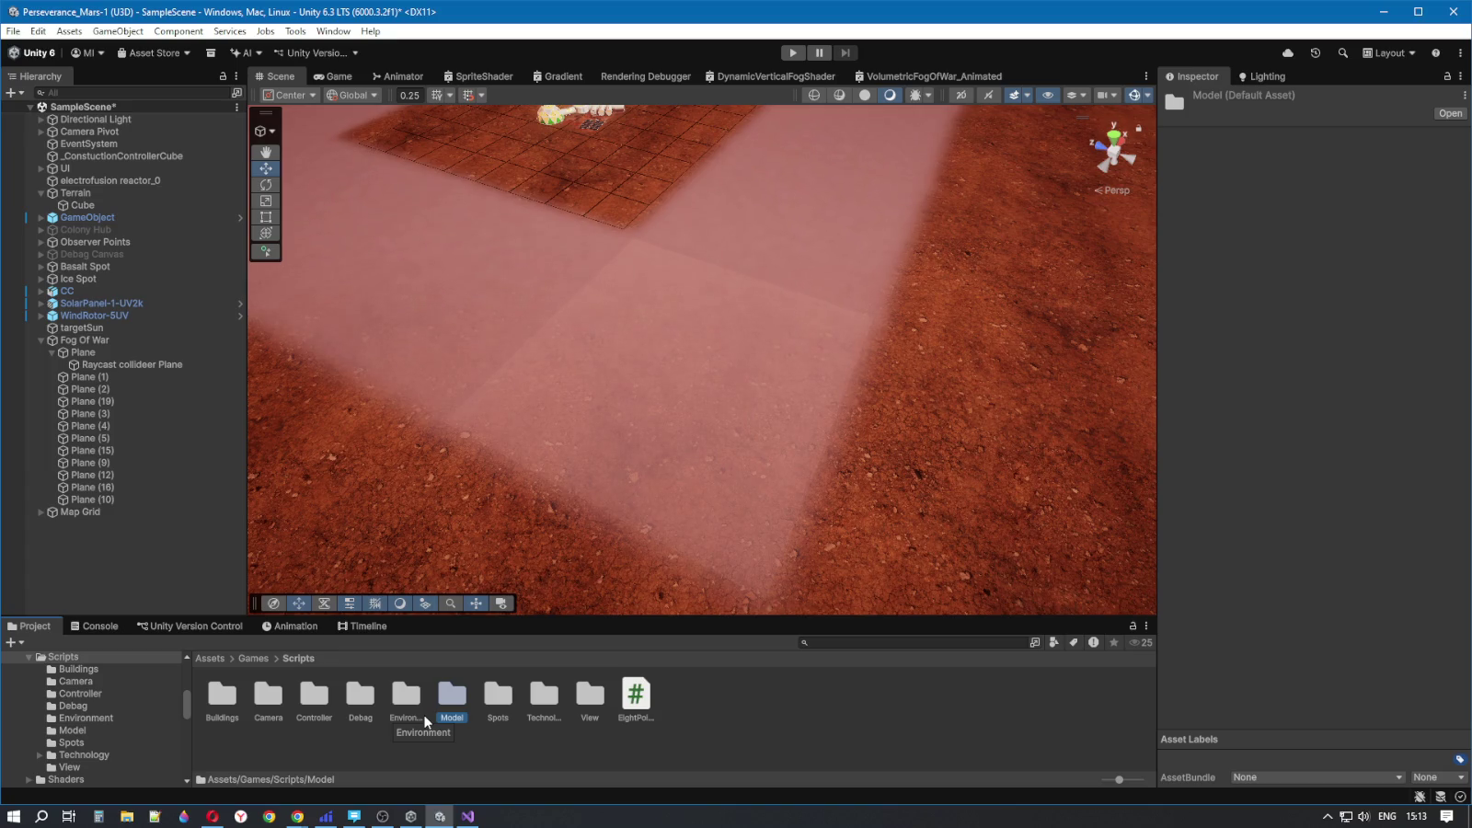
double_click(454, 704)
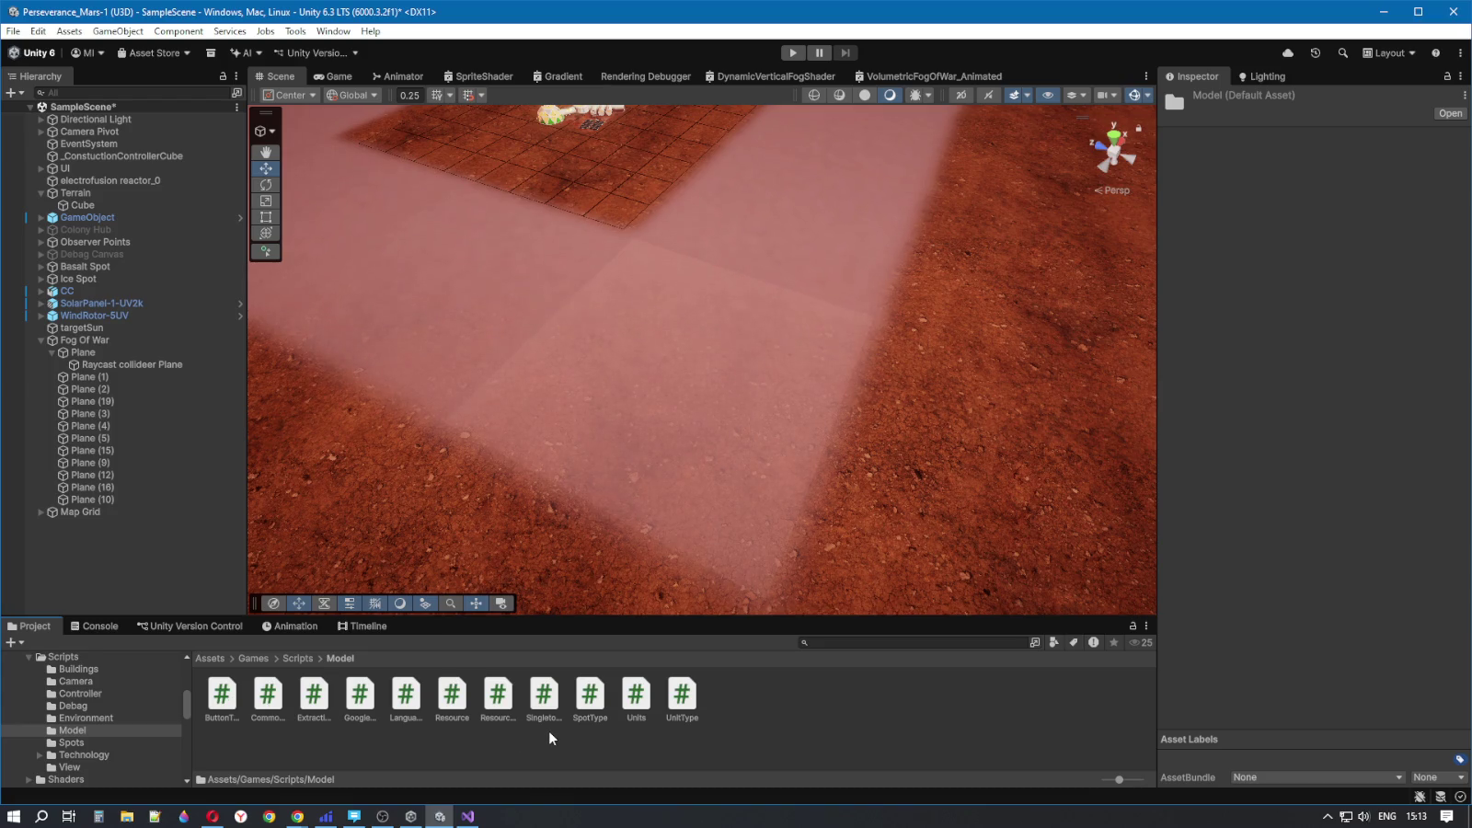
click(299, 657)
double_click(589, 694)
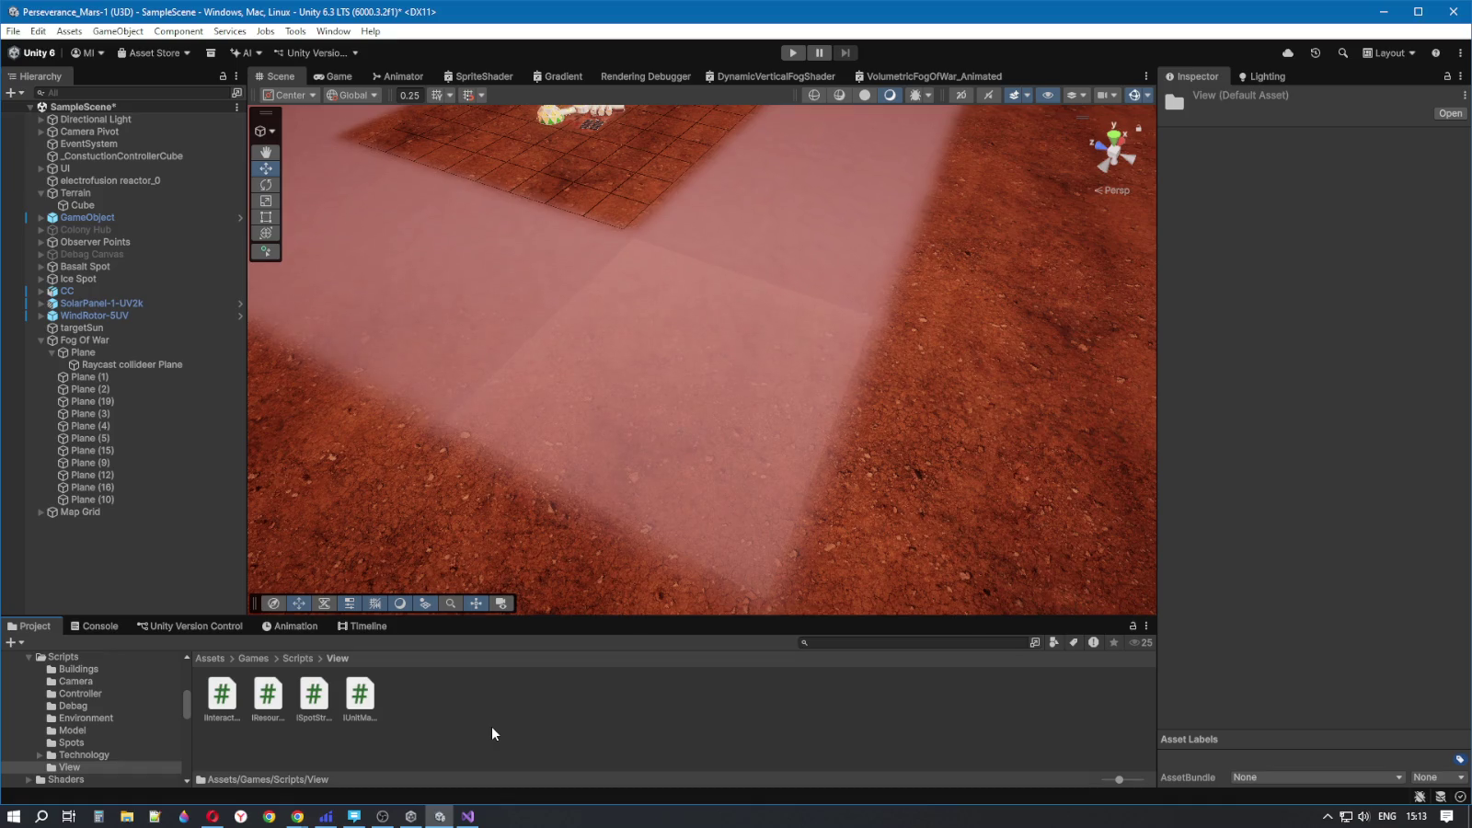
click(292, 658)
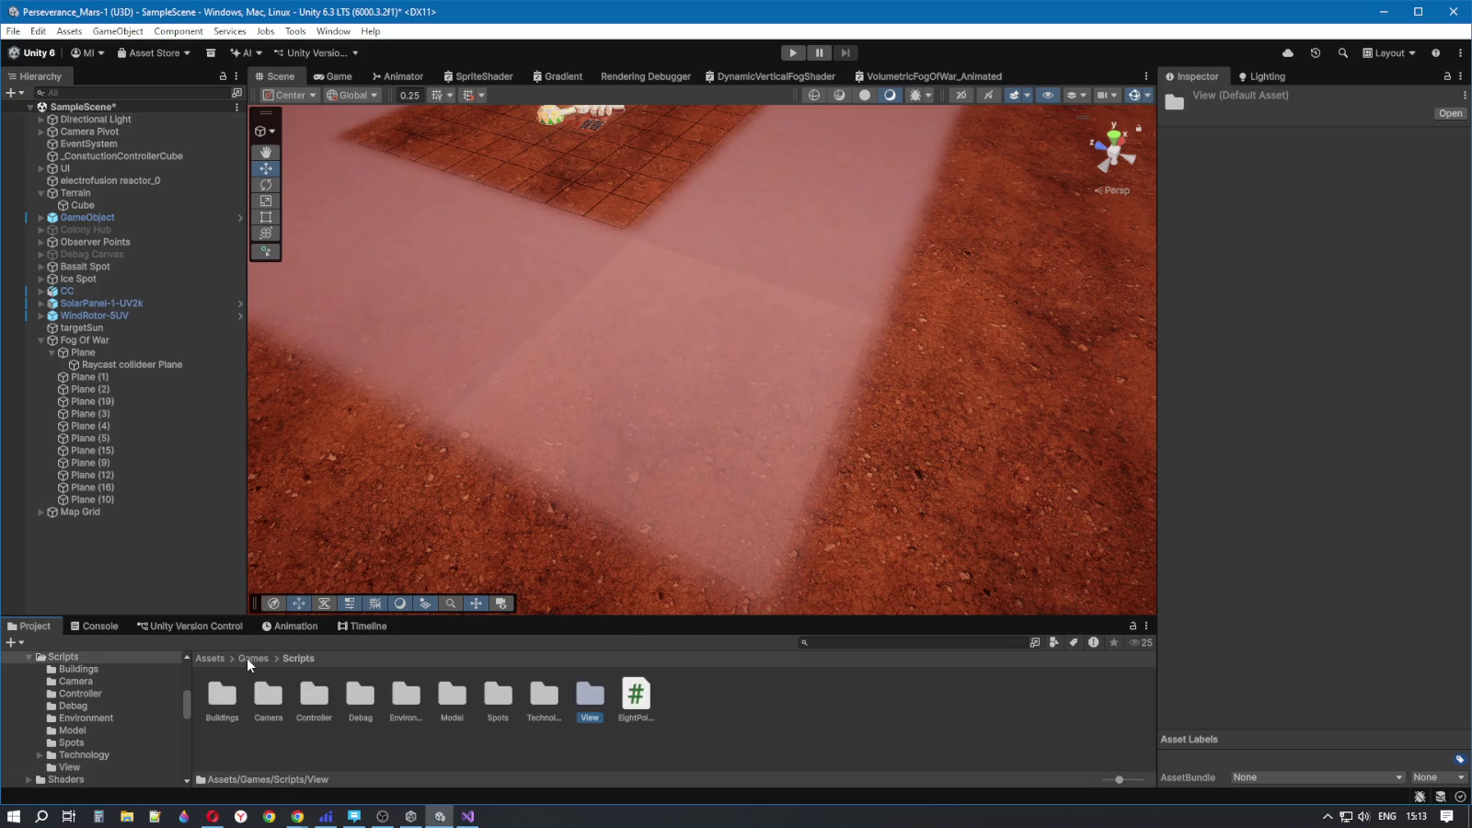
double_click(310, 701)
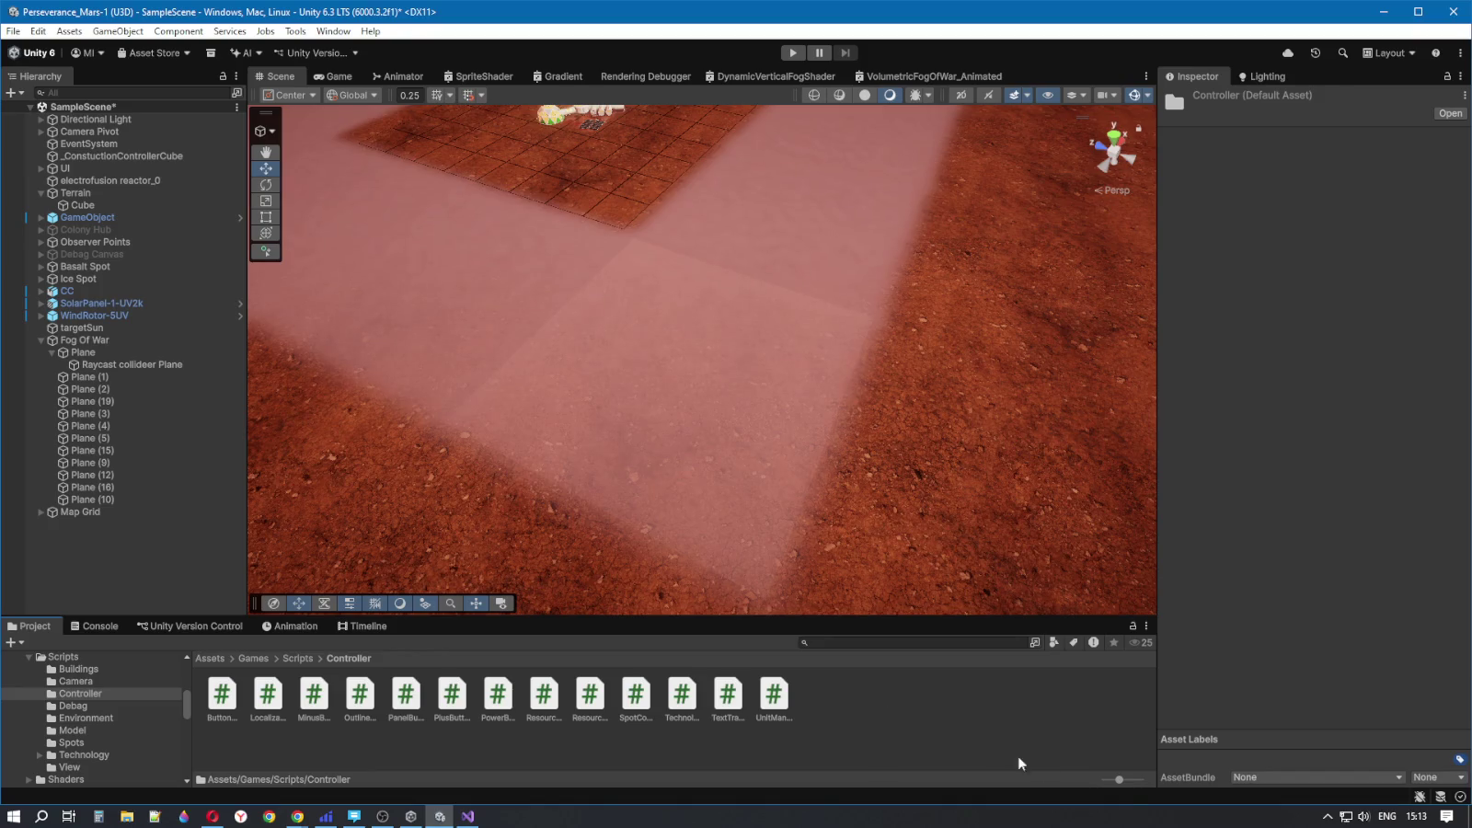
- Shrink the Project window icons to list view and scroll through the Controller scripts
drag(1121, 782, 1104, 780)
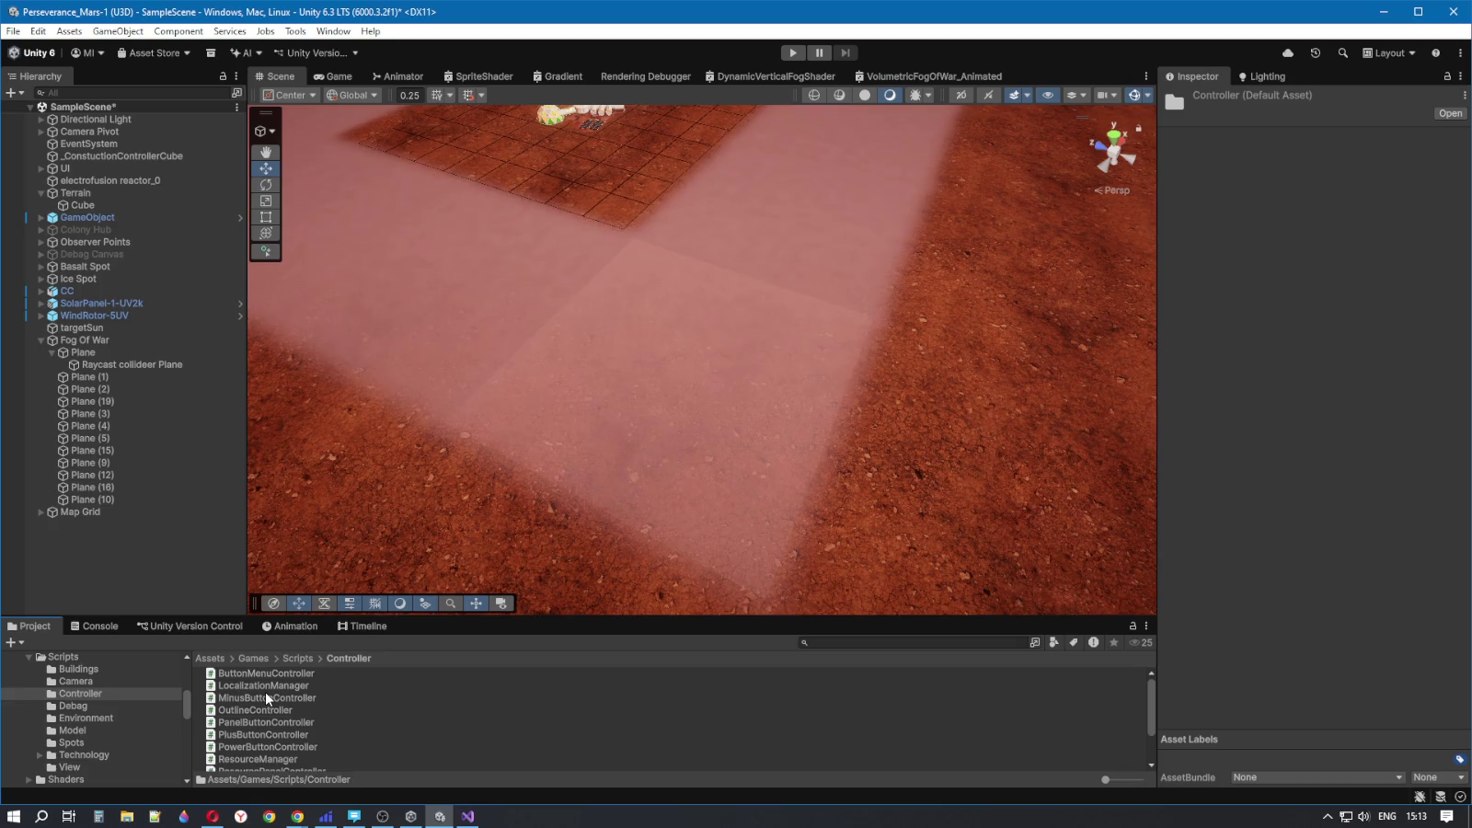
scroll(266, 700, down, 3)
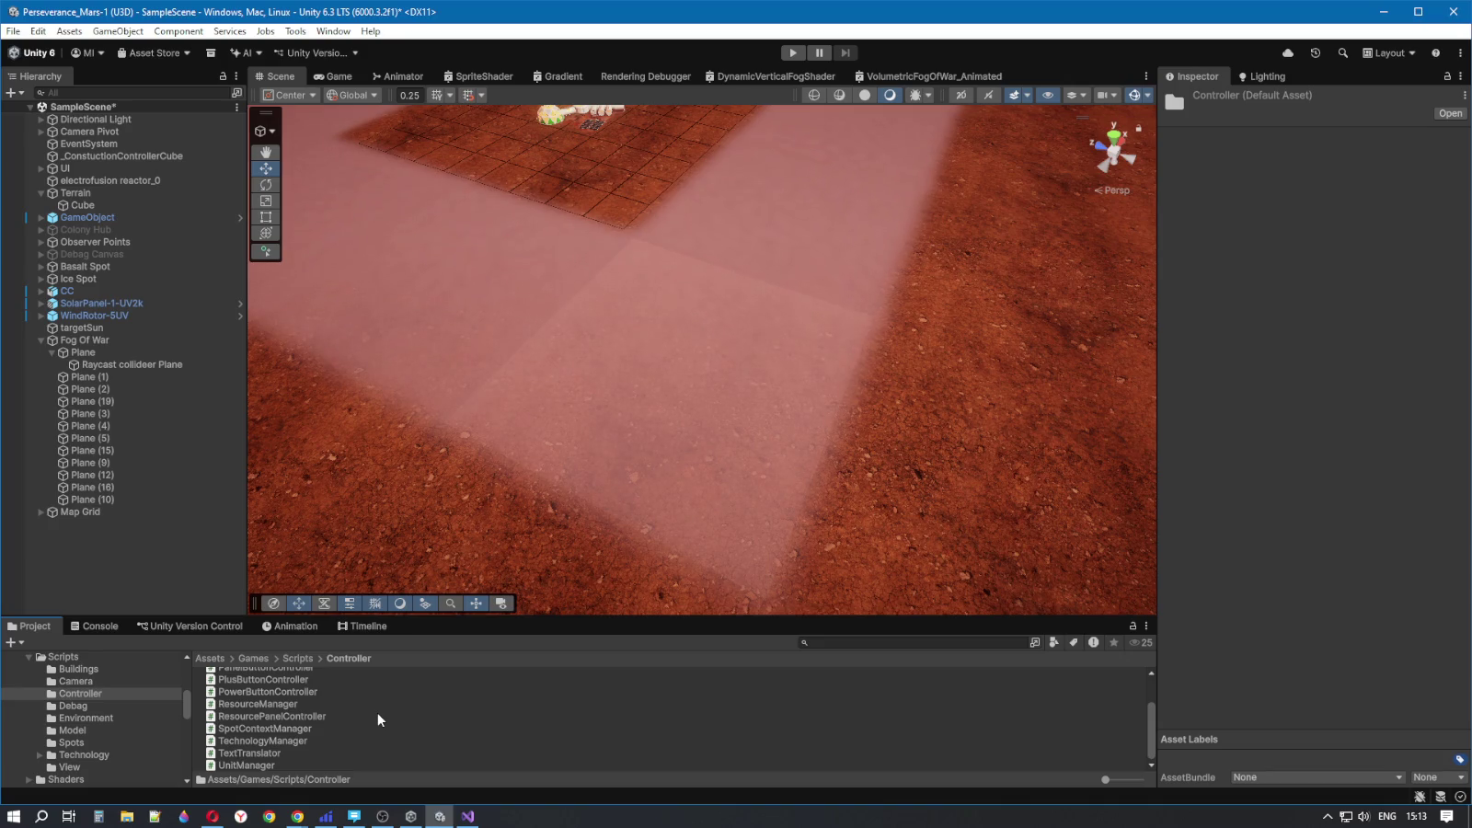
scroll(377, 712, up, 3)
scroll(377, 722, up, 1)
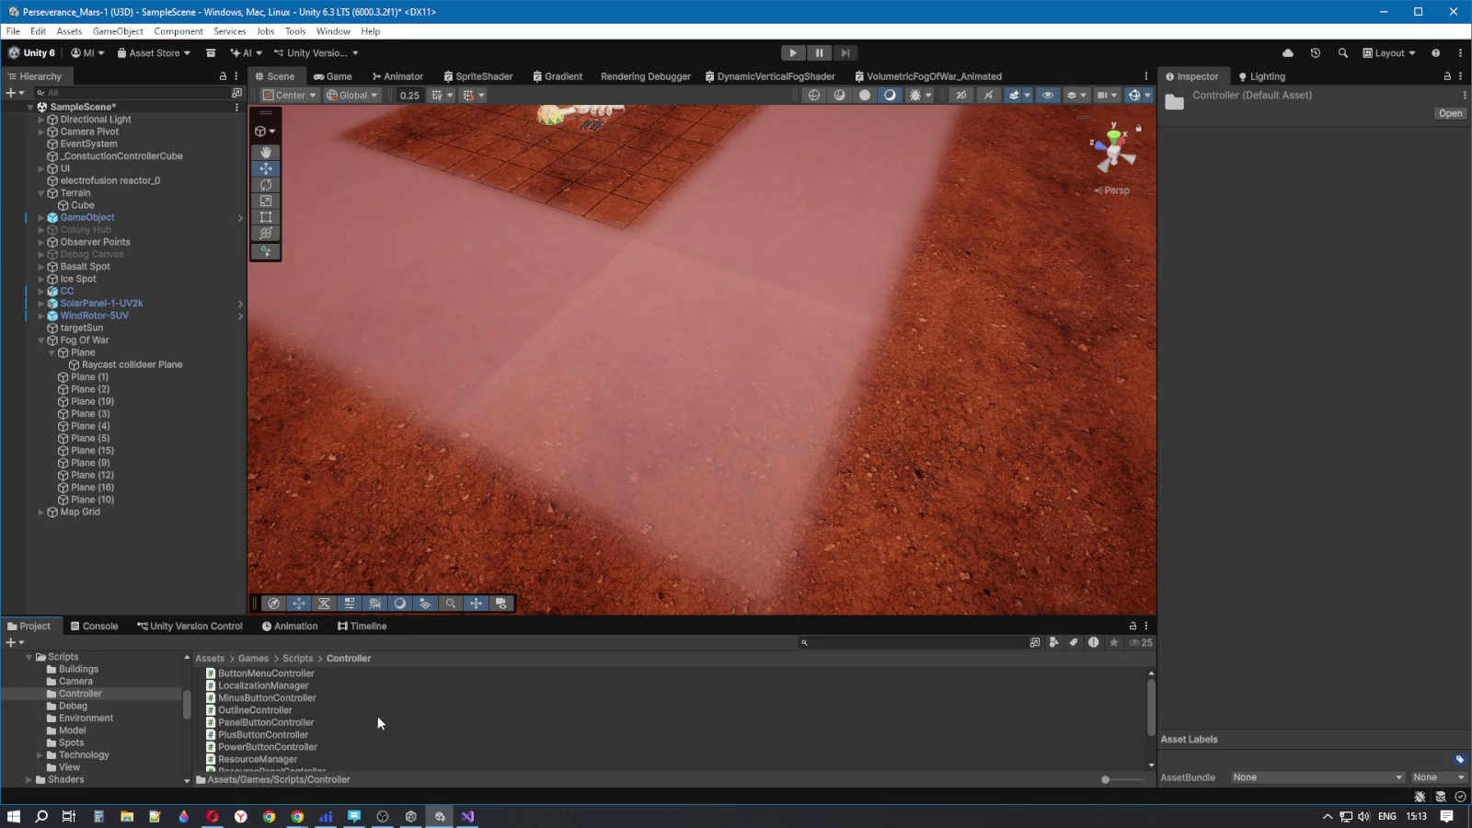
scroll(377, 716, down, 3)
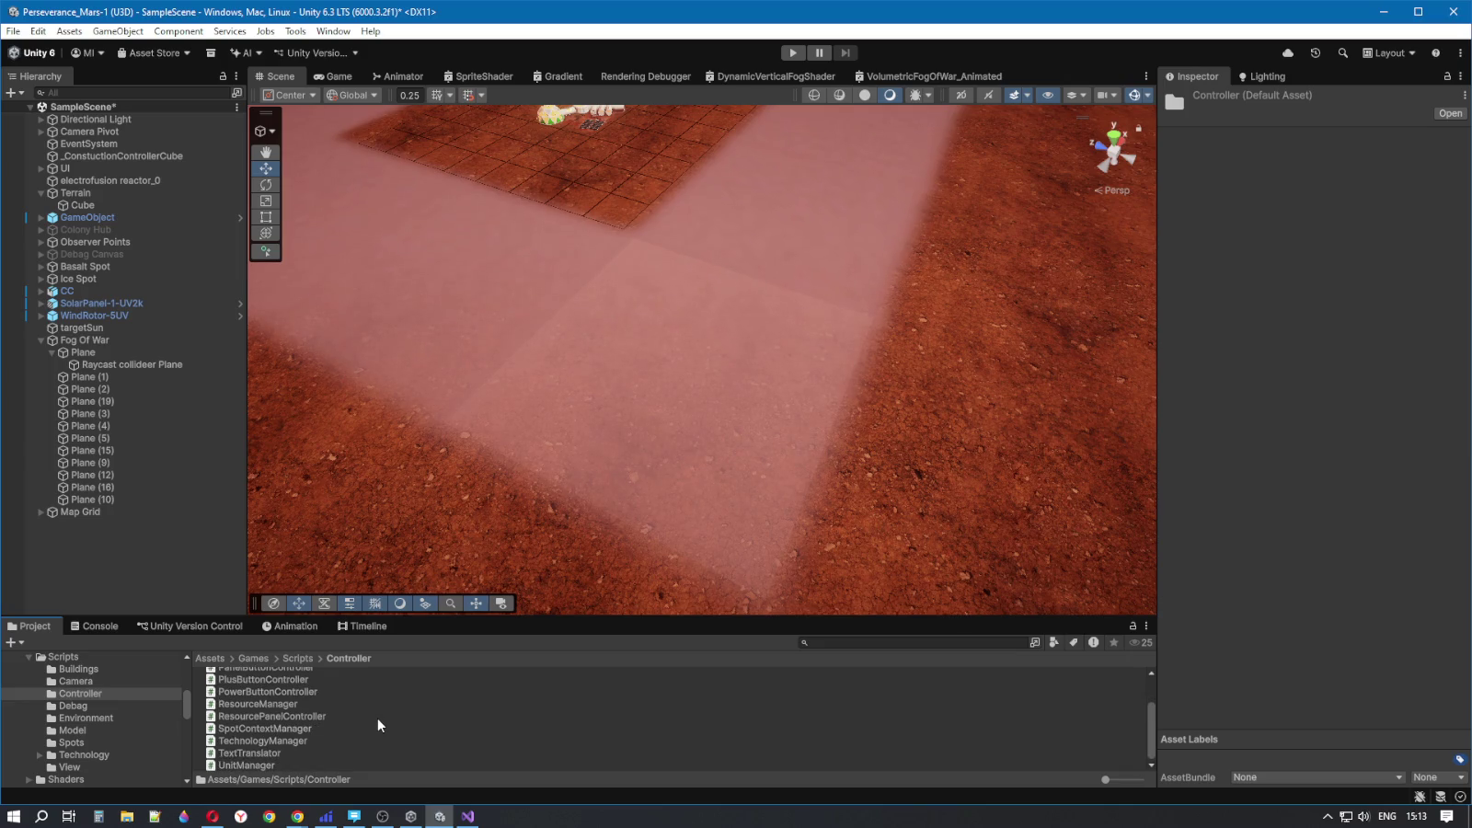
scroll(377, 717, up, 3)
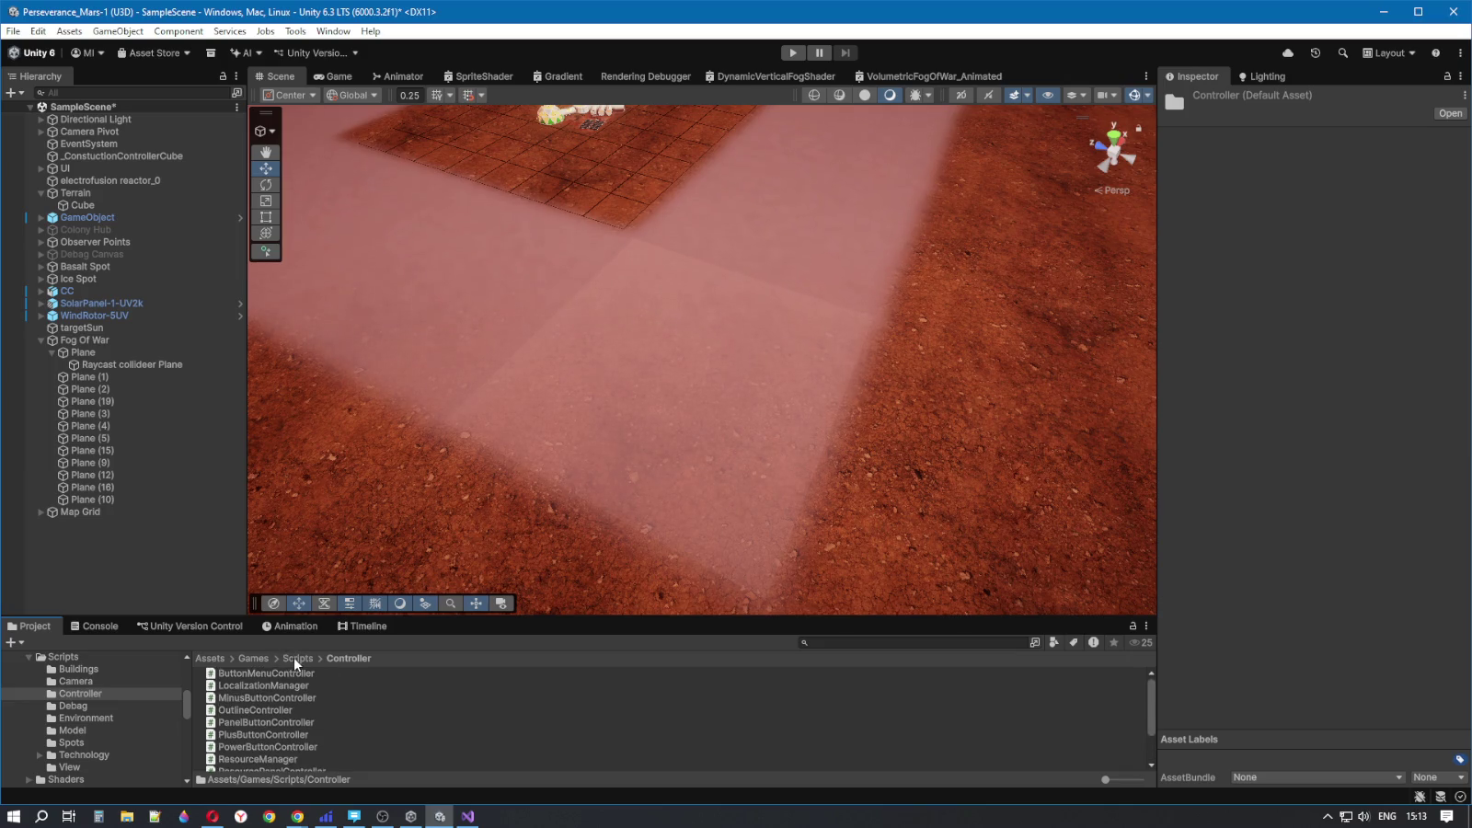
- Open the Spots folder and select the ResourceSpot script
click(294, 659)
scroll(296, 699, down, 1)
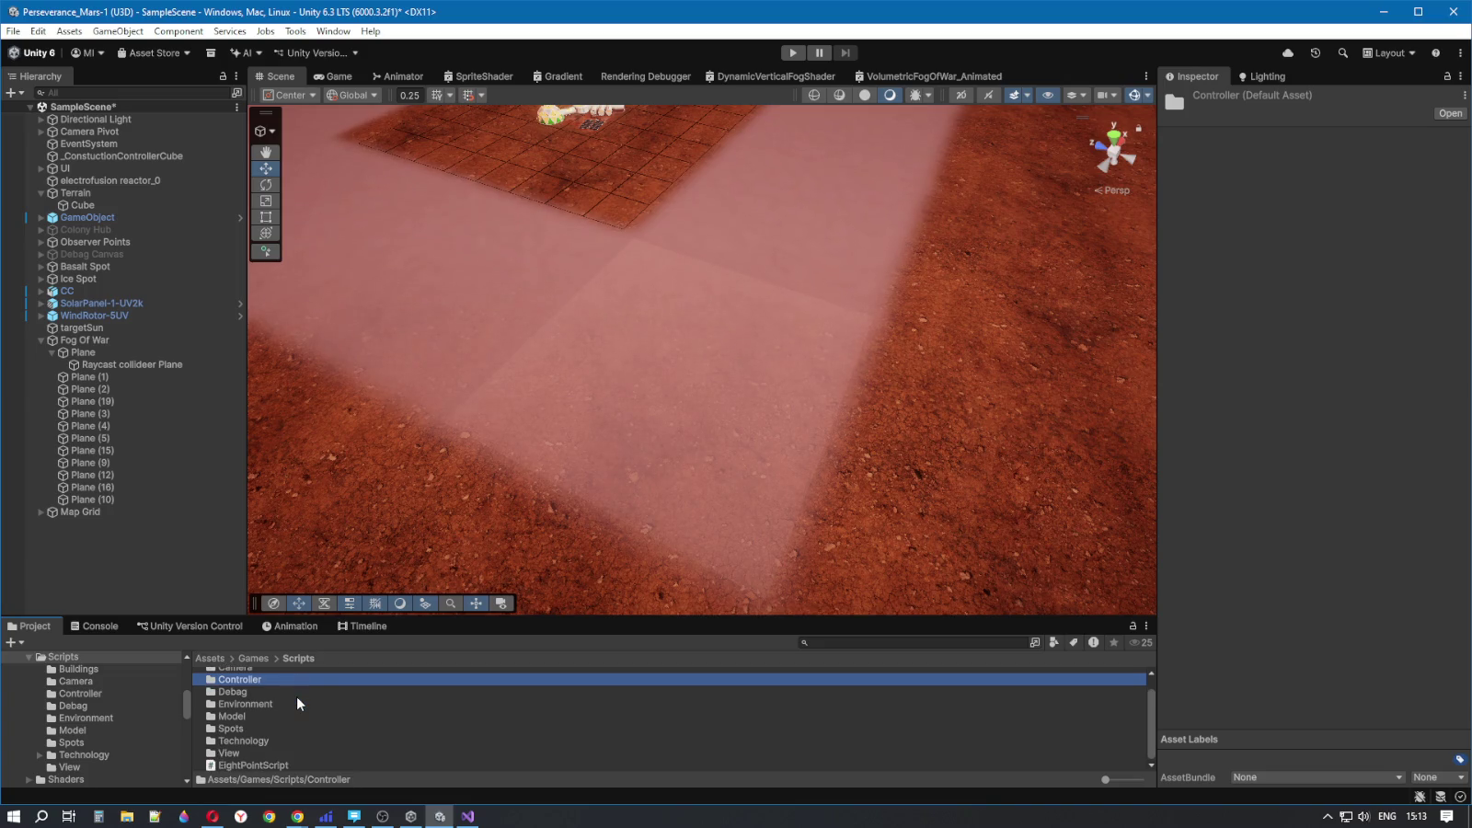
double_click(237, 727)
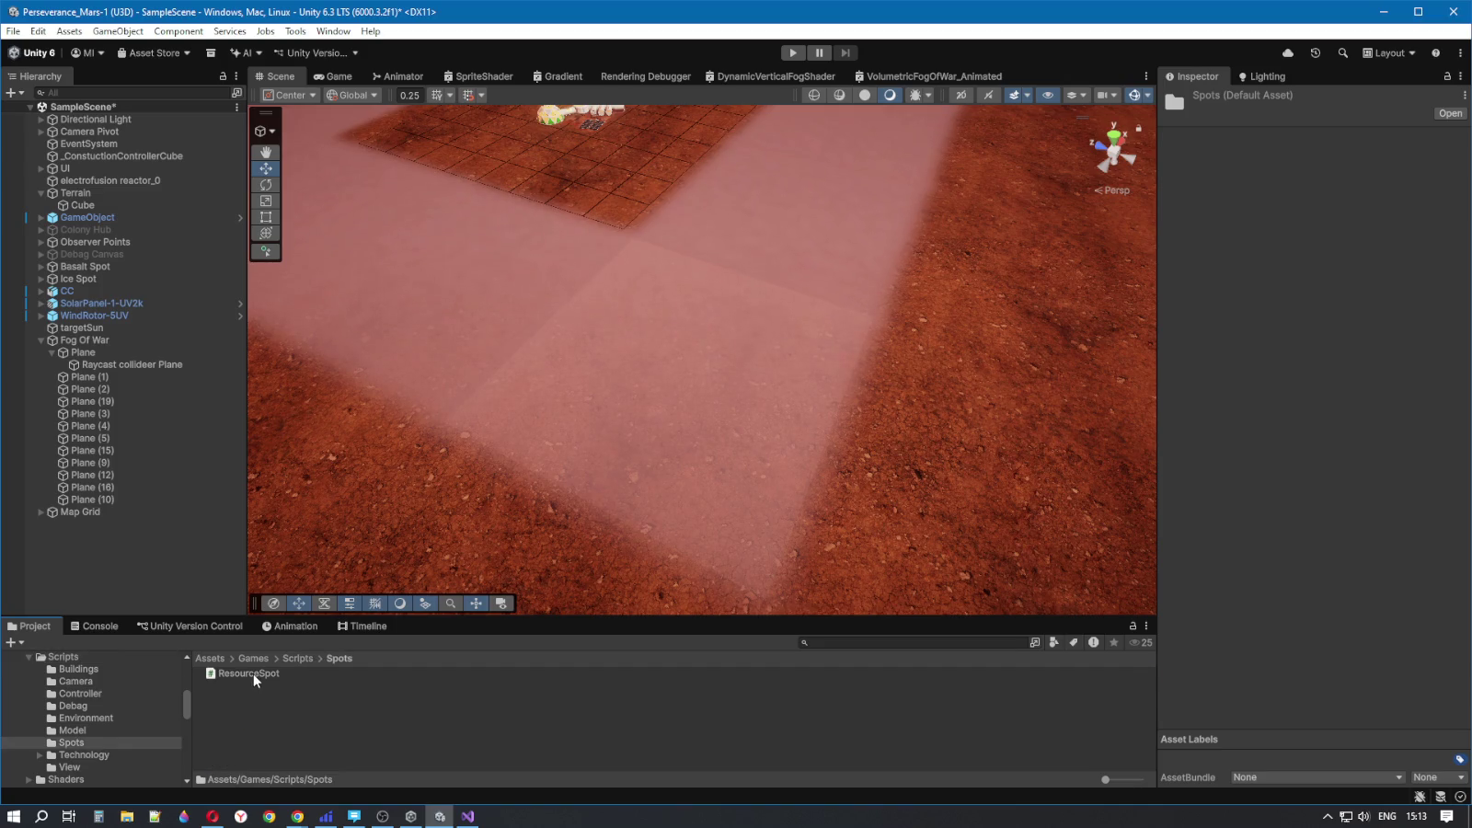
click(253, 673)
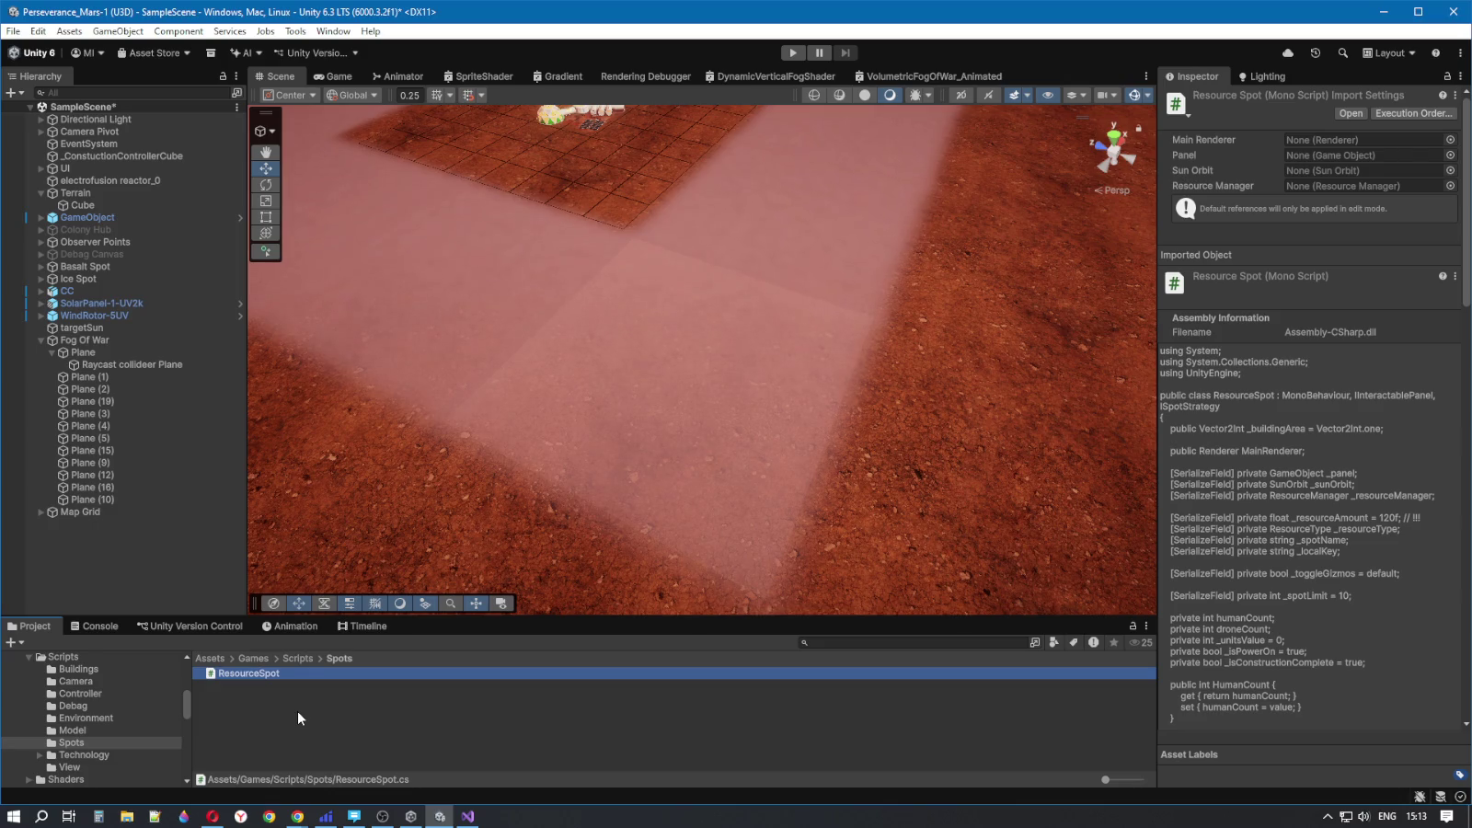
right_click(330, 719)
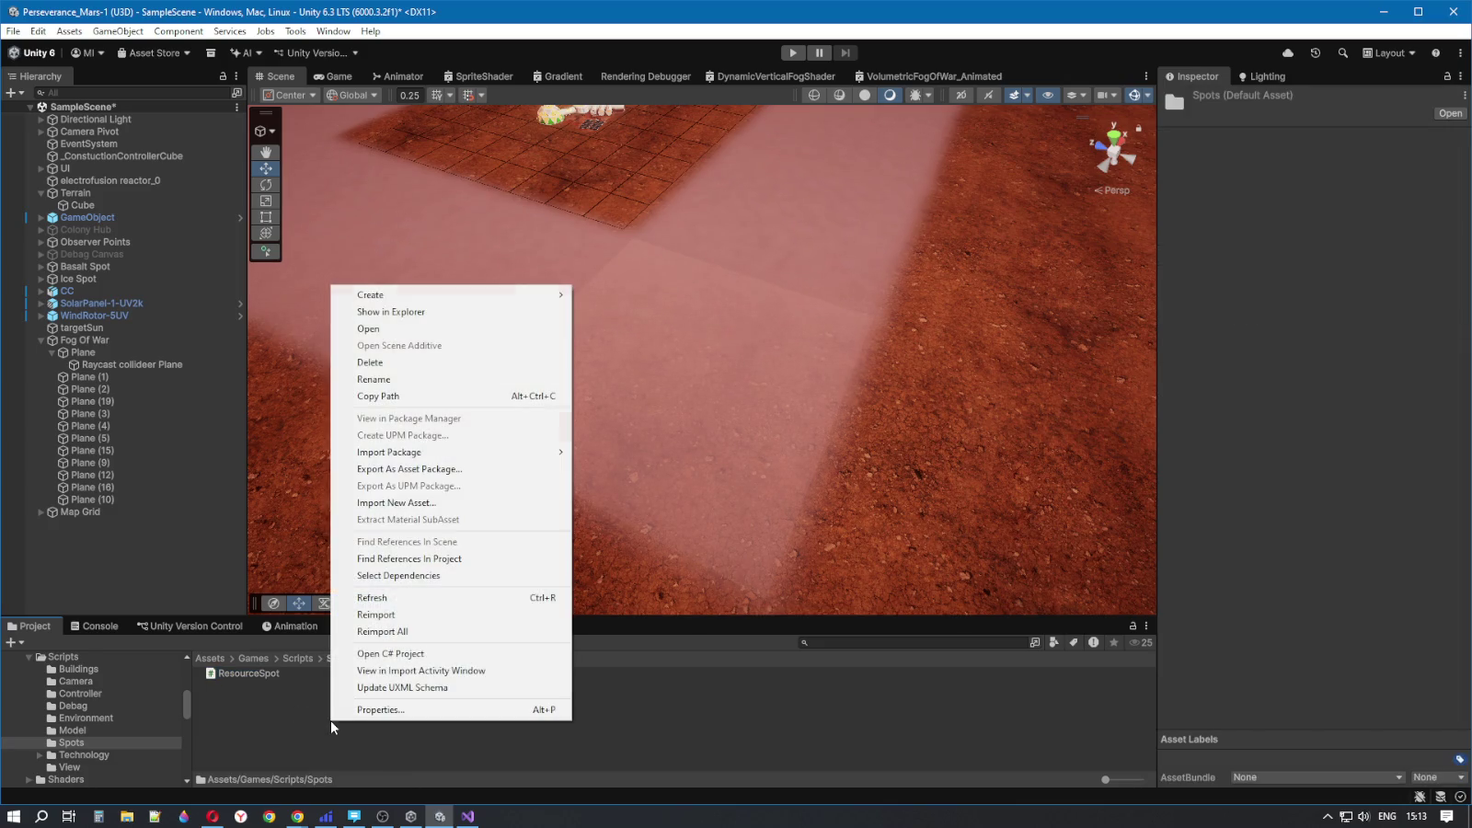
- Create a MonoBehaviour Script in the Spots folder and begin naming it 'Fog'
mouse_move(409, 296)
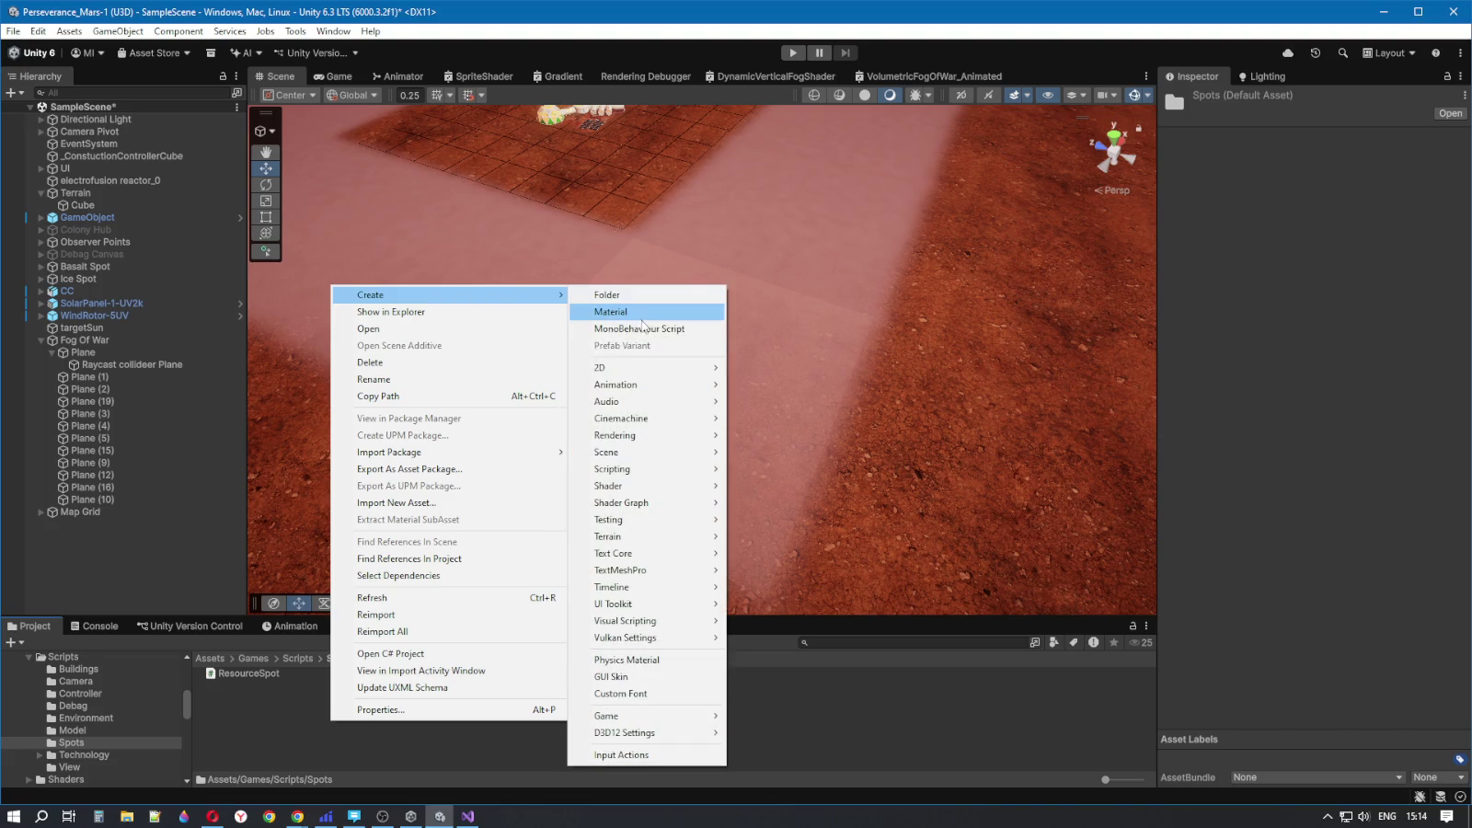
click(641, 327)
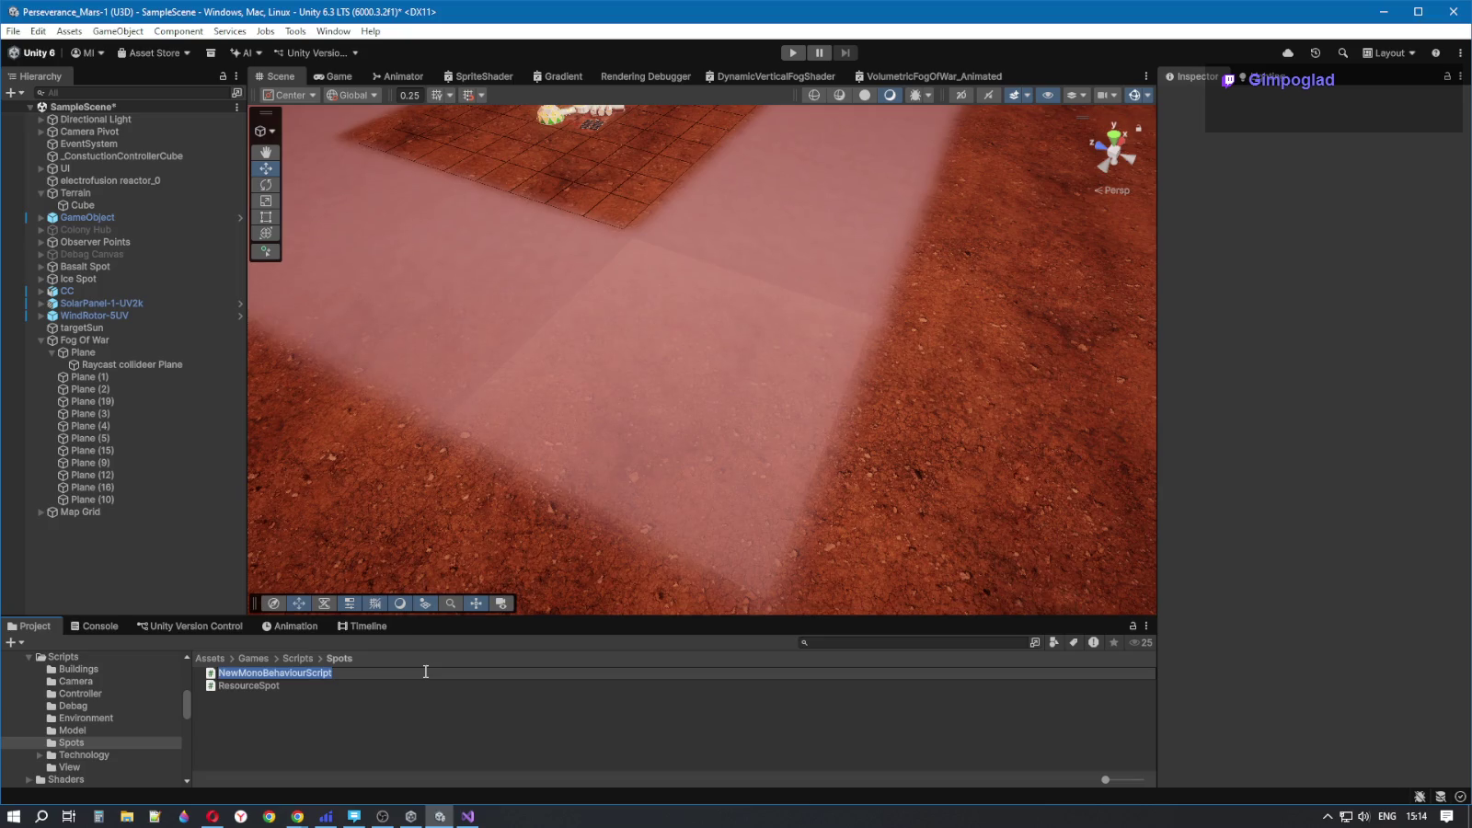
text(Fog)
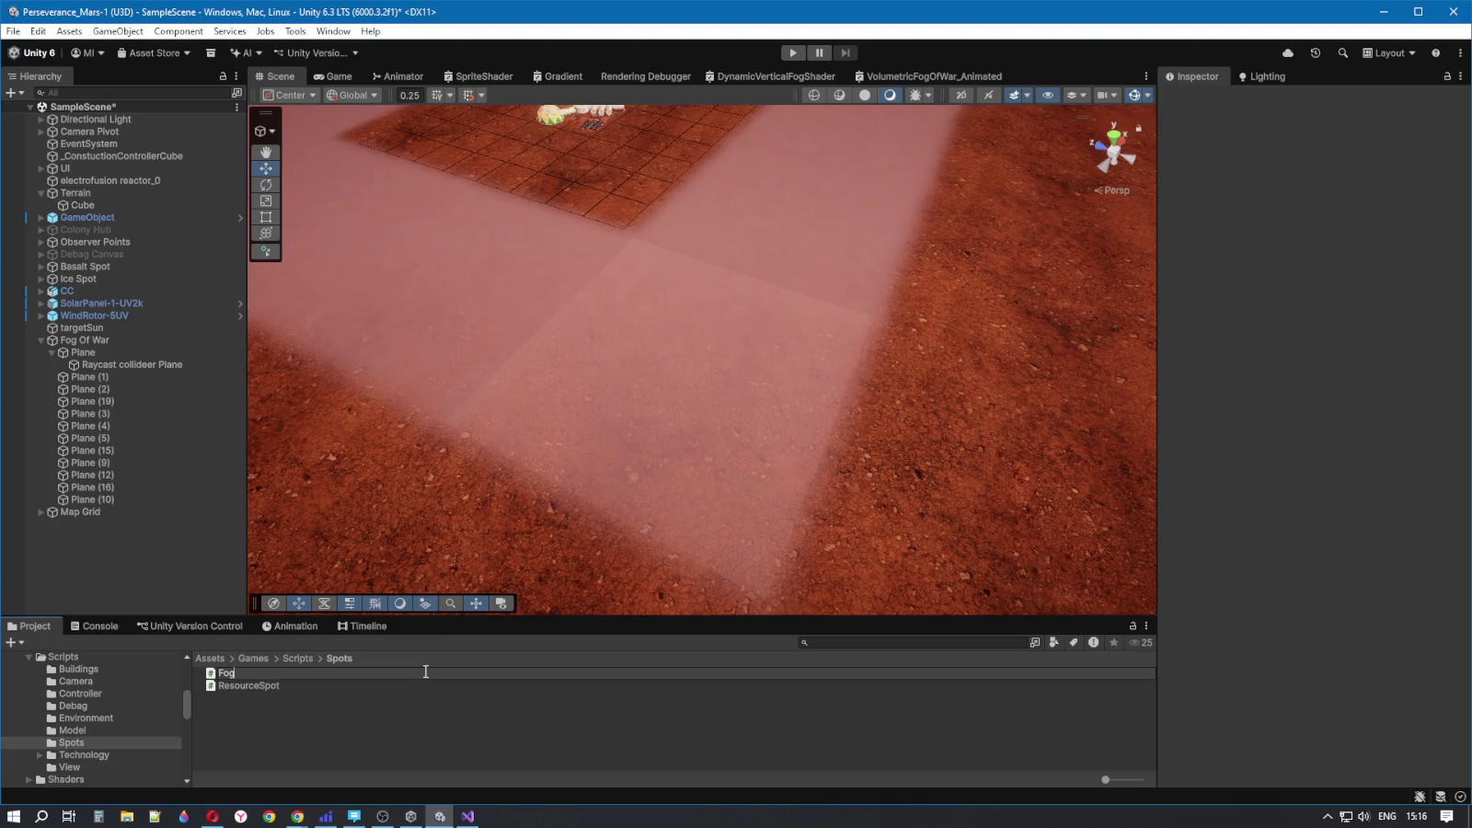
- Complete the script's name as 'FogSpot', removing the accidental 'Of' additions, and confirm
text(Of)
key(BackSpace)
key(BackSpace)
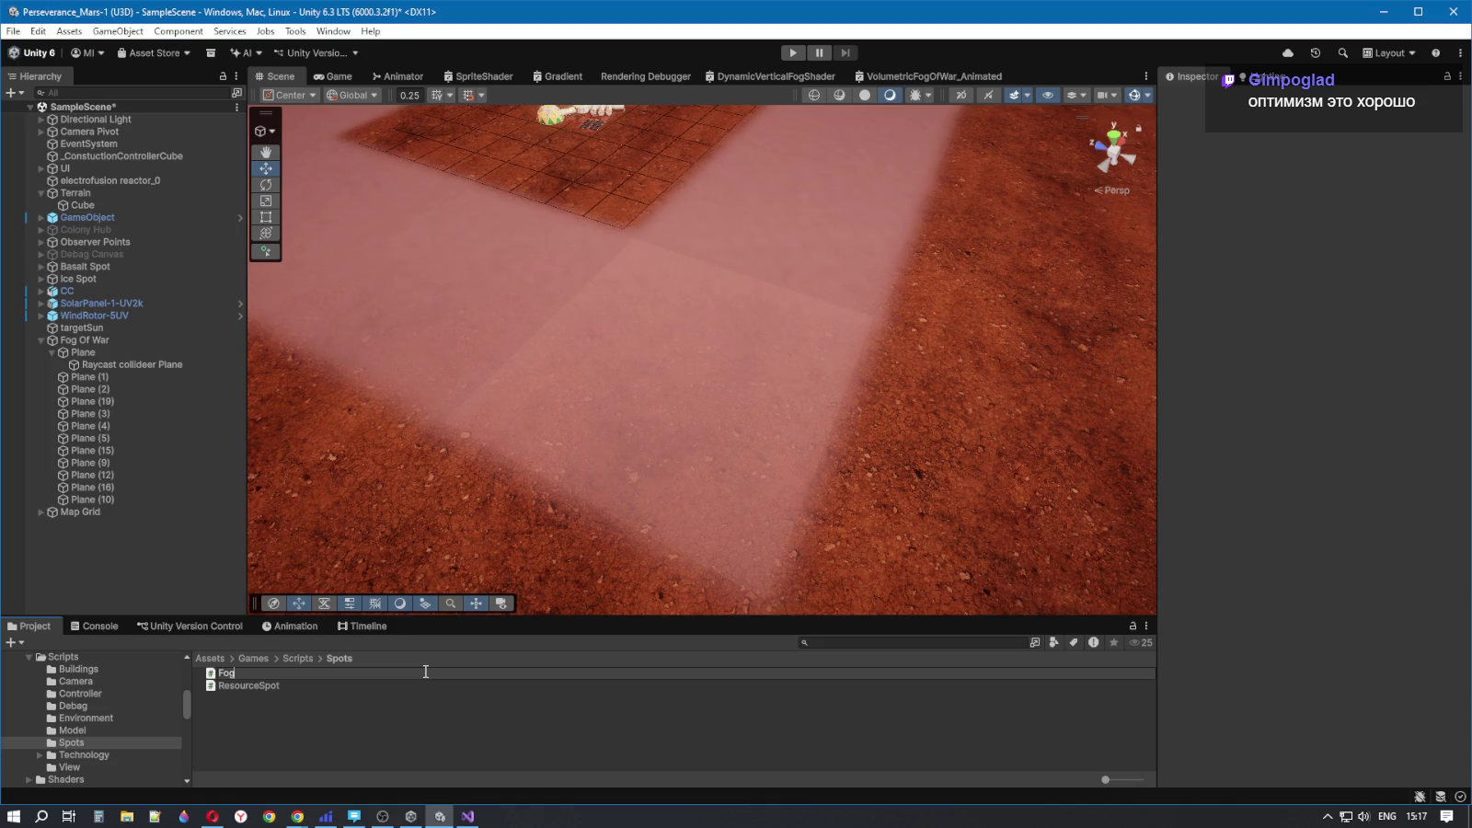
text(Of)
key(BackSpace)
key(BackSpace)
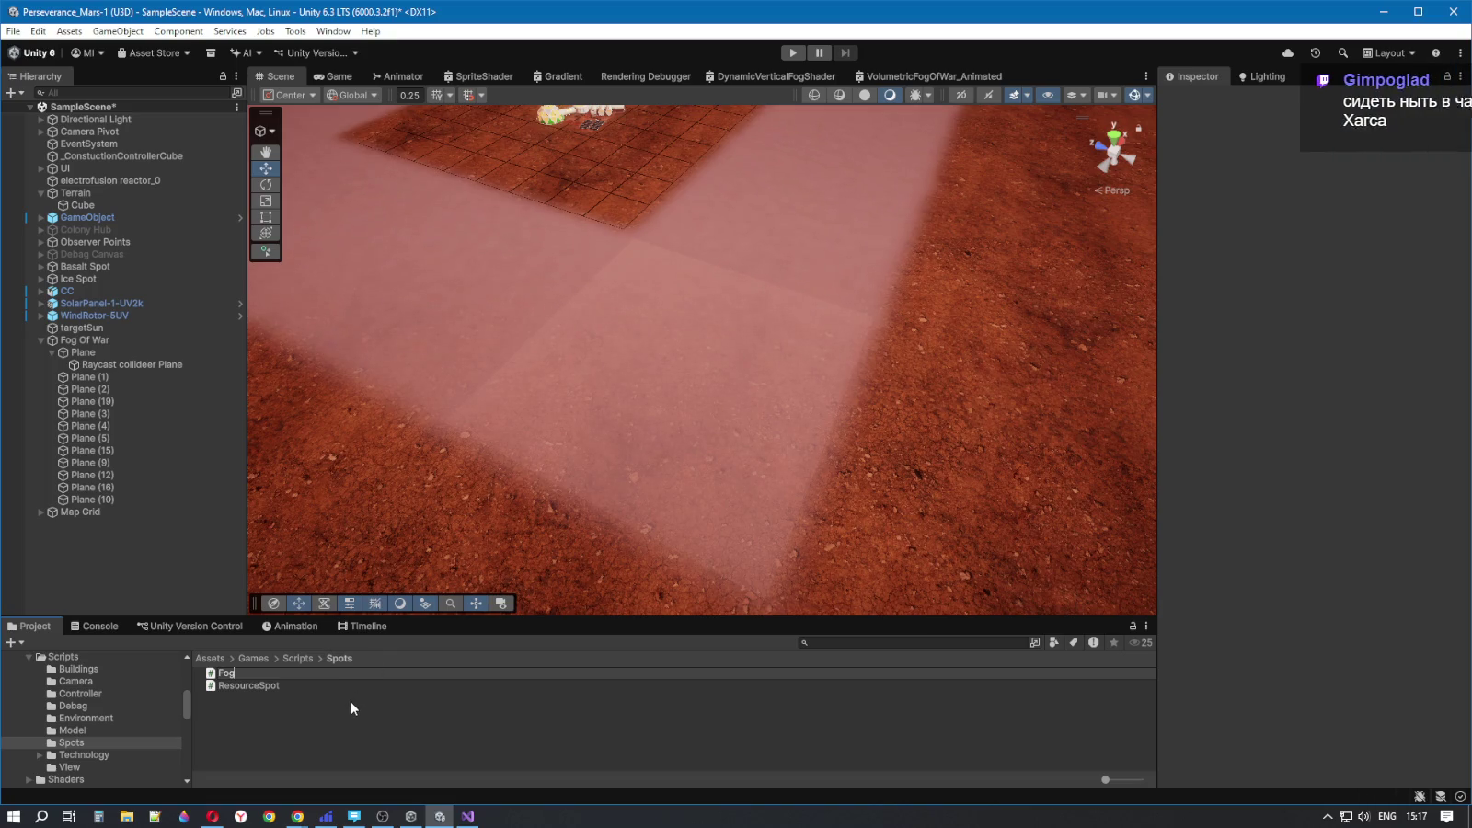
text(Spot)
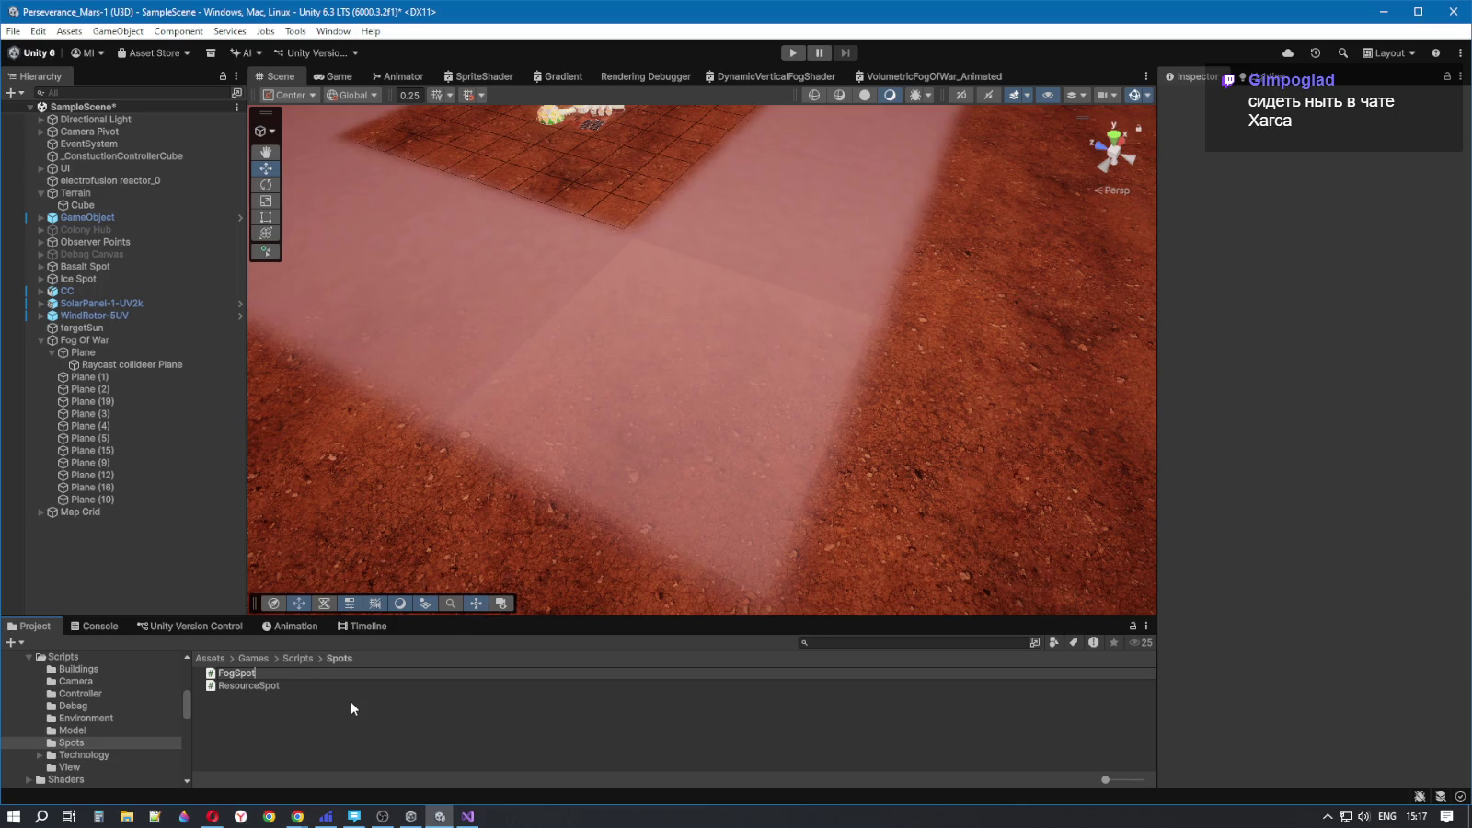
key(Return)
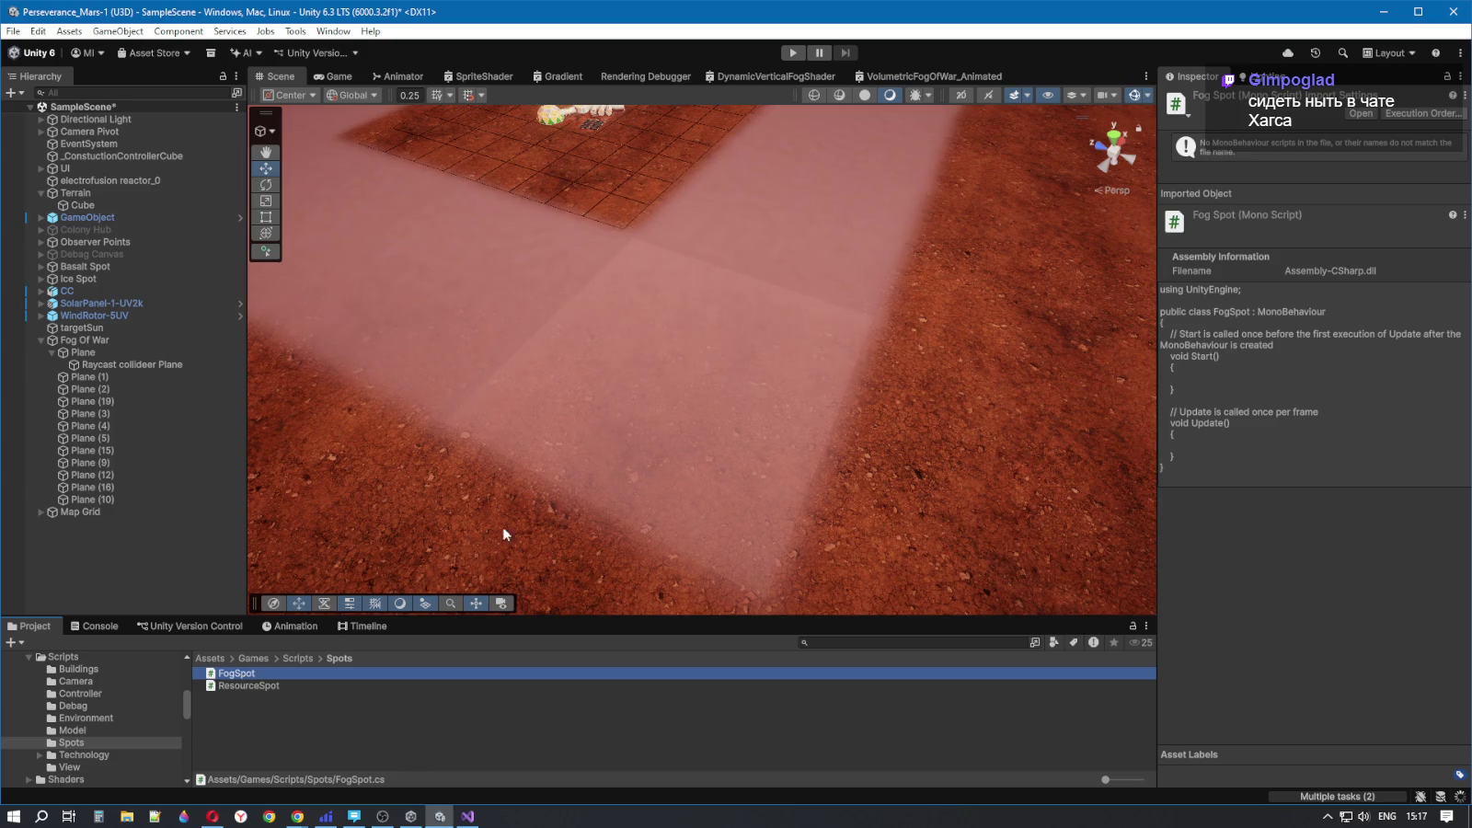
- Focus on the Raycast collideer Plane and enable Preserve Specular Lighting on its material
scroll(428, 393, down, 5)
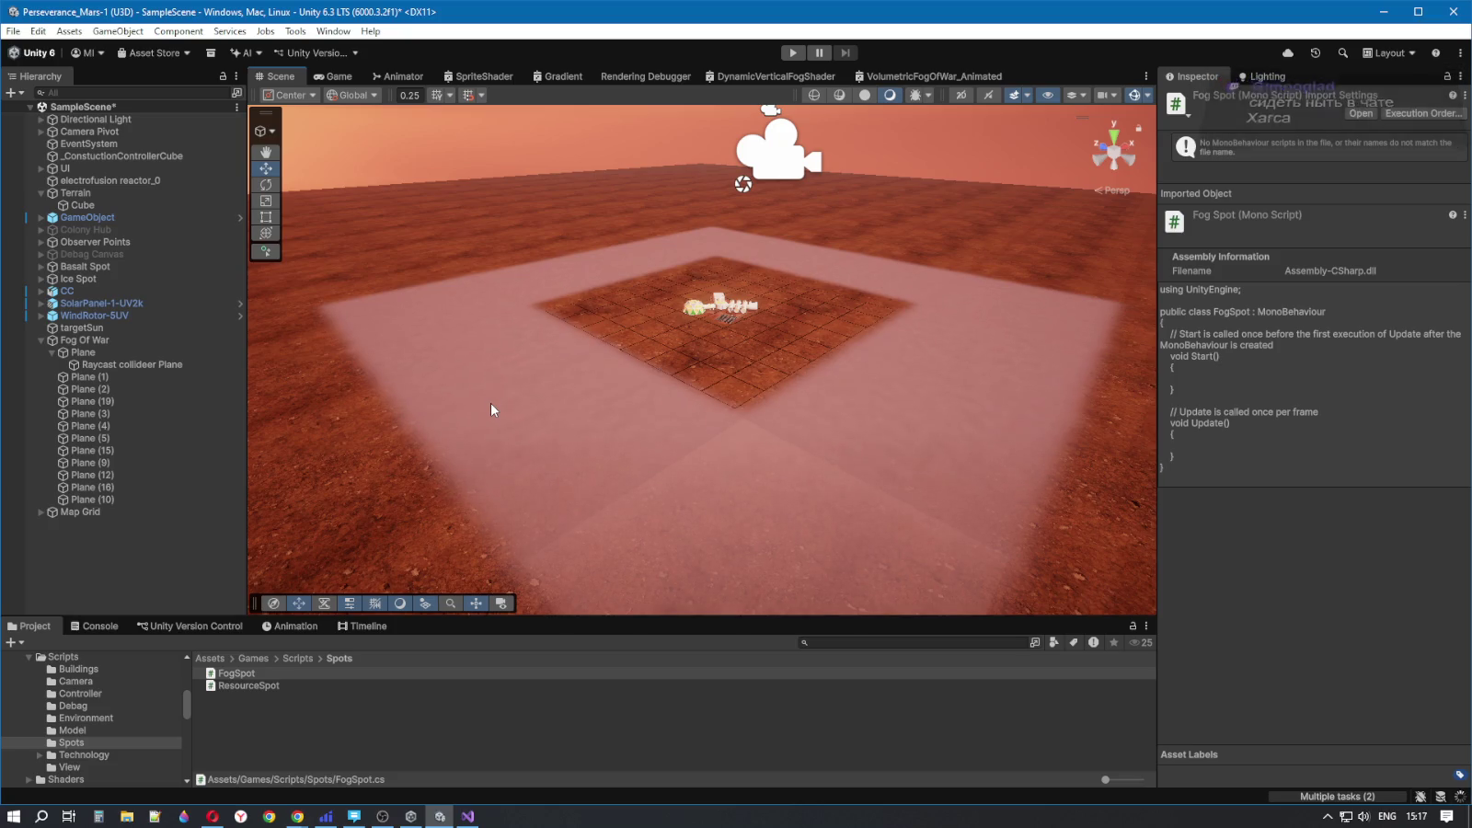
click(165, 367)
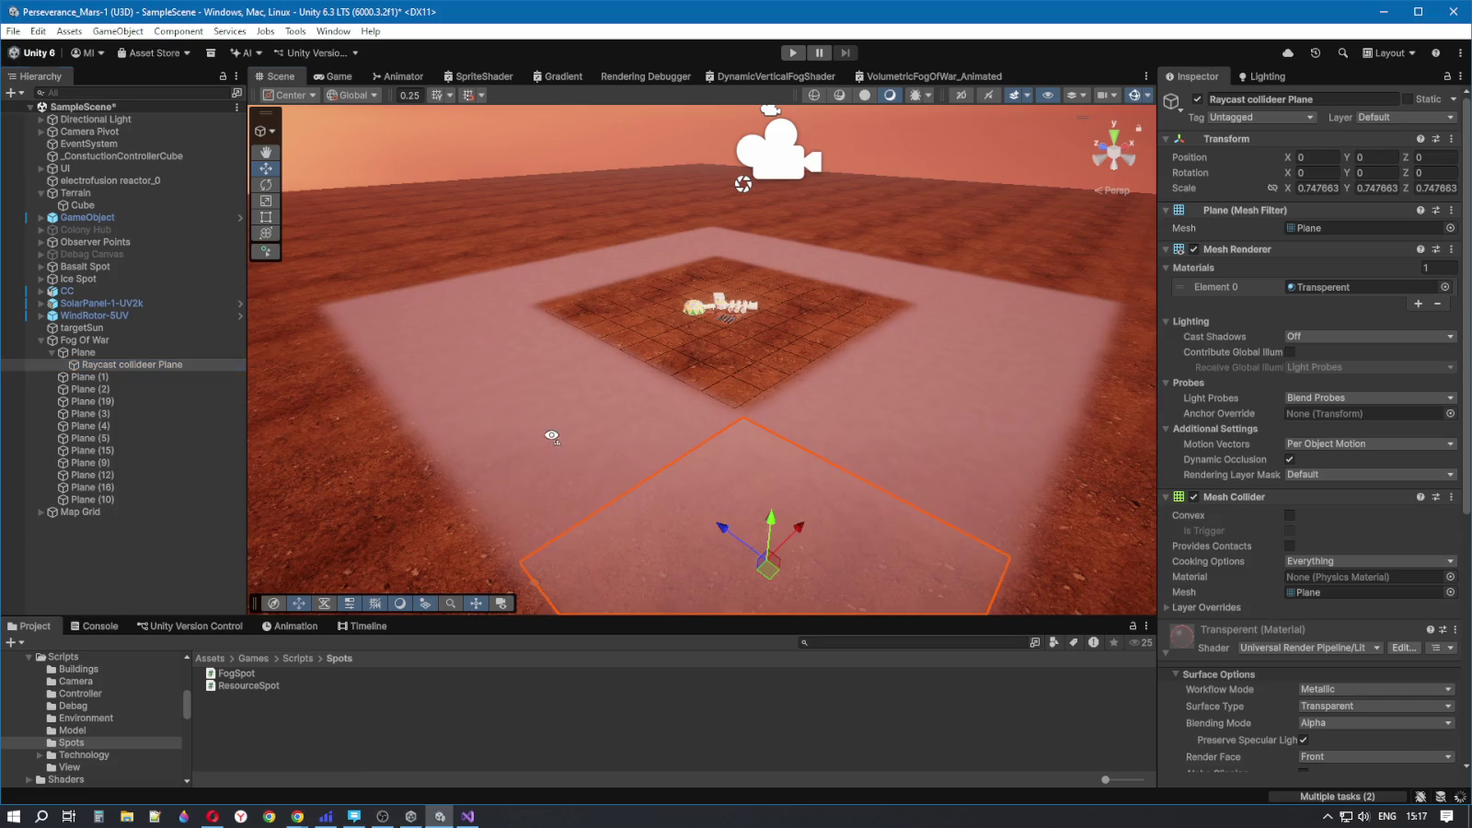
key(f)
scroll(1270, 561, down, 5)
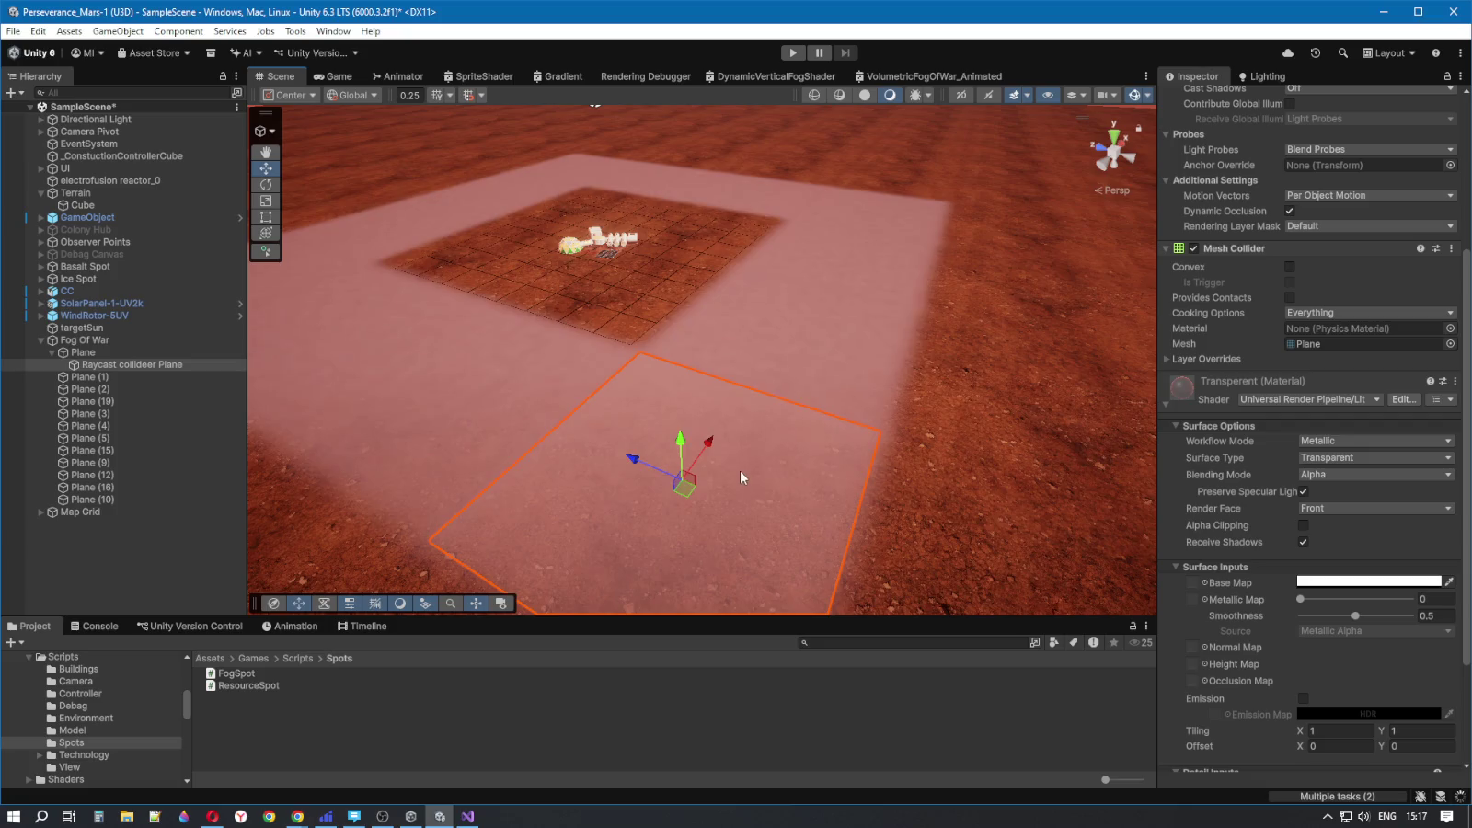
click(1012, 455)
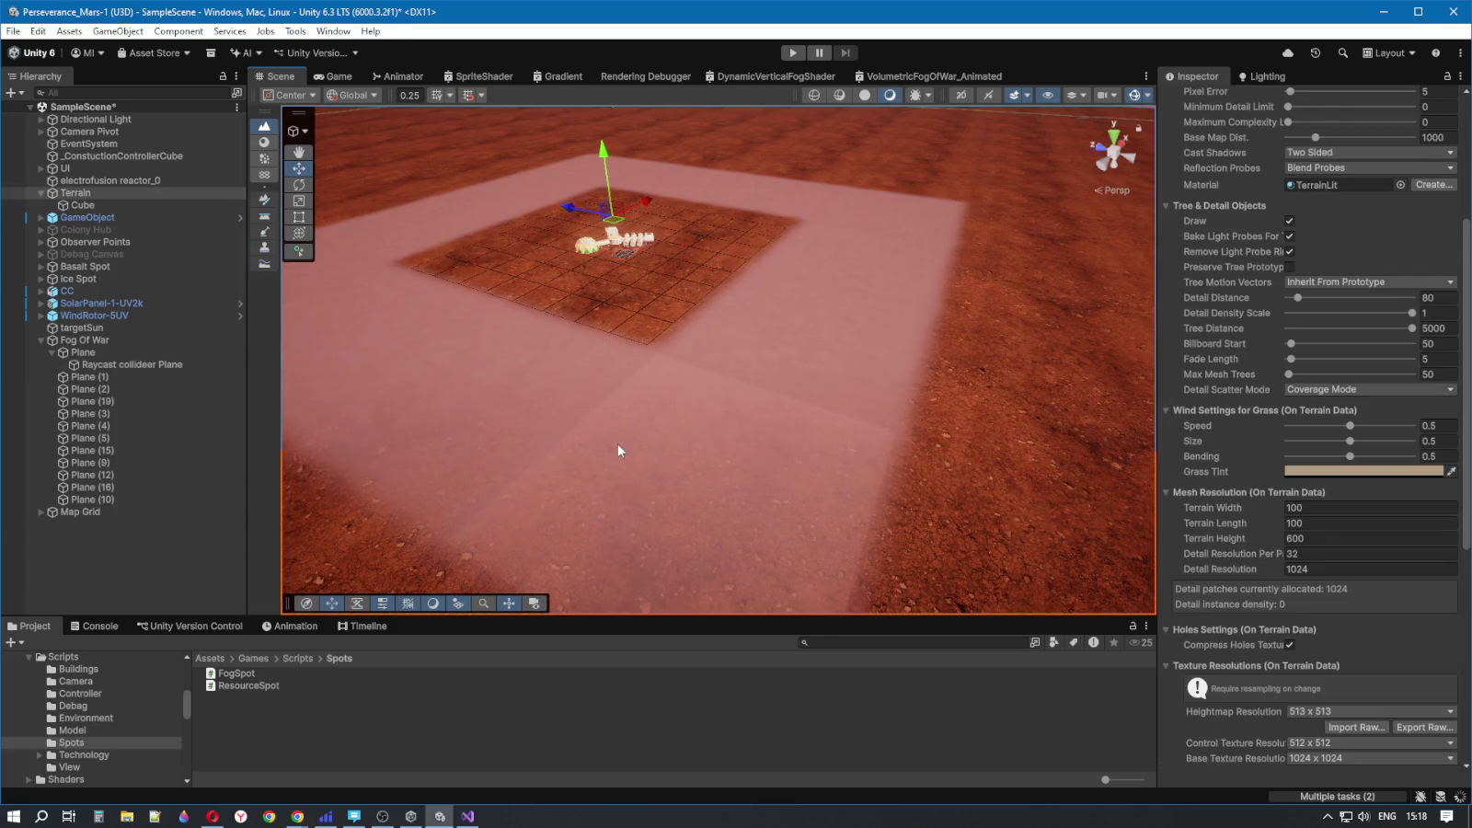
click(688, 554)
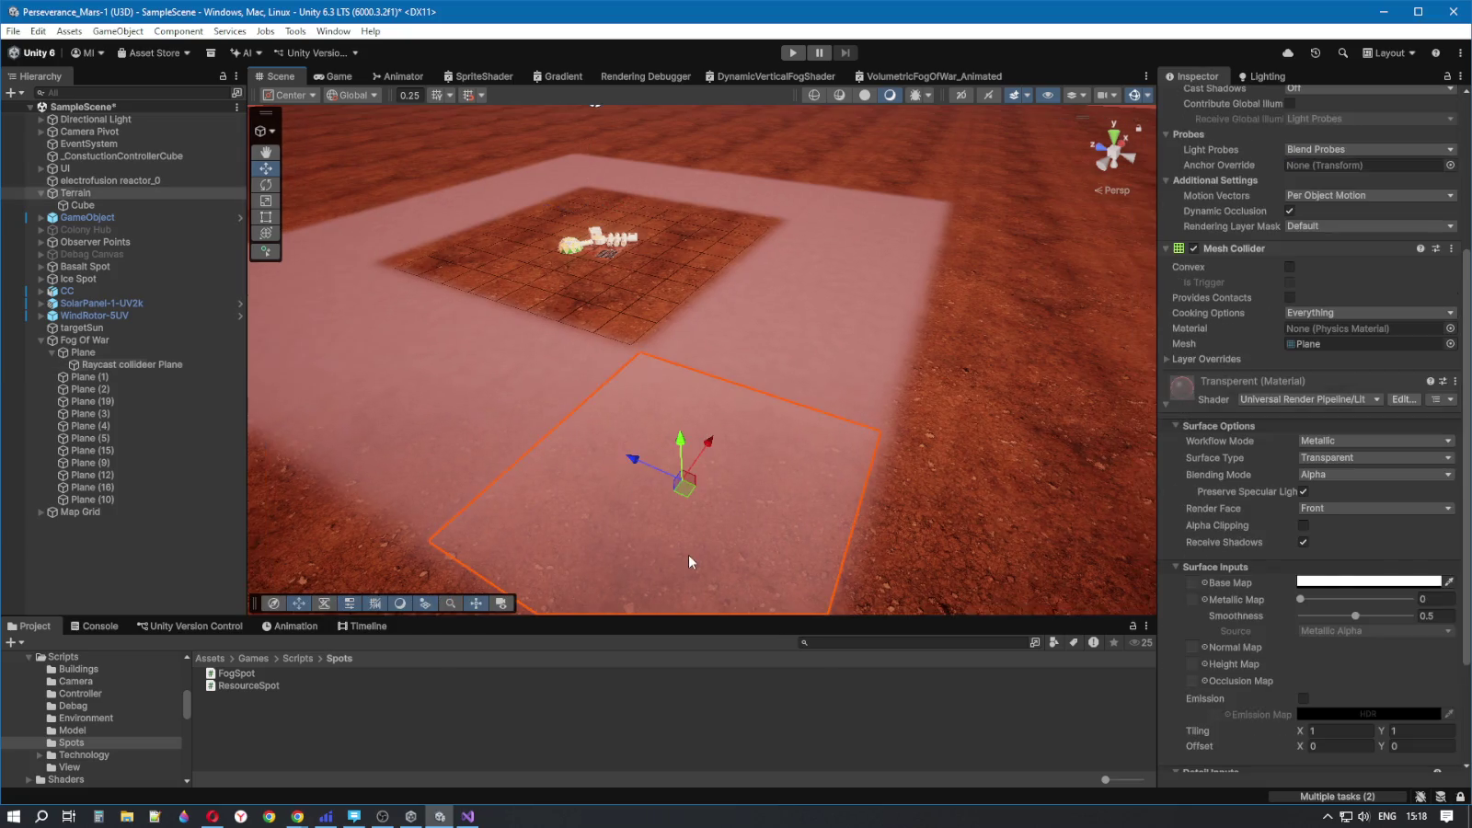
click(1302, 492)
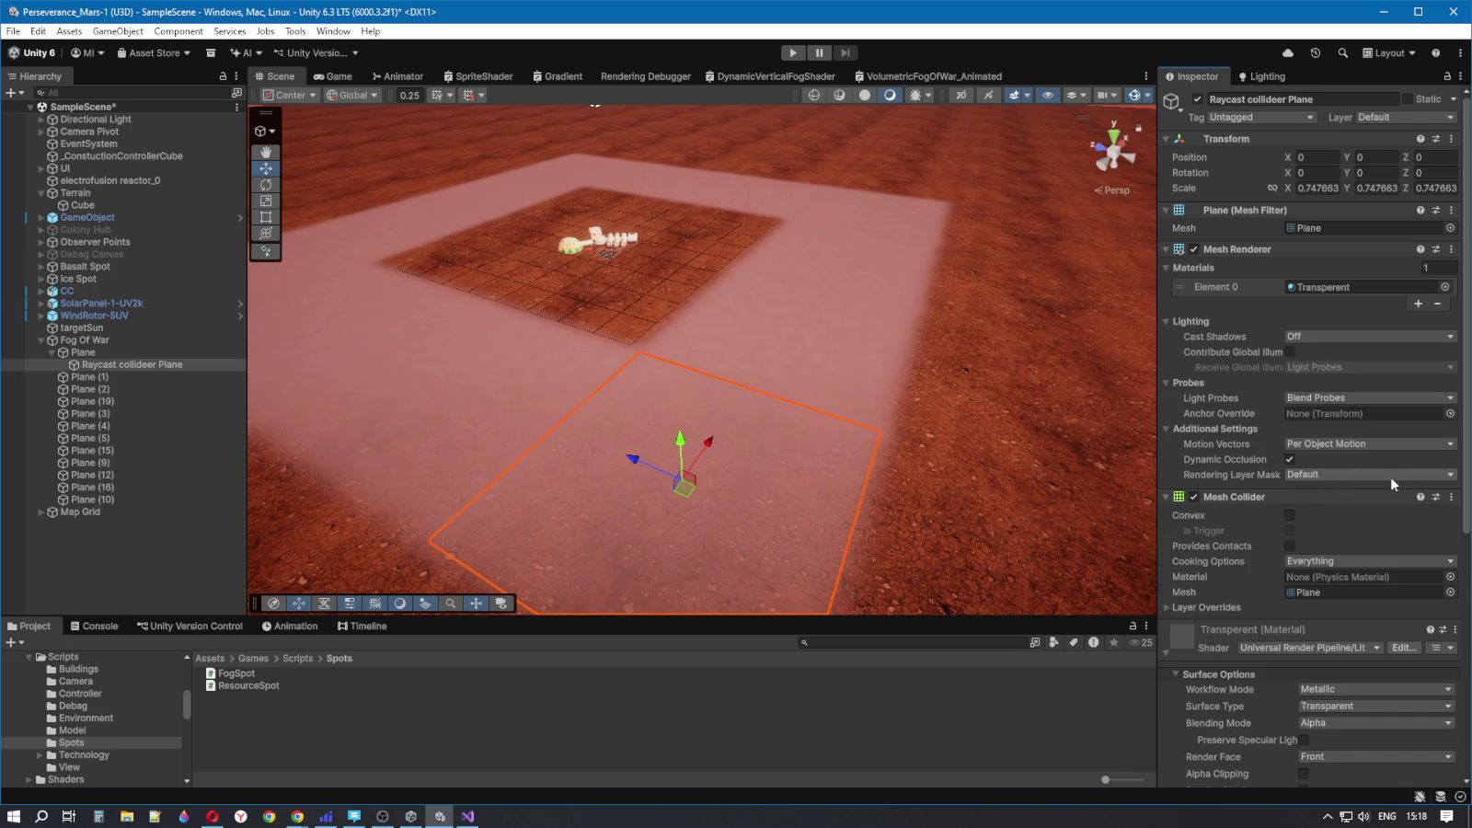
- Select the parent fog Plane, orbit around the fog grid, then switch to the game camera view
click(863, 411)
click(665, 565)
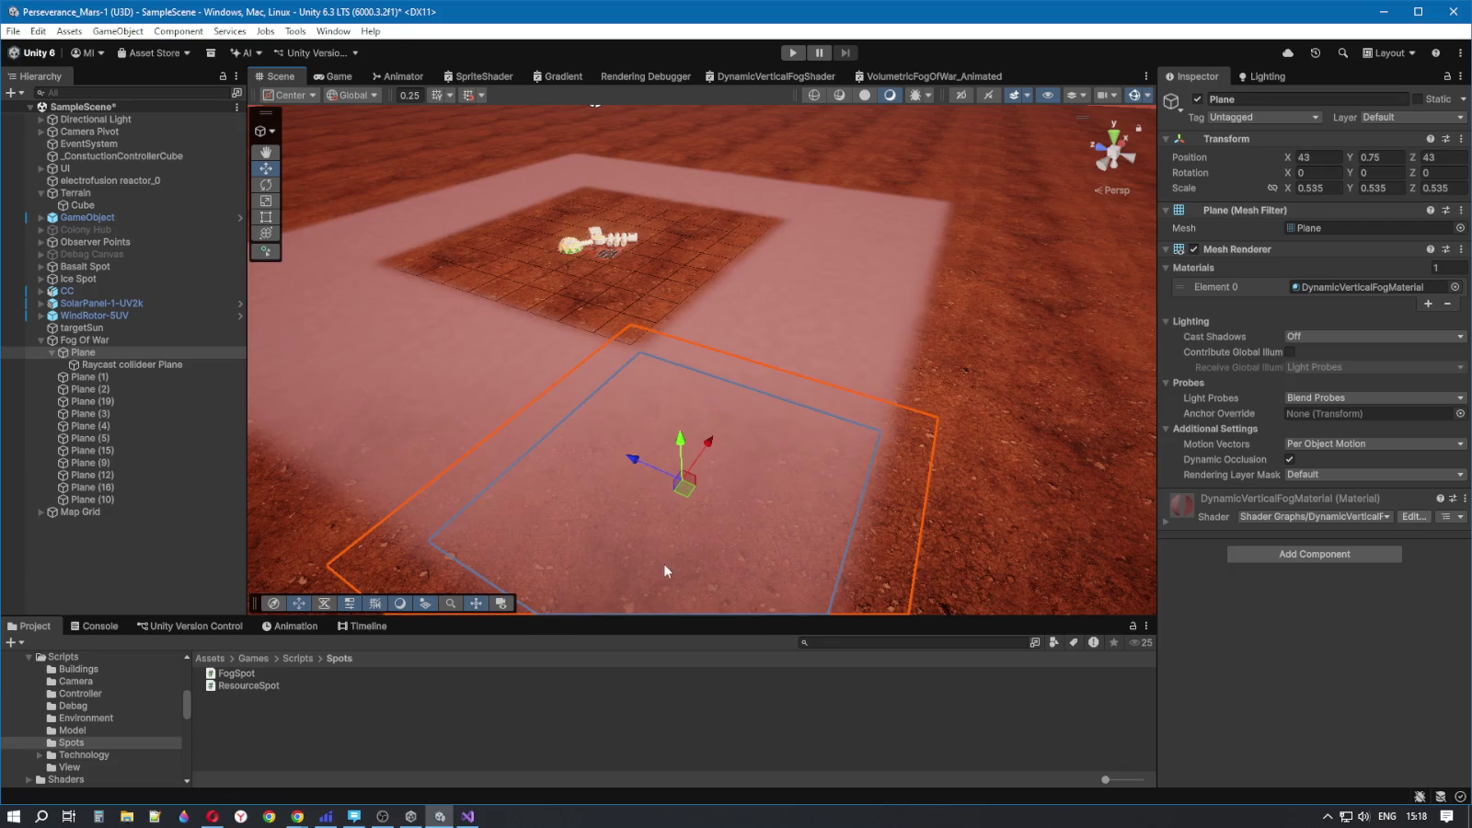
mouse_move(734, 513)
mouse_down()
mouse_move(969, 509)
mouse_move(1001, 489)
mouse_up()
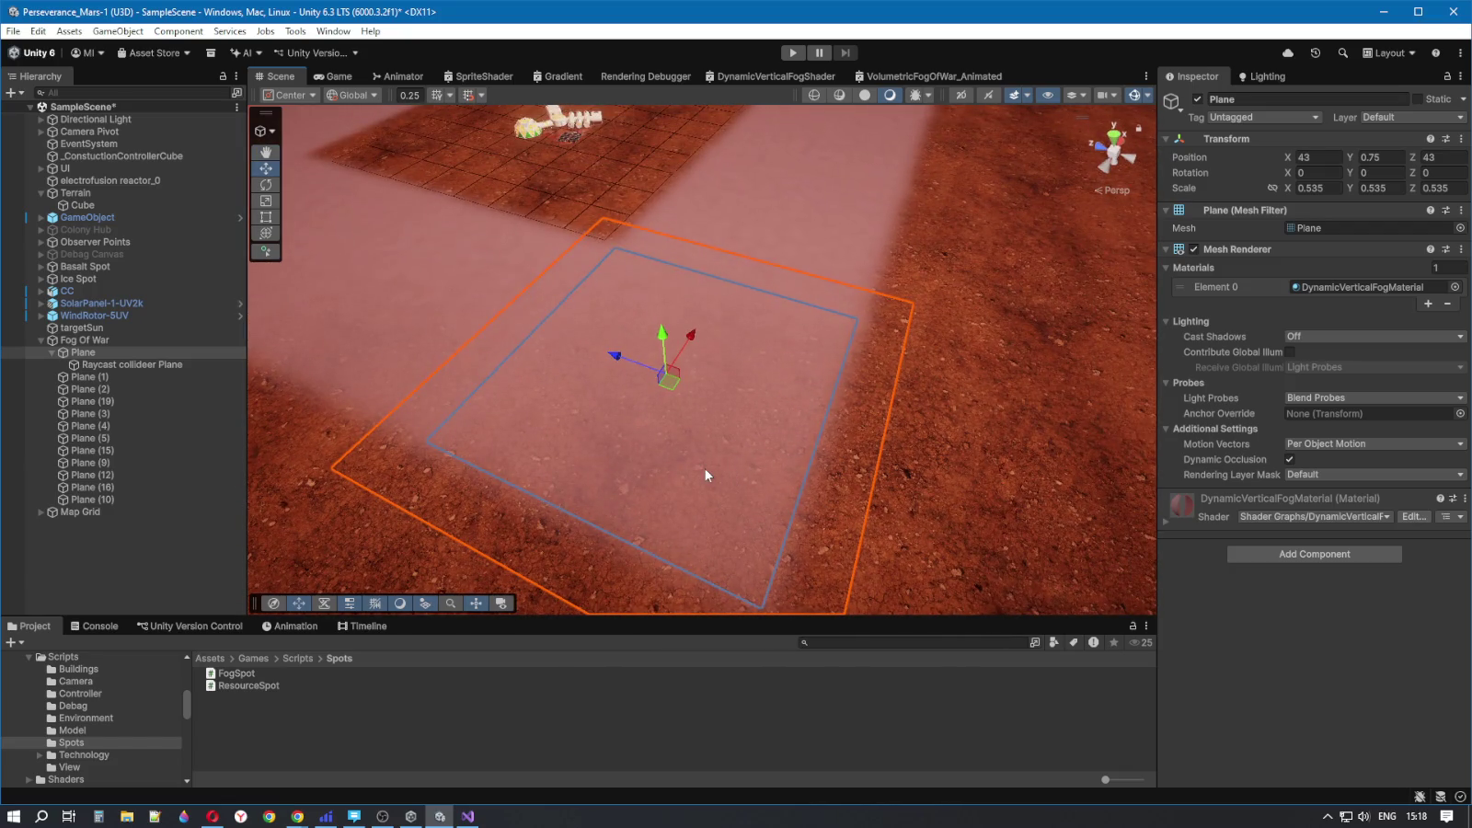
drag(706, 474, 824, 538)
key(a)
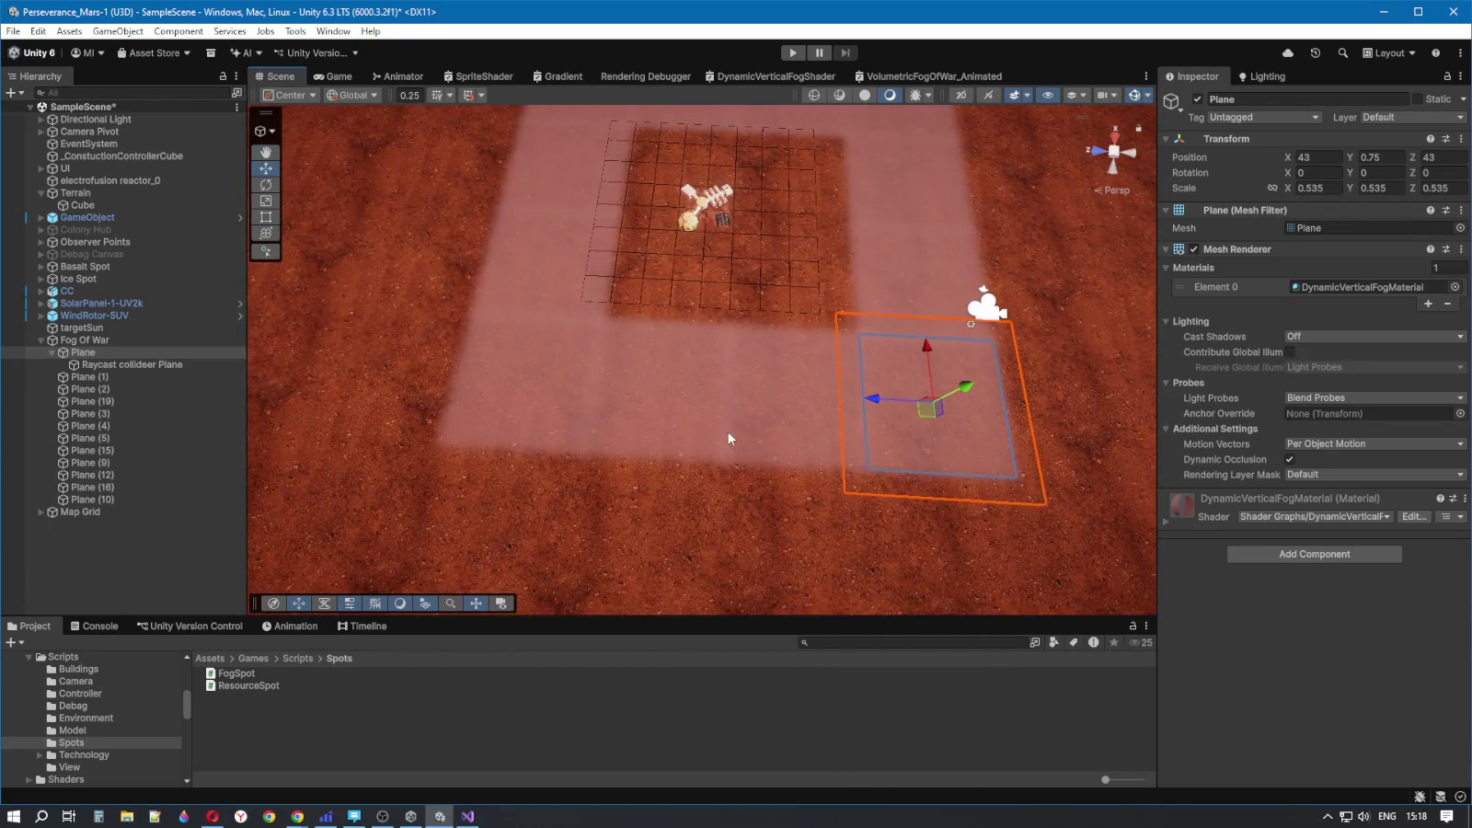
mouse_move(752, 412)
mouse_down()
mouse_move(552, 420)
mouse_move(518, 454)
mouse_move(504, 276)
mouse_up()
key(ctrl+p)
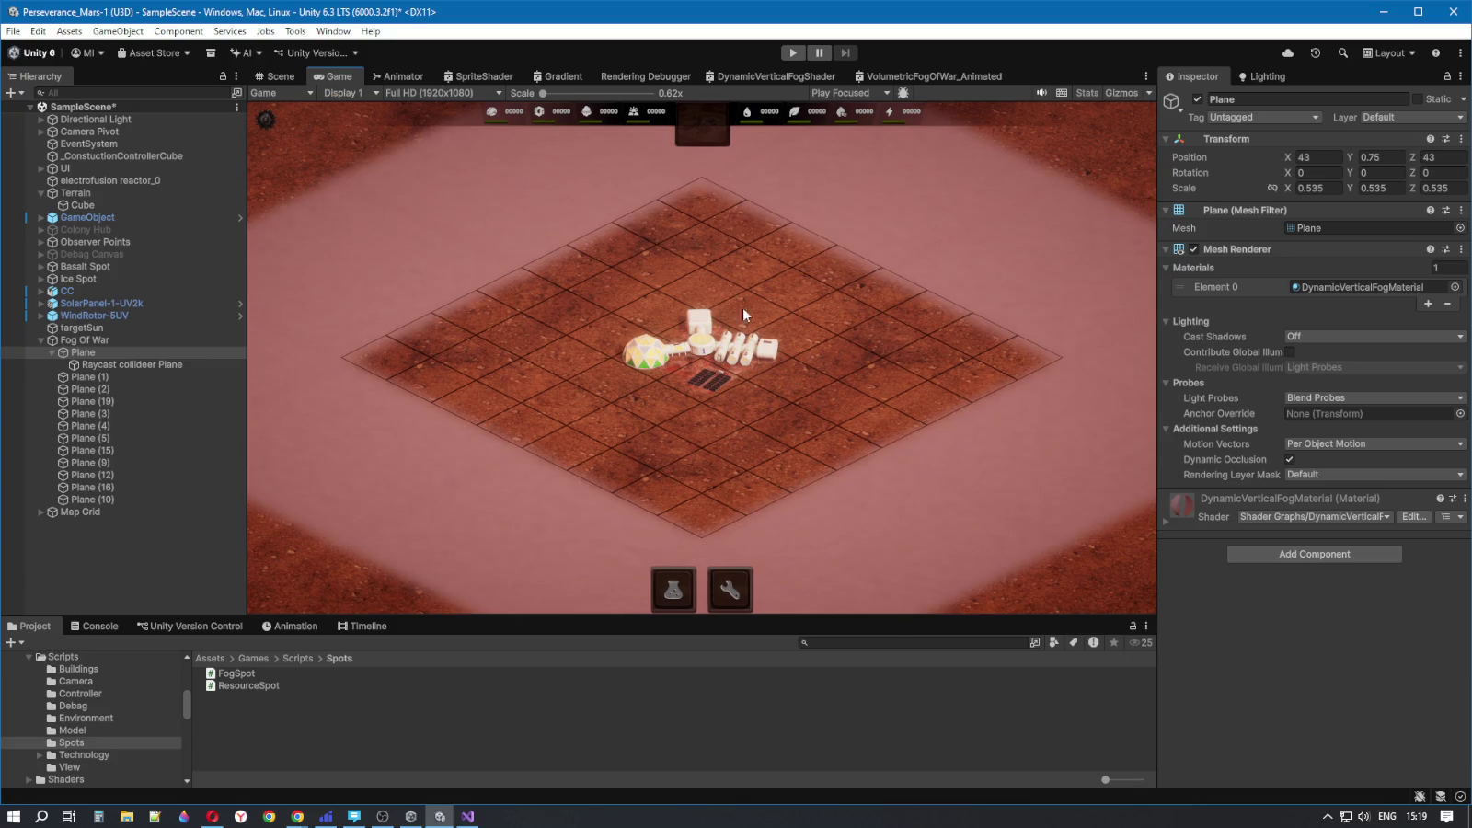
click(791, 54)
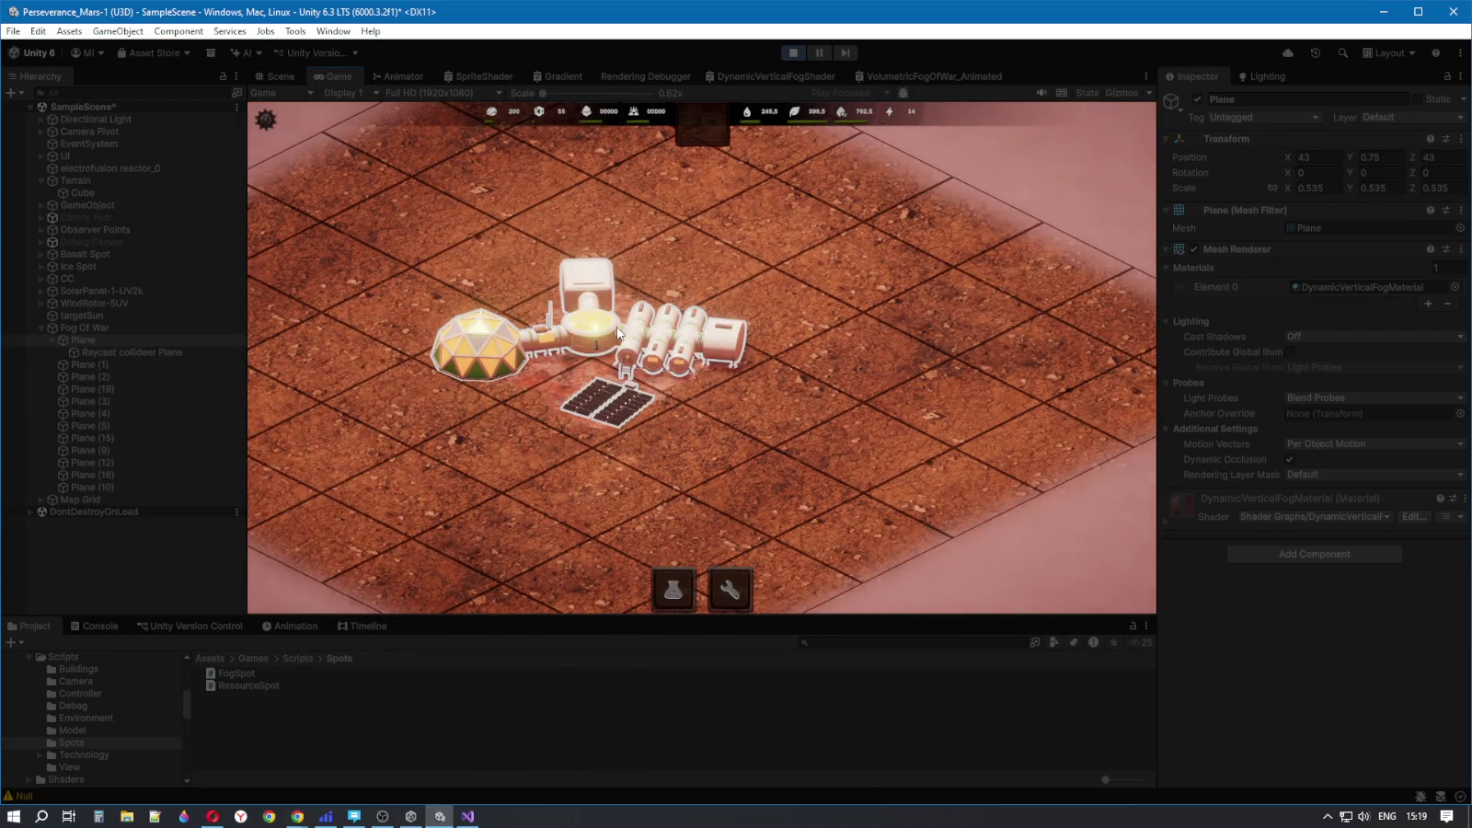
click(608, 423)
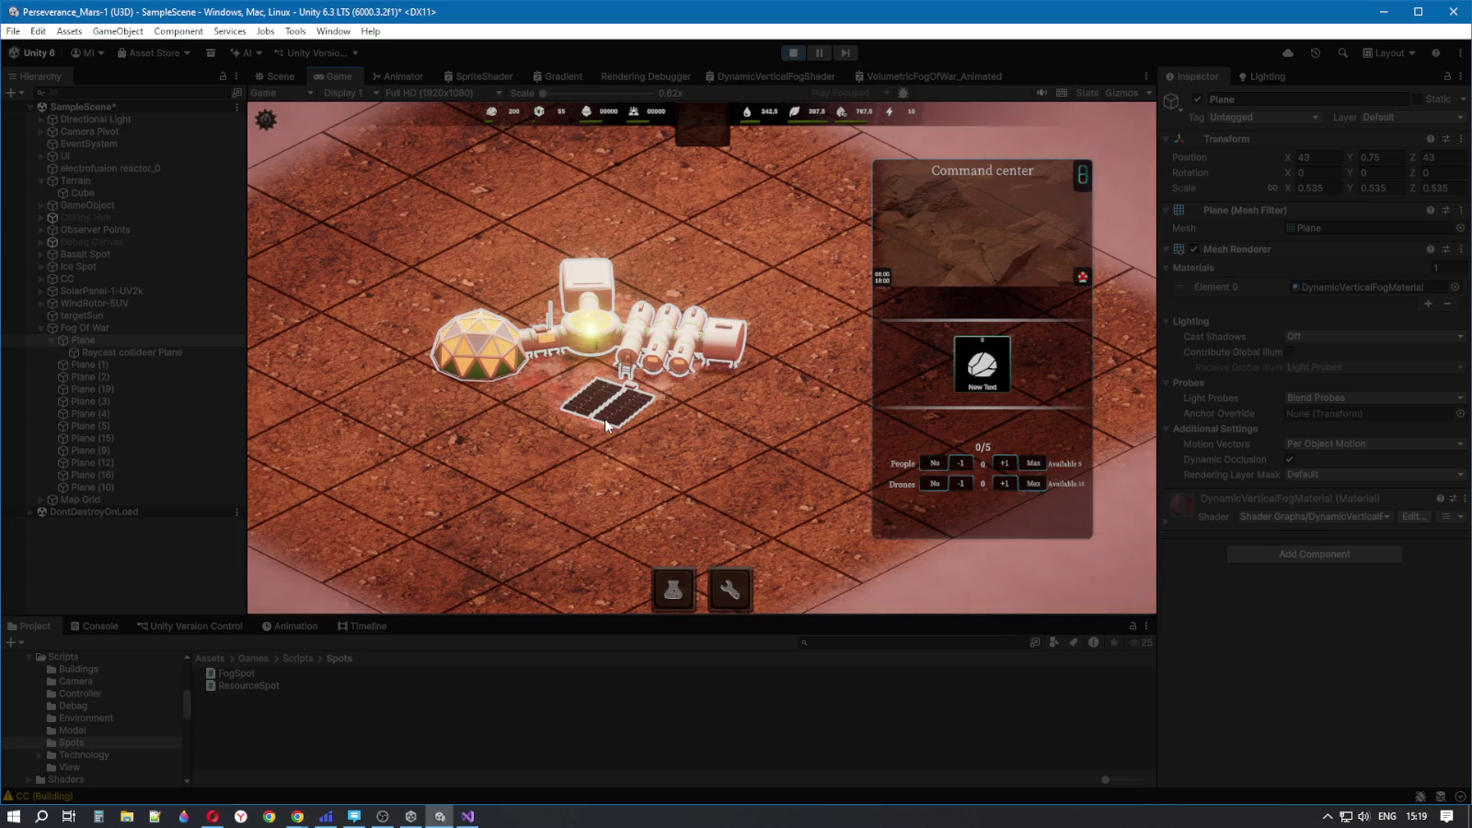
click(762, 245)
click(592, 343)
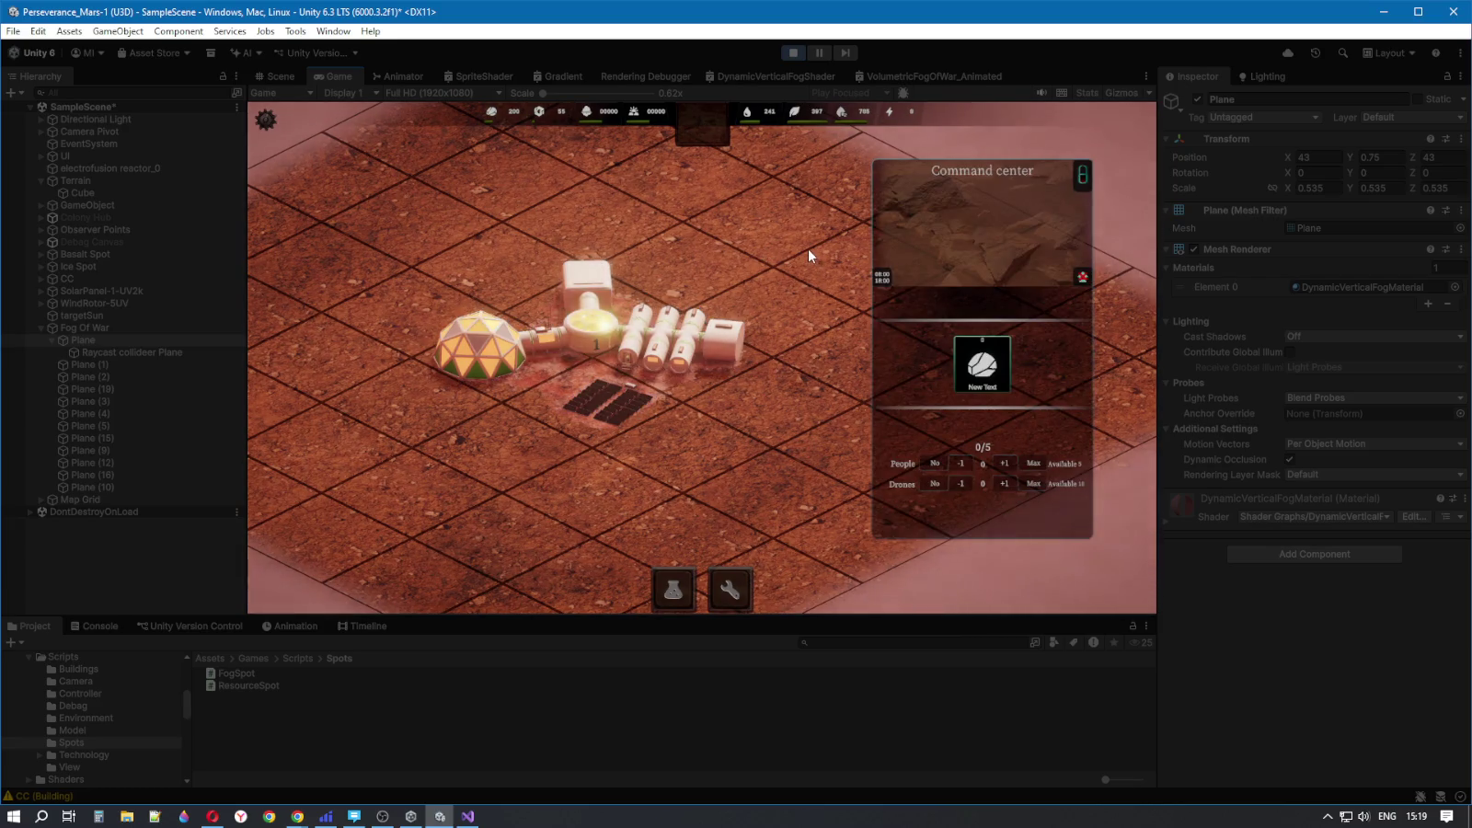
click(808, 249)
scroll(805, 249, down, 5)
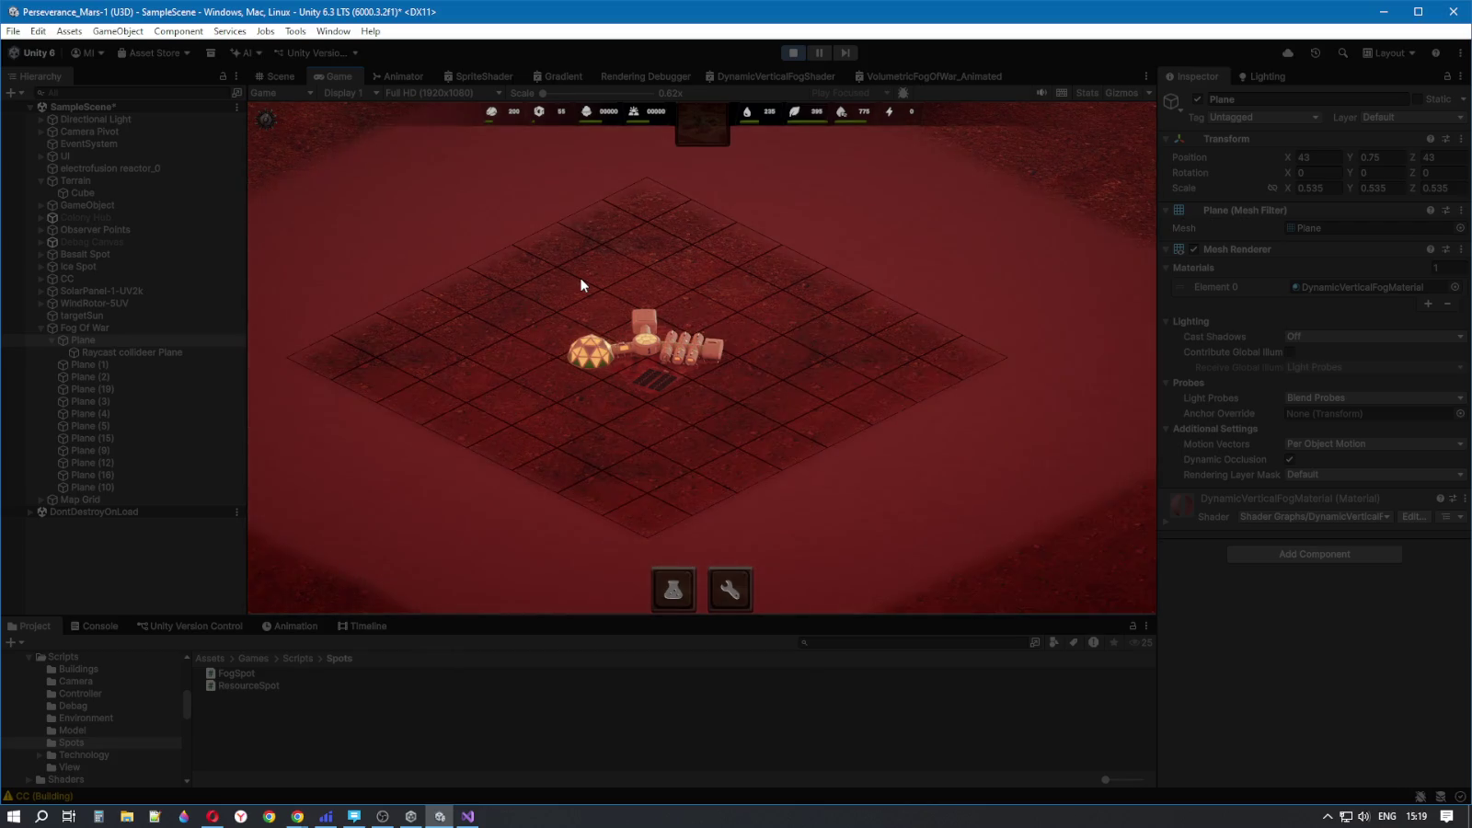
click(789, 52)
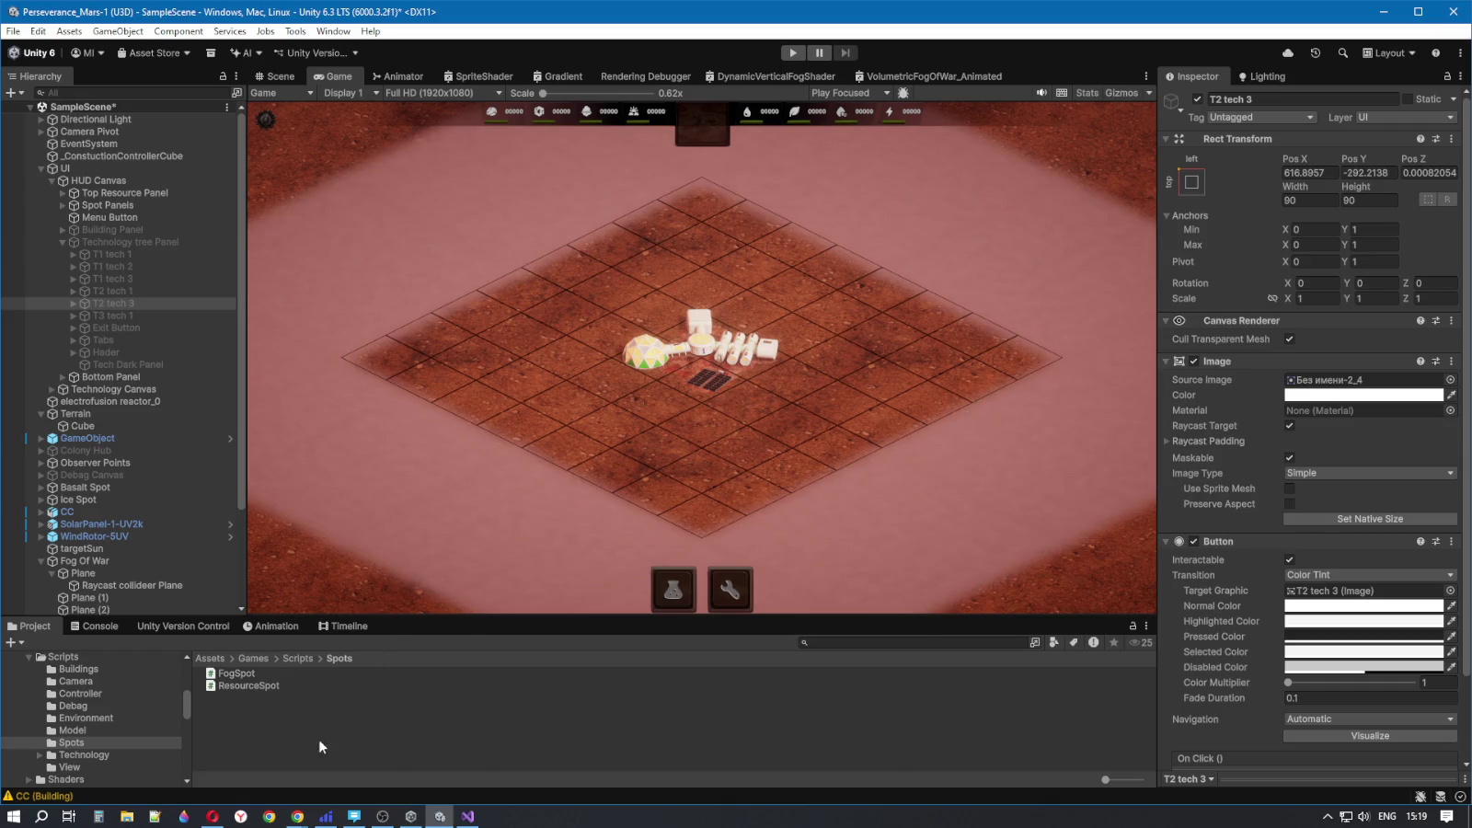
- Review the Console warnings, including the Null and CC (Building) stack traces
click(92, 626)
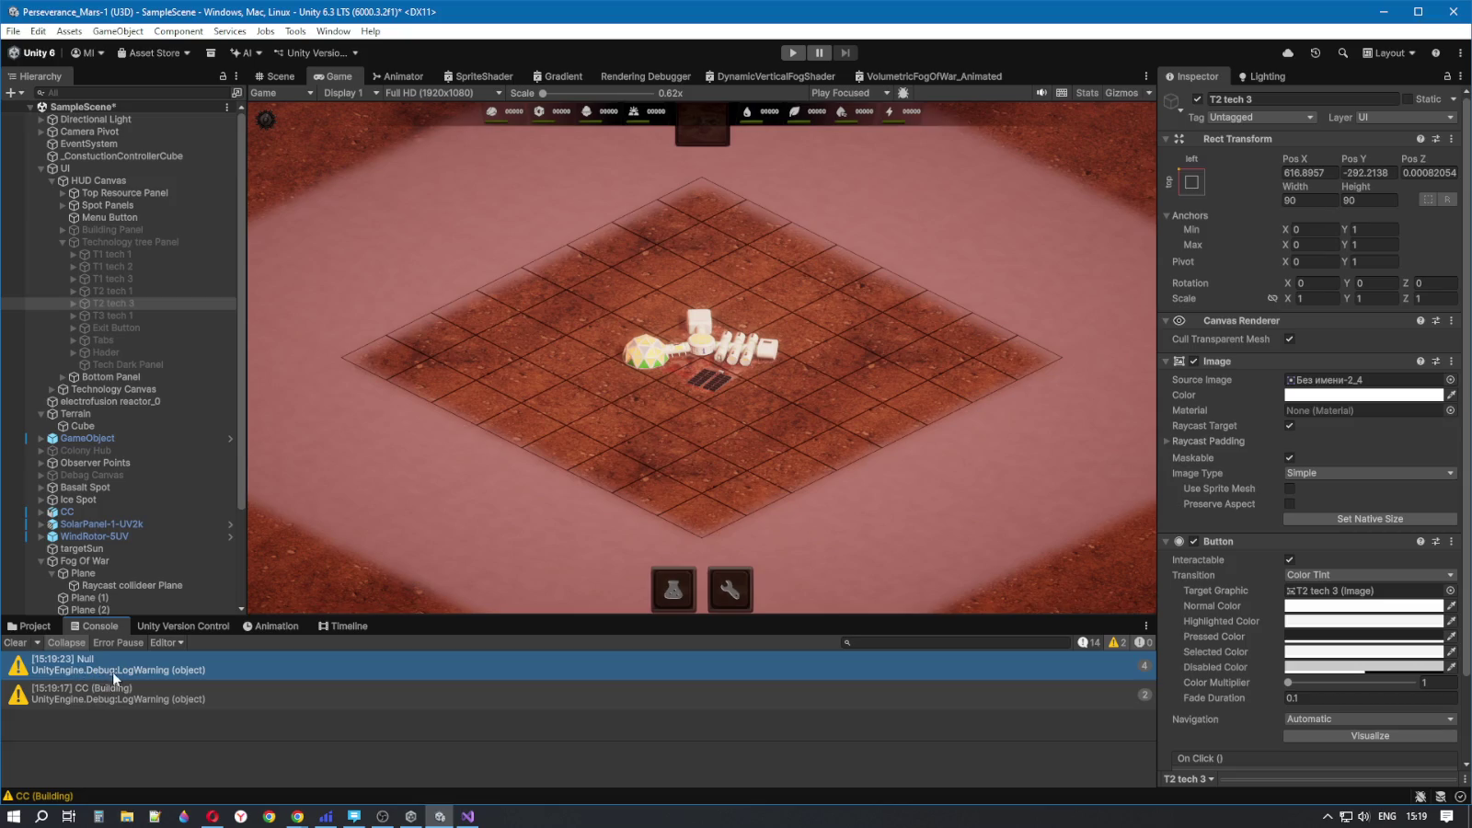
click(103, 691)
click(105, 672)
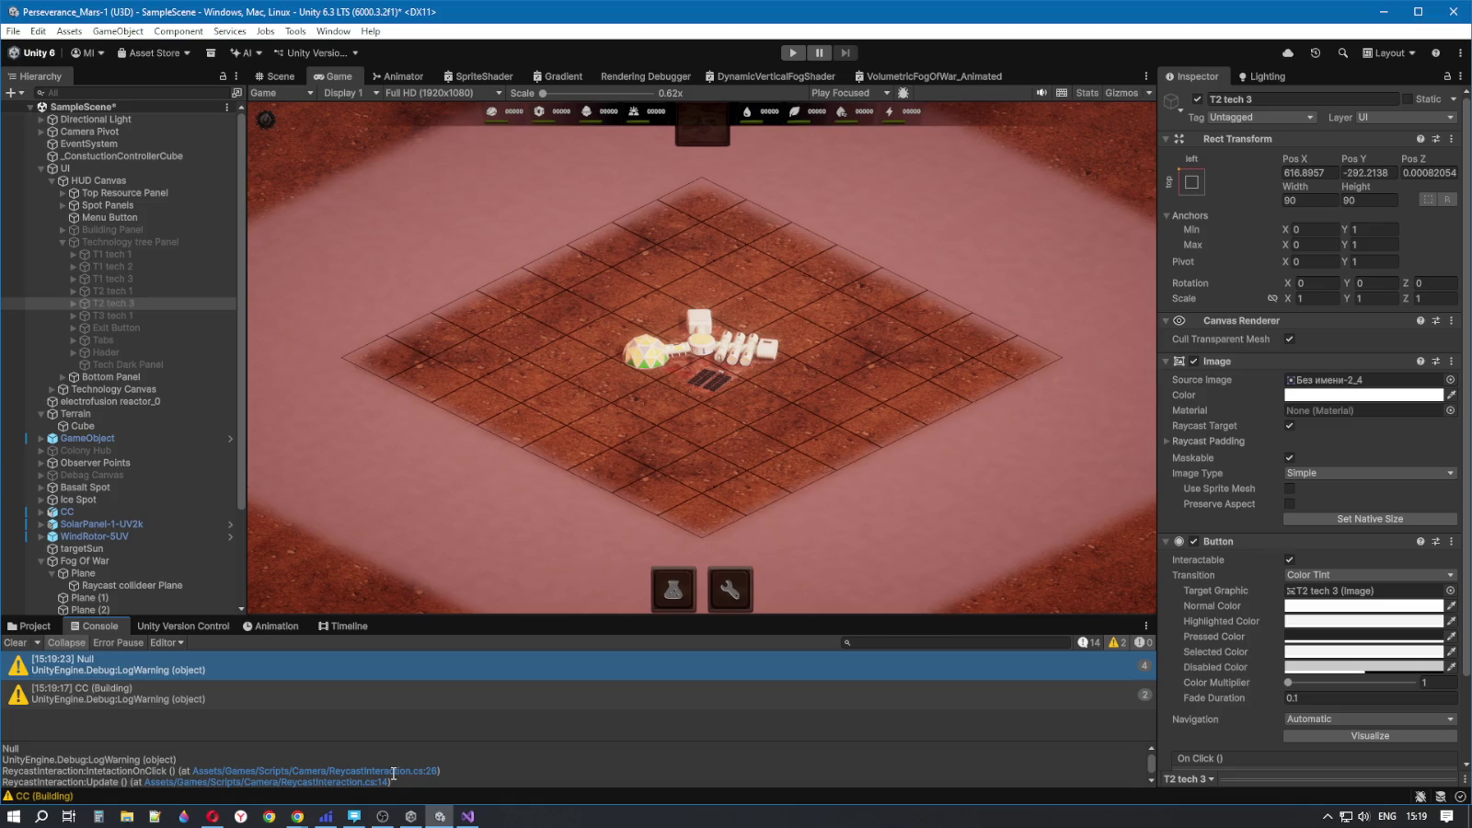
click(153, 697)
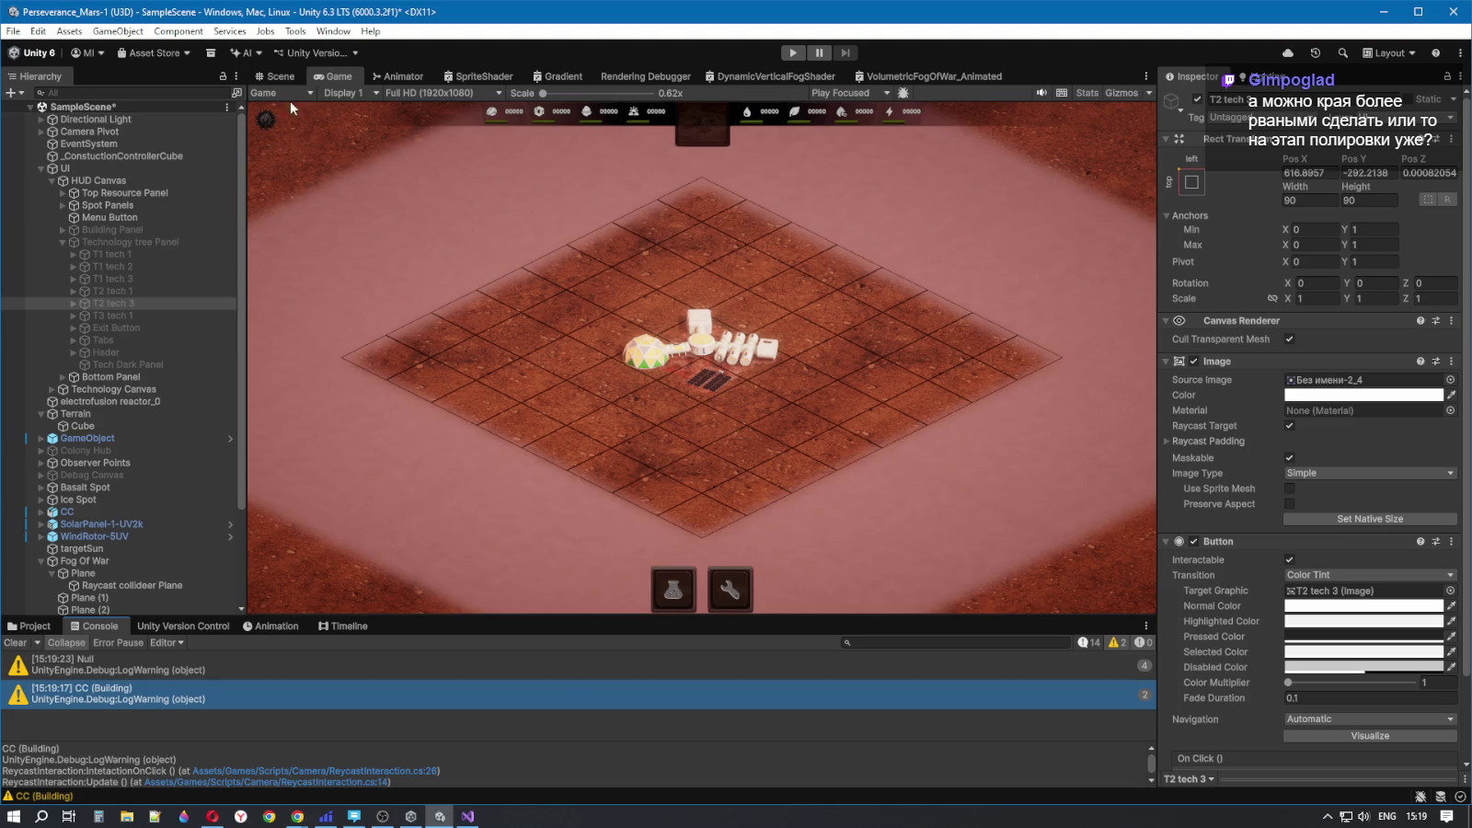
scroll(207, 387, down, 3)
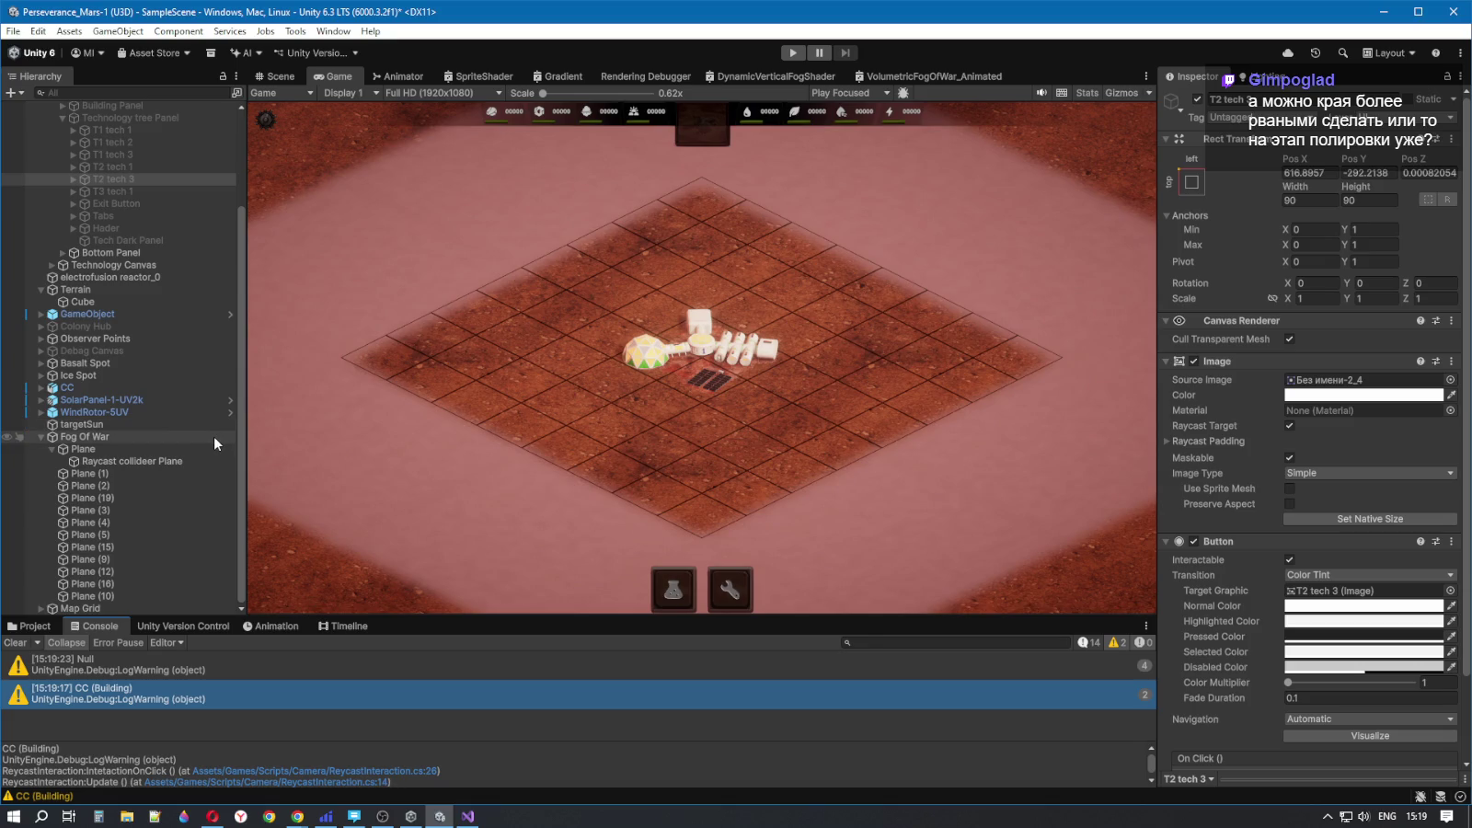
- Deactivate the Map Grid object to hide the grid lines, then run the game again
click(238, 398)
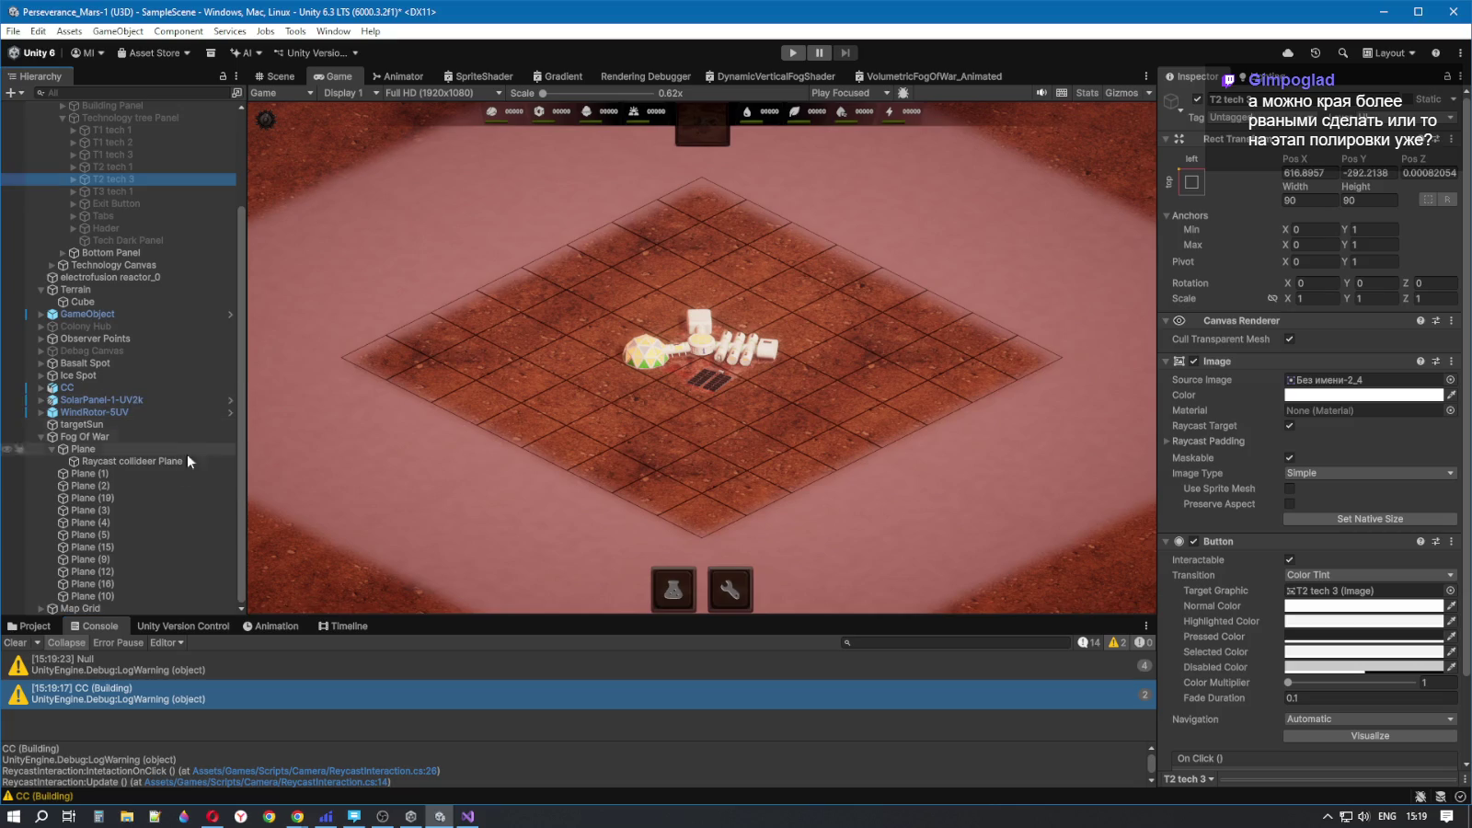
click(151, 457)
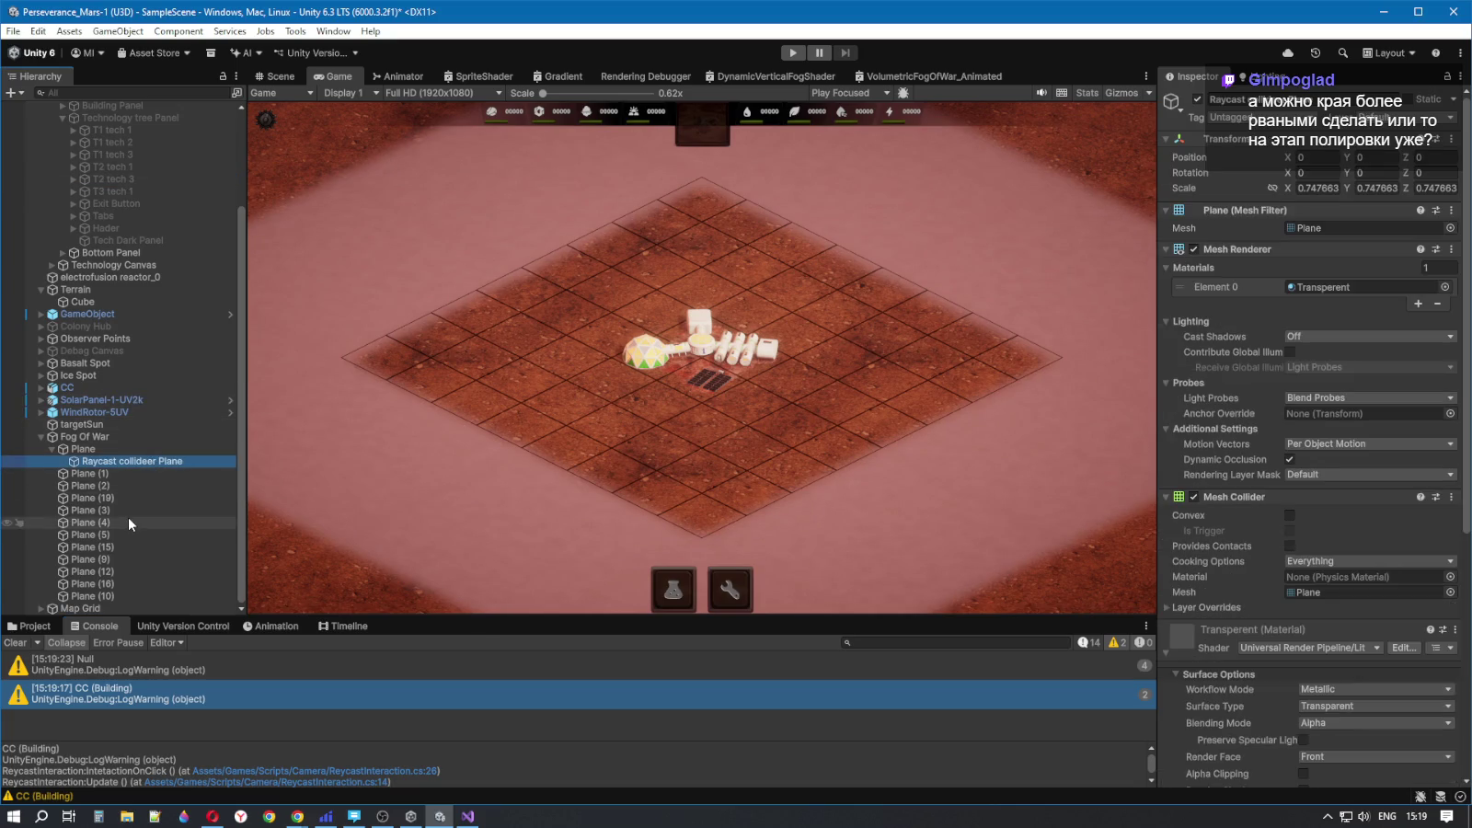
click(89, 607)
click(84, 451)
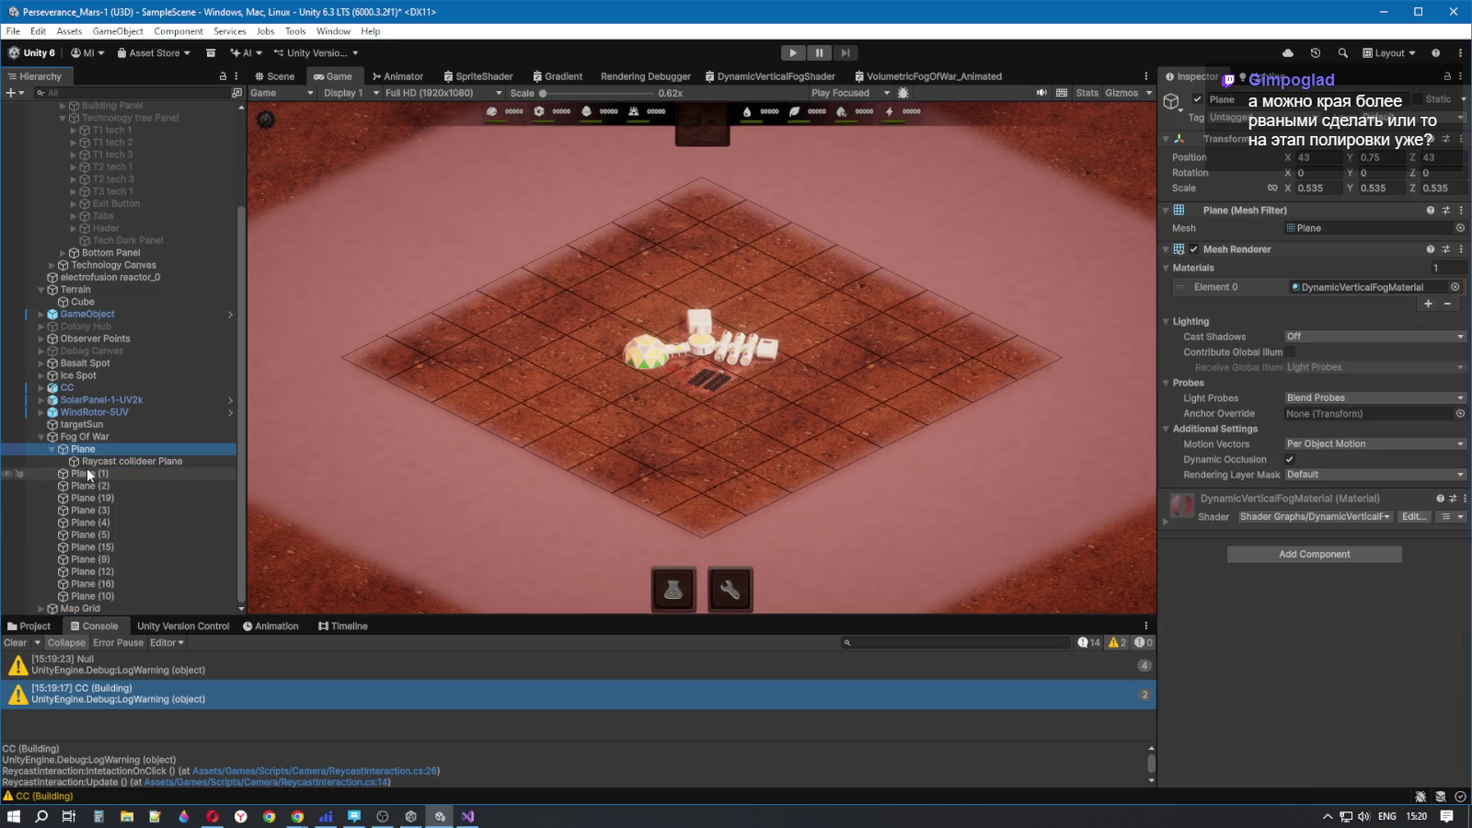
click(90, 437)
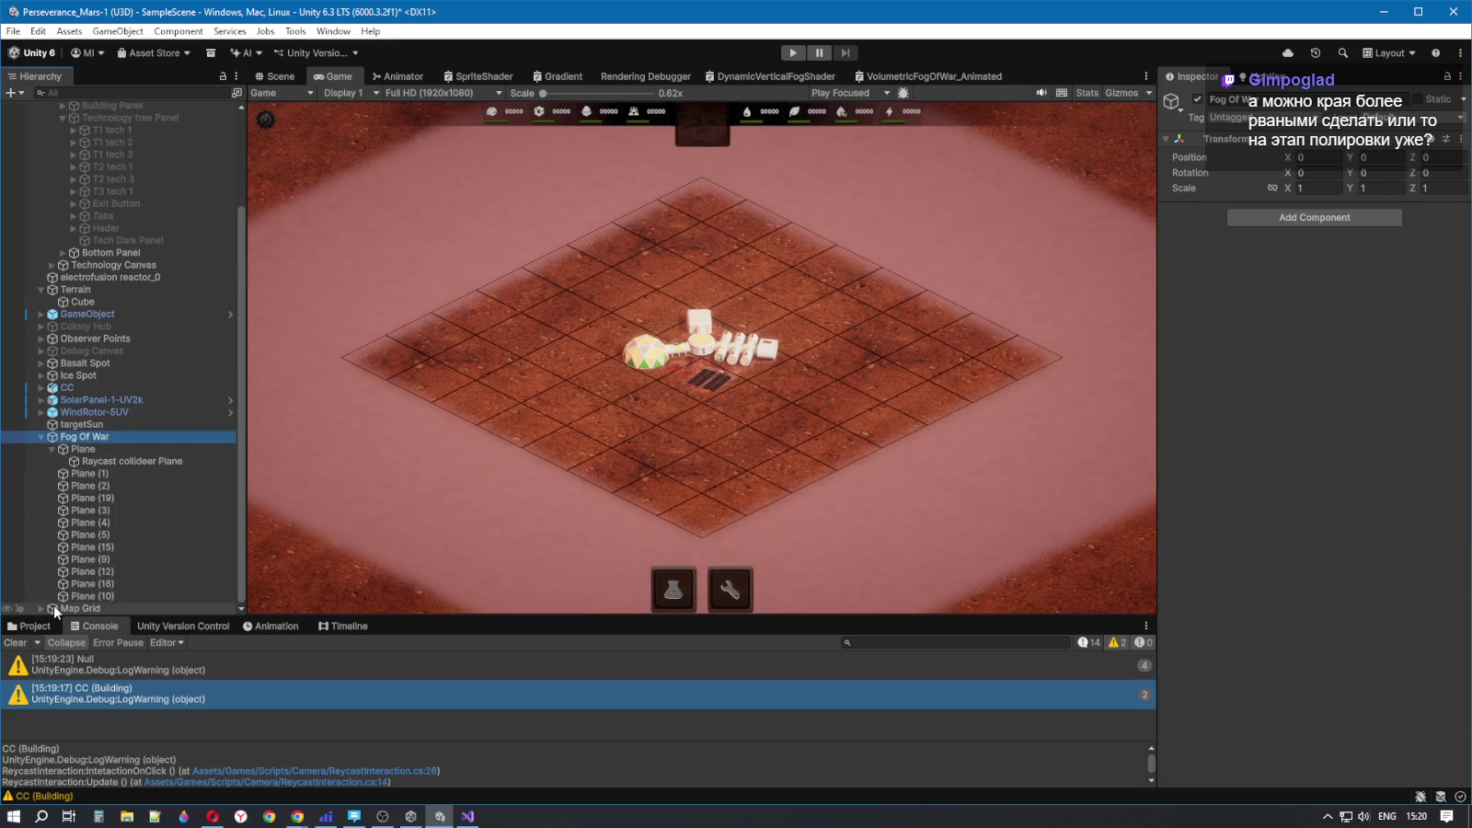
click(53, 608)
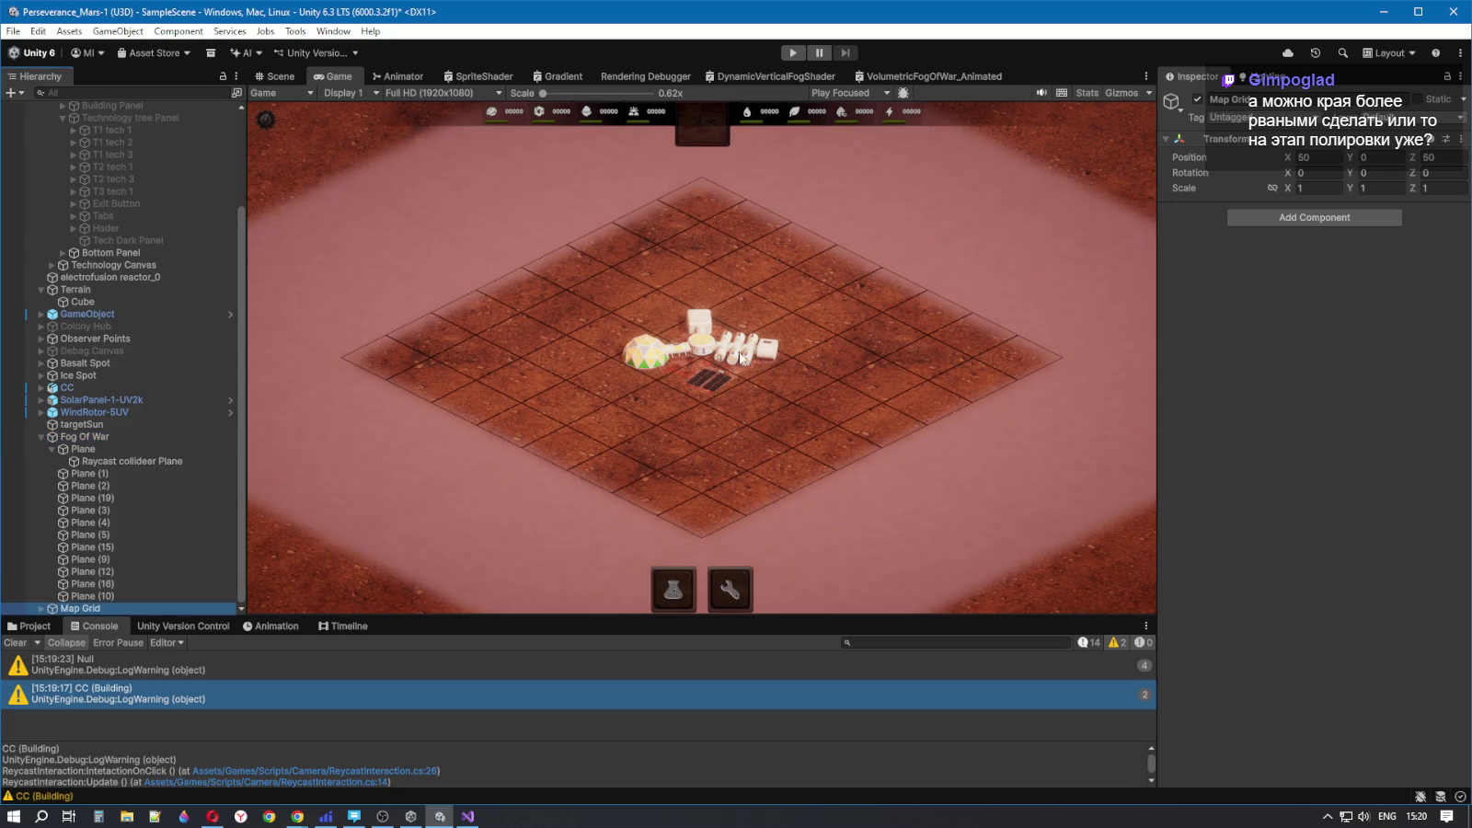
click(1198, 98)
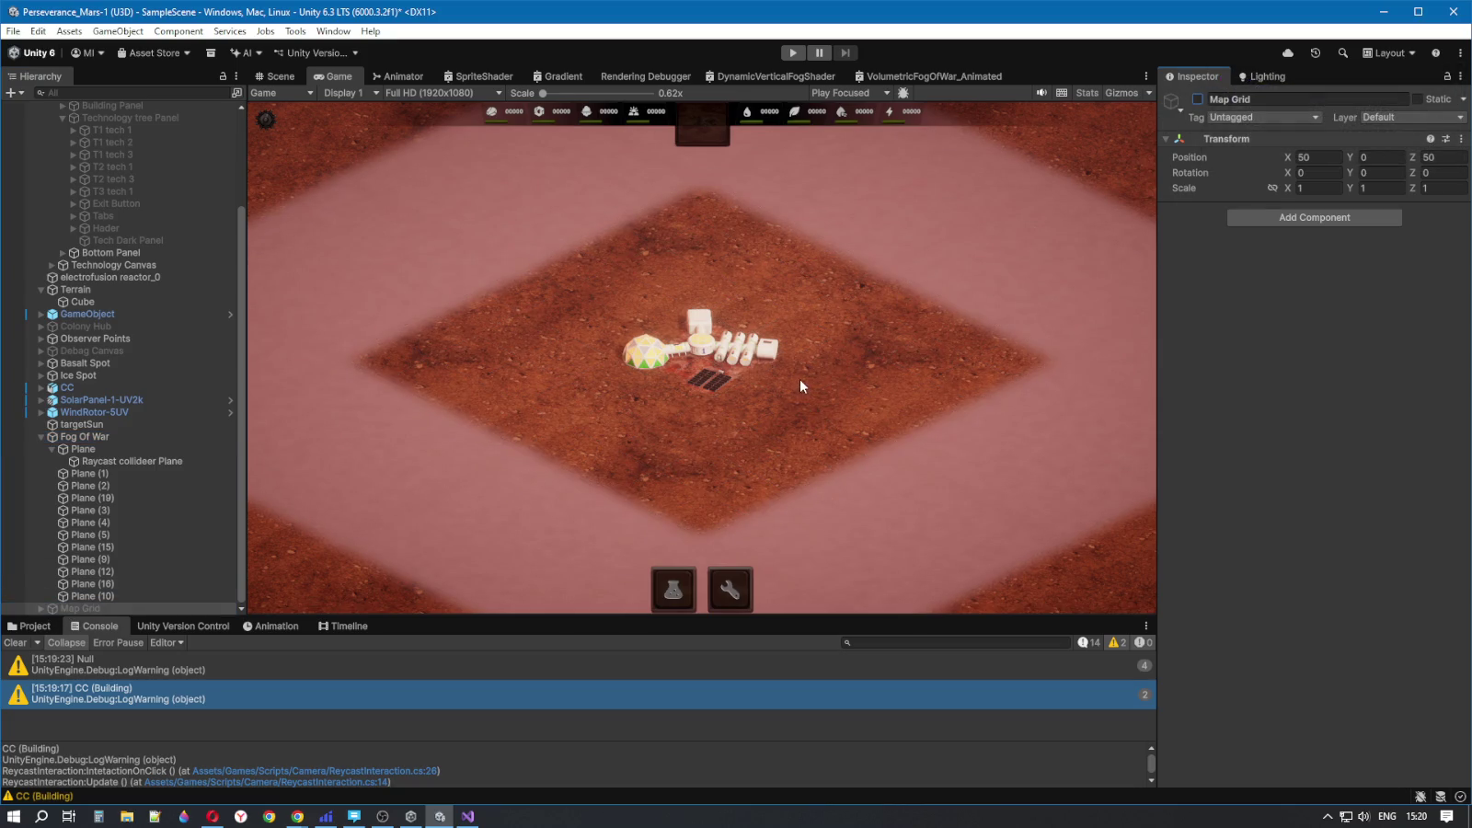
scroll(759, 271, up, 5)
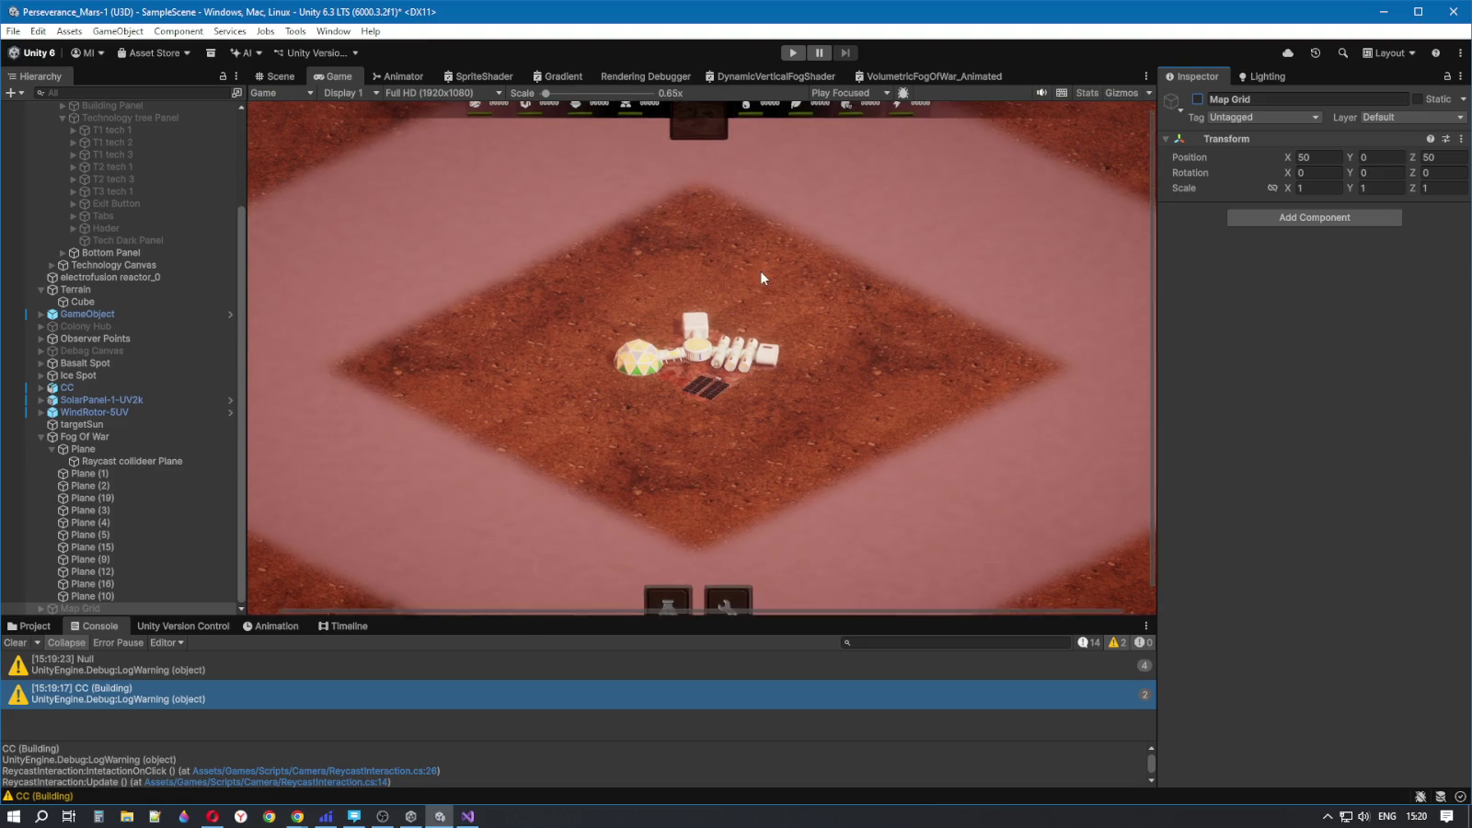
scroll(760, 276, down, 5)
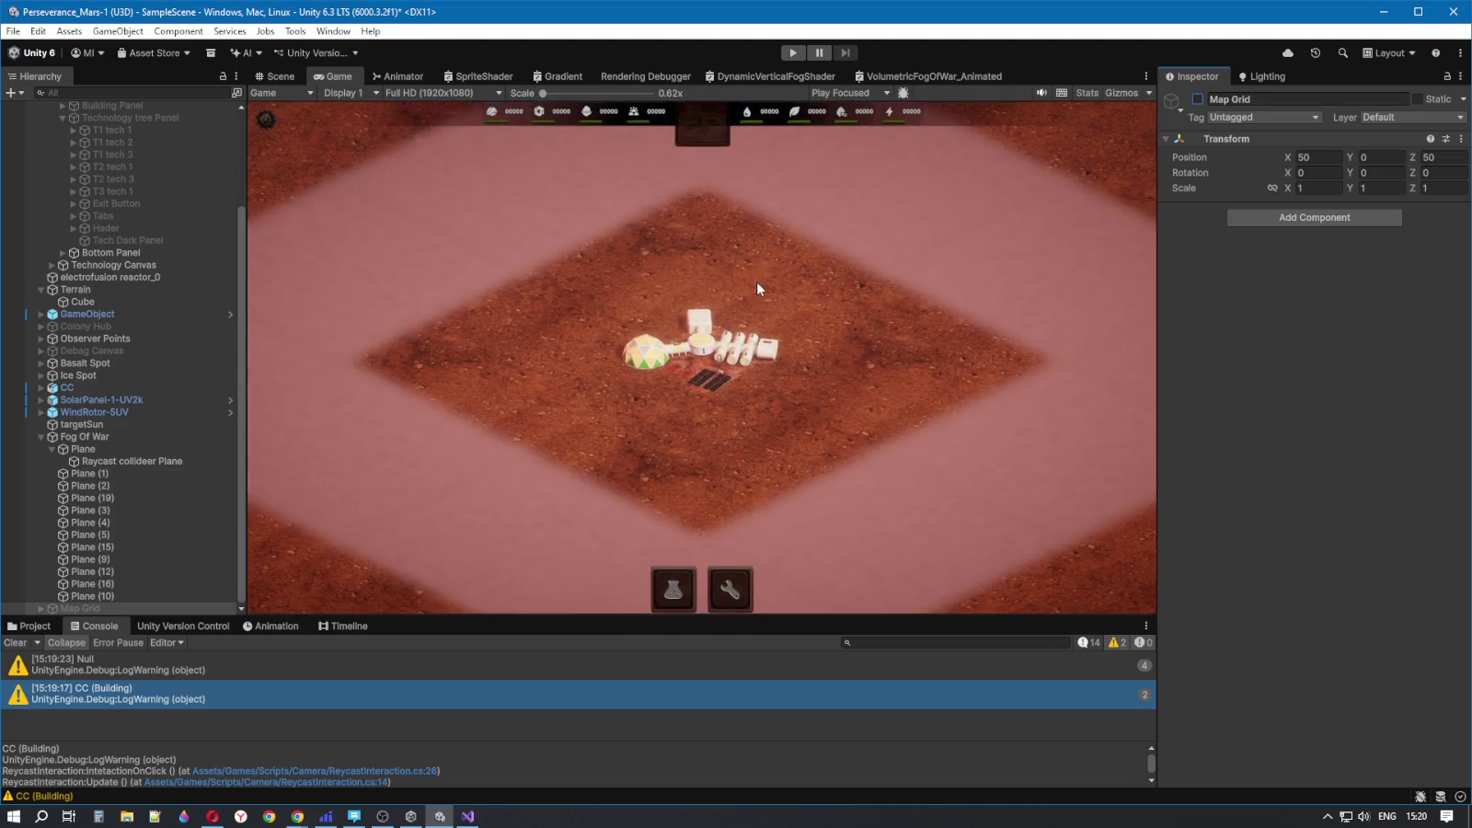
click(792, 53)
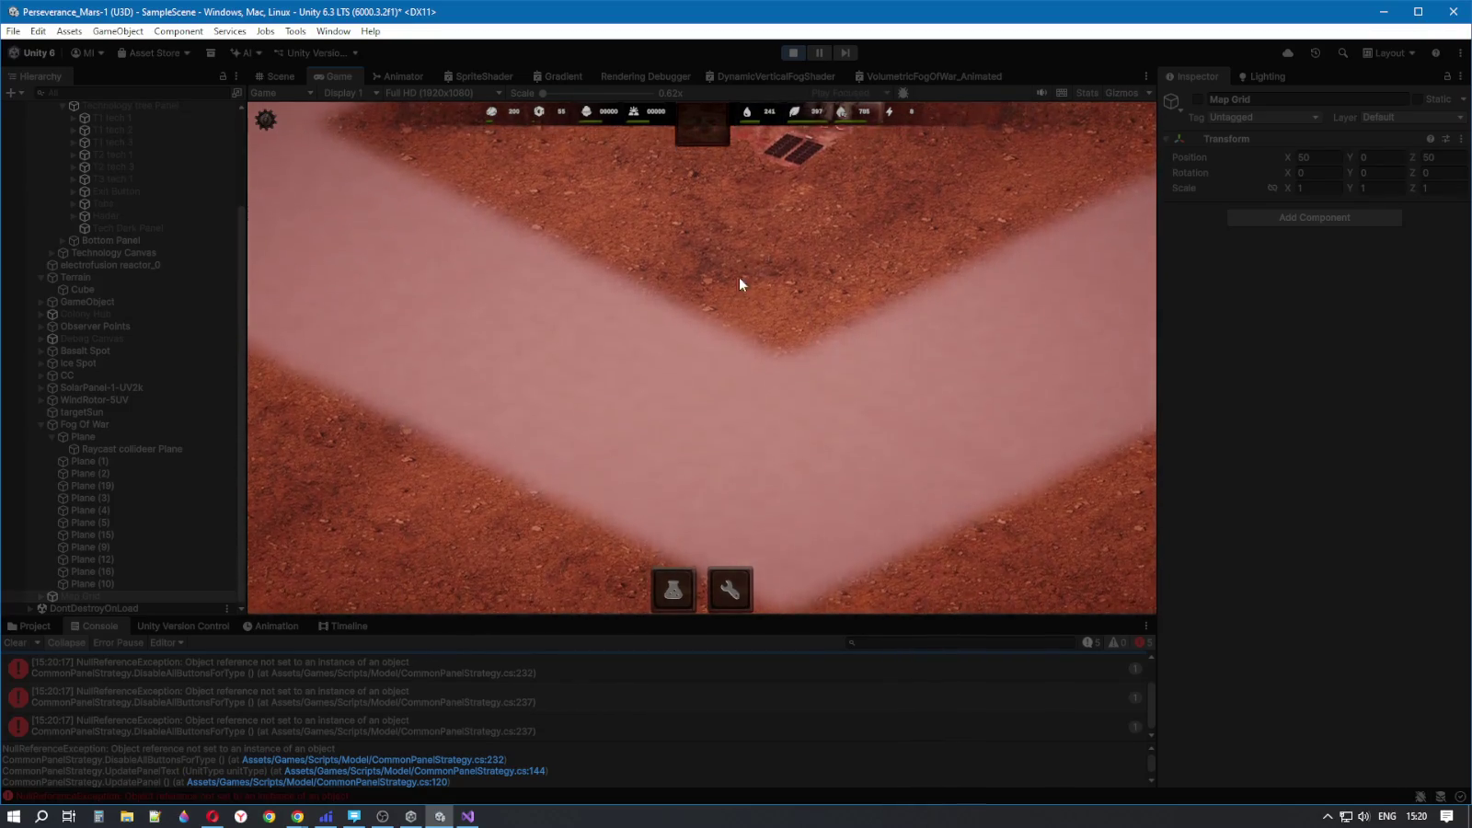
- Stop the game, return to the Scene view, and read the first NullReferenceException's stack trace
key(ctrl+p)
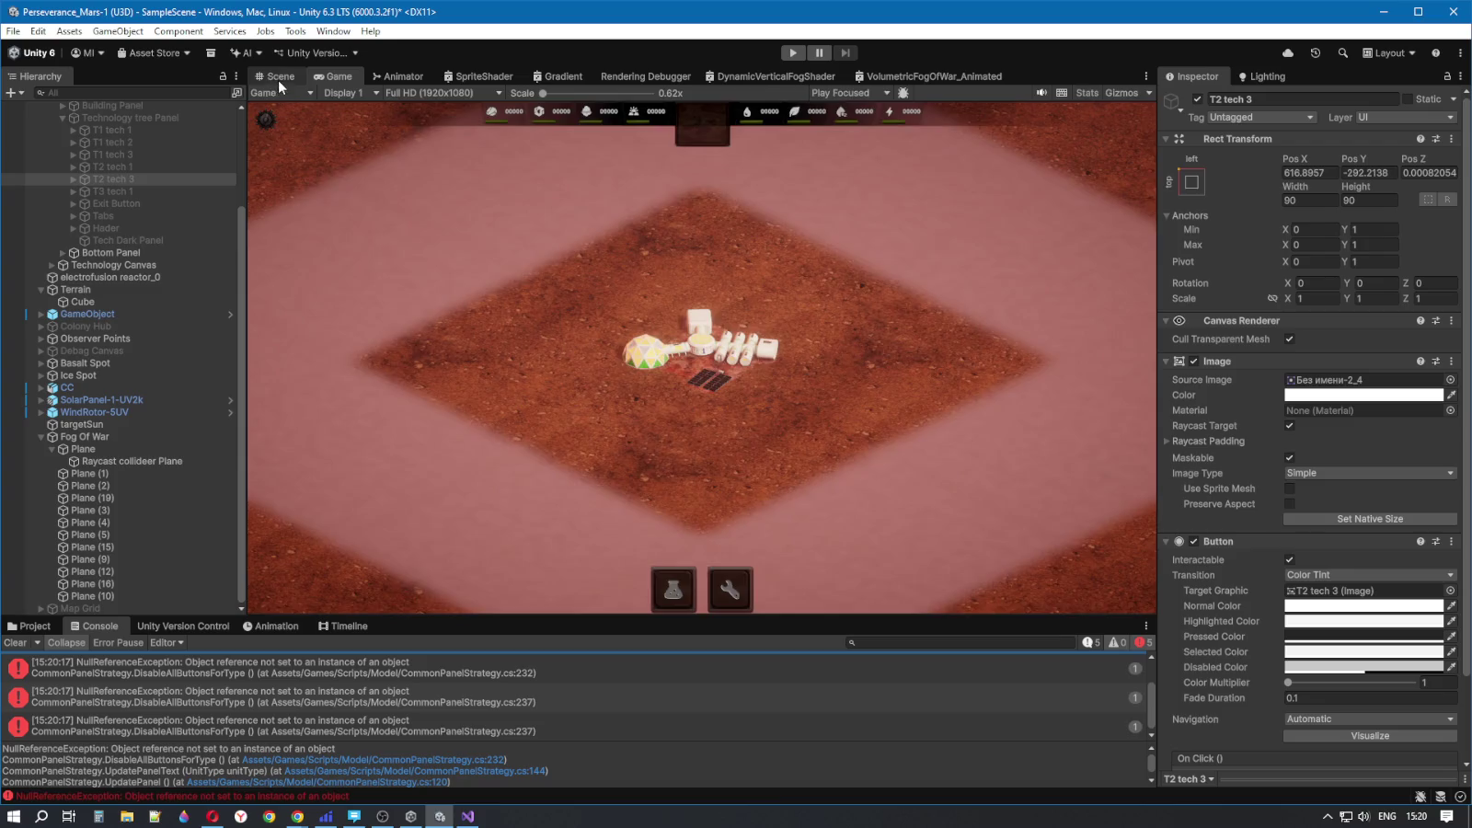
click(279, 77)
scroll(763, 329, up, 5)
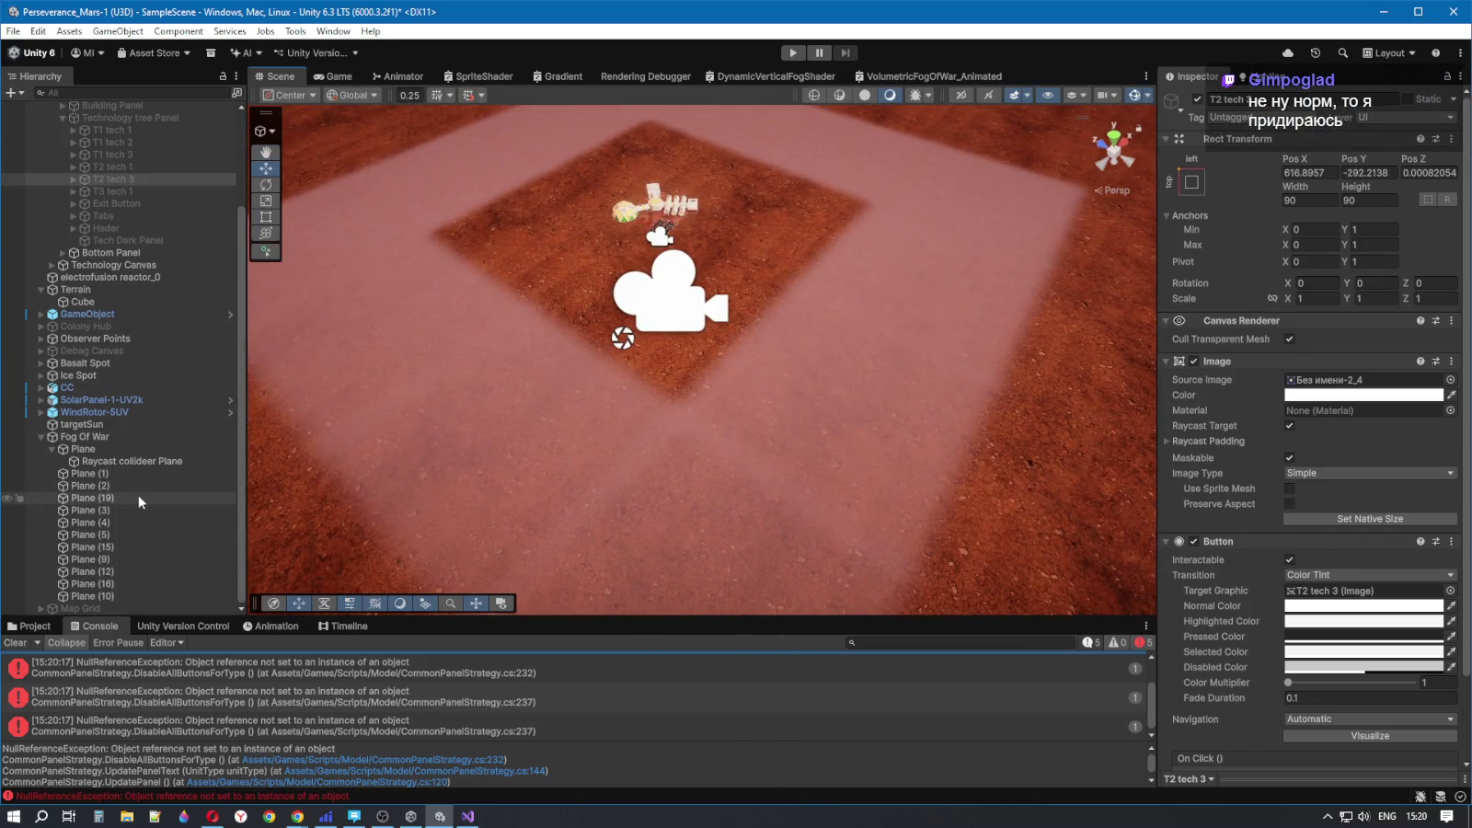
scroll(173, 406, up, 3)
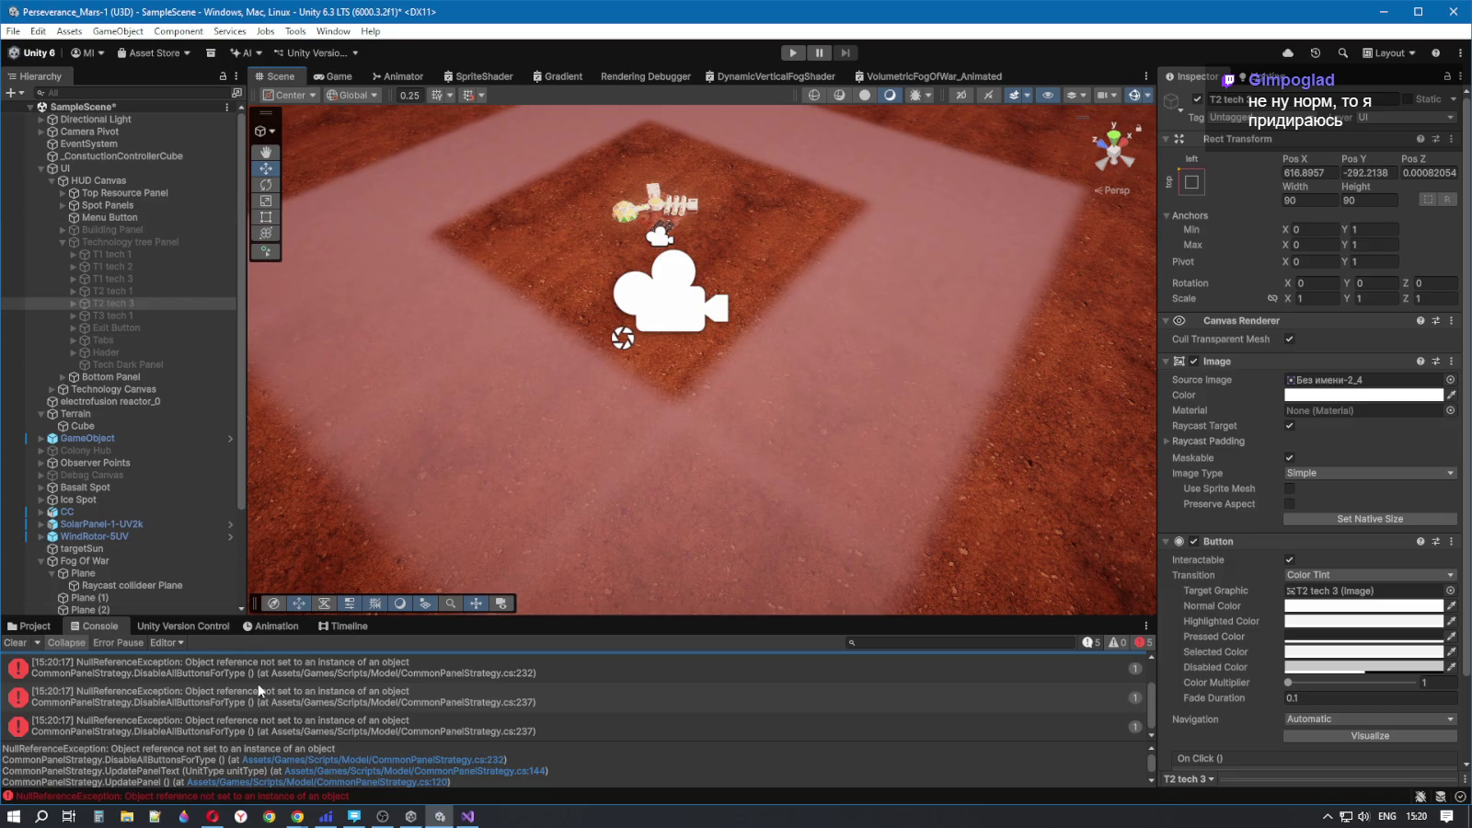
click(287, 699)
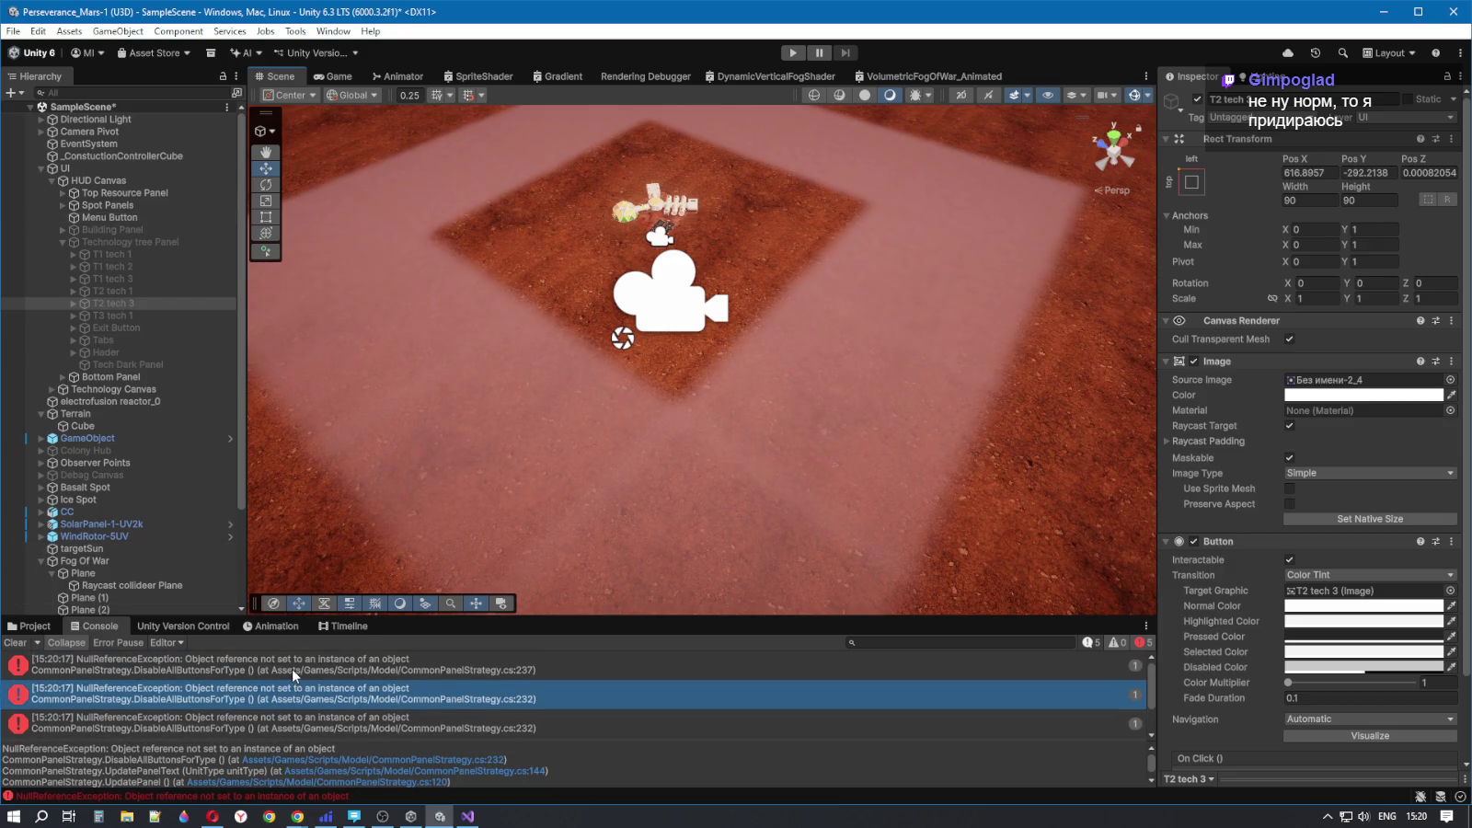
click(293, 670)
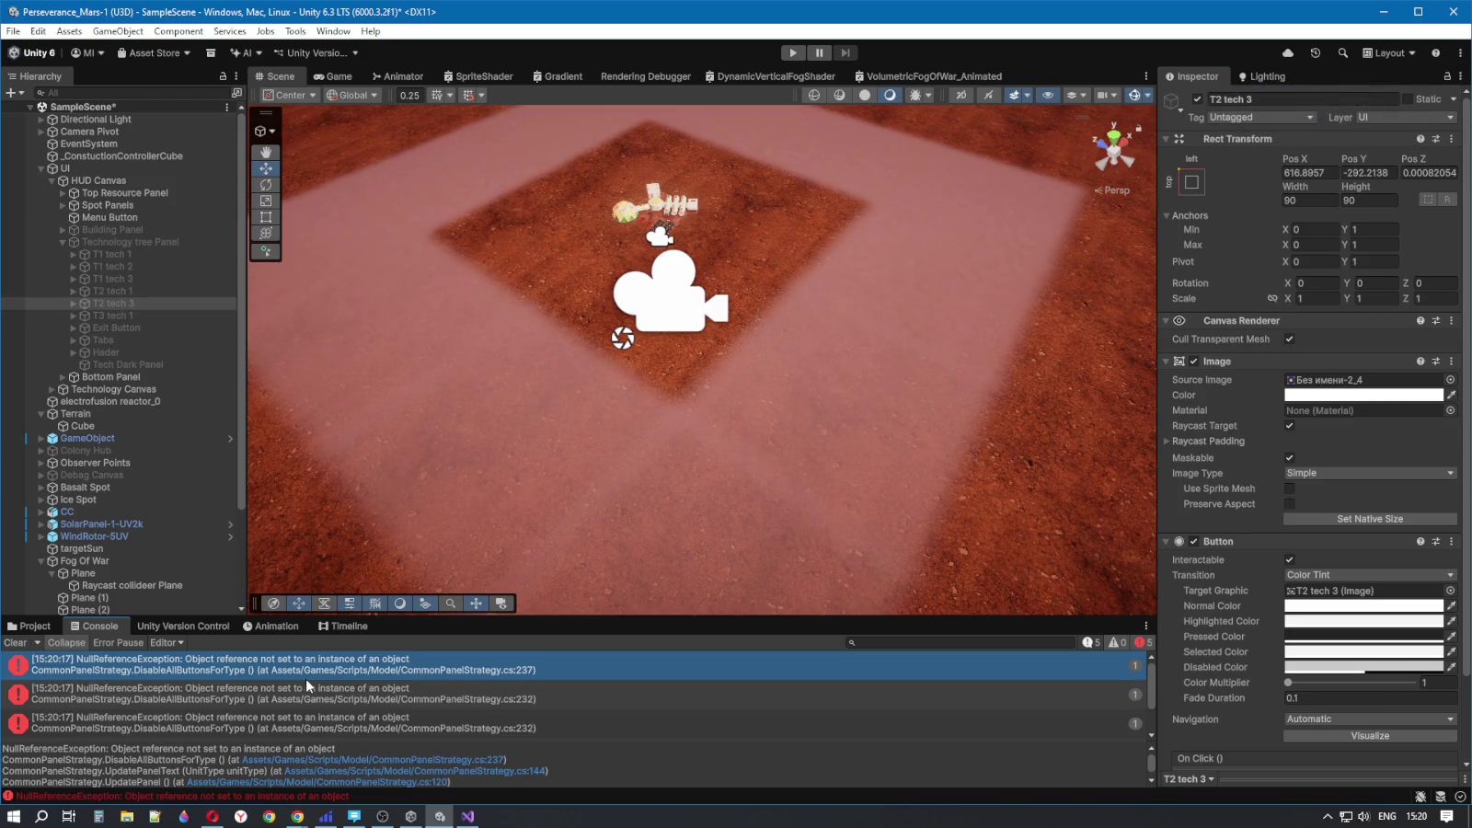
- Run and stop the game once more, then clear the Console
click(791, 53)
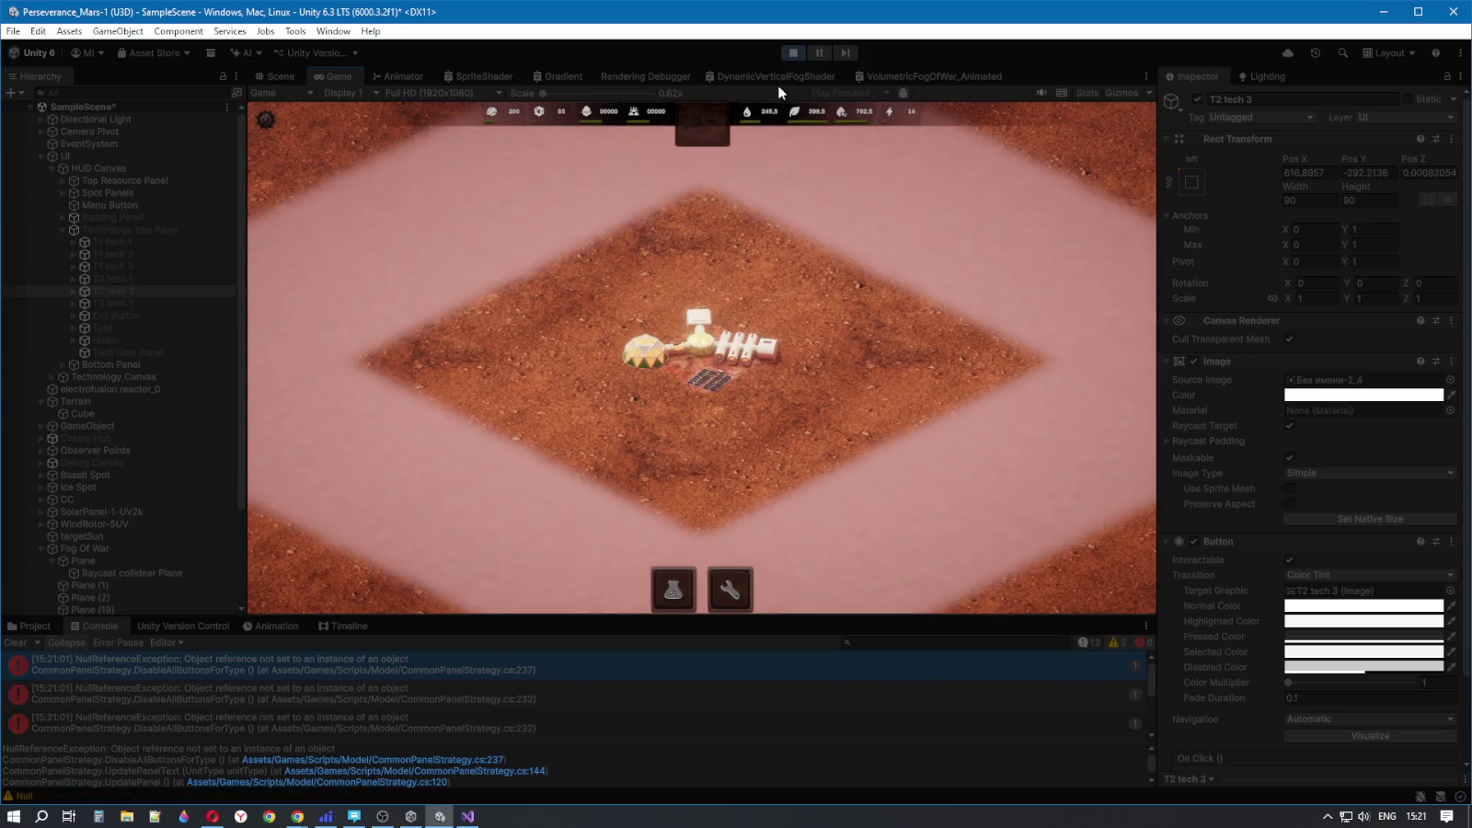
click(793, 52)
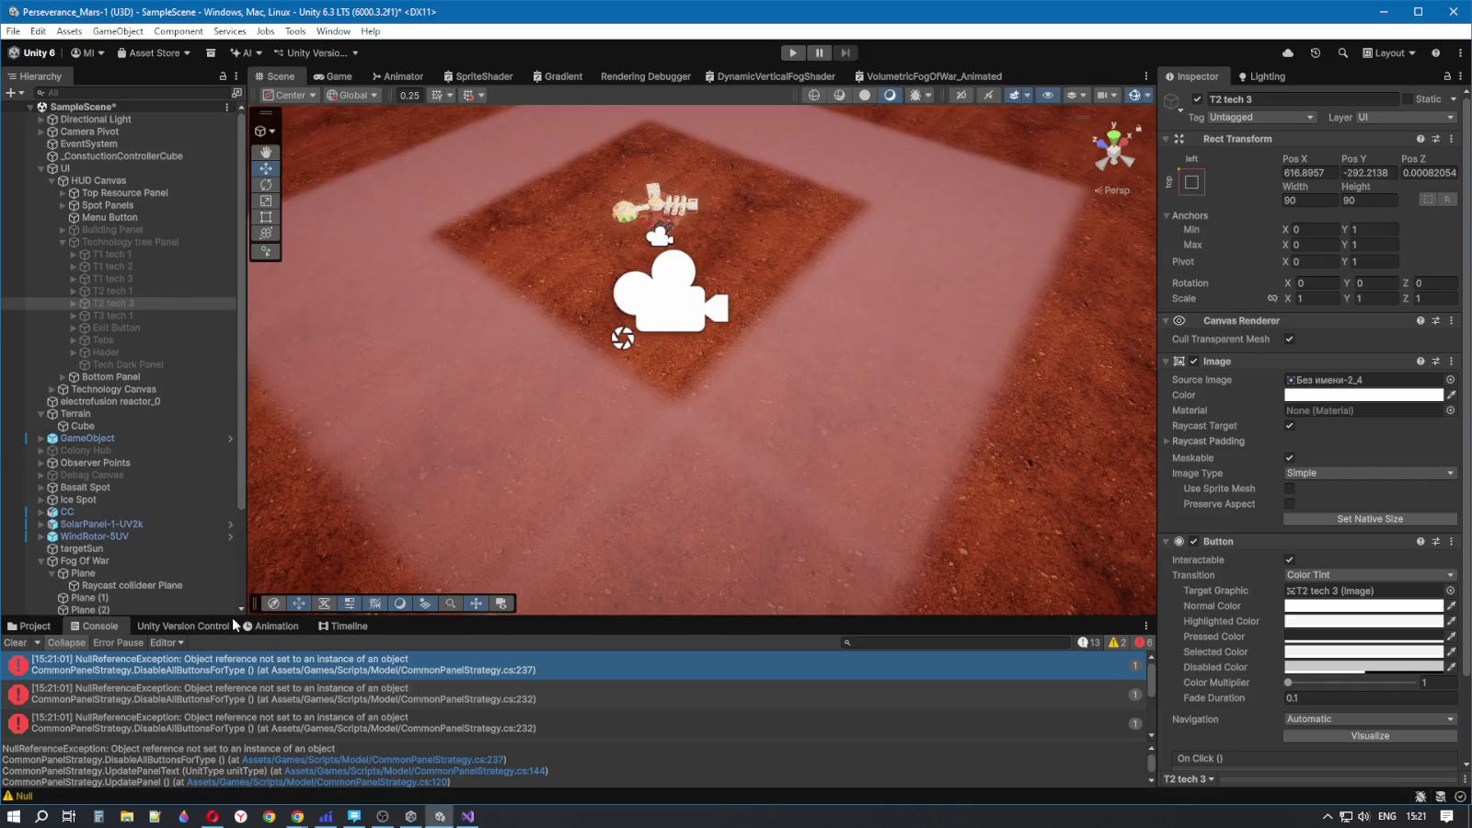
click(18, 644)
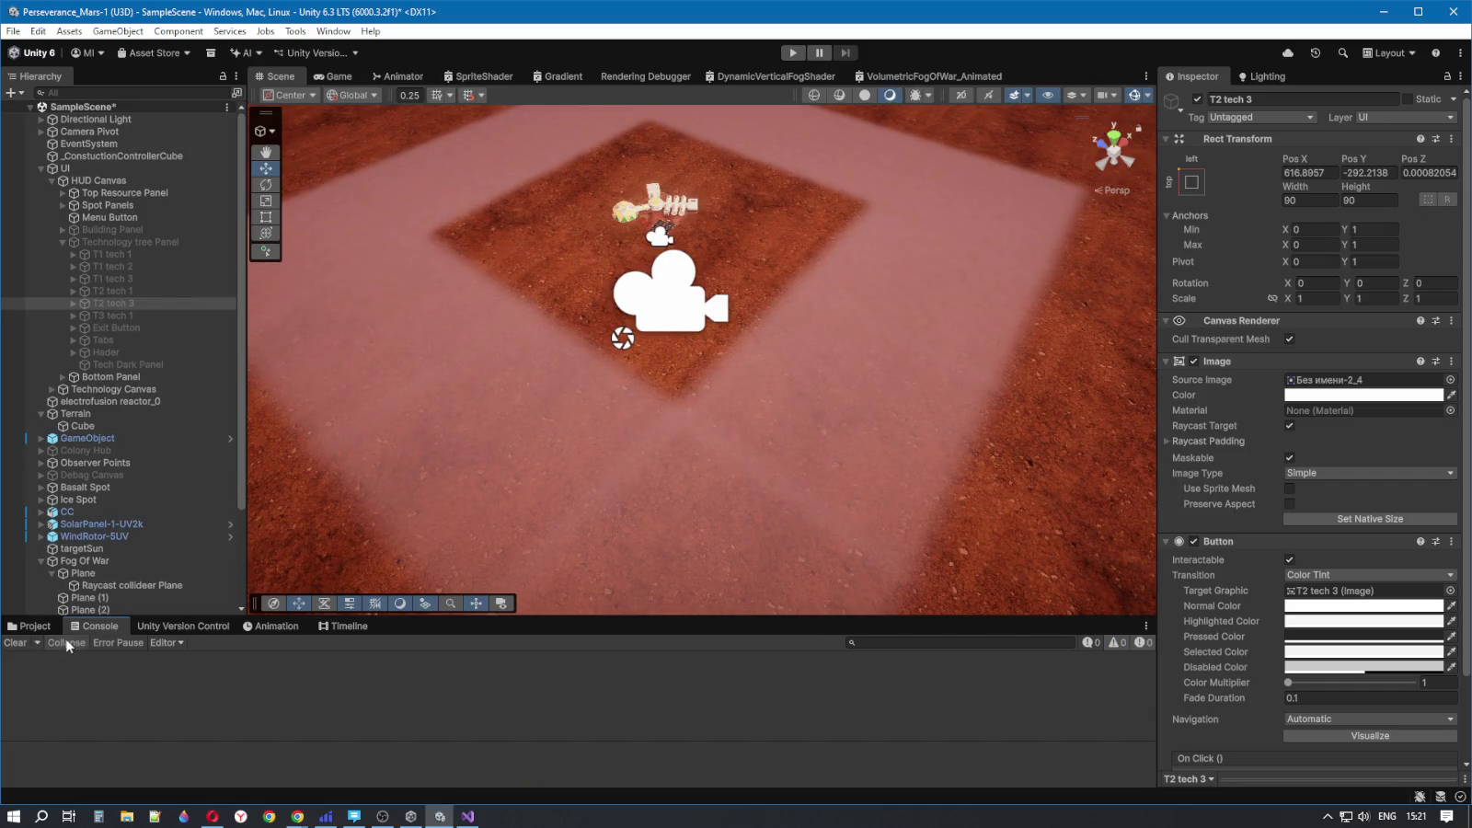
- Test-run the colony in the Game view, then show the top CommonPanelStrategy error's stack trace
drag(738, 242, 728, 149)
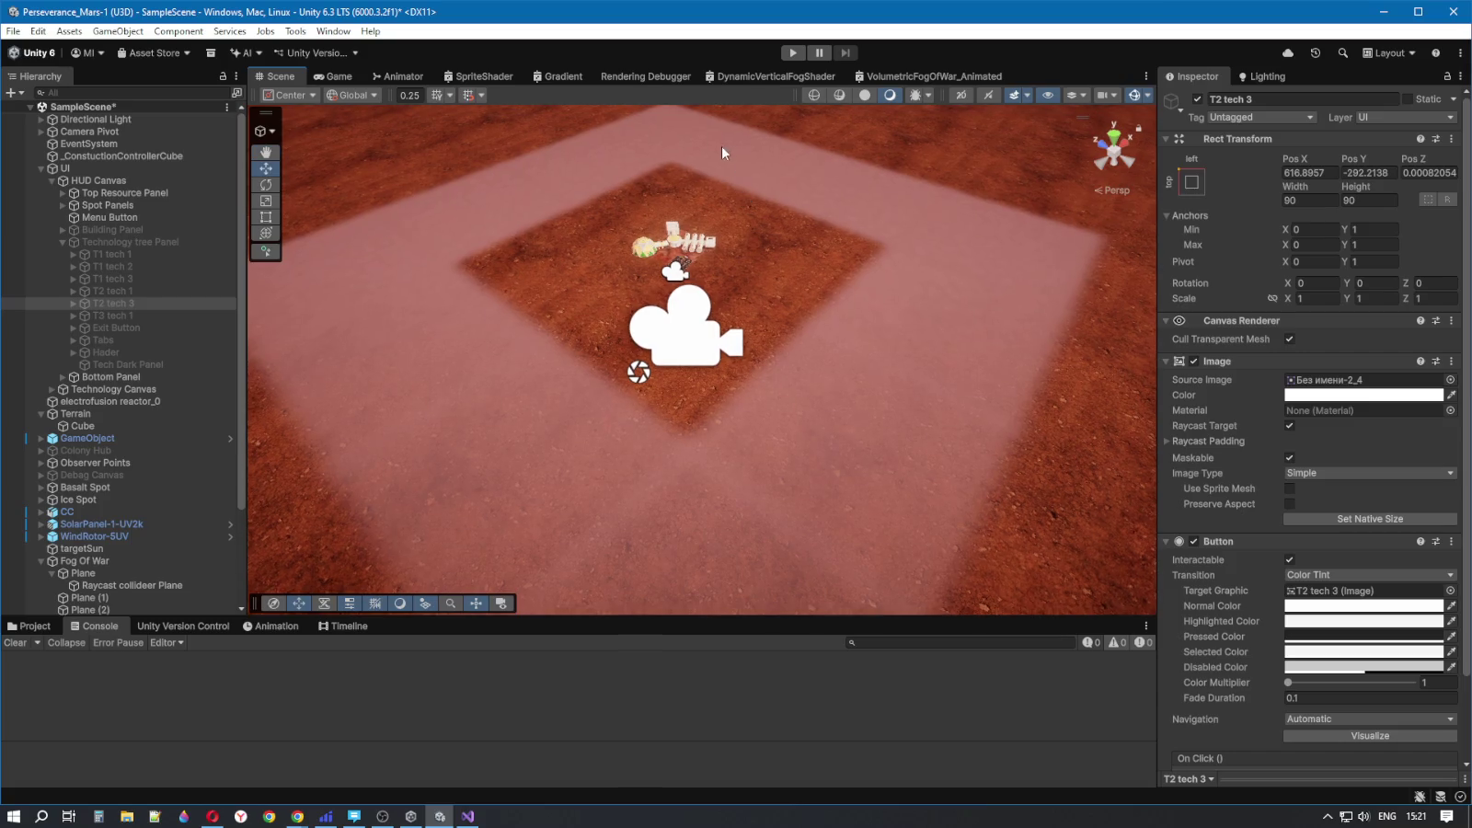
click(345, 75)
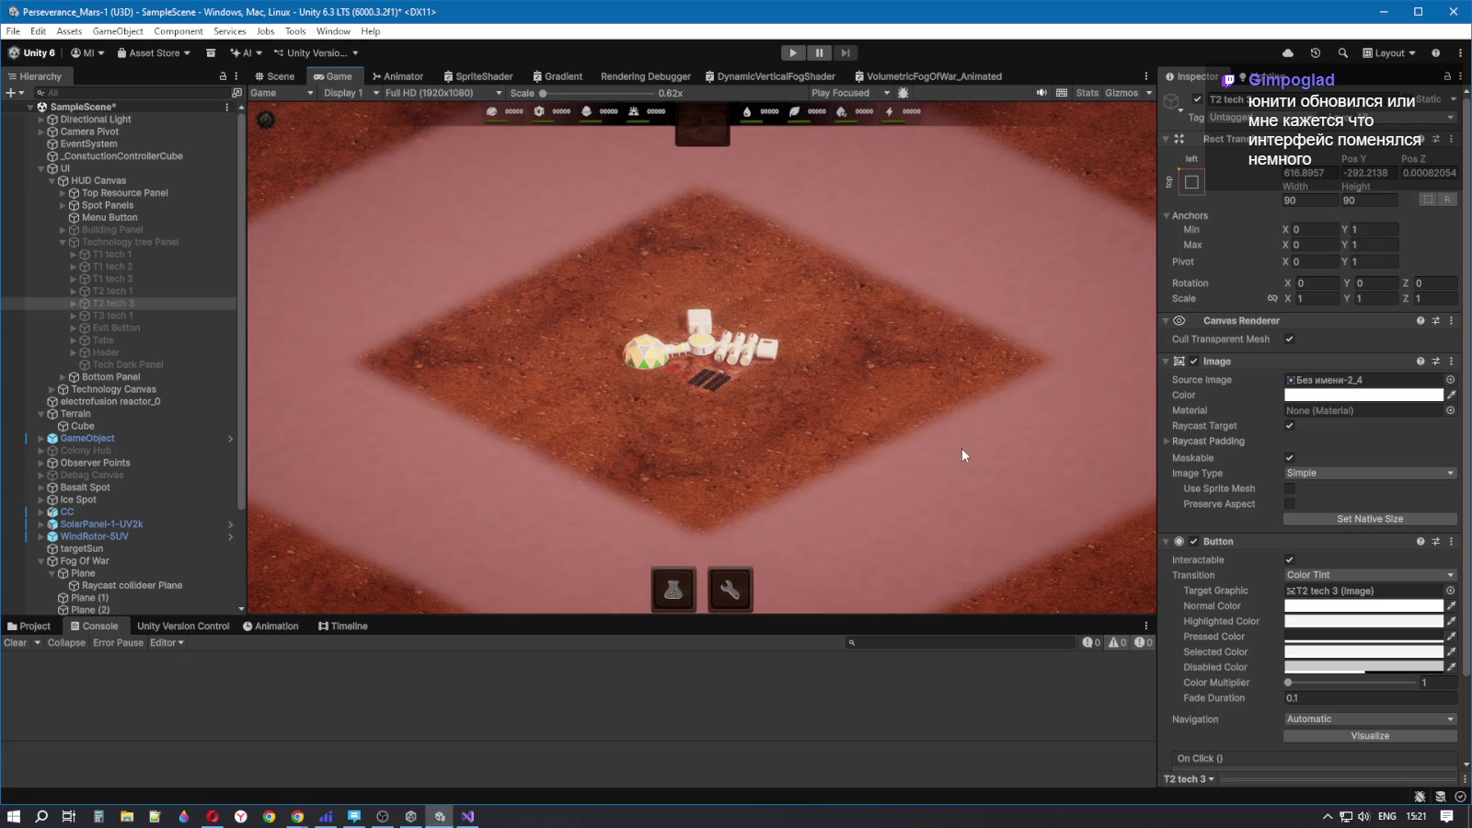
click(793, 52)
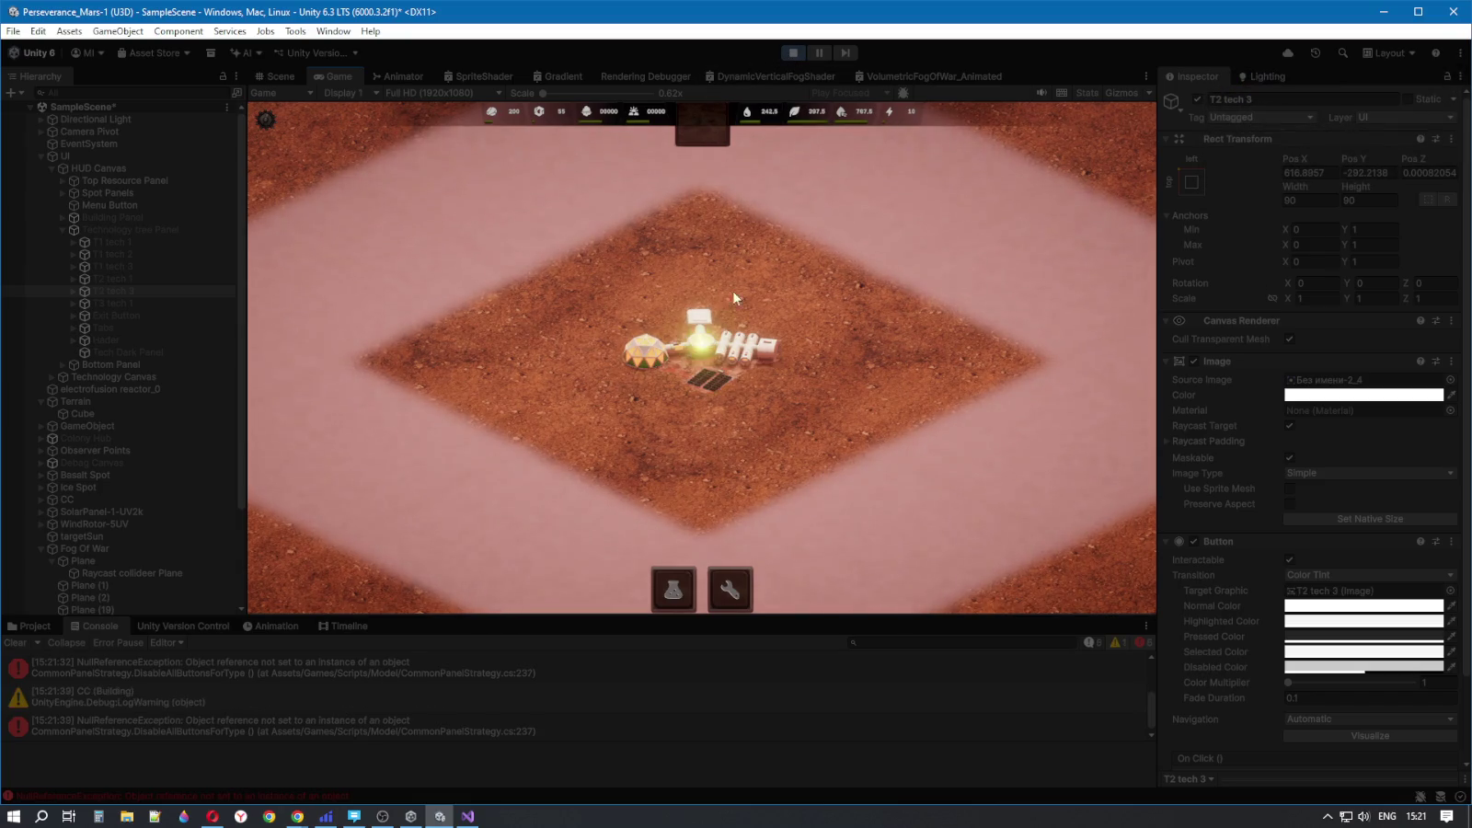
click(793, 53)
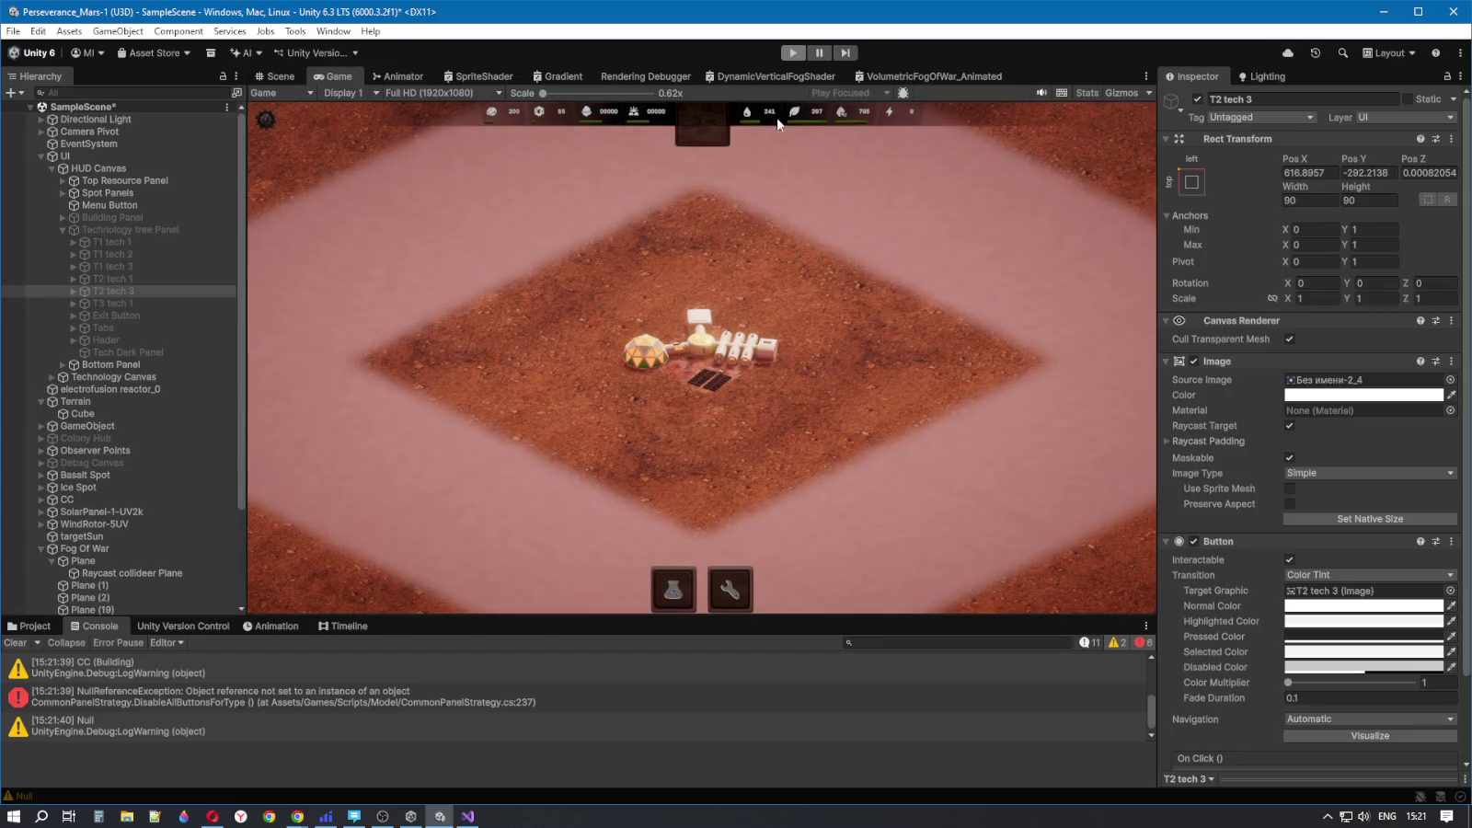
scroll(447, 679, up, 5)
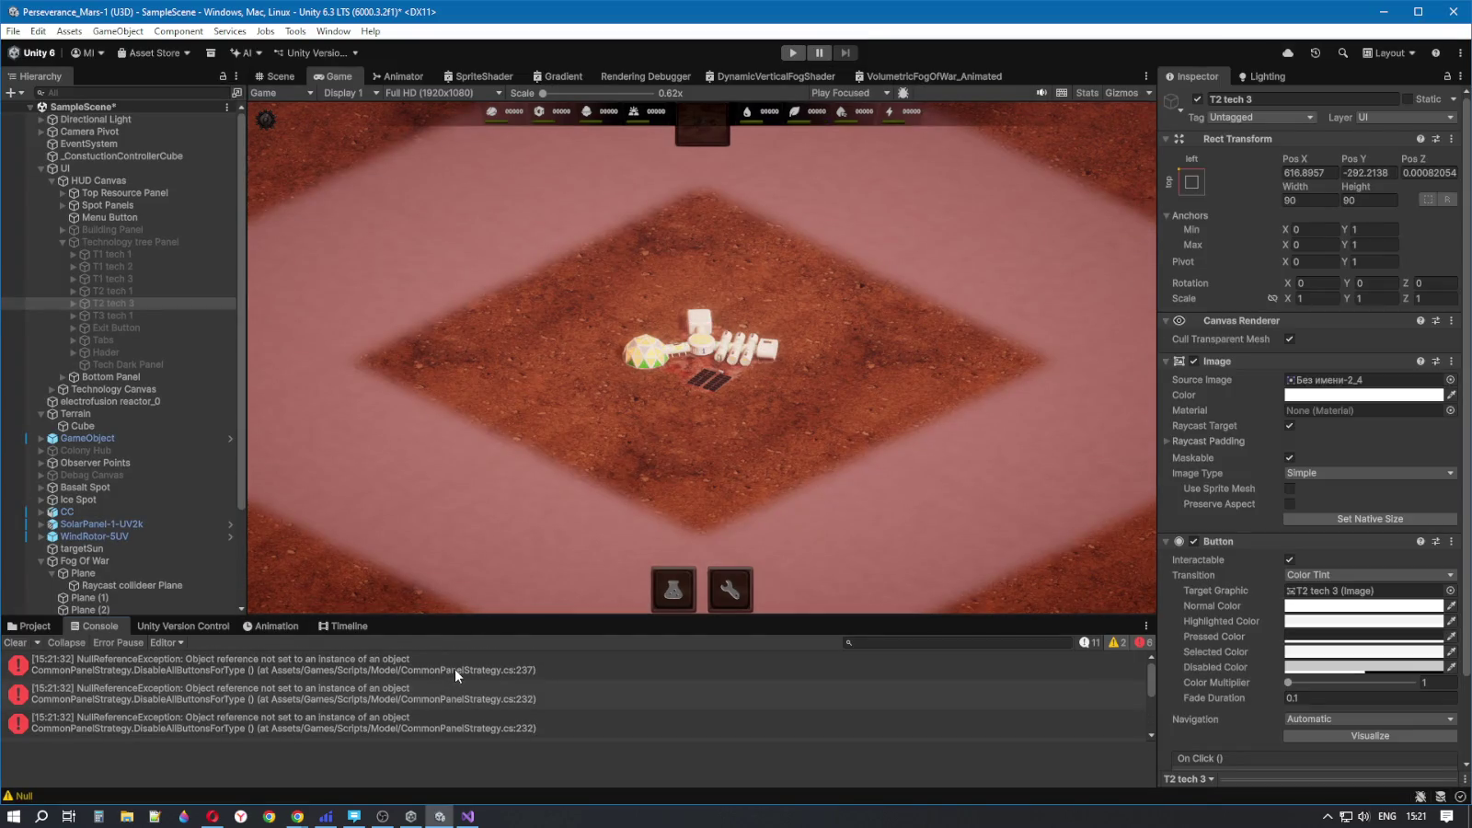
click(454, 670)
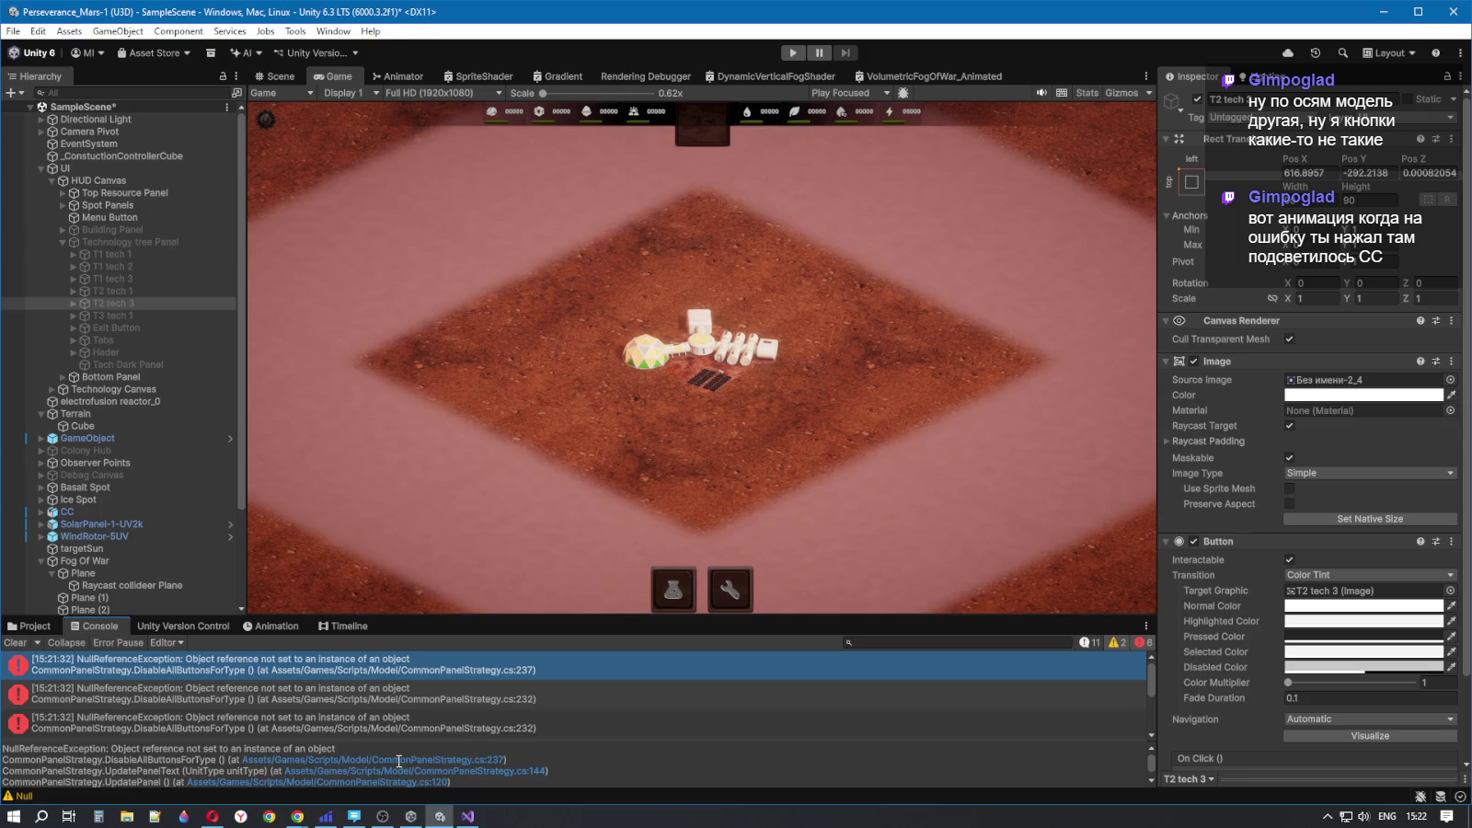
click(305, 699)
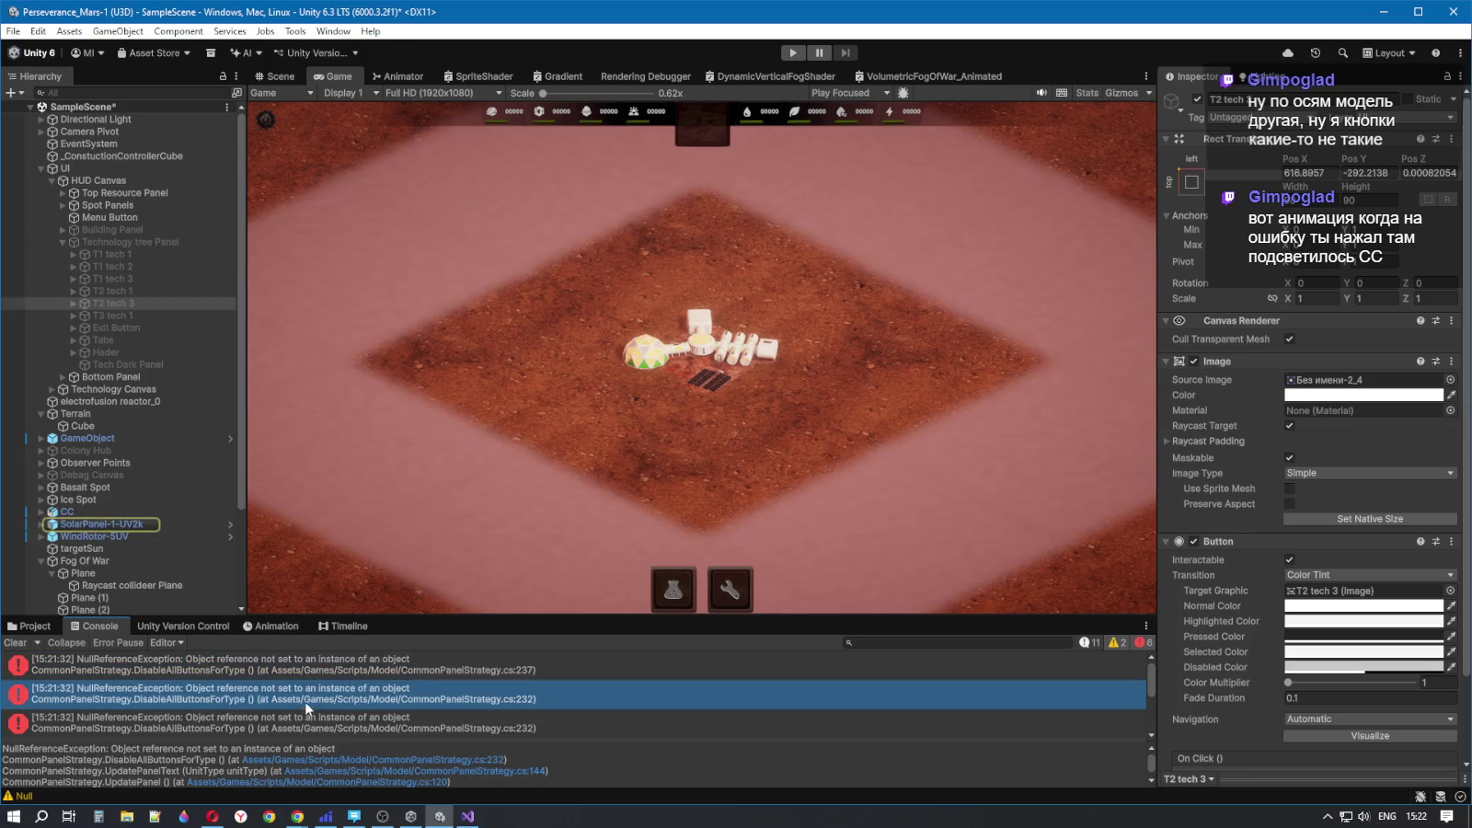
click(269, 664)
click(269, 722)
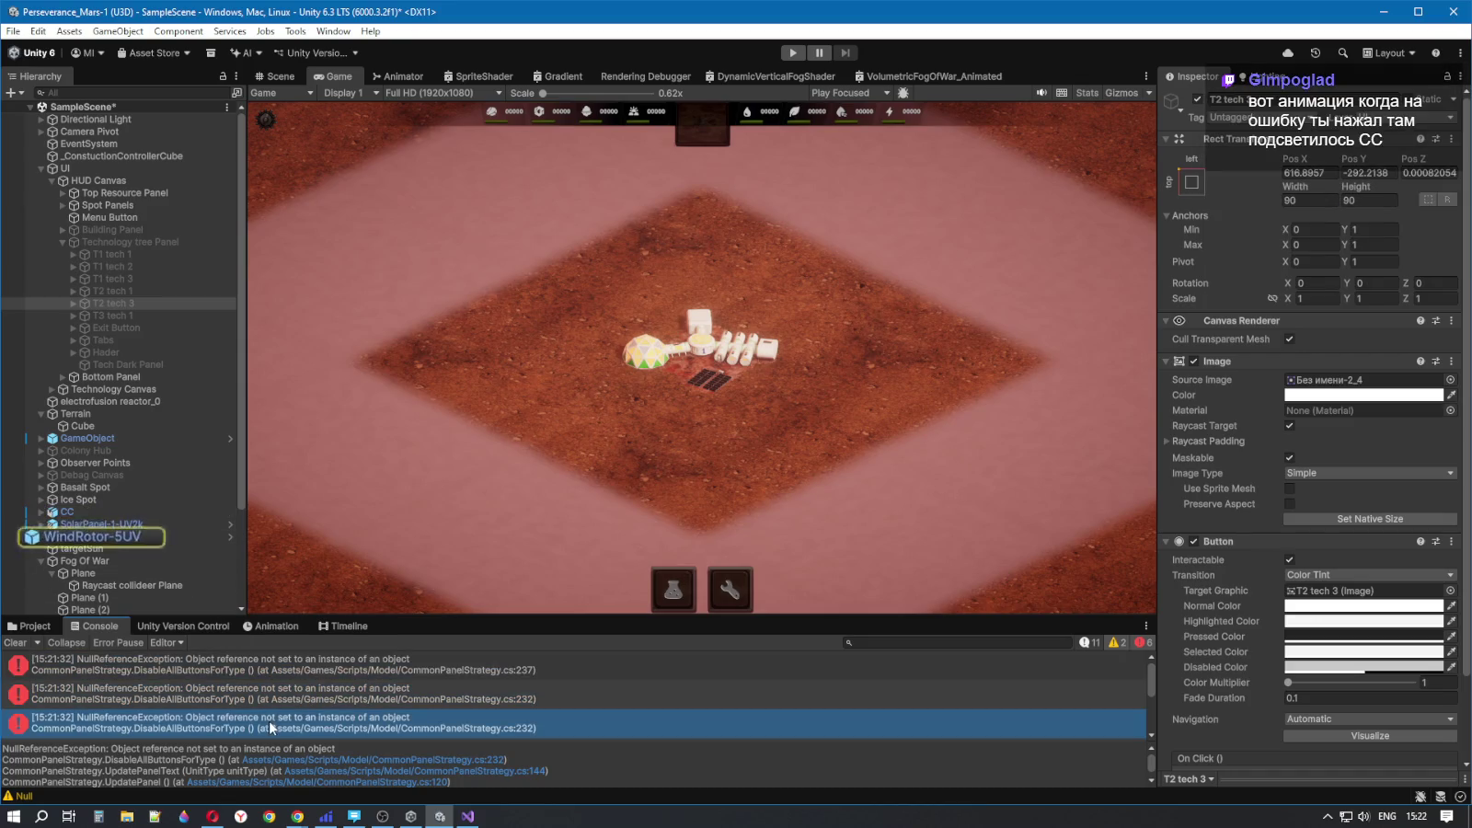
click(269, 694)
click(269, 655)
click(268, 686)
click(272, 722)
click(278, 686)
click(276, 717)
scroll(292, 681, down, 3)
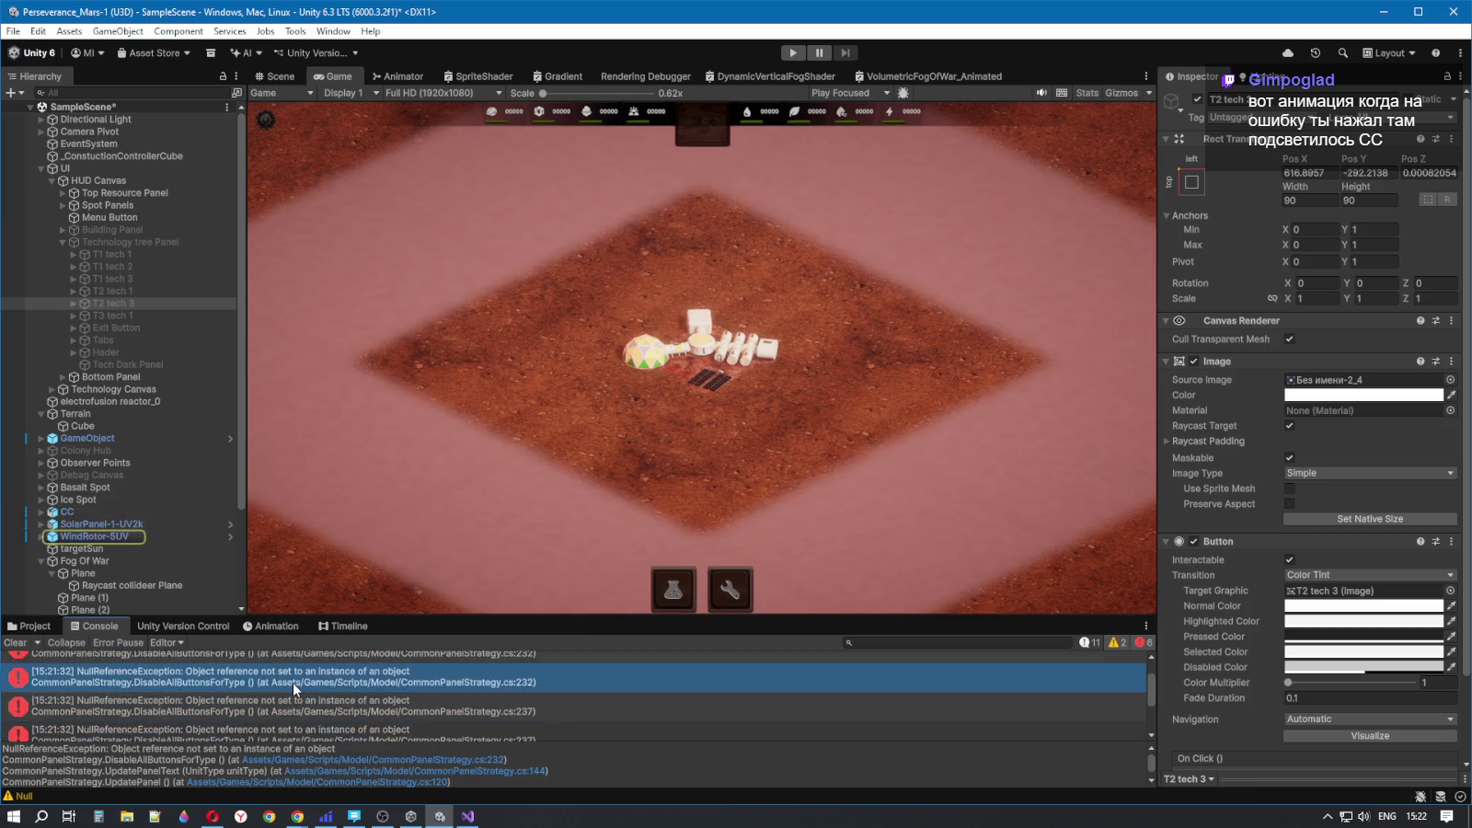
click(291, 684)
scroll(290, 685, up, 3)
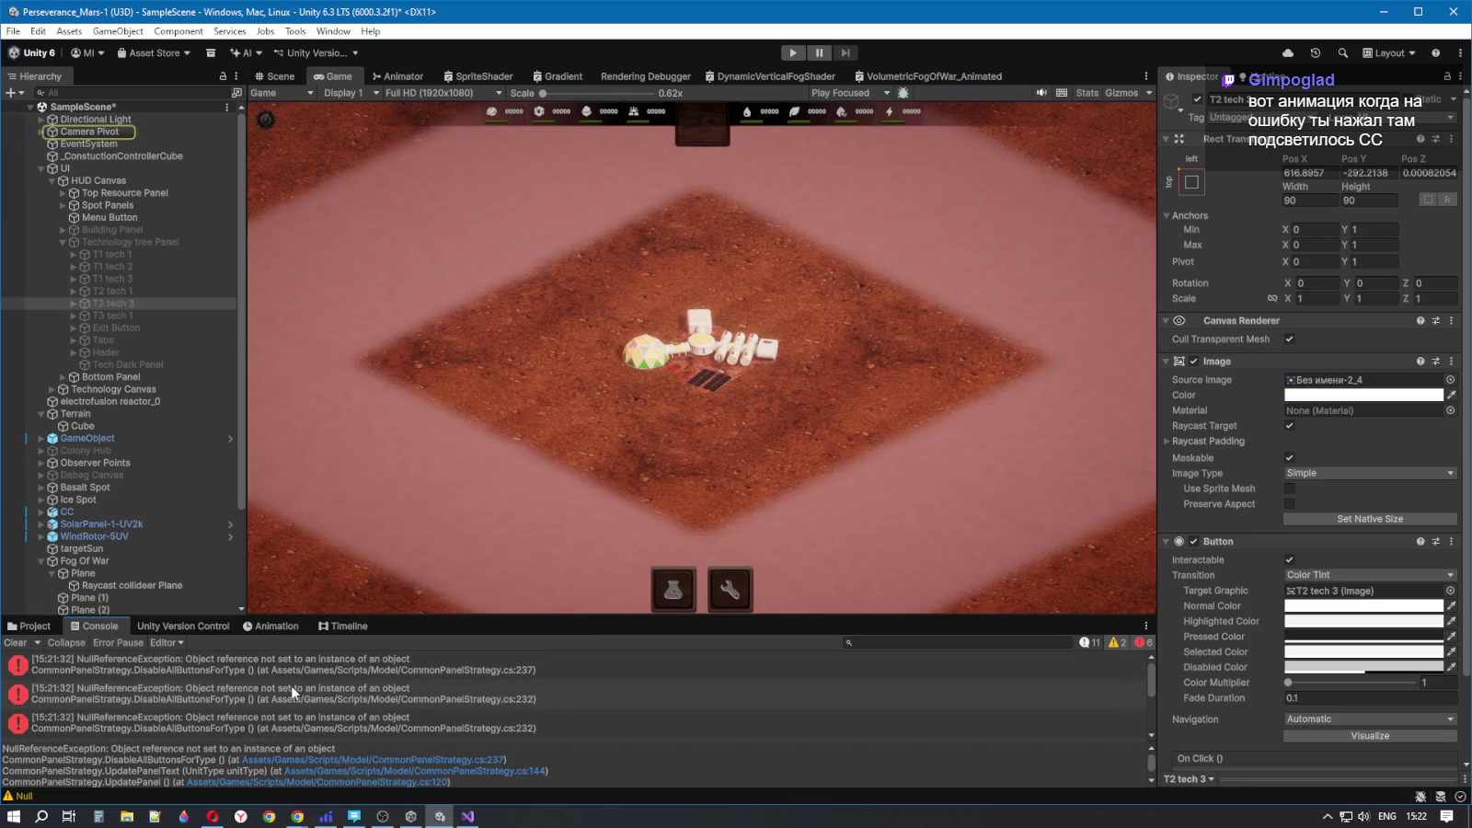
click(292, 677)
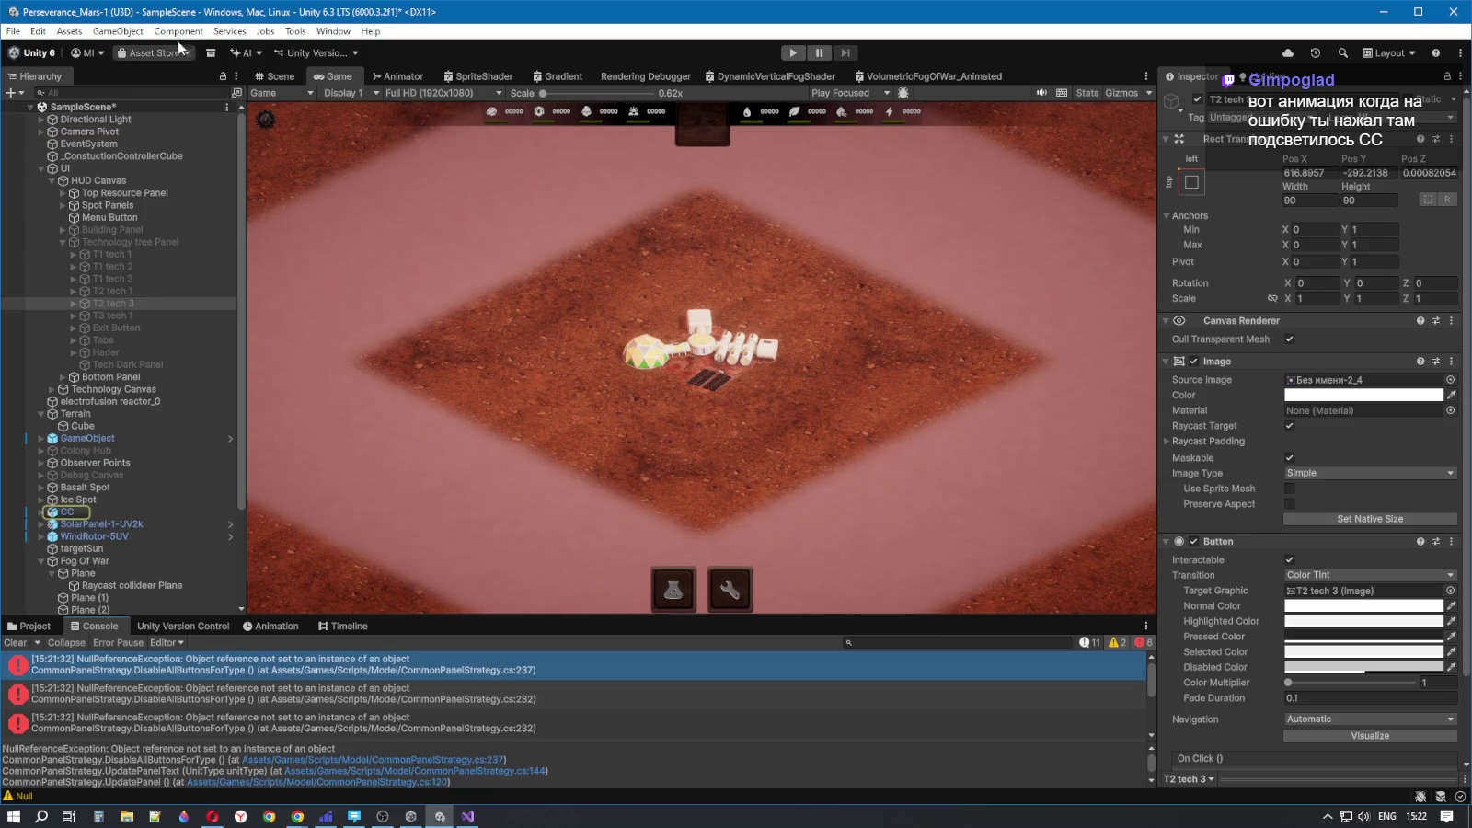
click(244, 688)
click(261, 676)
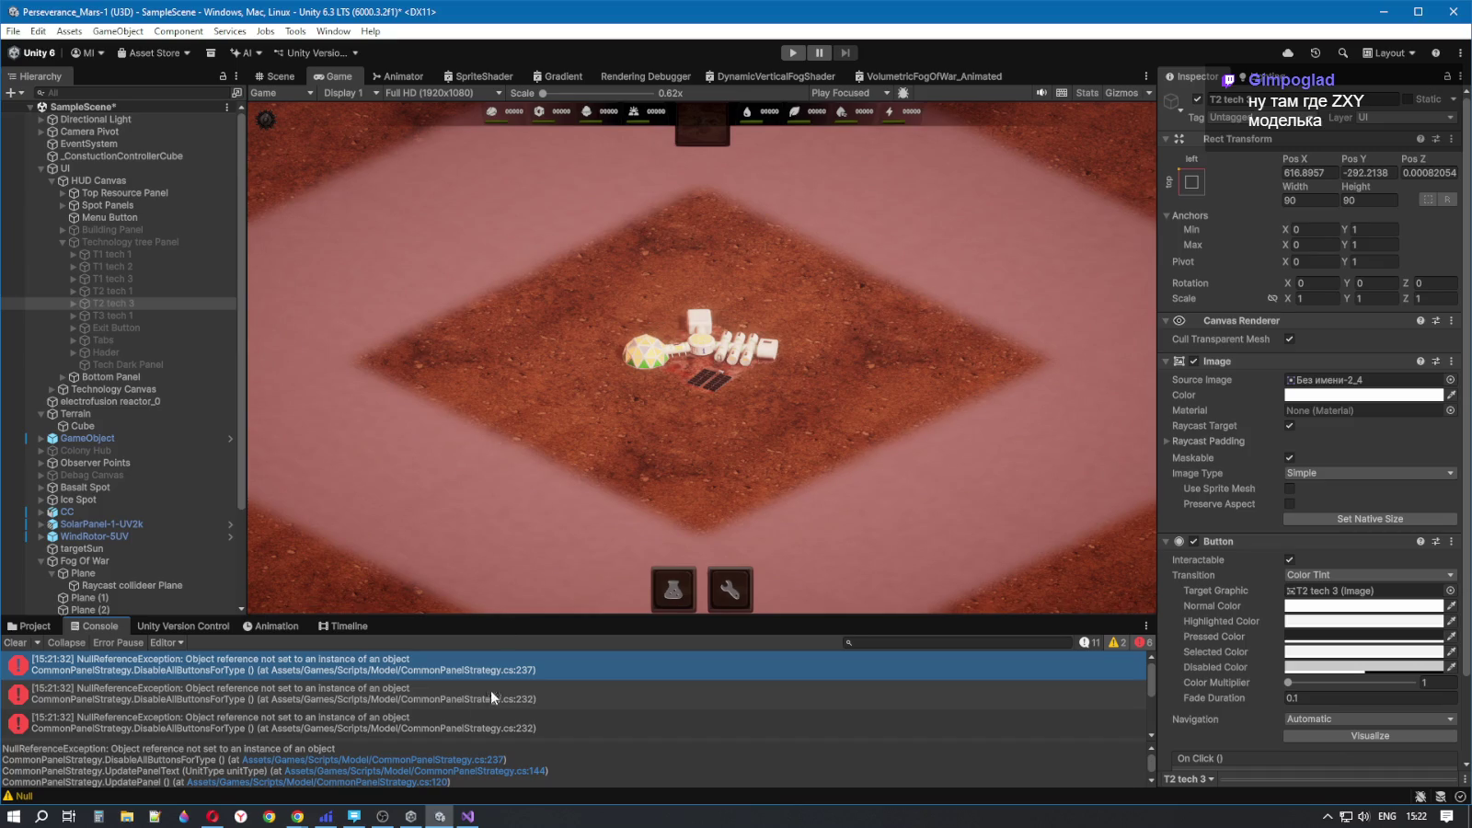
click(469, 693)
click(364, 729)
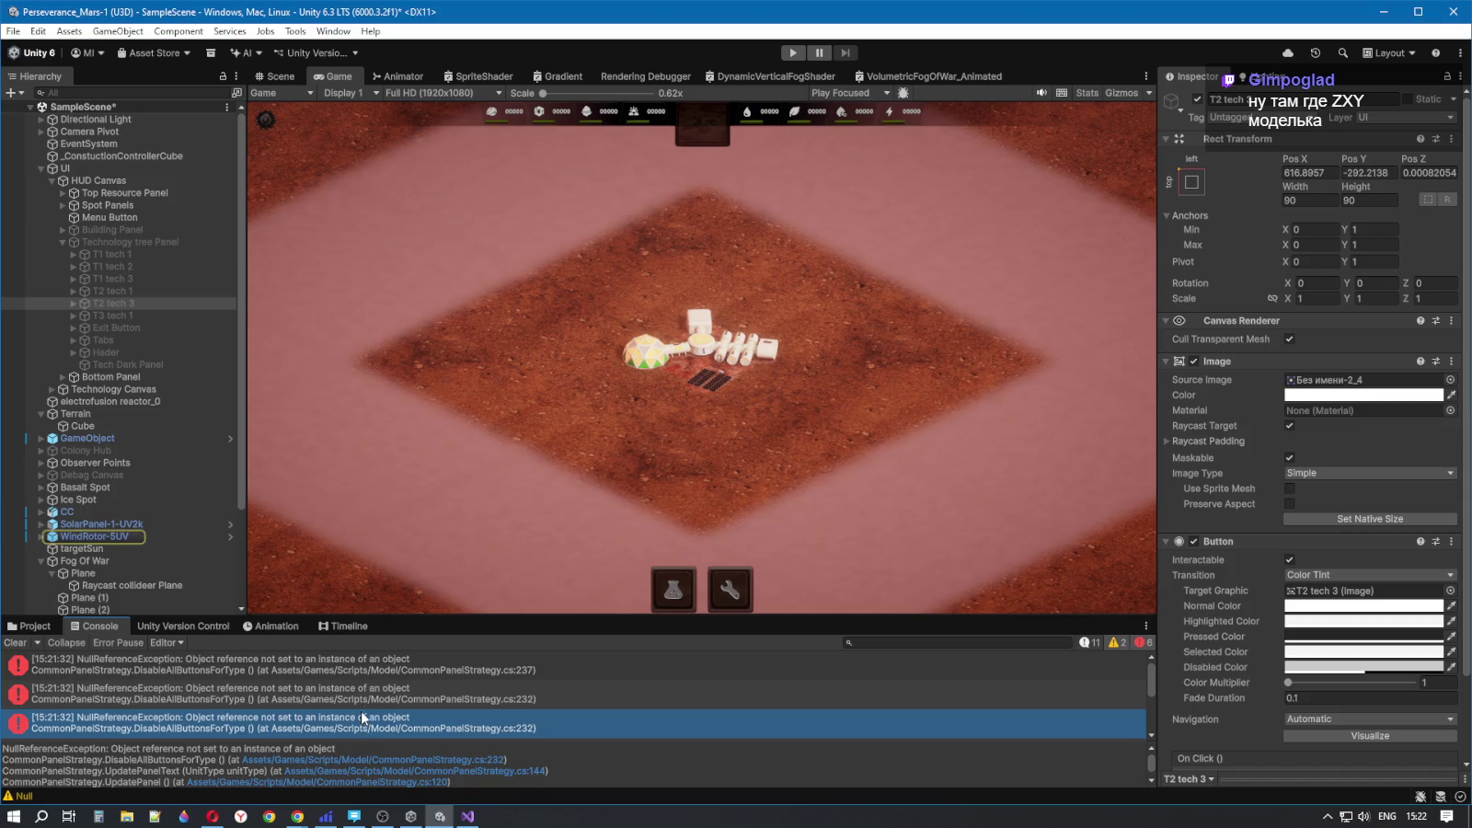
click(275, 76)
drag(372, 136, 364, 111)
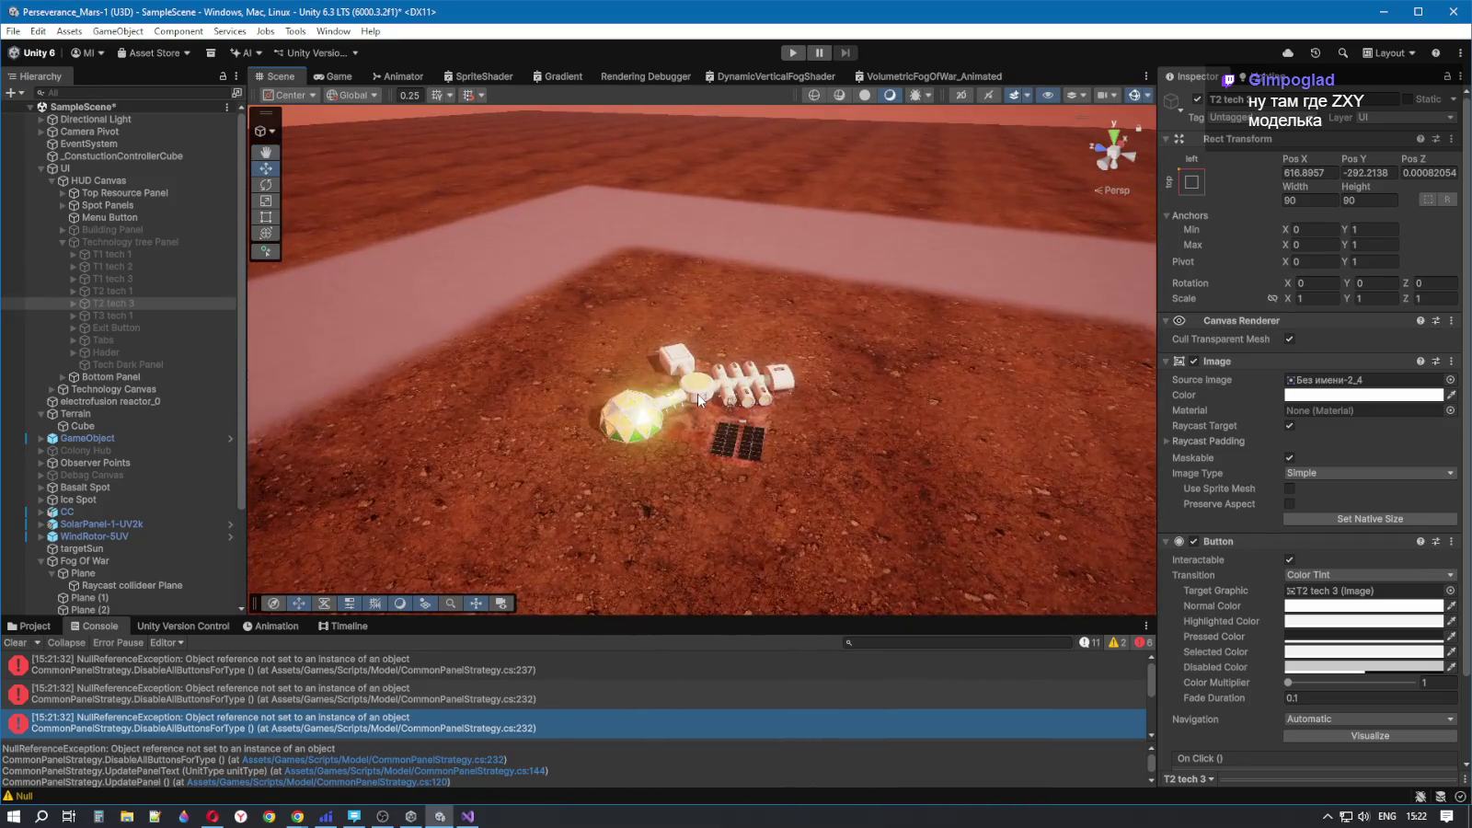
- Select the CC base building in the Scene view and show the first error traced to it
click(697, 427)
mouse_move(697, 427)
mouse_down()
mouse_move(802, 546)
mouse_move(875, 514)
mouse_move(869, 473)
mouse_up()
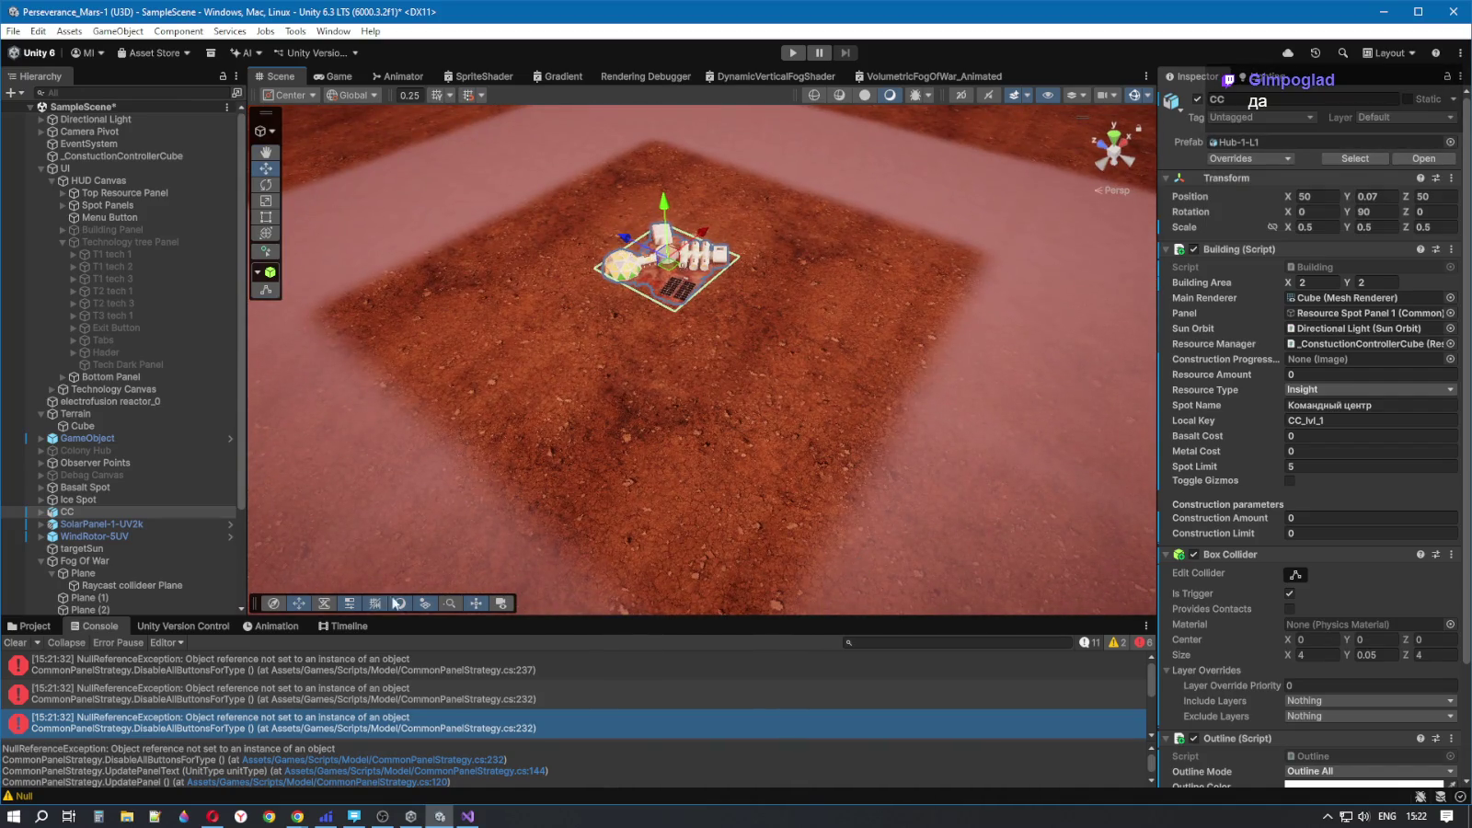
click(369, 664)
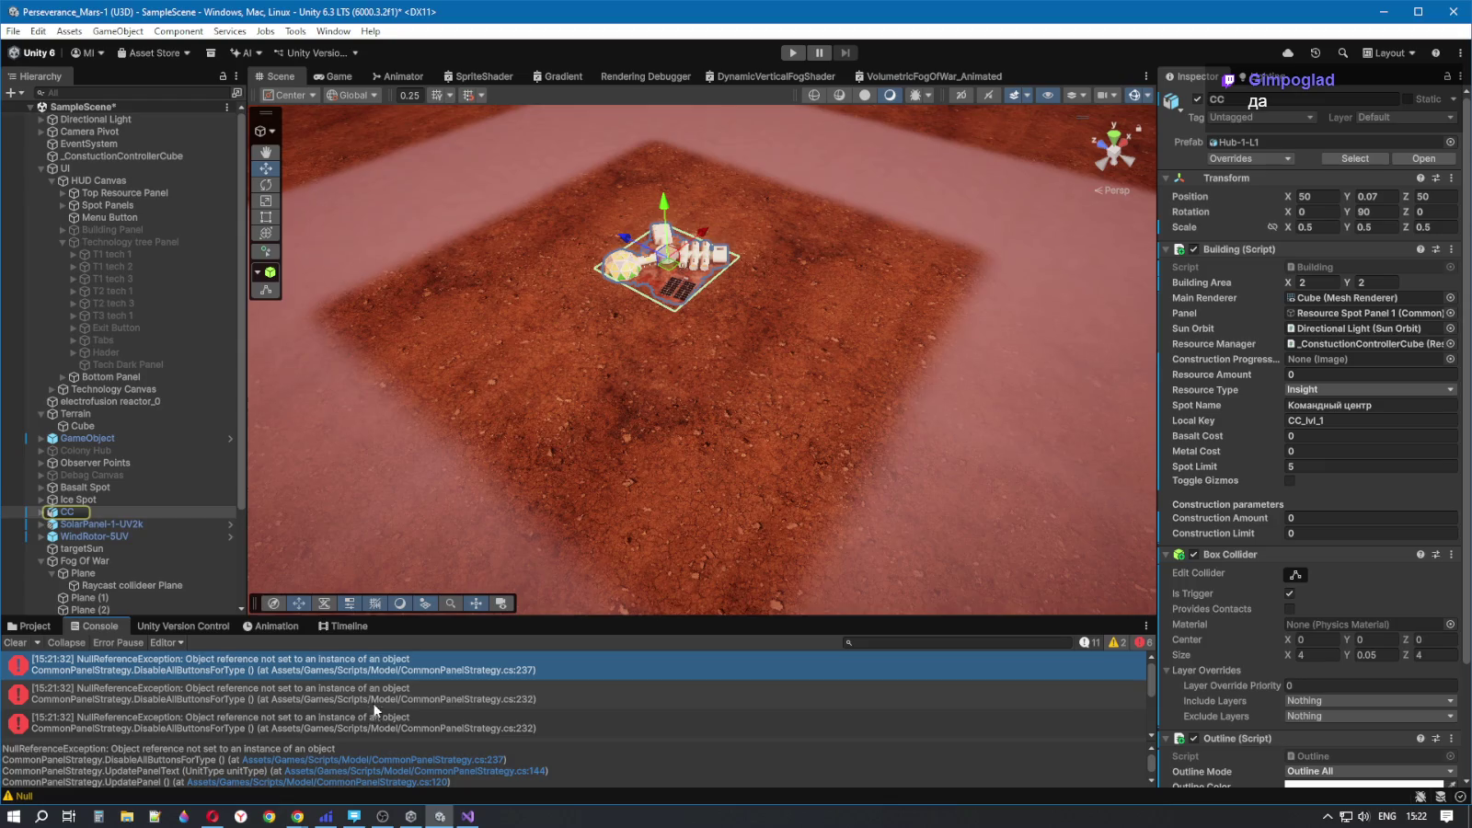
- Expand CC to list its Cube and Cylinder child parts, then open the code line behind the first error
click(41, 513)
scroll(46, 517, down, 2)
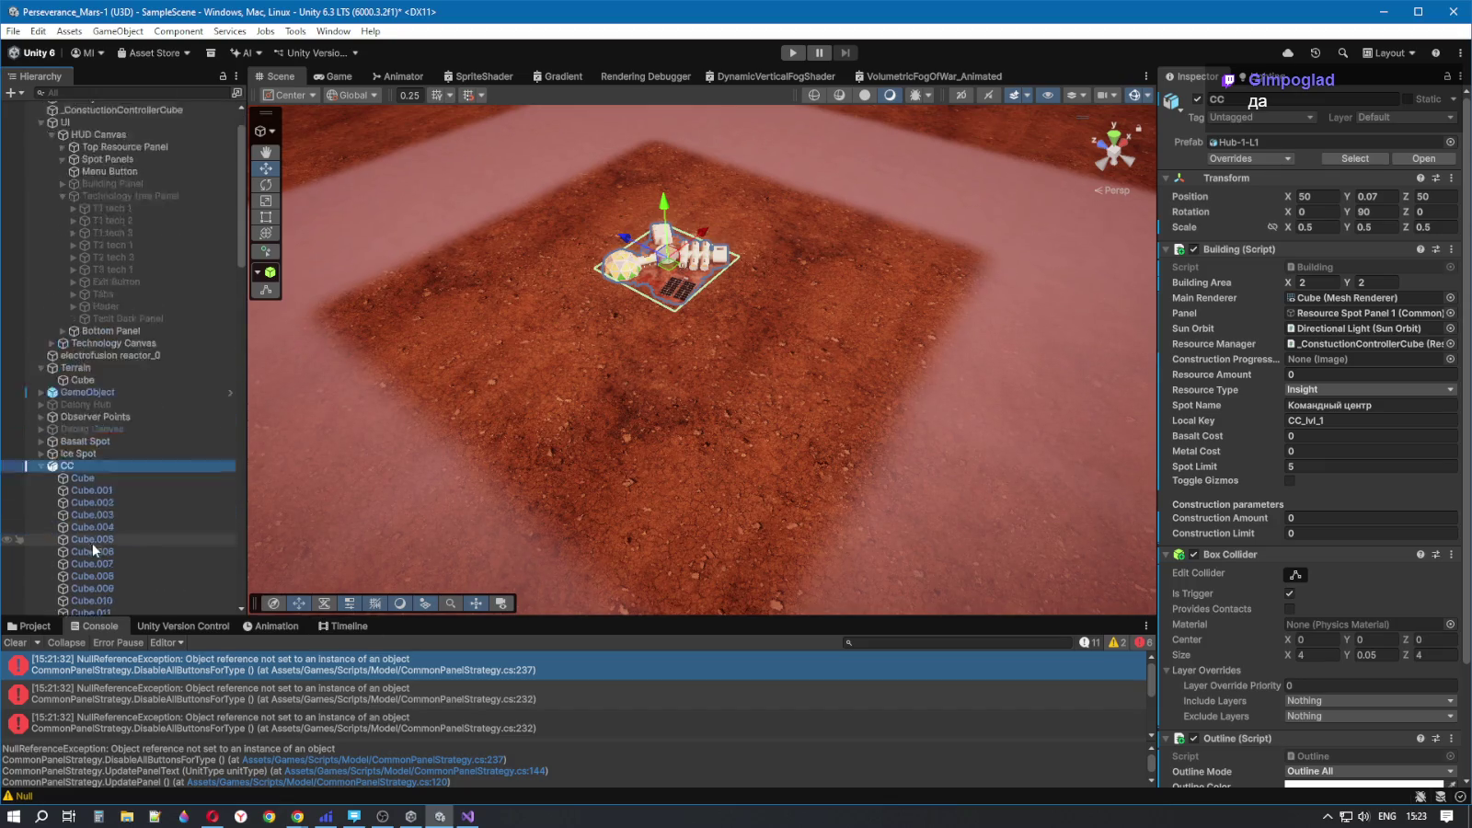
scroll(92, 542, down, 10)
scroll(96, 538, down, 10)
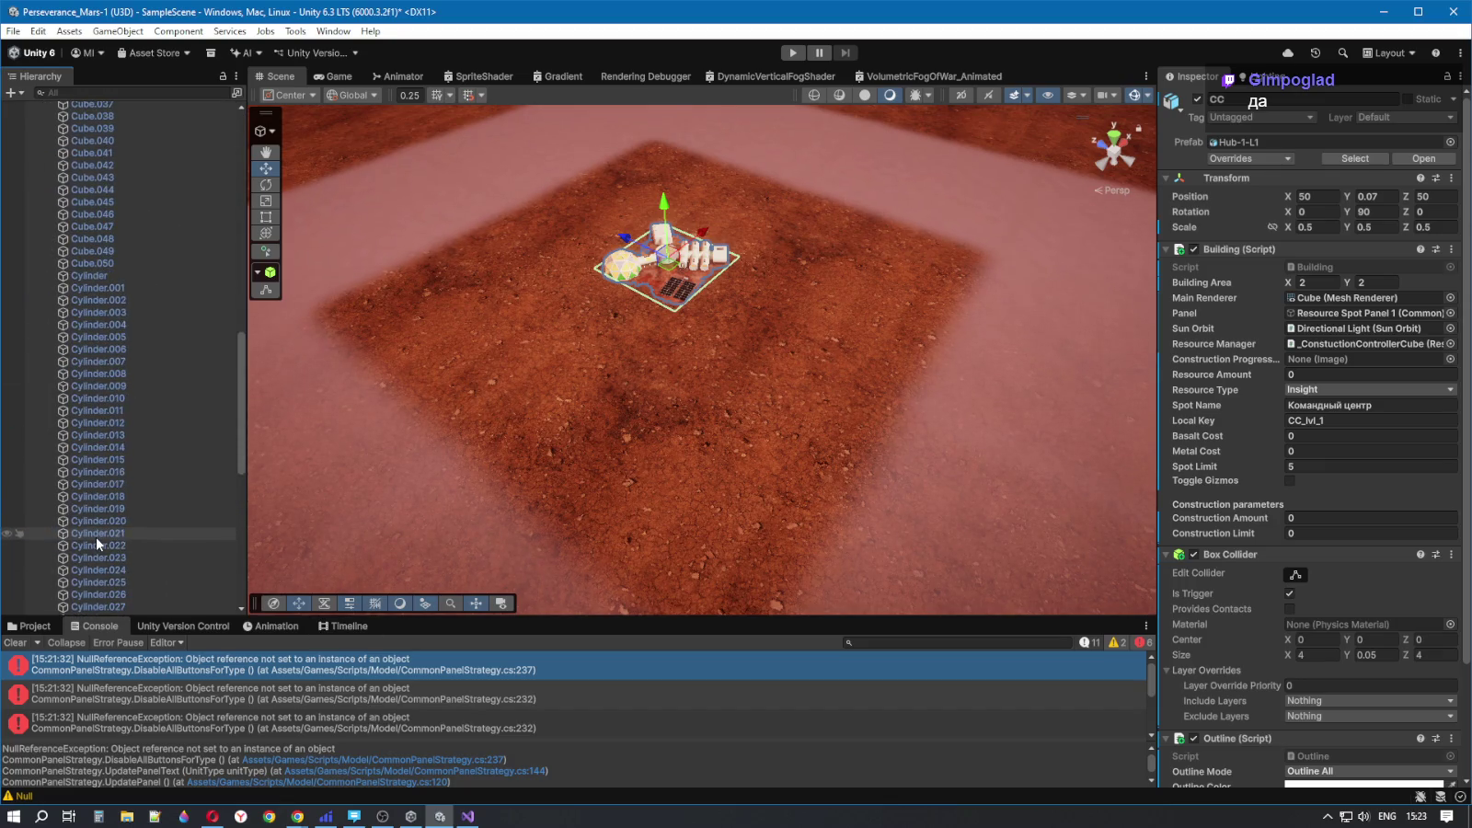
drag(237, 432, 243, 544)
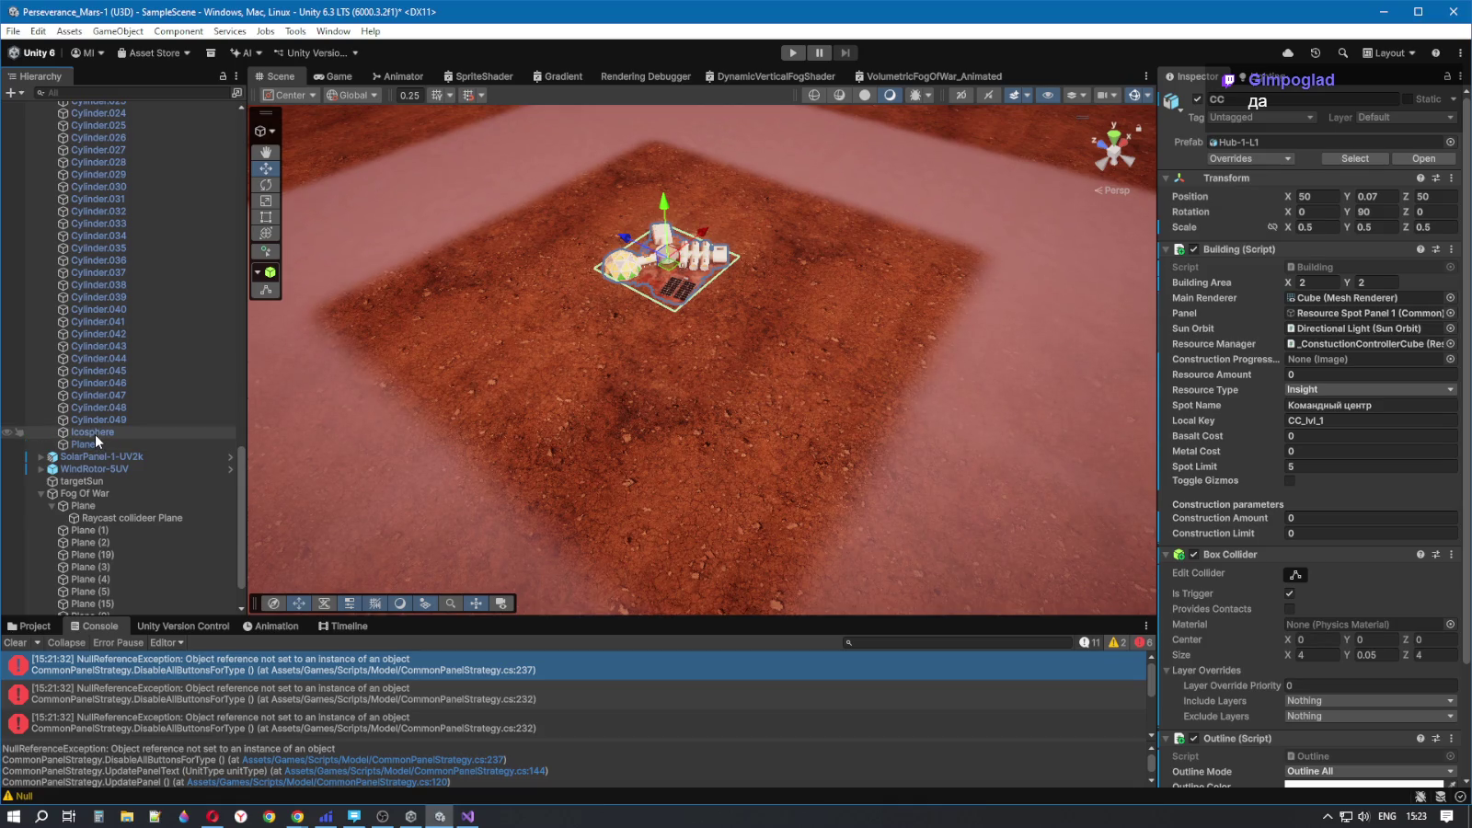
mouse_move(241, 535)
mouse_down()
mouse_move(241, 547)
mouse_move(239, 210)
mouse_up()
double_click(364, 671)
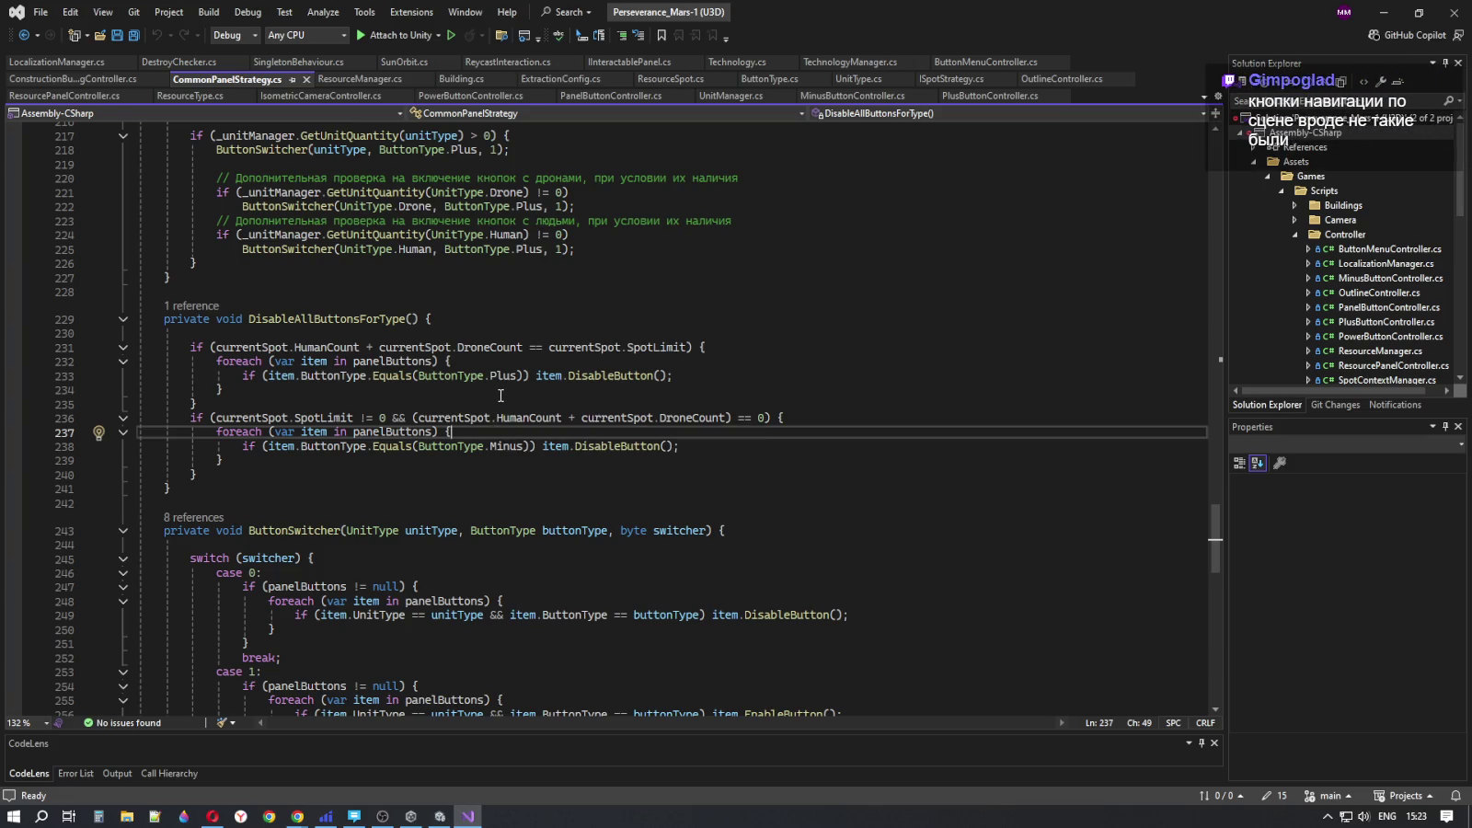
- Inspect line 233 of DisableAllButtonsForType in Visual Studio, then return to Unity and select Terrain
click(699, 377)
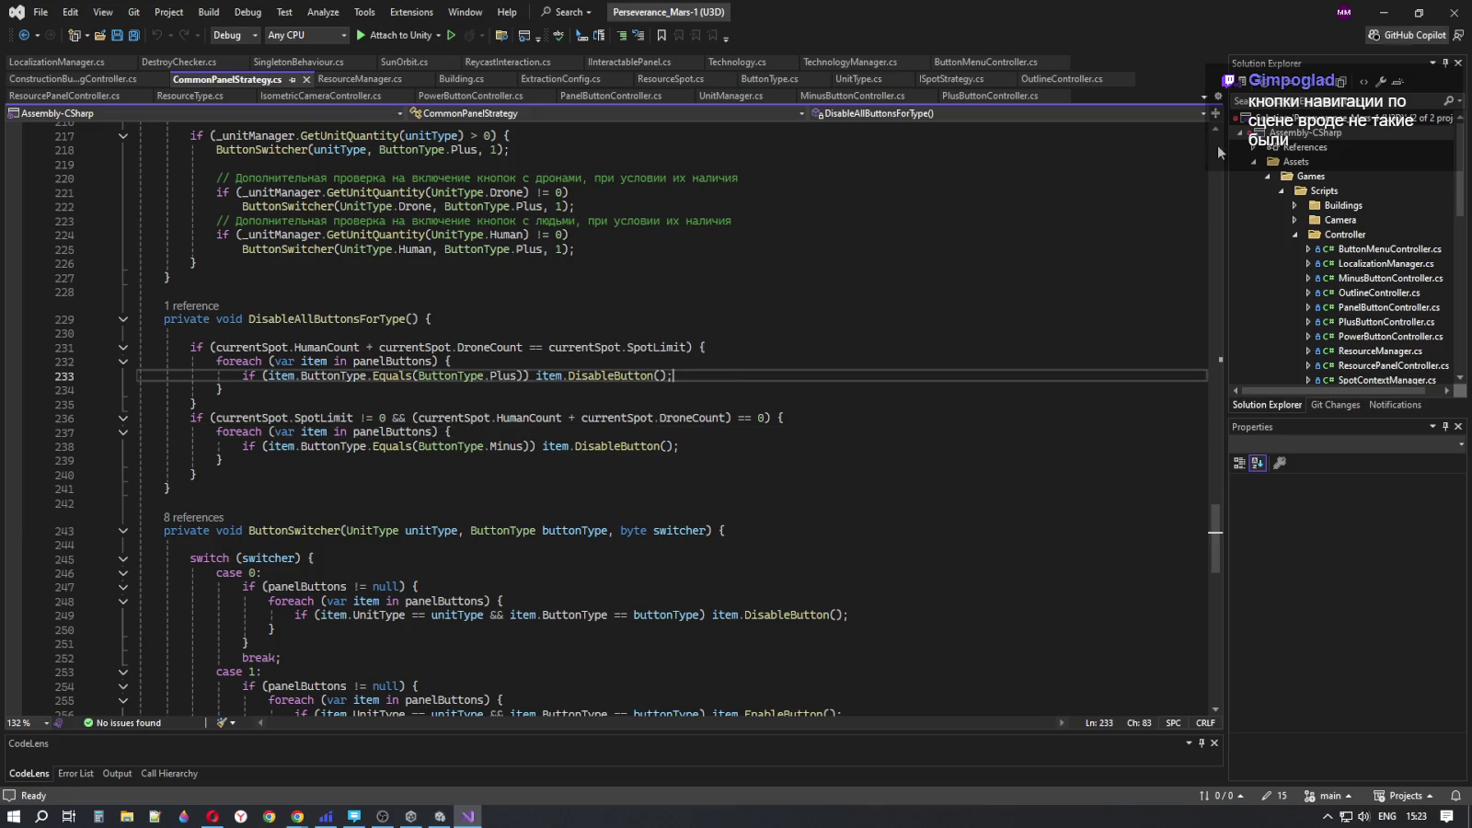
click(1383, 13)
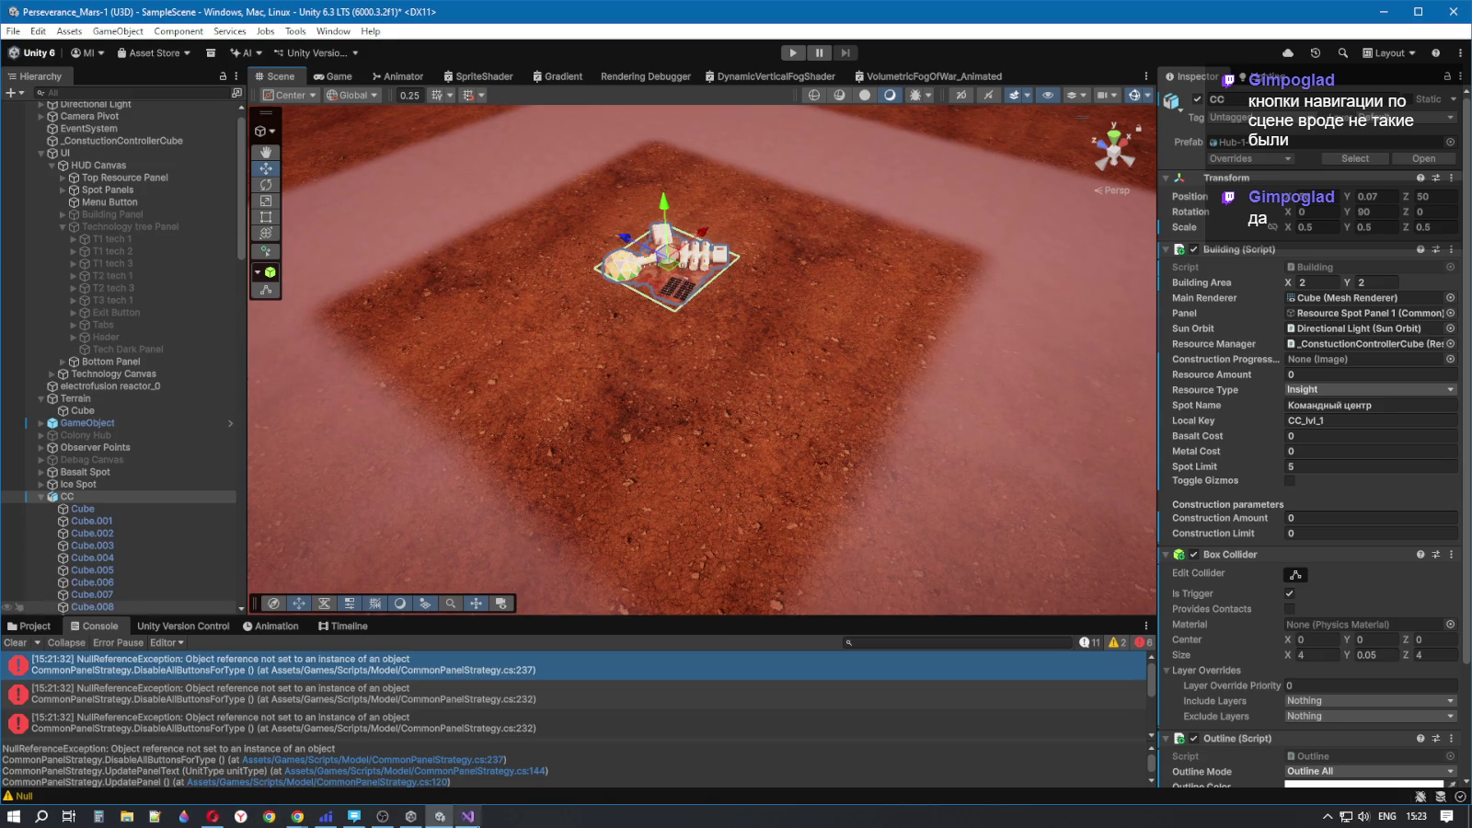
click(468, 816)
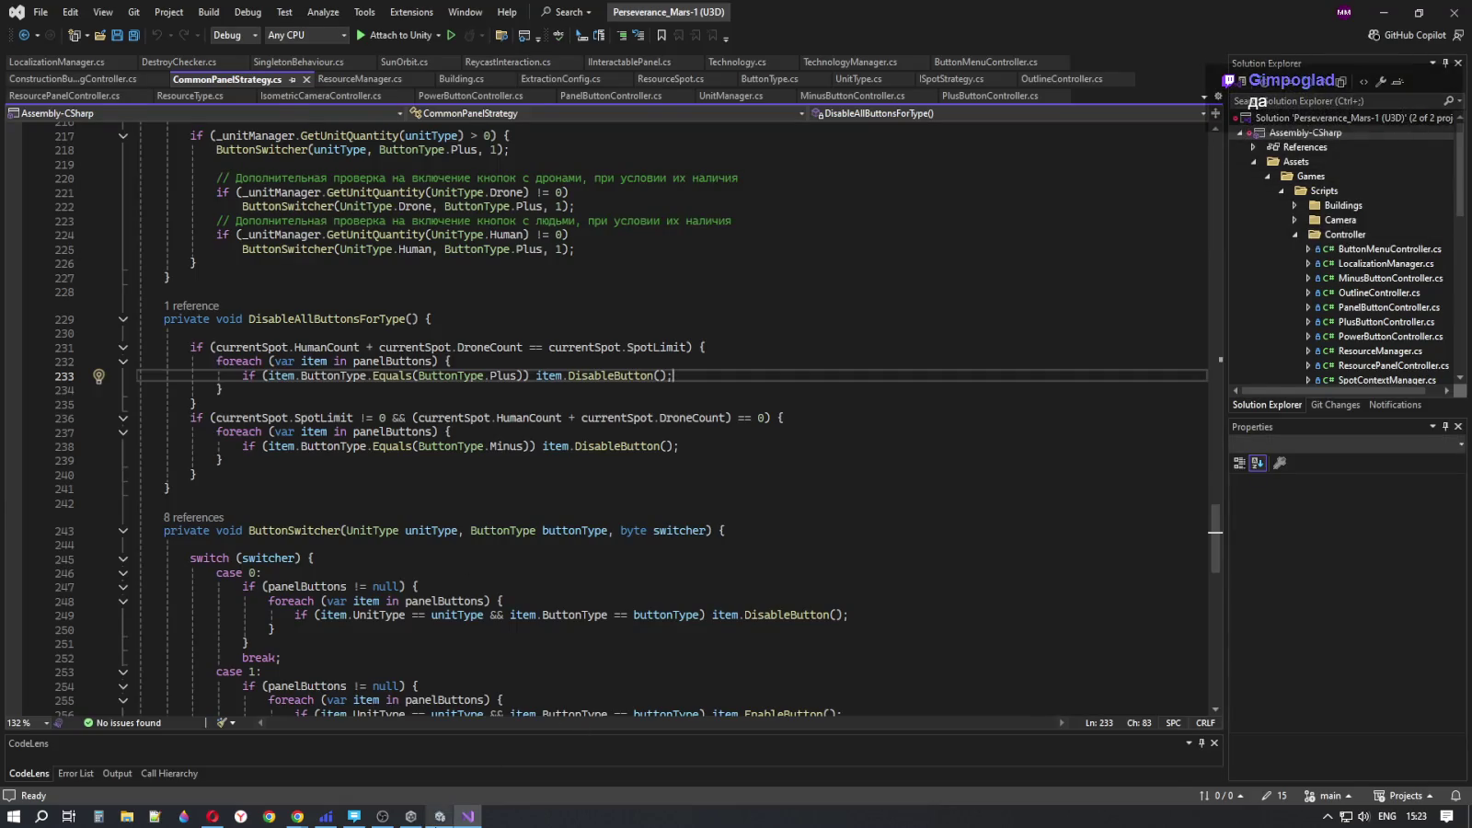
key(alt+Tab)
click(655, 368)
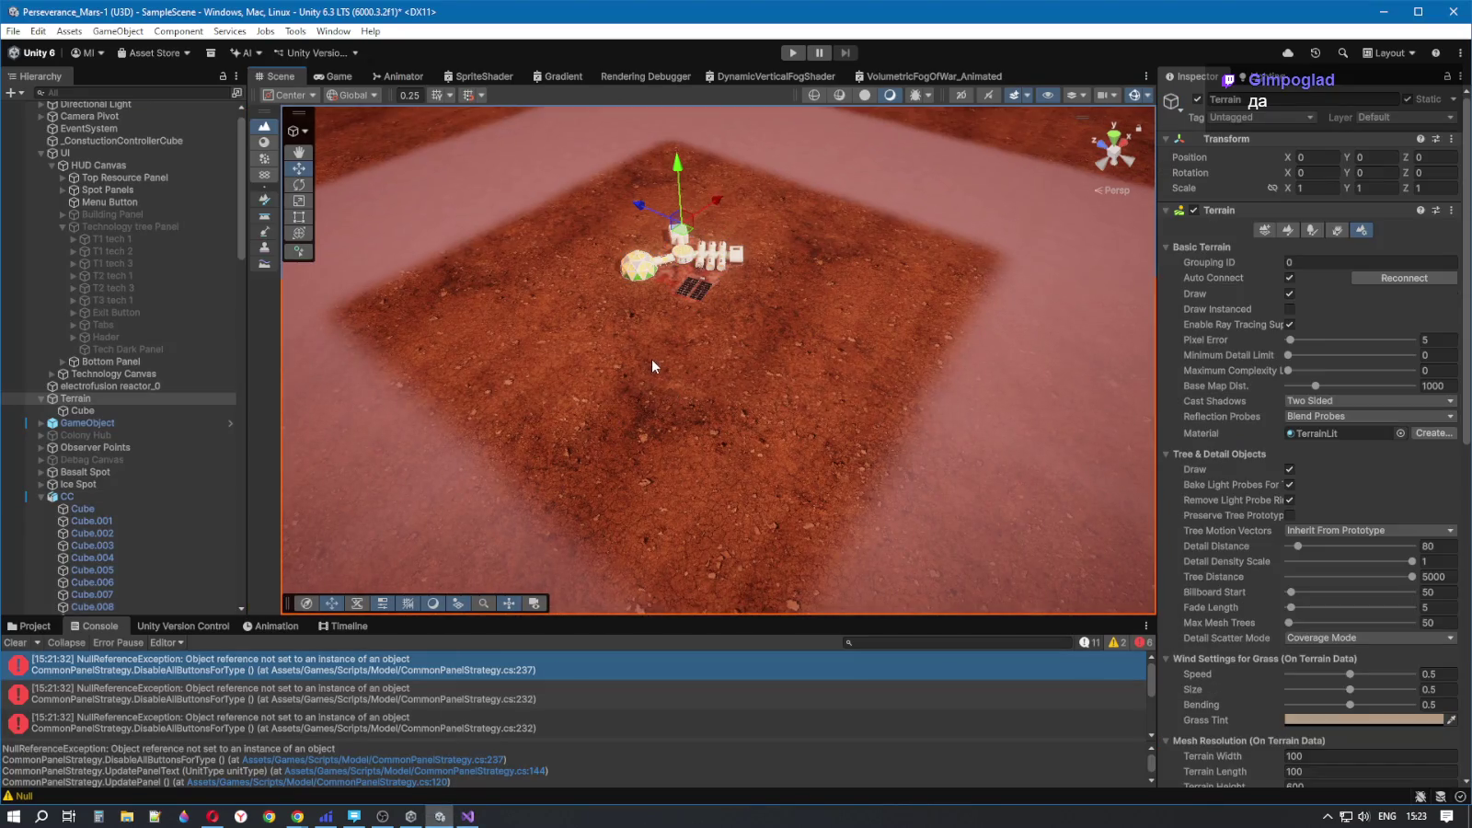
- Orbit the view around the base and frame the selected terrain
mouse_move(651, 359)
mouse_down()
mouse_move(658, 300)
mouse_move(624, 253)
mouse_move(664, 309)
mouse_up()
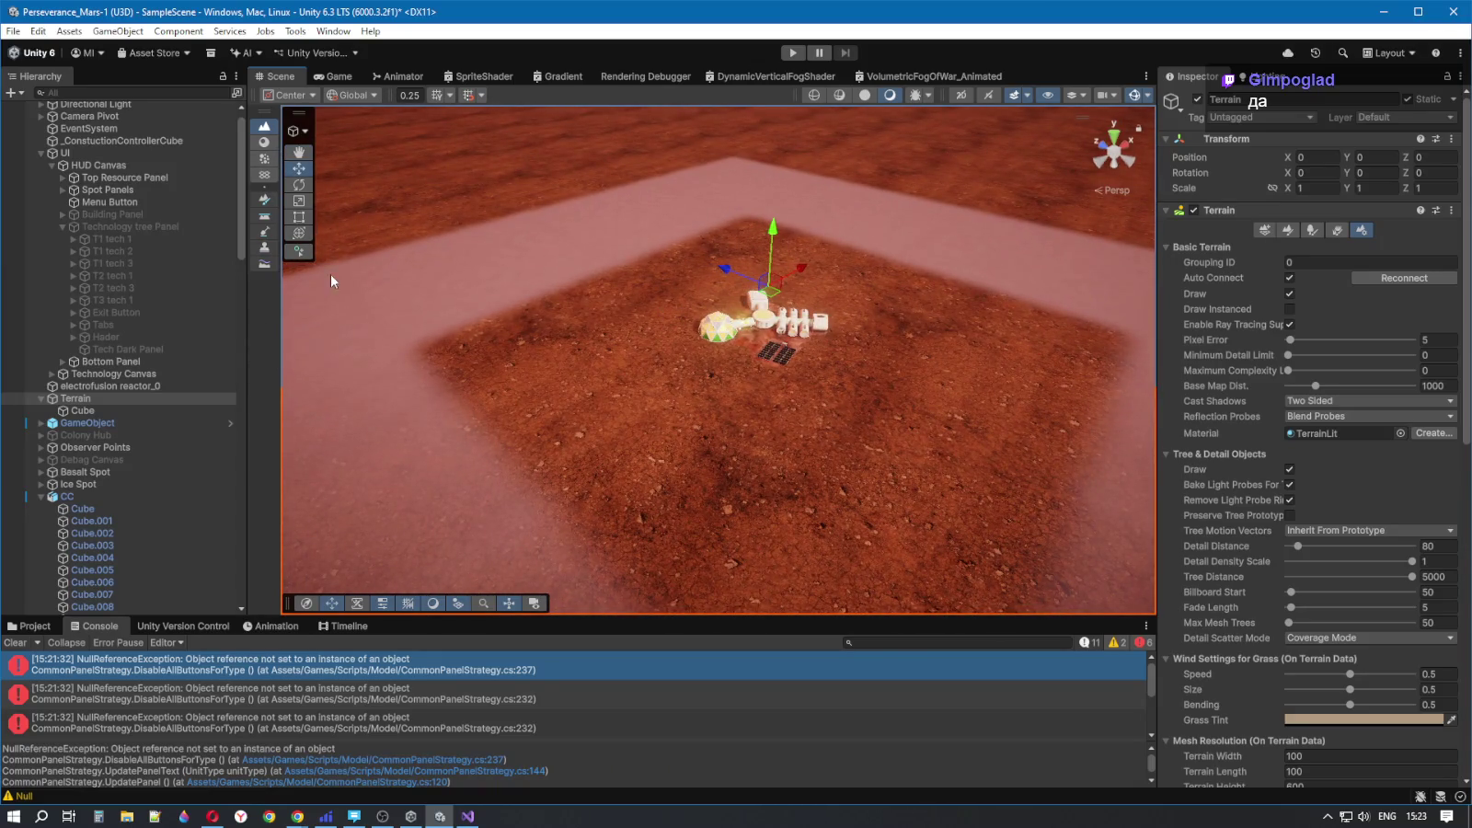
mouse_move(659, 440)
mouse_down()
mouse_move(947, 476)
mouse_move(559, 488)
mouse_move(575, 493)
mouse_move(663, 401)
mouse_move(656, 295)
mouse_move(604, 410)
mouse_move(615, 392)
mouse_move(712, 457)
mouse_move(556, 463)
mouse_move(516, 427)
mouse_move(386, 448)
mouse_move(752, 483)
mouse_up()
key(f)
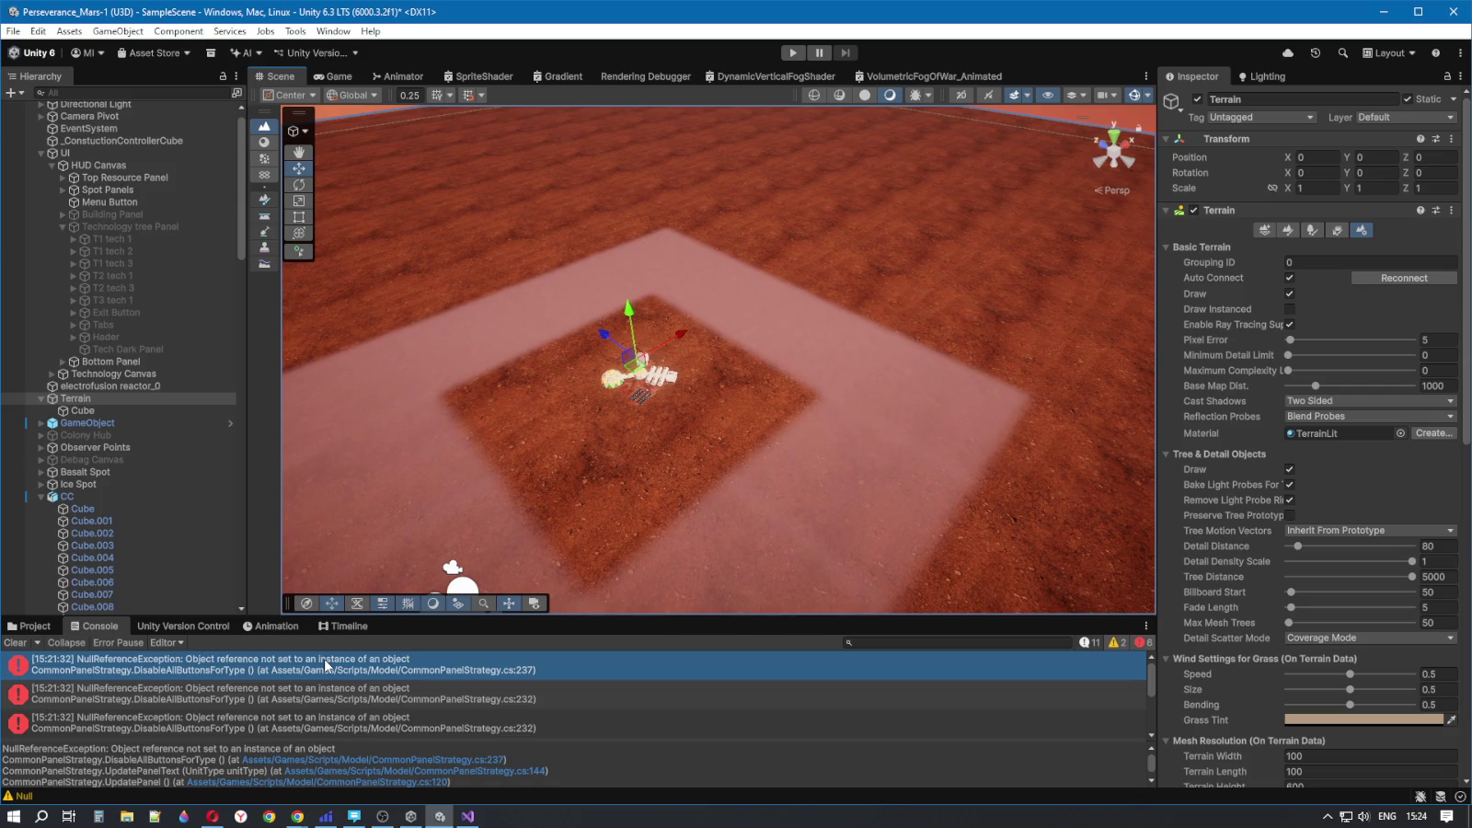
- Enlarge the Console to show more errors and warnings, then select the CC base
drag(447, 617, 450, 434)
scroll(454, 533, up, 1)
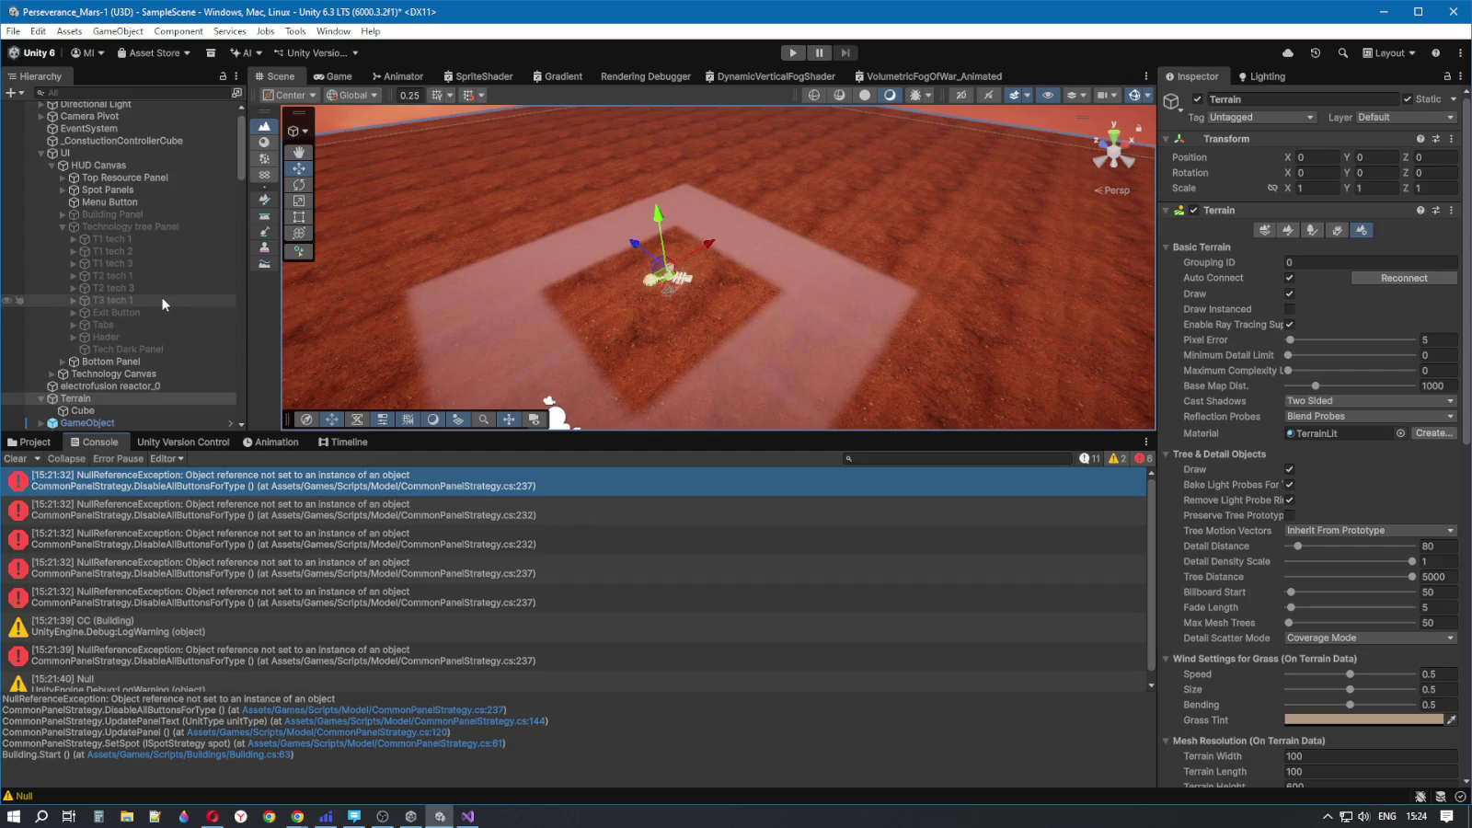
scroll(134, 372, down, 3)
click(68, 313)
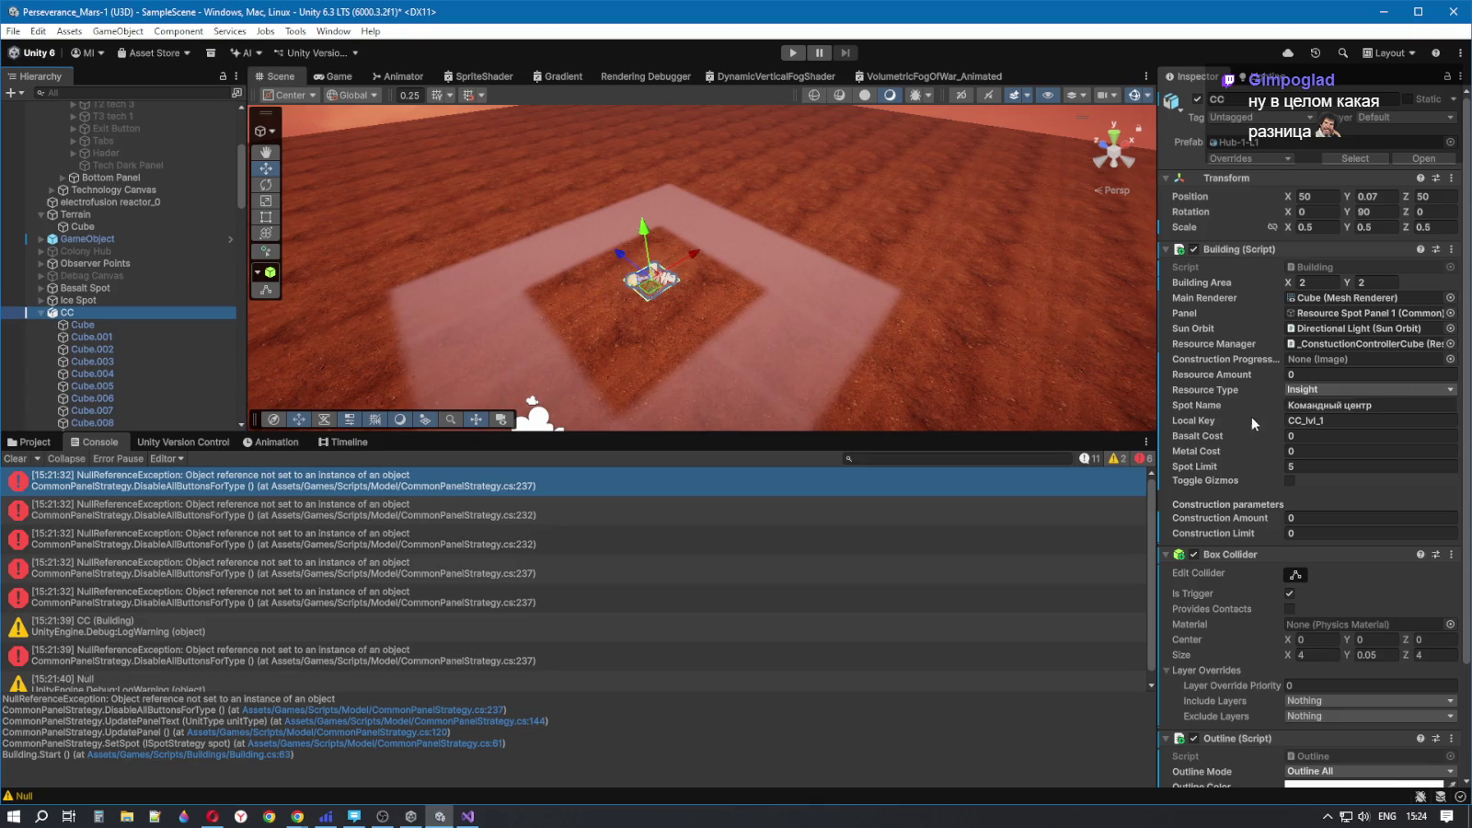
- Shrink the Console, then jump to the NullReferenceException code in CommonPanelStrategy.cs and leave Visual Studio
scroll(1246, 437, down, 5)
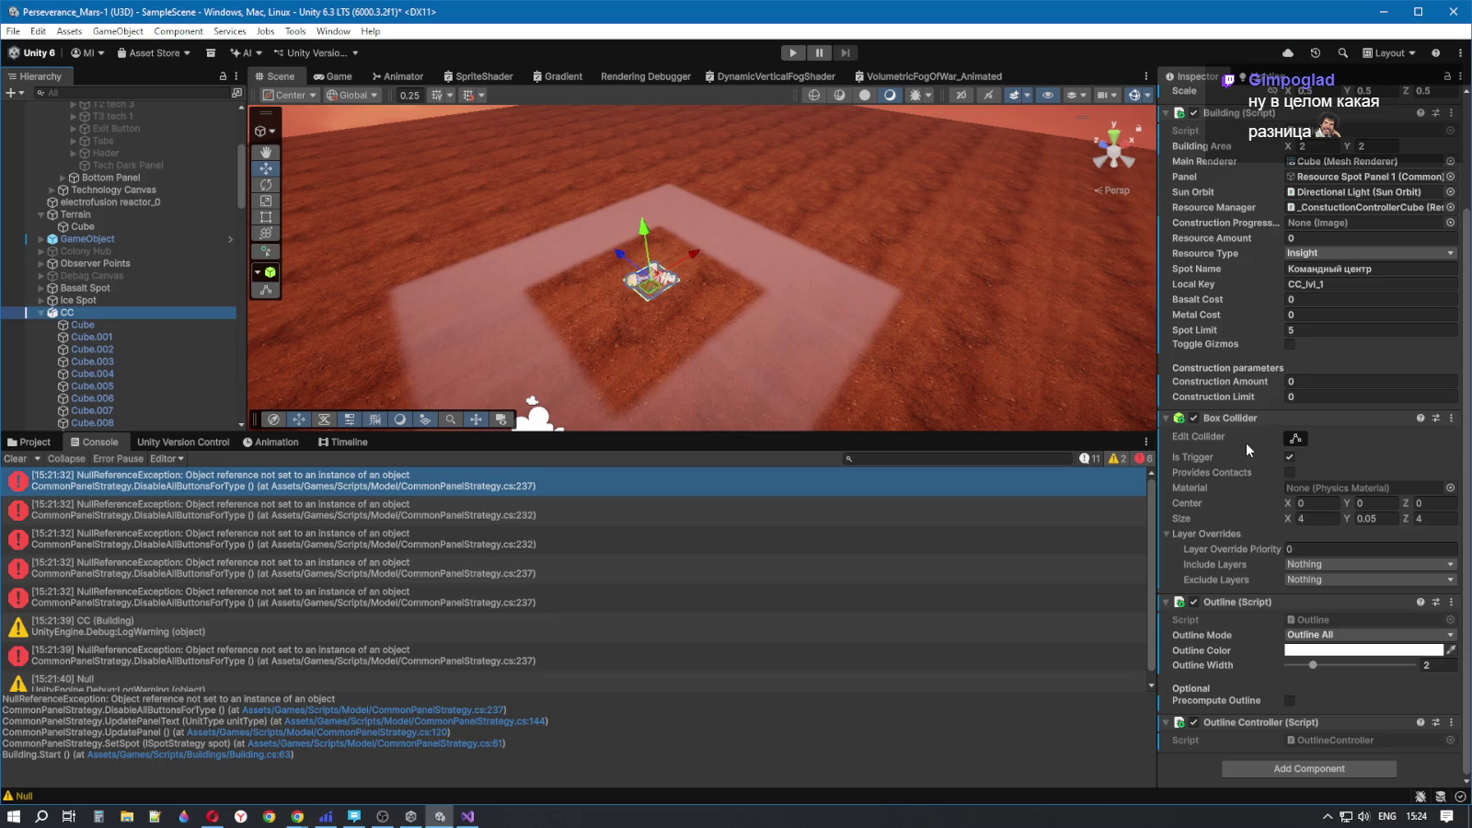
scroll(1245, 442, up, 5)
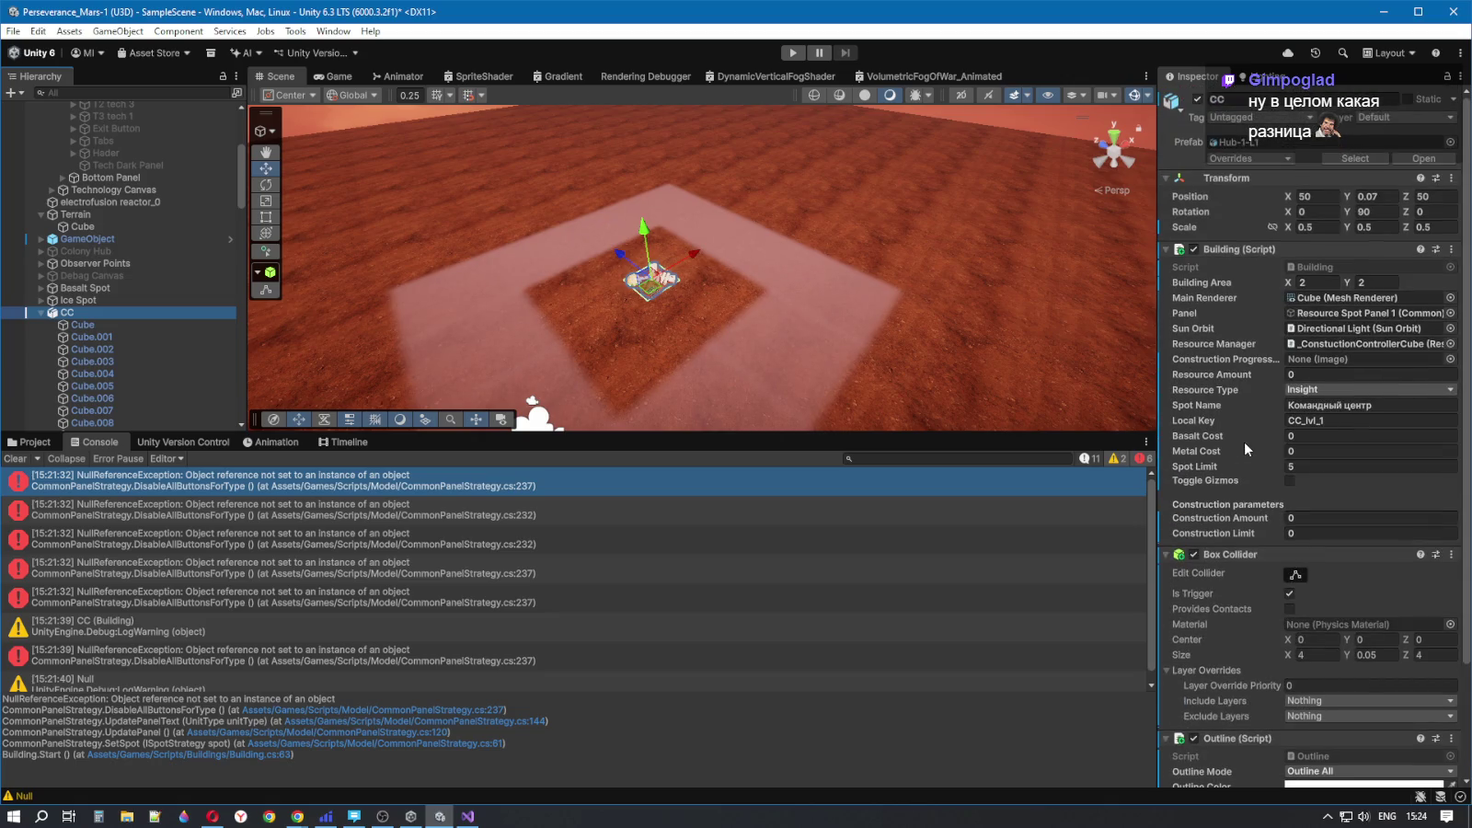
mouse_move(806, 431)
mouse_down()
mouse_move(794, 545)
mouse_move(754, 571)
mouse_up()
scroll(1194, 497, down, 5)
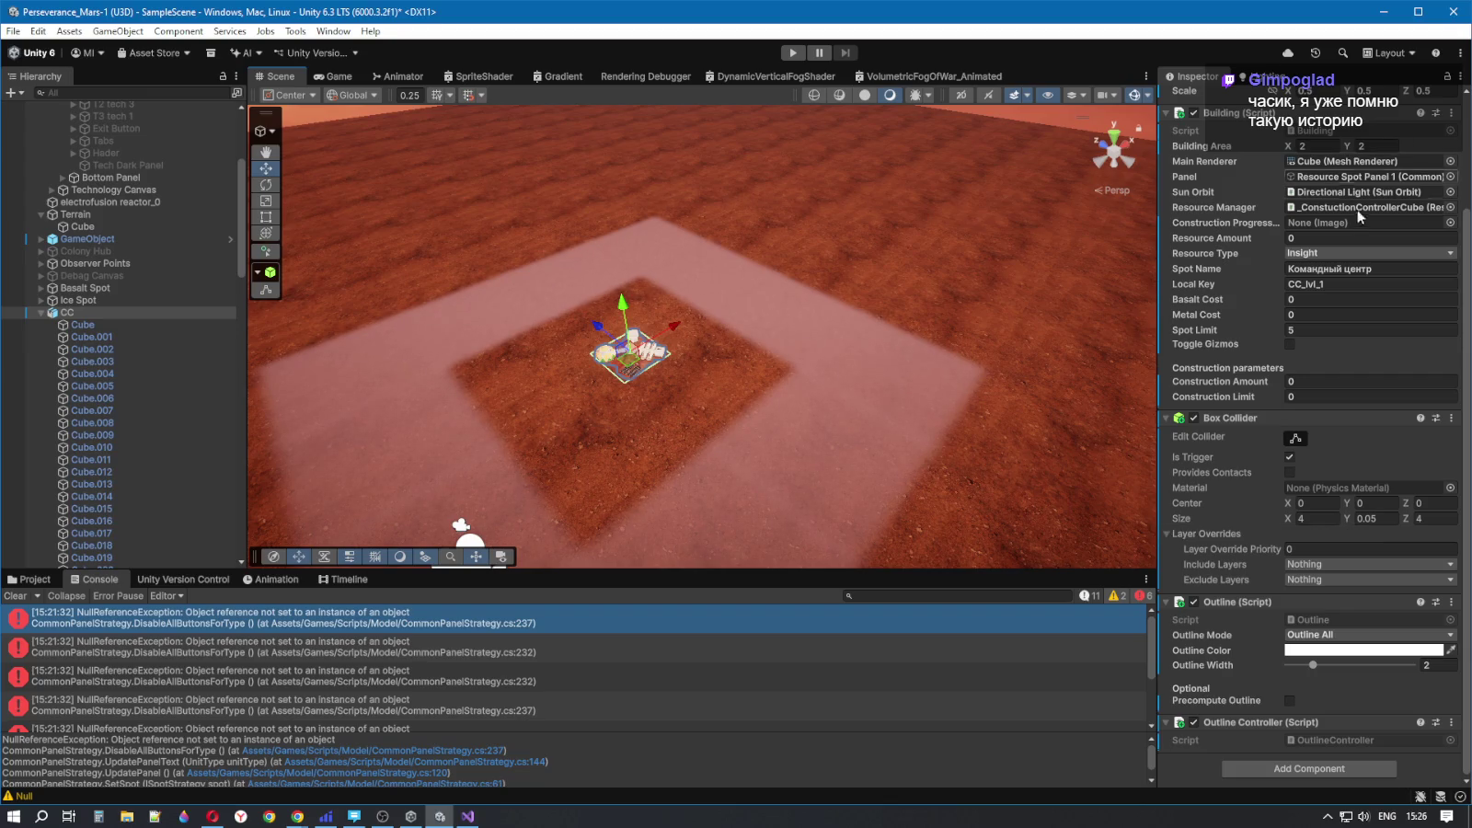
key(alt+Tab)
click(1382, 12)
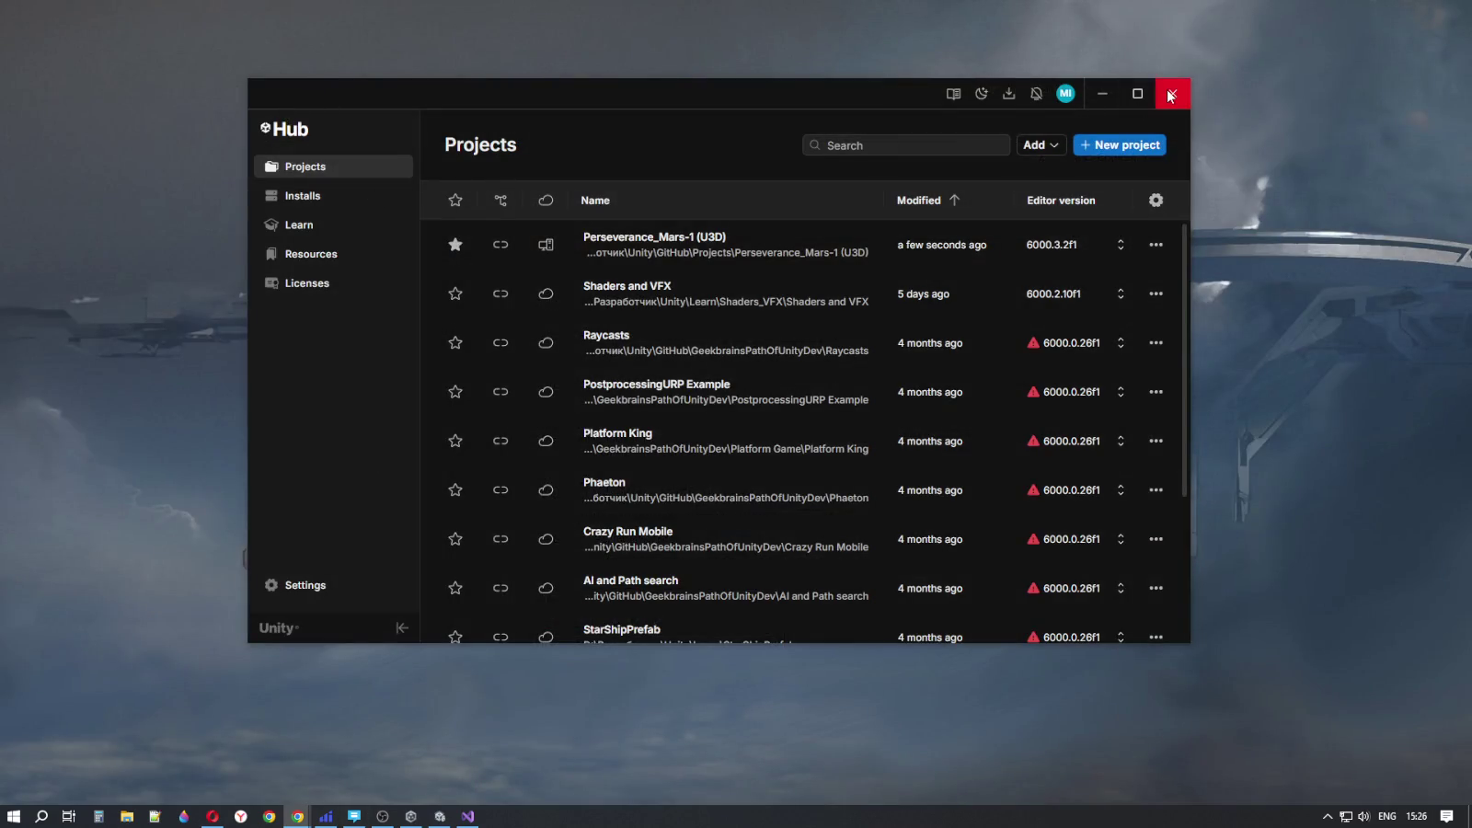
- Close Unity Hub and bring back the Chrome window with the Perseverance Project issues
click(1172, 93)
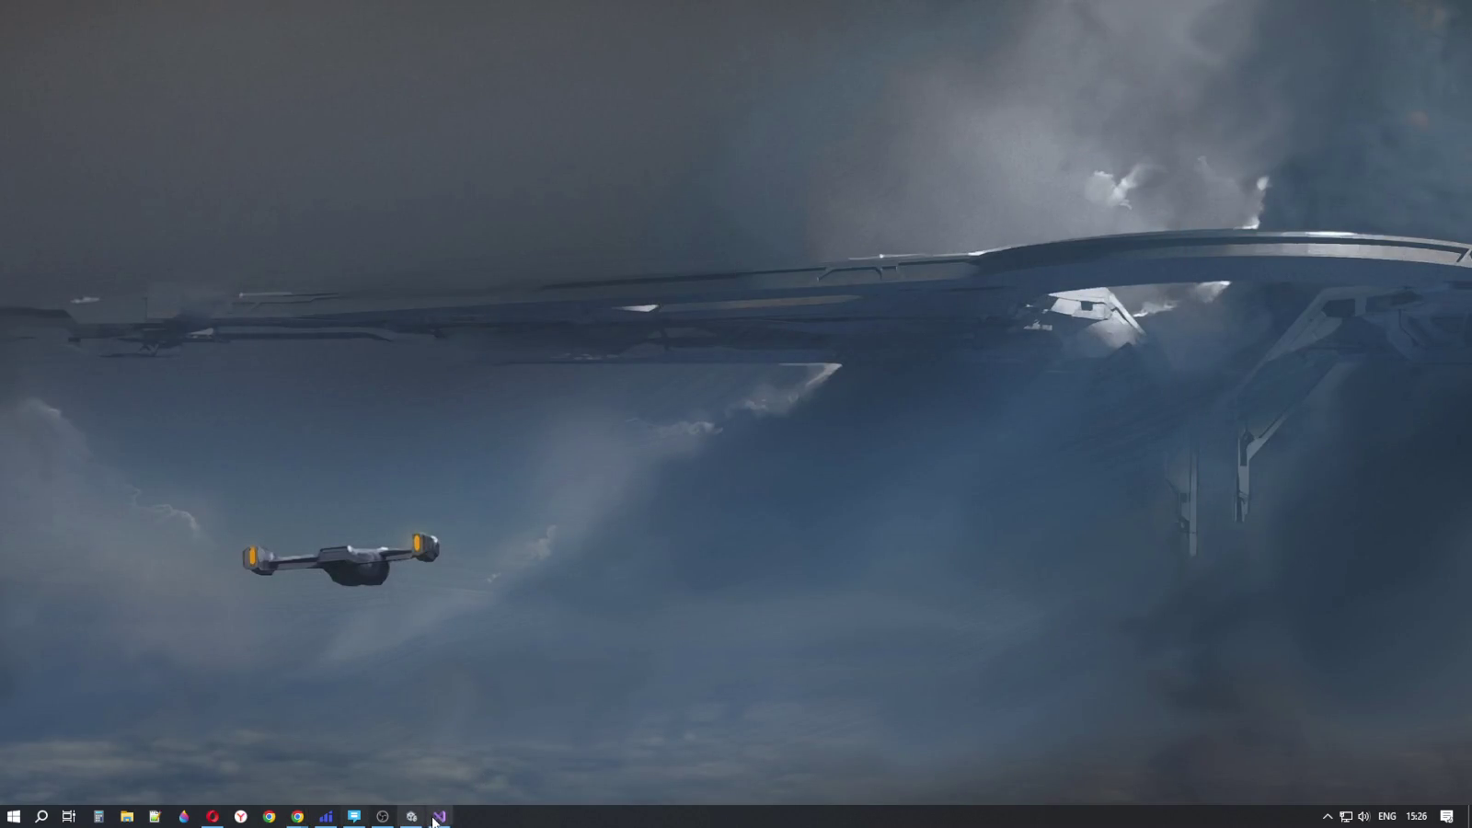
mouse_move(297, 816)
click(358, 773)
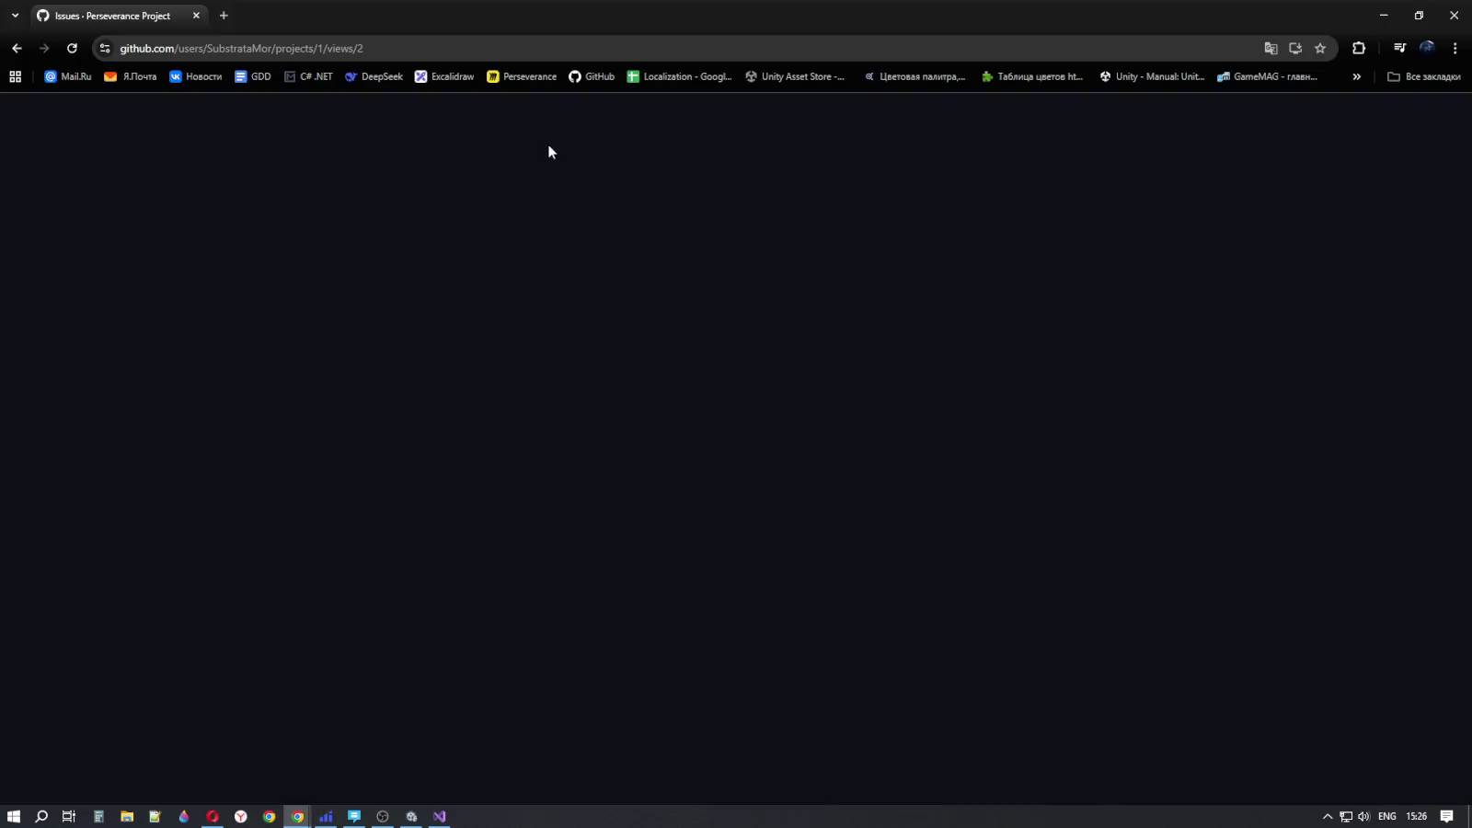
- Open YouTube in a new browser tab and start a search
click(221, 15)
click(521, 377)
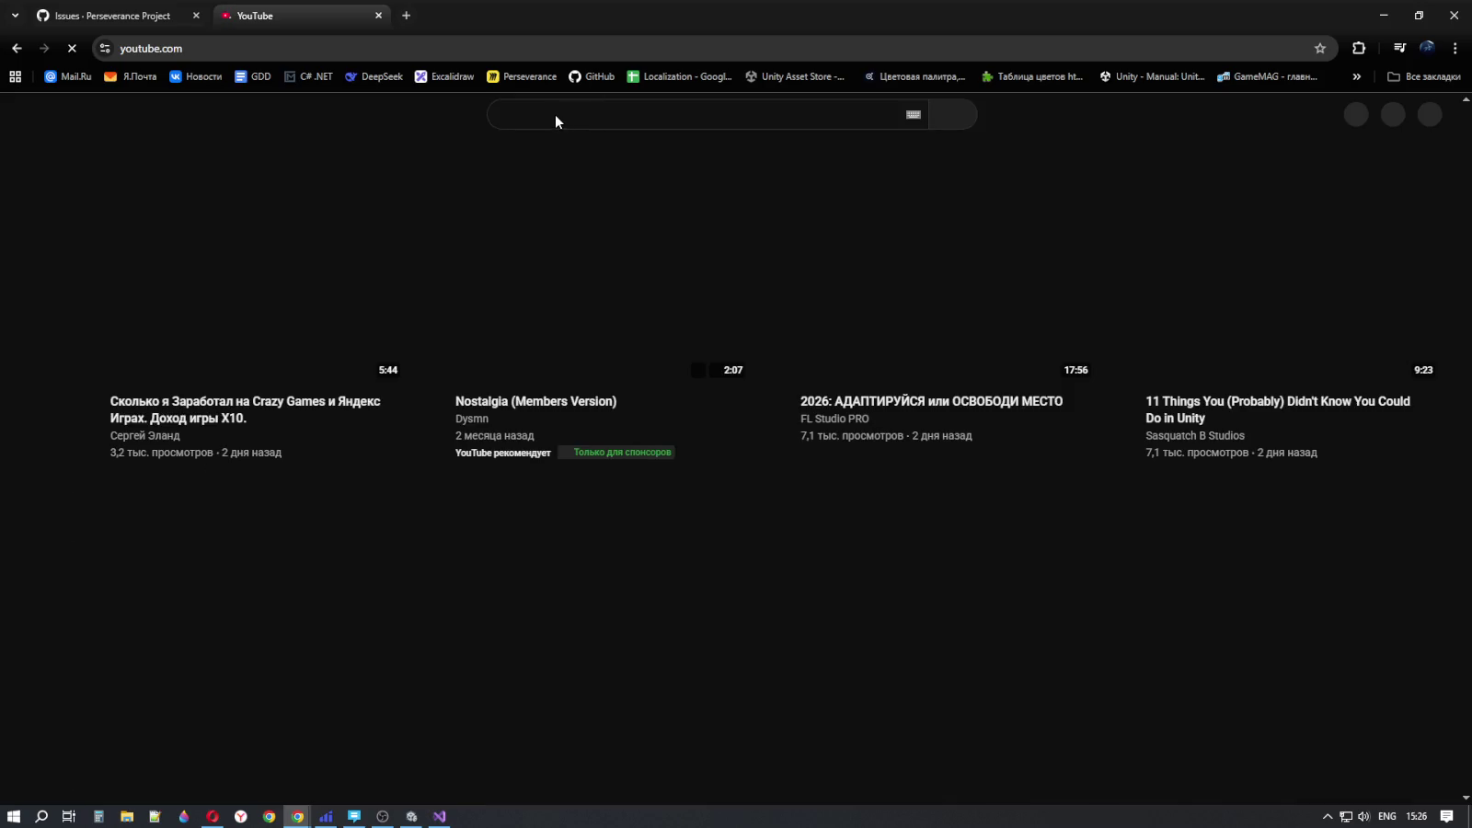
click(556, 115)
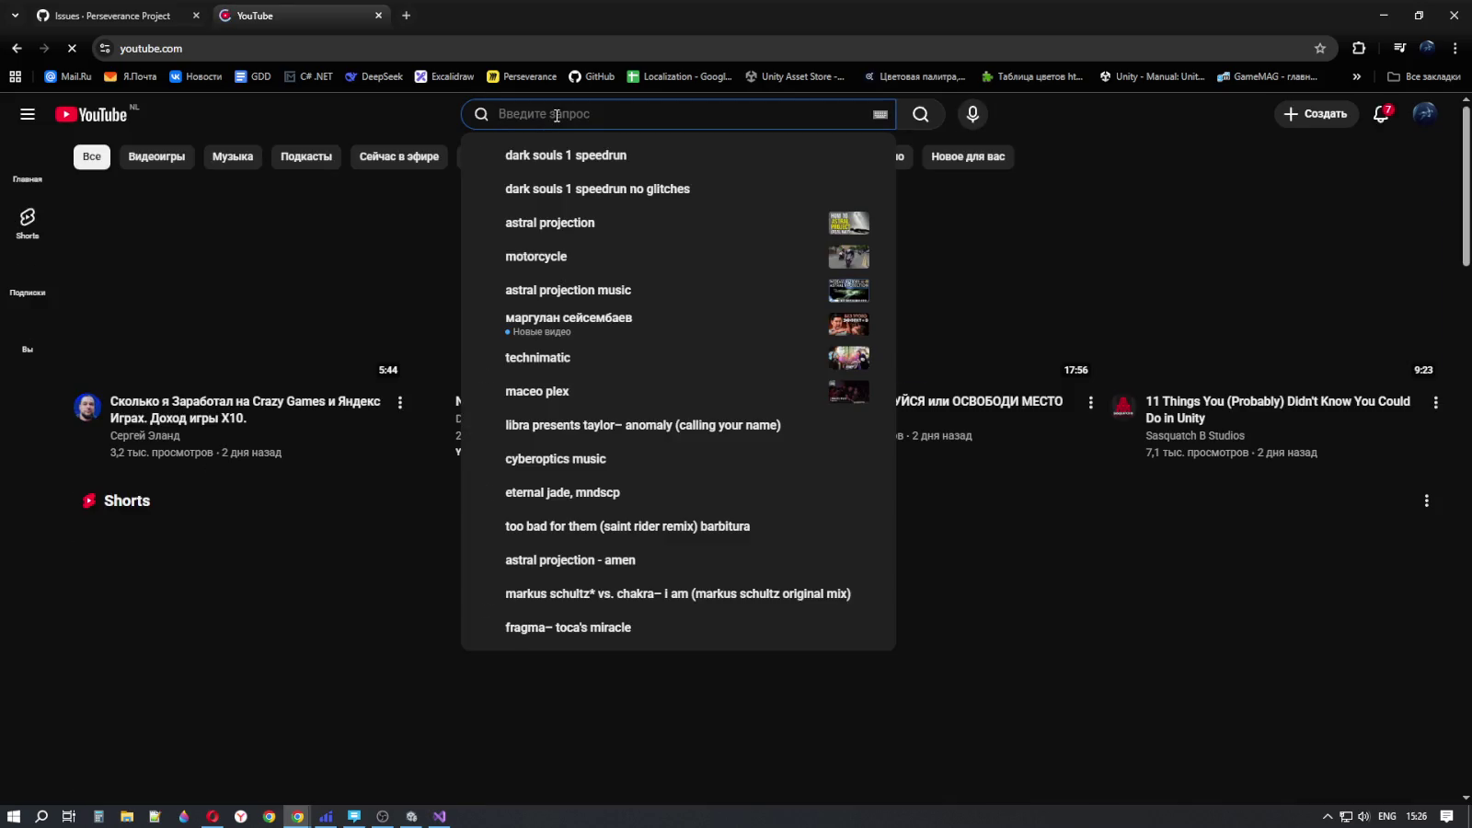
- Type 'спидран секиро gli' and pick the 'sekiro speedrun glitchless all bosses' suggestion
text(cybl)
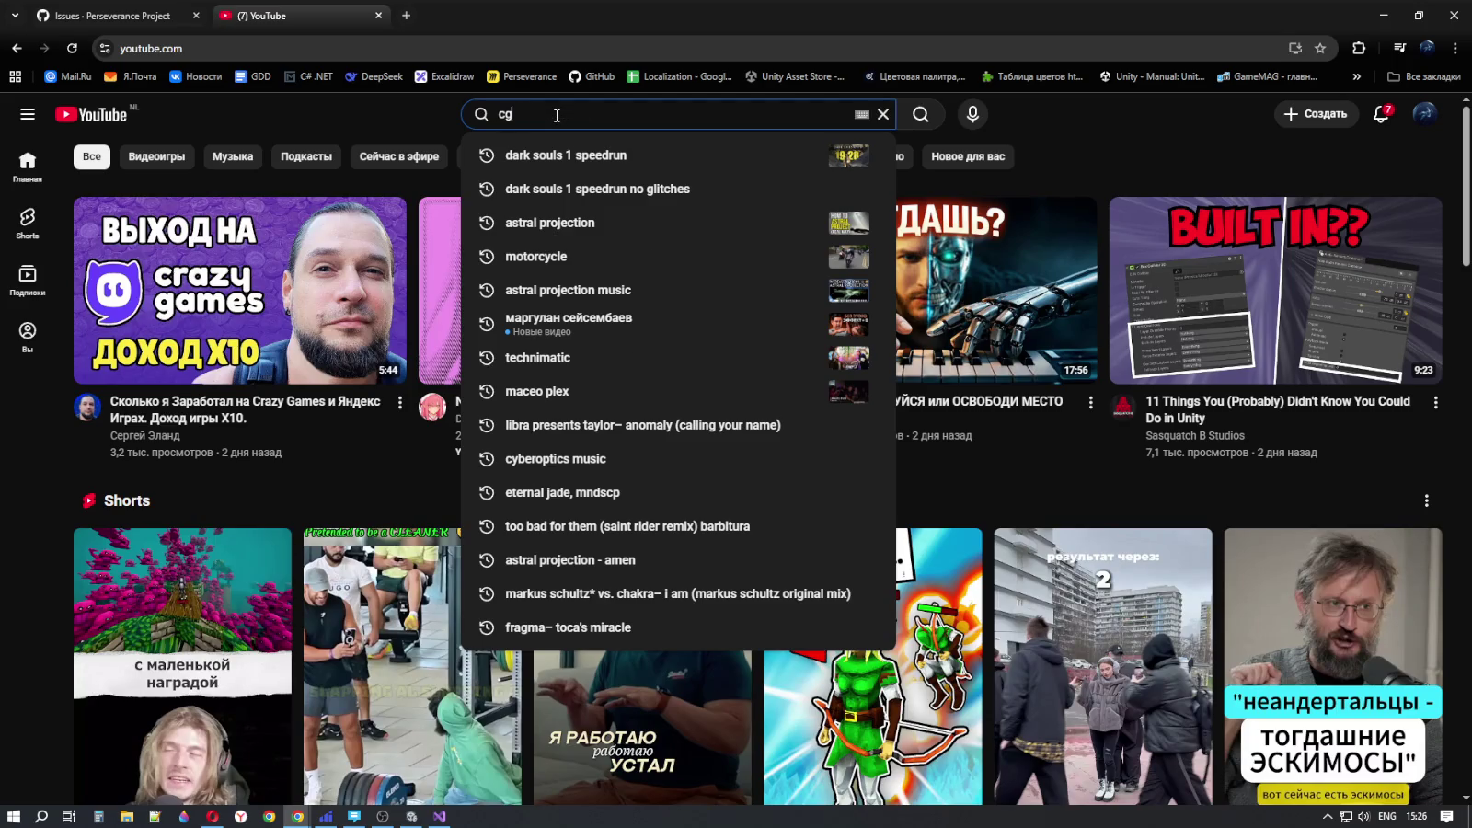
key(BackSpace)
key(BackSpace)
key(BackSpace)
text(cyb)
key(BackSpace)
key(BackSpace)
key(BackSpace)
text(cg)
key(BackSpace)
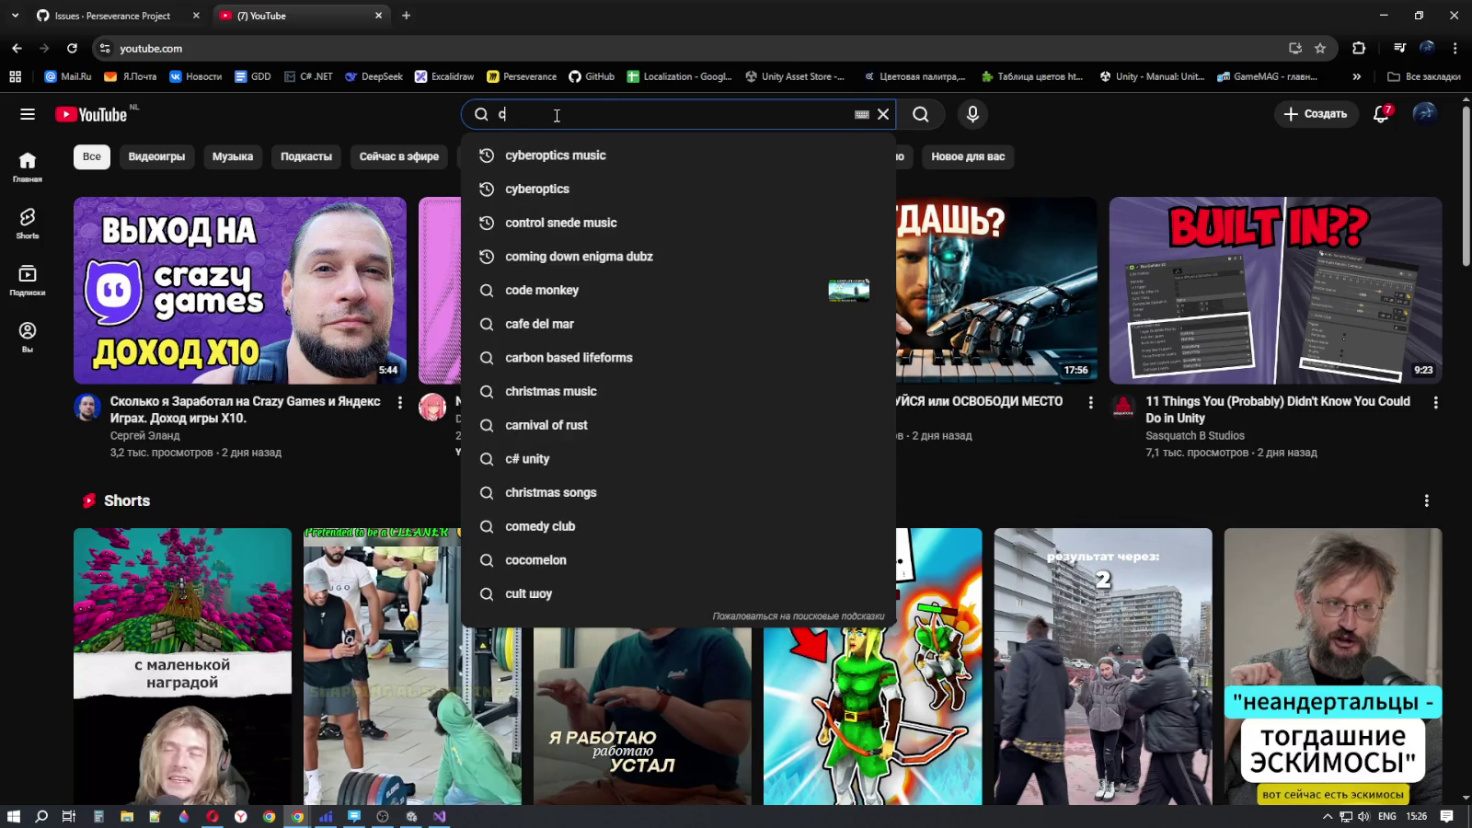
key(BackSpace)
key(alt+shift)
text(спидран секиро)
key(alt+shift)
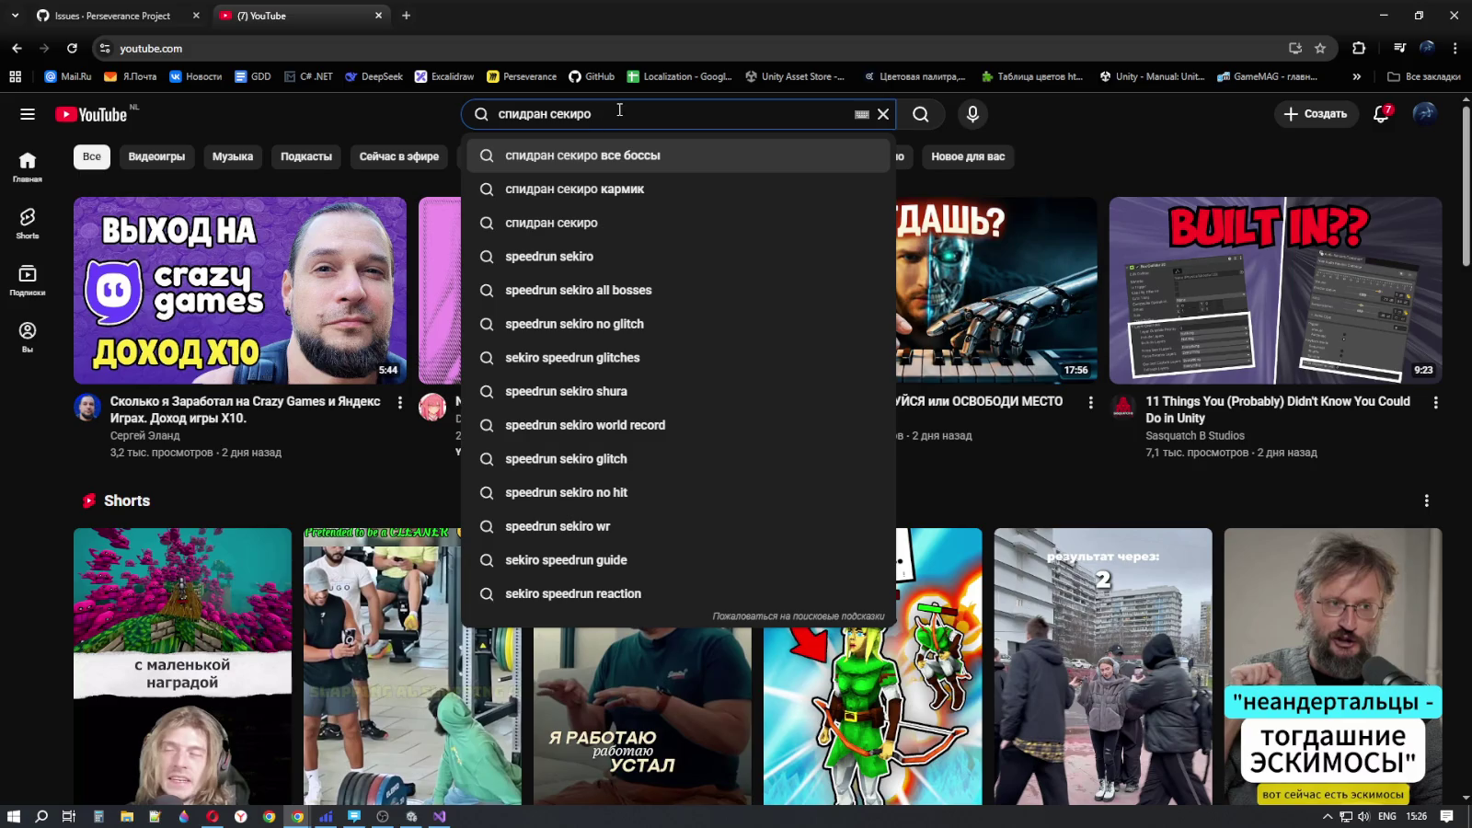
text( gli)
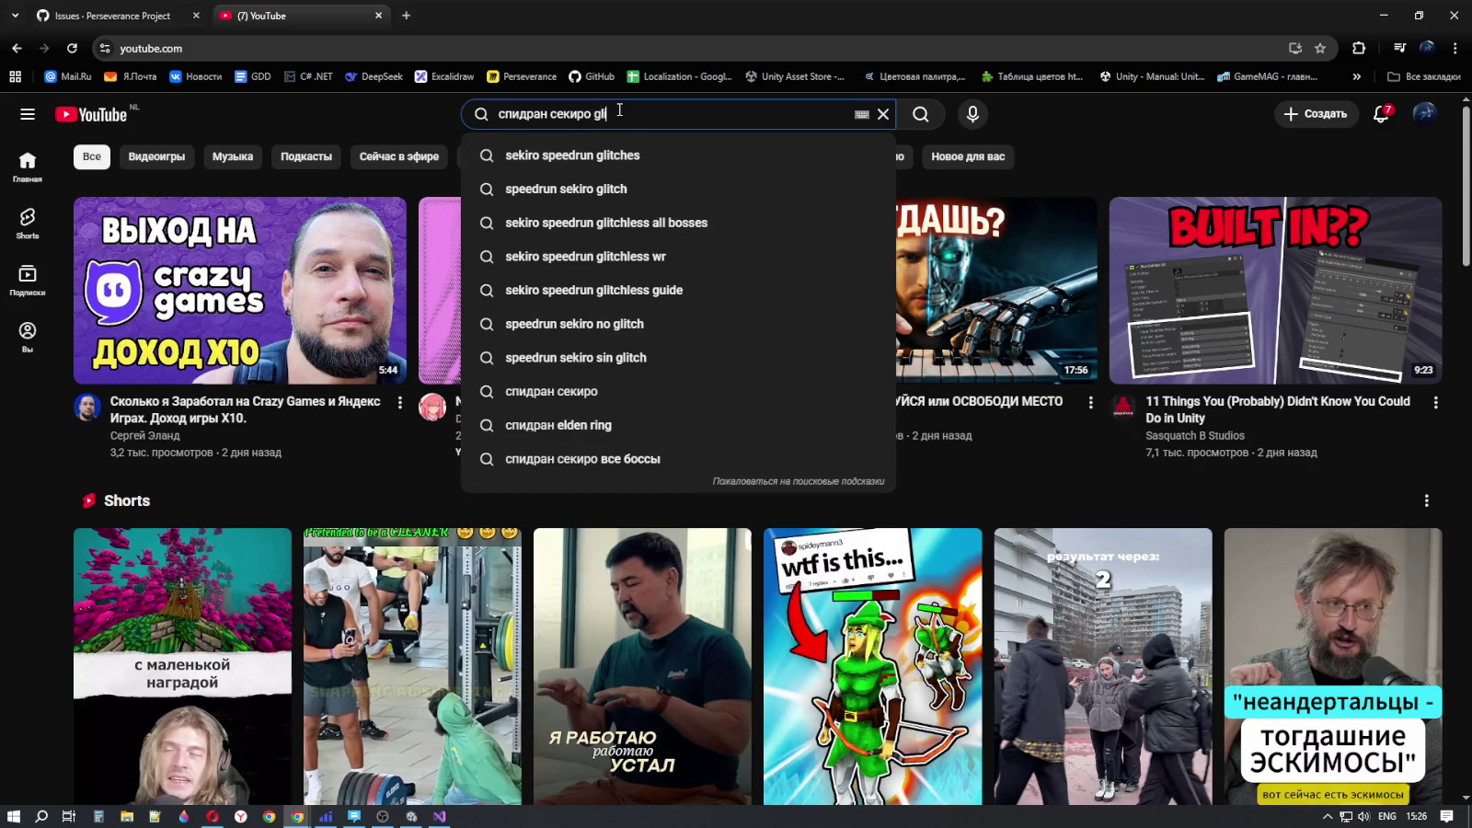
click(654, 229)
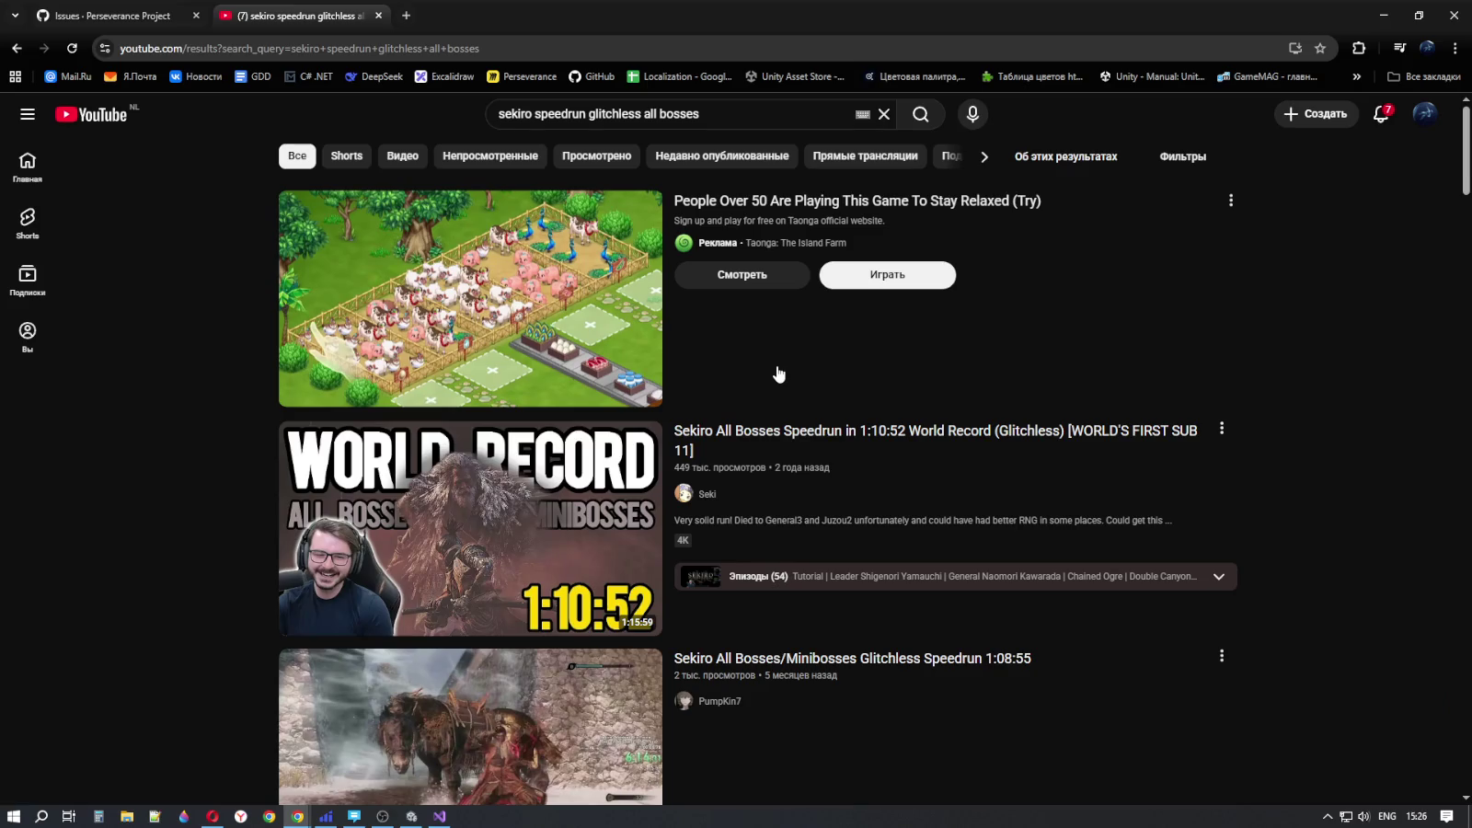
- Scroll through the search results to look over the listed Sekiro speedruns
scroll(780, 372, down, 3)
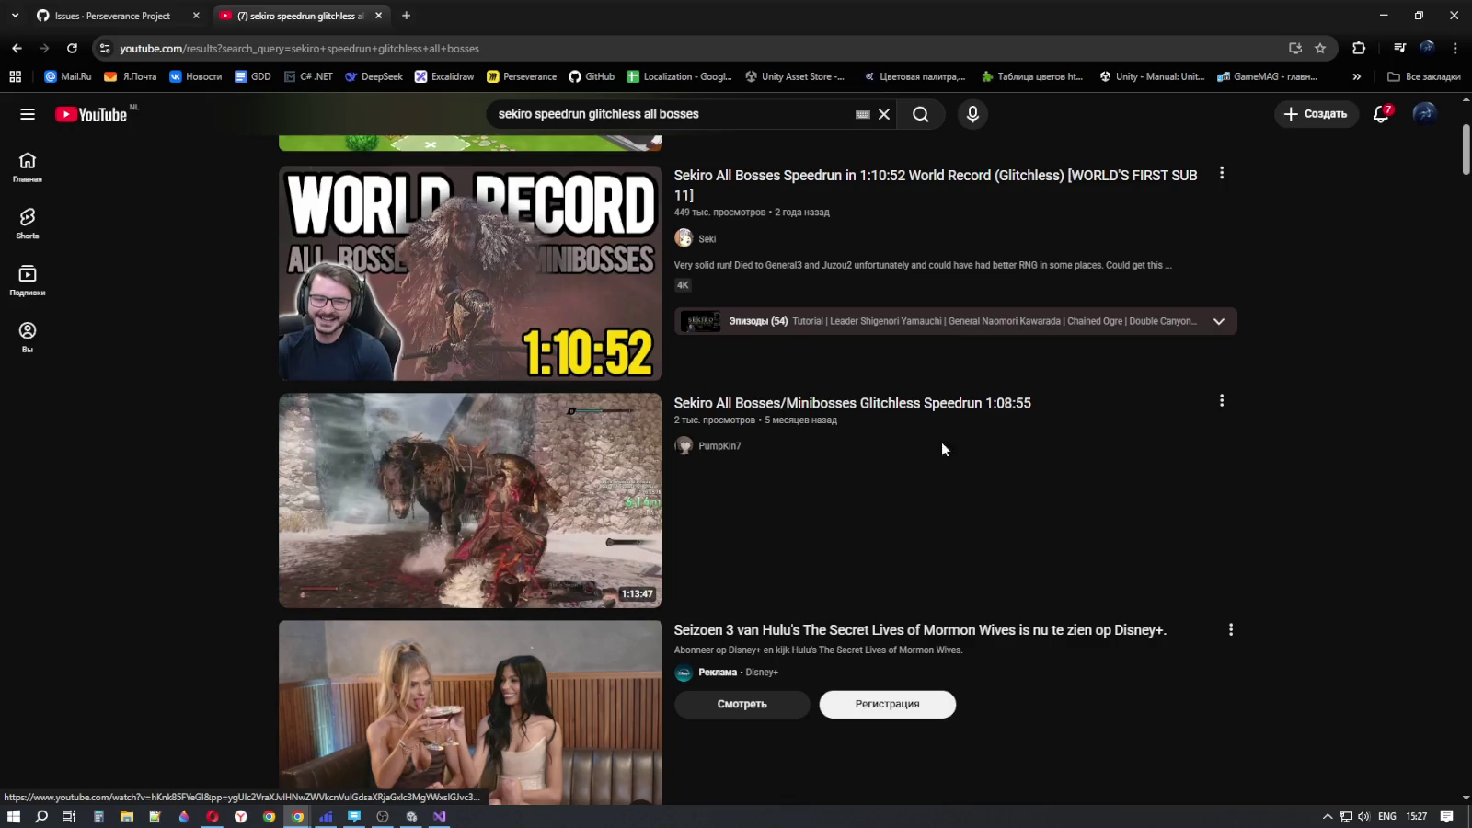
scroll(966, 483, down, 4)
mouse_move(970, 254)
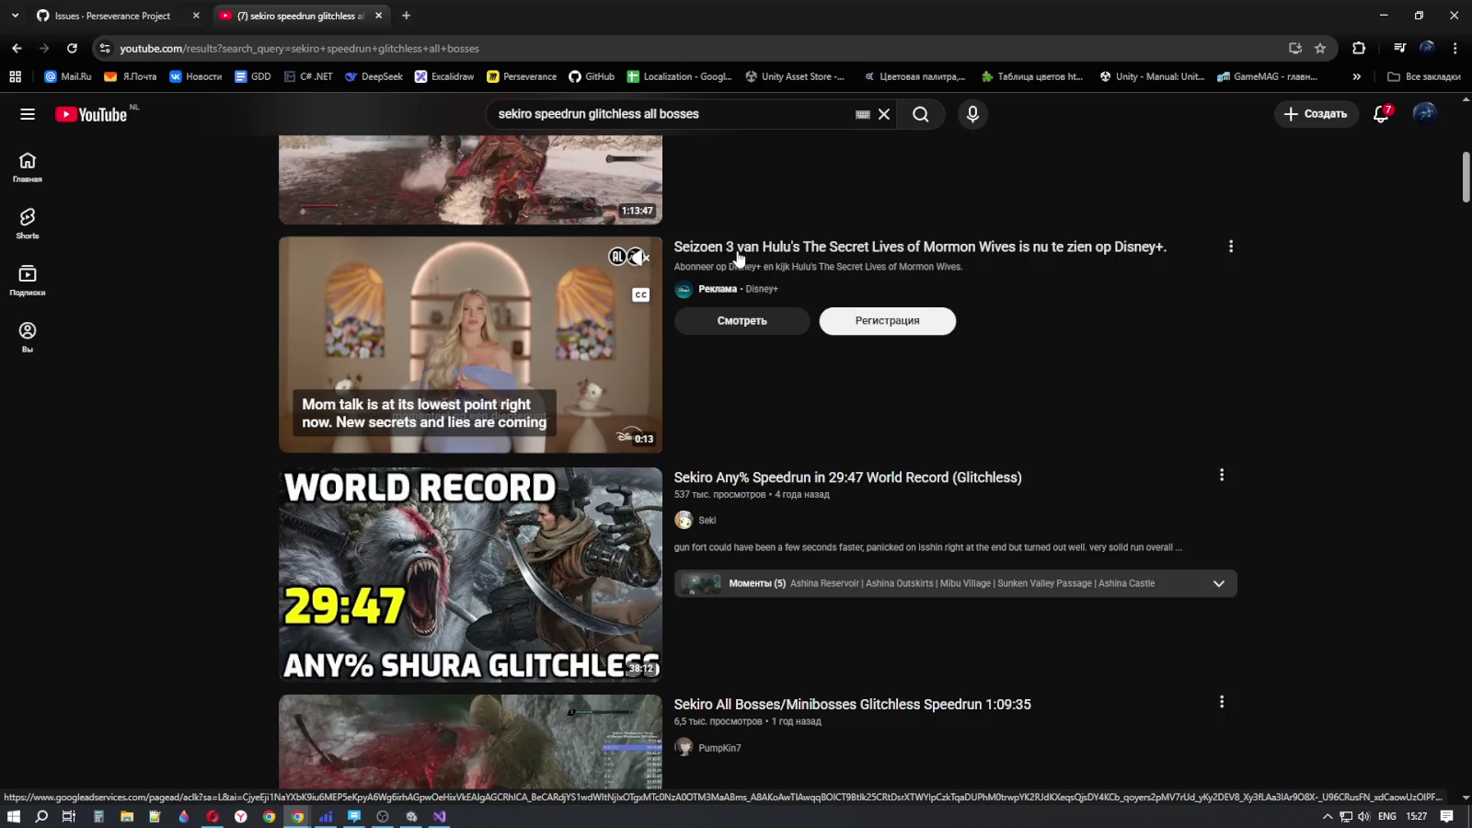
scroll(1002, 405, down, 3)
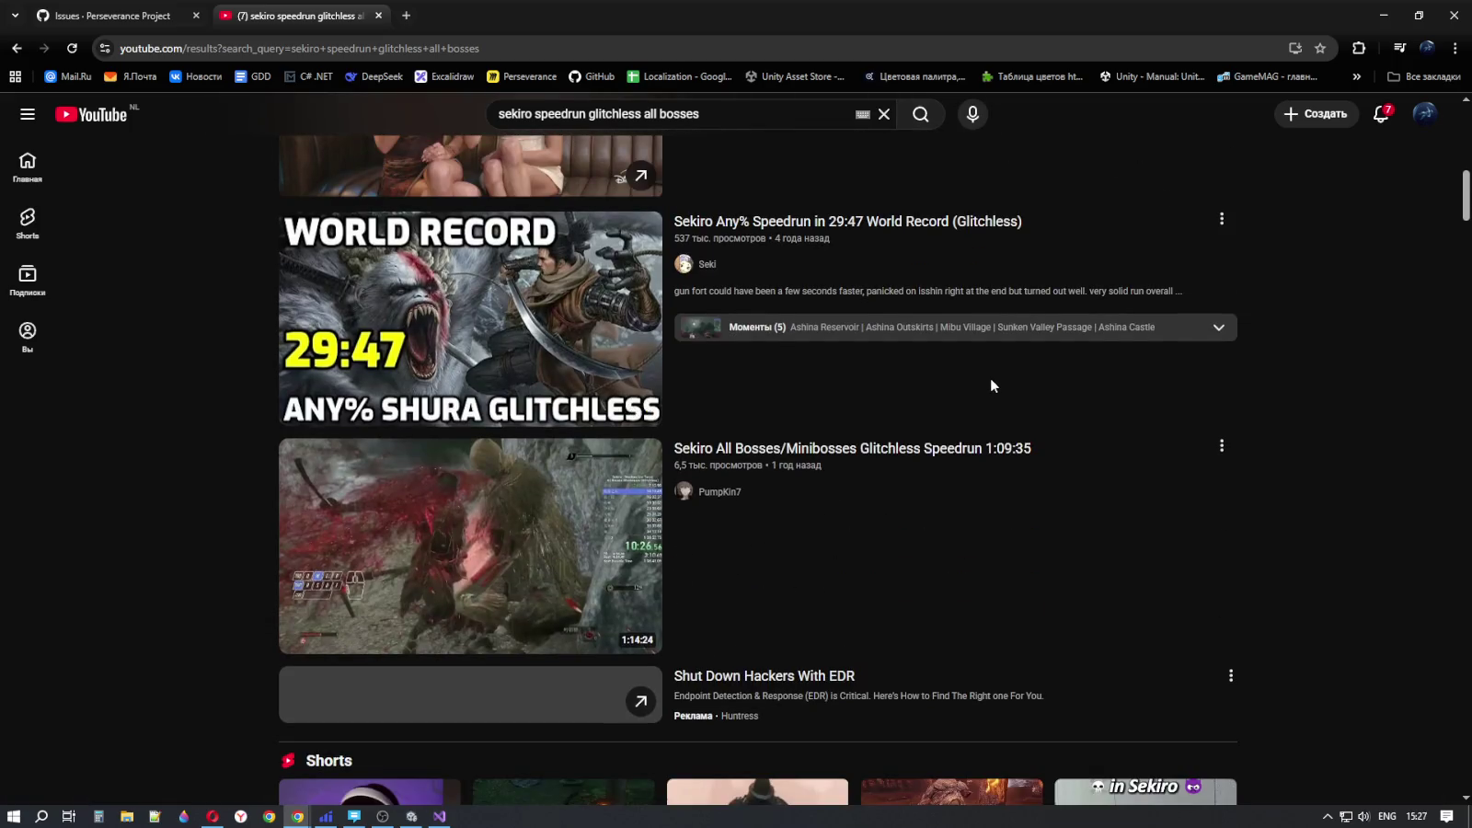
scroll(992, 385, up, 3)
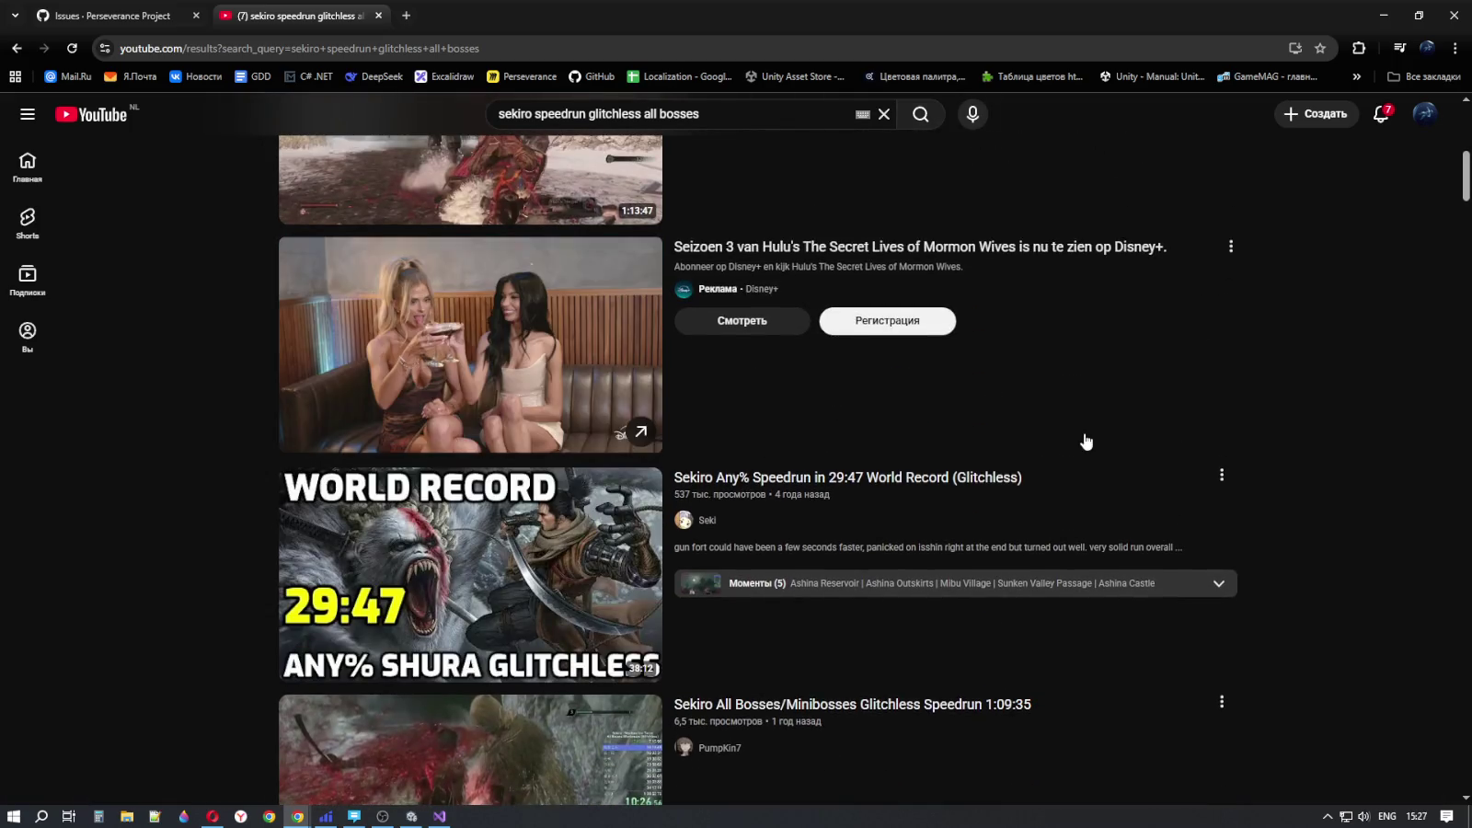
scroll(1084, 432, down, 3)
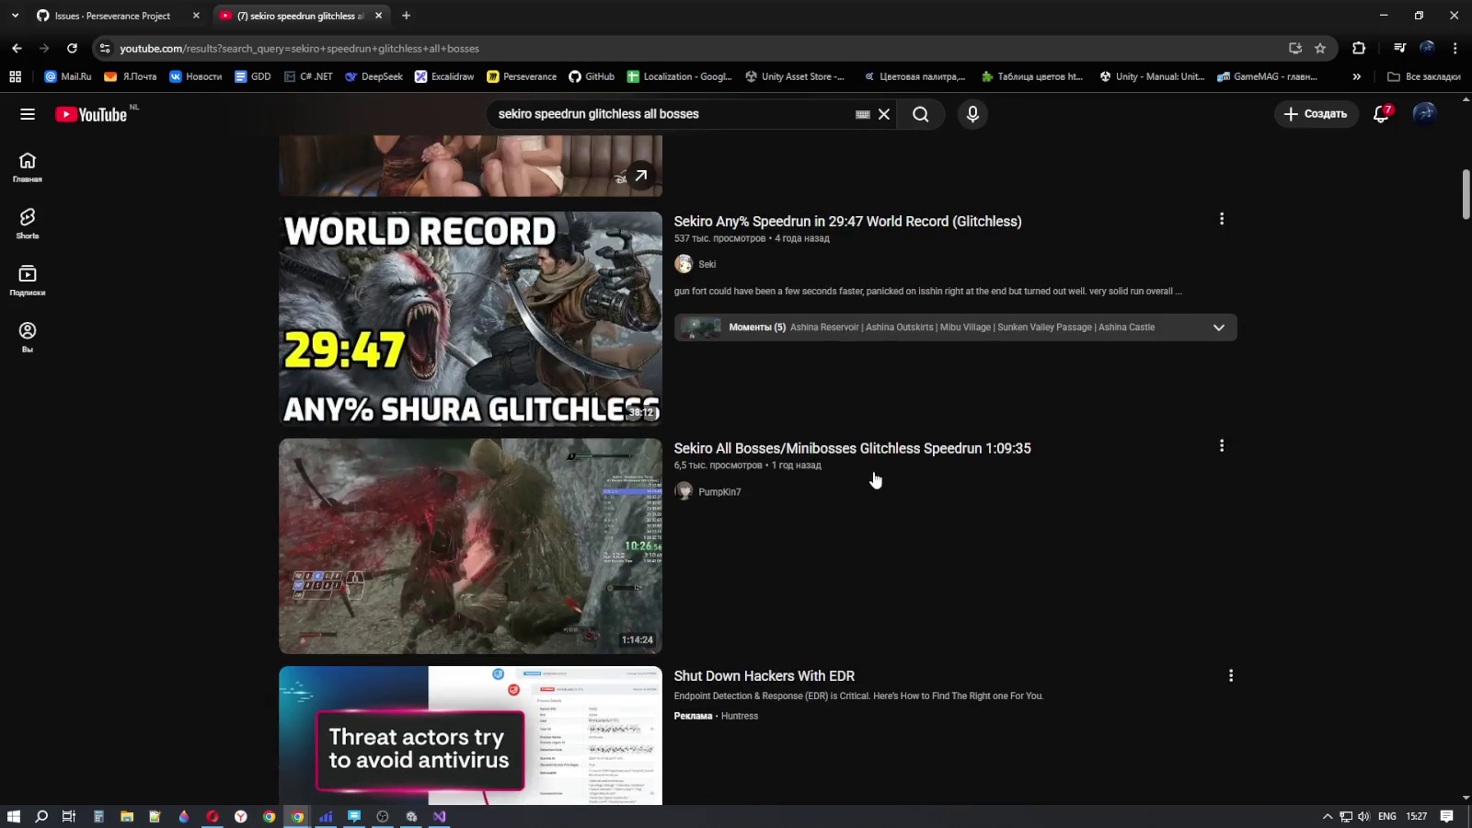
mouse_move(875, 477)
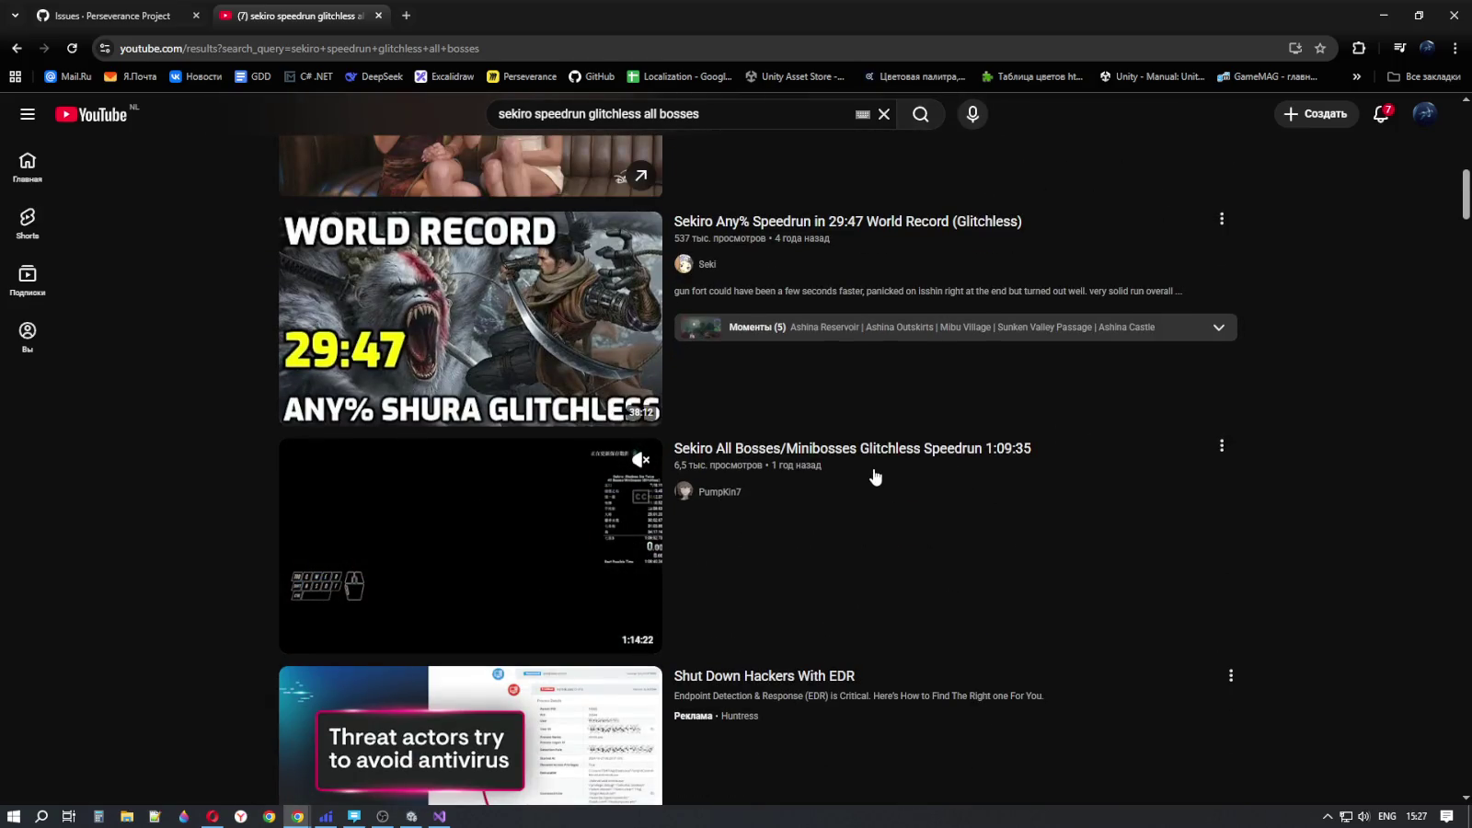
scroll(875, 477, up, 6)
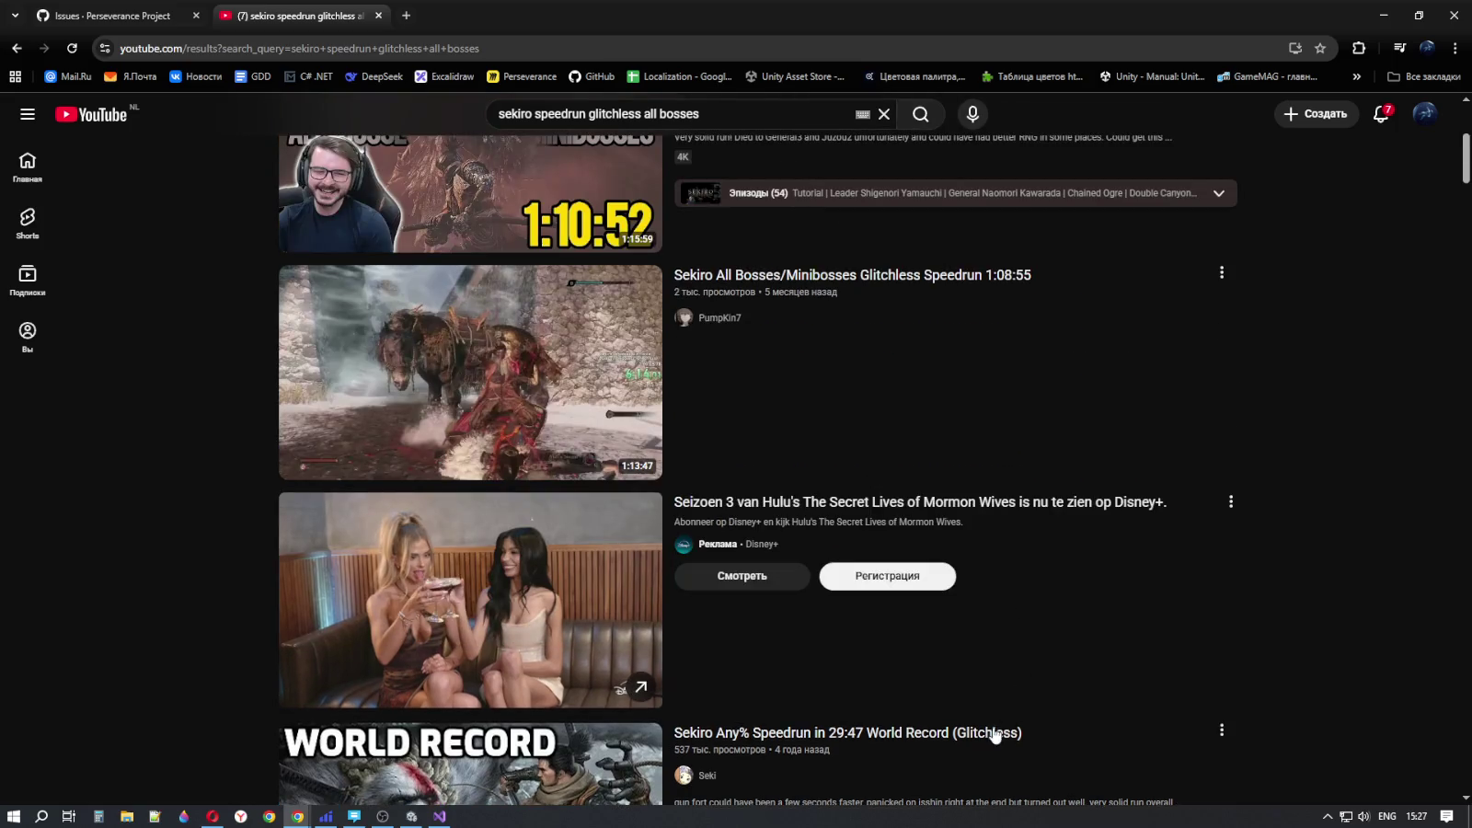
scroll(997, 733, down, 4)
mouse_move(957, 405)
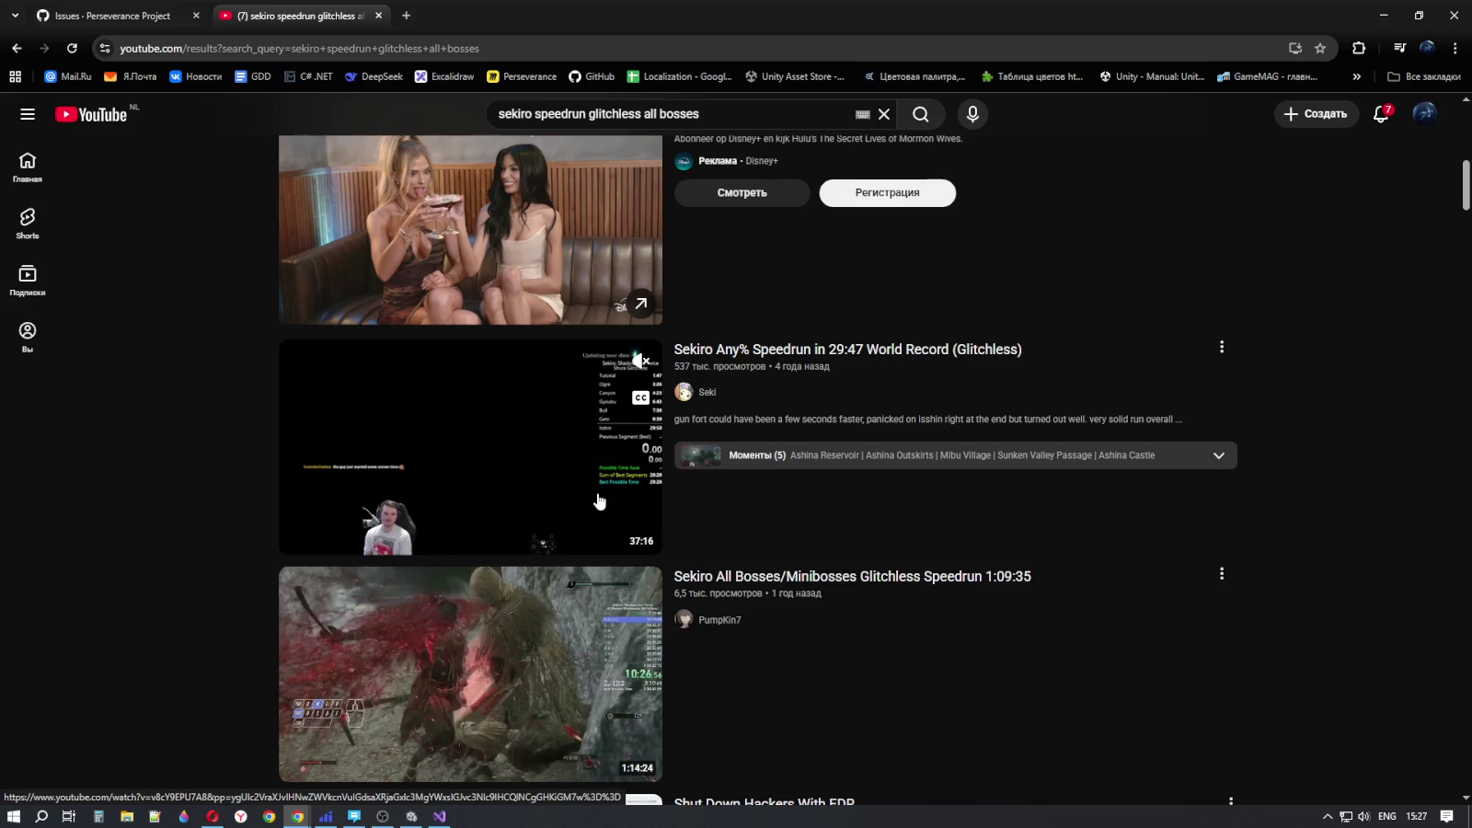
scroll(607, 469, down, 1)
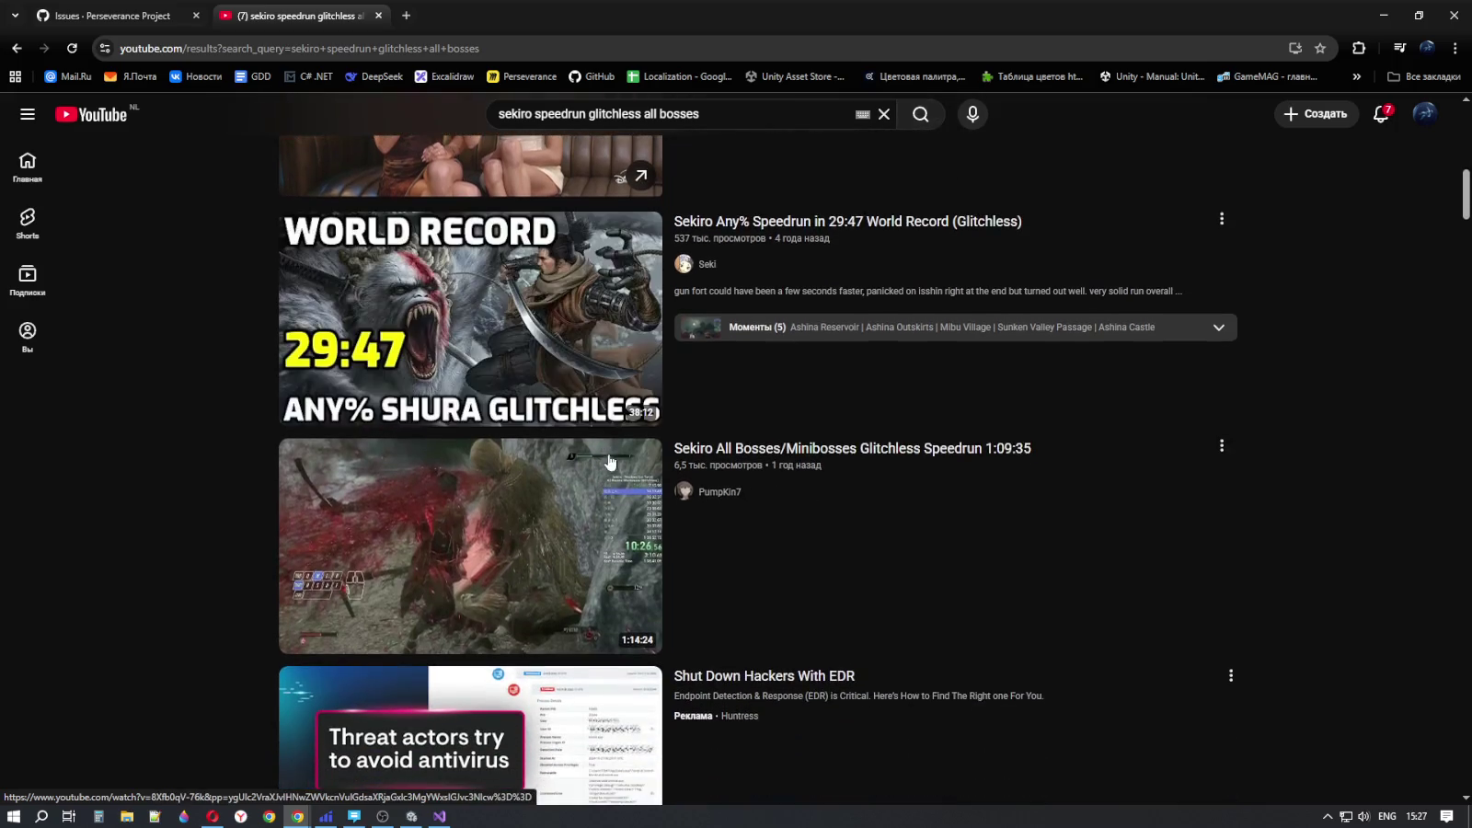
scroll(975, 469, down, 4)
scroll(970, 376, up, 3)
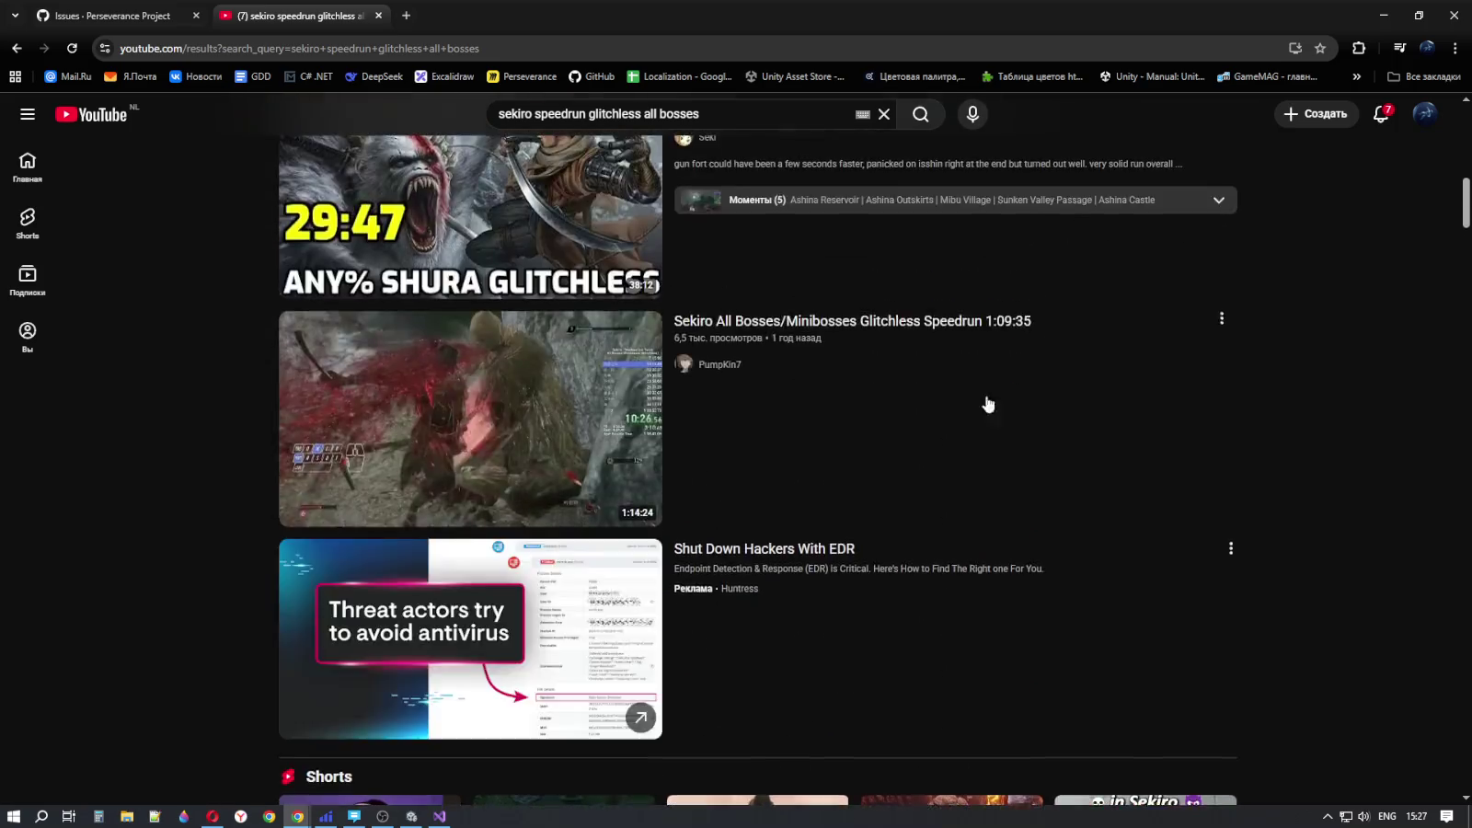
scroll(1025, 443, up, 2)
scroll(1025, 444, down, 3)
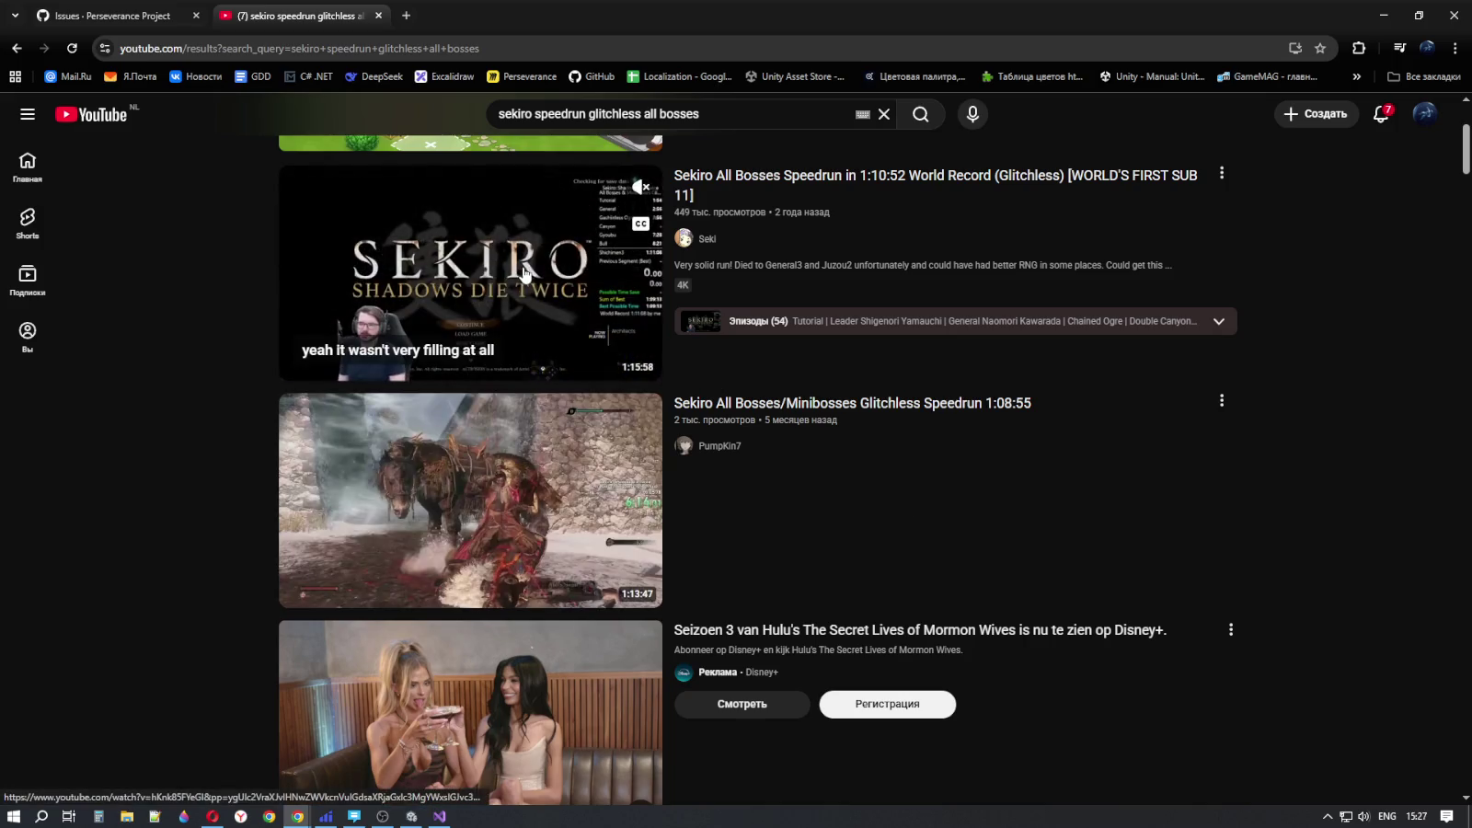
scroll(698, 515, down, 3)
scroll(698, 515, down, 3)
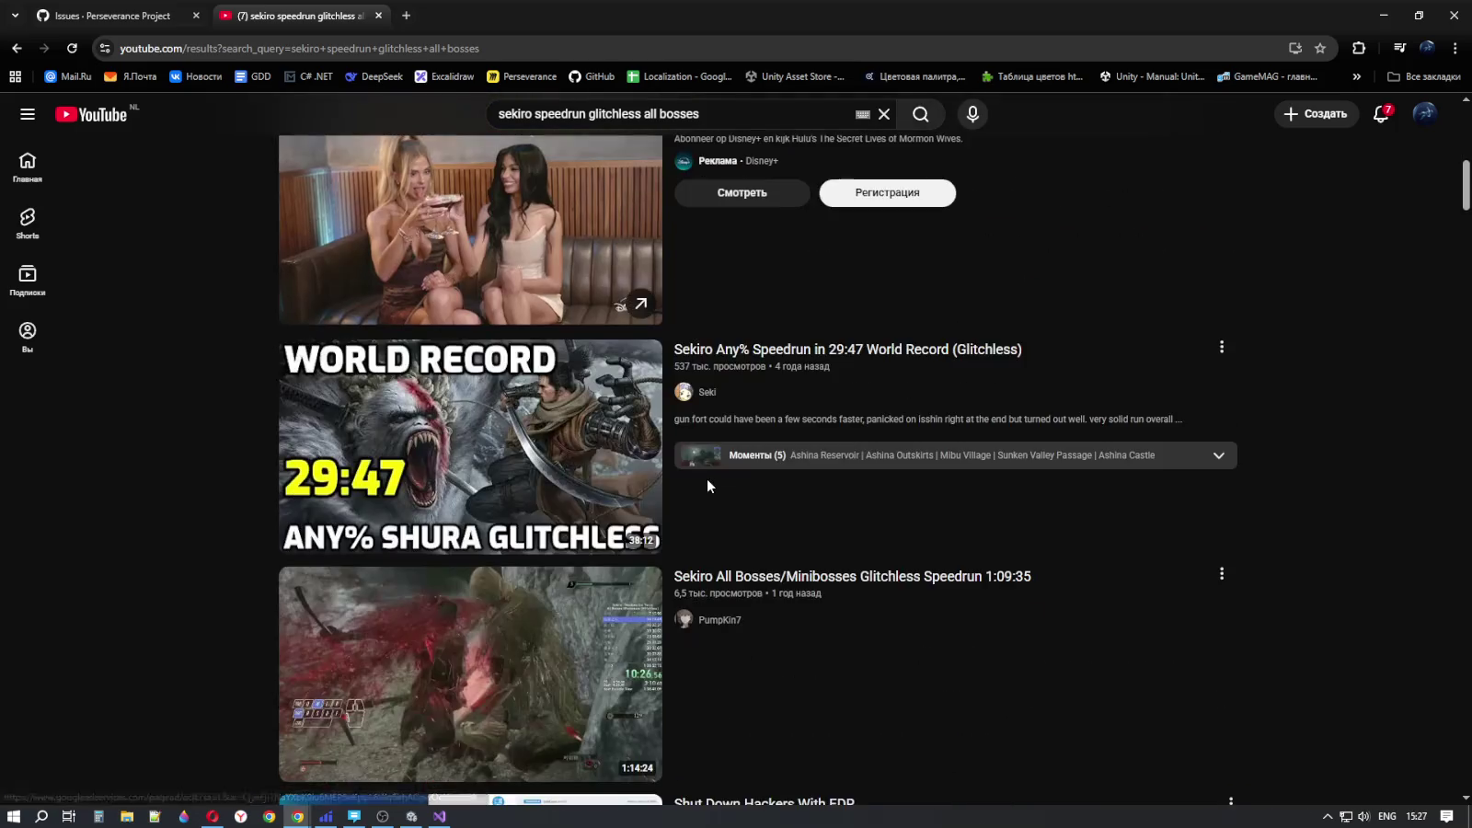
scroll(828, 519, down, 3)
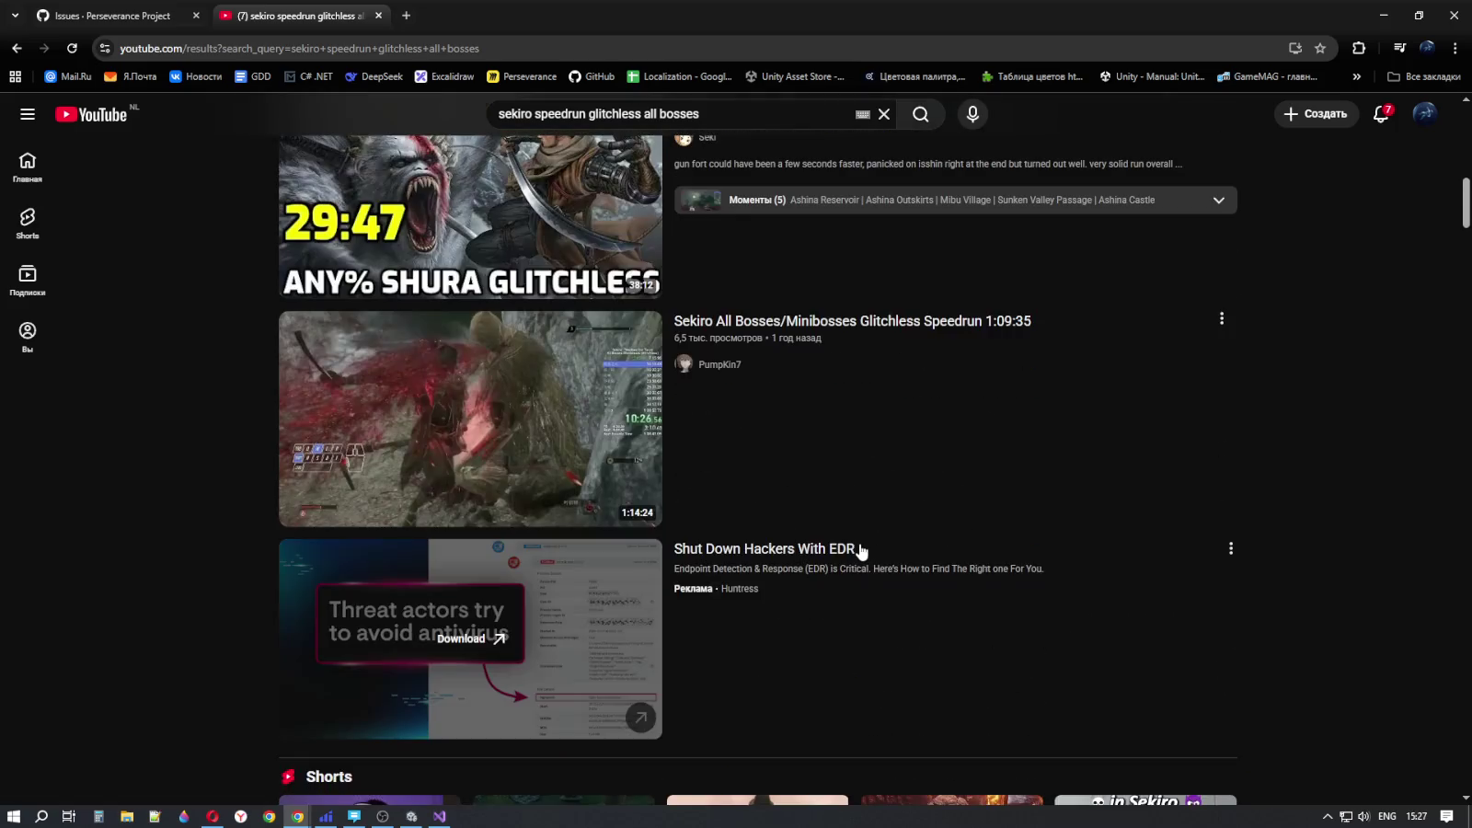
scroll(860, 561, down, 3)
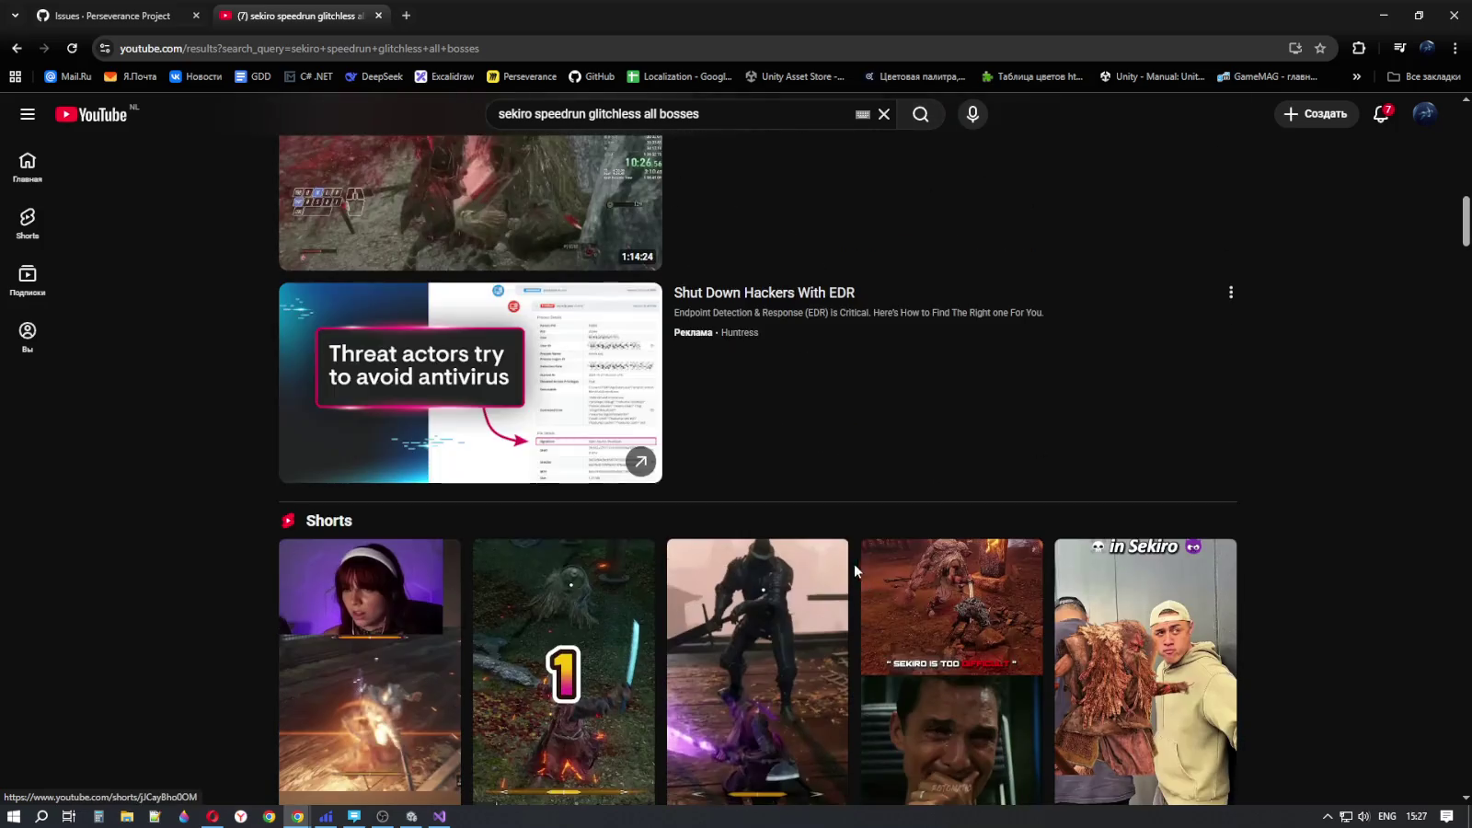
scroll(926, 405, down, 8)
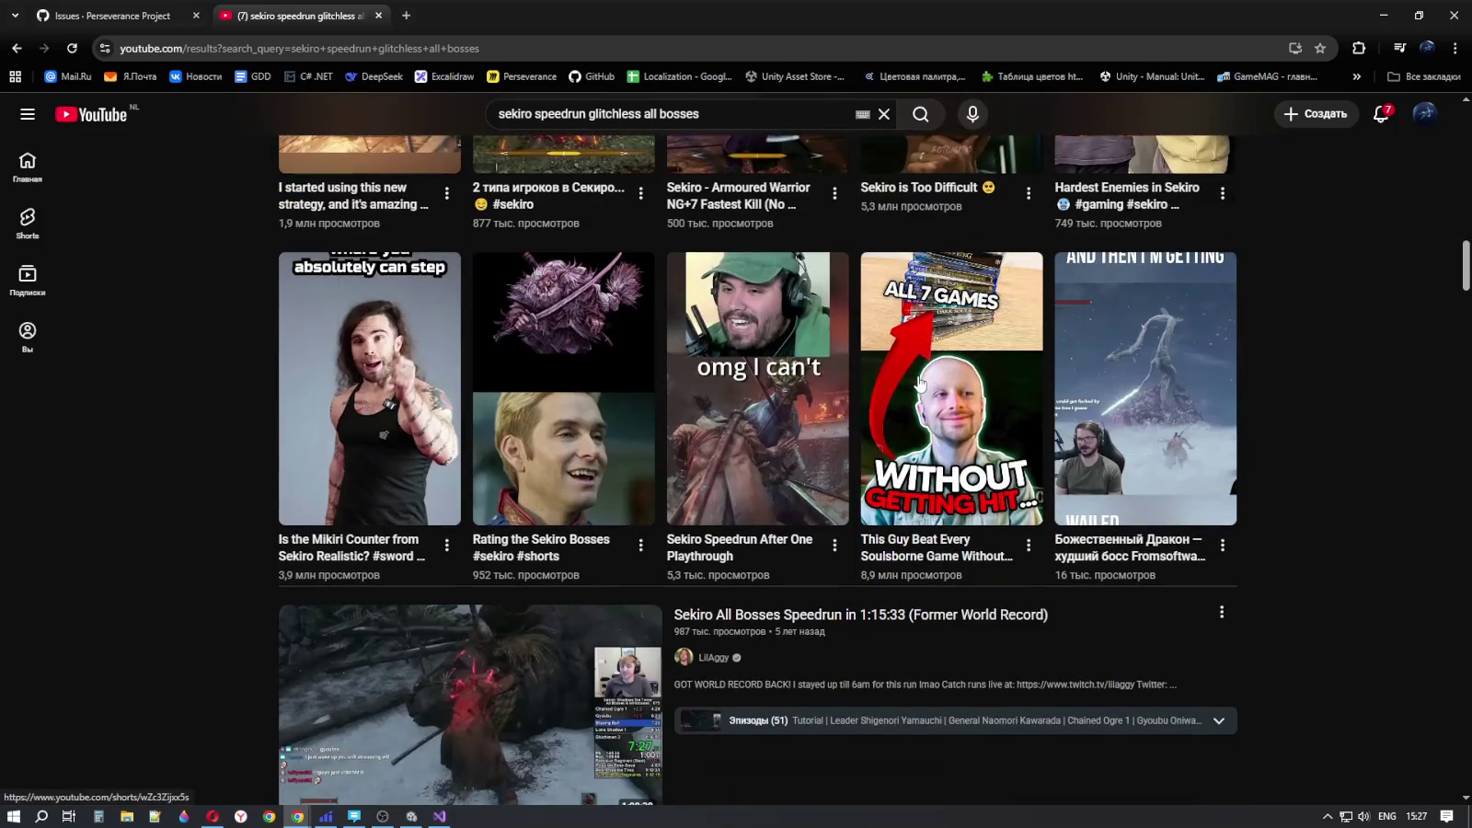
scroll(919, 383, down, 3)
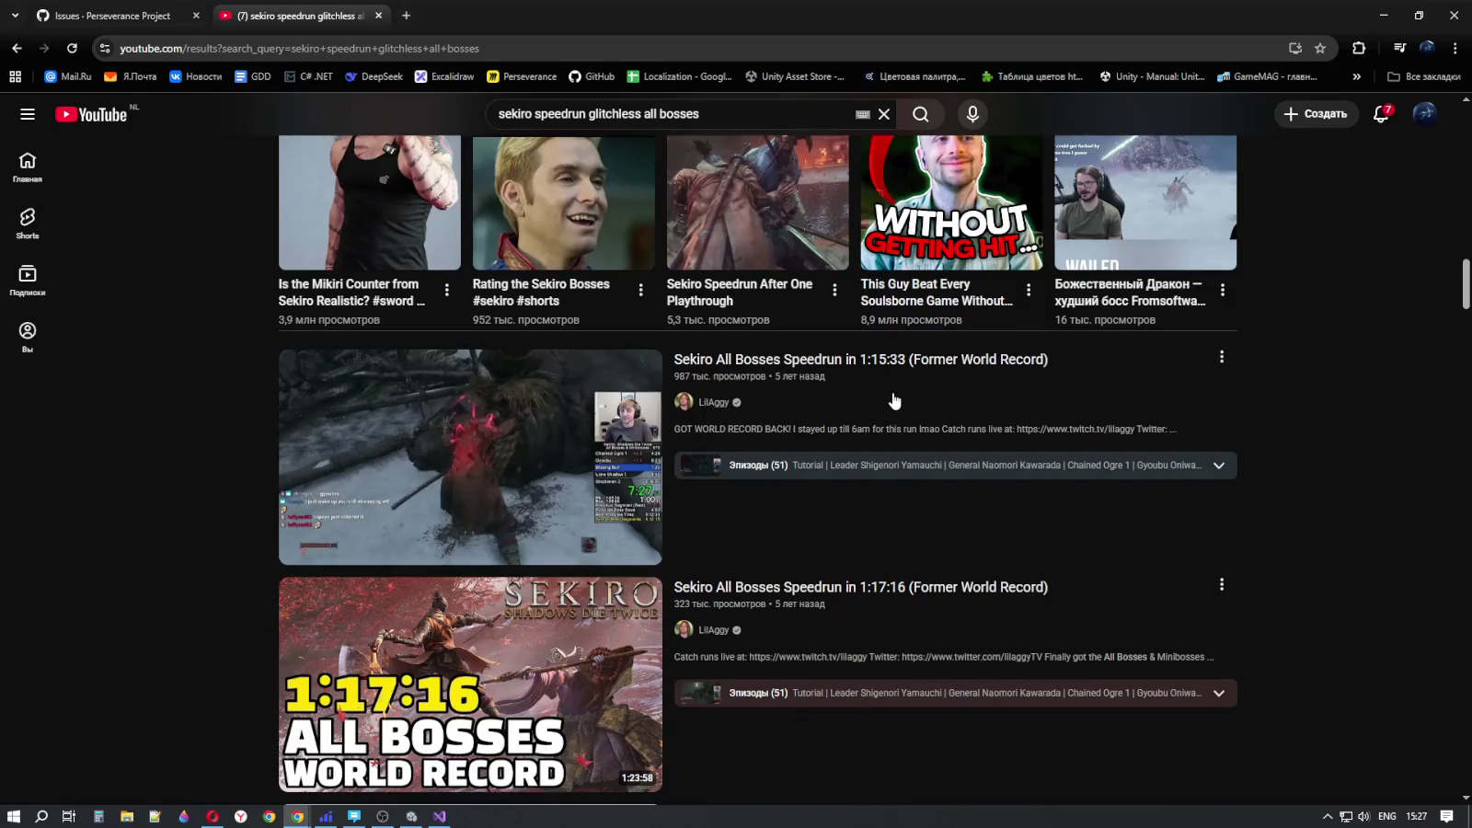
scroll(876, 485, up, 9)
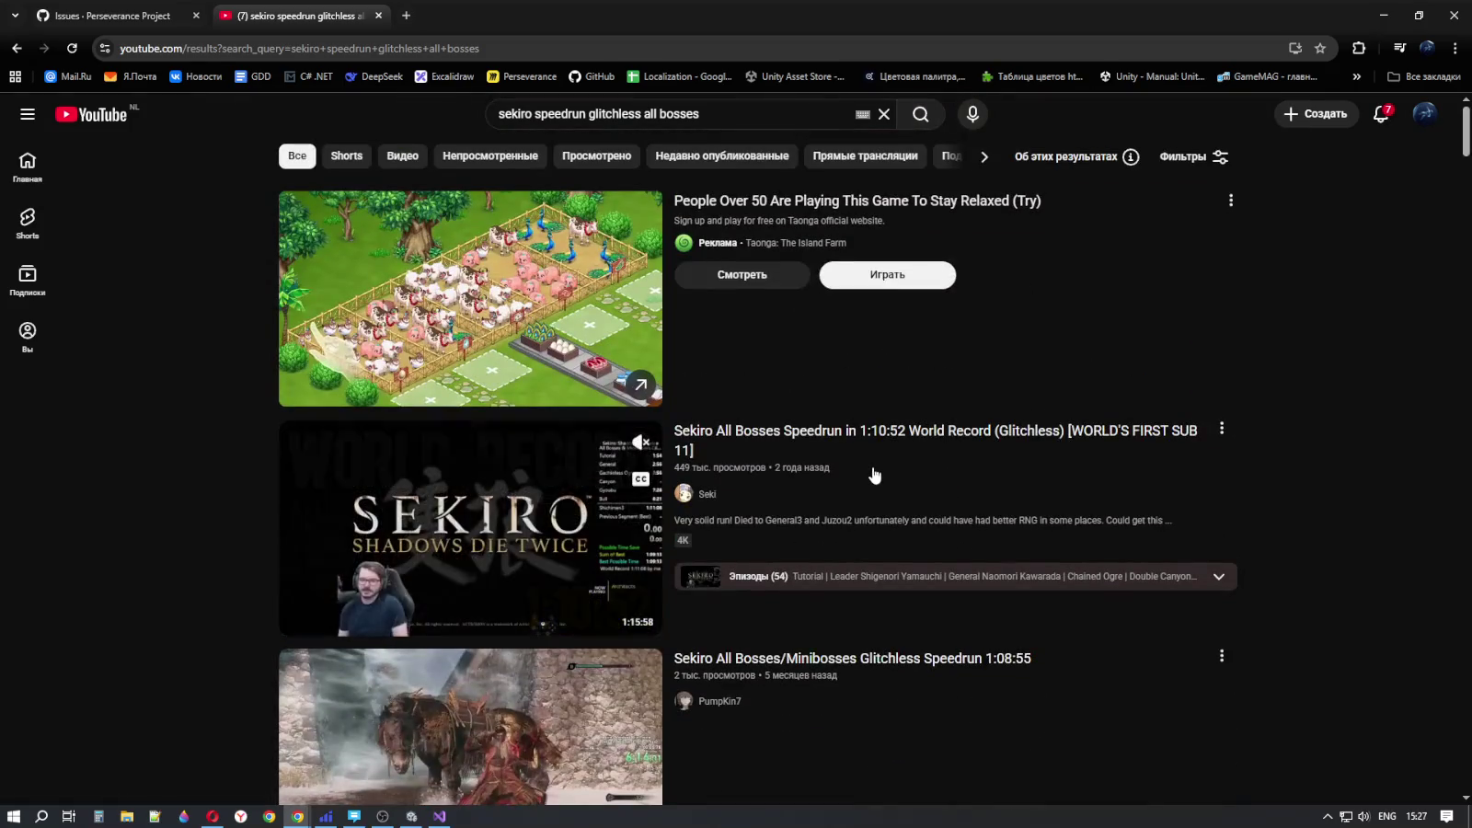
scroll(729, 715, down, 4)
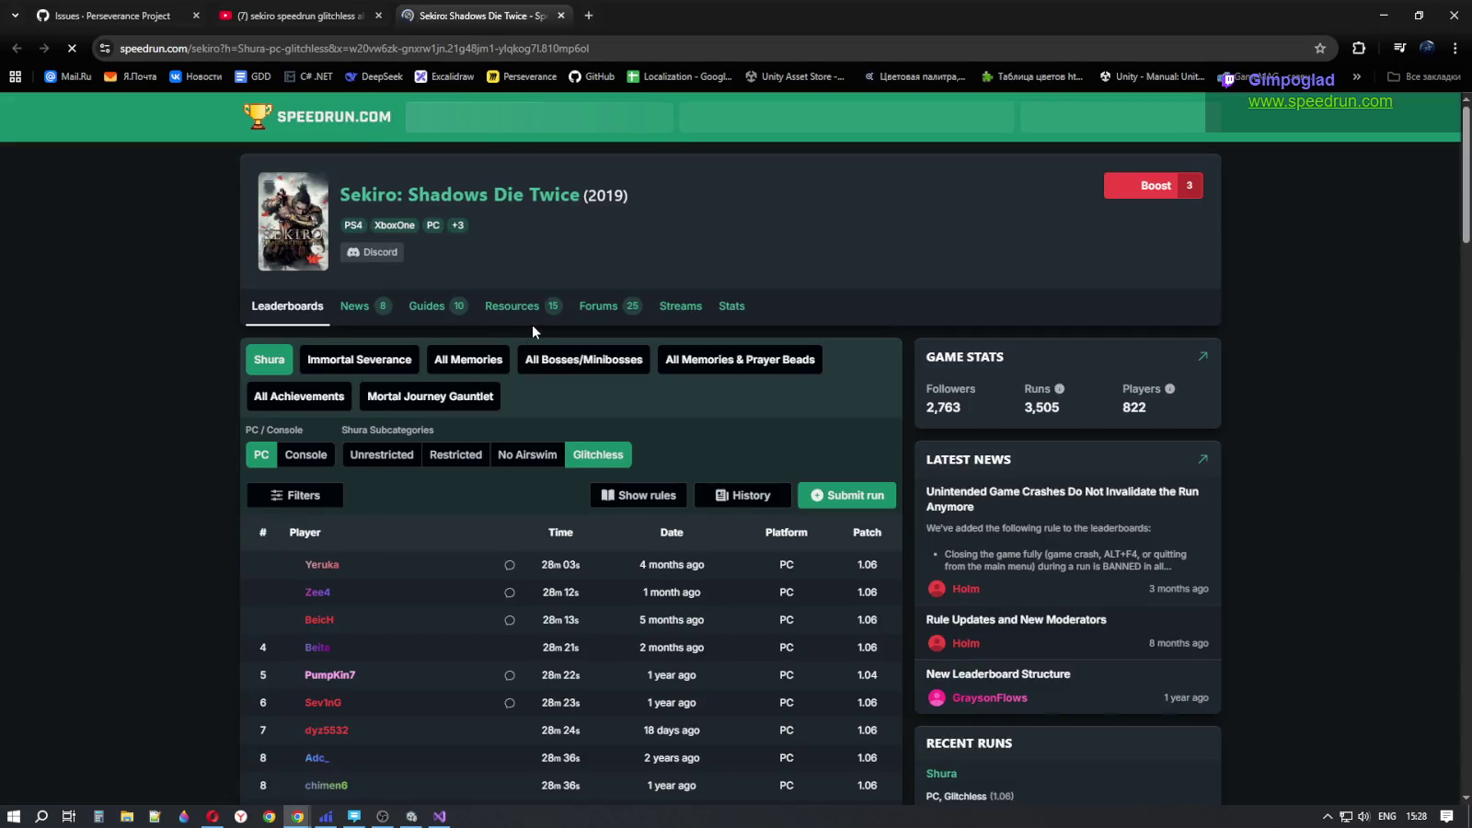
- Scroll the Sekiro Shura PC Glitchless leaderboard, then reveal the hidden system tray icons
scroll(765, 311, down, 4)
scroll(676, 379, up, 2)
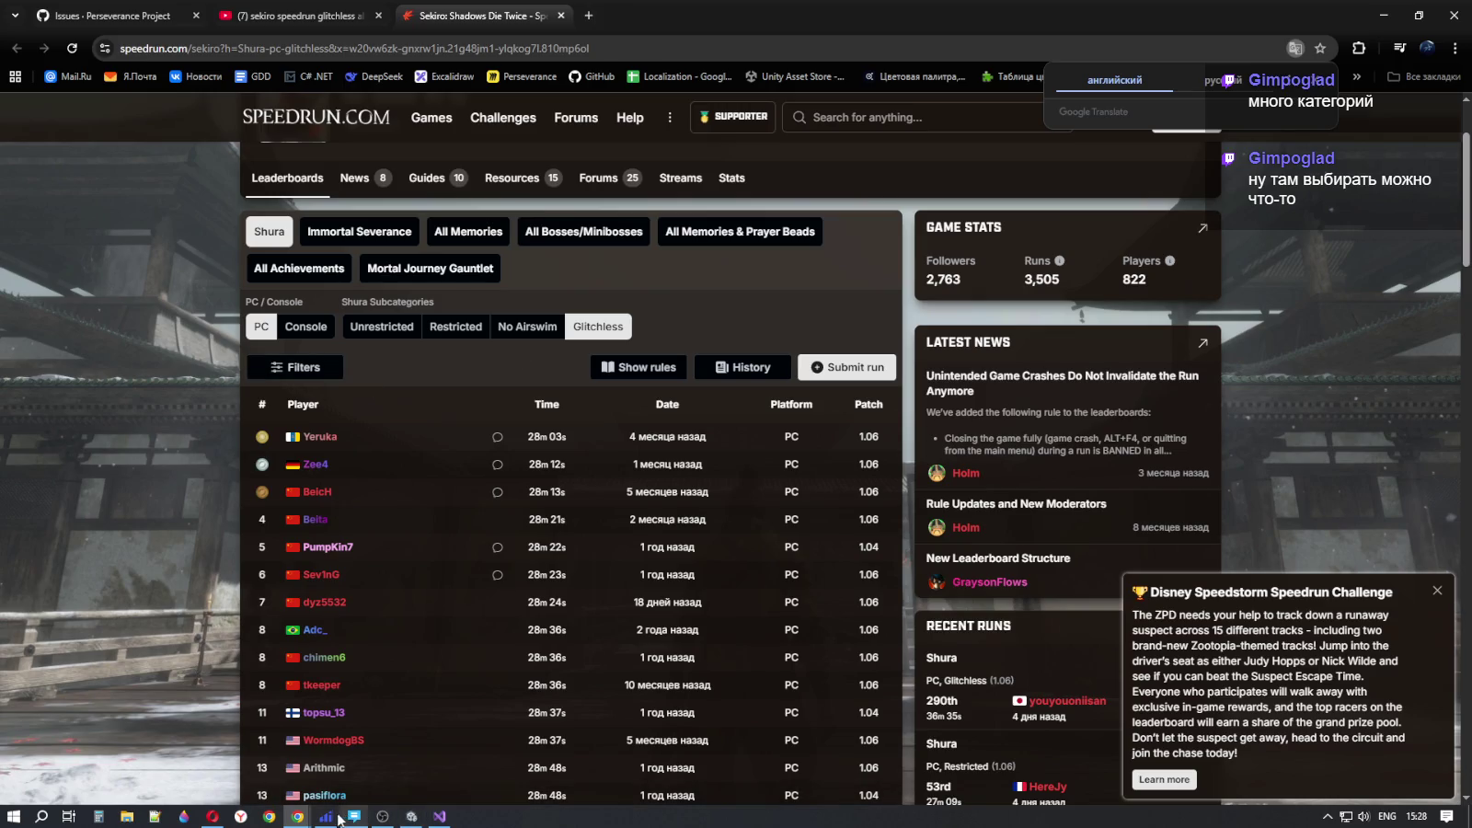
click(1326, 815)
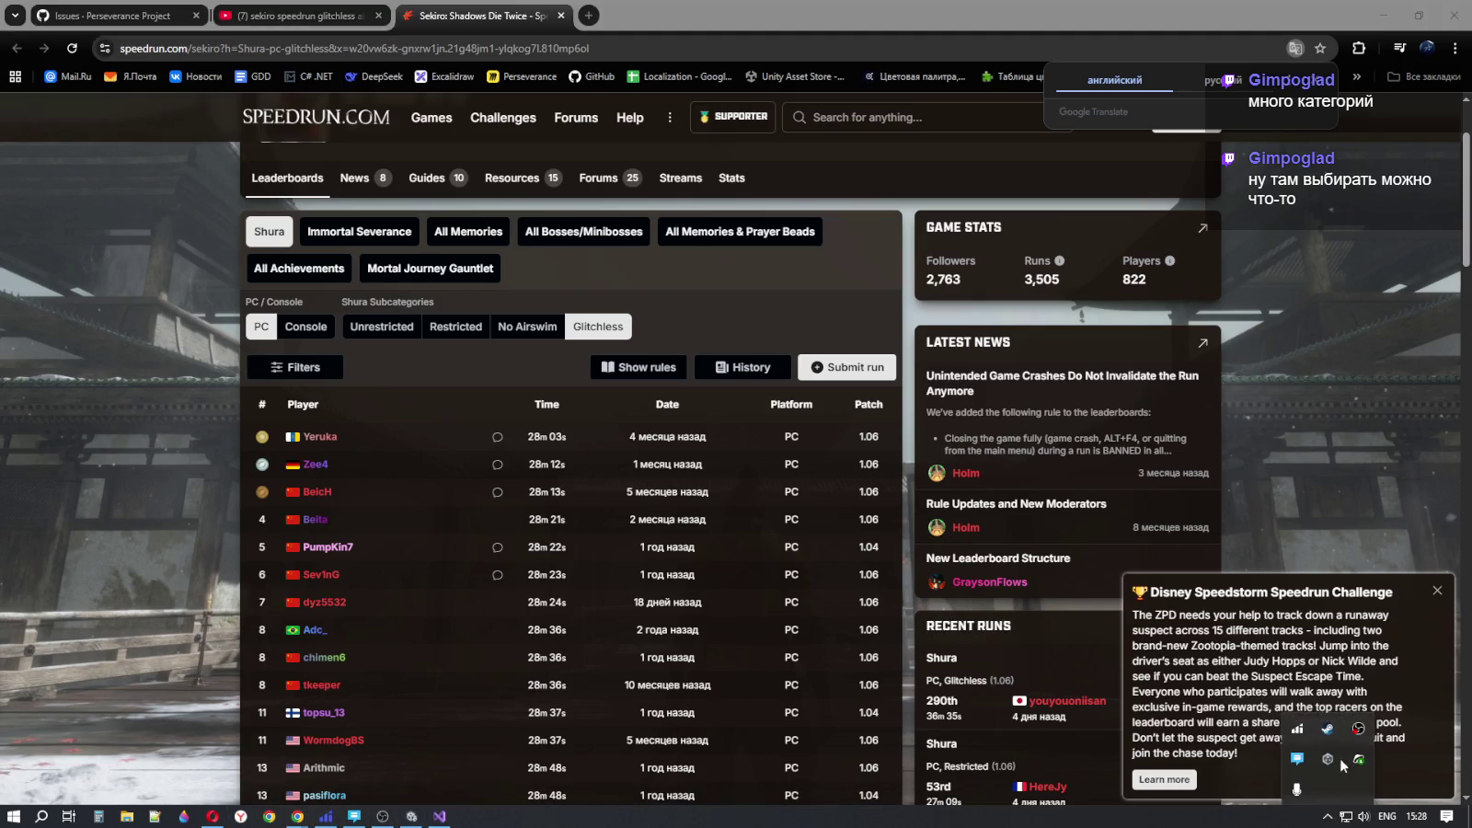
- Open the Steam library and the properties of Sekiro: Shadows Die Twice
click(1328, 729)
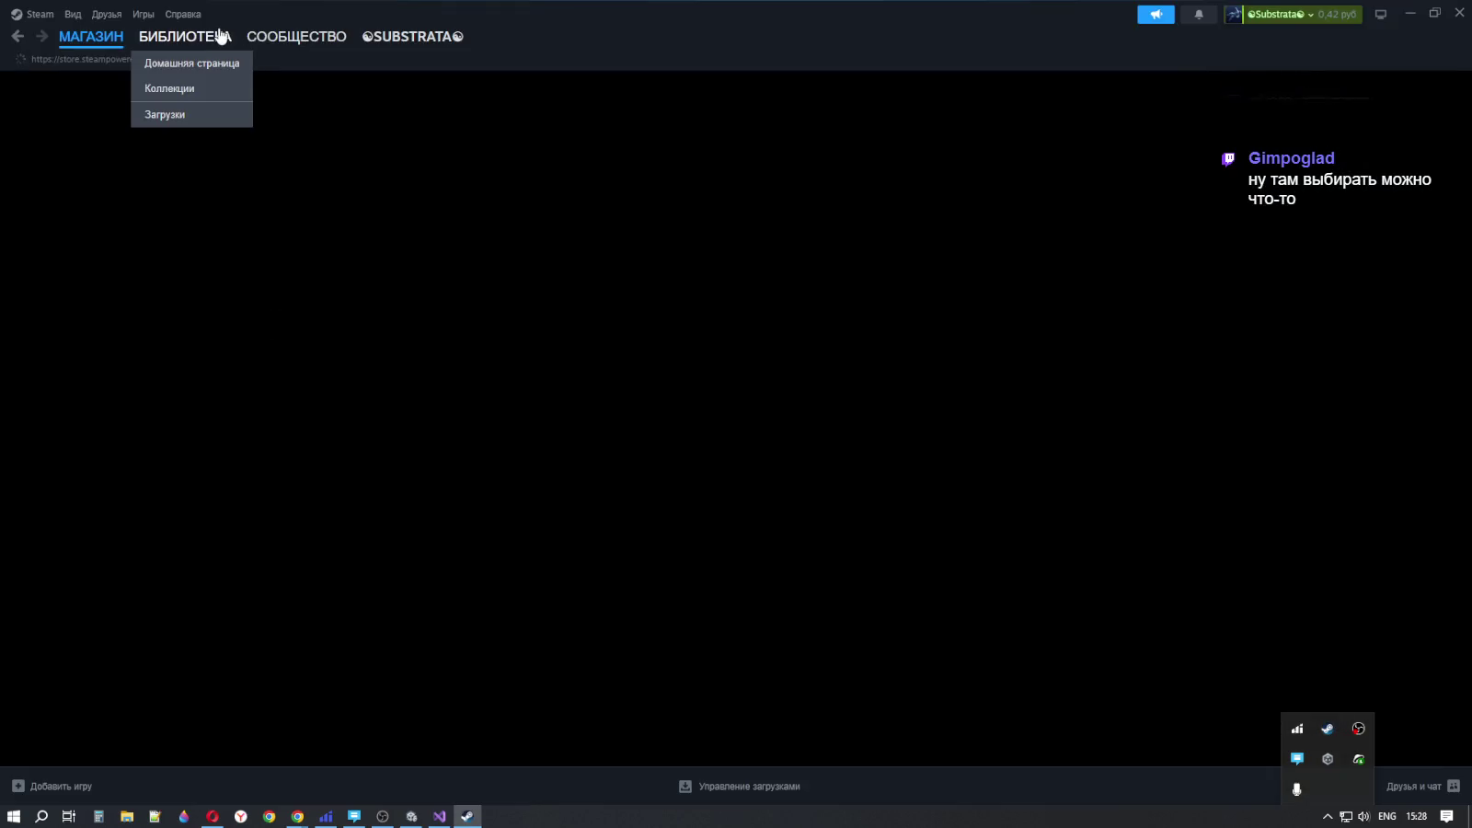
click(211, 46)
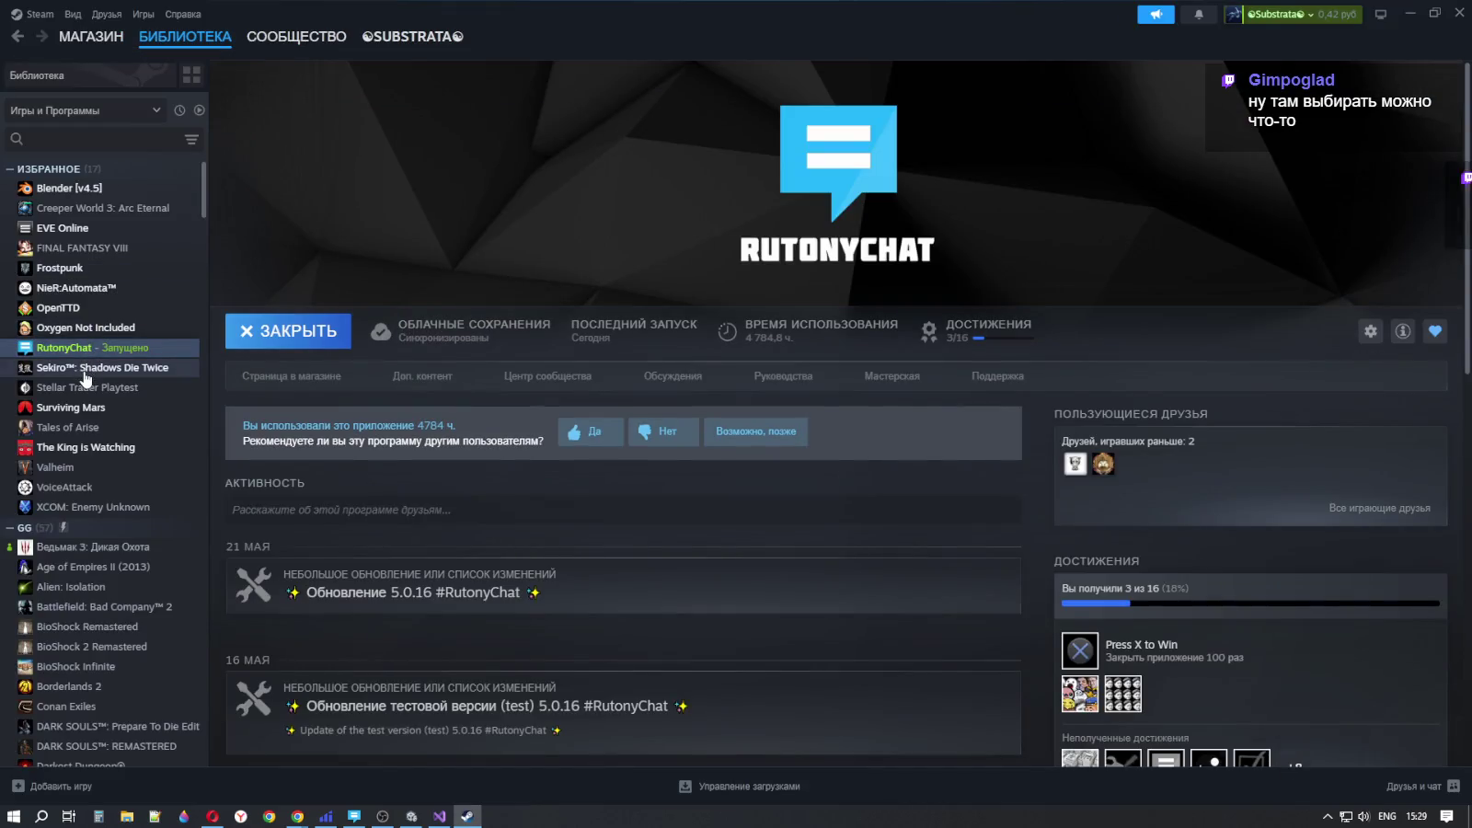
click(87, 367)
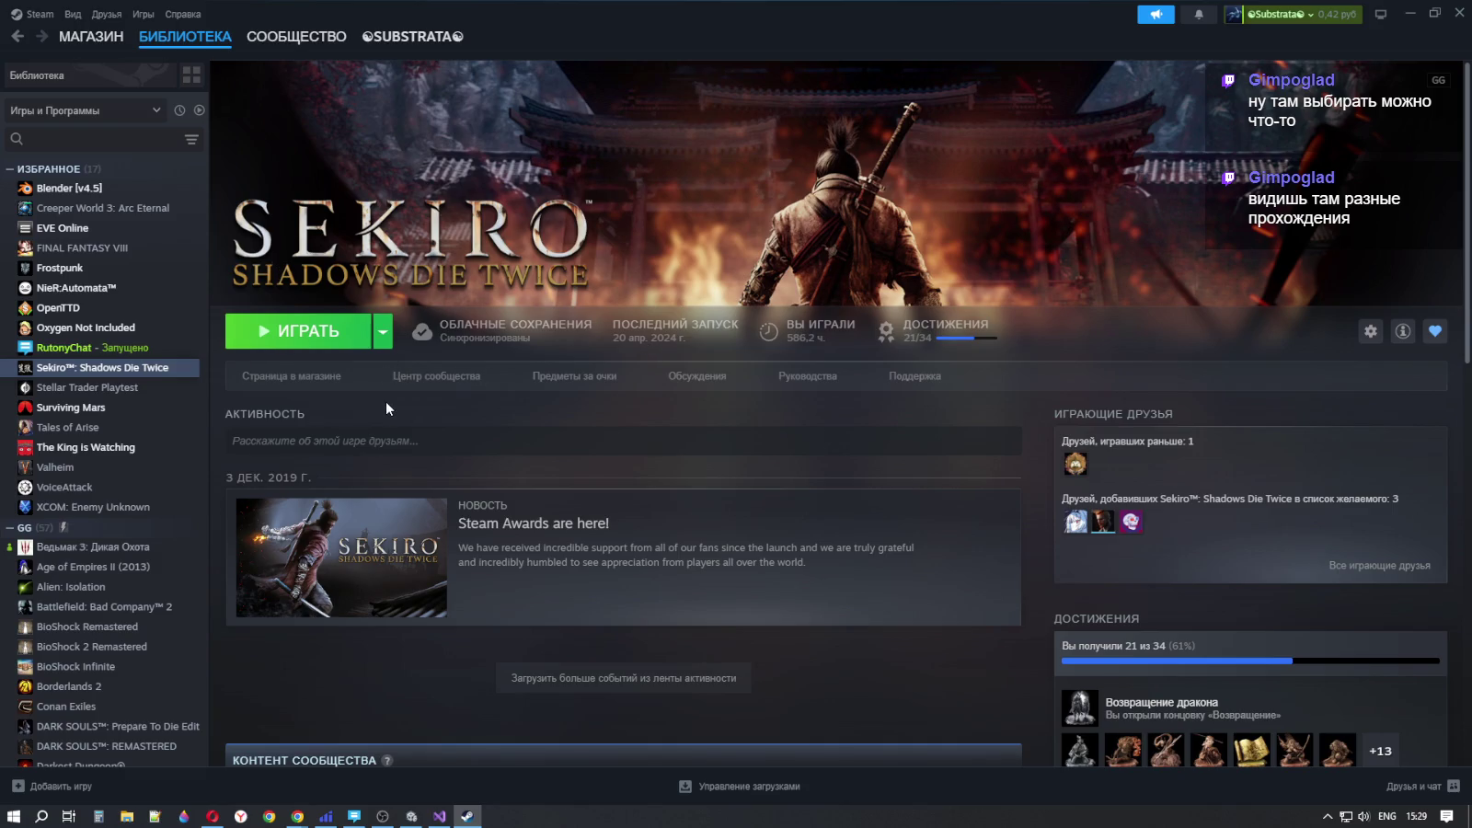
right_click(82, 365)
click(160, 504)
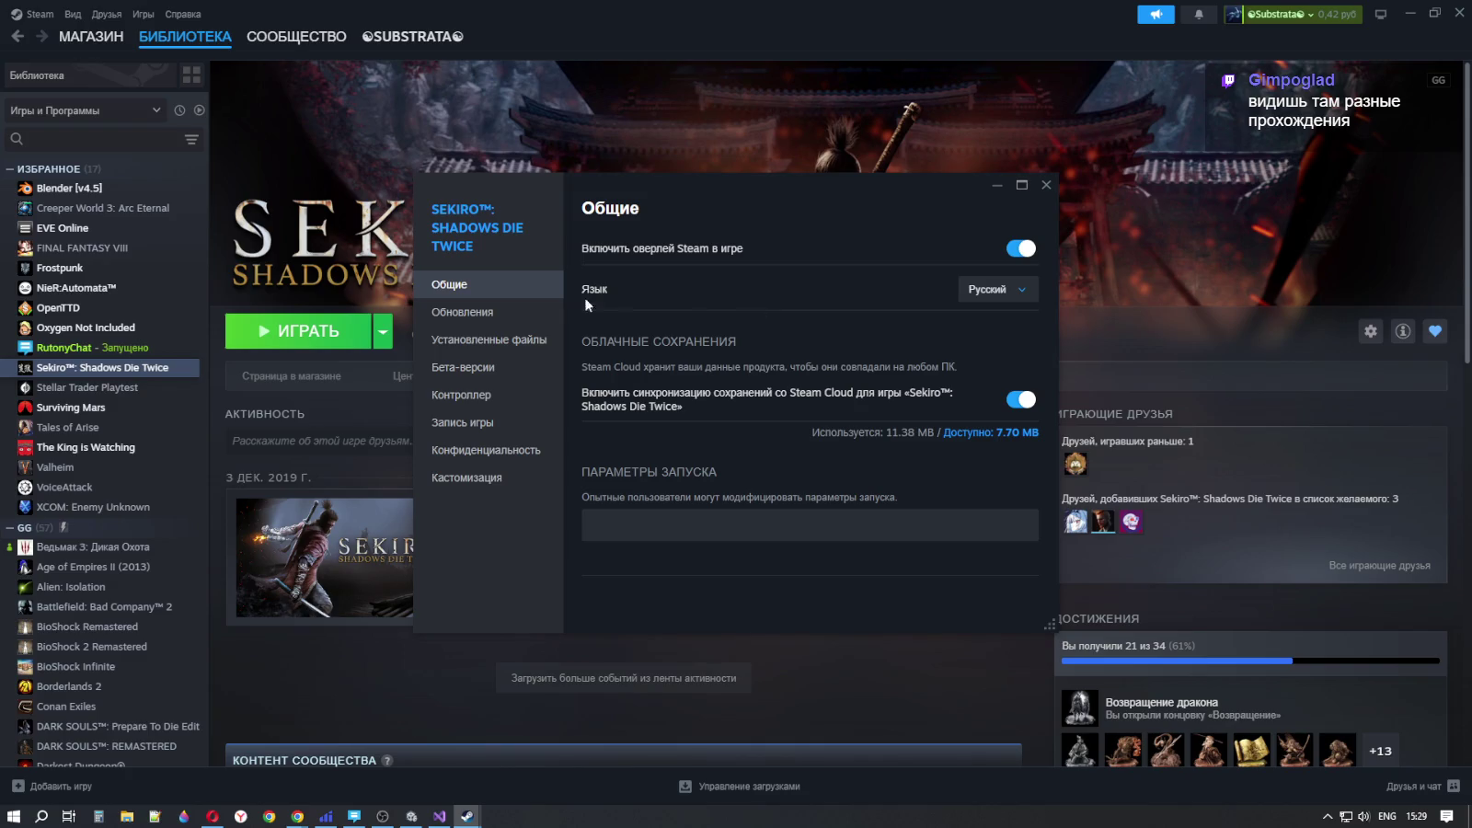
- Review the Updates, Installed Files and Betas pages, leaving the beta branch unchanged
click(478, 314)
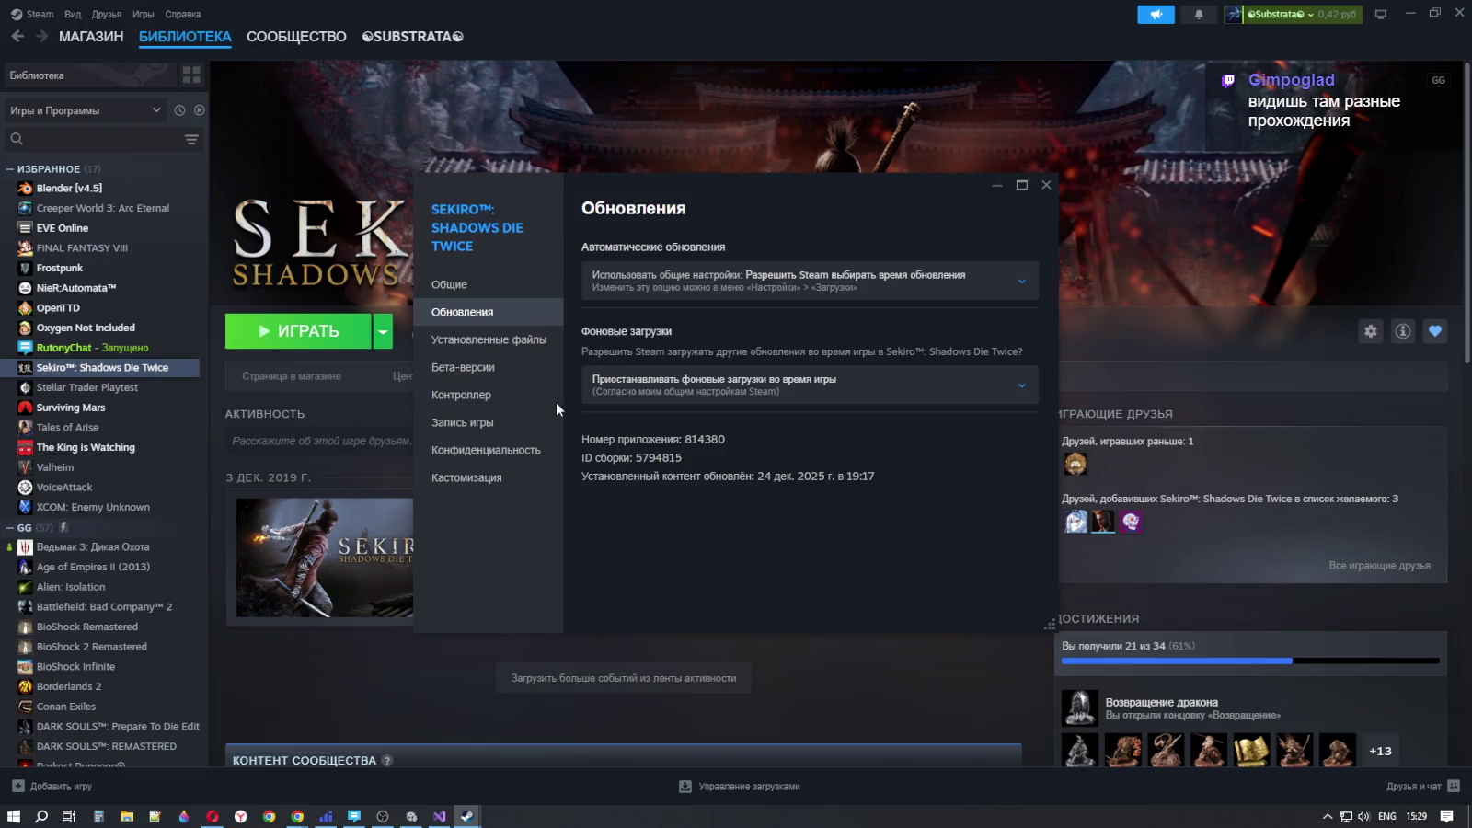
click(452, 342)
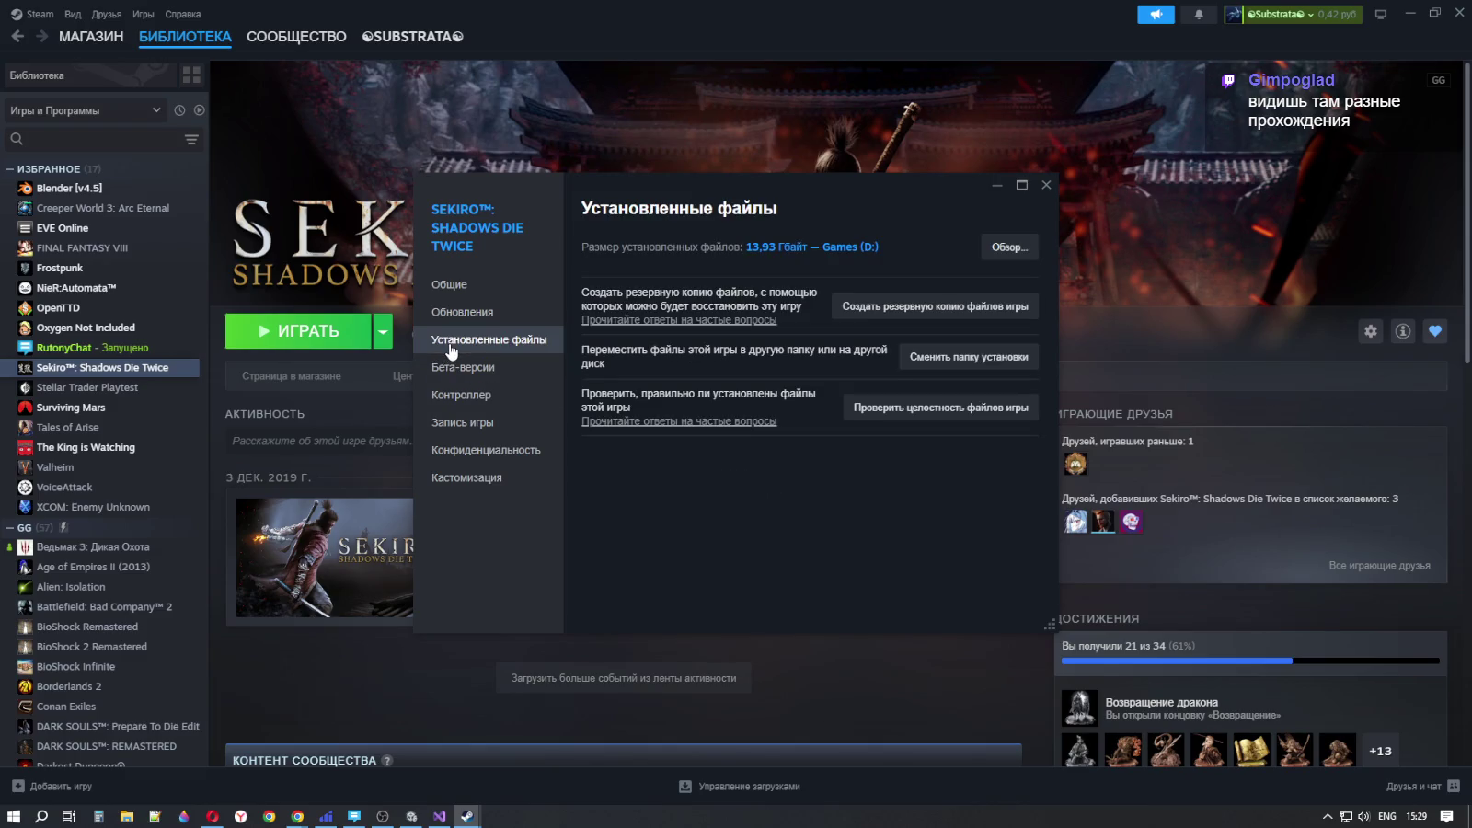
click(482, 379)
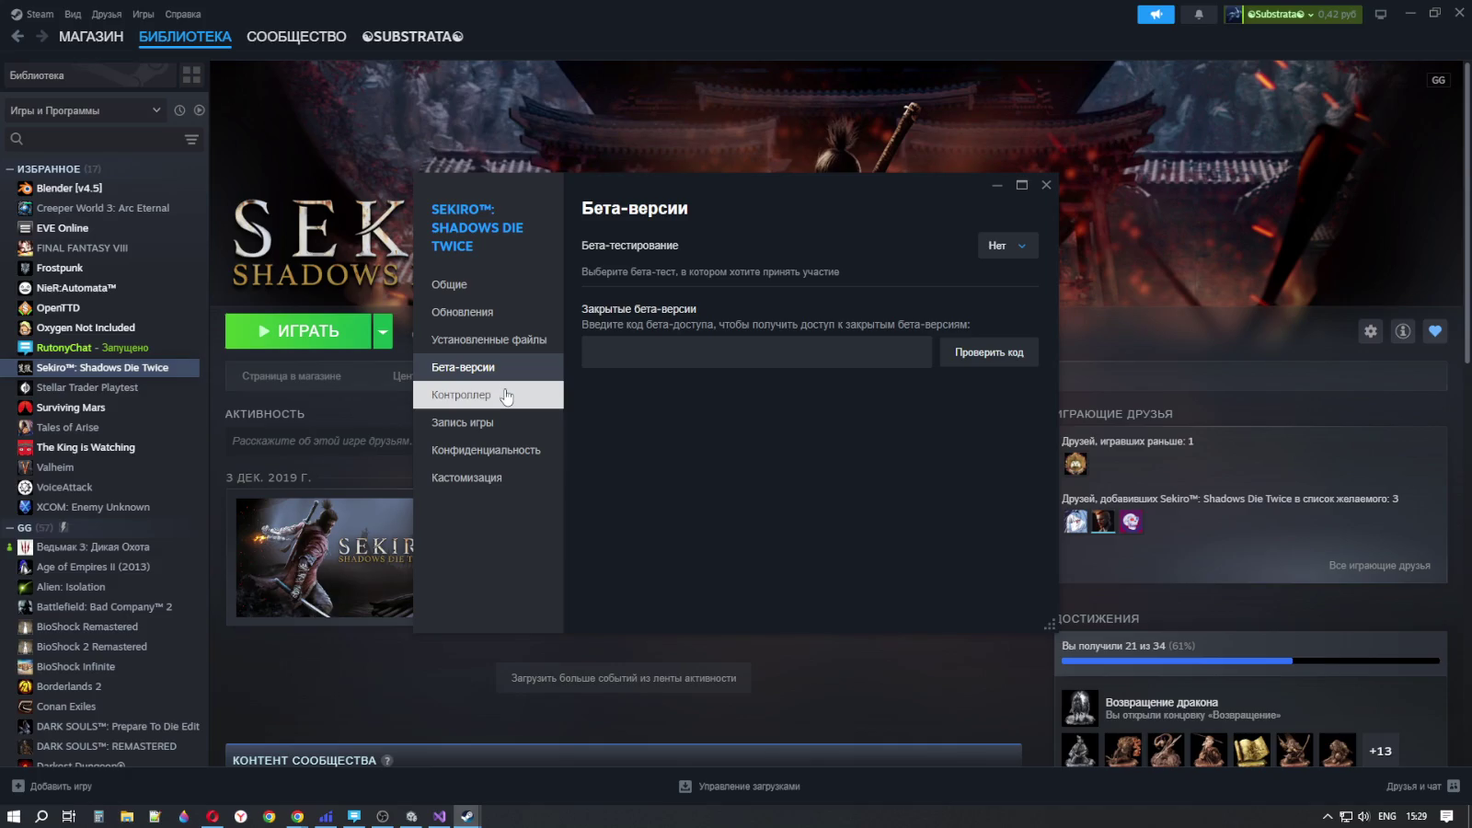
click(1026, 241)
click(1027, 250)
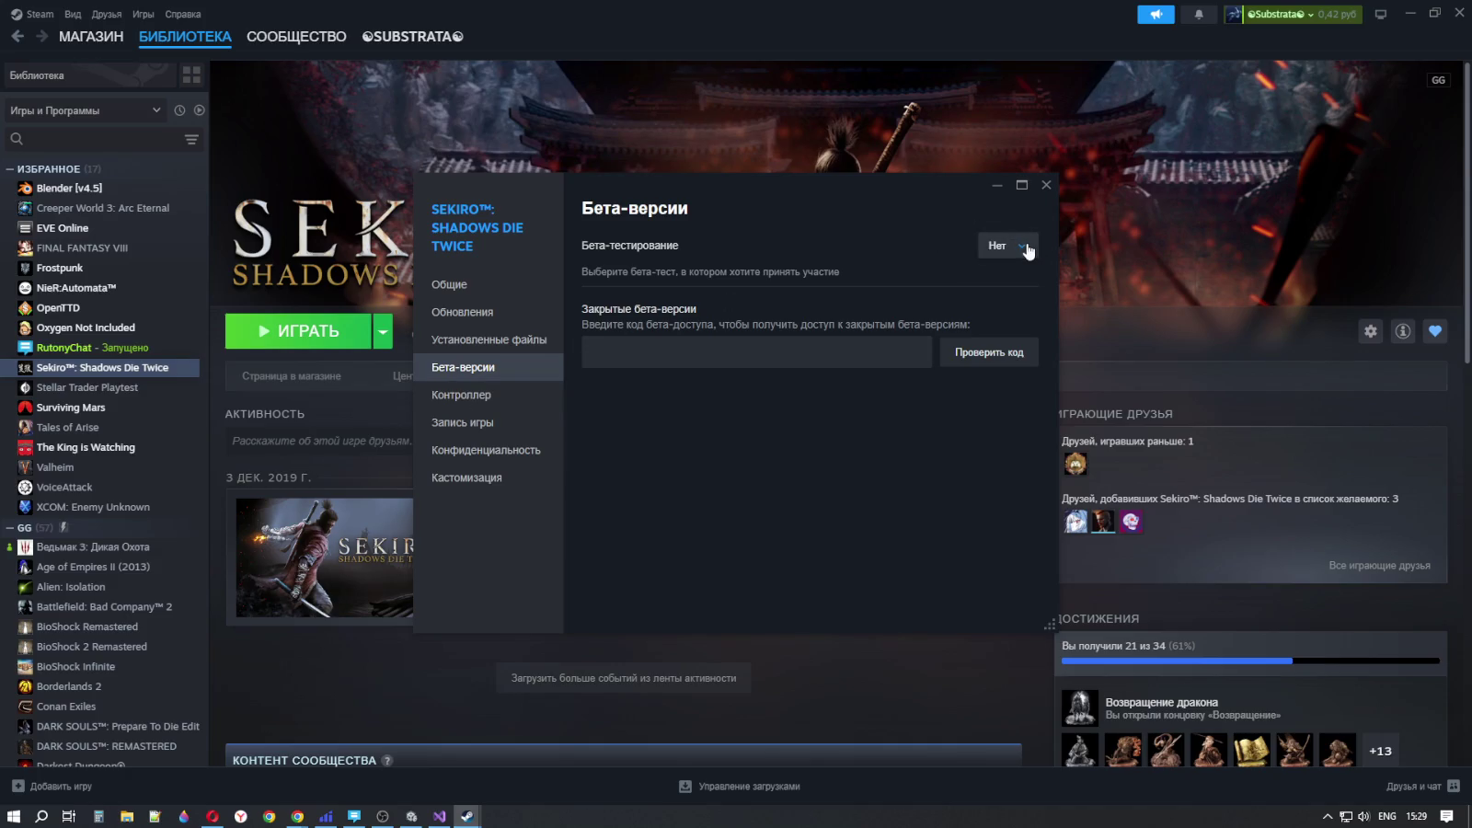
- Review the Controller, Game Recording, Privacy and Customization pages, then close the properties
click(486, 399)
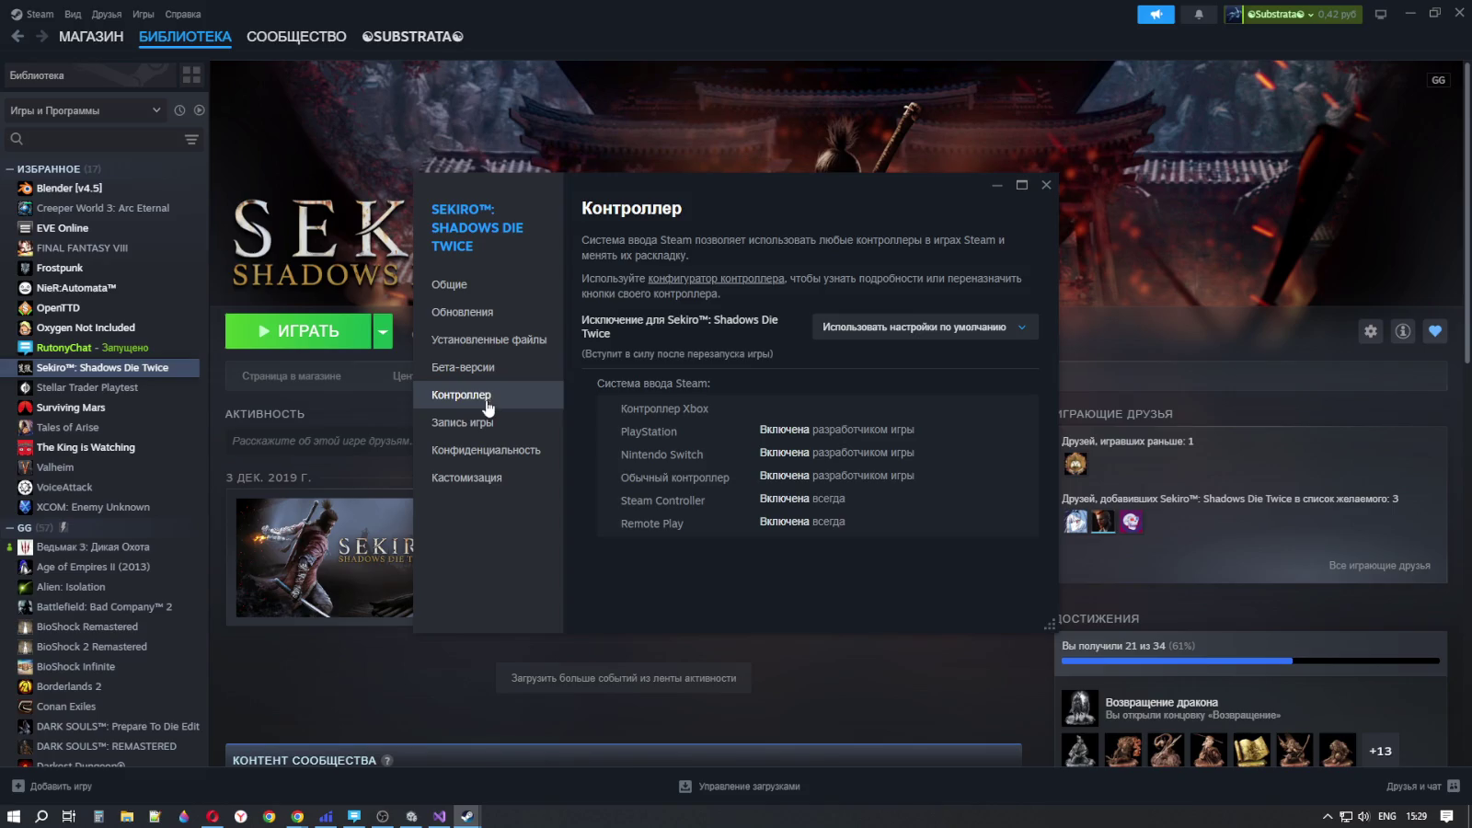
click(487, 423)
click(493, 451)
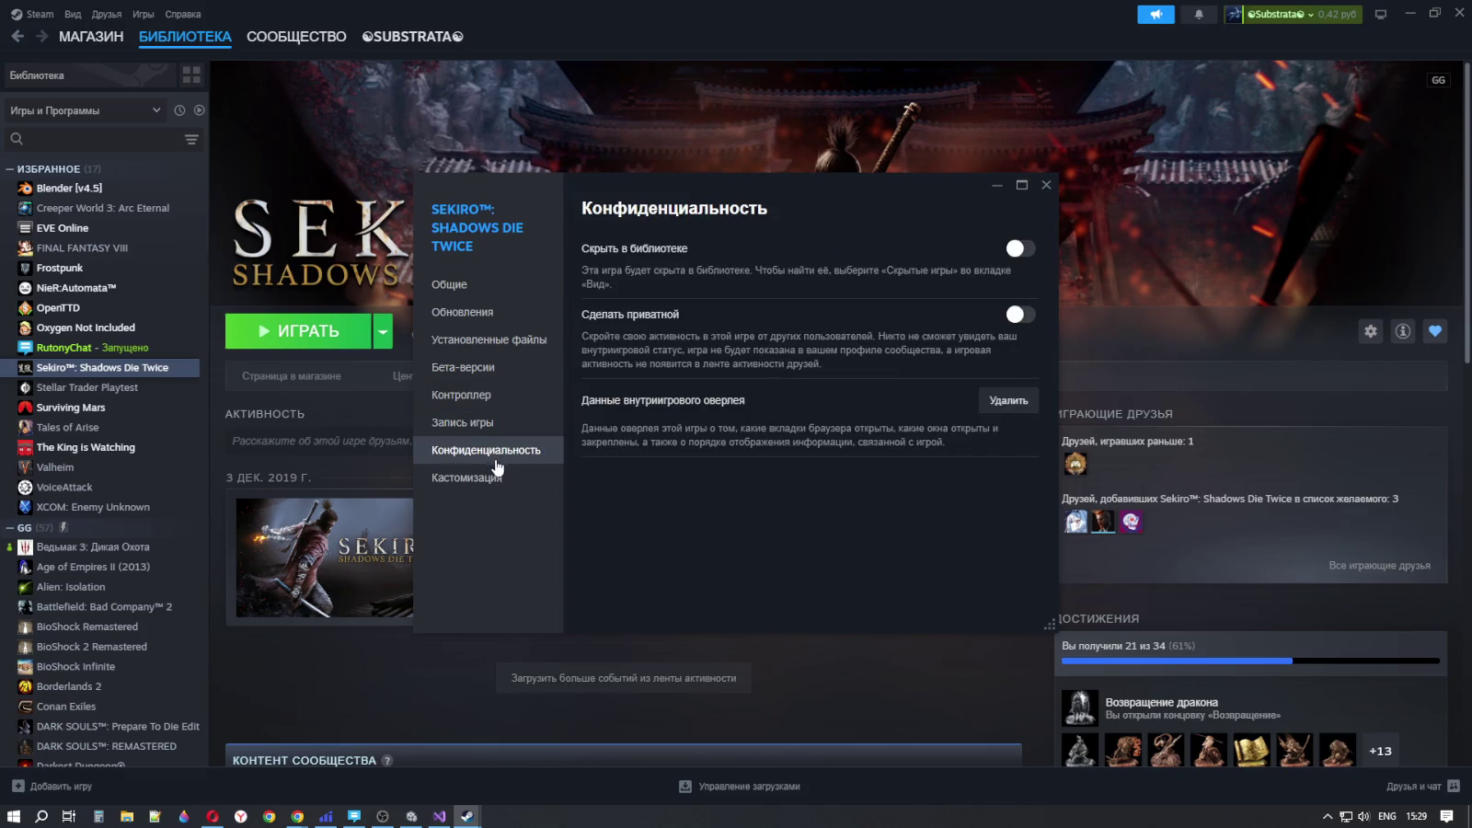
click(493, 480)
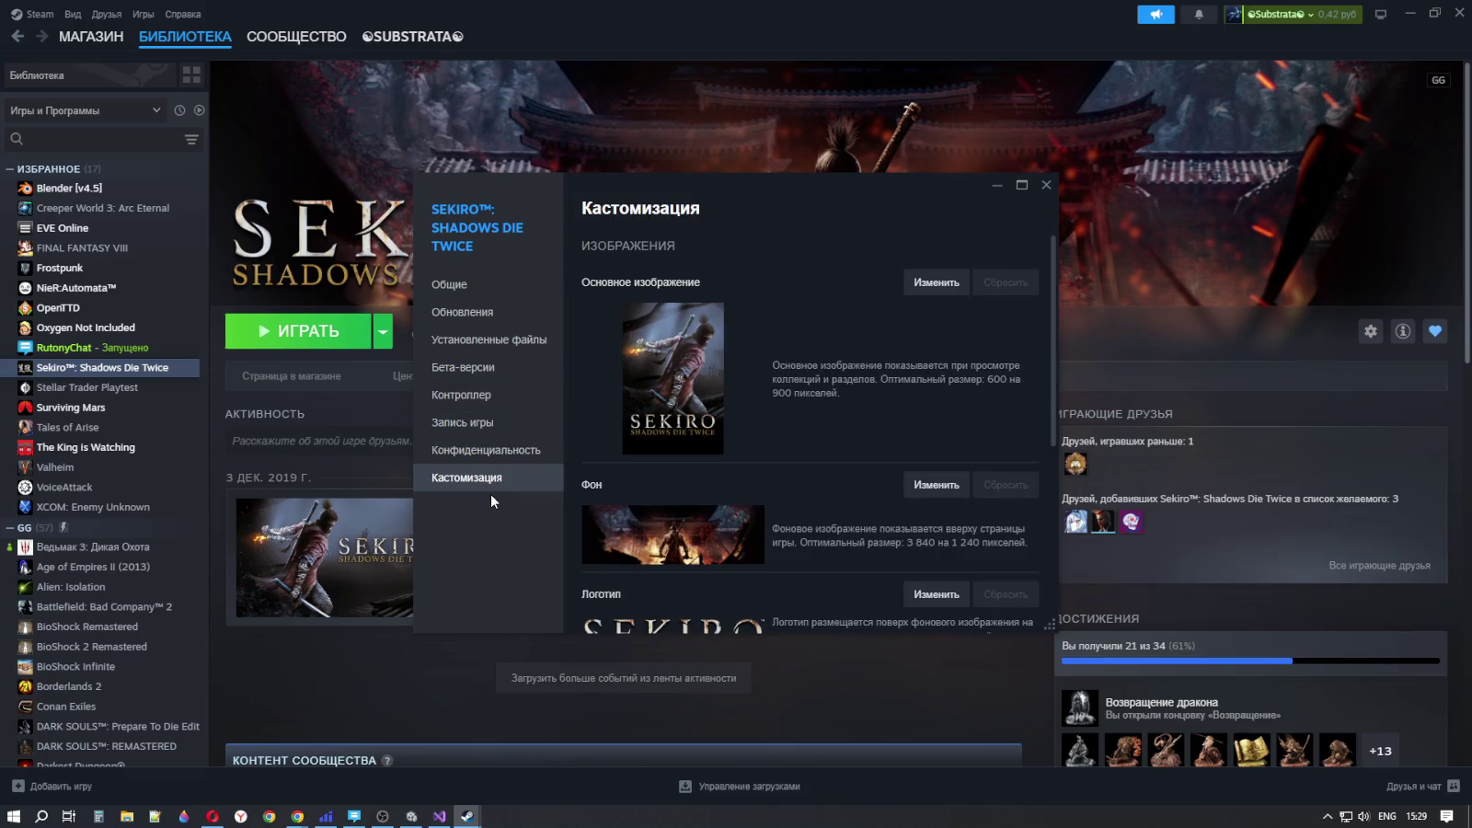
click(483, 288)
click(1047, 185)
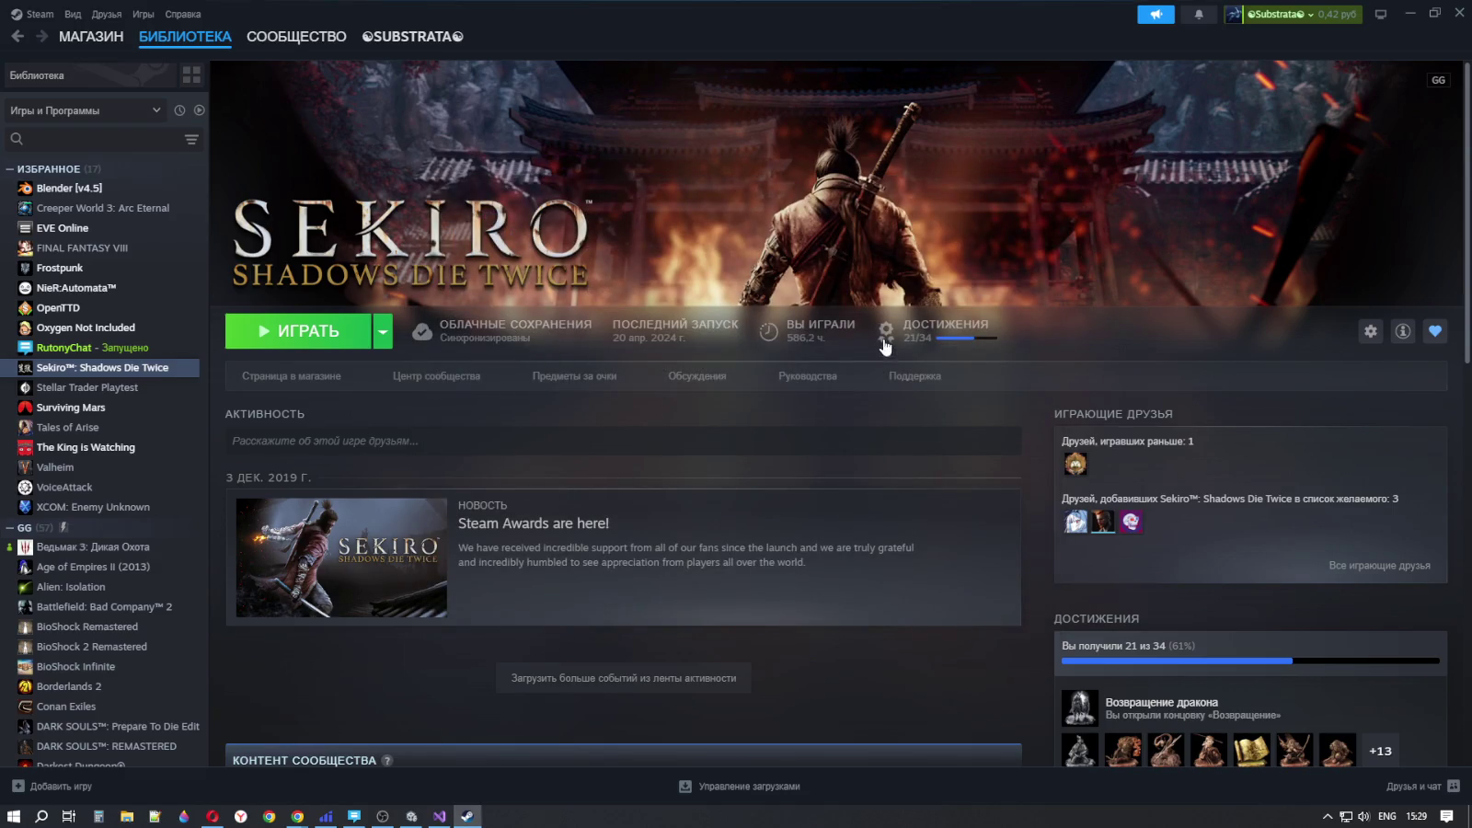
scroll(807, 421, down, 5)
scroll(802, 423, up, 5)
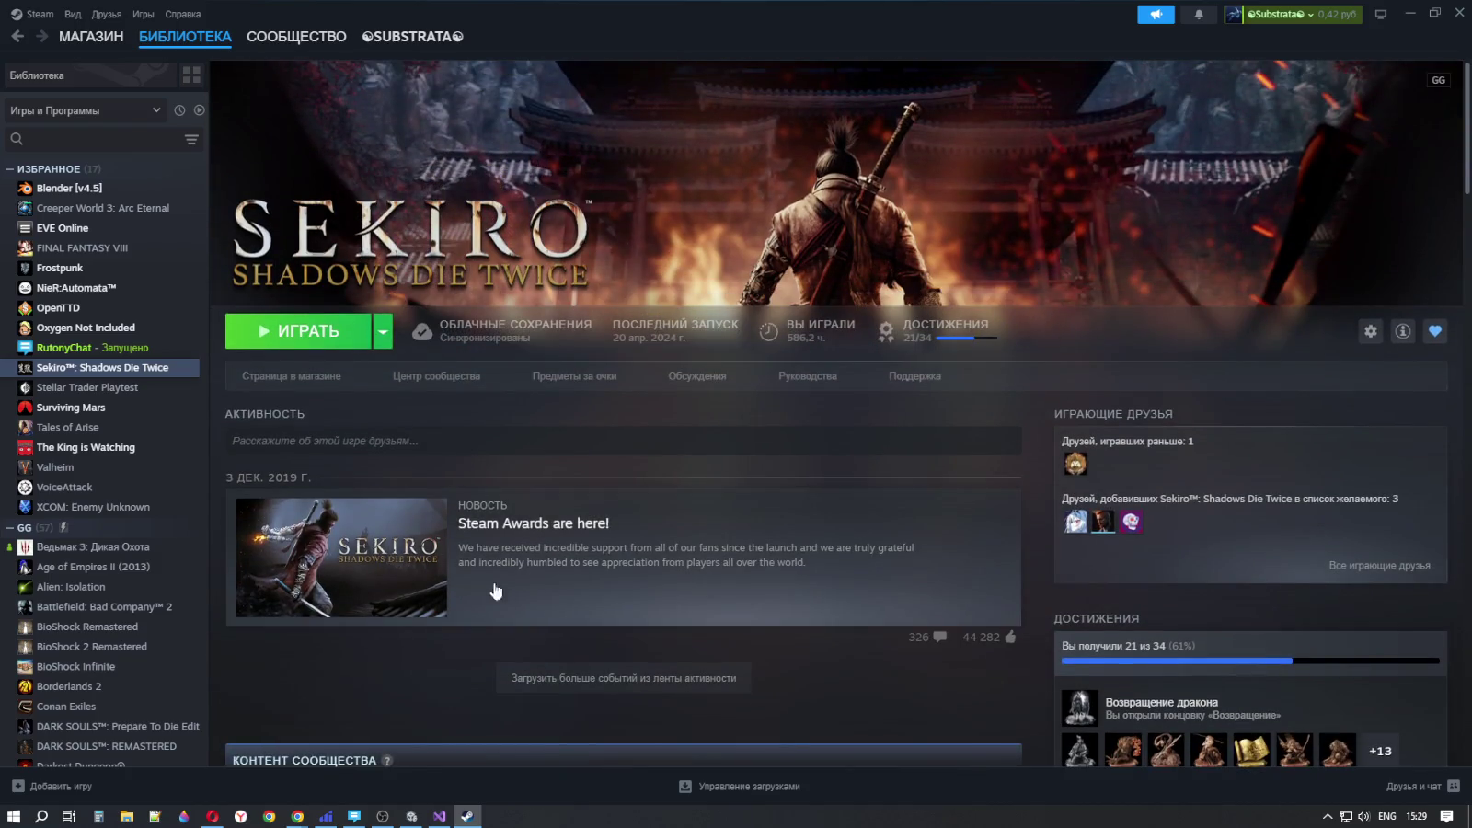
right_click(104, 370)
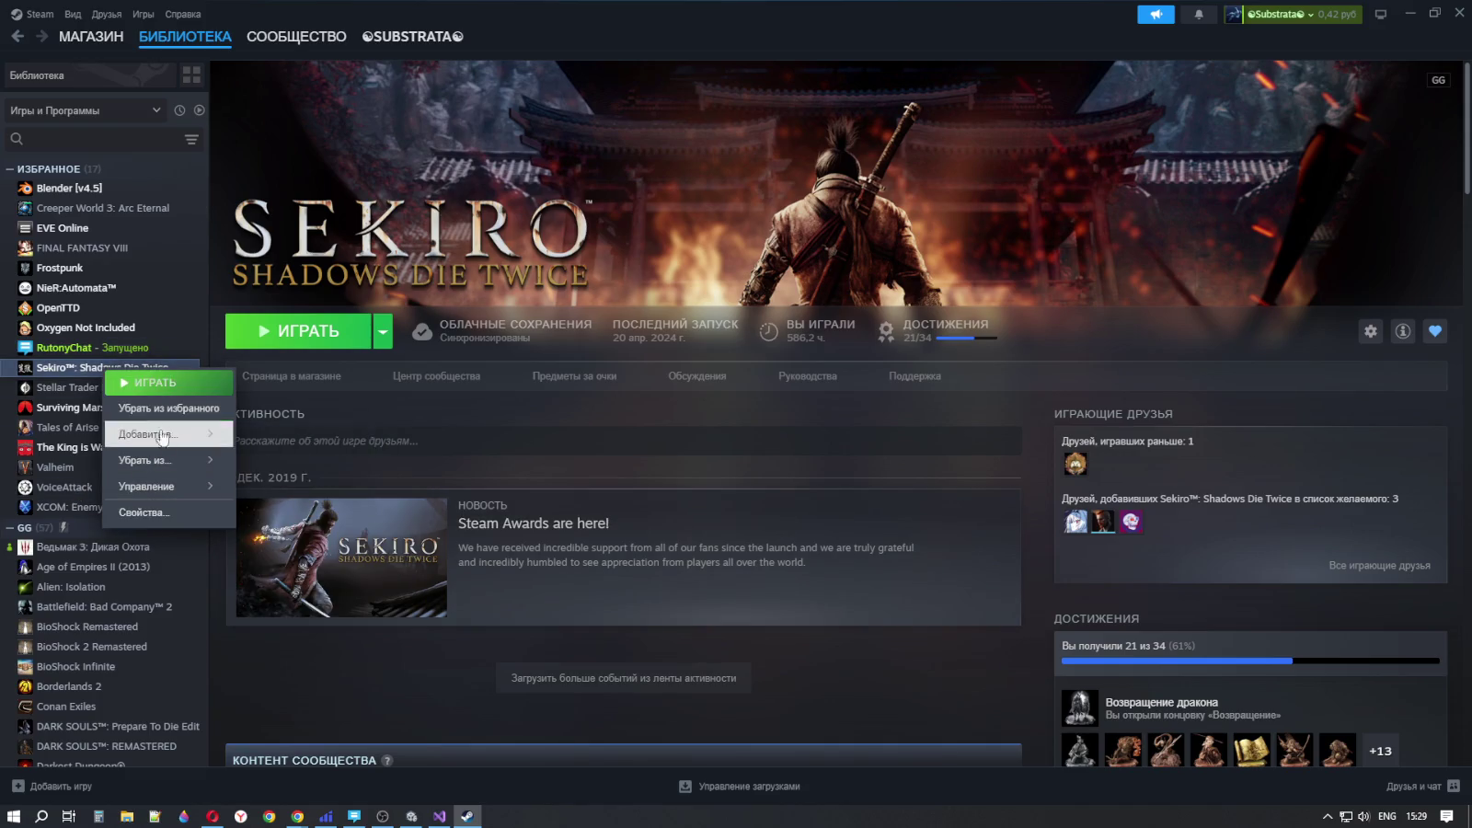
mouse_move(152, 485)
click(156, 512)
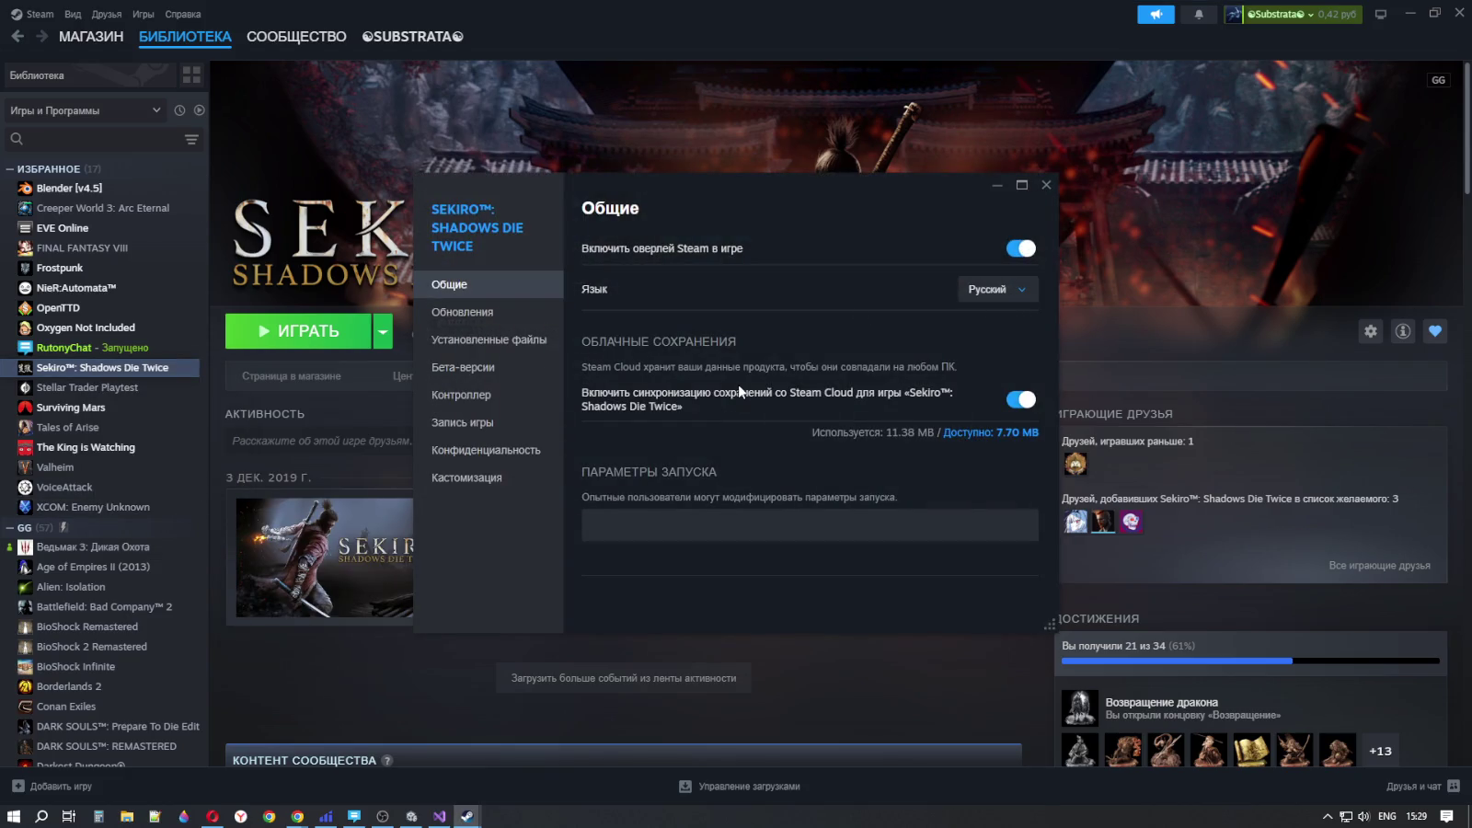
click(484, 314)
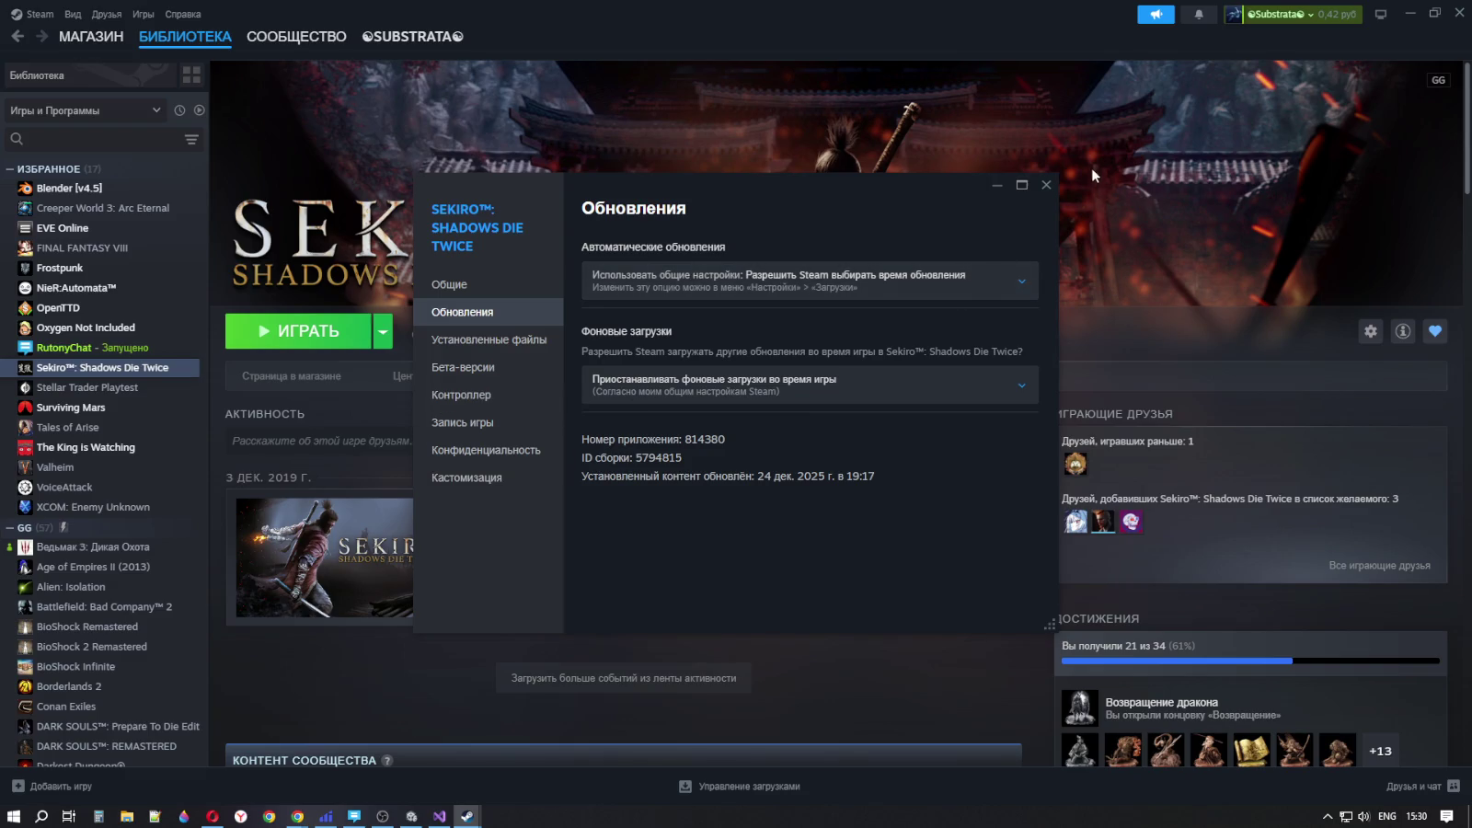
click(1048, 185)
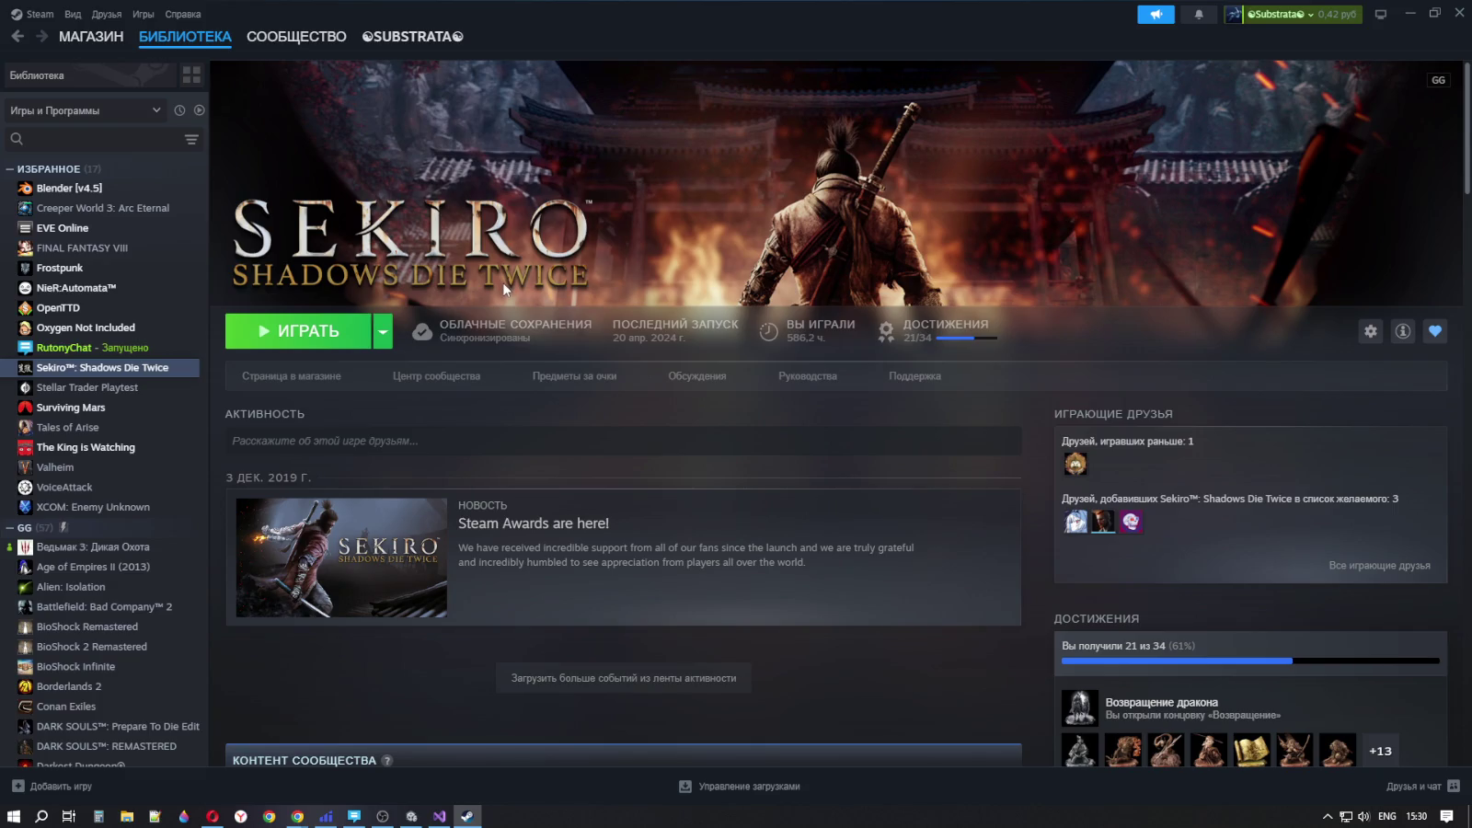
scroll(504, 288, down, 3)
scroll(504, 287, up, 3)
click(1402, 331)
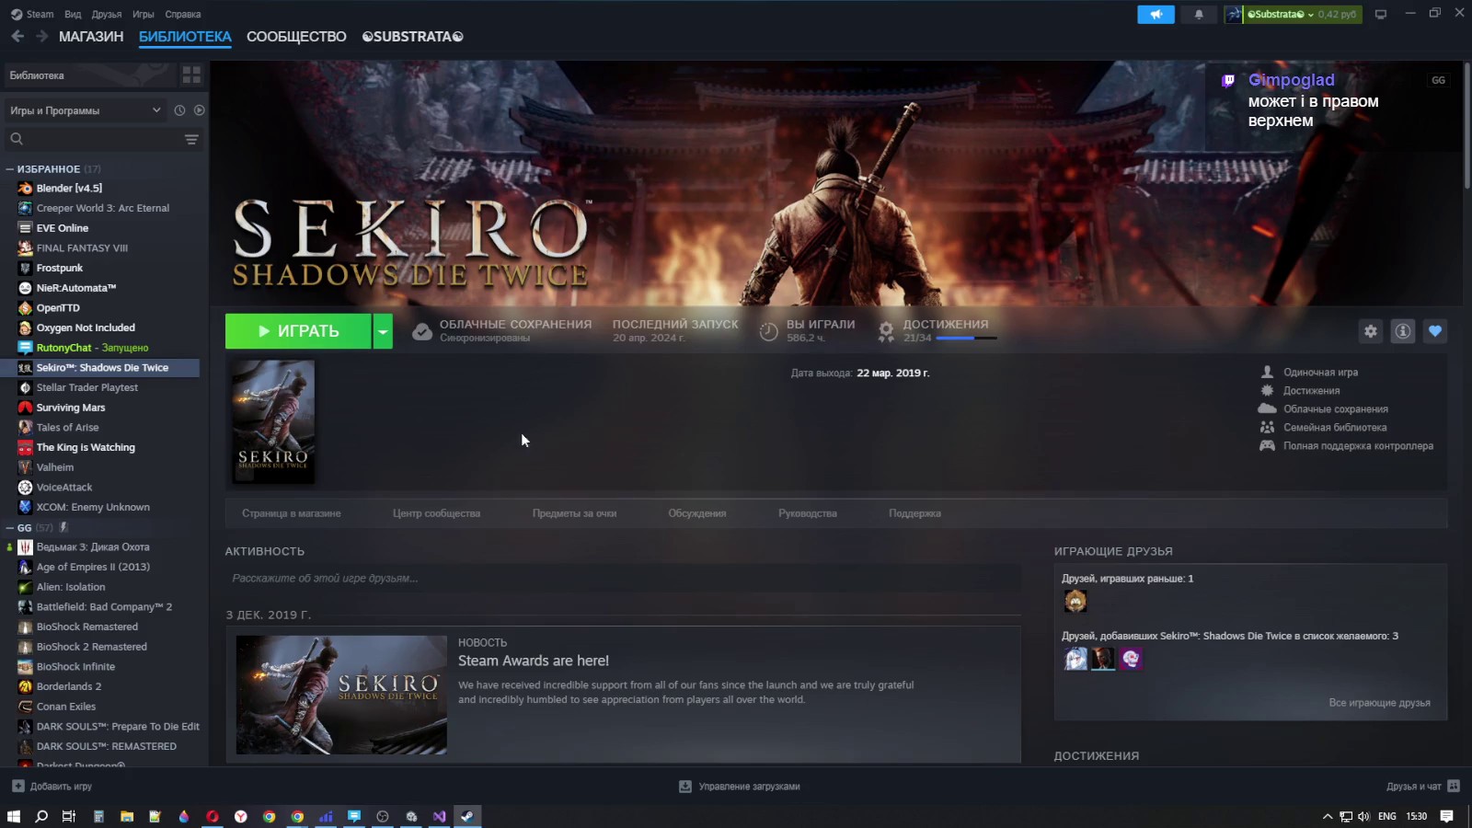
click(333, 519)
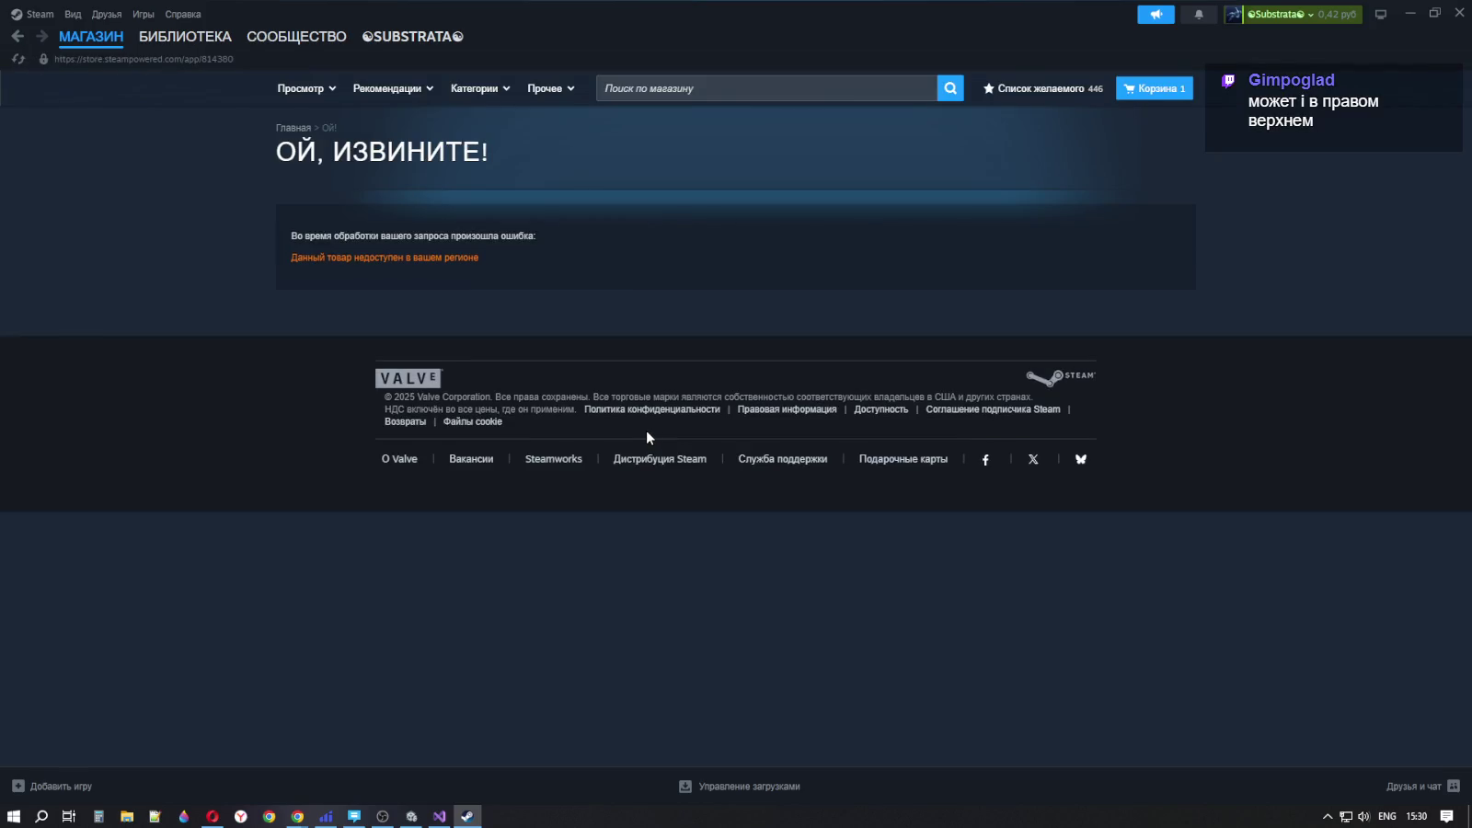
mouse_move(40, 34)
click(73, 86)
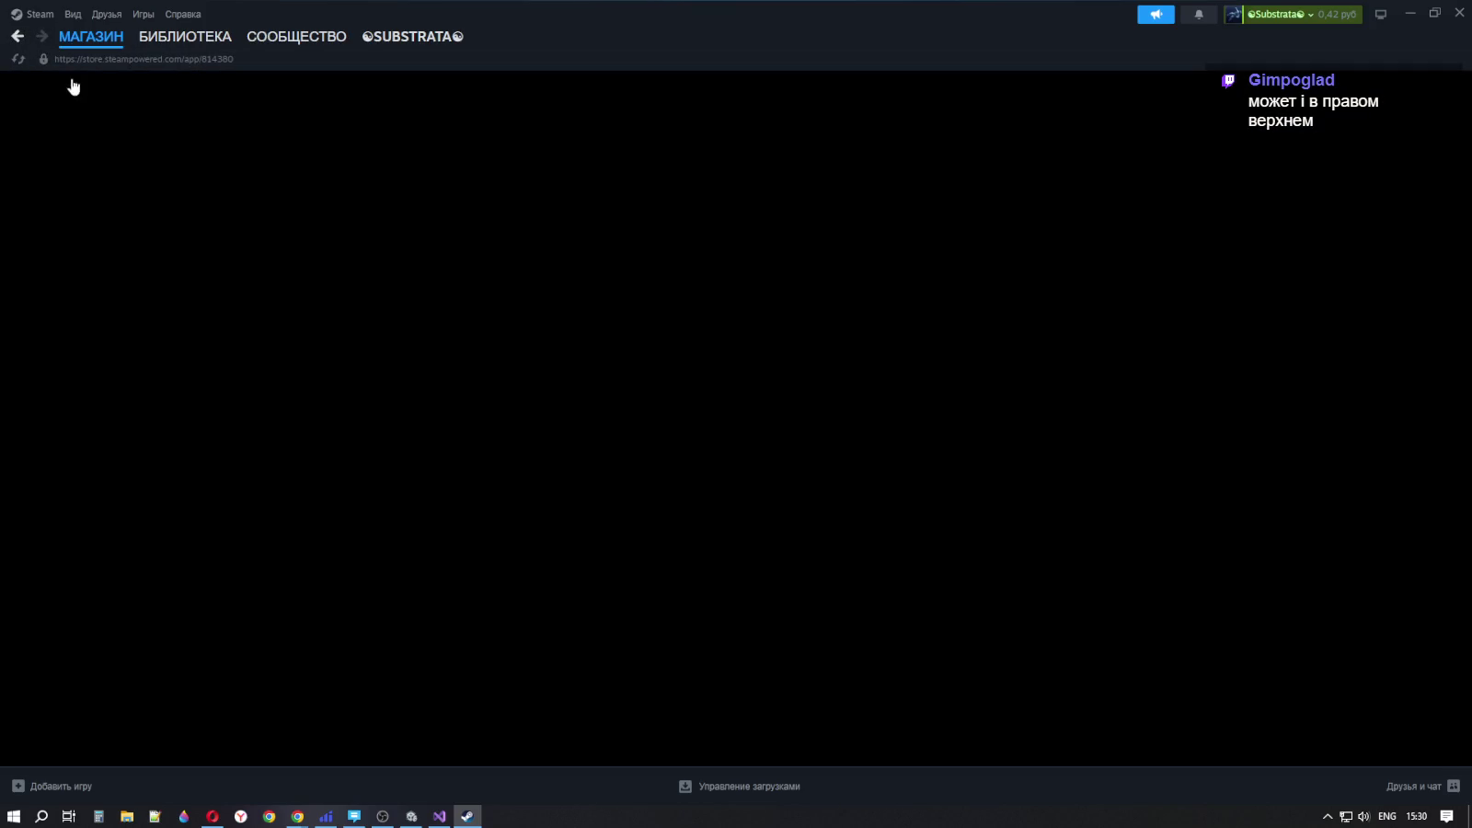
key(alt+Left)
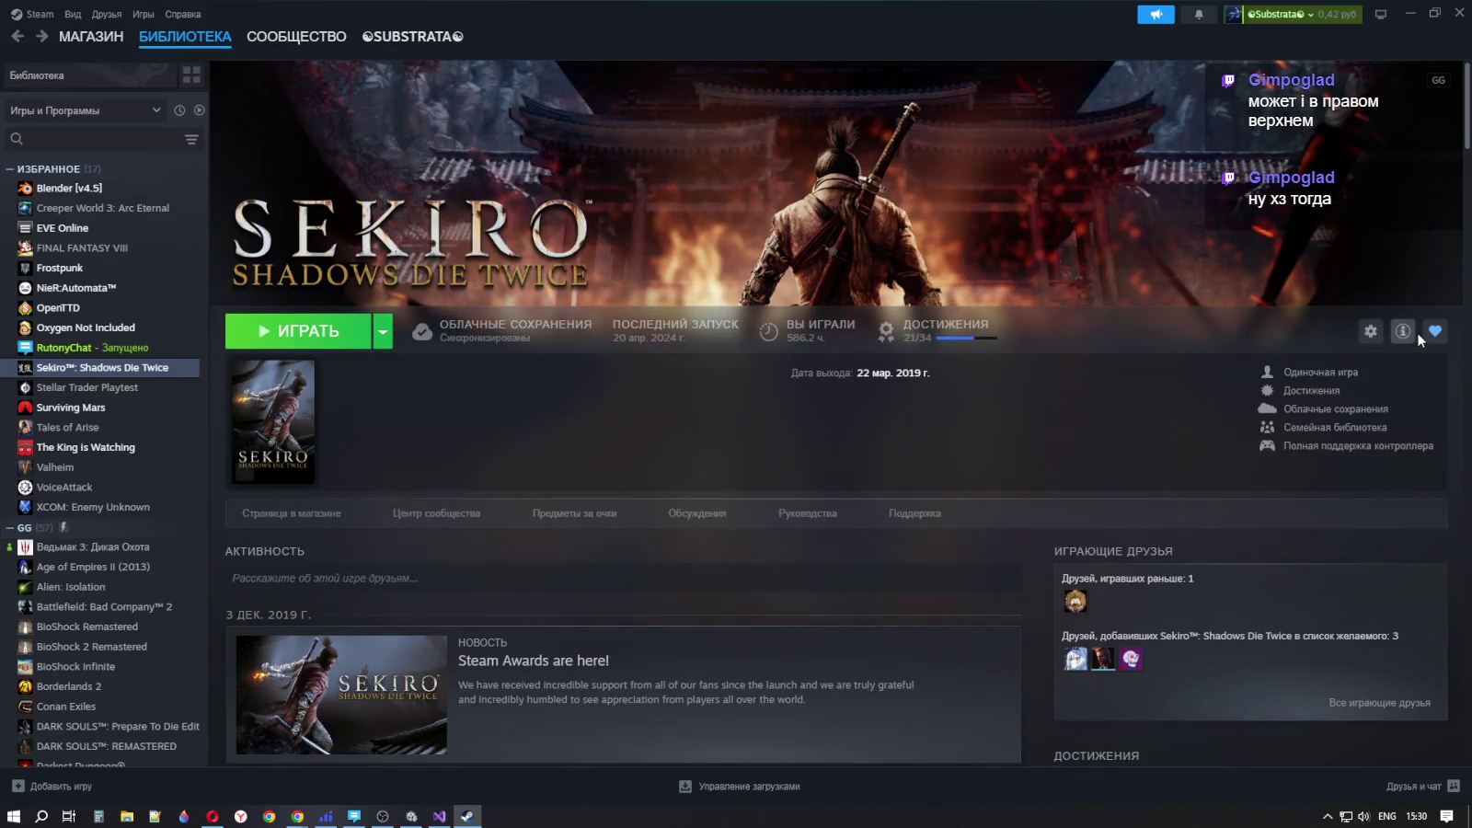
click(1413, 331)
scroll(970, 397, down, 5)
scroll(942, 422, up, 5)
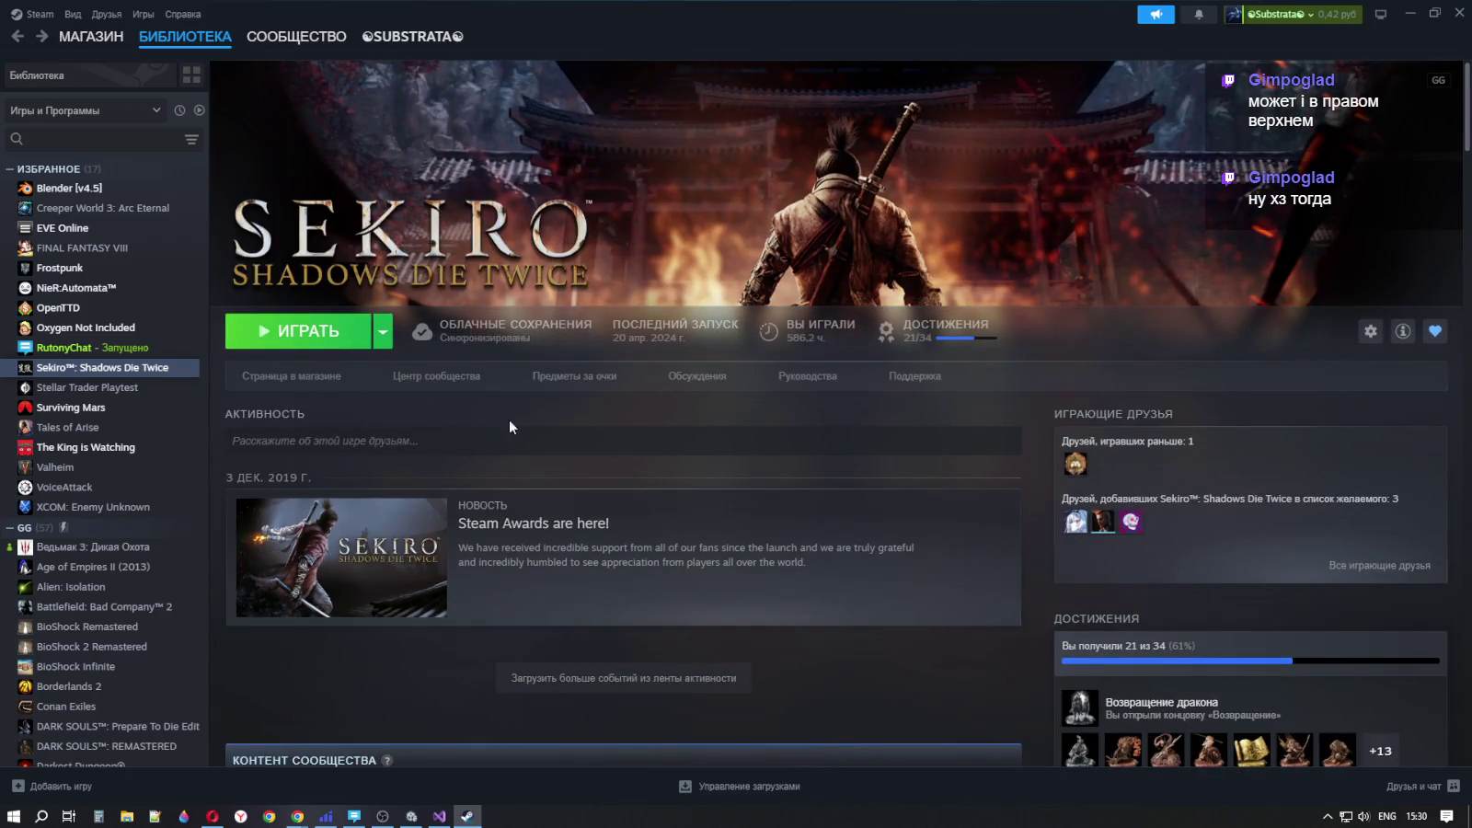
click(411, 816)
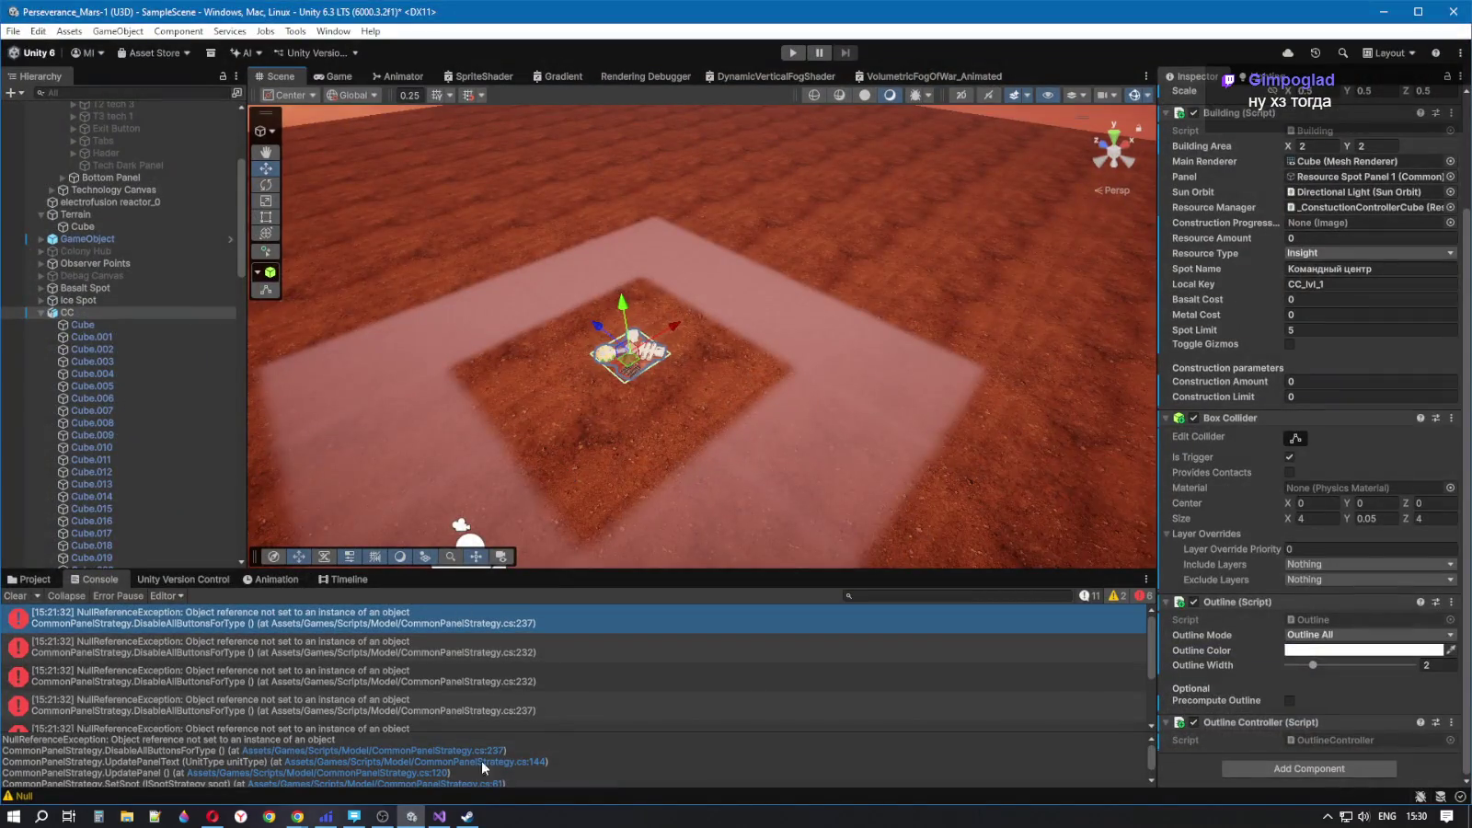
- Bring the Chrome window with the speedrun.com Sekiro leaderboard back to the front
click(467, 816)
mouse_move(297, 816)
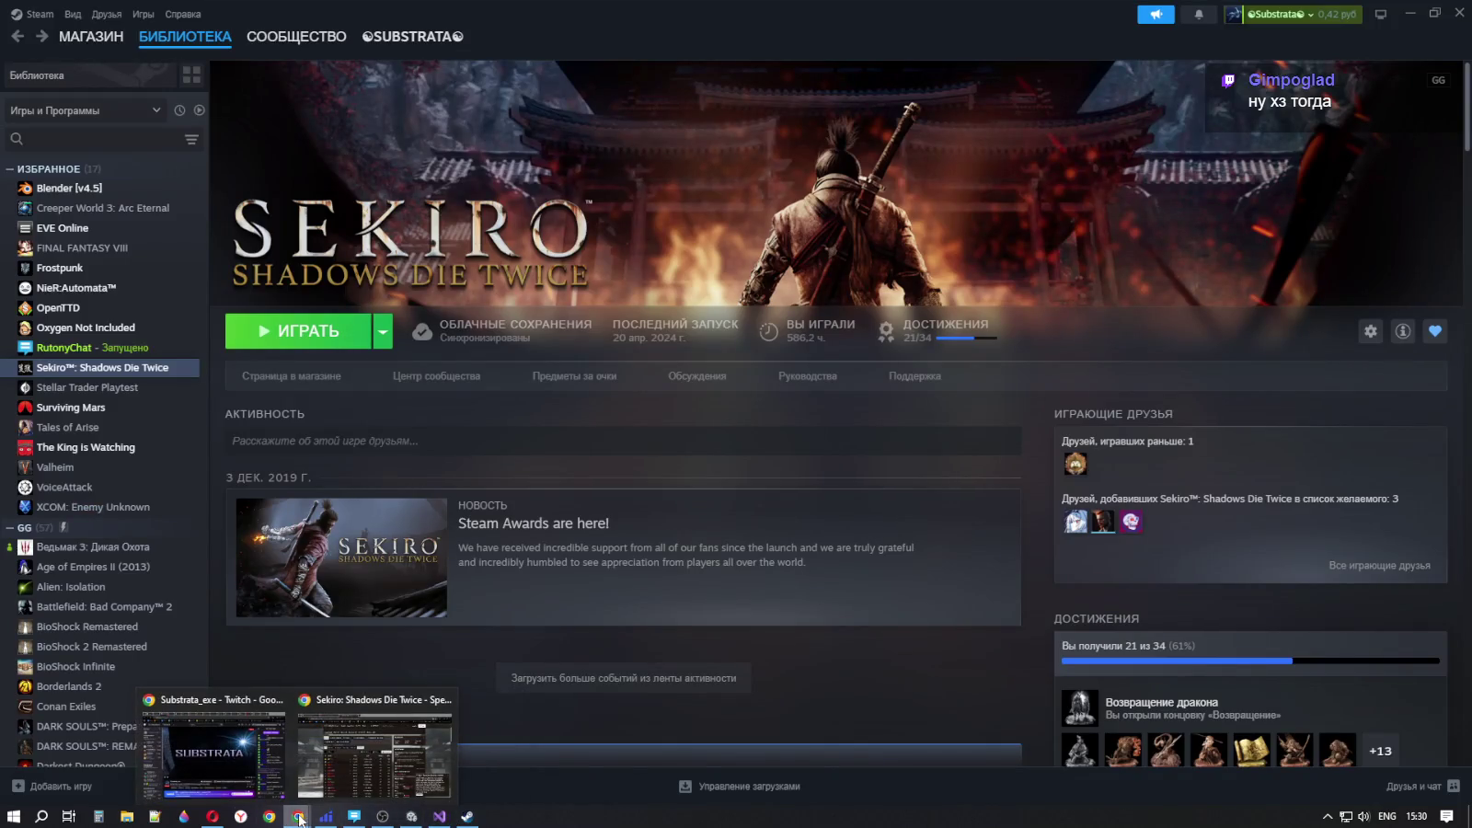
click(350, 758)
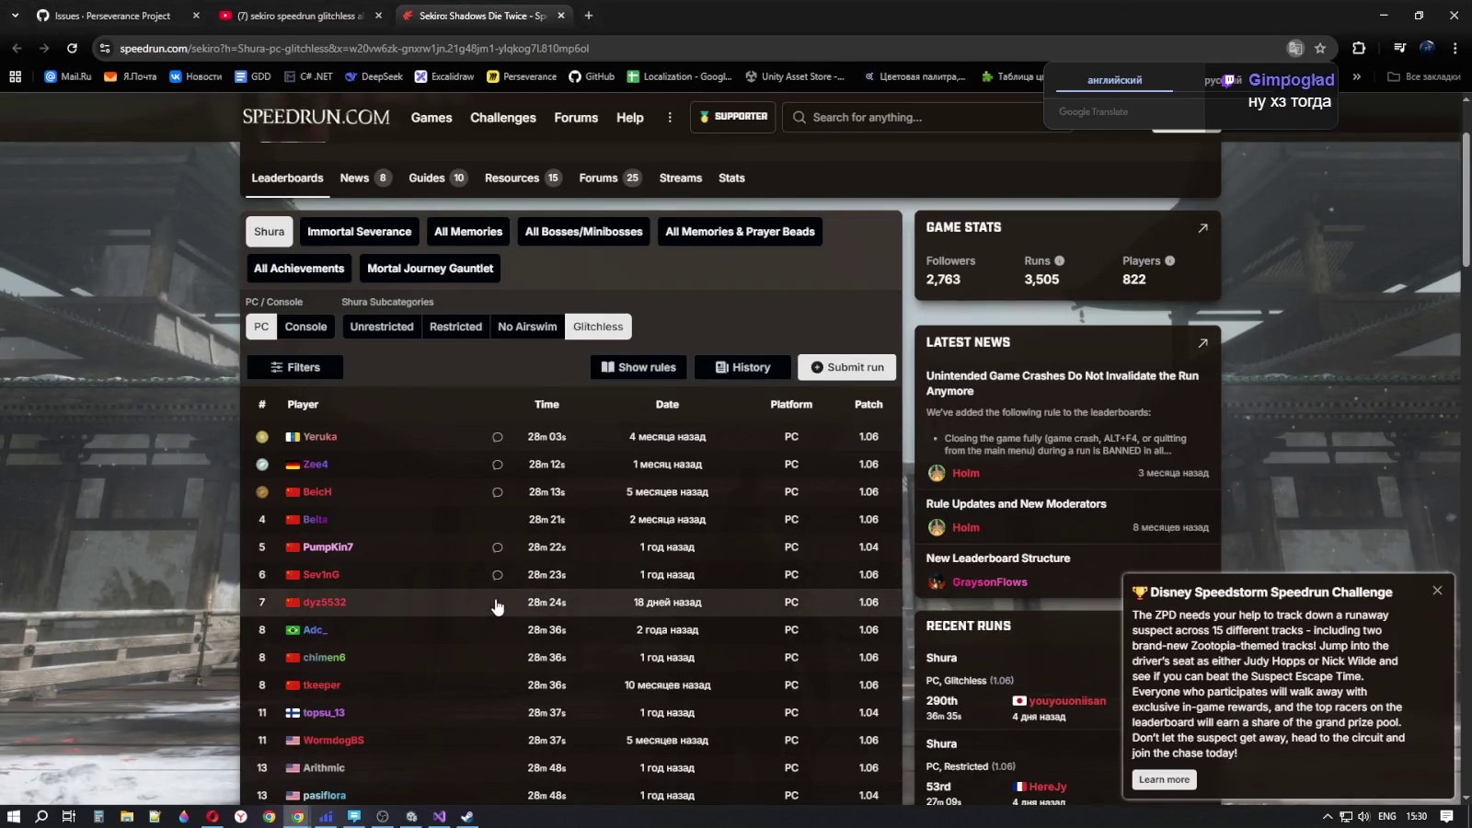
- Open the rank-1 runner's profile and look over their full game runs
click(320, 436)
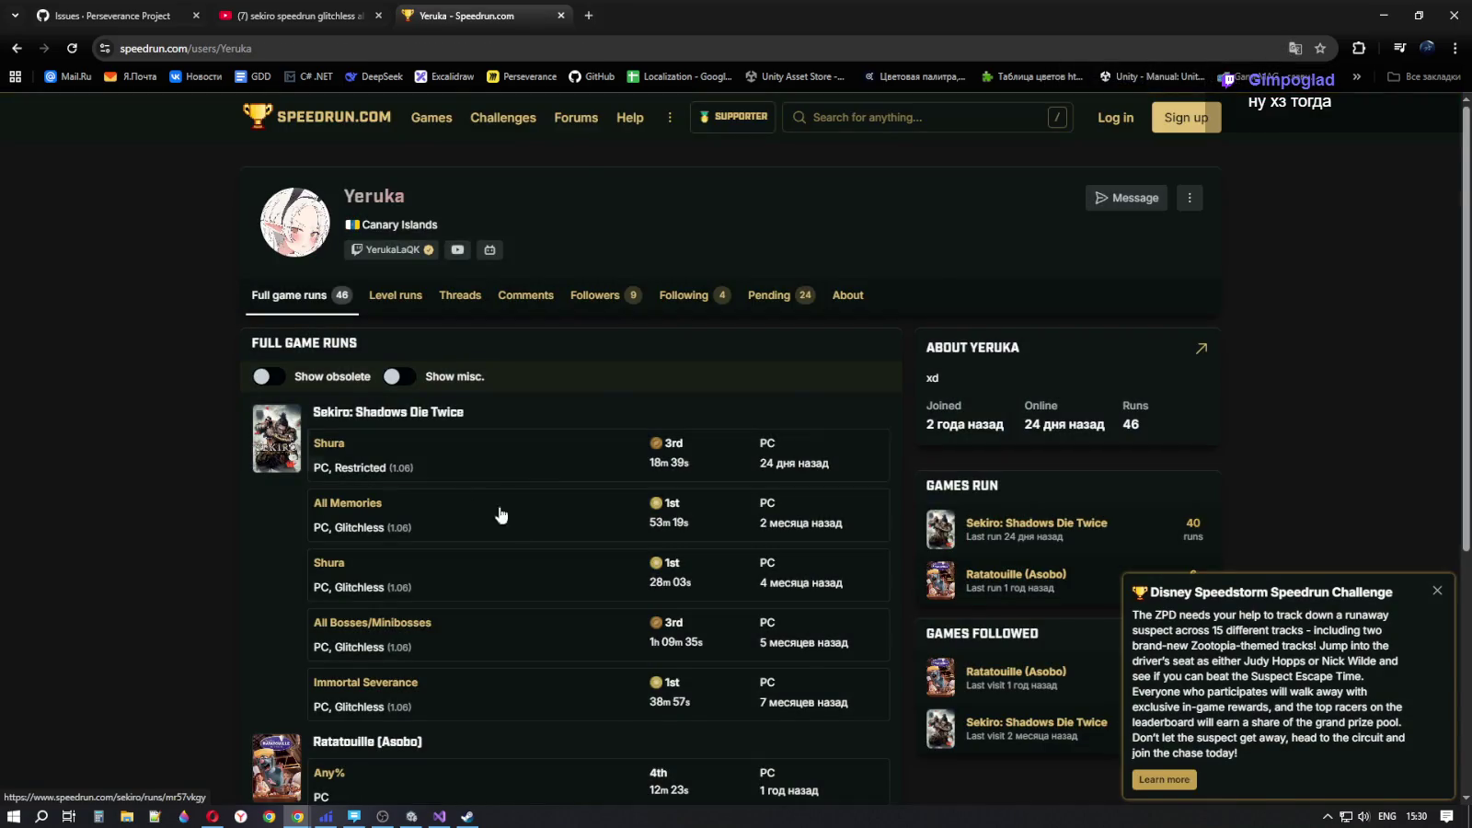
mouse_move(504, 618)
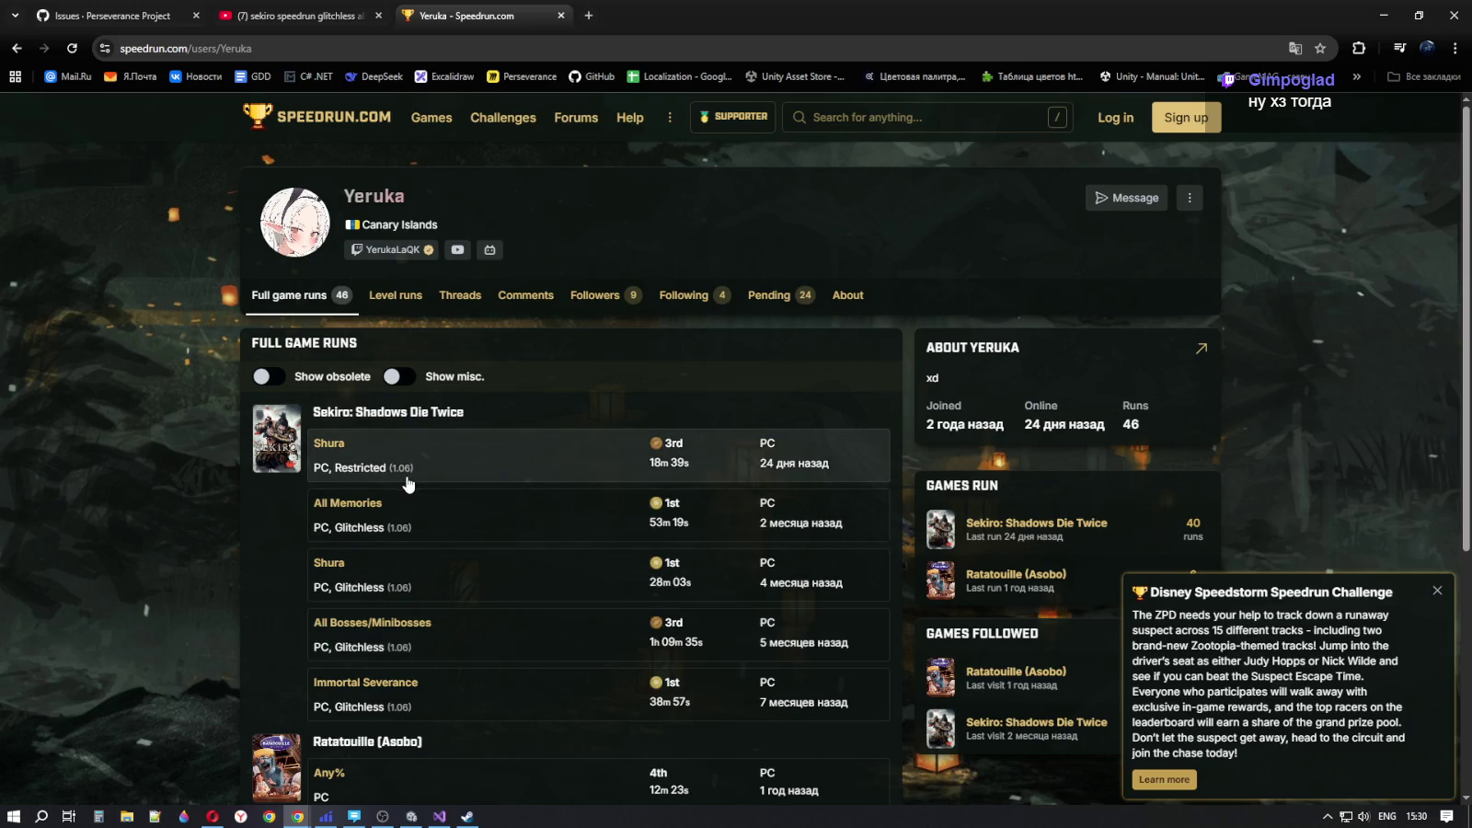
mouse_move(408, 484)
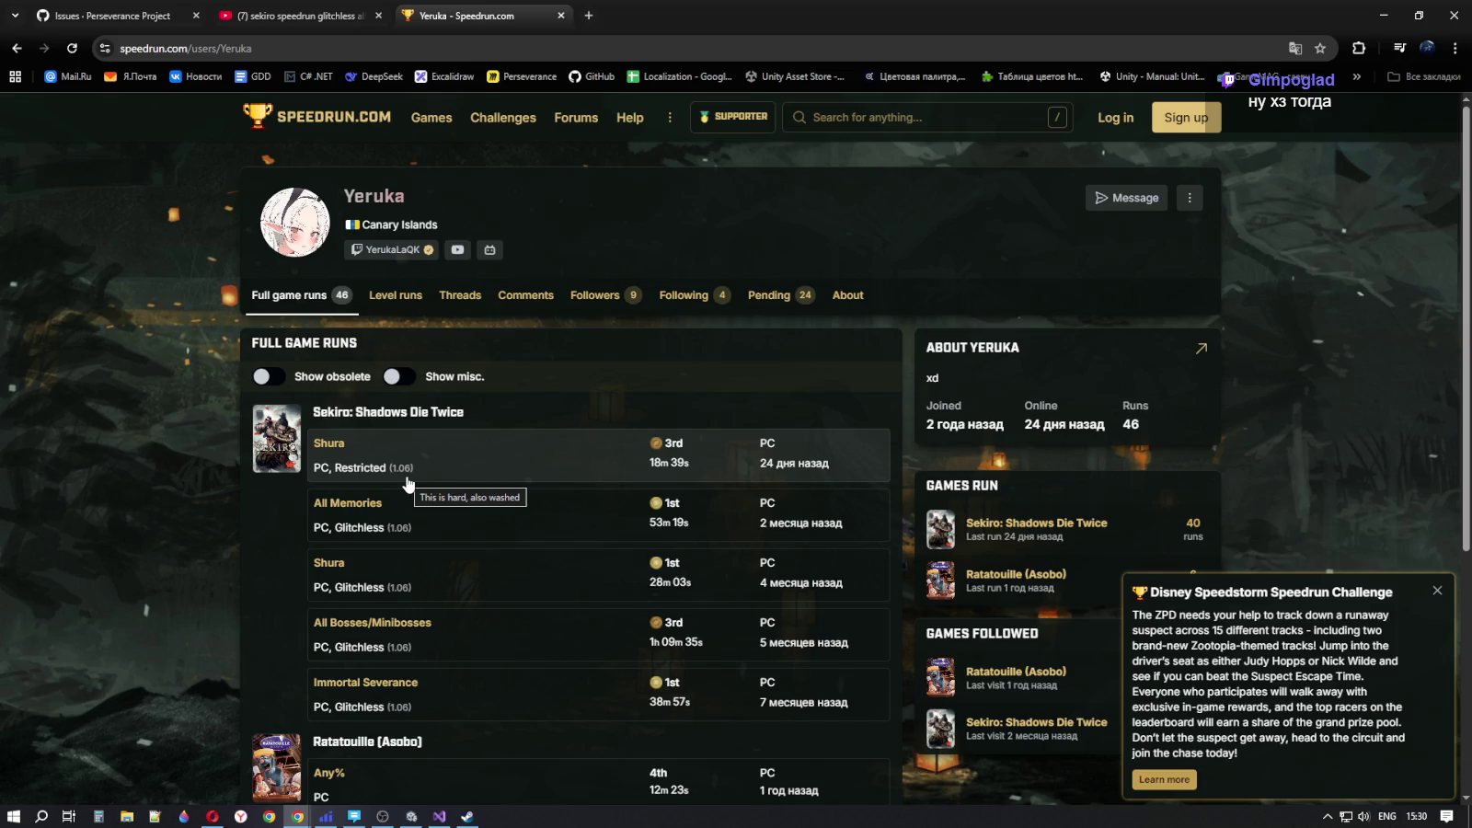
scroll(410, 485, down, 2)
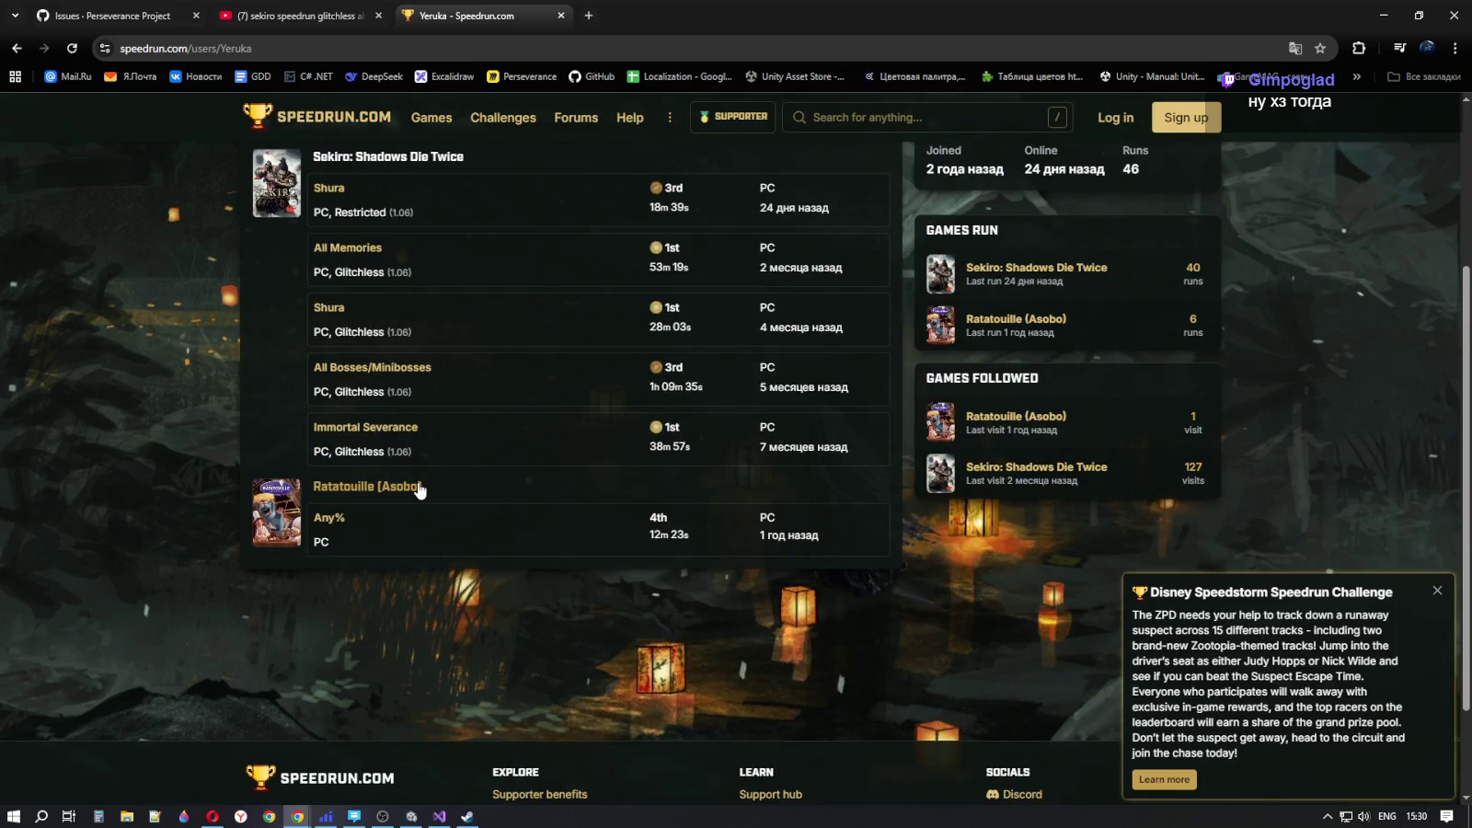
scroll(422, 486, up, 1)
scroll(422, 486, up, 1)
mouse_move(420, 449)
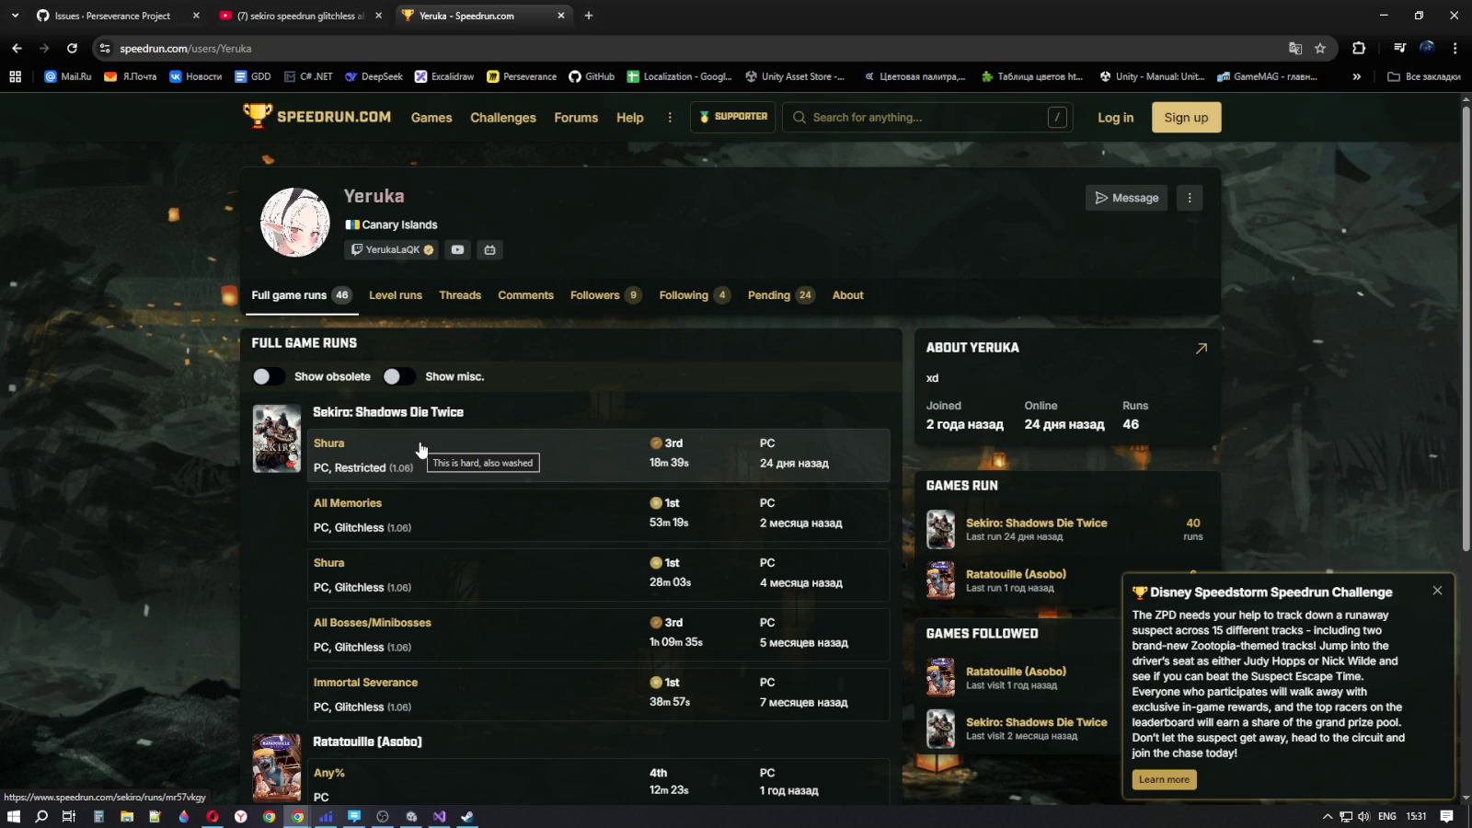
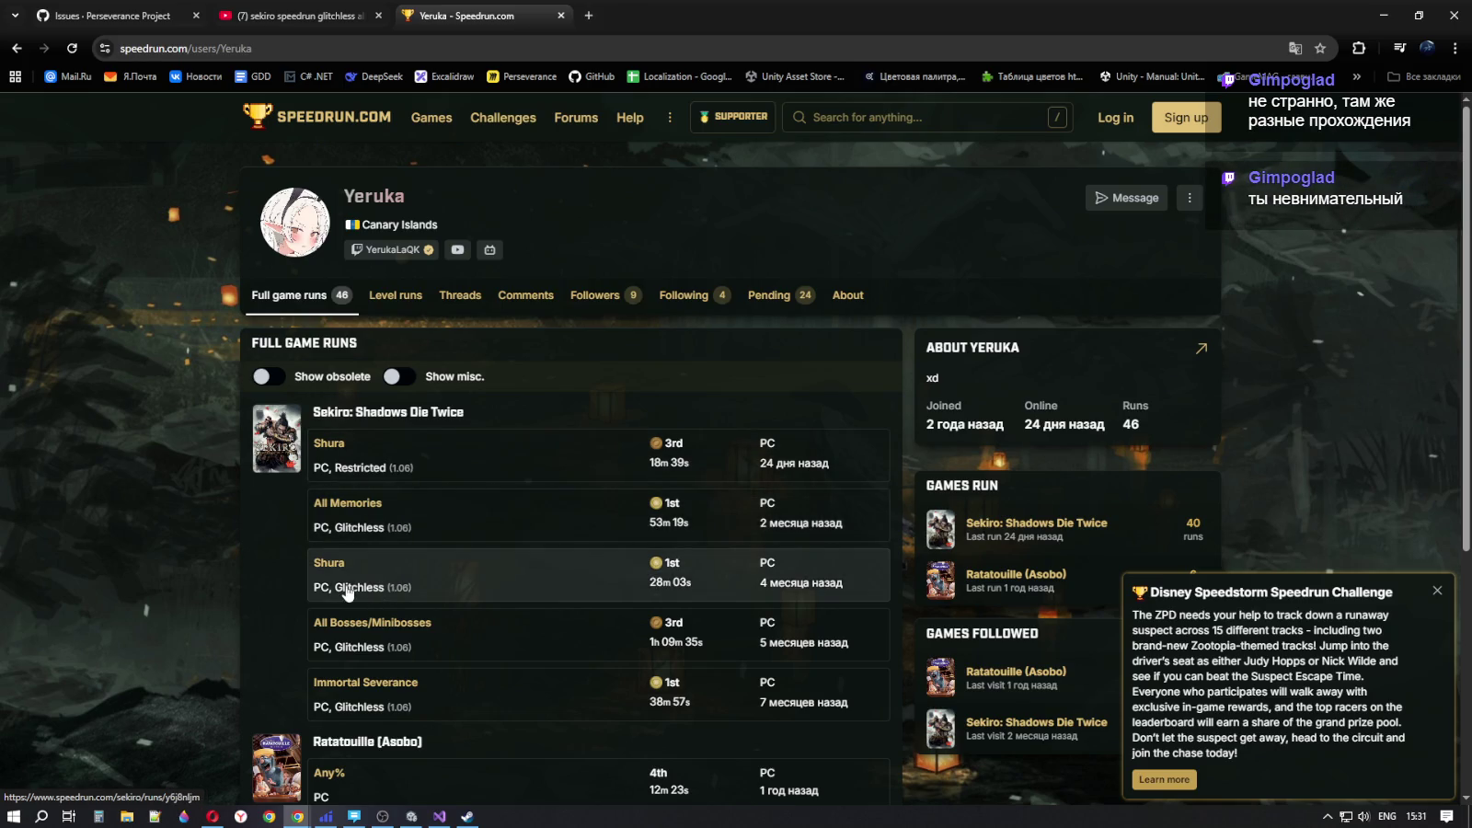
- Open the page for the Sekiro All Memories run finished in 53m 19s
mouse_move(341, 592)
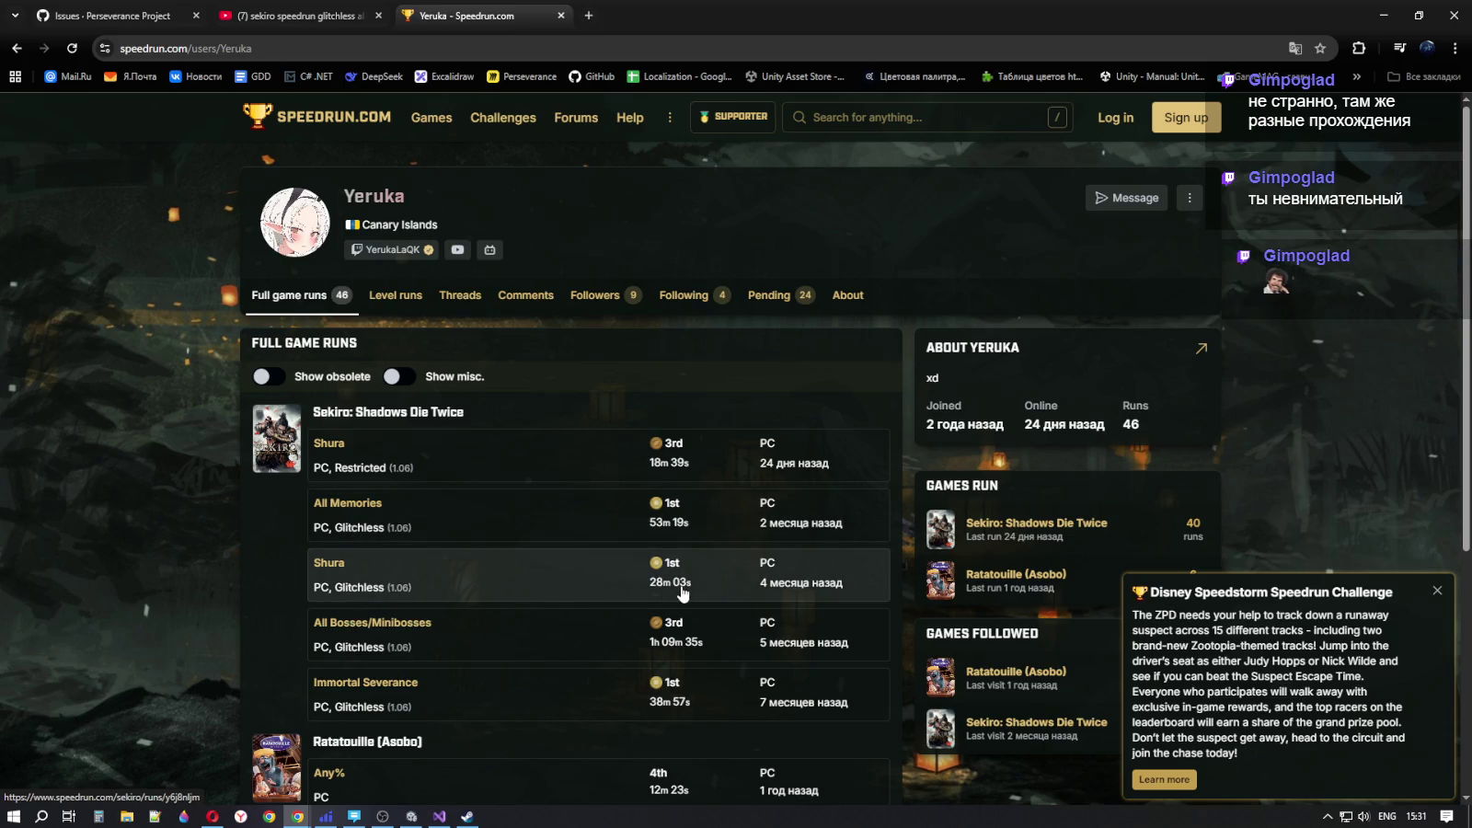
mouse_move(681, 591)
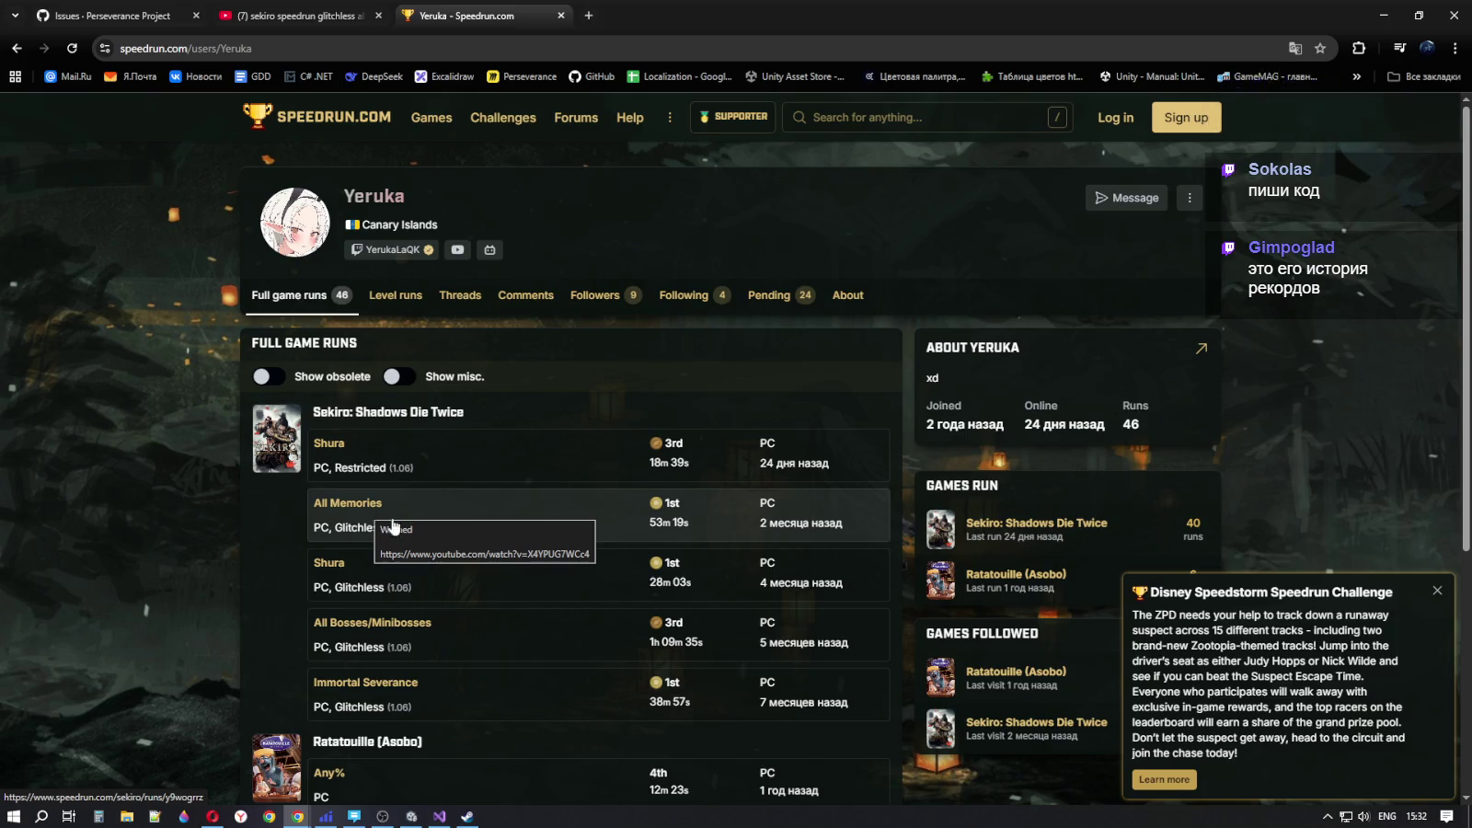
click(420, 529)
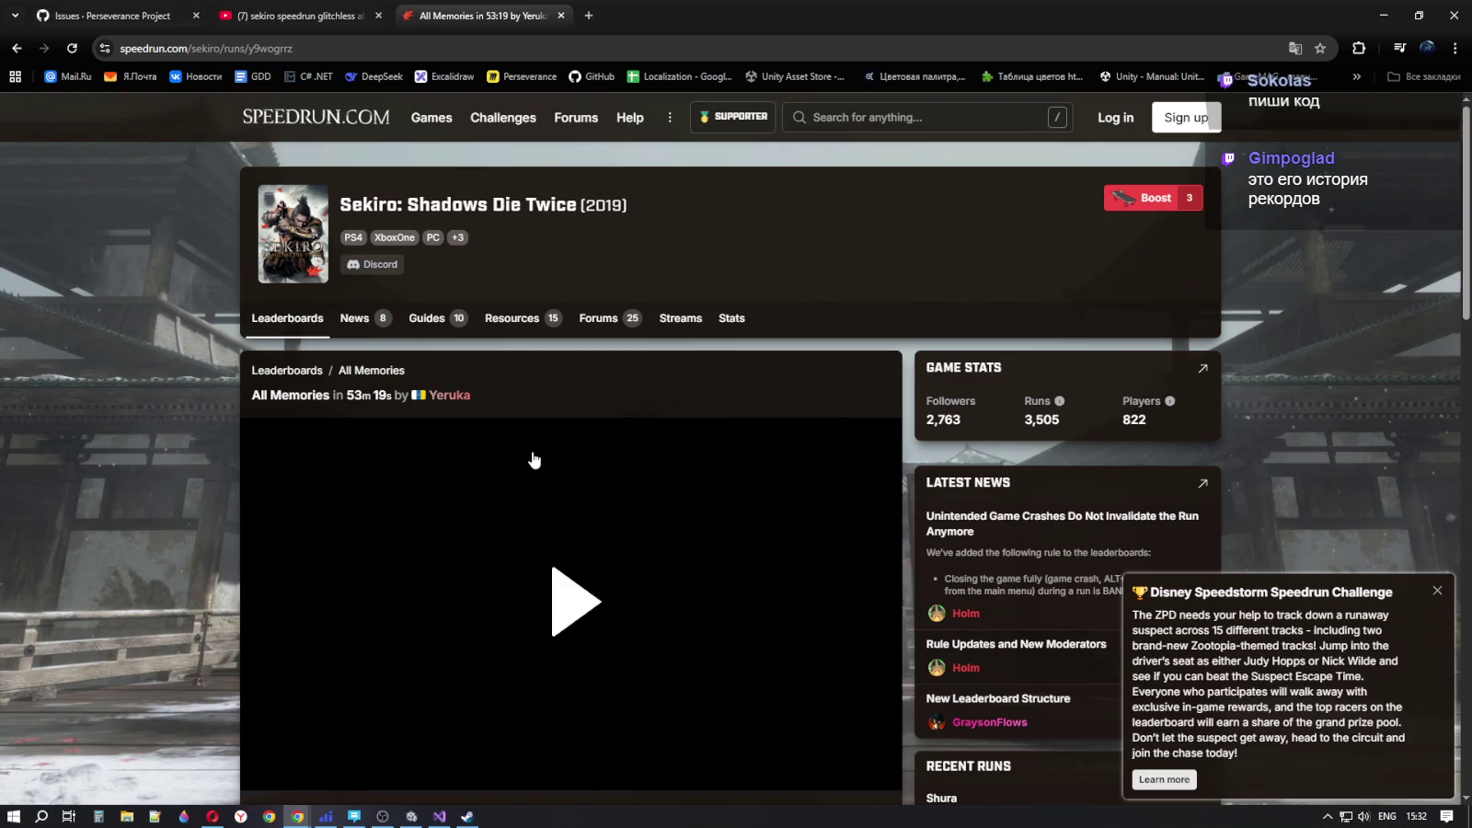
- Scroll the run page to view its video and description, then move to the YouTube results
scroll(536, 431, down, 4)
scroll(536, 430, up, 4)
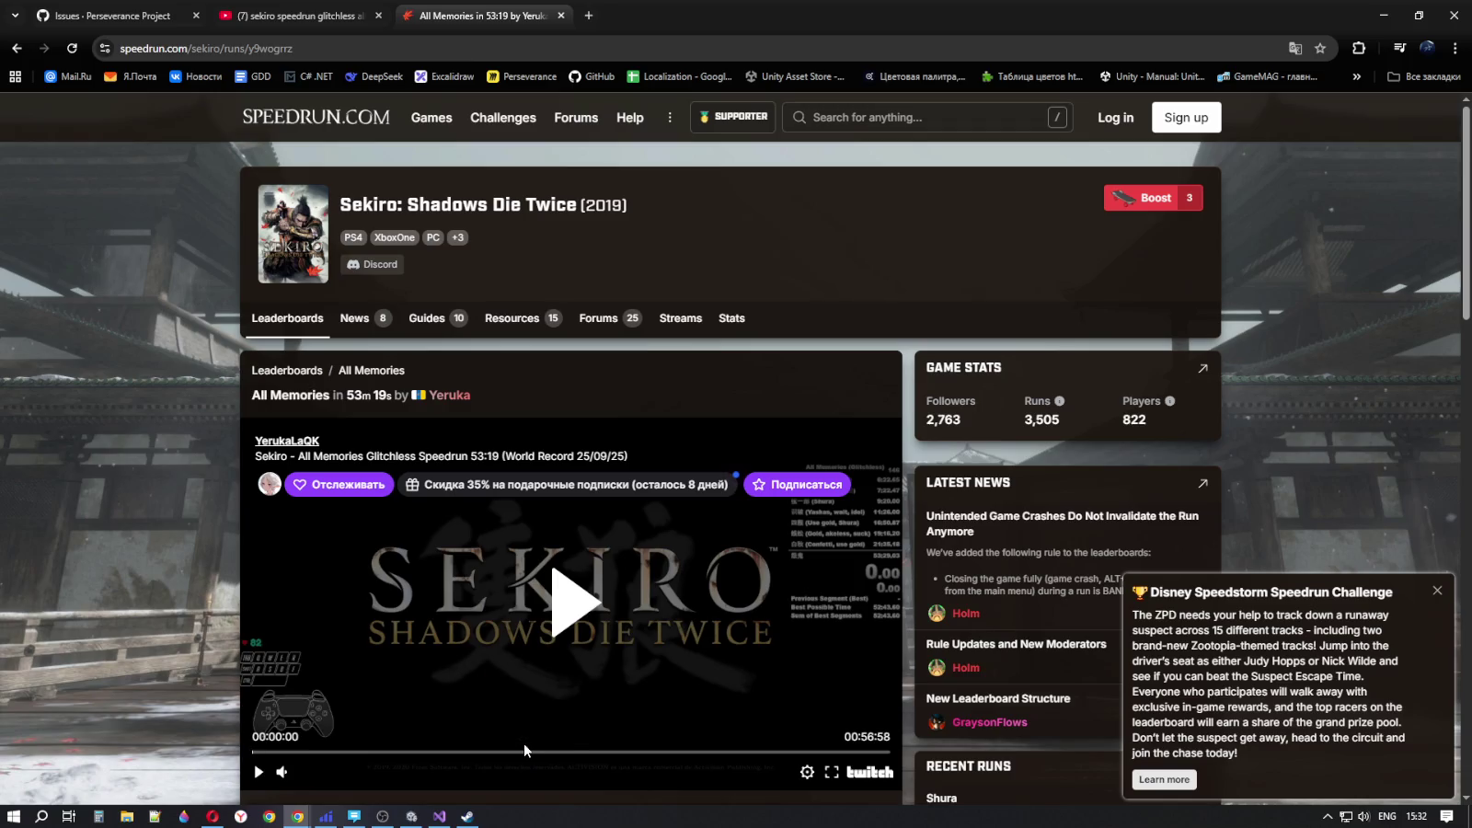
scroll(524, 743, down, 3)
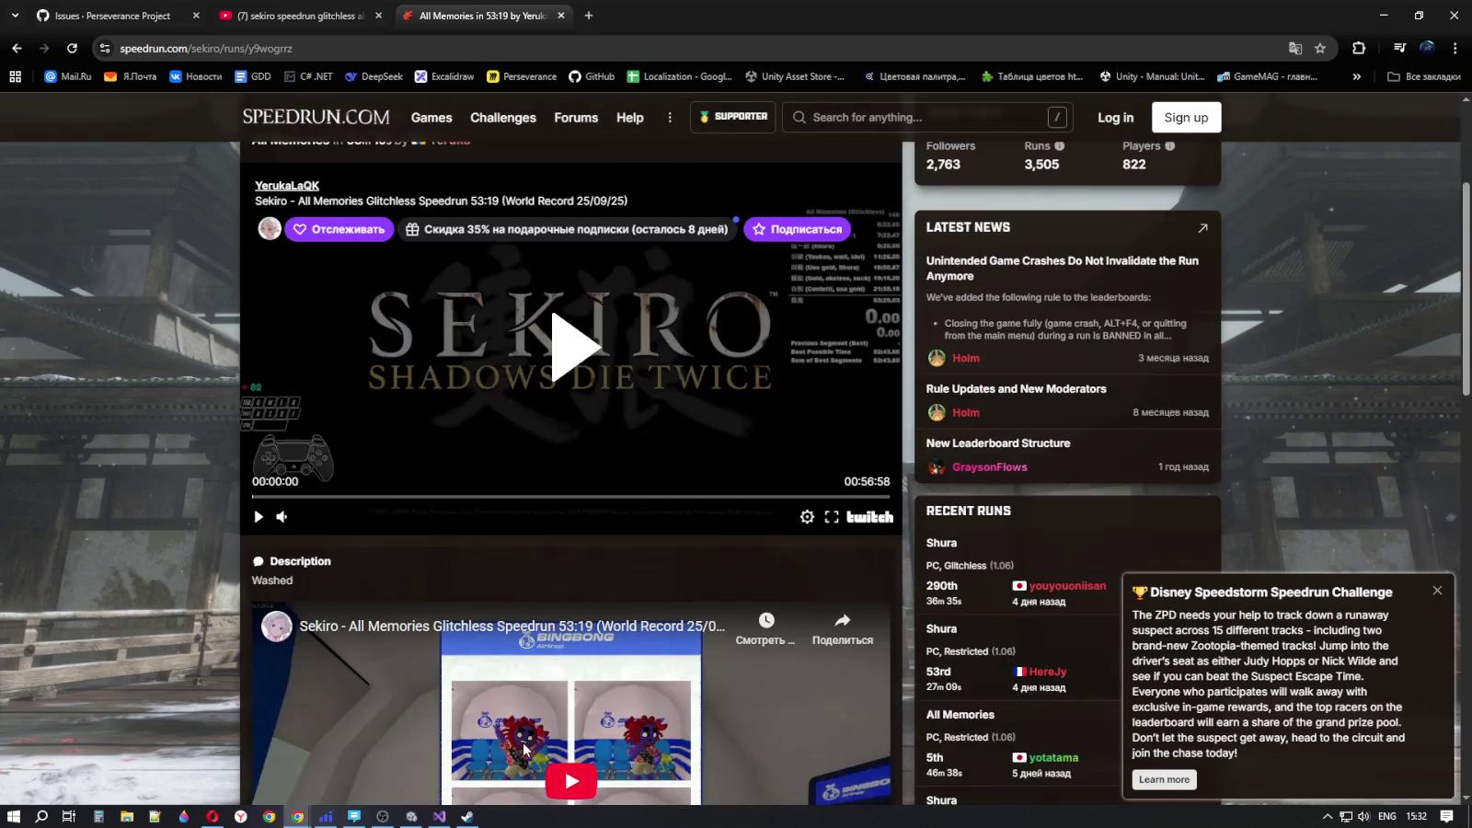
scroll(593, 529, up, 3)
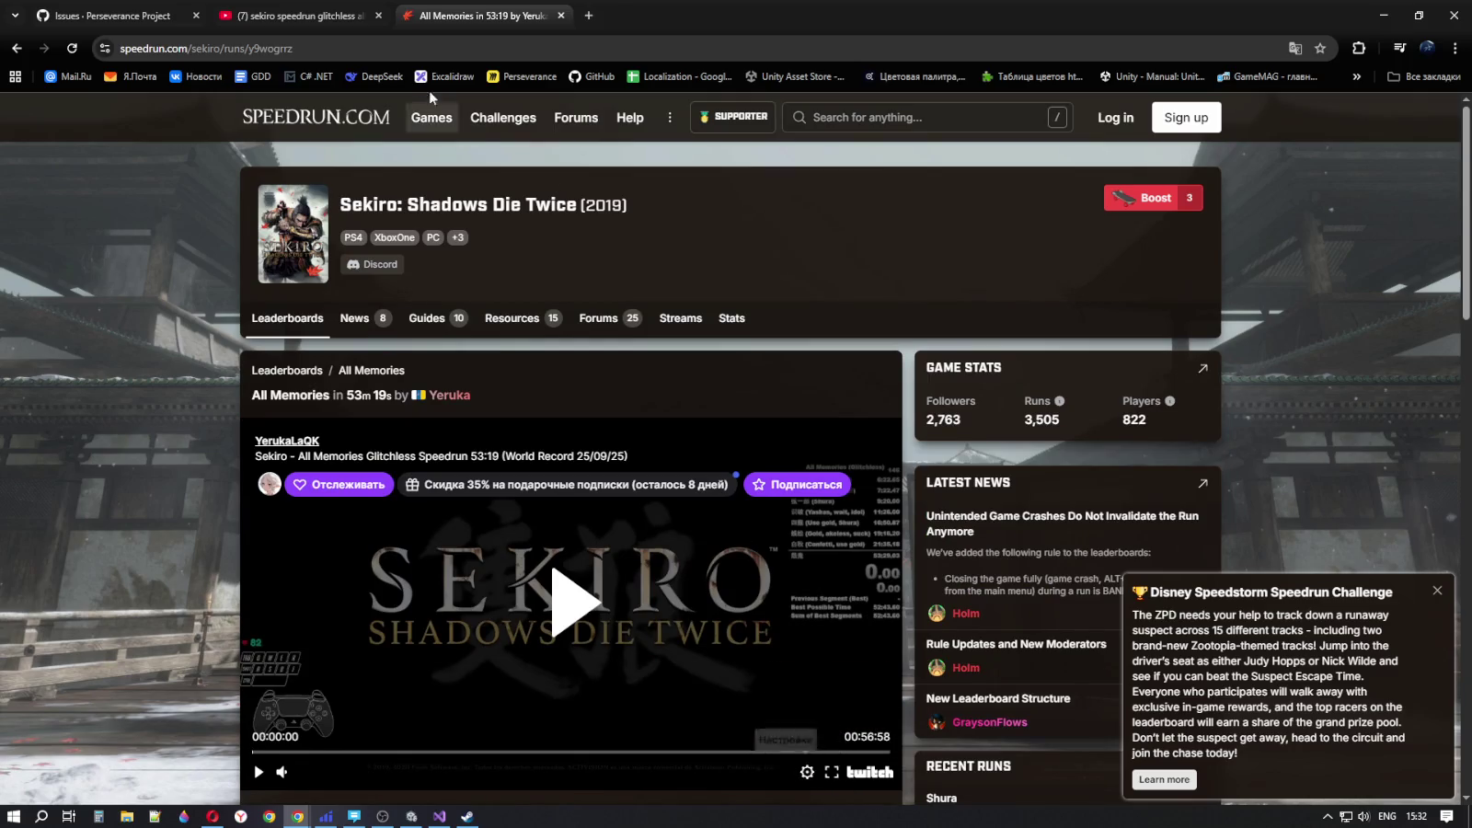
click(296, 15)
- Scroll through the 'sekiro speedrun glitchless all bosses' results and back toward the top
scroll(854, 405, down, 5)
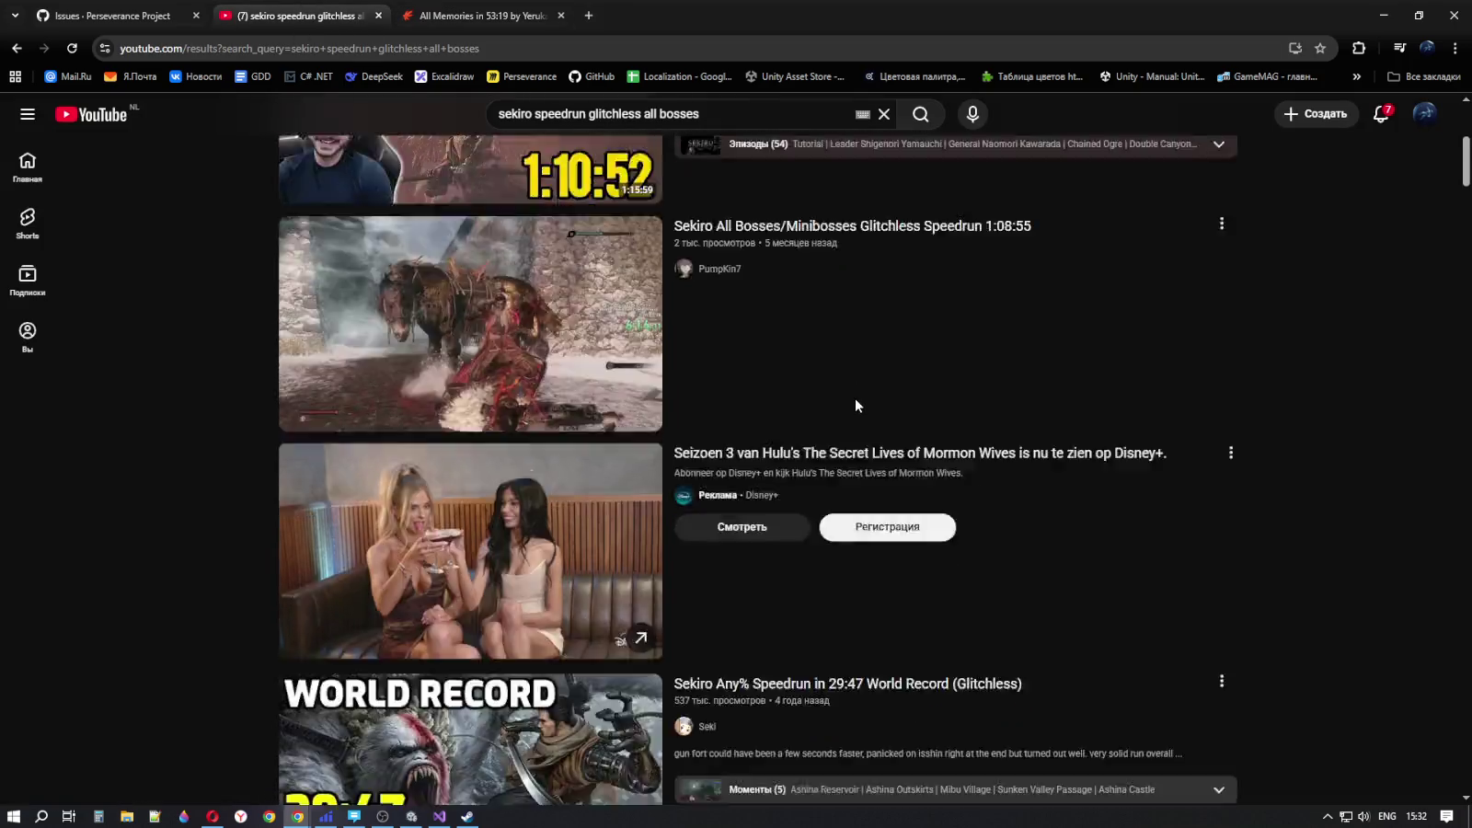
scroll(854, 406, up, 9)
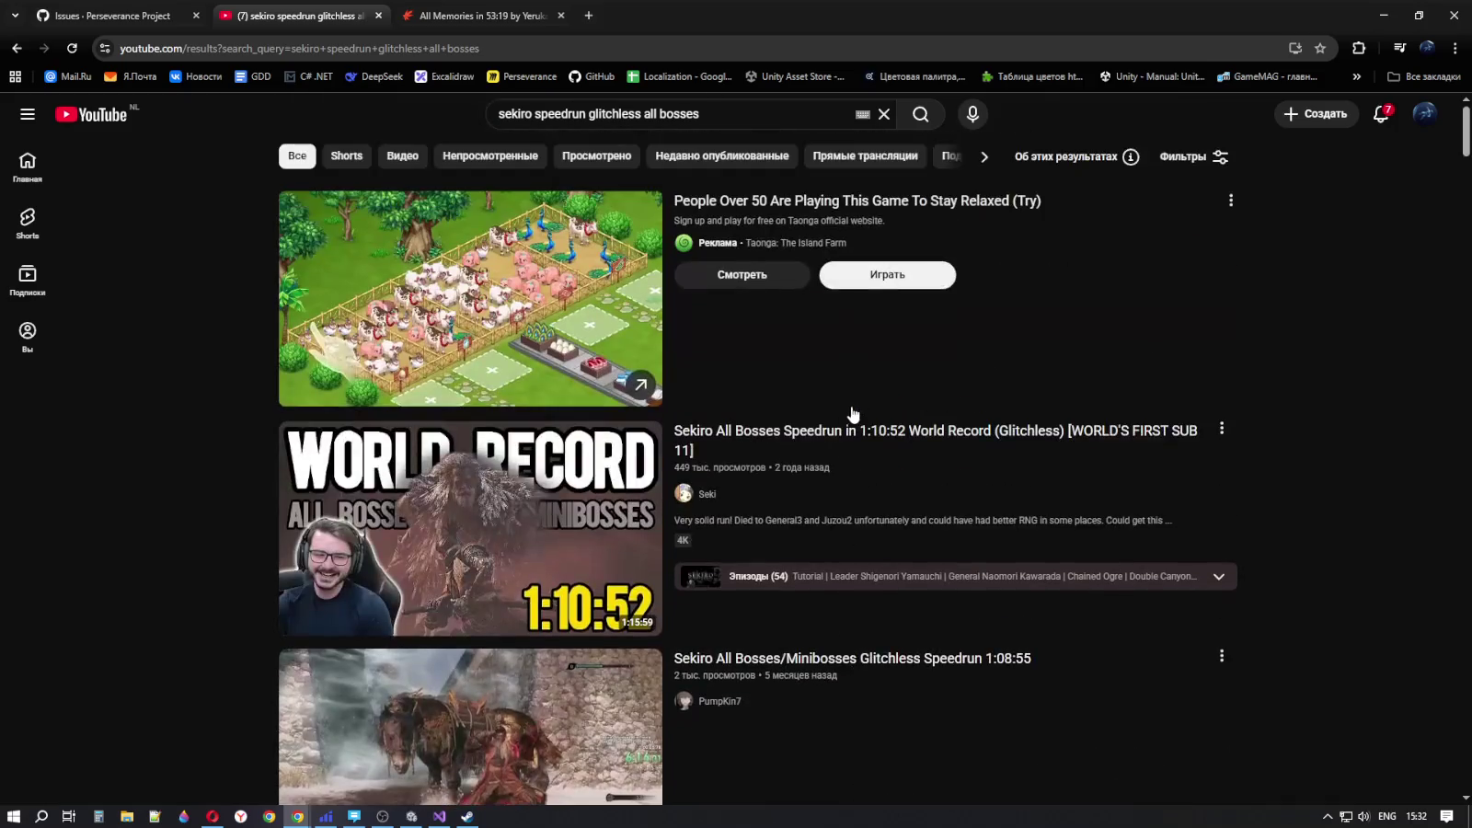
scroll(813, 622, down, 4)
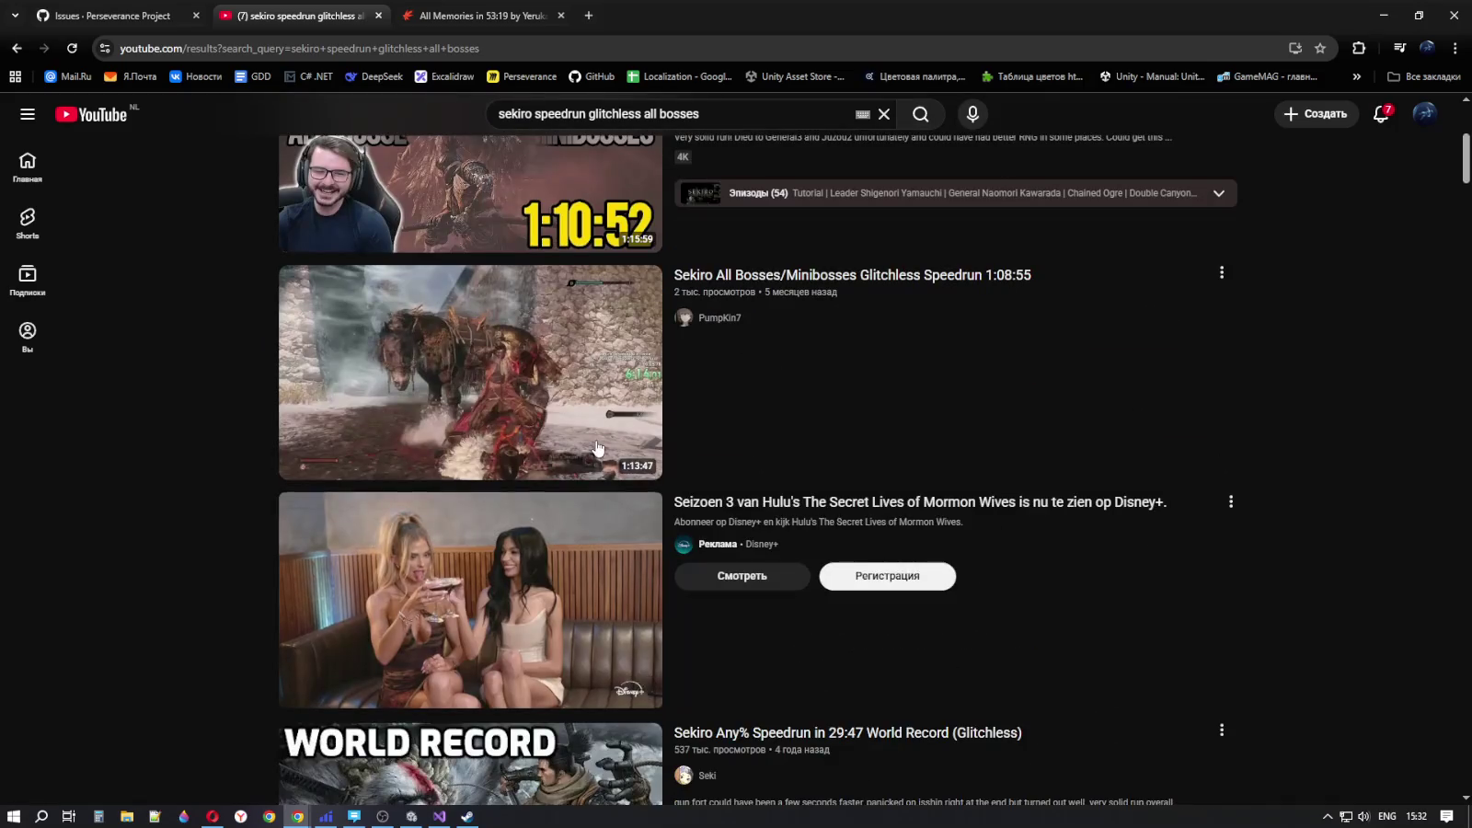
scroll(892, 446, down, 4)
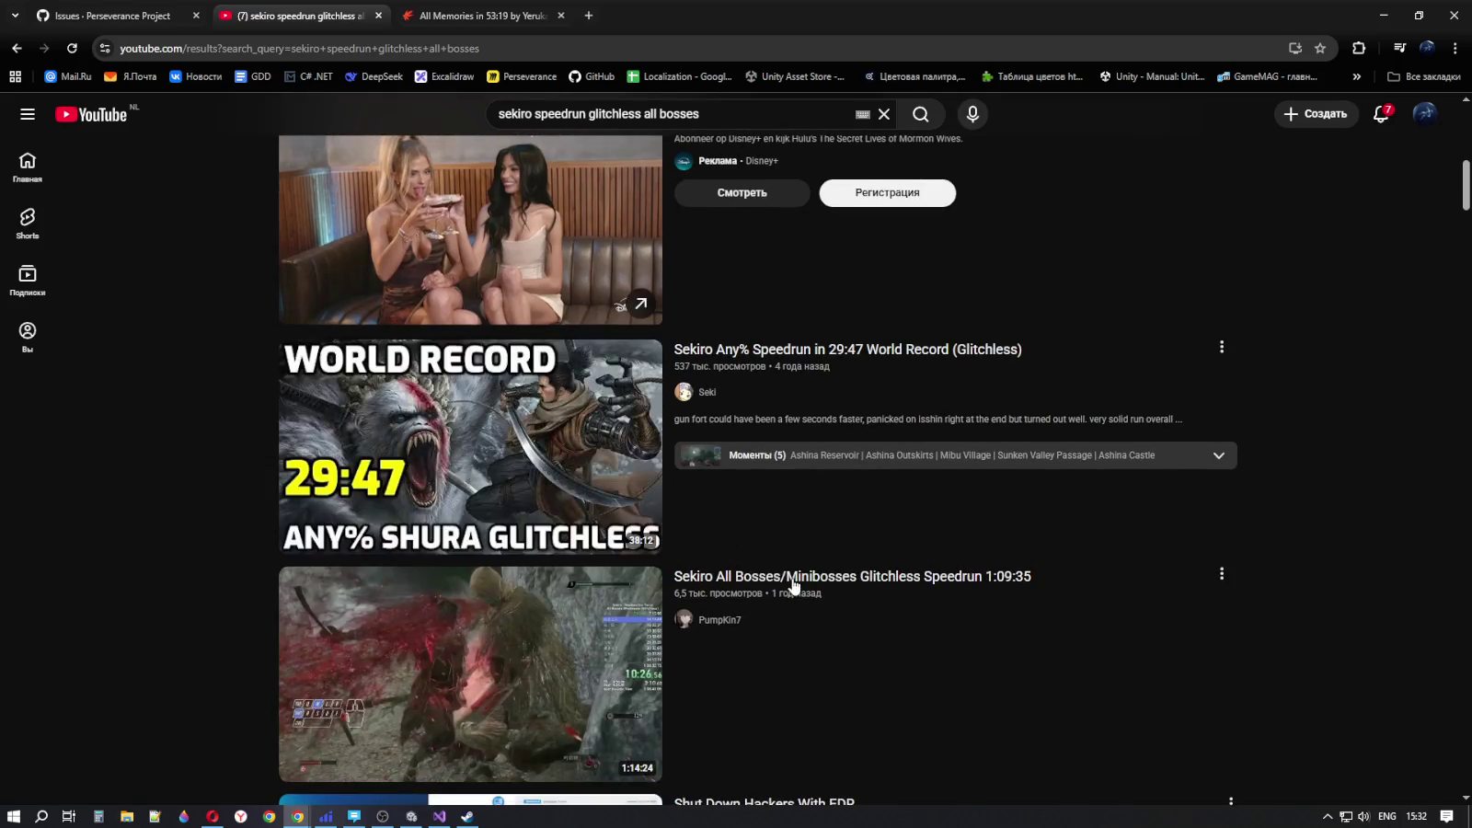
scroll(562, 468, down, 4)
scroll(1047, 385, down, 5)
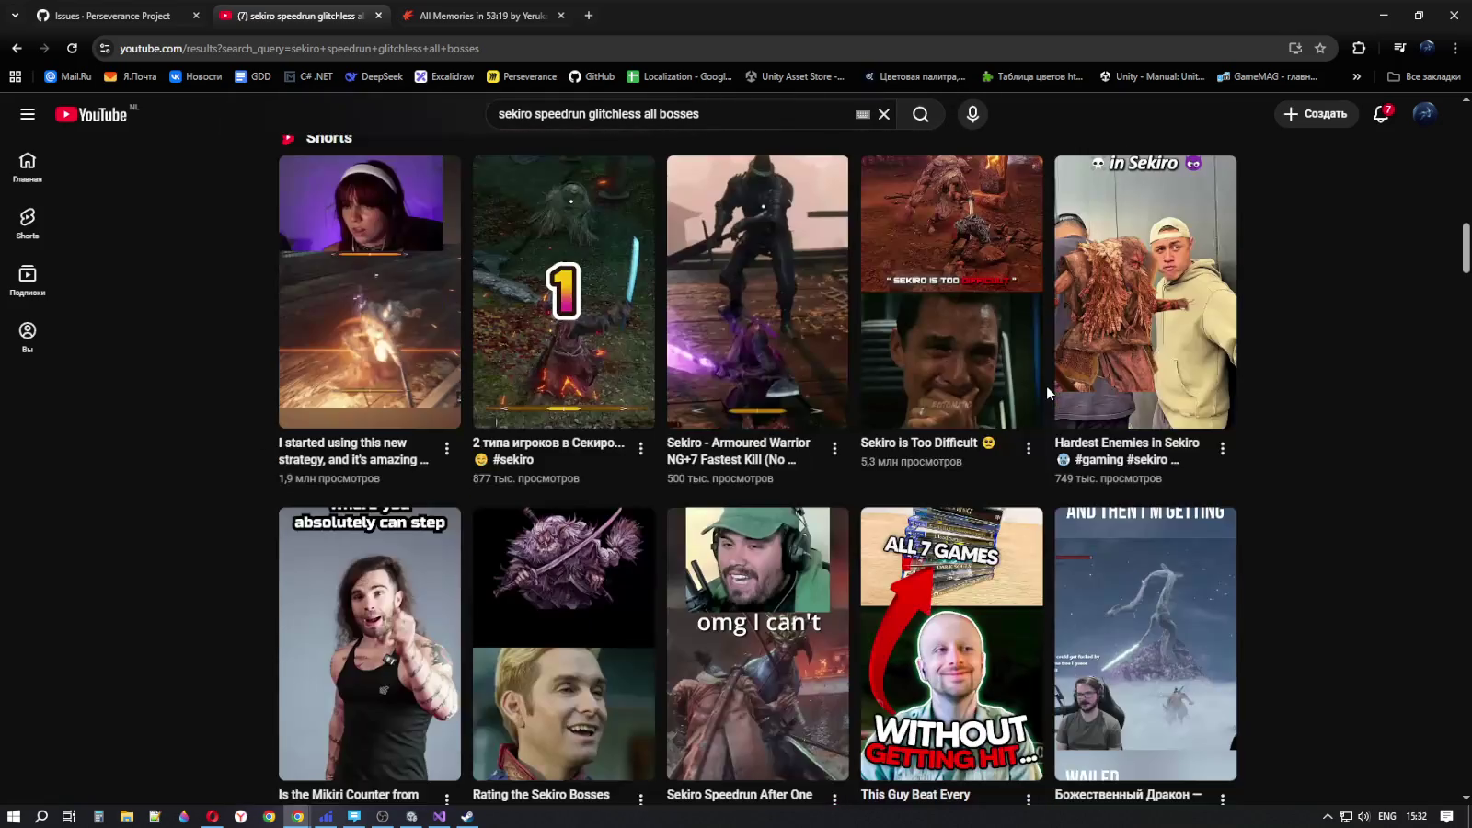
scroll(1338, 557, down, 10)
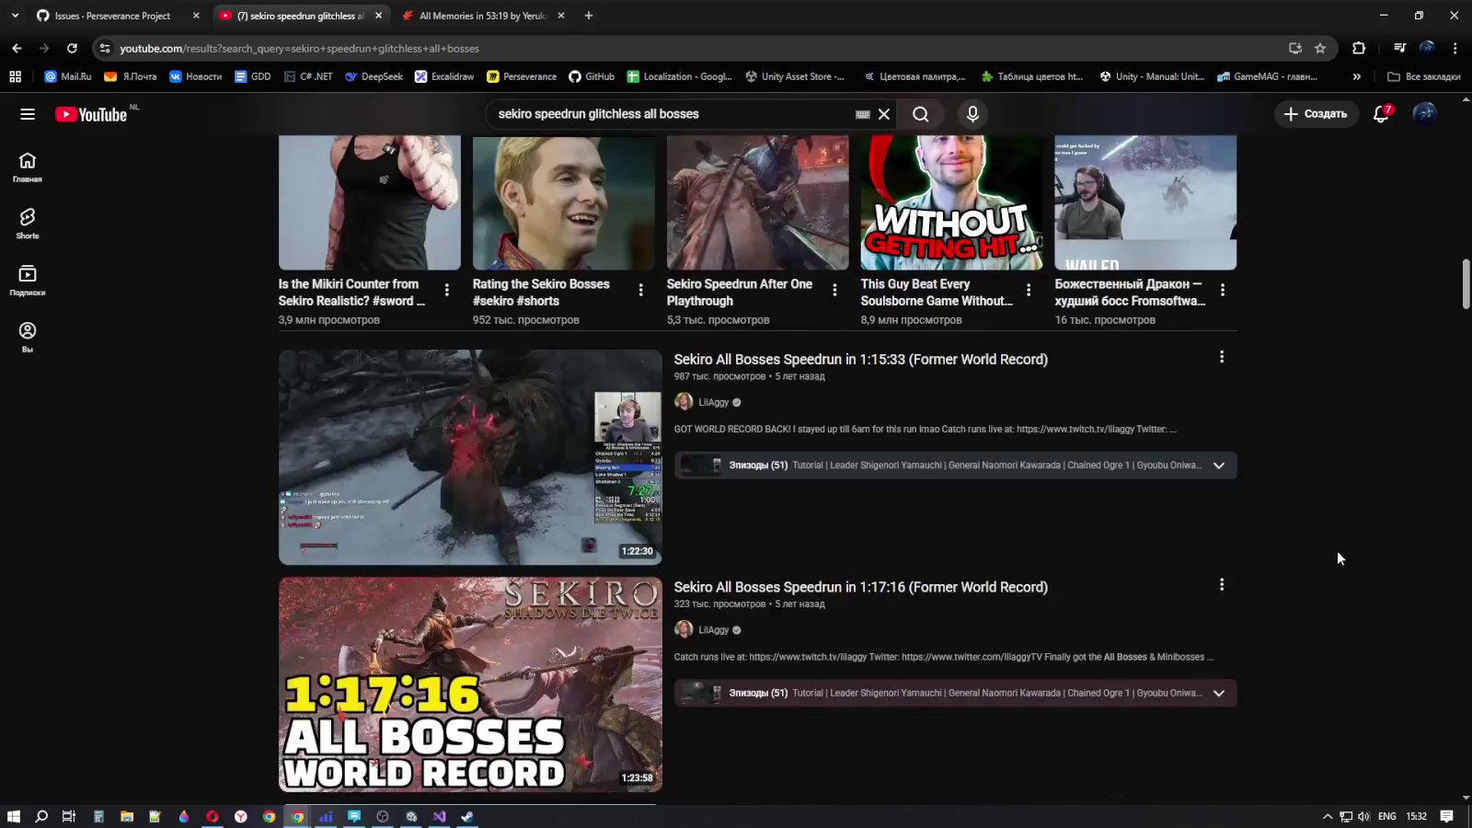
scroll(1324, 537, up, 4)
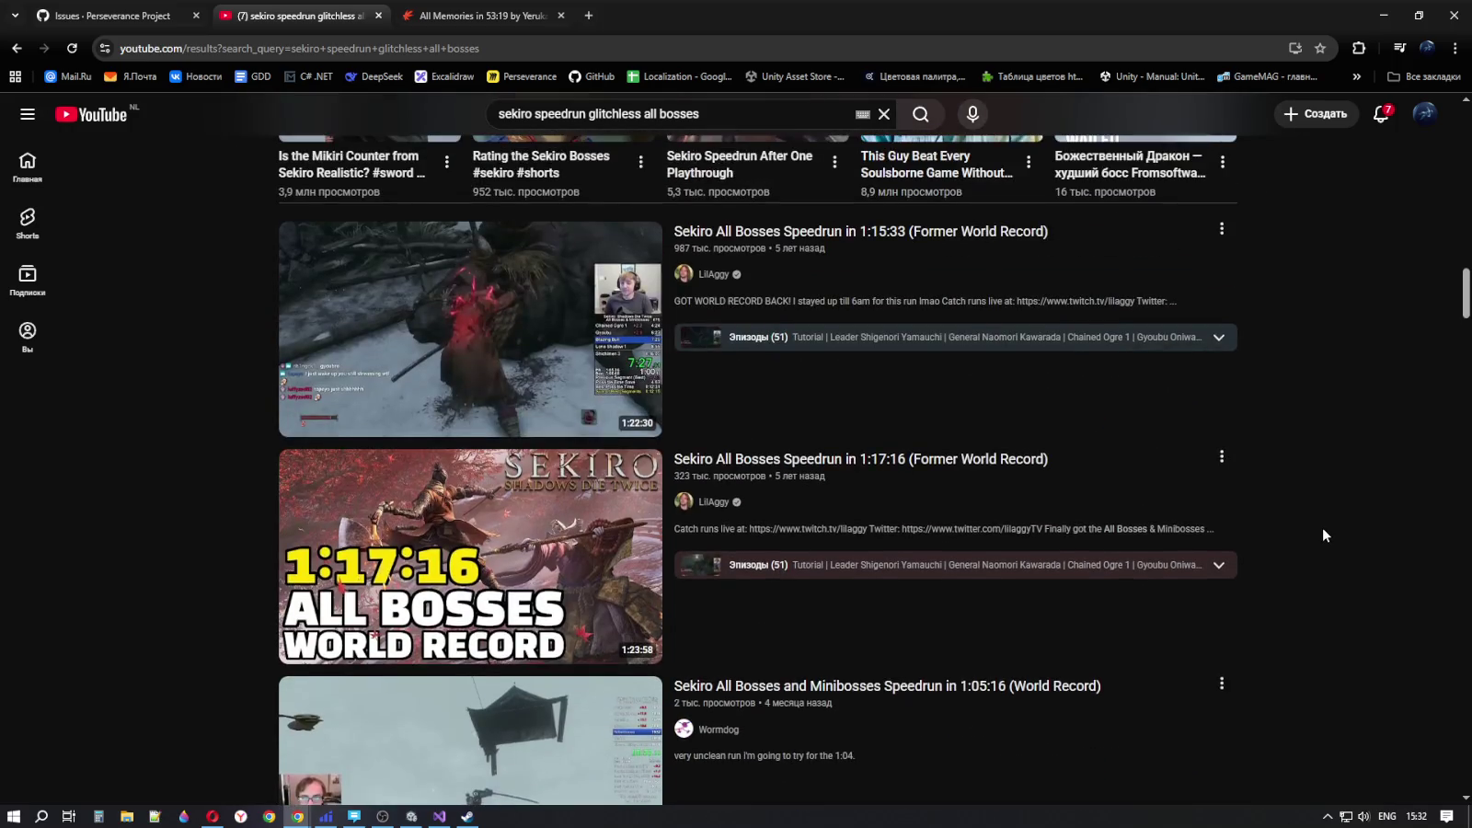
scroll(1323, 527, up, 12)
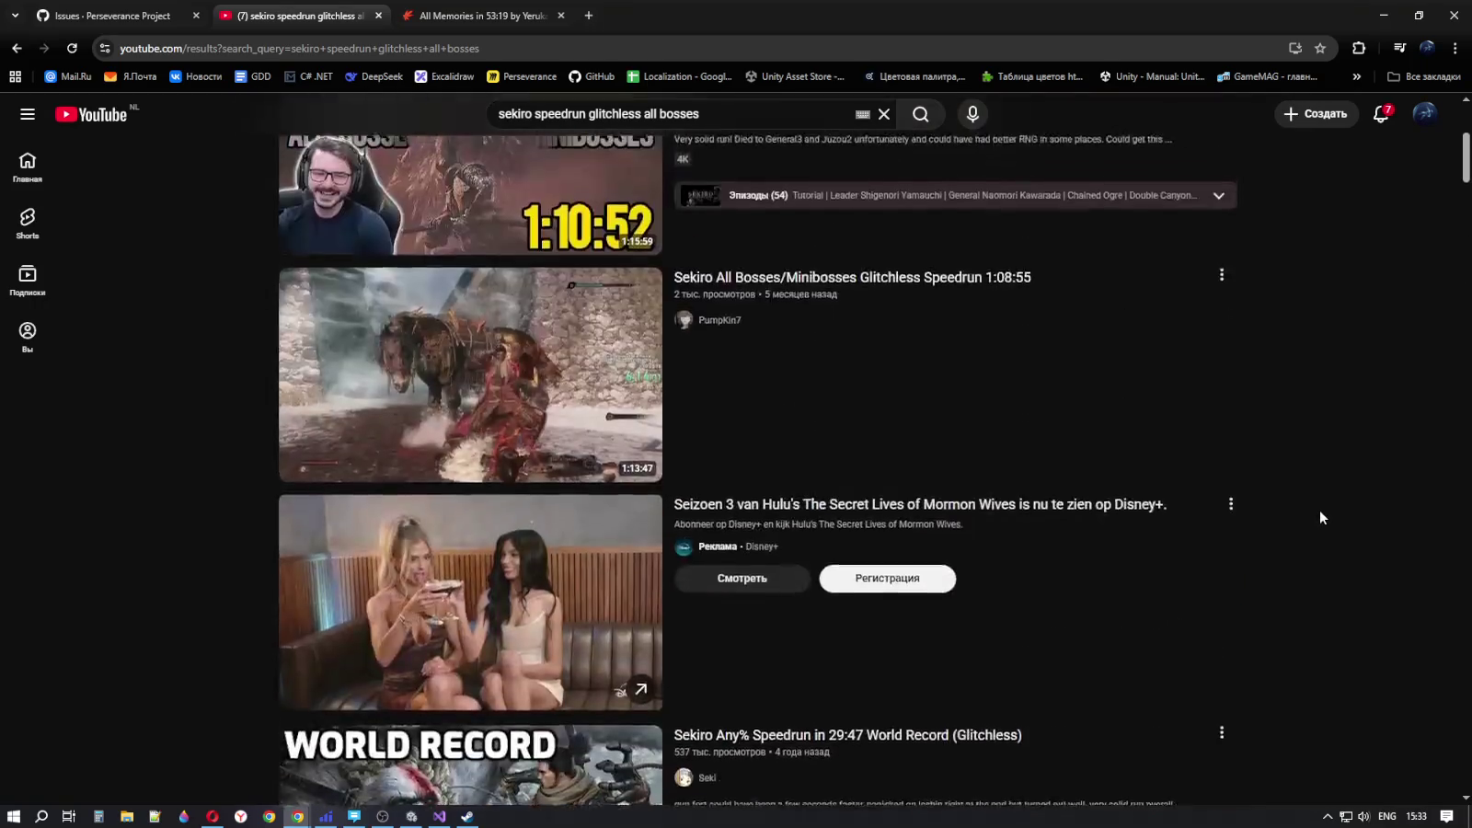
key(ctrl+Tab)
key(ctrl+Tab)
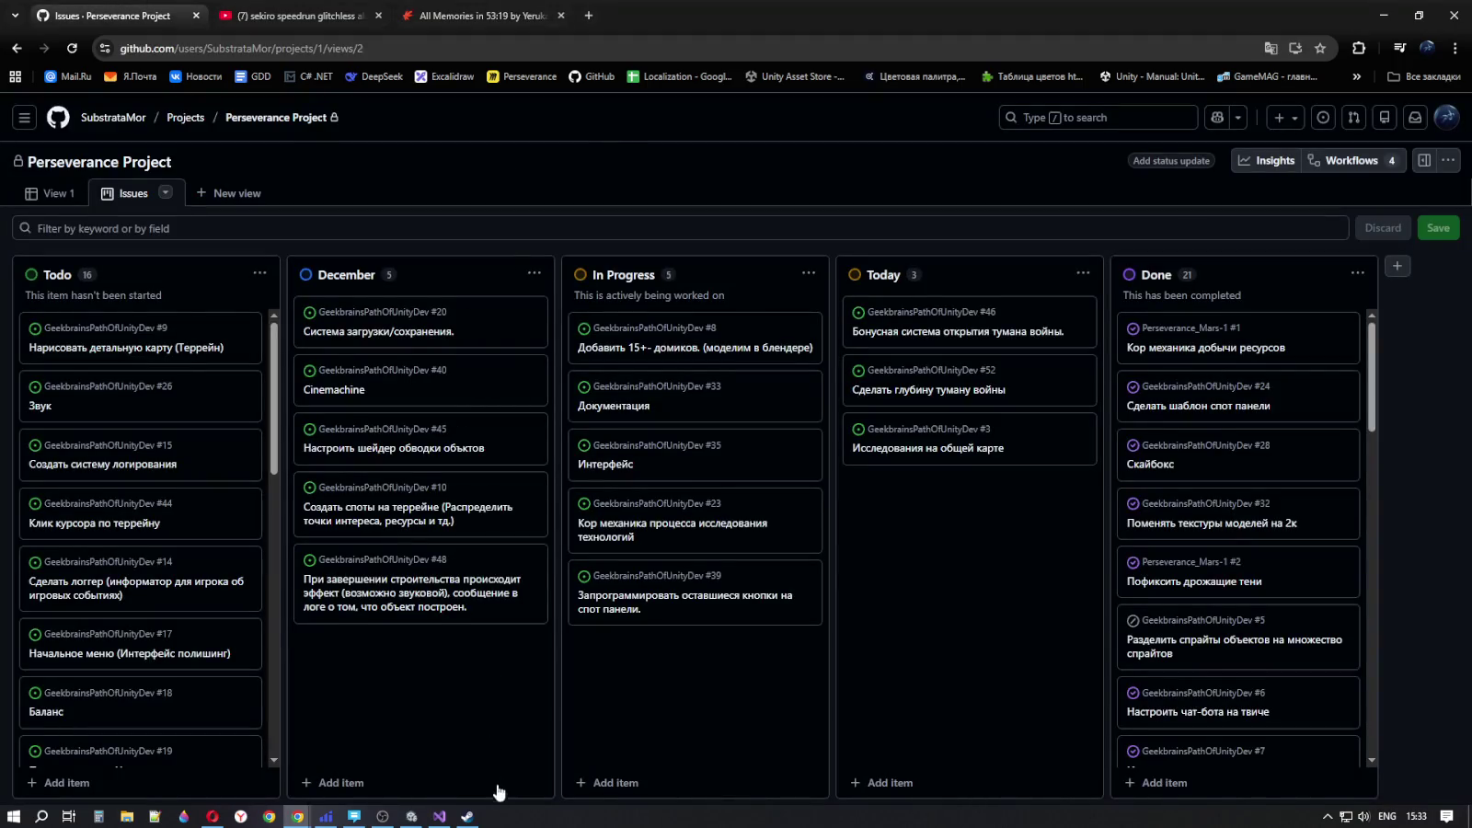
- Bring Visual Studio up, minimize it, and bring the Unity editor to the front
mouse_move(440, 818)
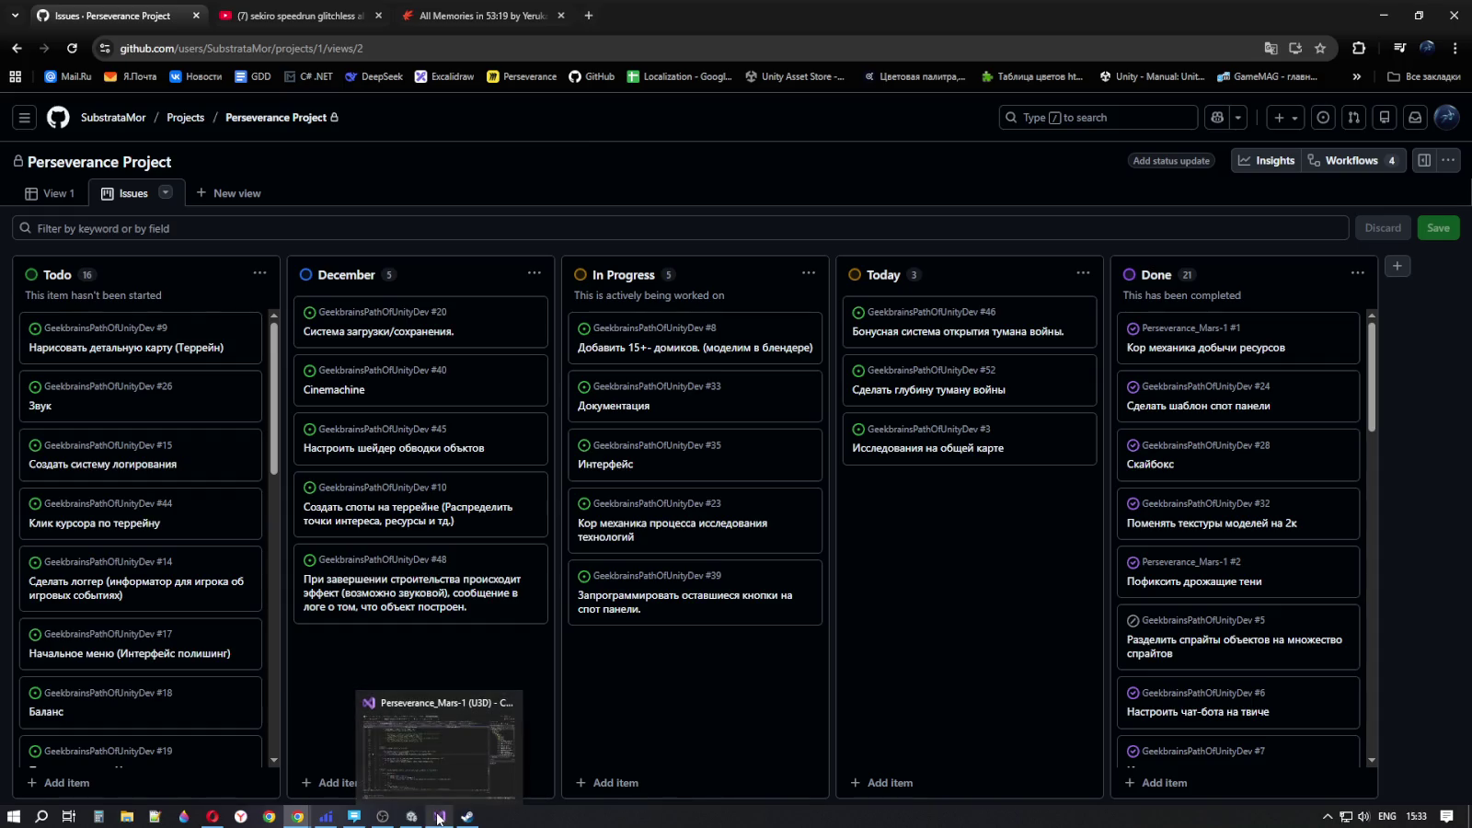
click(445, 792)
click(444, 798)
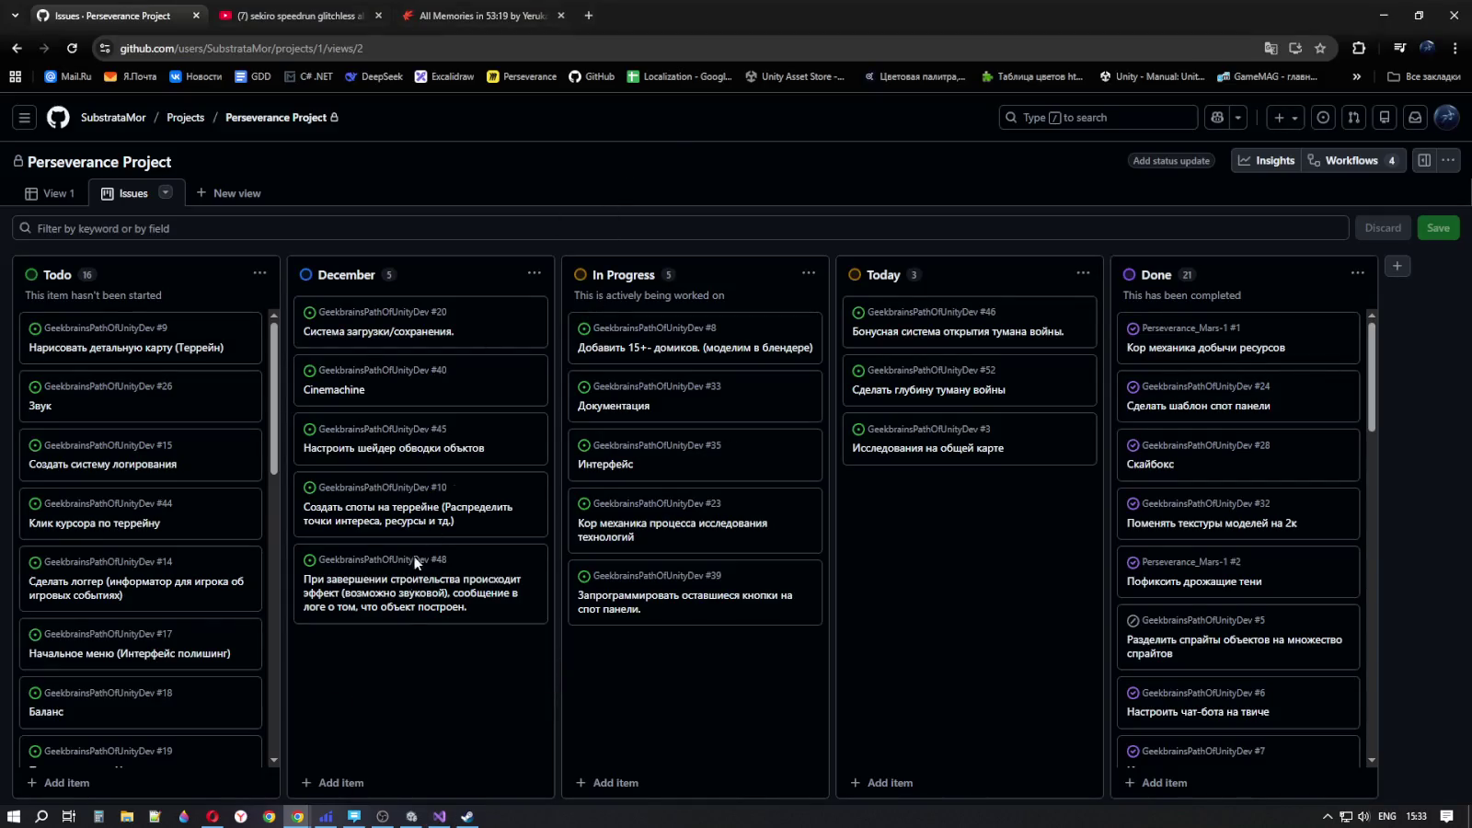
click(411, 816)
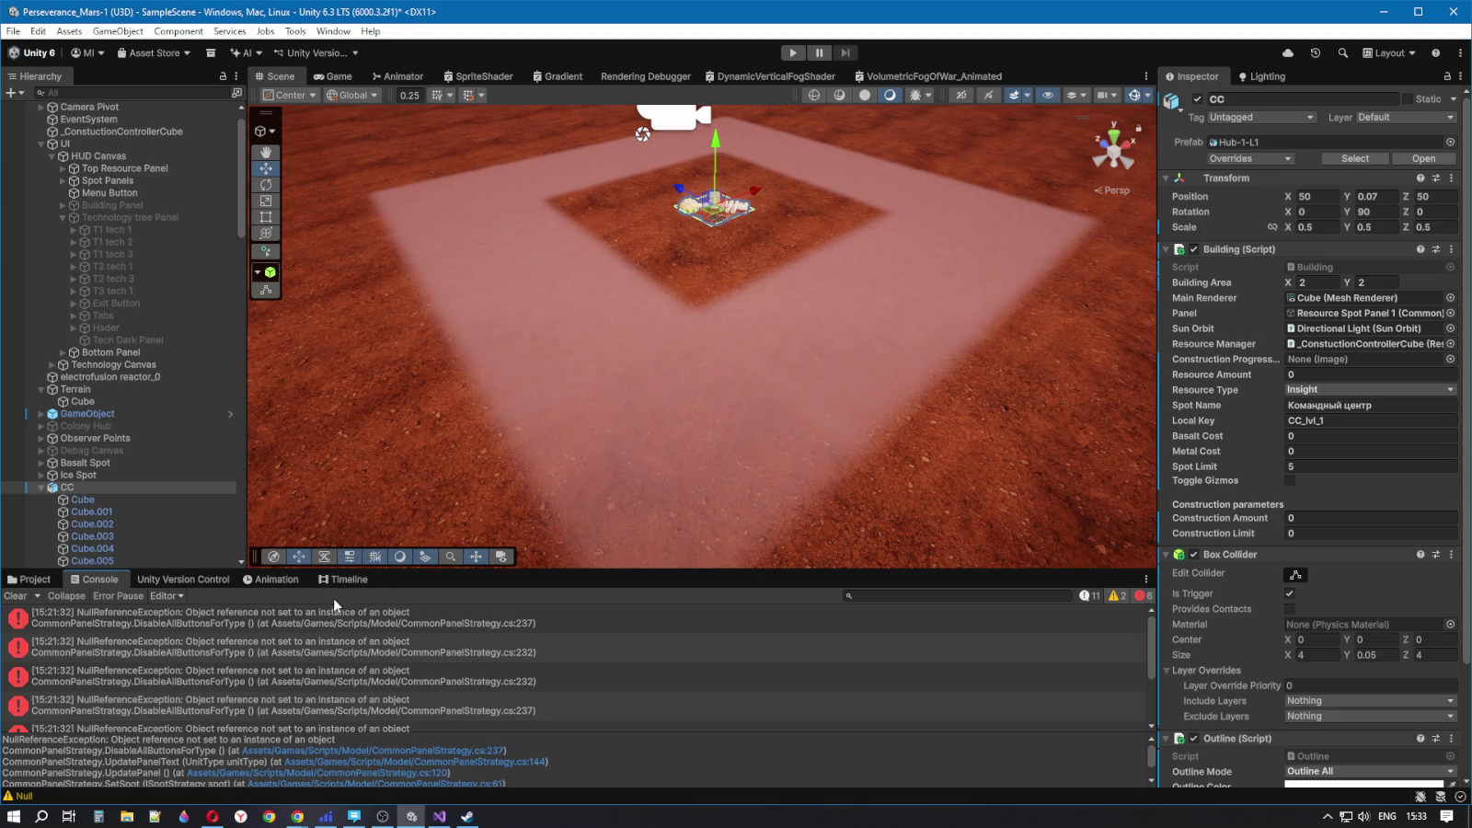
- Open the first Console NullReferenceException at CommonPanelStrategy.cs line 237 in Visual Studio
double_click(300, 629)
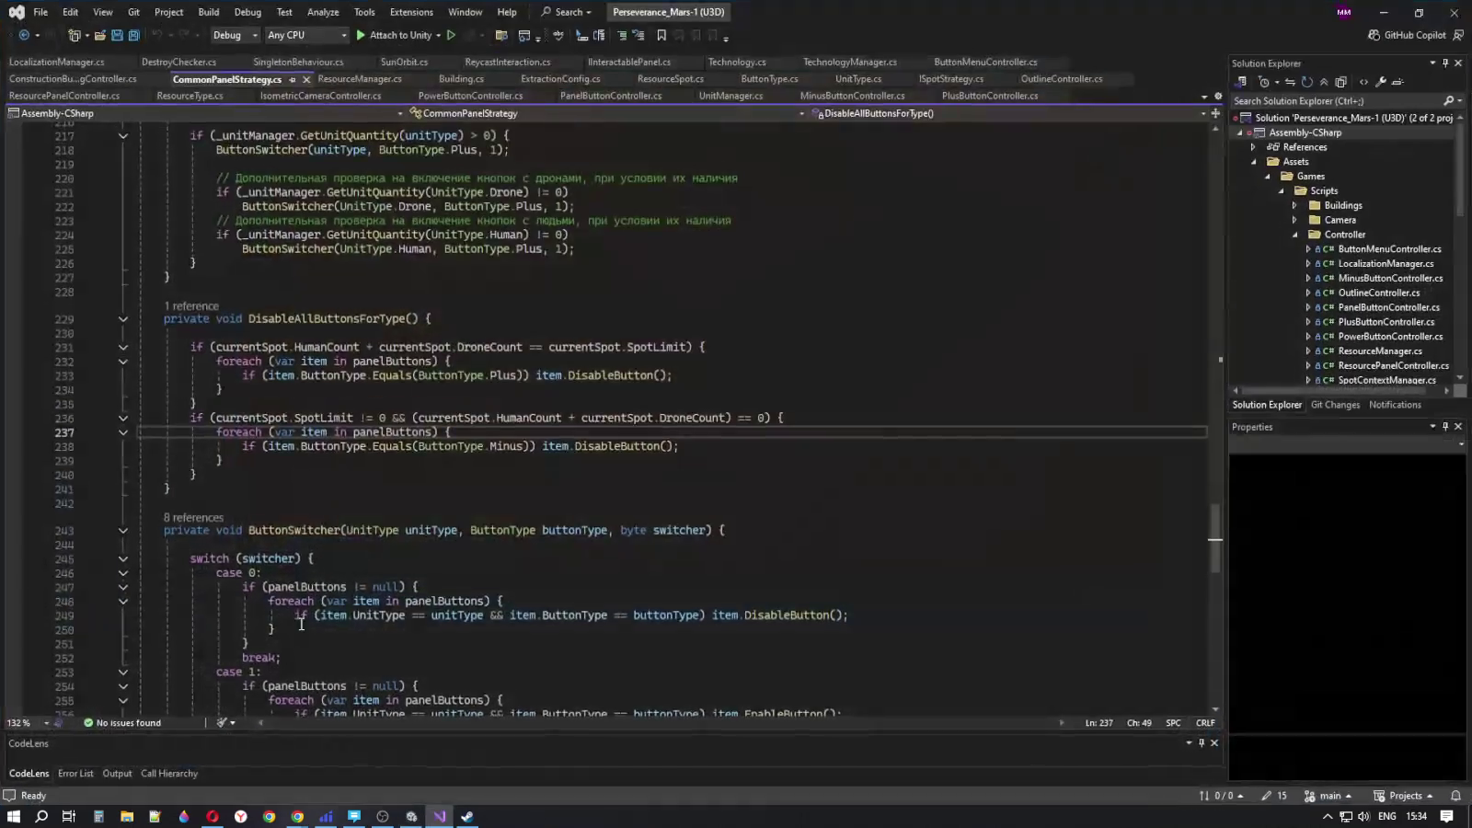
- Inspect line 236's condition: the SpotLimit != 0 check, HumanCount and DroneCount
drag(191, 418, 465, 432)
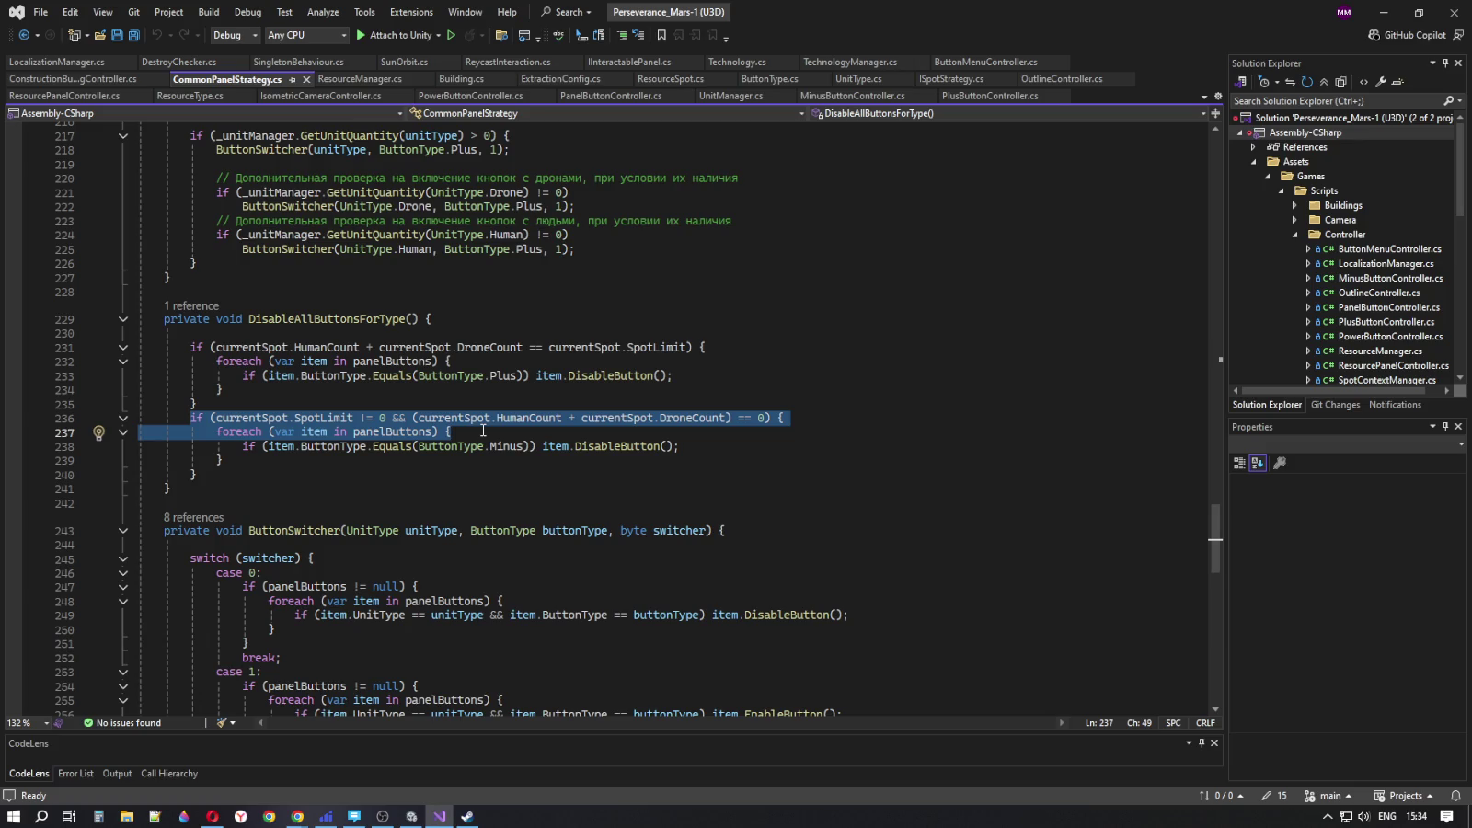
click(361, 422)
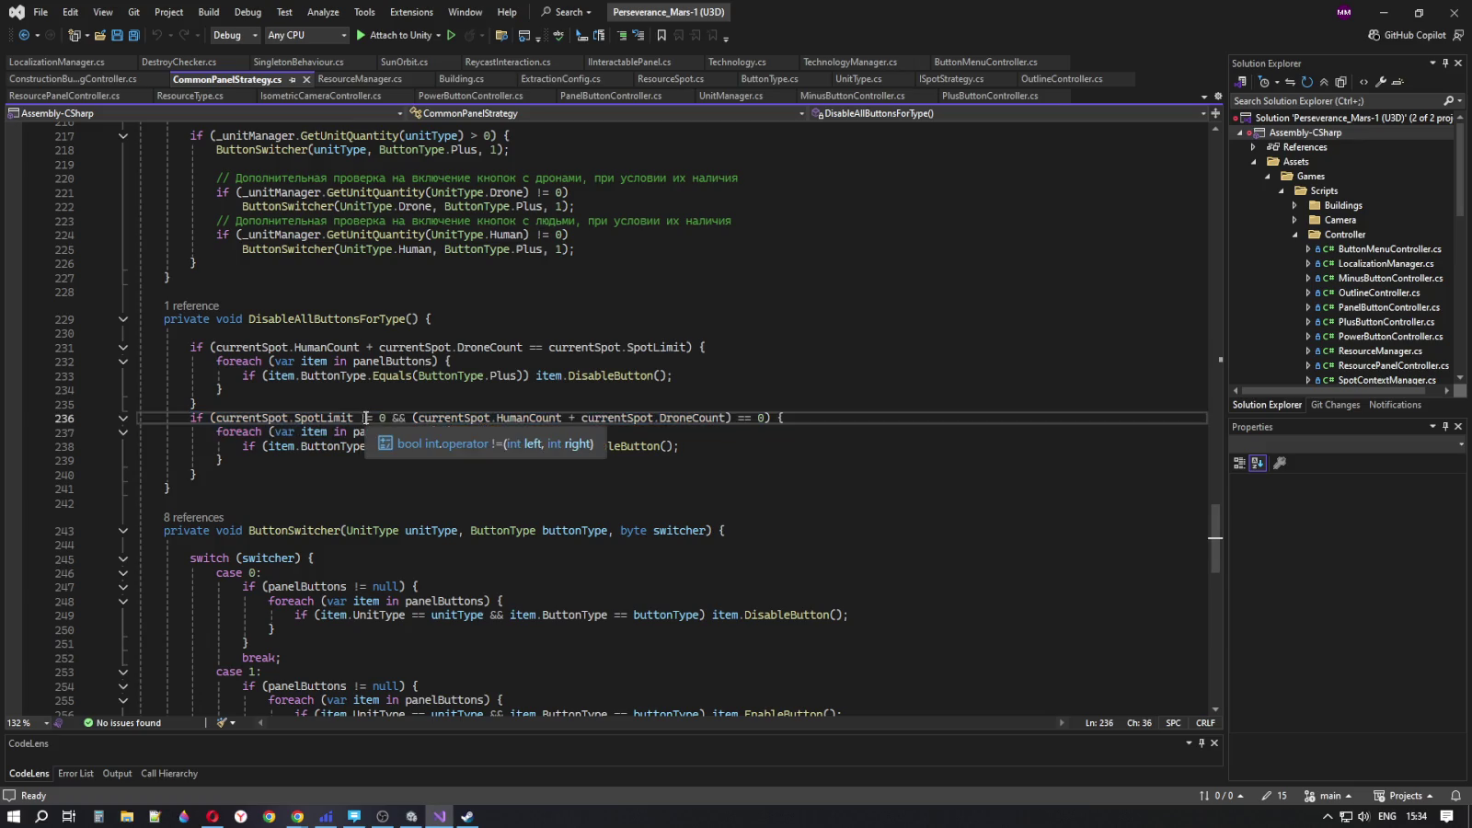
key(shift+Right)
key(shift+Right)
key(shift+Right)
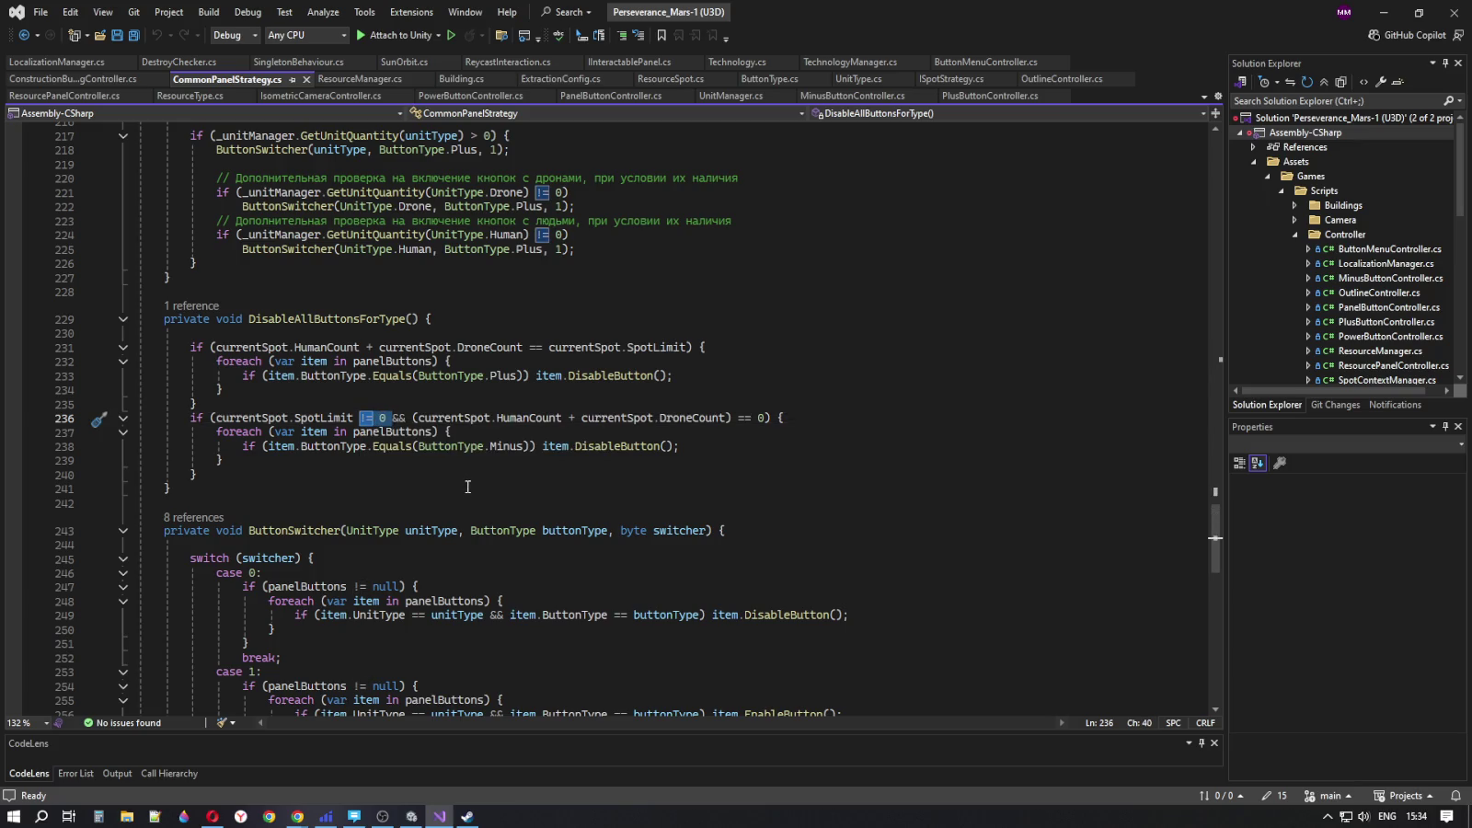
click(485, 418)
double_click(515, 418)
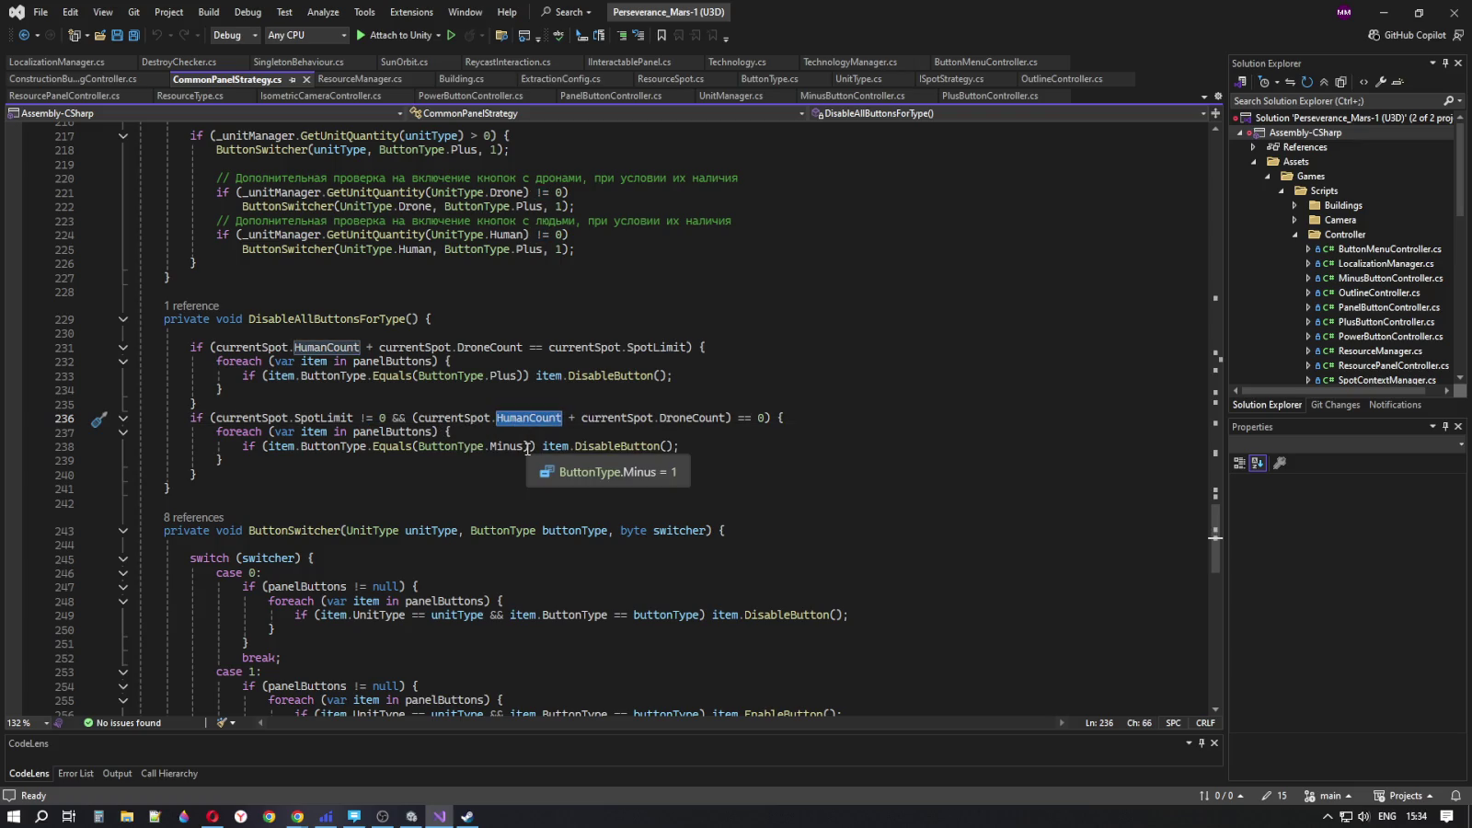
drag(569, 418, 741, 417)
- Inspect the loop and DisableButton call on lines 237–239, then return to Unity
click(769, 417)
click(609, 446)
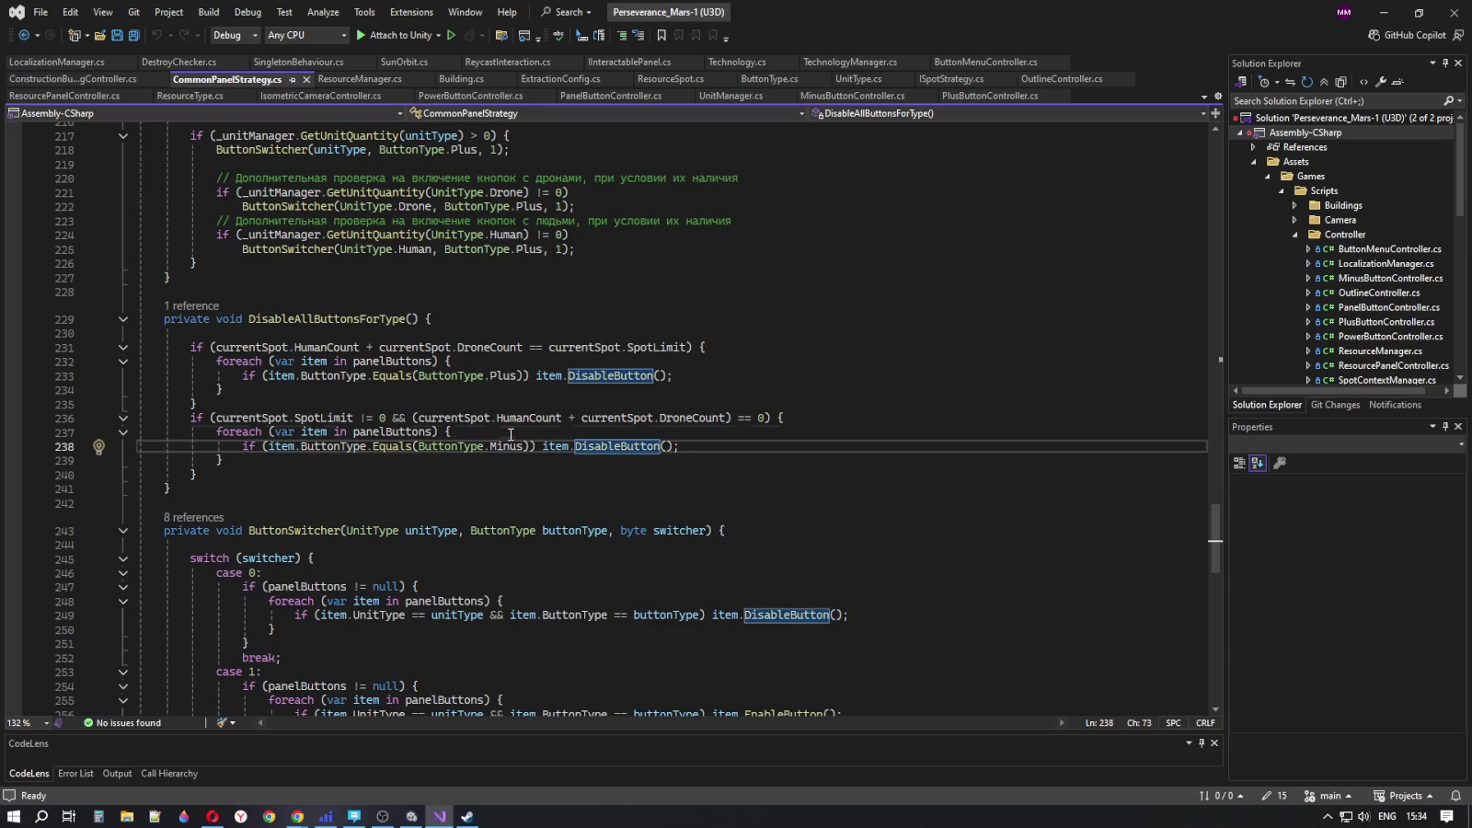
click(504, 434)
drag(262, 446, 699, 451)
click(711, 454)
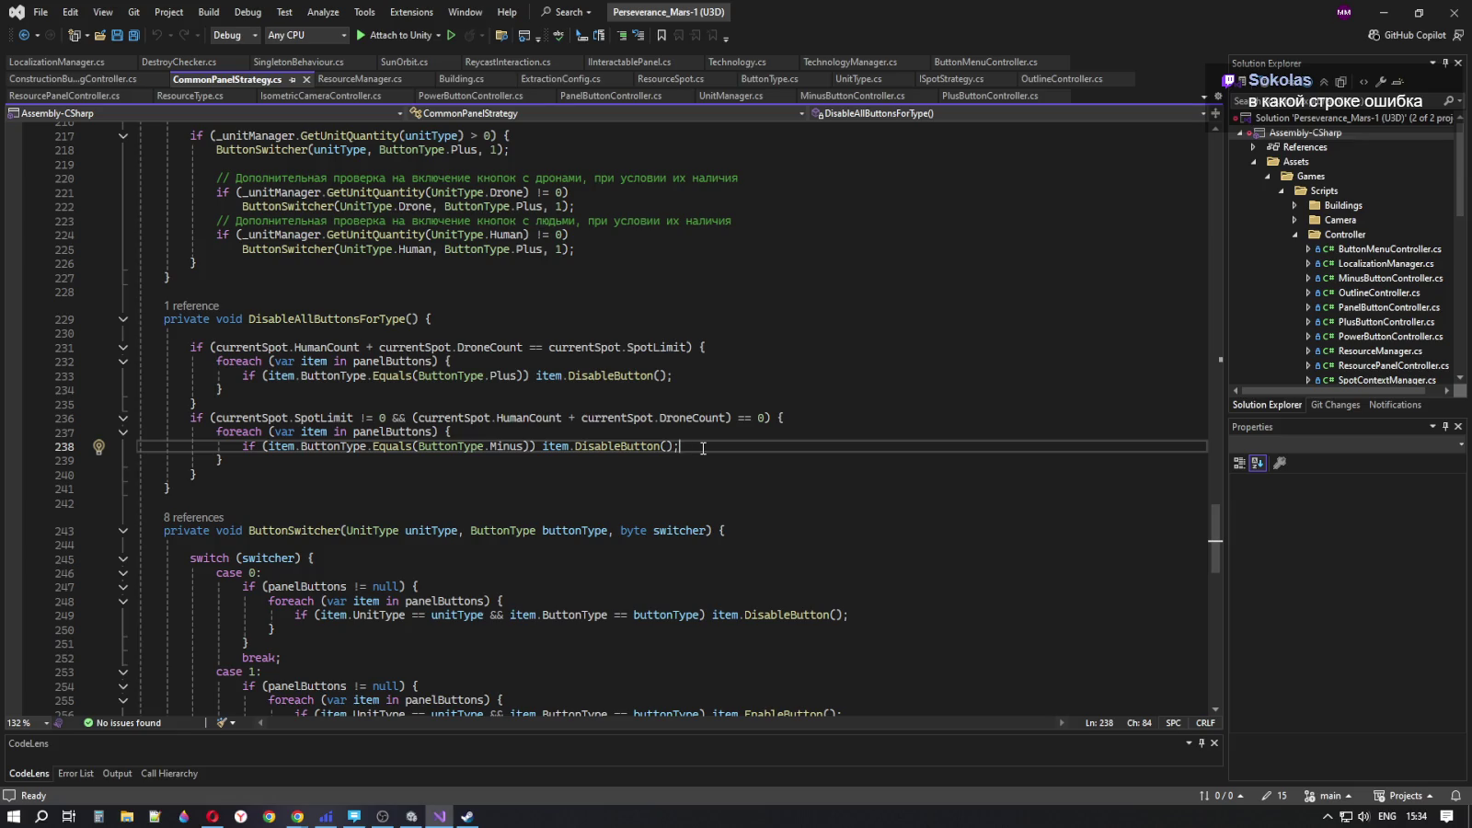
mouse_move(623, 446)
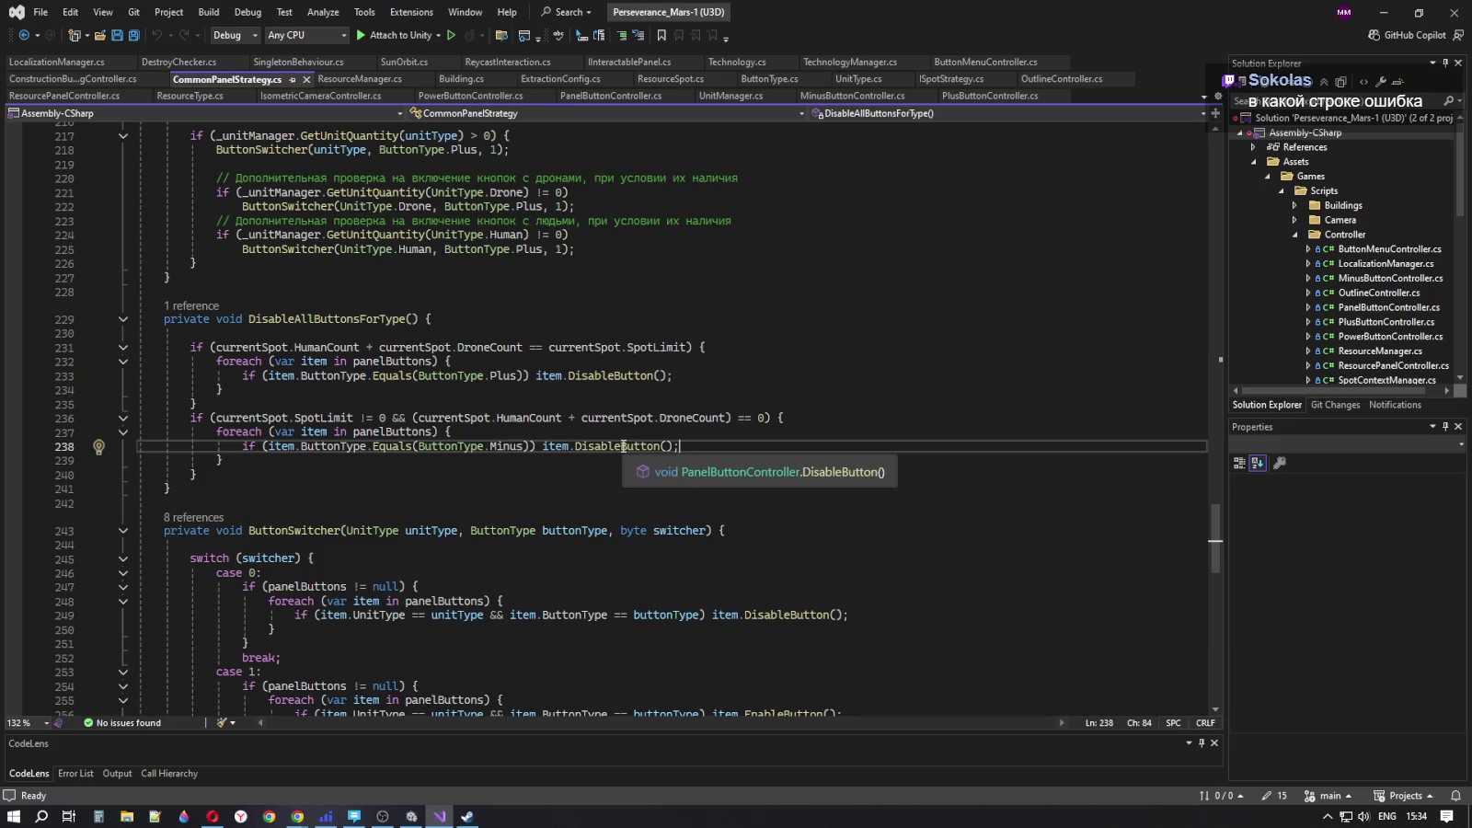
scroll(711, 469, up, 14)
scroll(711, 469, up, 12)
drag(1212, 405, 1218, 529)
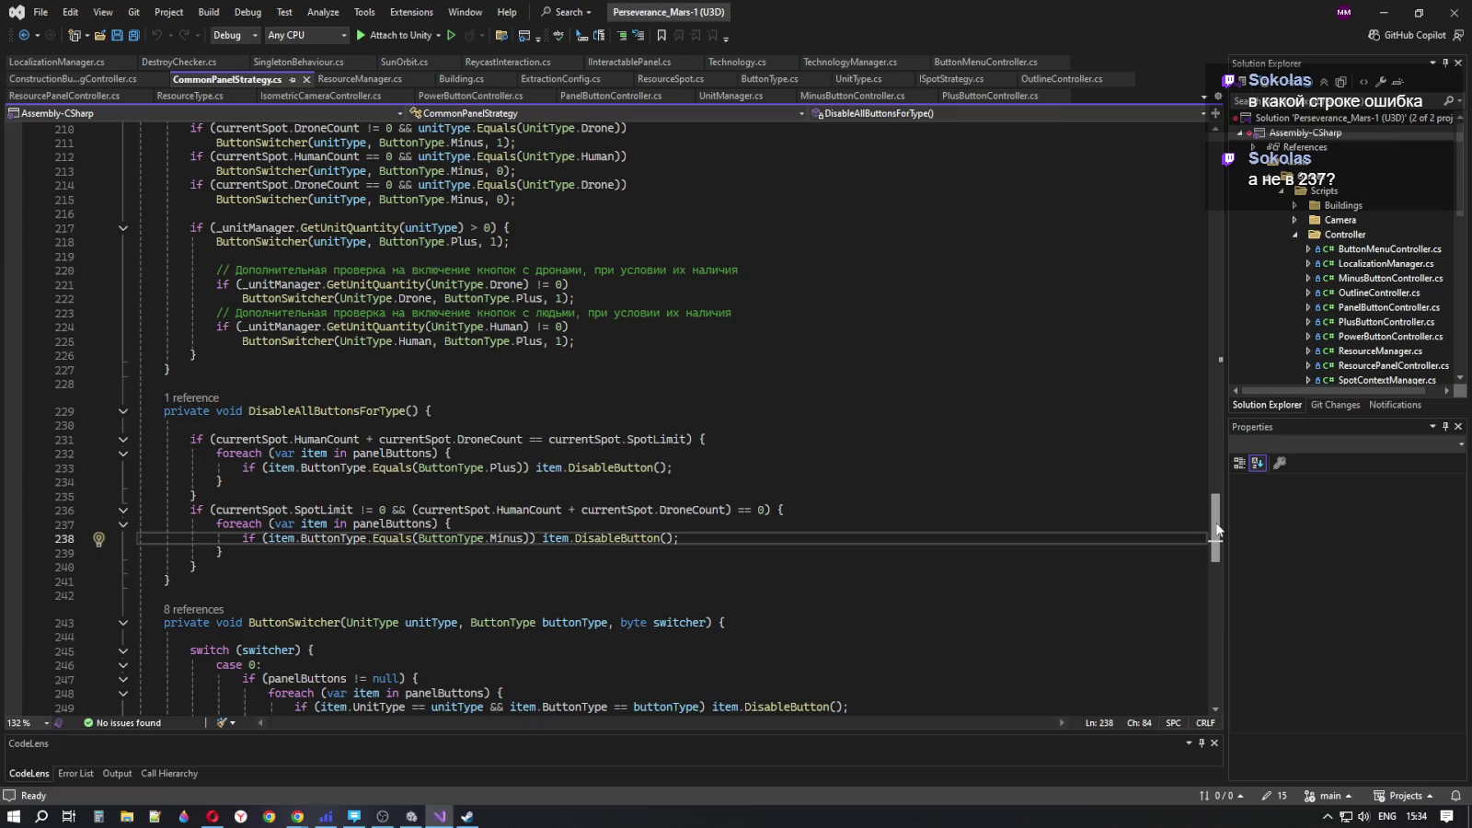
click(475, 529)
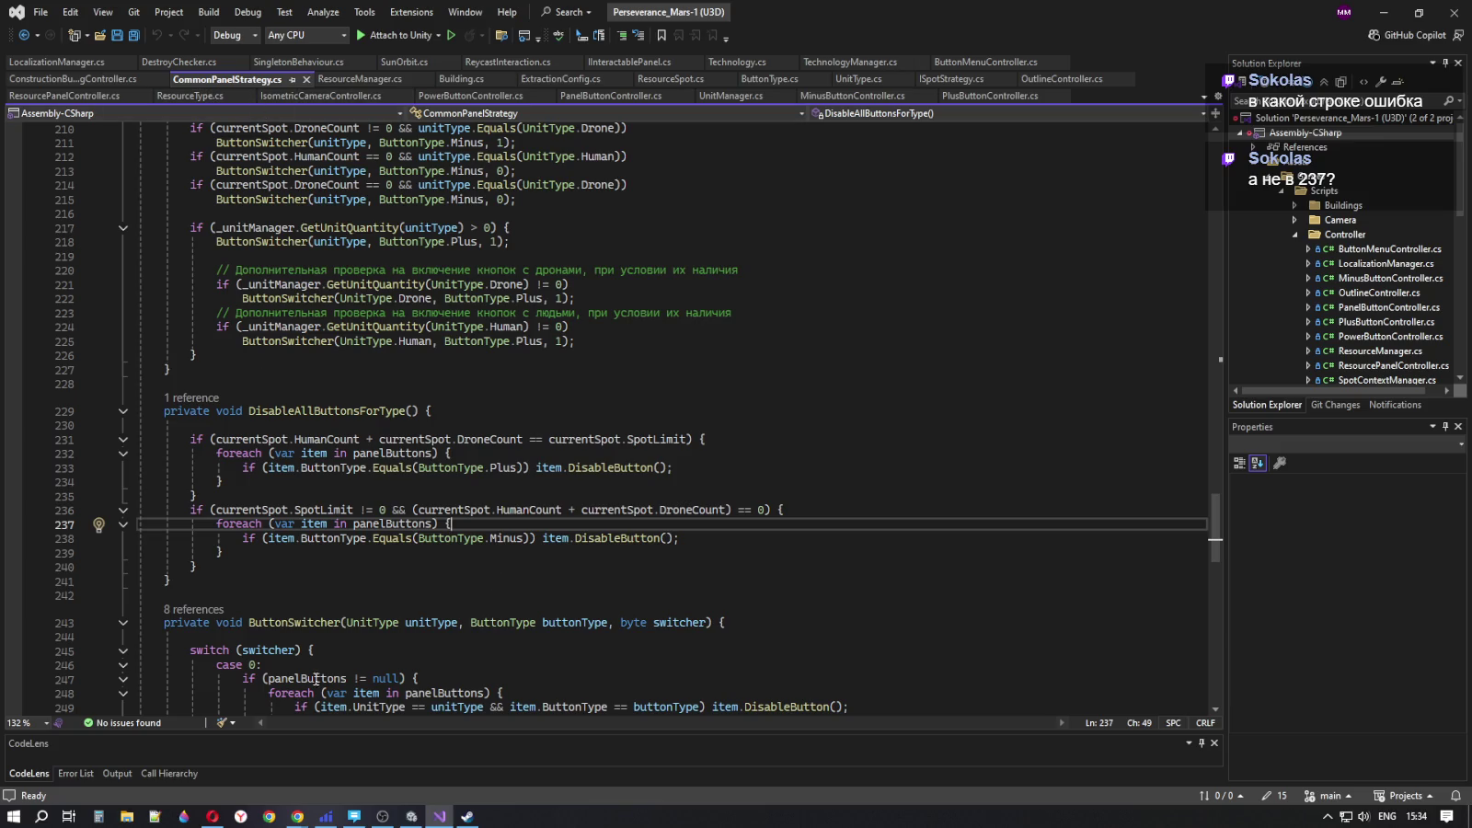
click(413, 816)
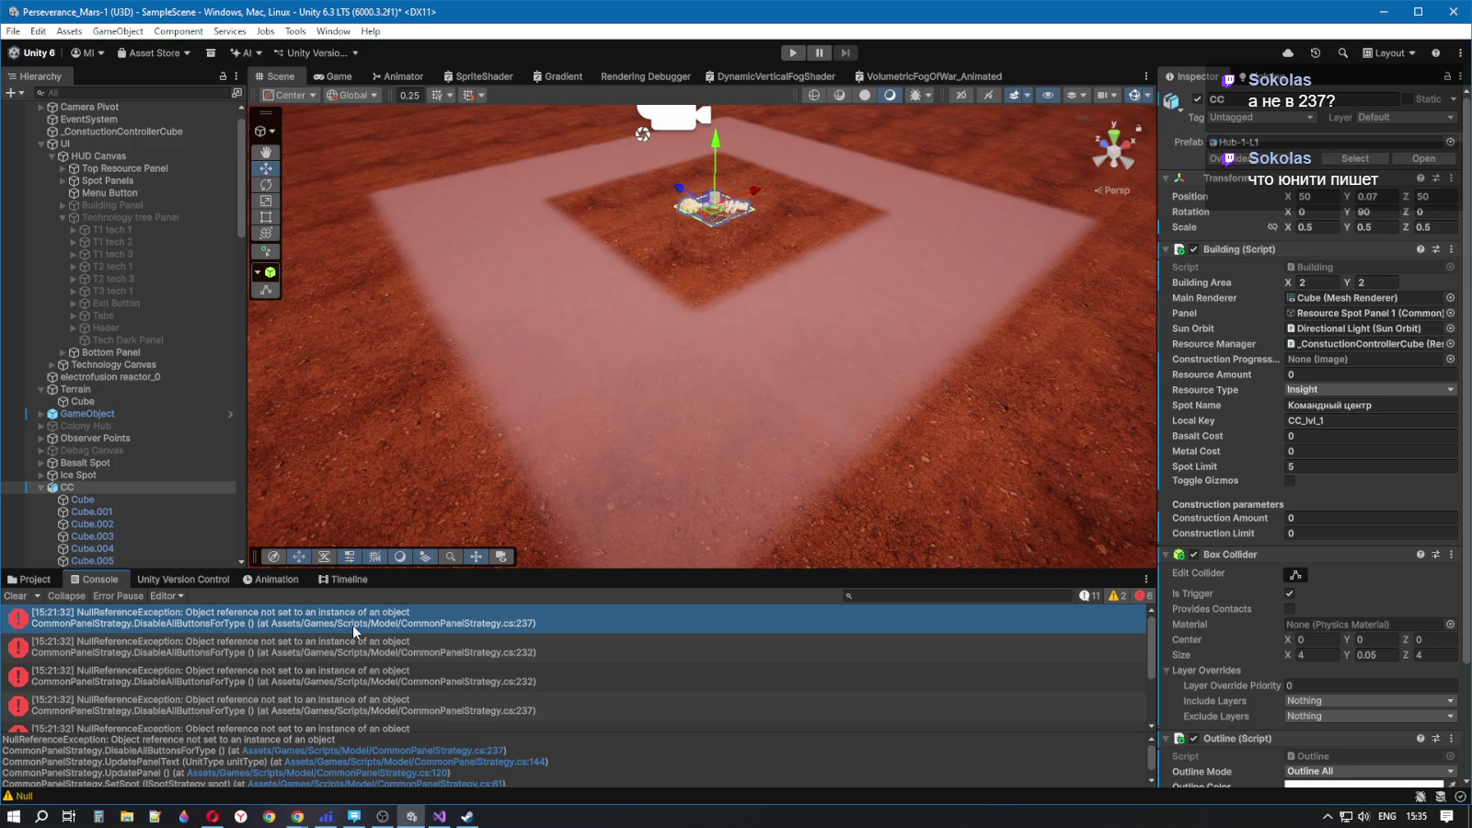
- Reopen the error's source line from CC and highlight every panelButtons reference
click(350, 624)
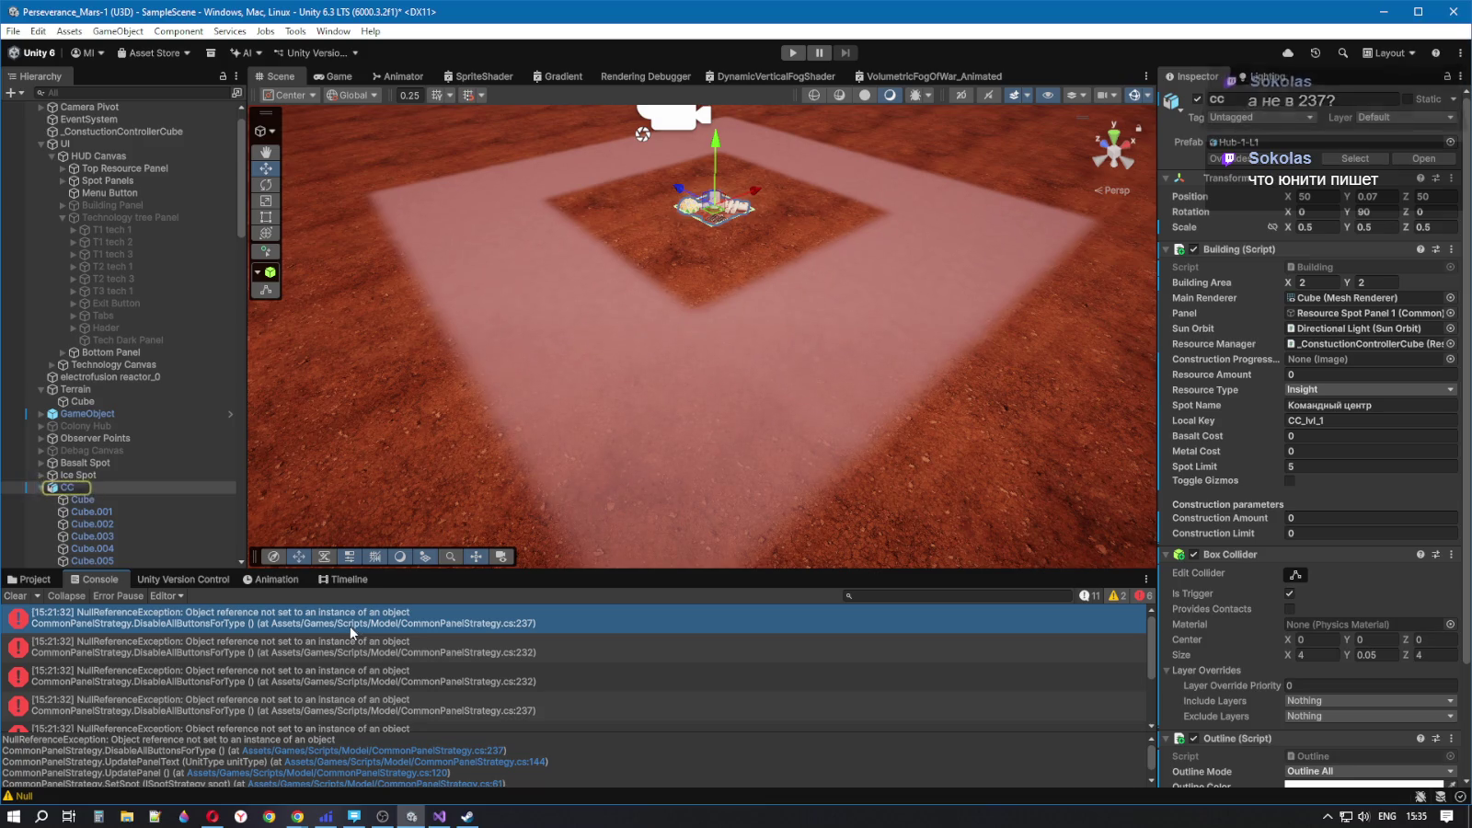
double_click(351, 624)
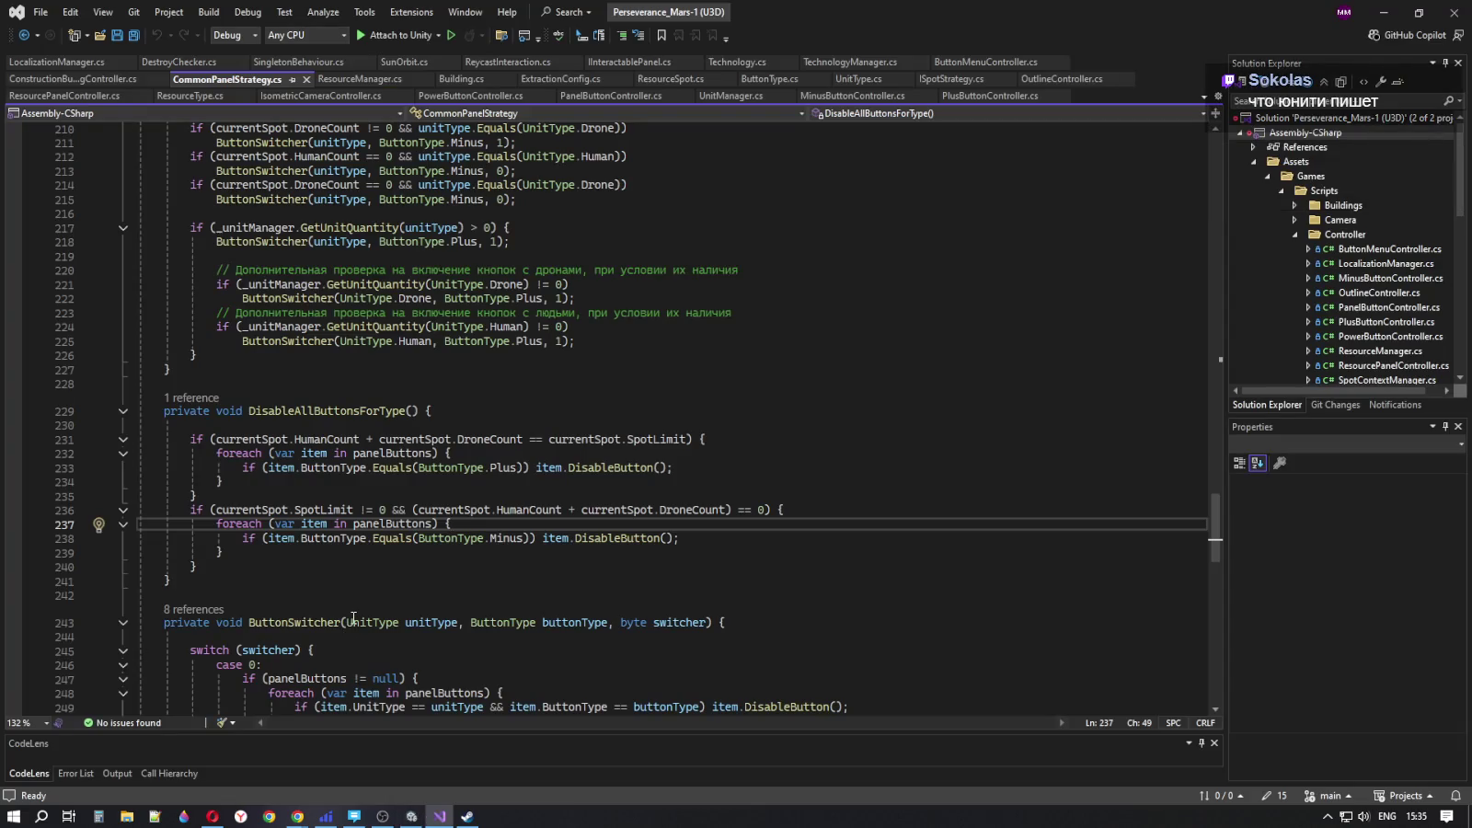
click(382, 525)
- Scroll up to Awake and select the panelButtons initialization lines
scroll(449, 583, up, 4)
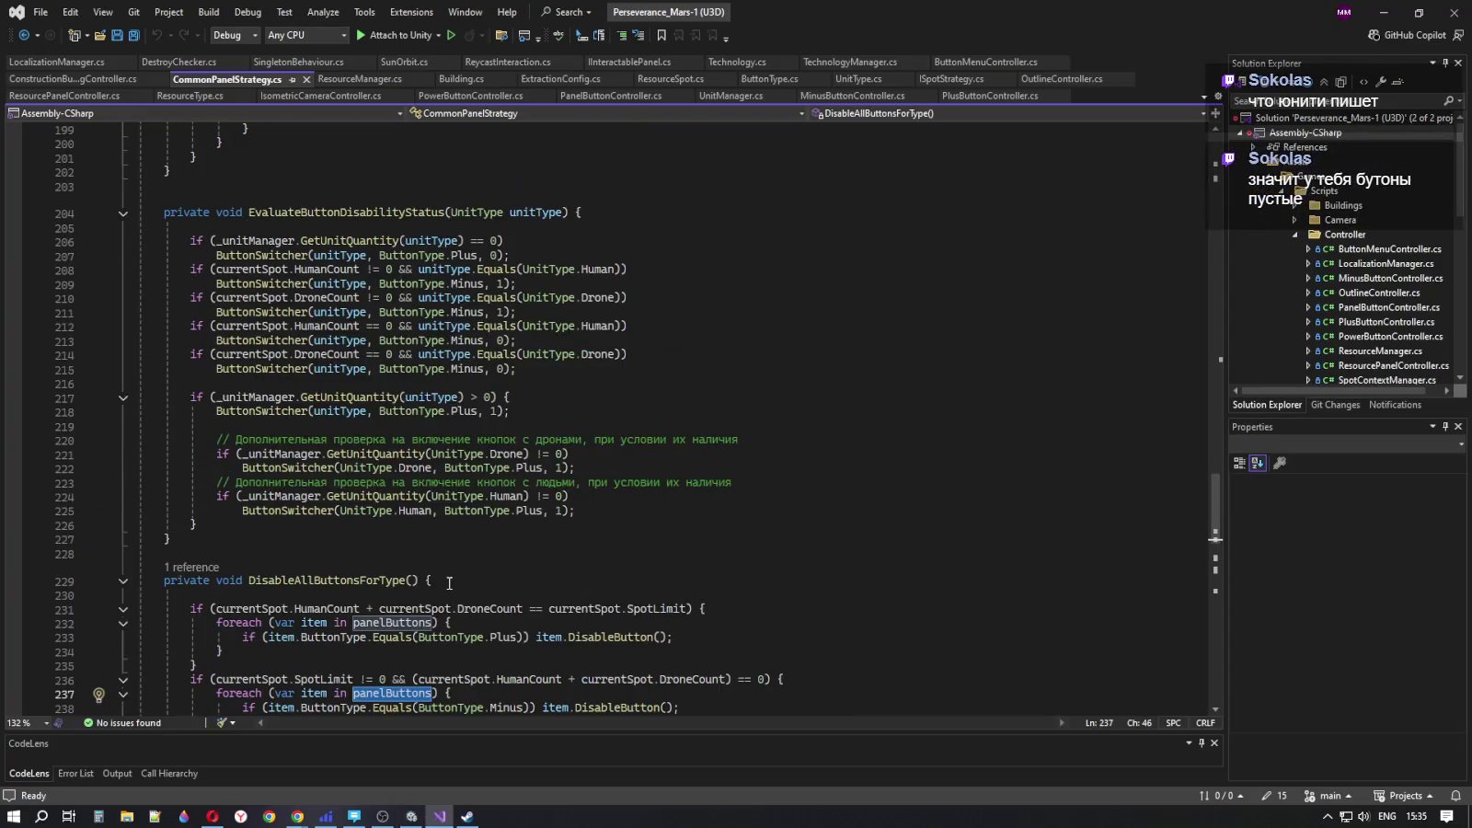
scroll(449, 583, up, 19)
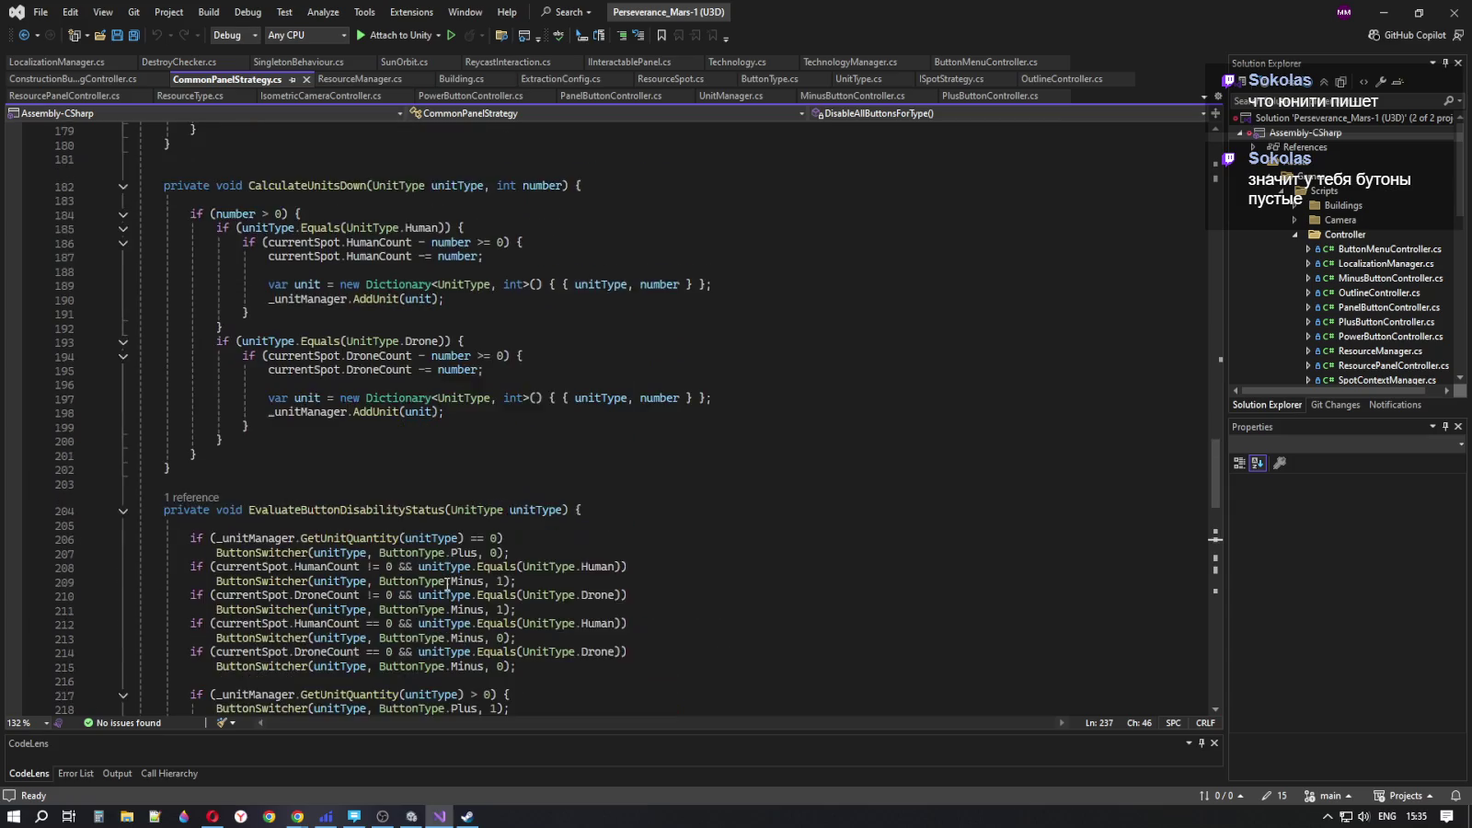
scroll(446, 584, up, 20)
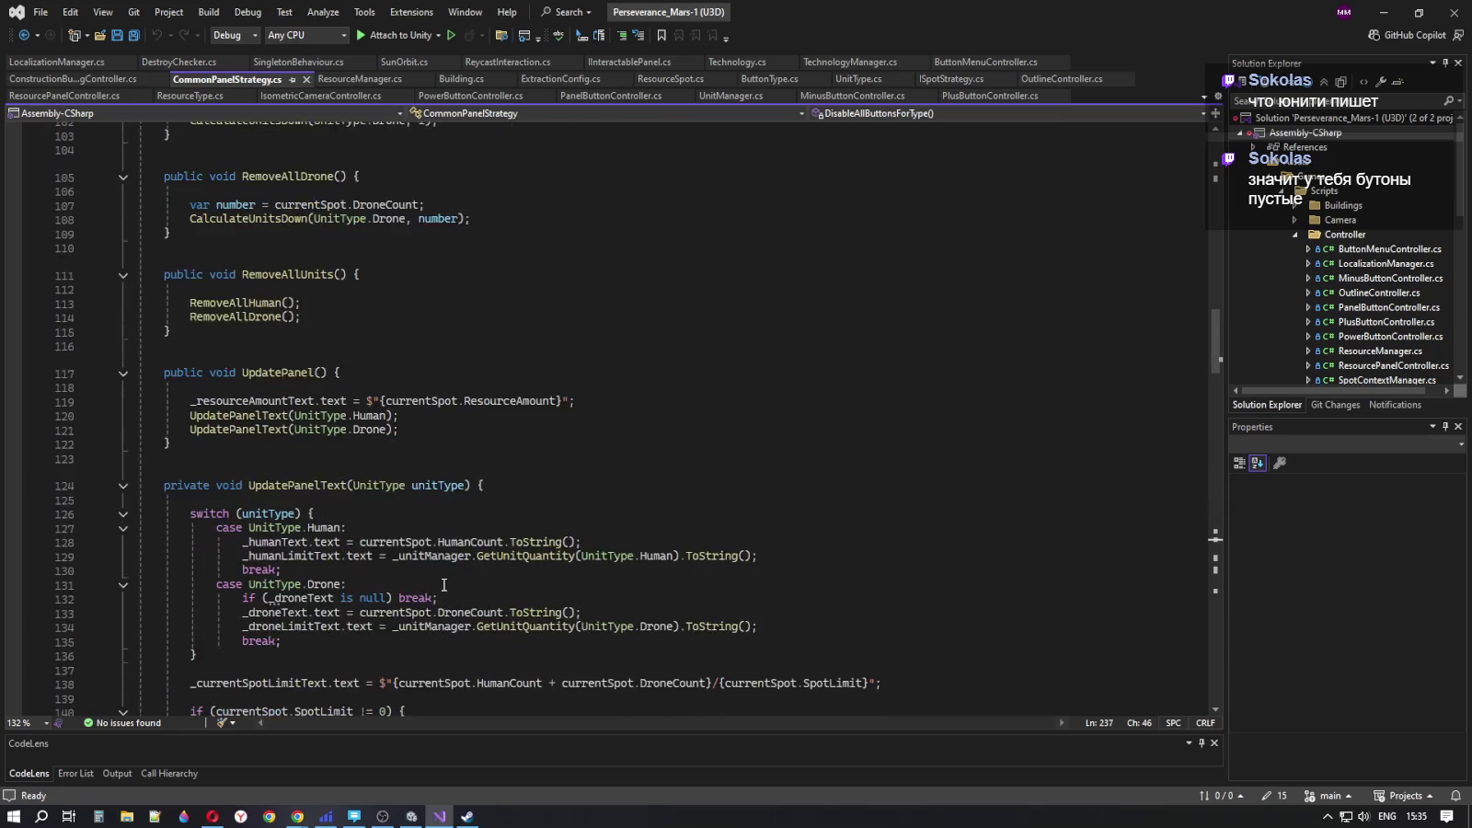
scroll(442, 585, up, 20)
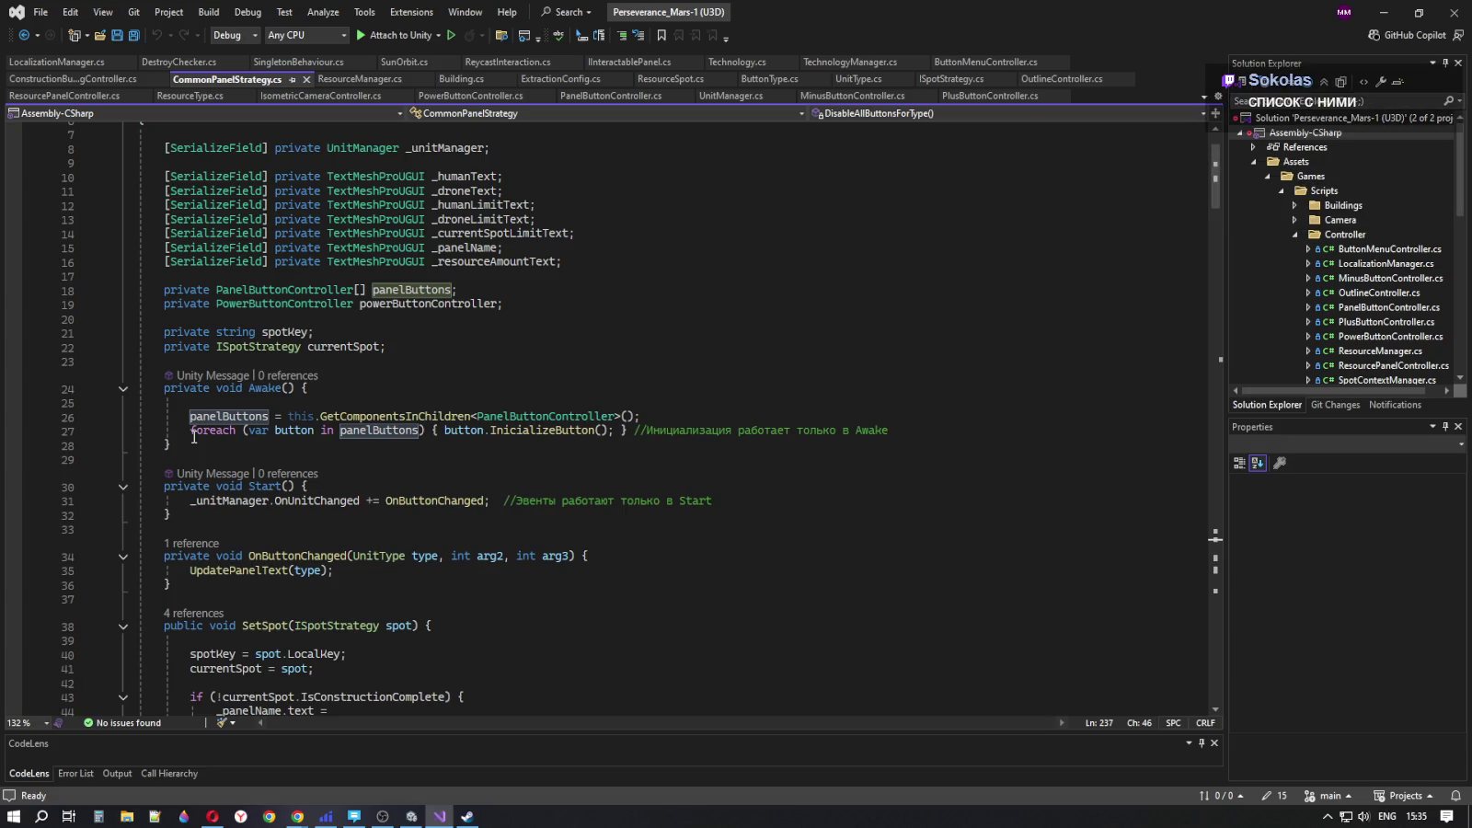
drag(900, 431, 191, 419)
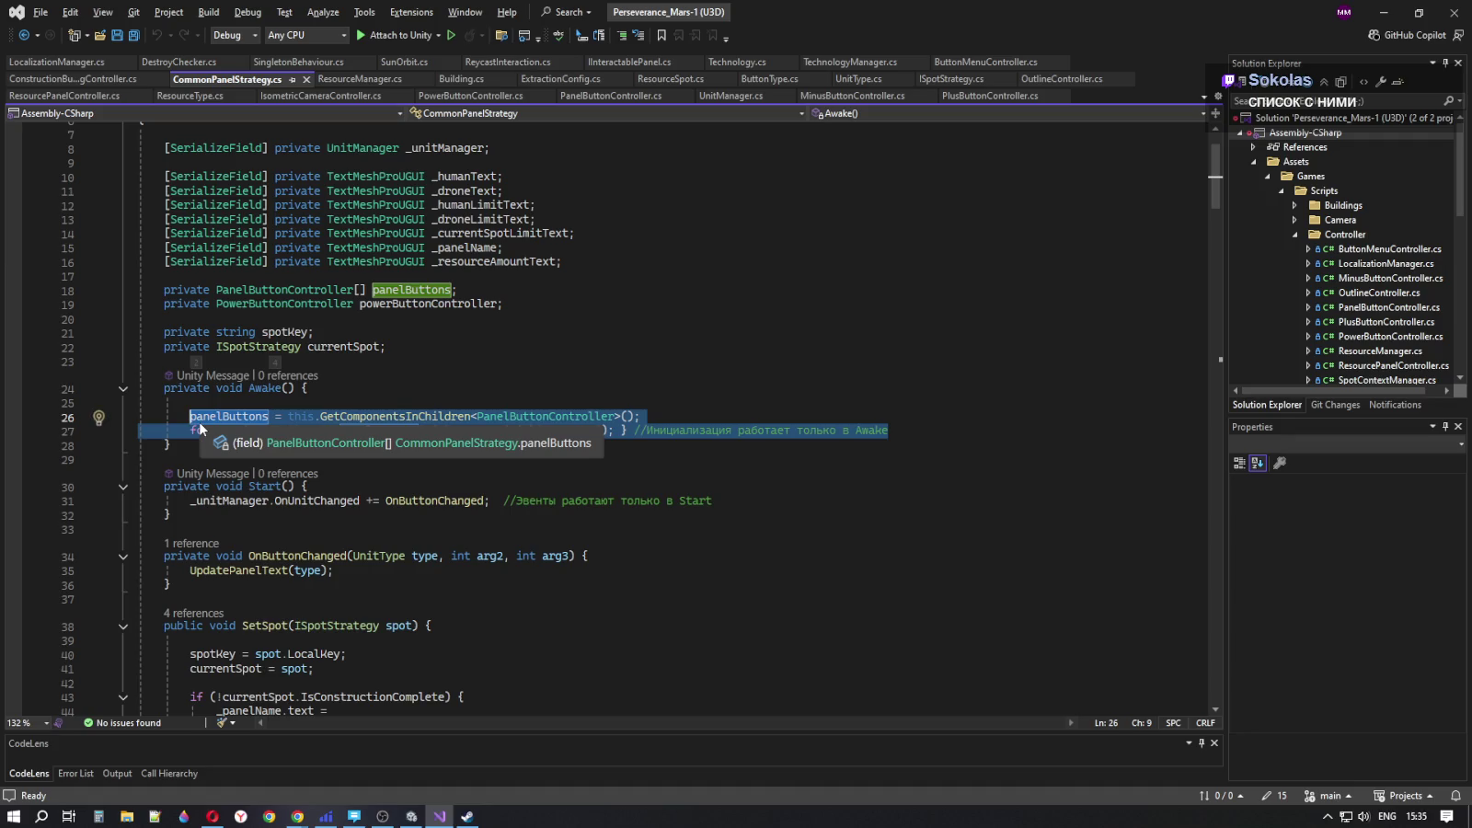
- Shift the panelButtons lookup and button initialization into Start, with a blank line before them
key(alt+Down)
key(alt+Down)
key(alt+Down)
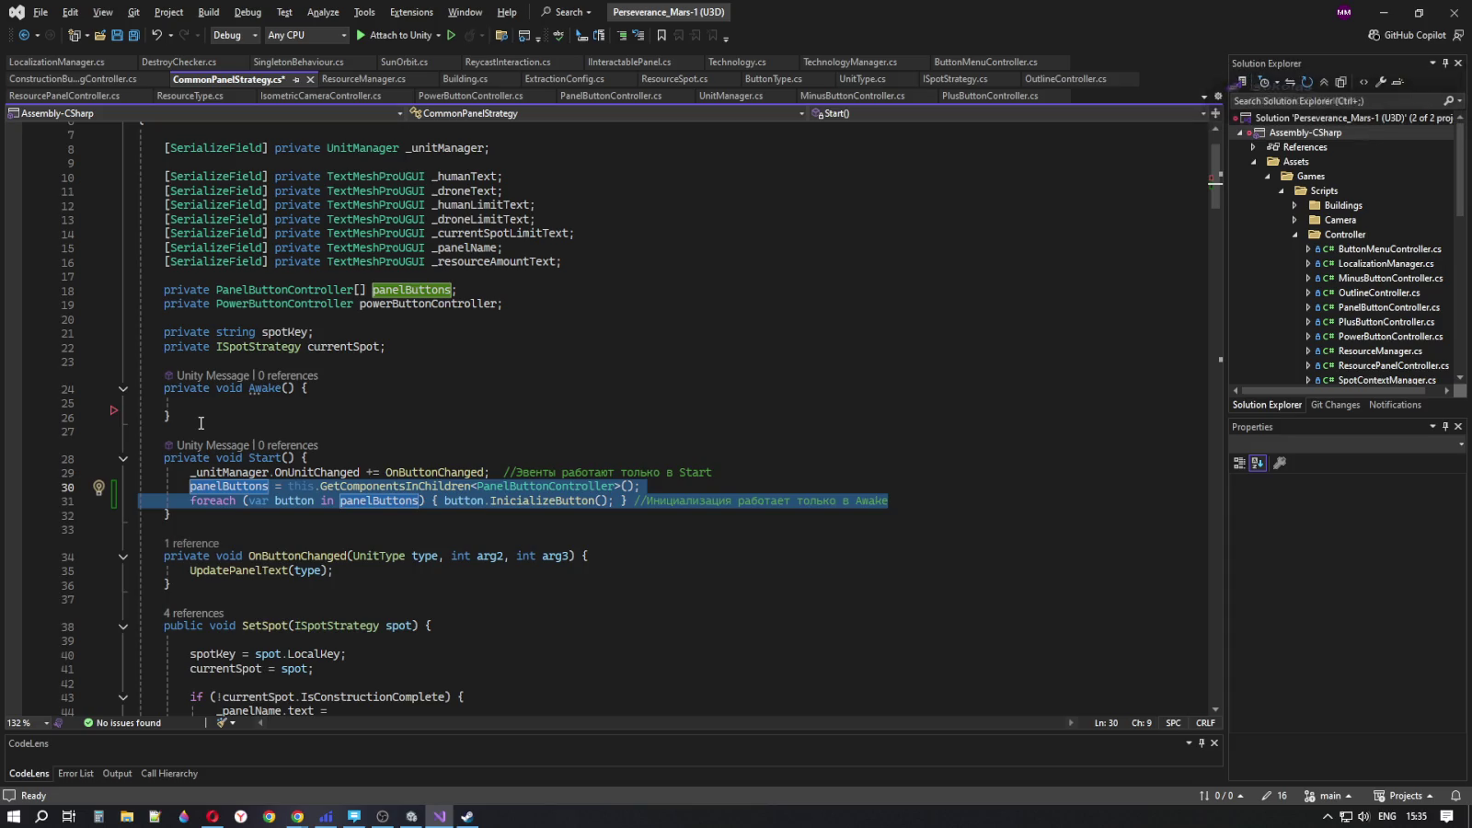
click(723, 478)
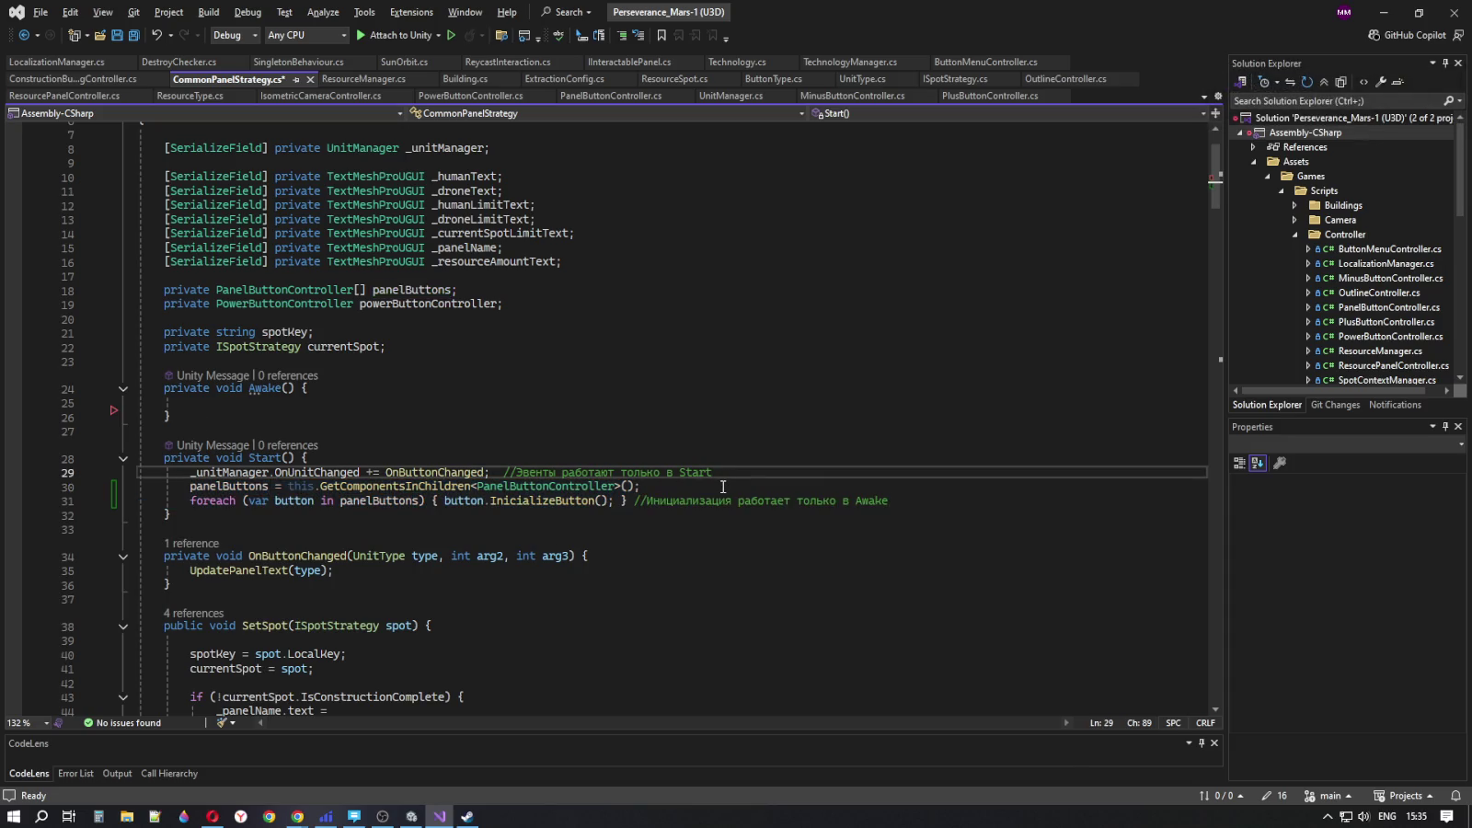
key(Return)
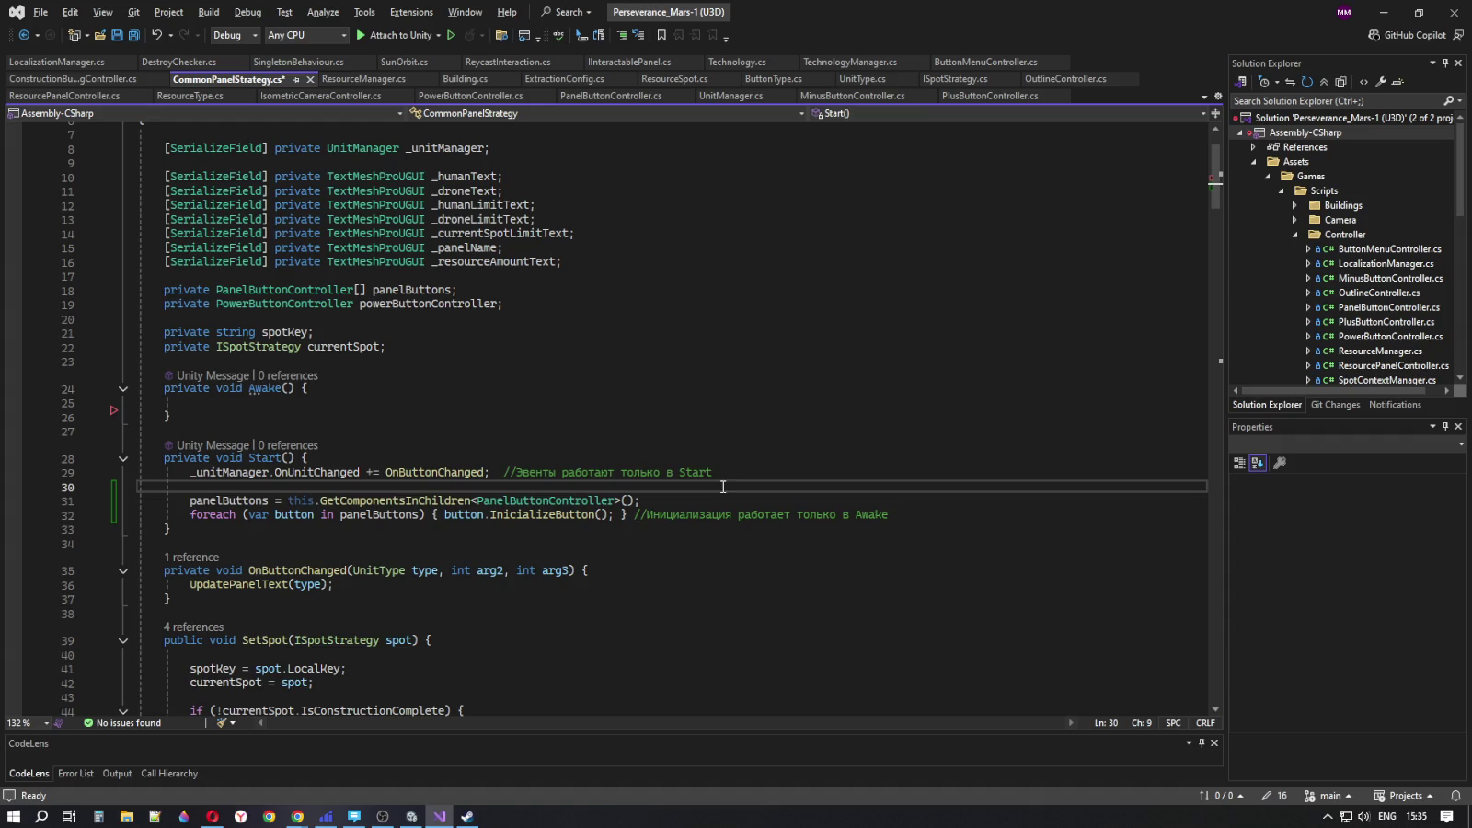
click(647, 515)
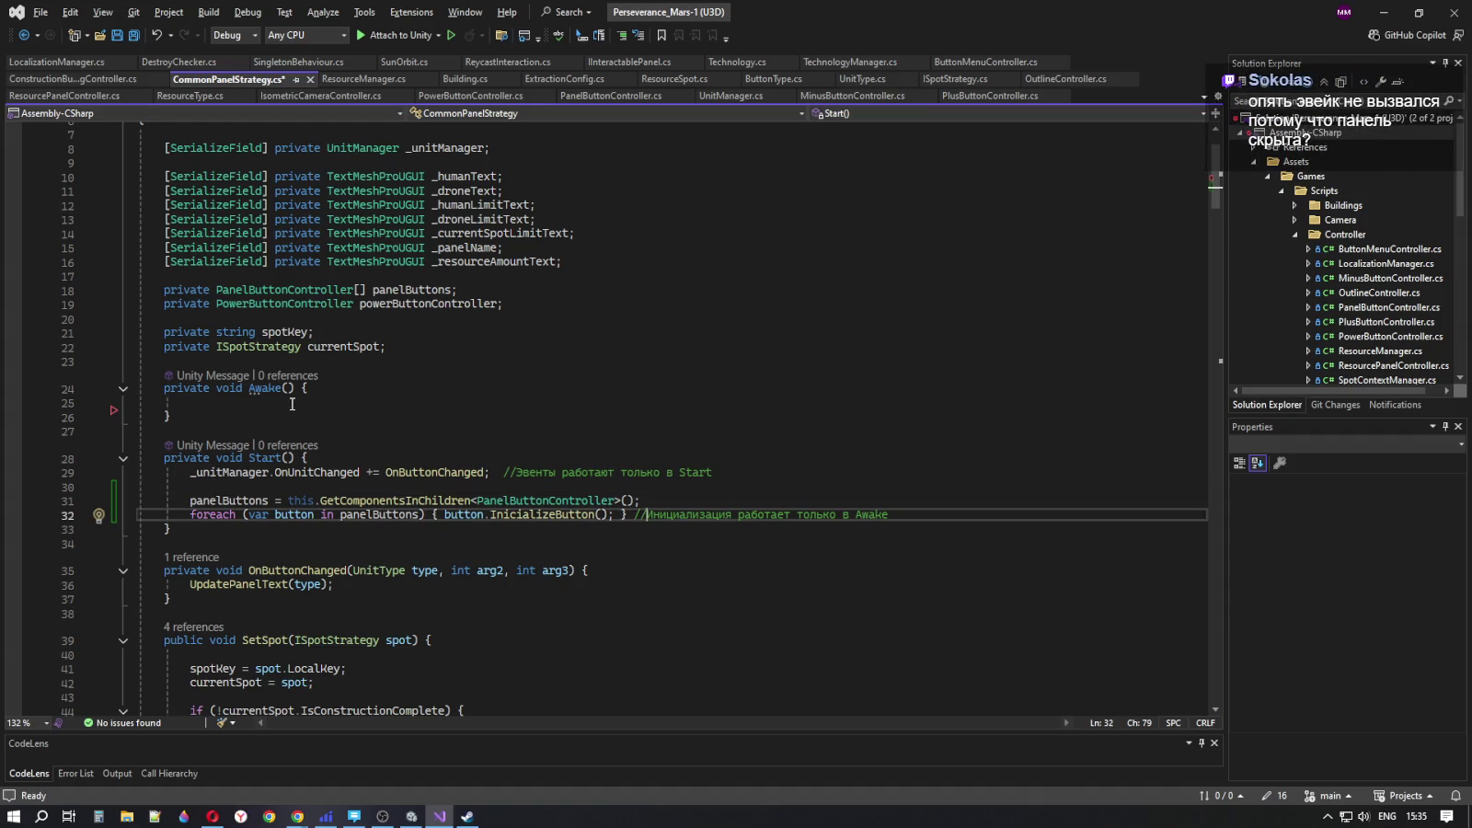
click(341, 457)
click(754, 473)
click(746, 500)
click(746, 486)
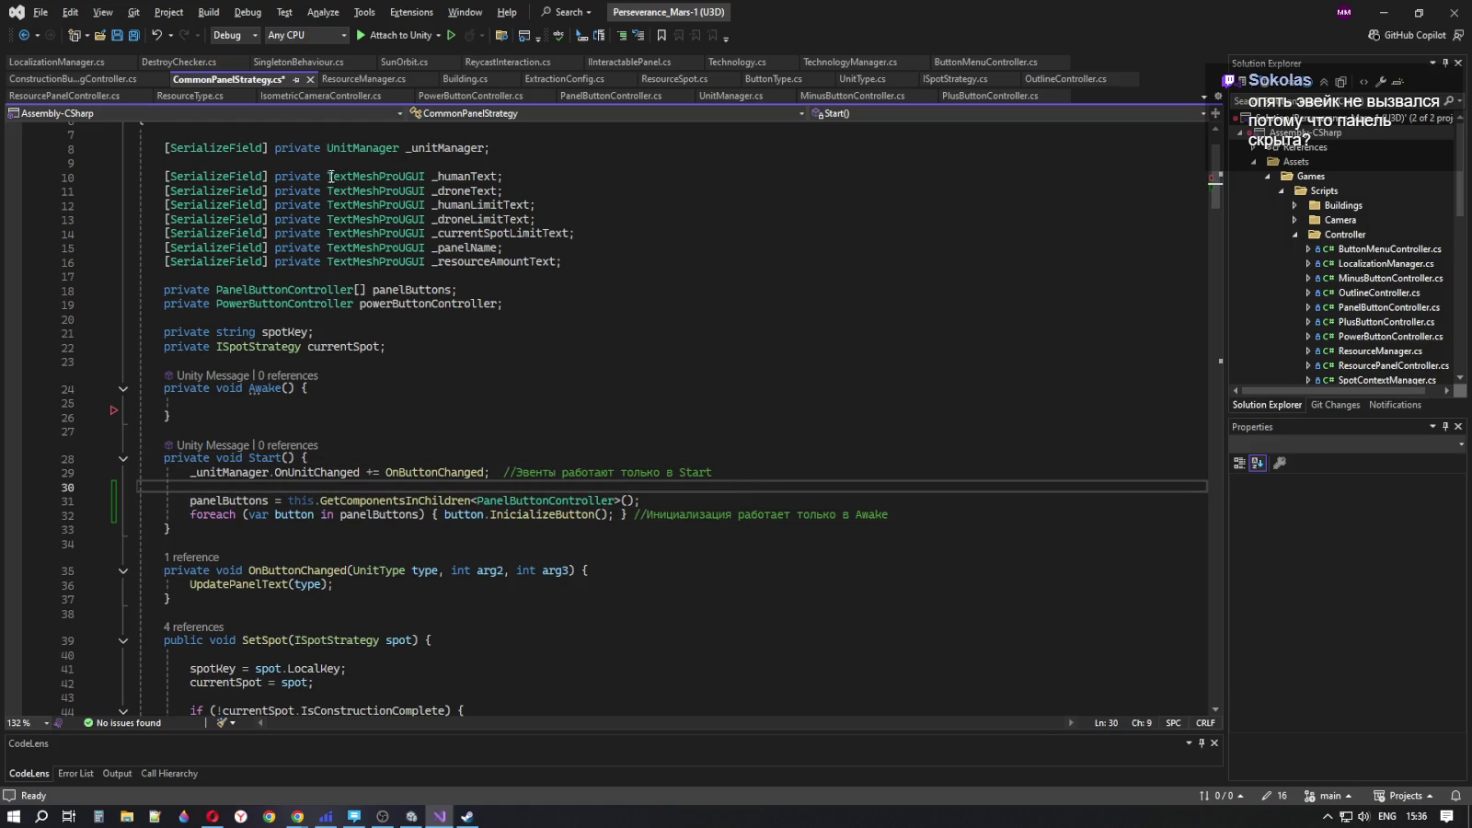
- Save CommonPanelStrategy.cs and return to Unity to recompile
click(117, 36)
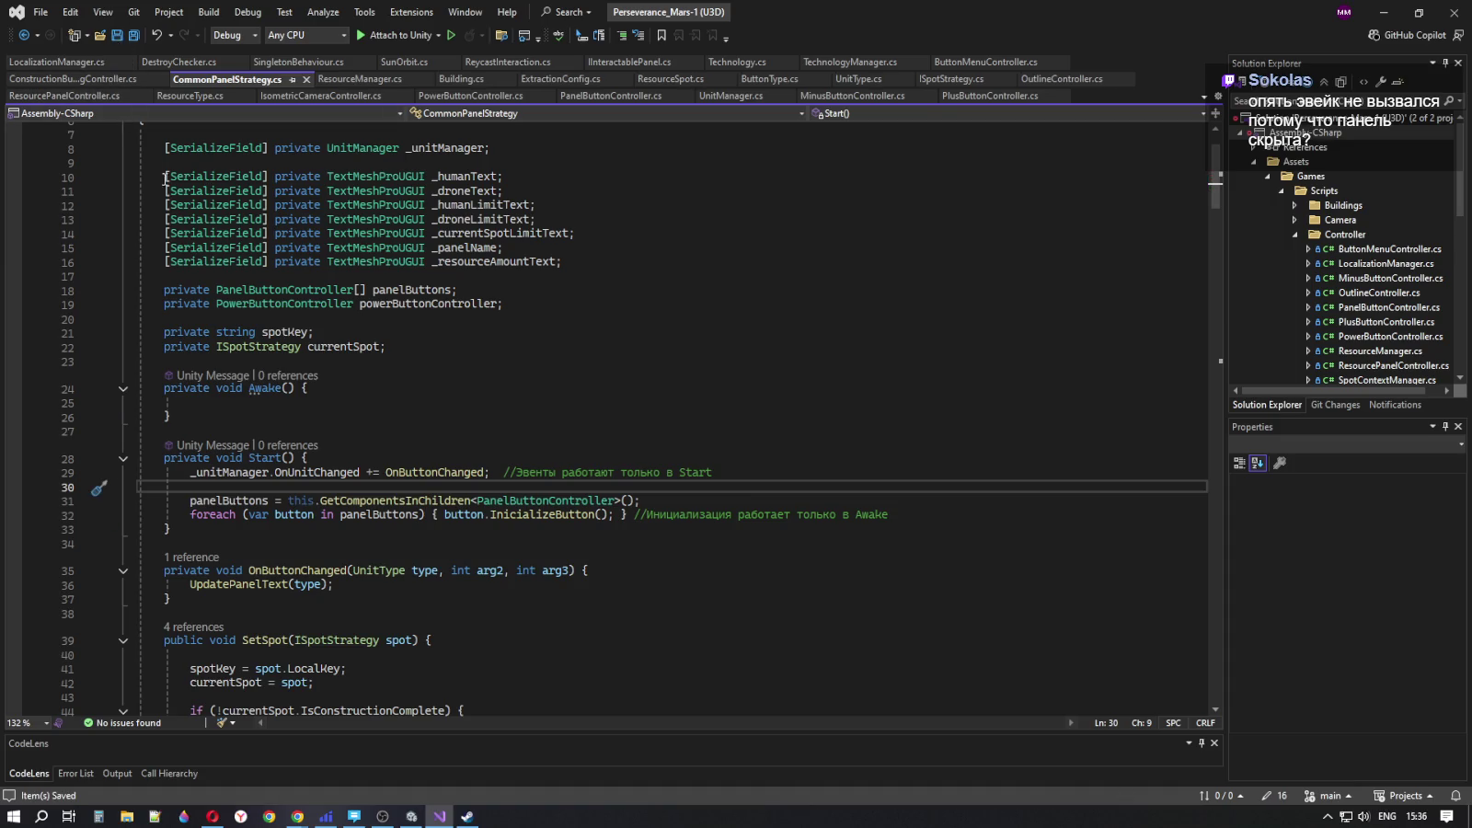
click(815, 499)
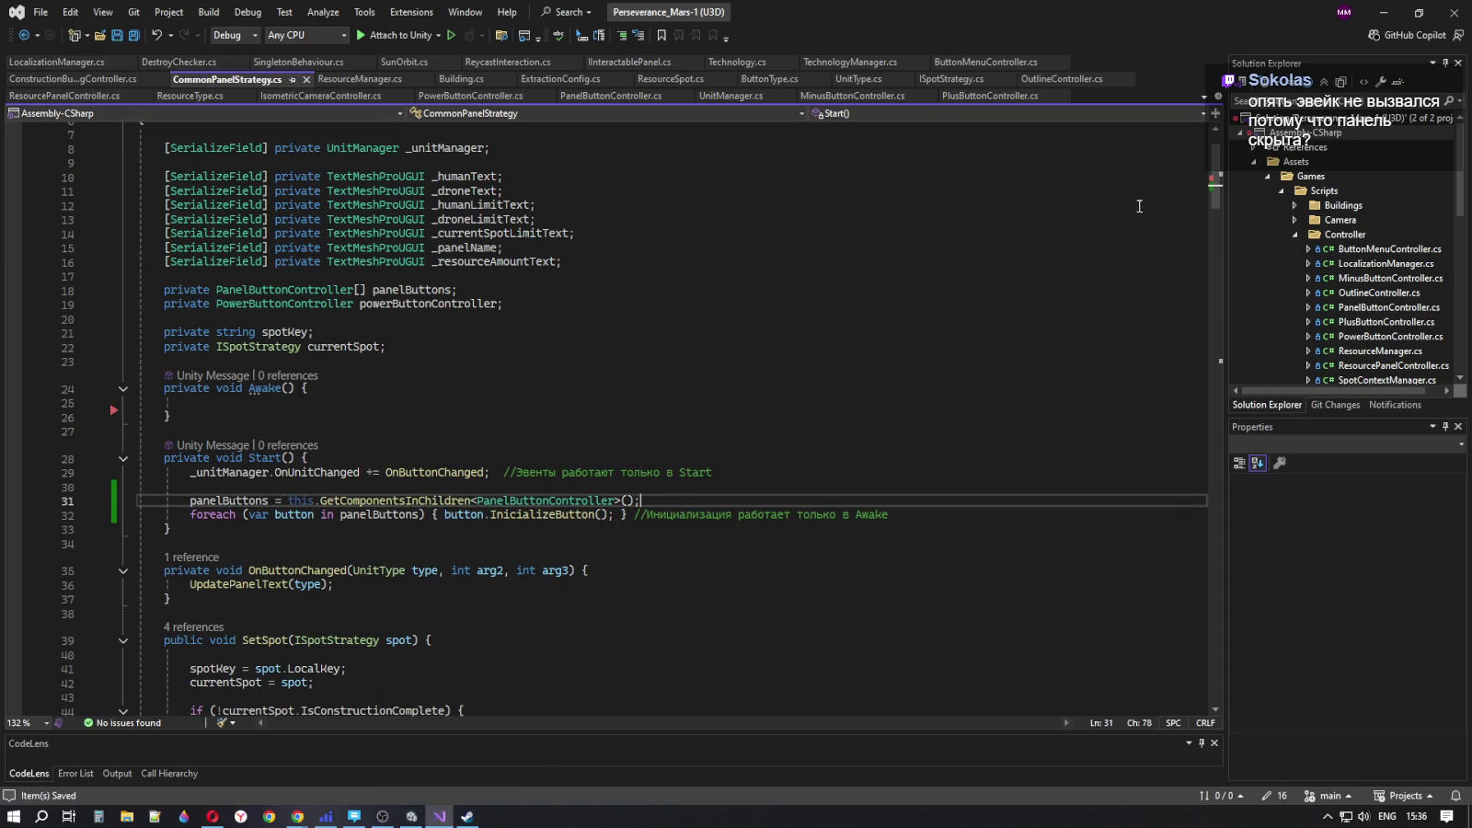
click(1383, 11)
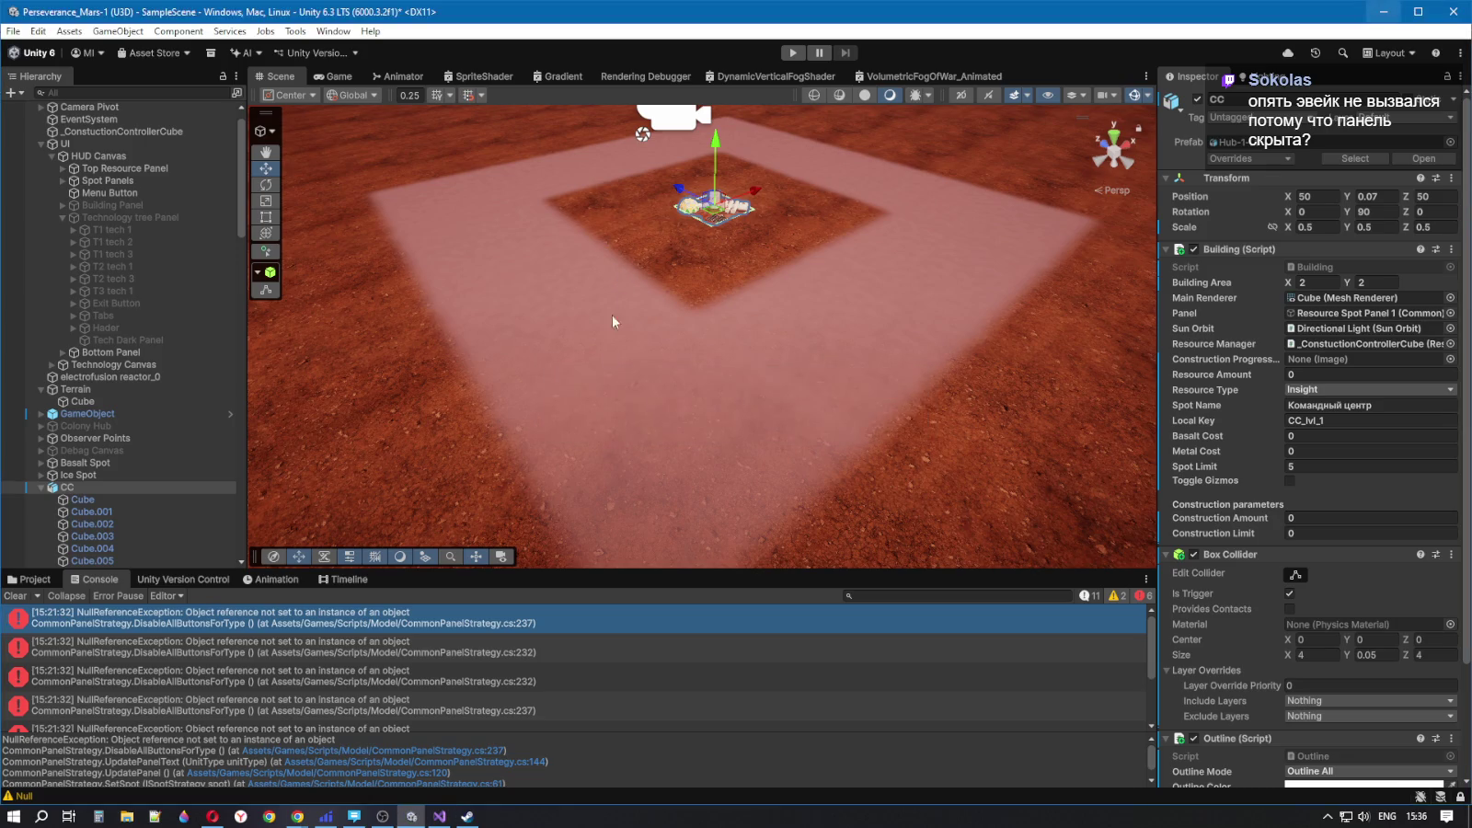
- Select T2 tech 3, start play in the Game view, and toggle the Command center panel
click(652, 286)
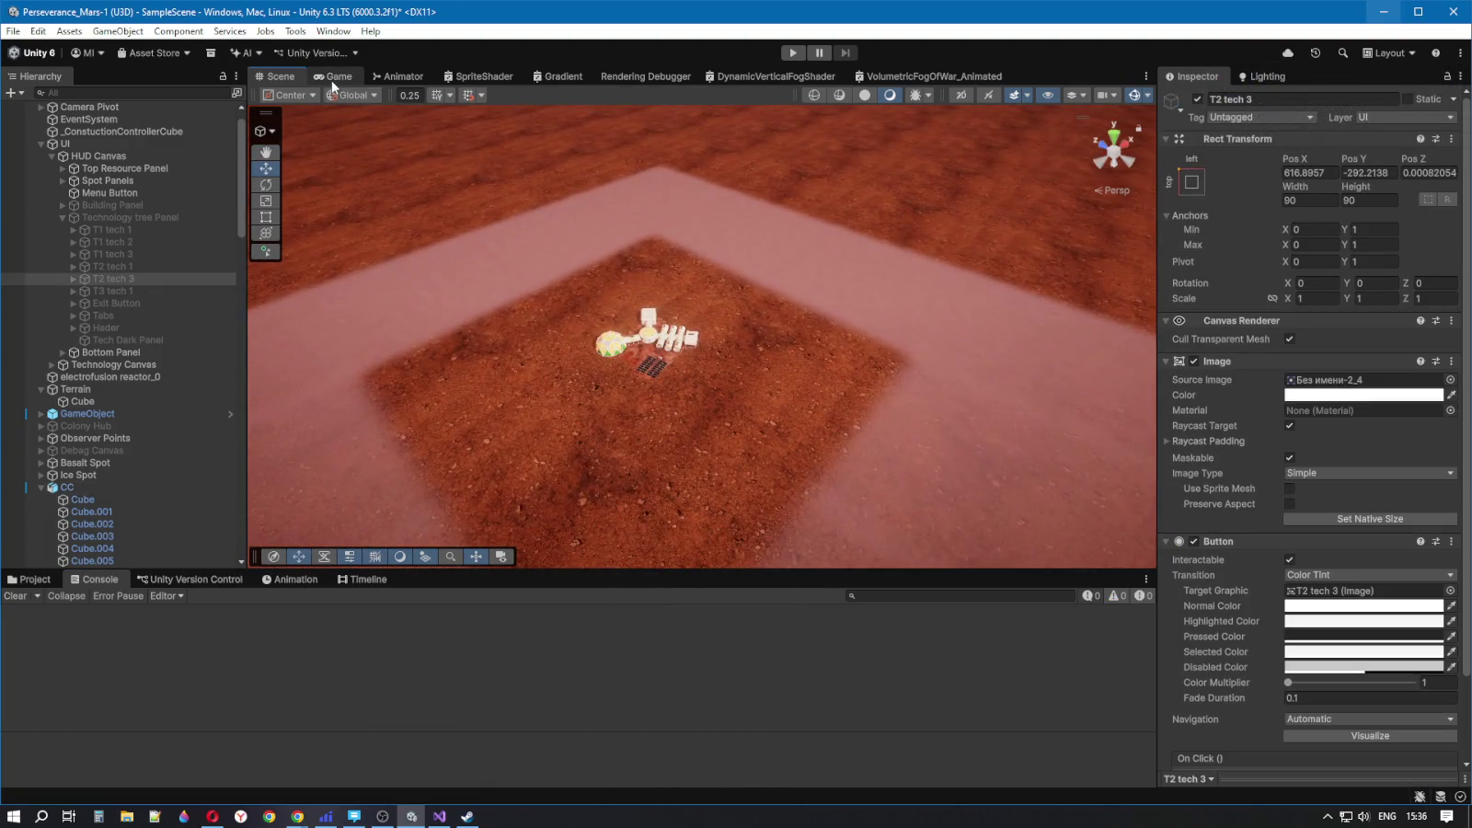
click(332, 77)
click(794, 54)
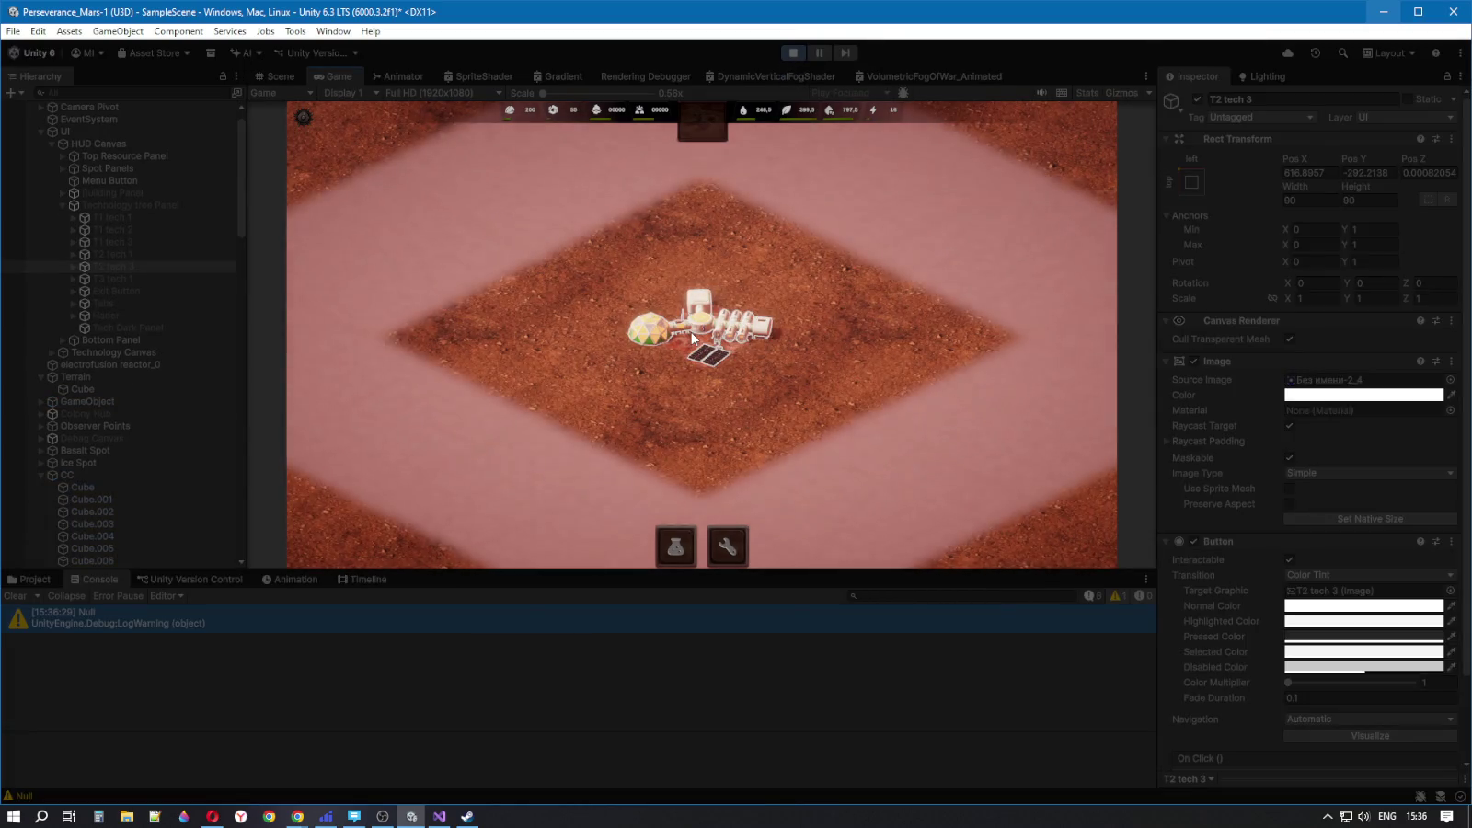
click(620, 401)
click(644, 361)
click(644, 361)
click(655, 322)
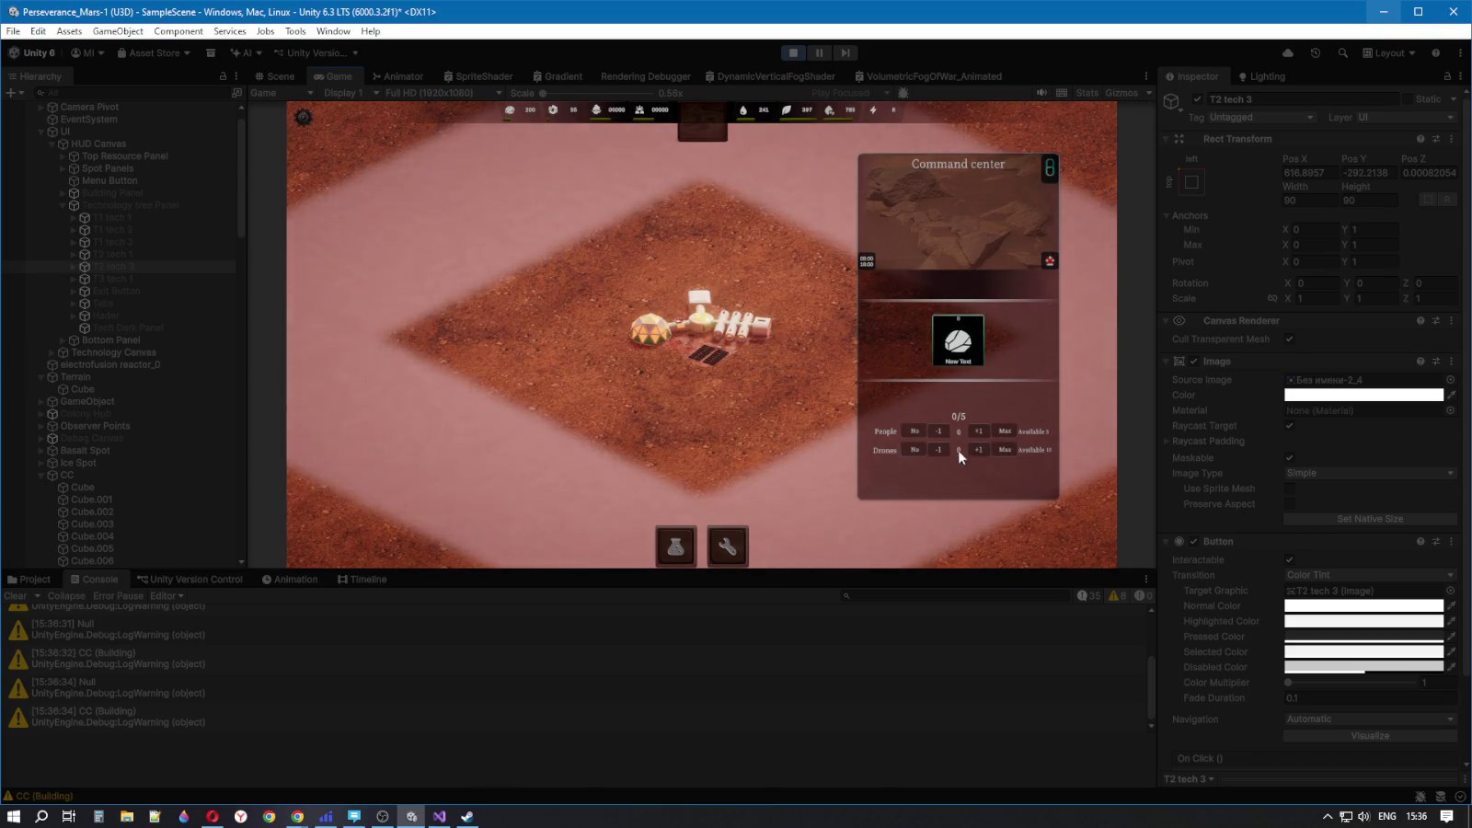
- Open and close the Command center panel several more times, stop play, and clear the console
click(785, 390)
click(703, 322)
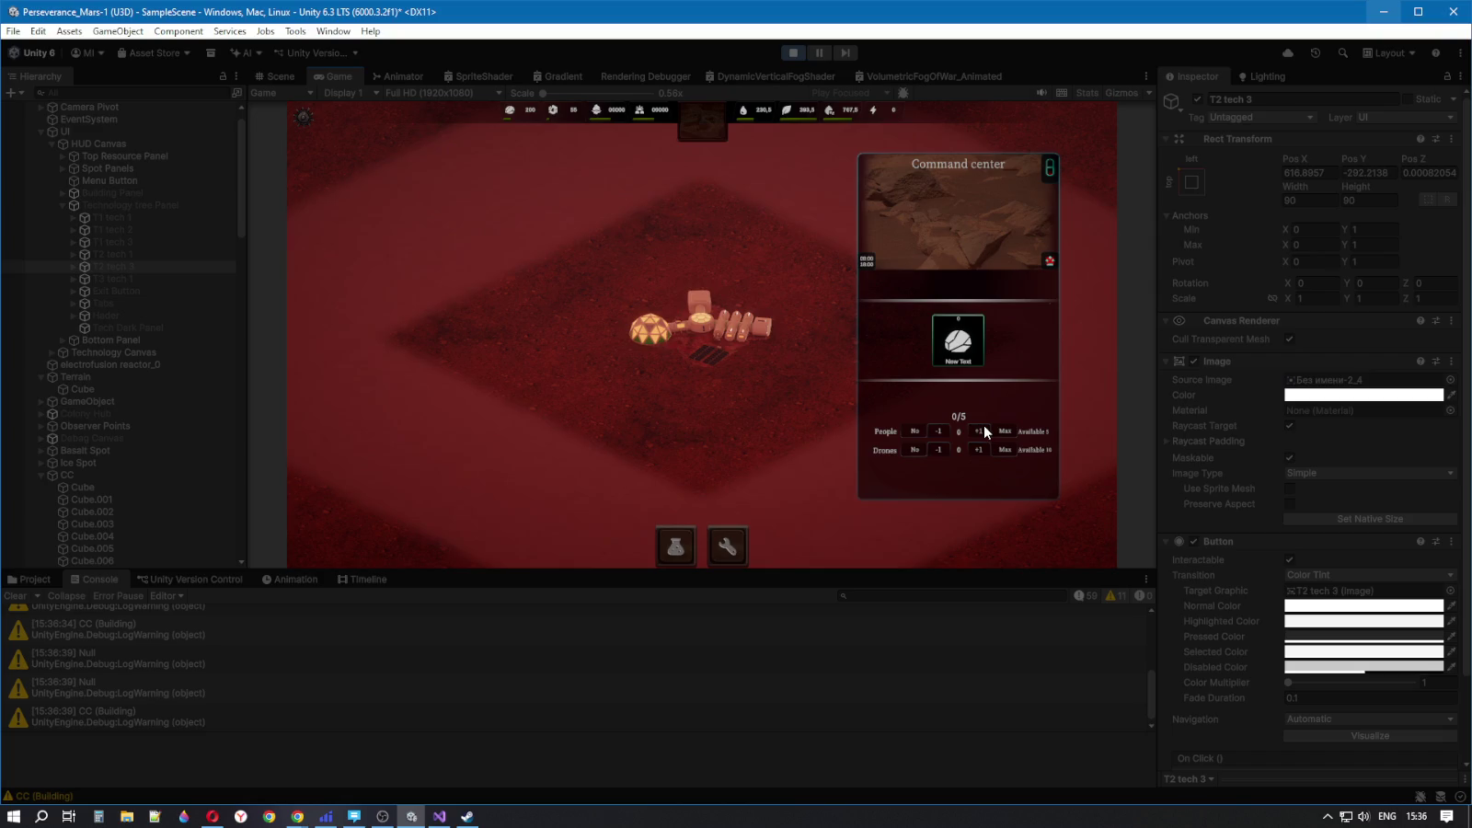
click(752, 247)
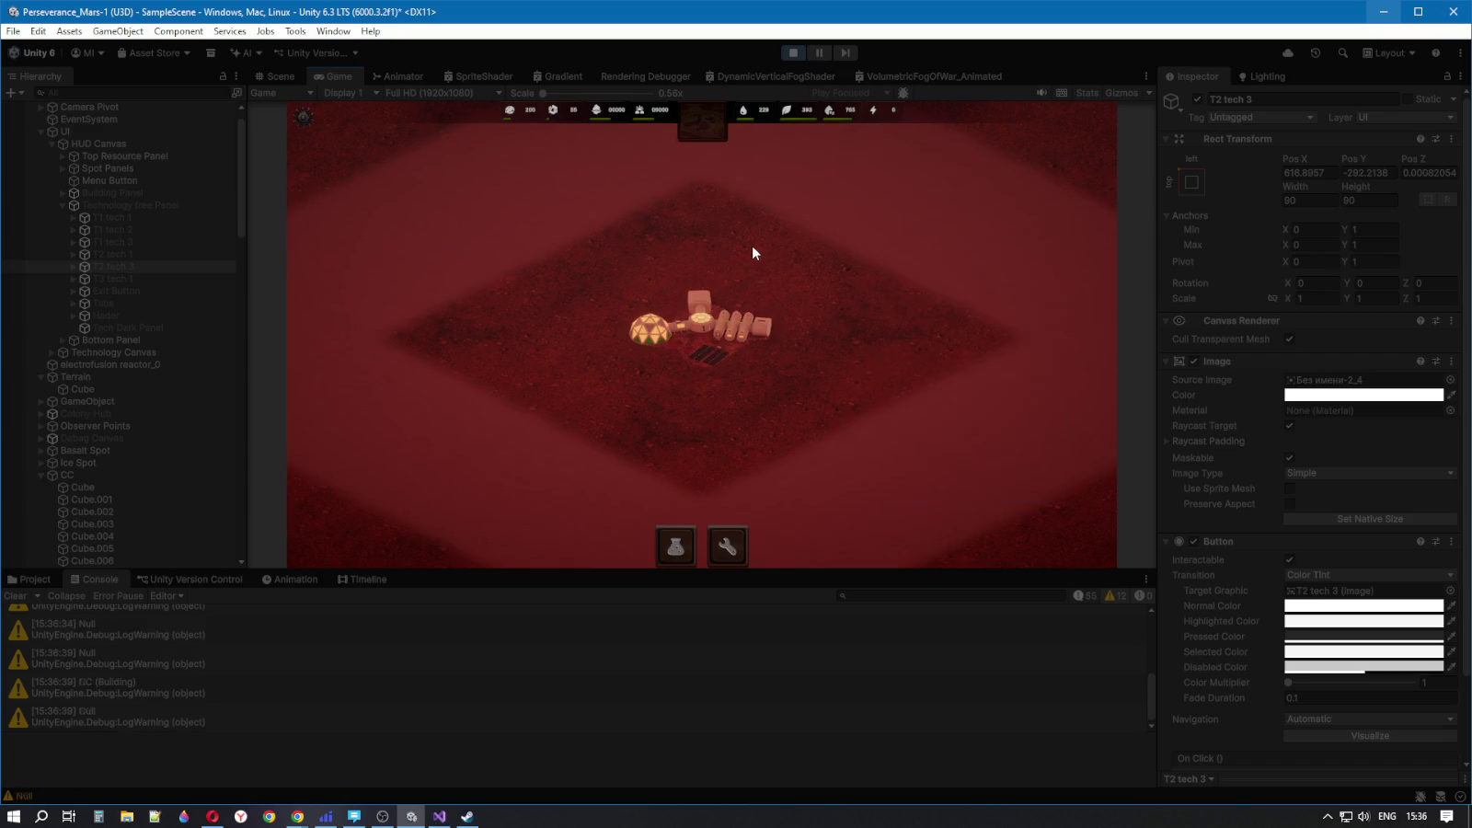
click(769, 331)
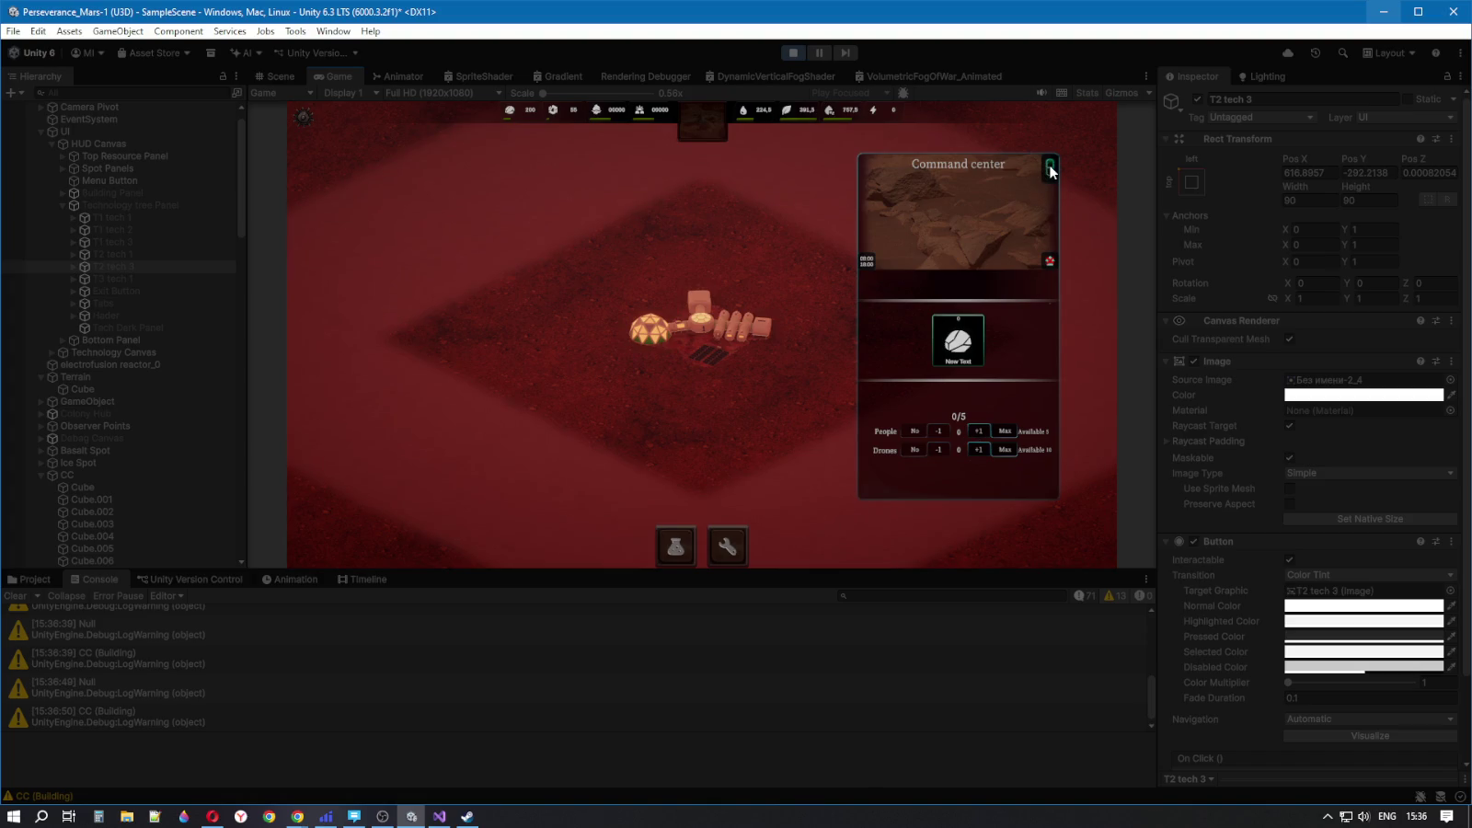
click(729, 249)
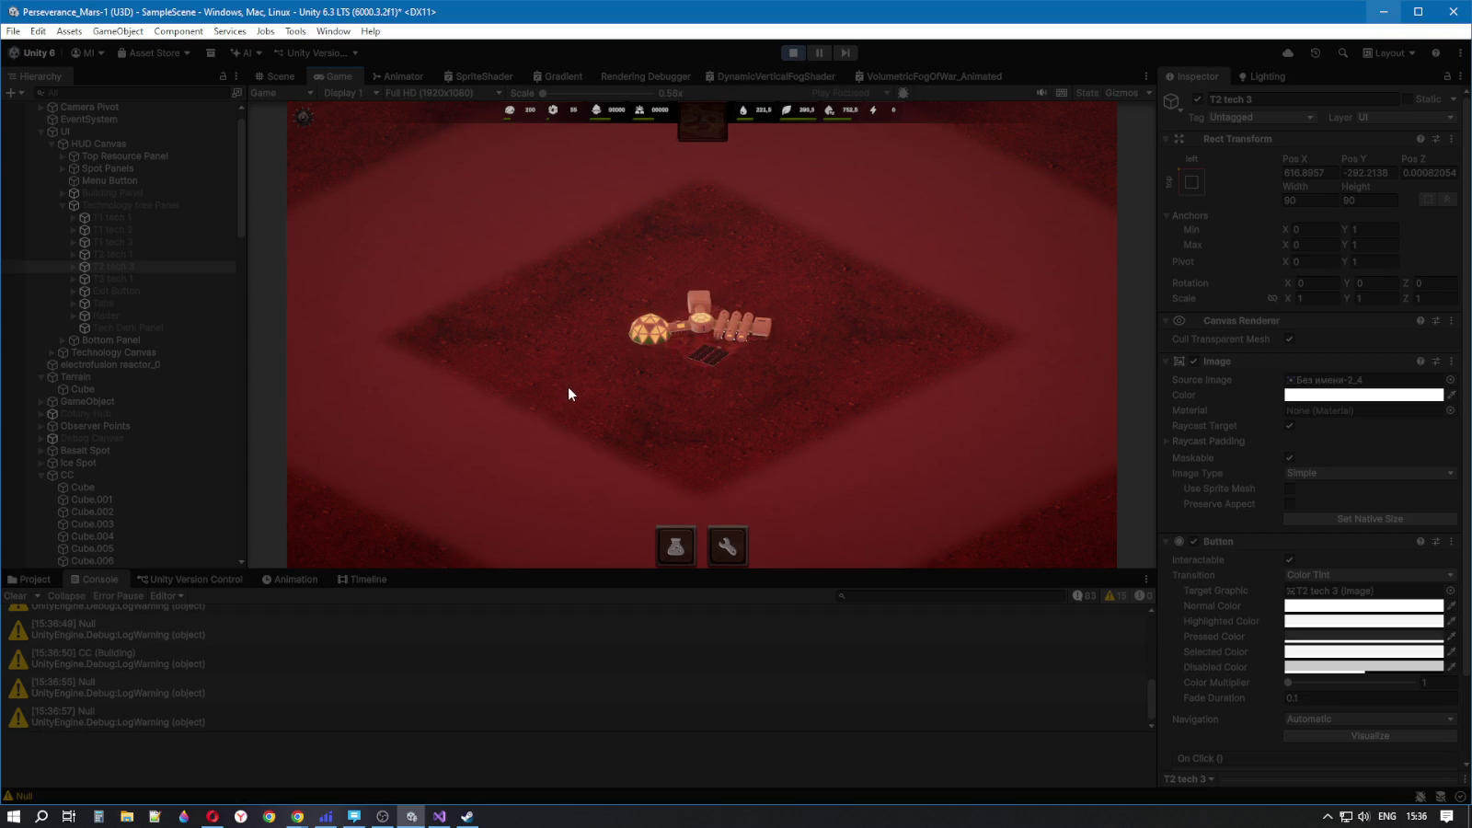
click(691, 385)
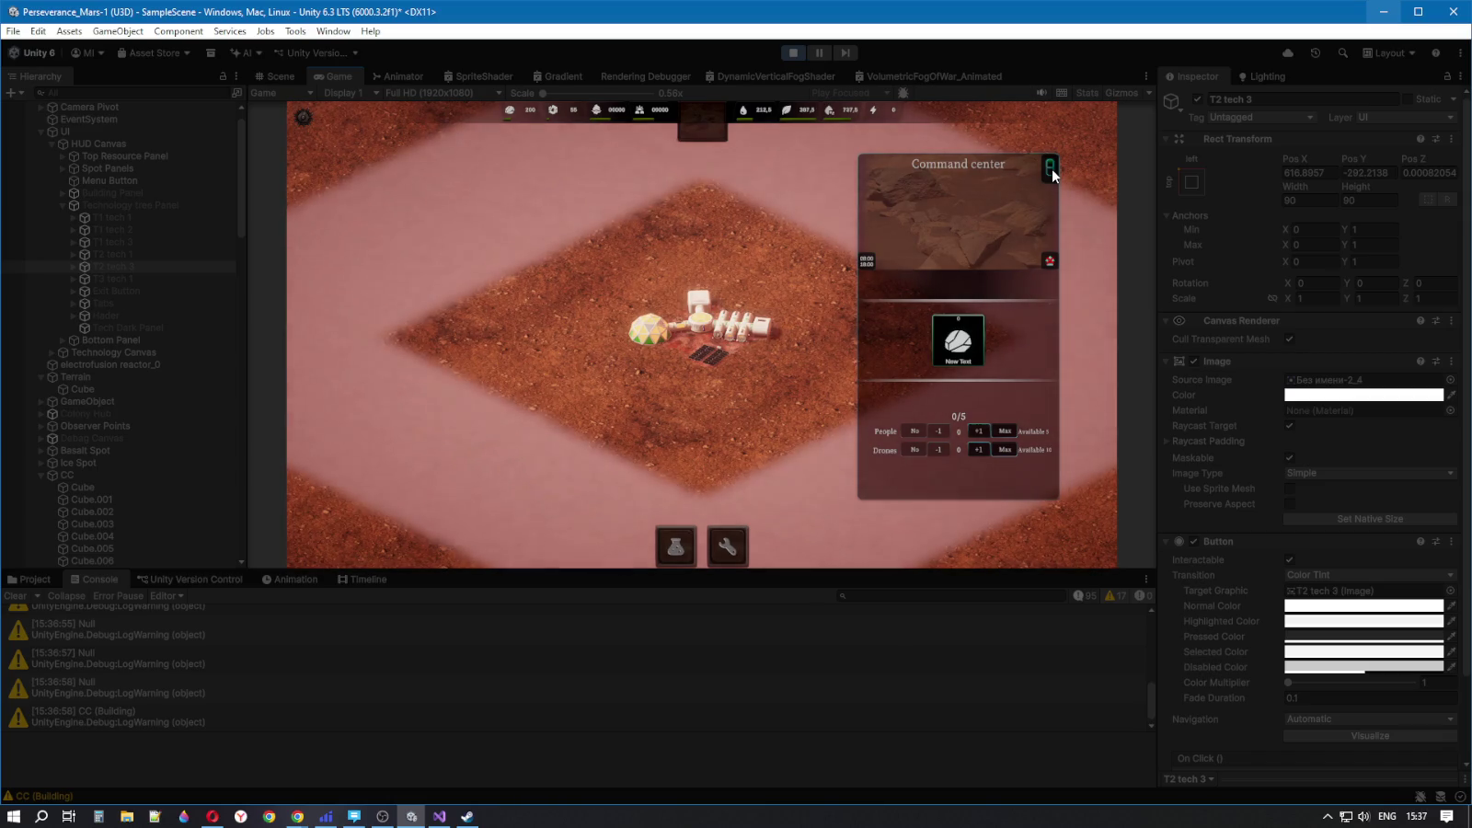
click(792, 52)
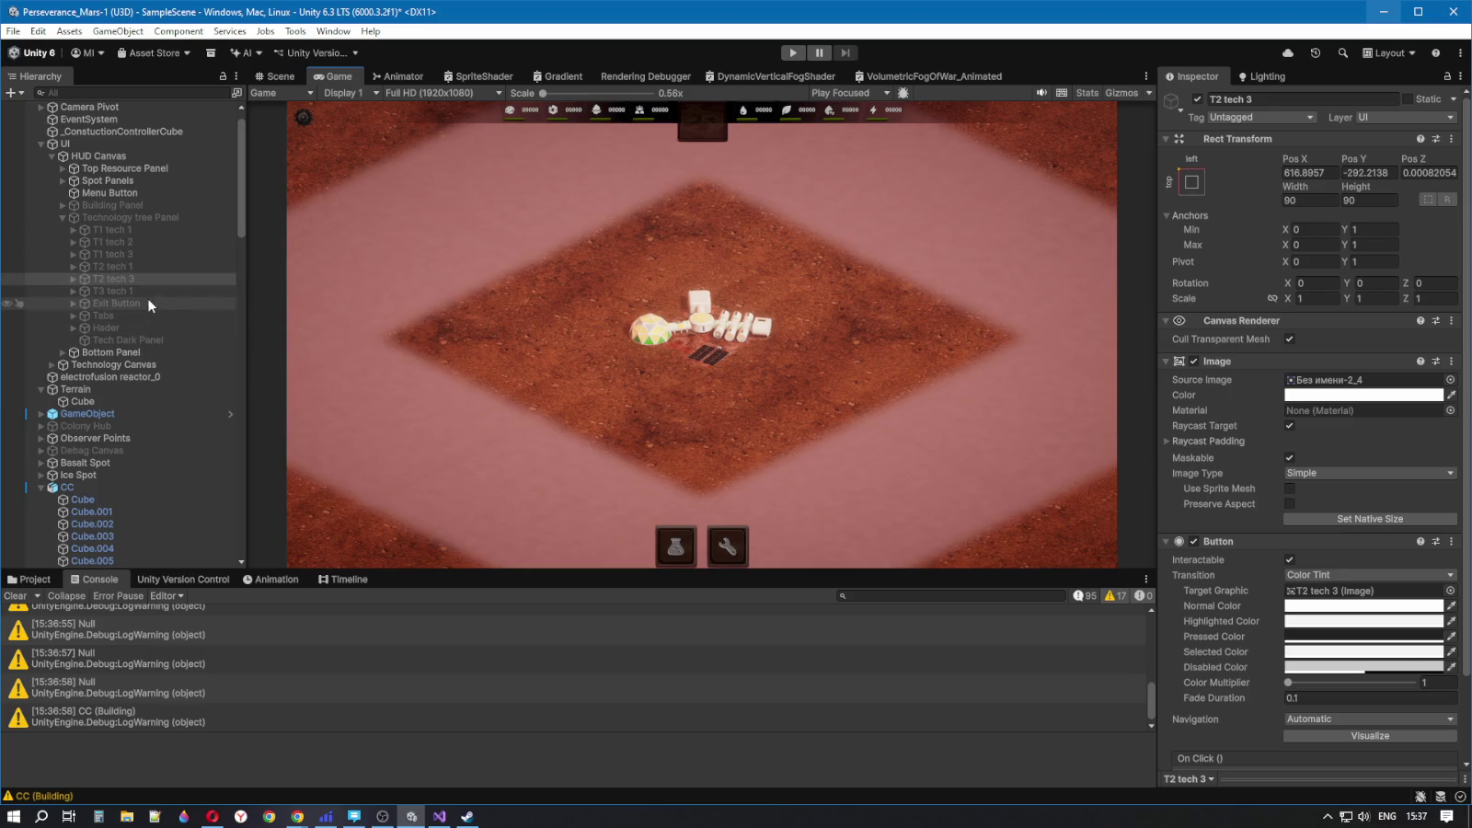
click(16, 596)
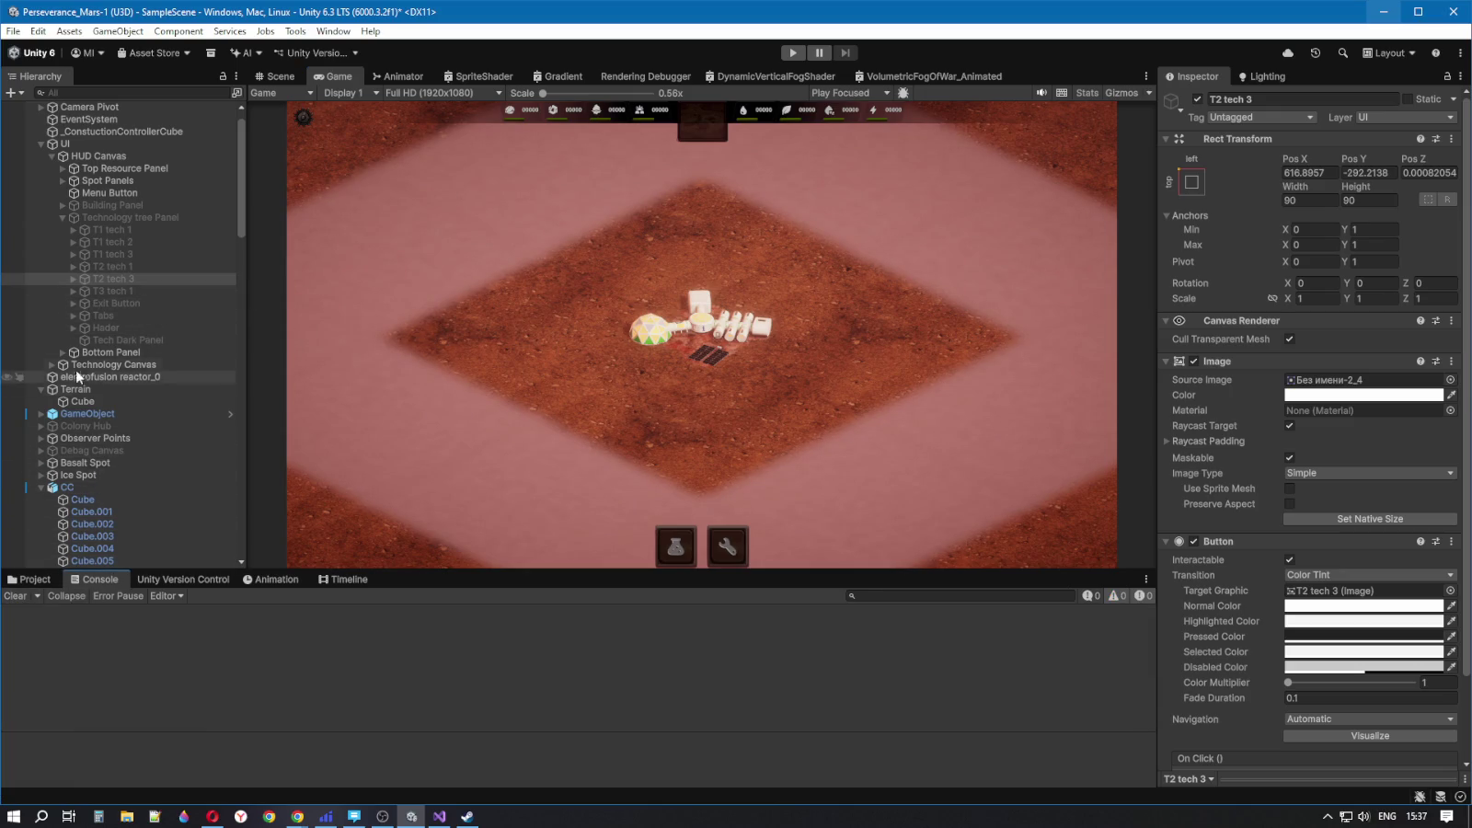
- Rerun with CC selected, inspect the NullReference stack trace, stop, and open line 238 in Visual Studio
click(78, 487)
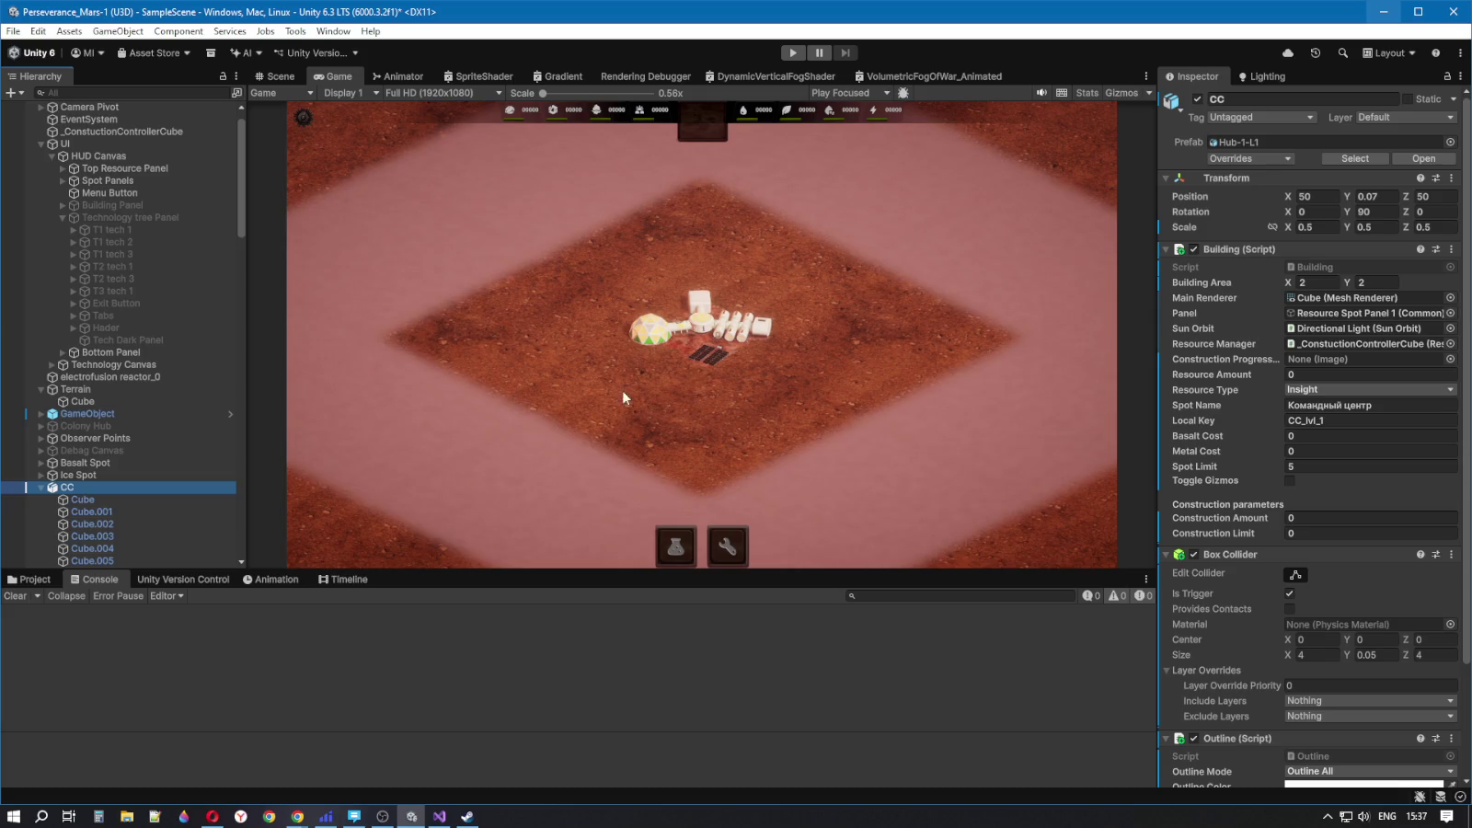
scroll(46, 479, down, 3)
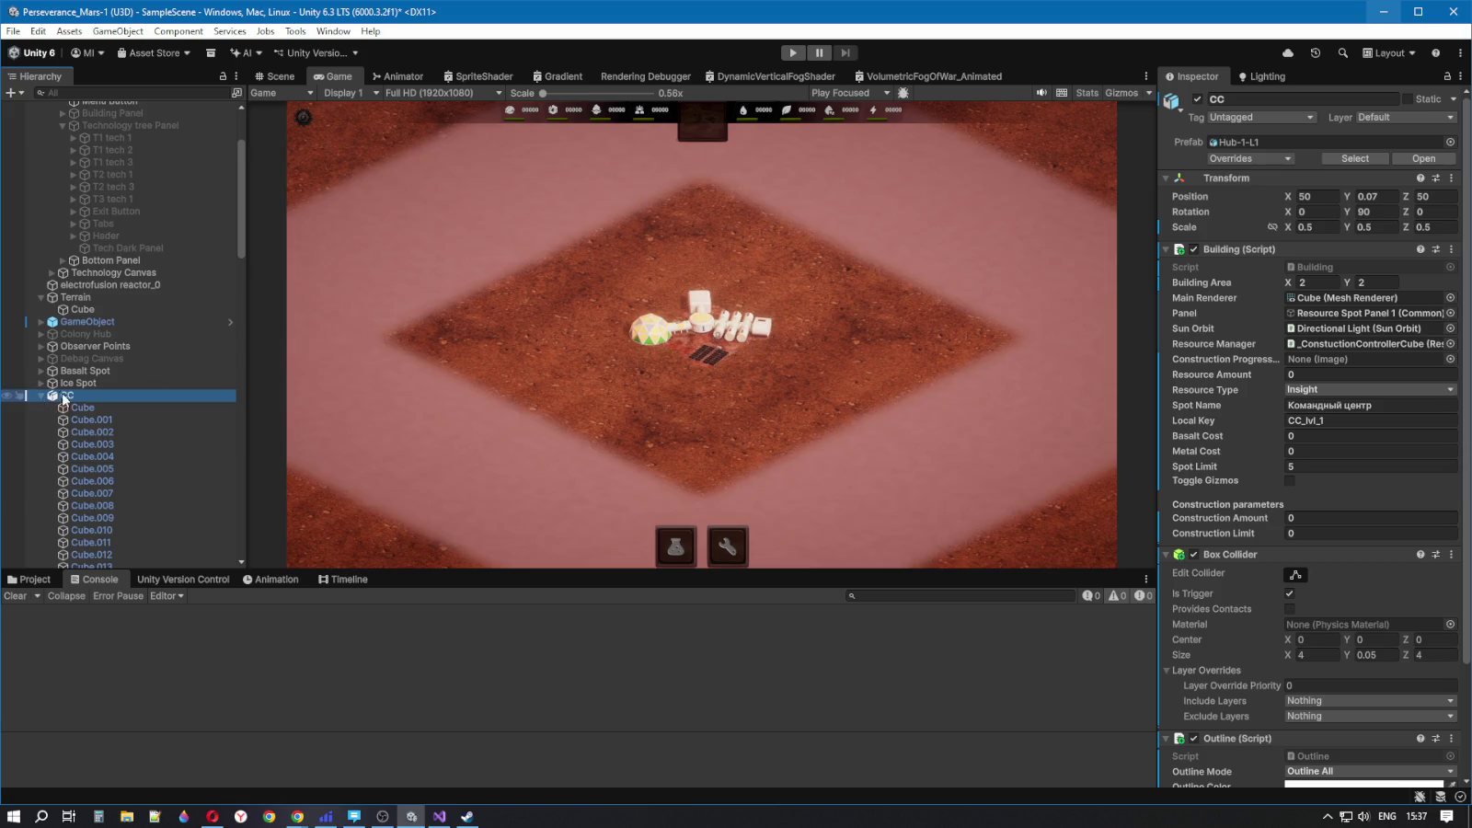
click(792, 52)
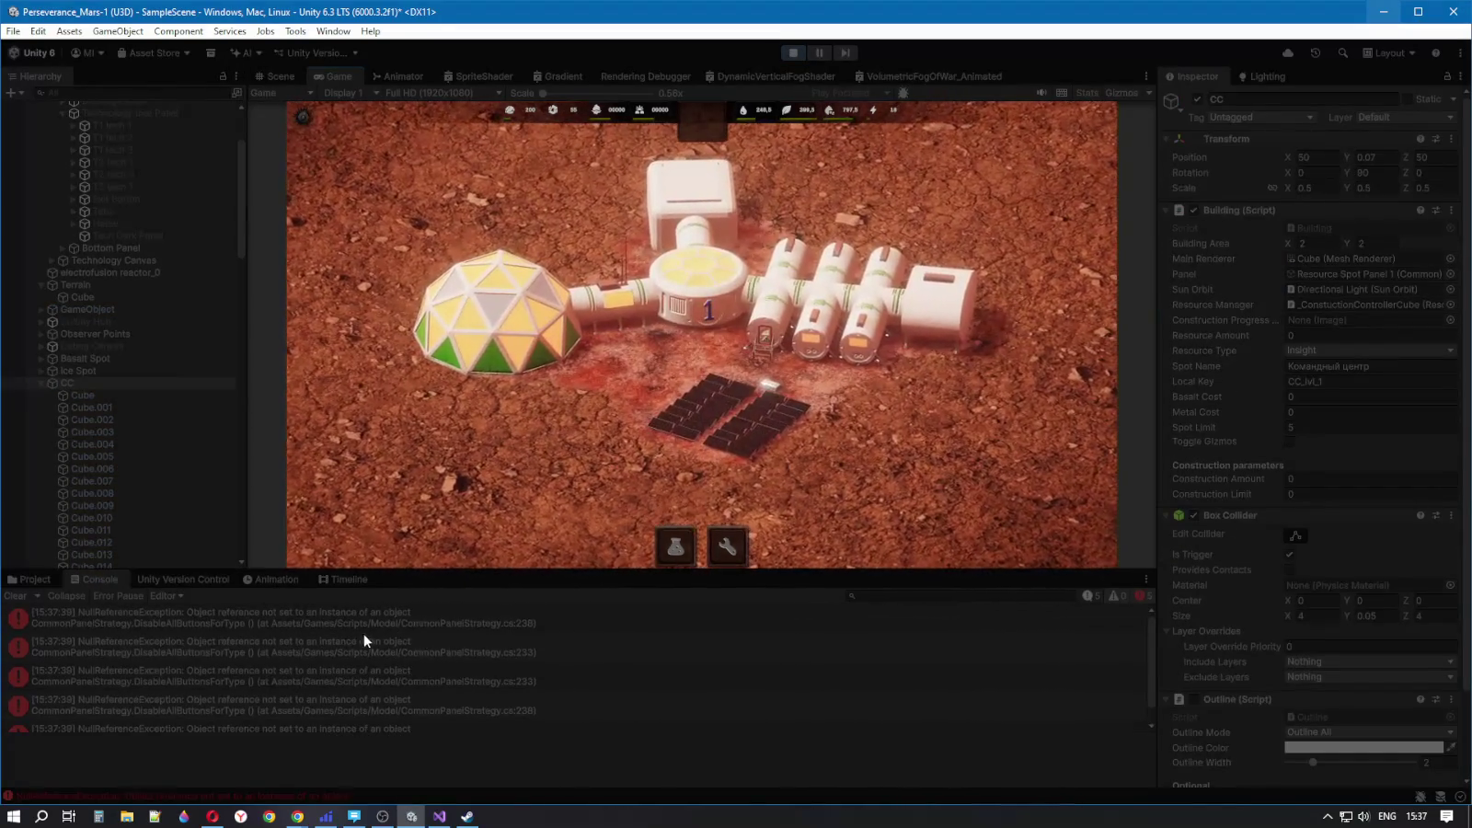
click(341, 633)
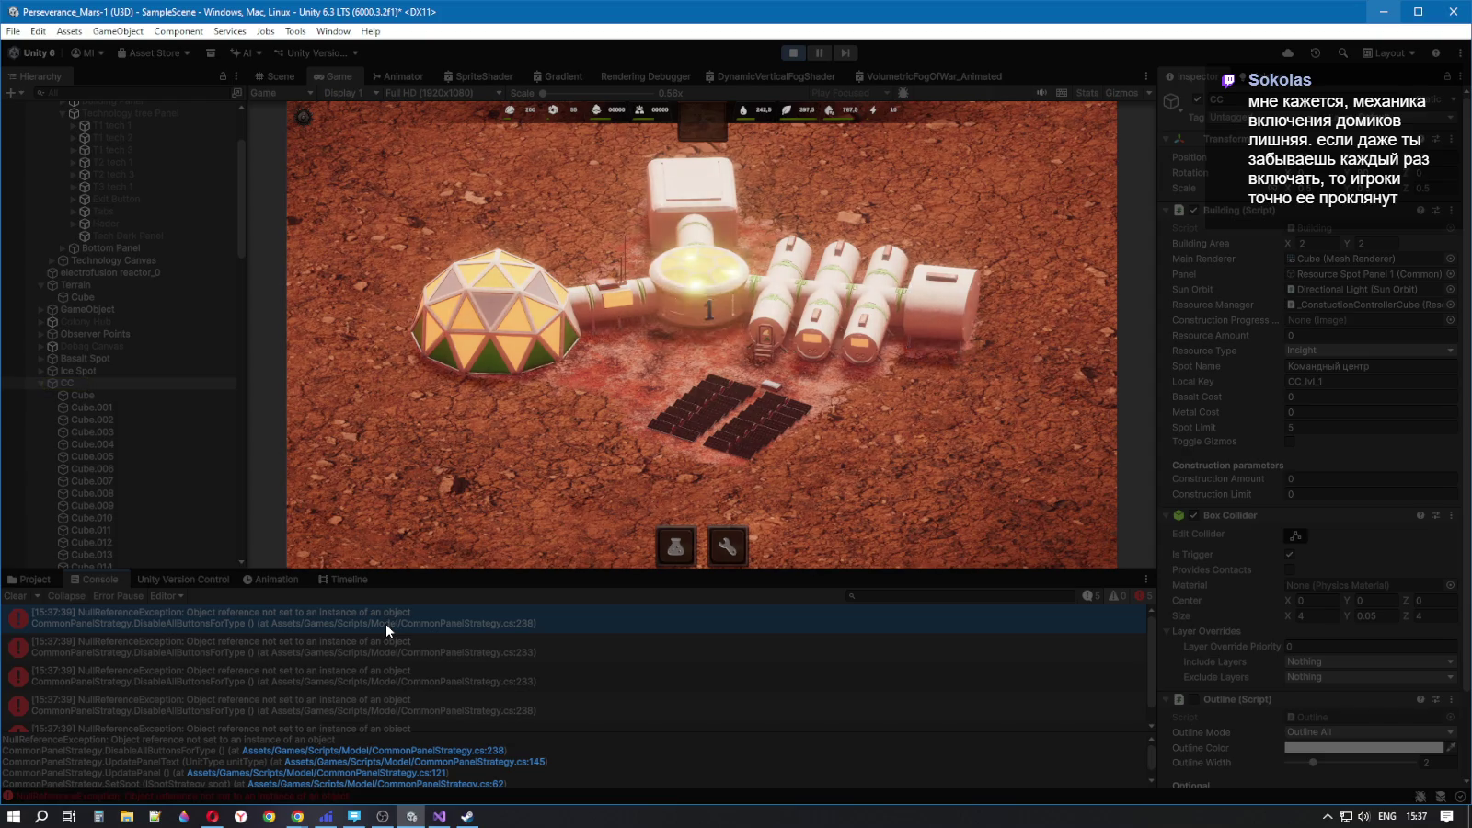
click(792, 52)
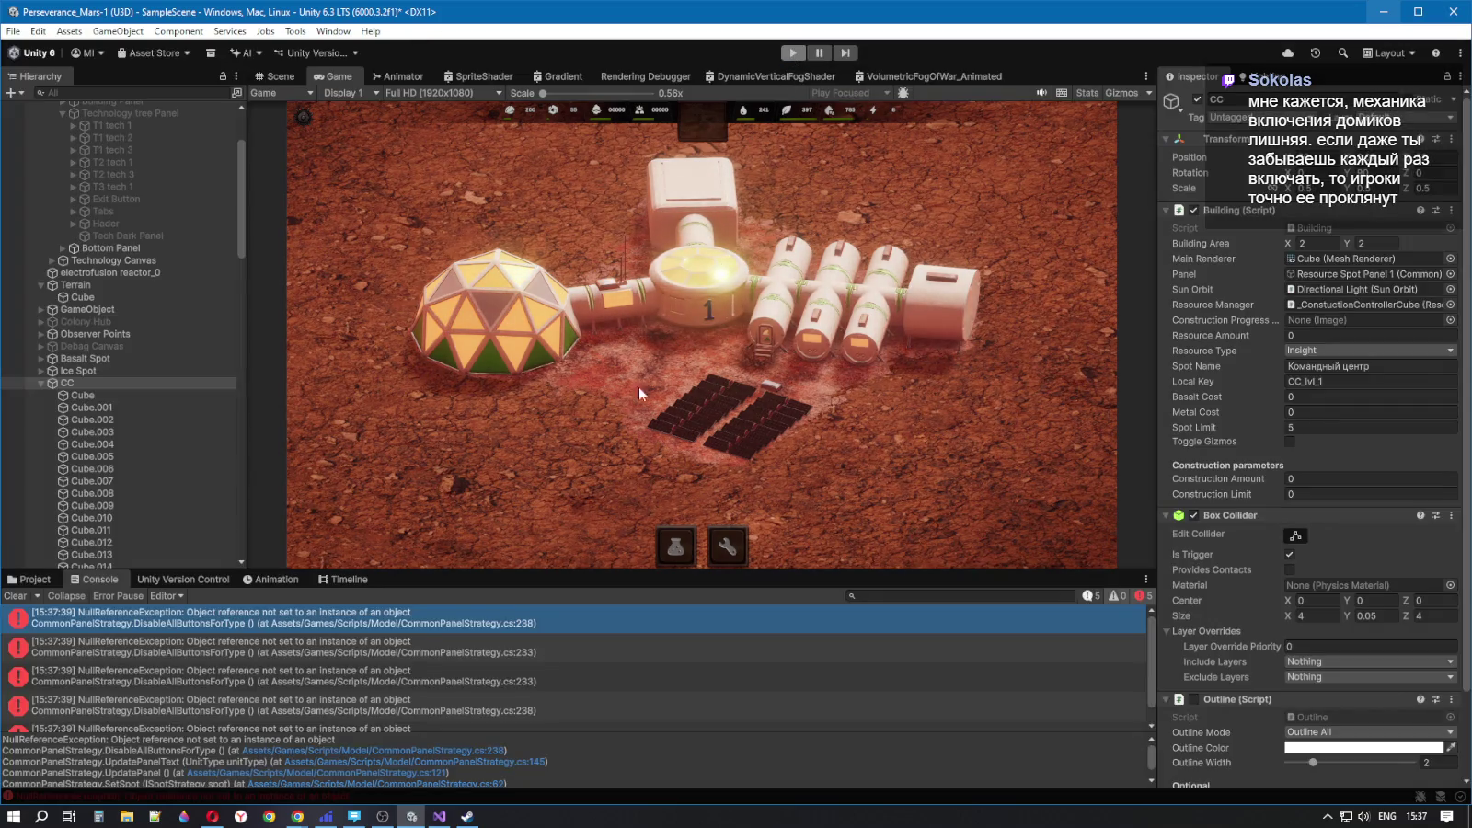
double_click(450, 612)
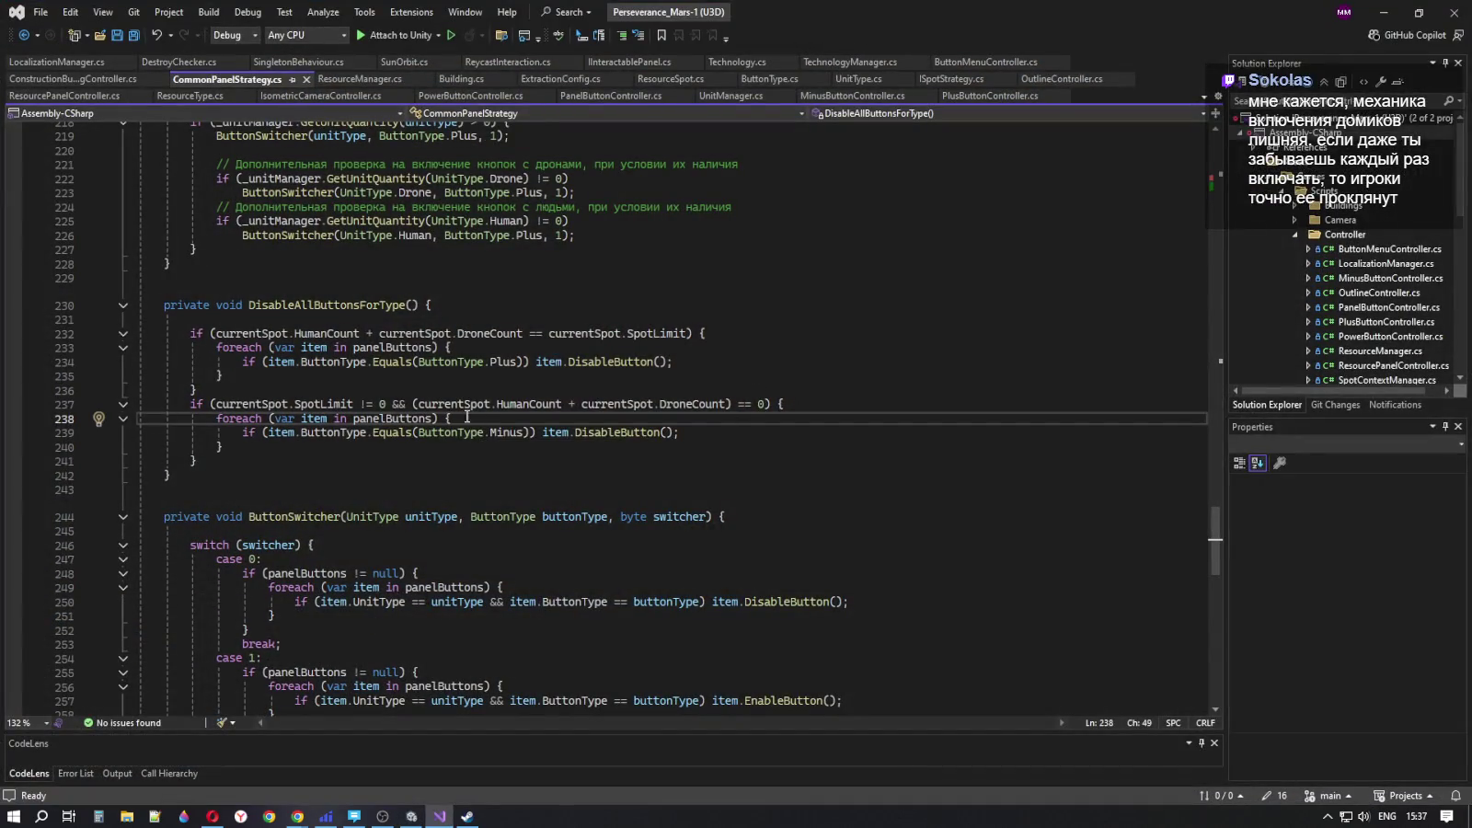
scroll(483, 448, up, 3)
scroll(483, 448, up, 12)
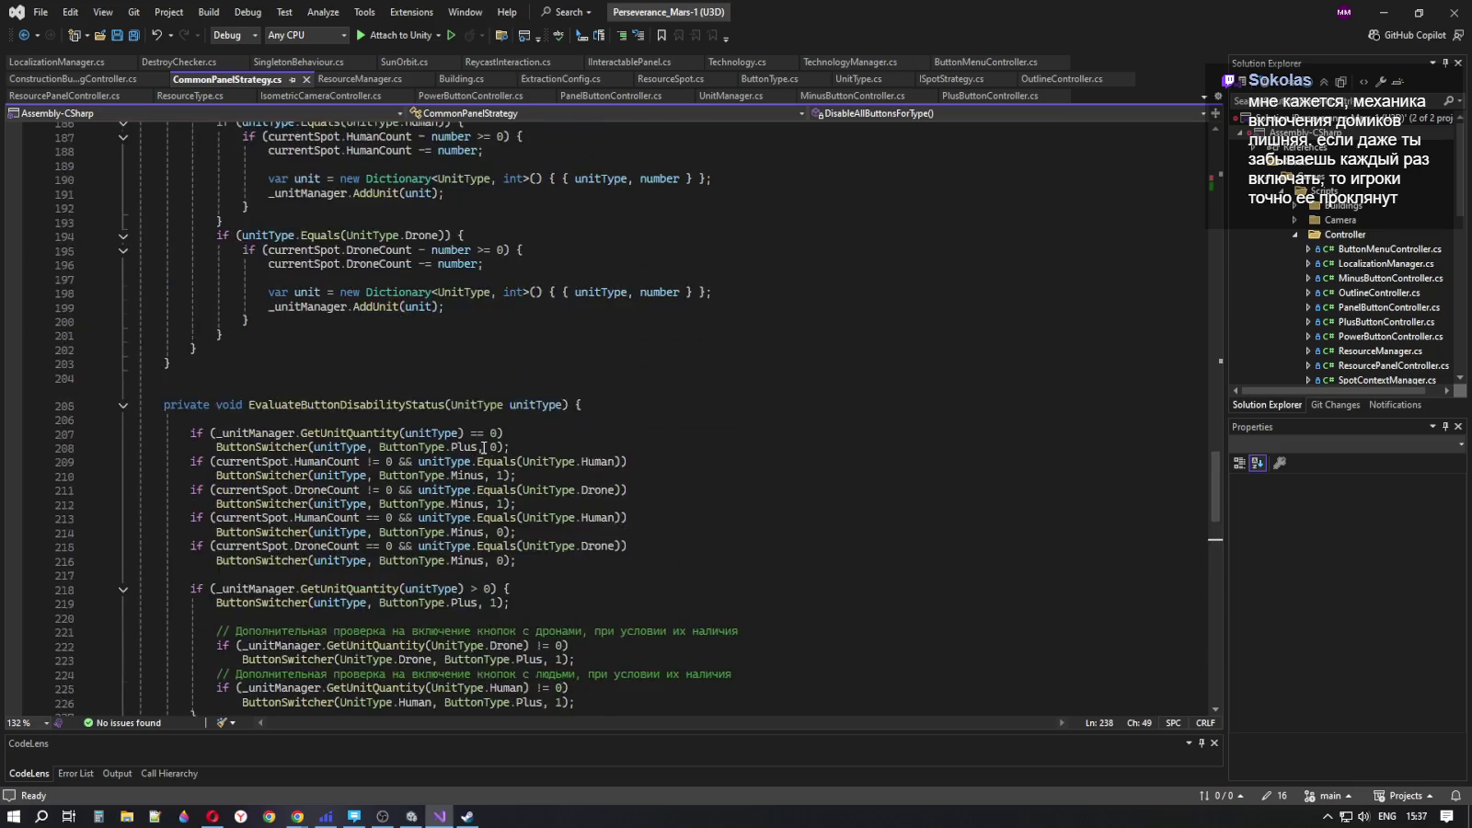
scroll(485, 448, up, 15)
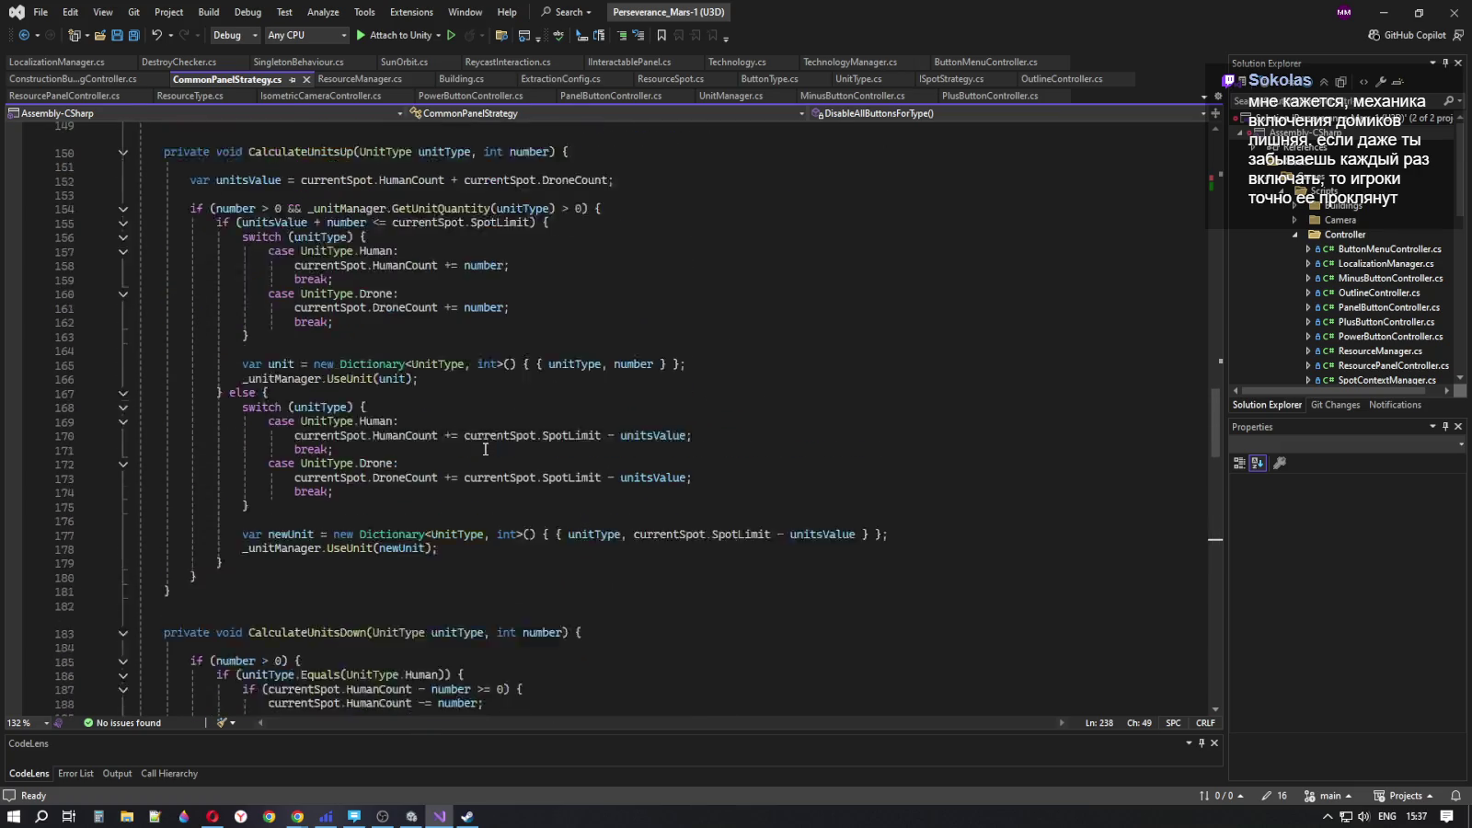
scroll(486, 449, up, 15)
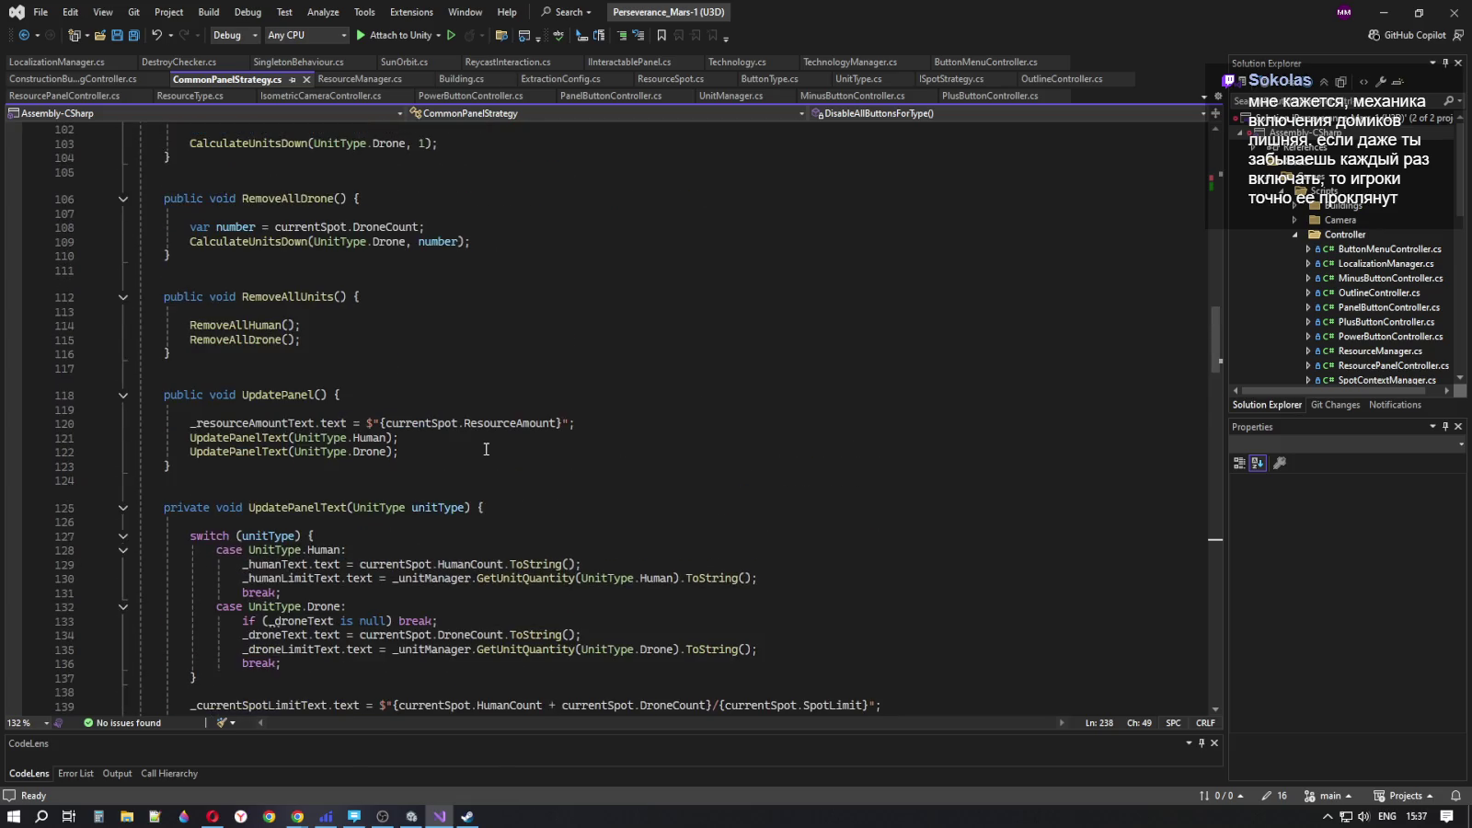
scroll(486, 449, up, 15)
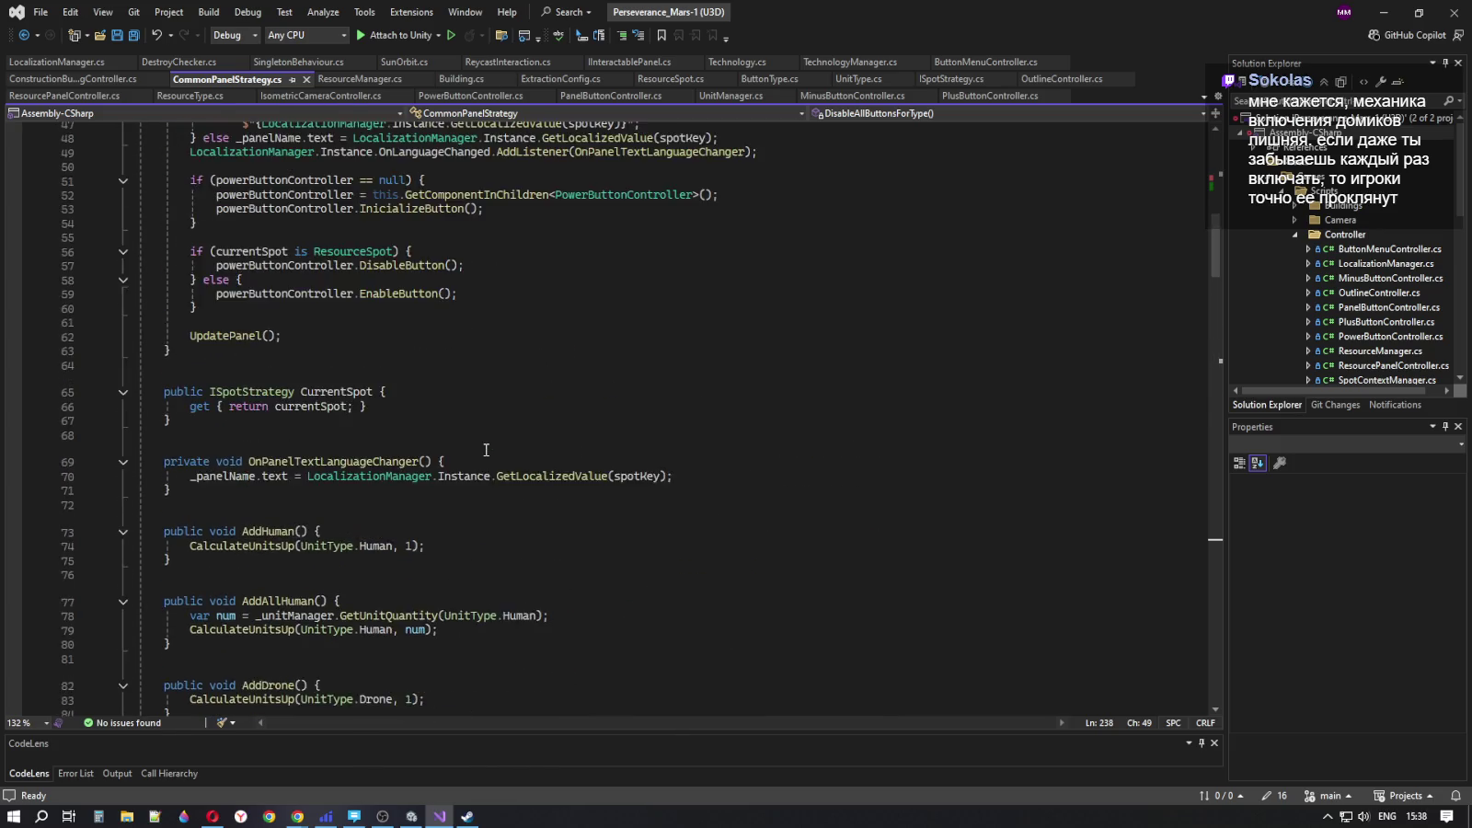
click(500, 469)
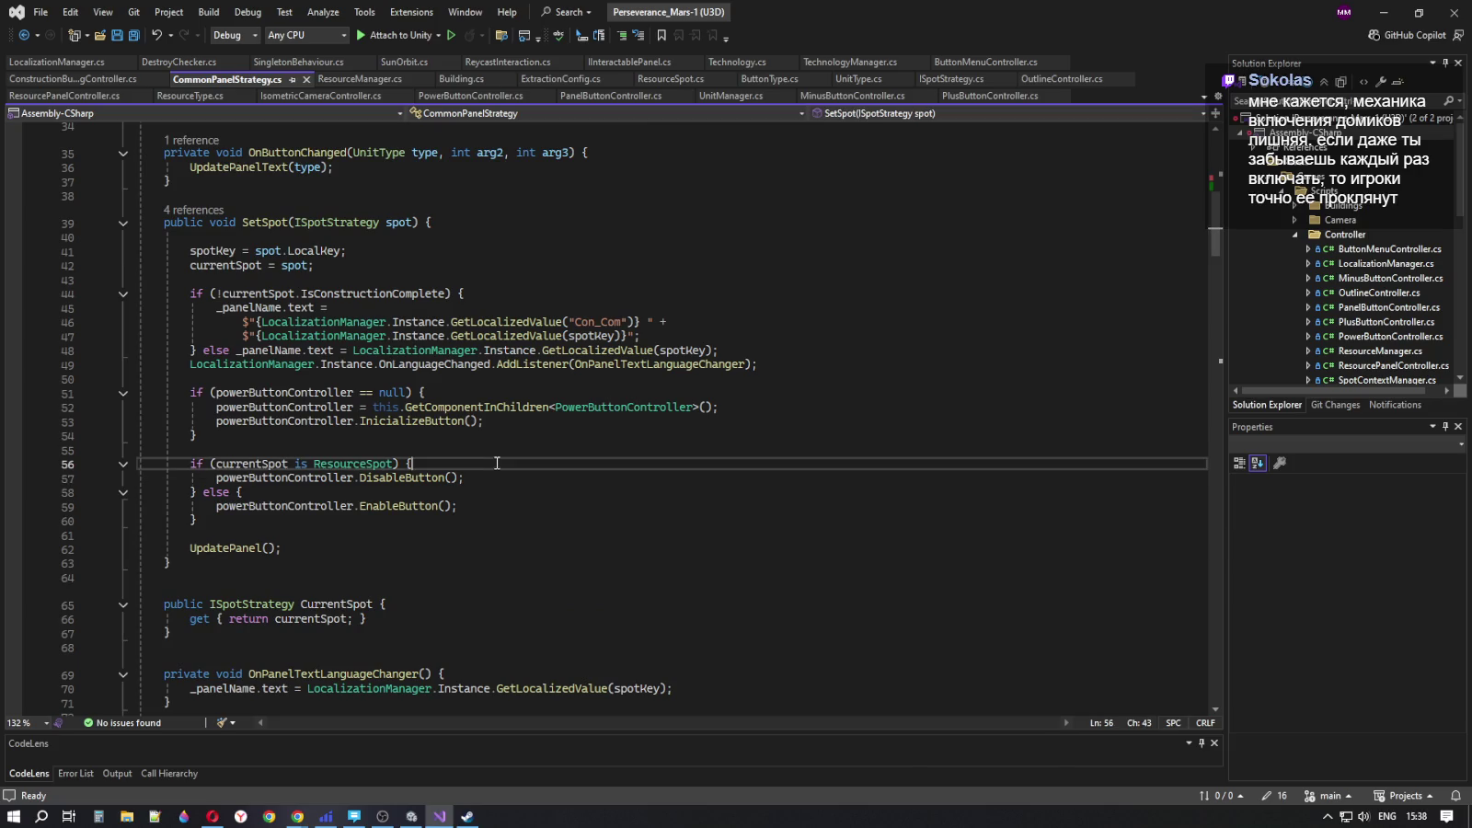
click(516, 426)
click(523, 390)
scroll(523, 388, up, 2)
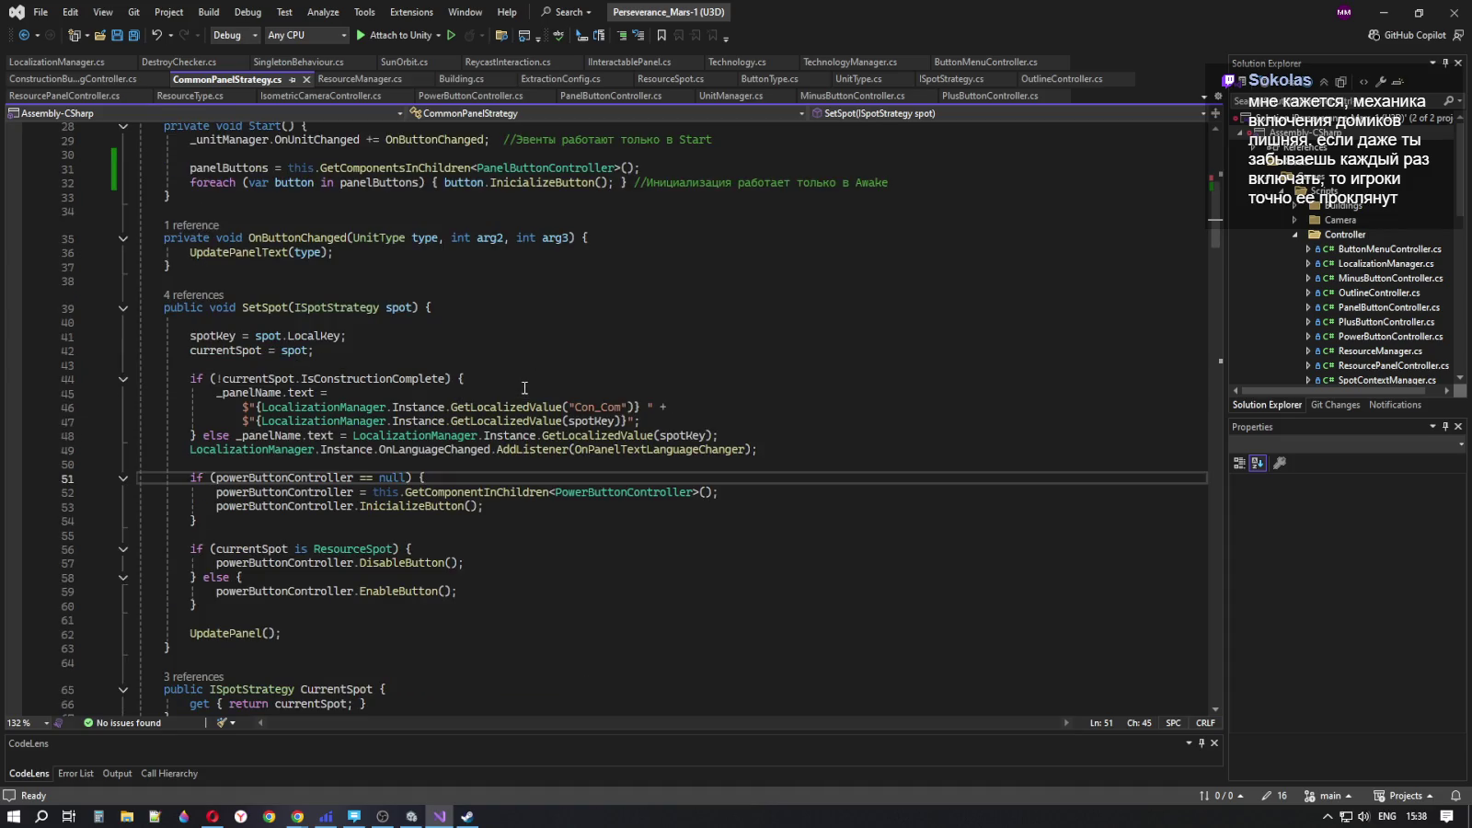
scroll(524, 387, up, 3)
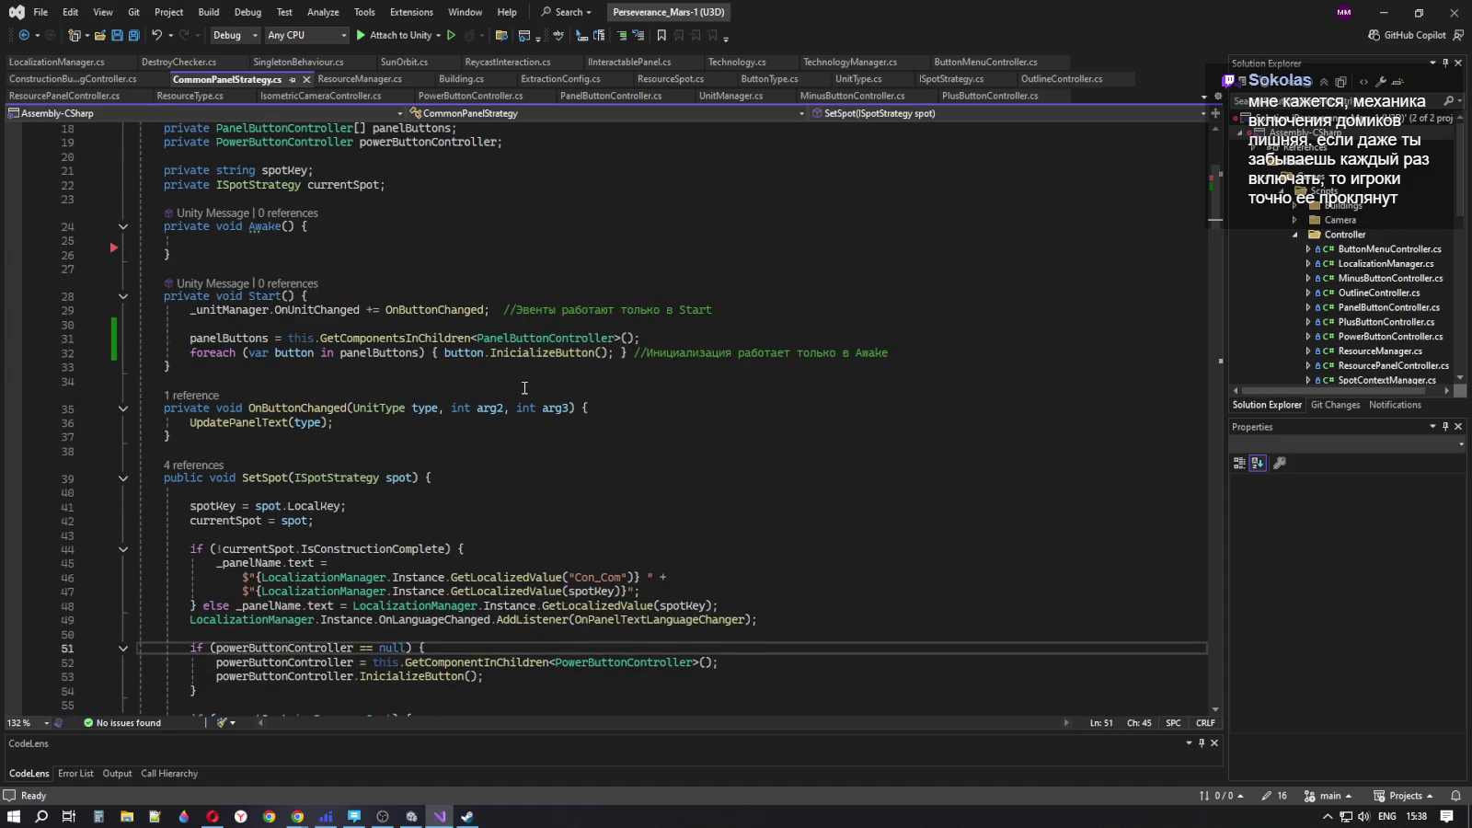
click(348, 240)
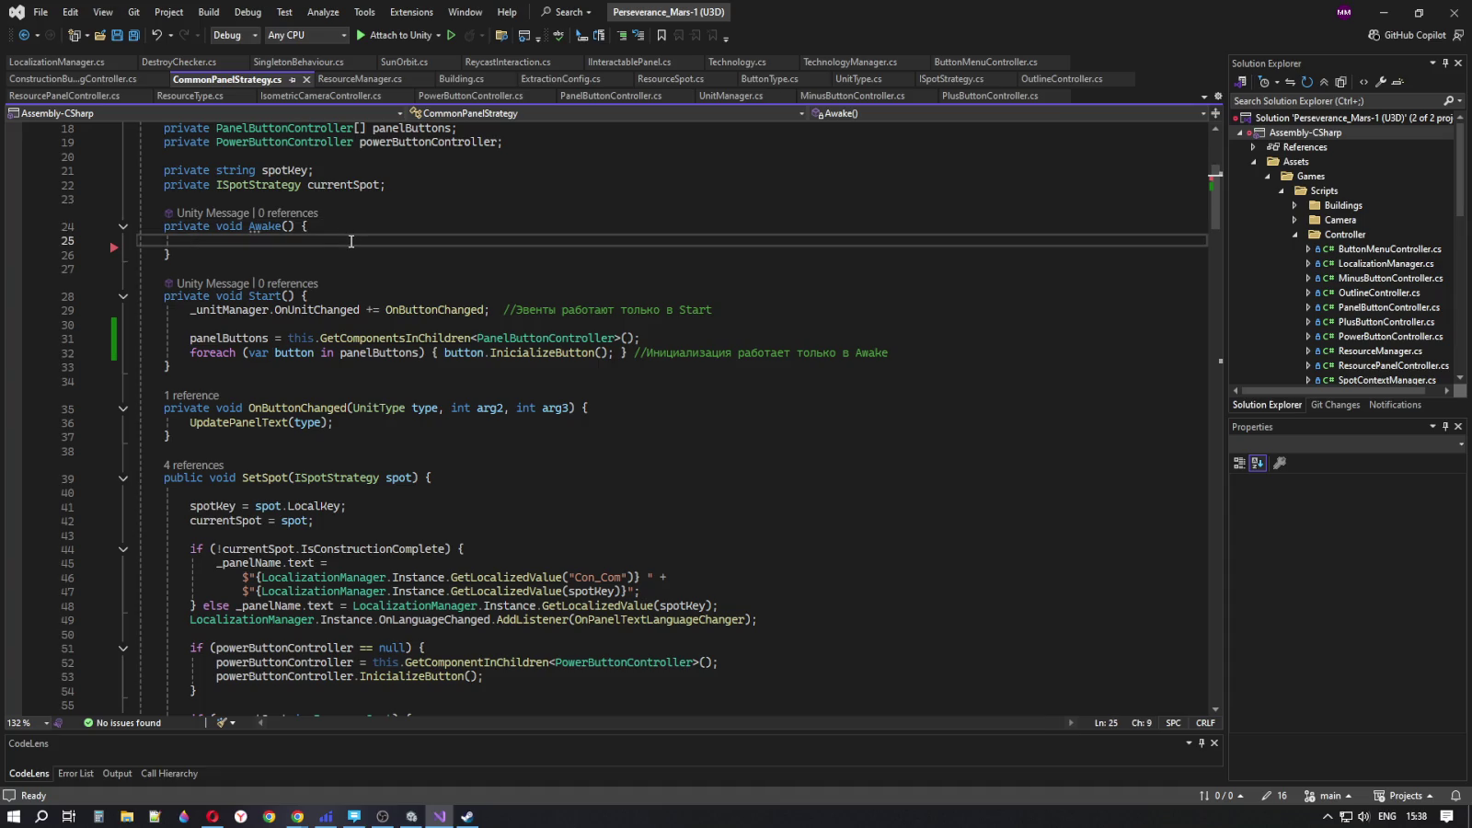
mouse_move(189, 338)
mouse_down()
mouse_move(240, 353)
mouse_move(634, 340)
mouse_up()
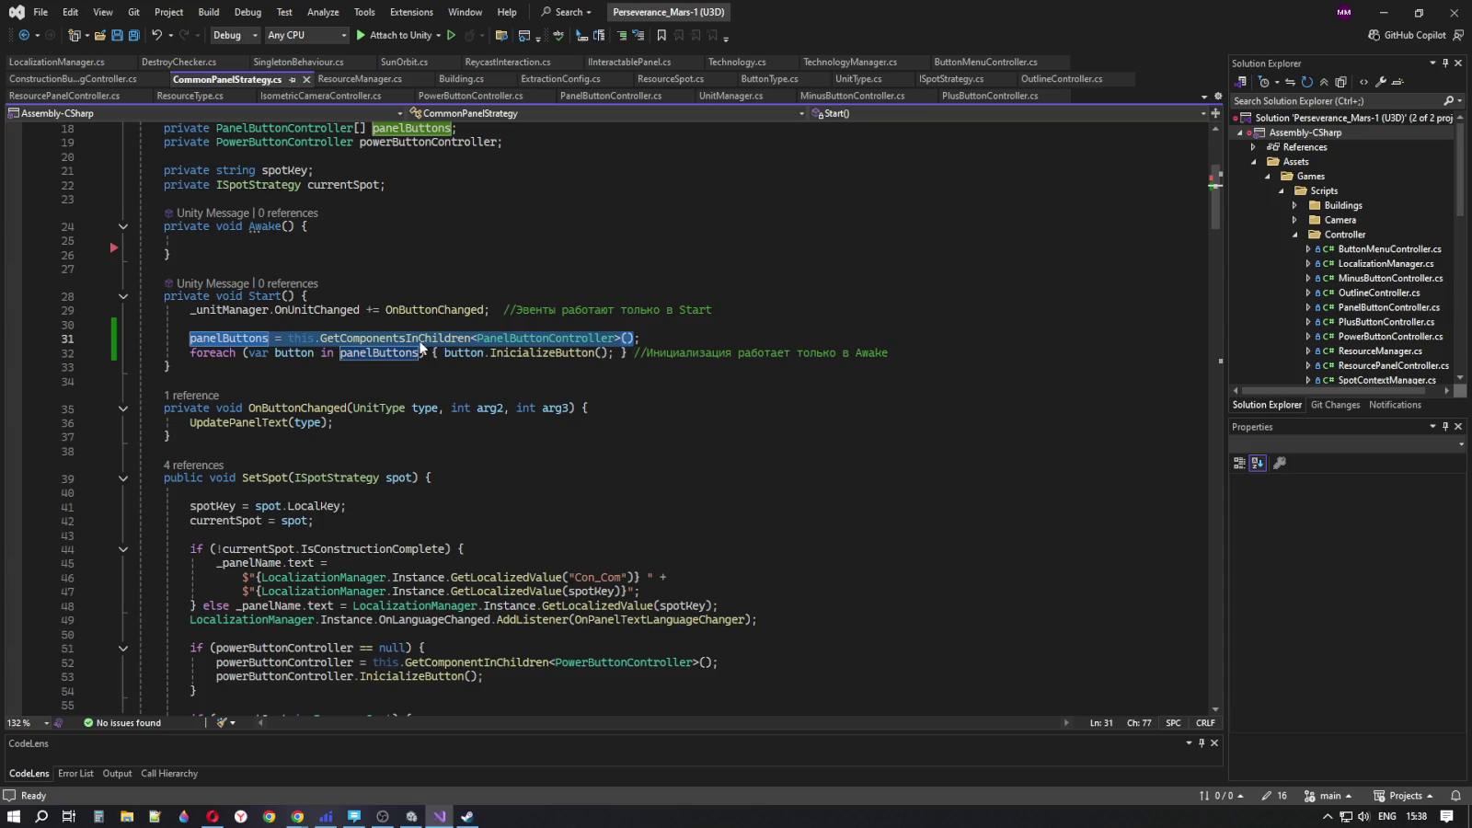
click(395, 338)
double_click(395, 338)
scroll(423, 452, down, 2)
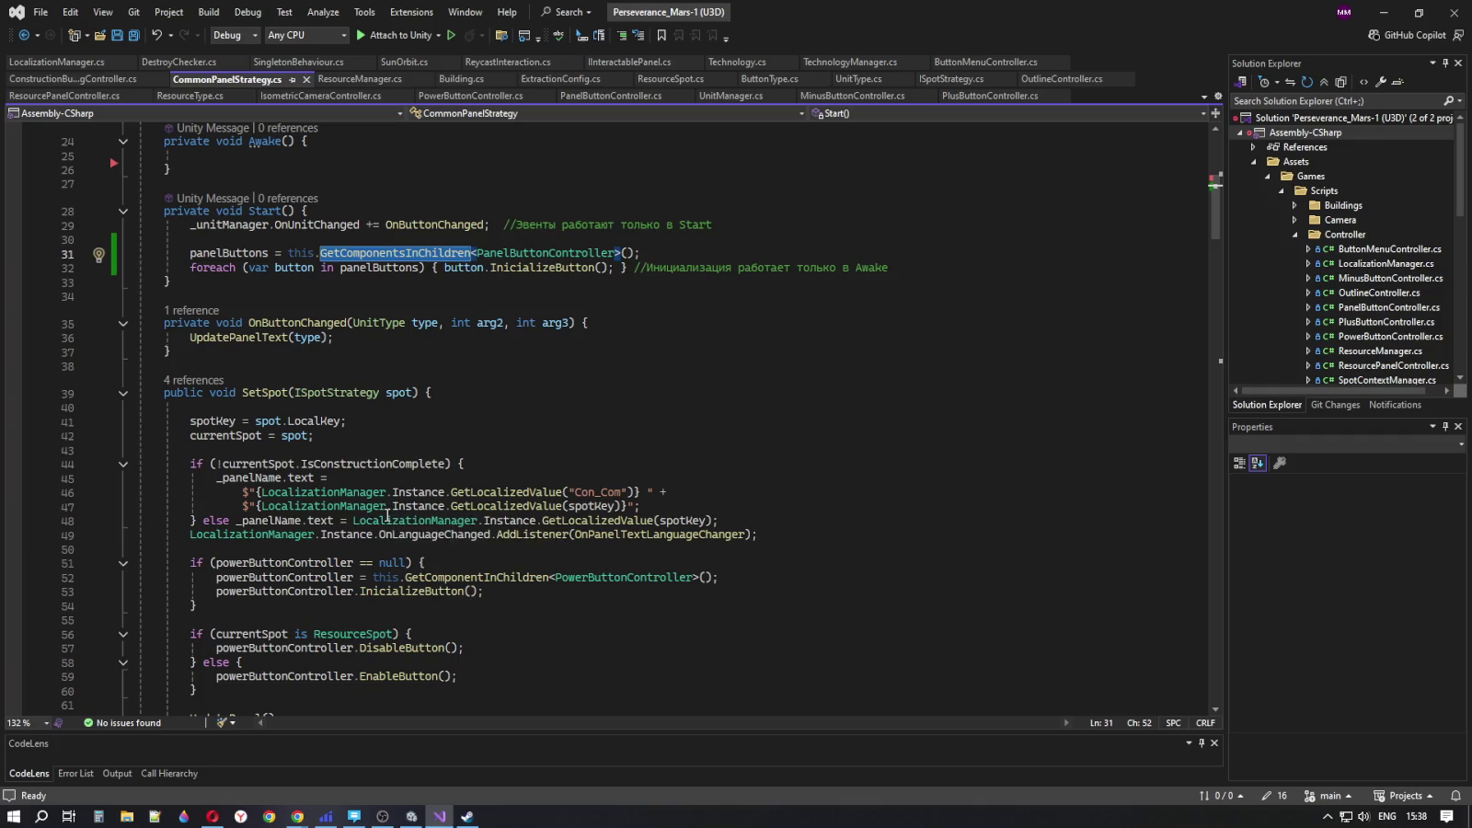
scroll(386, 517, down, 3)
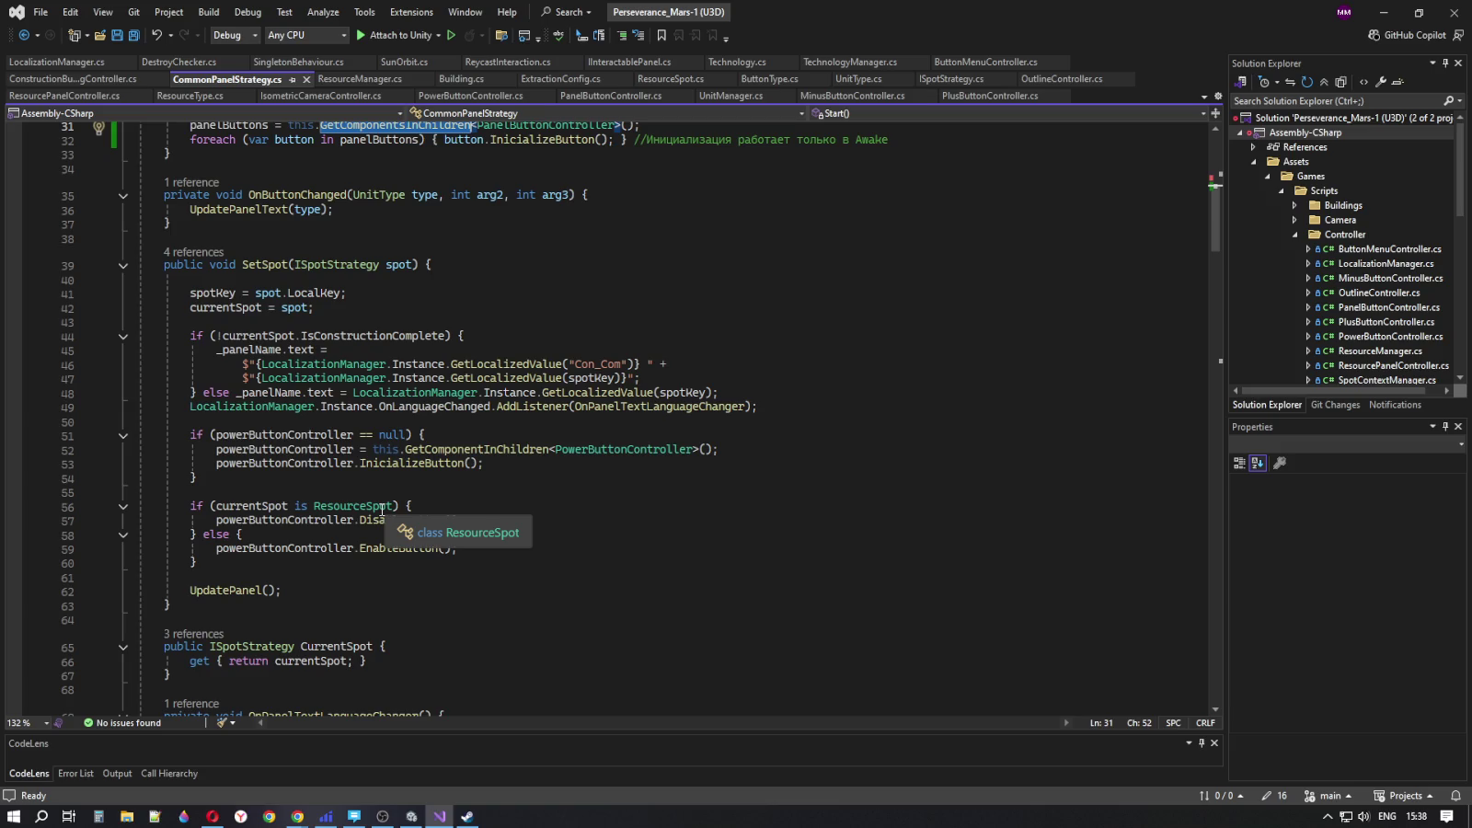
double_click(272, 268)
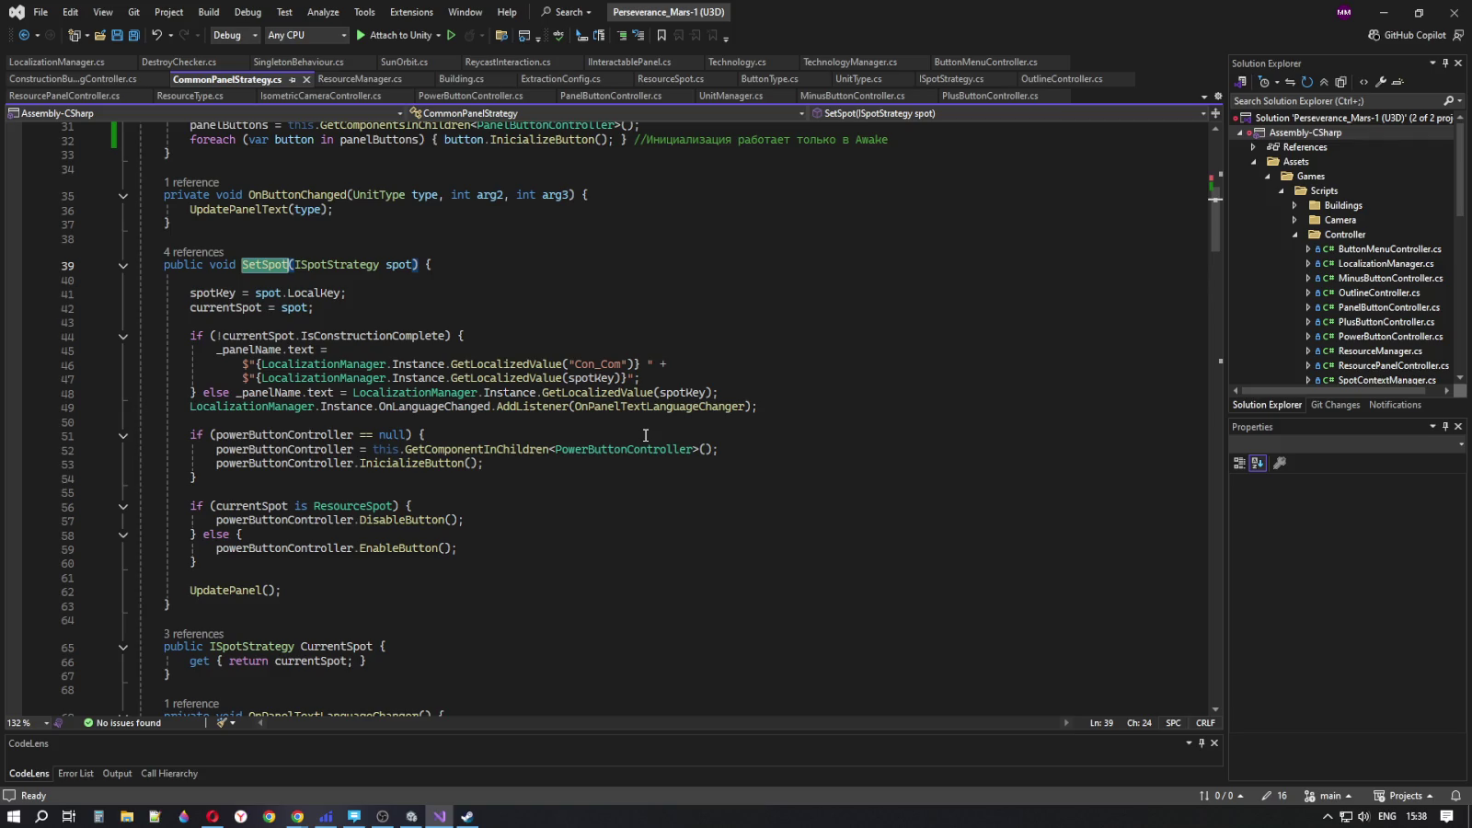
scroll(646, 435, up, 3)
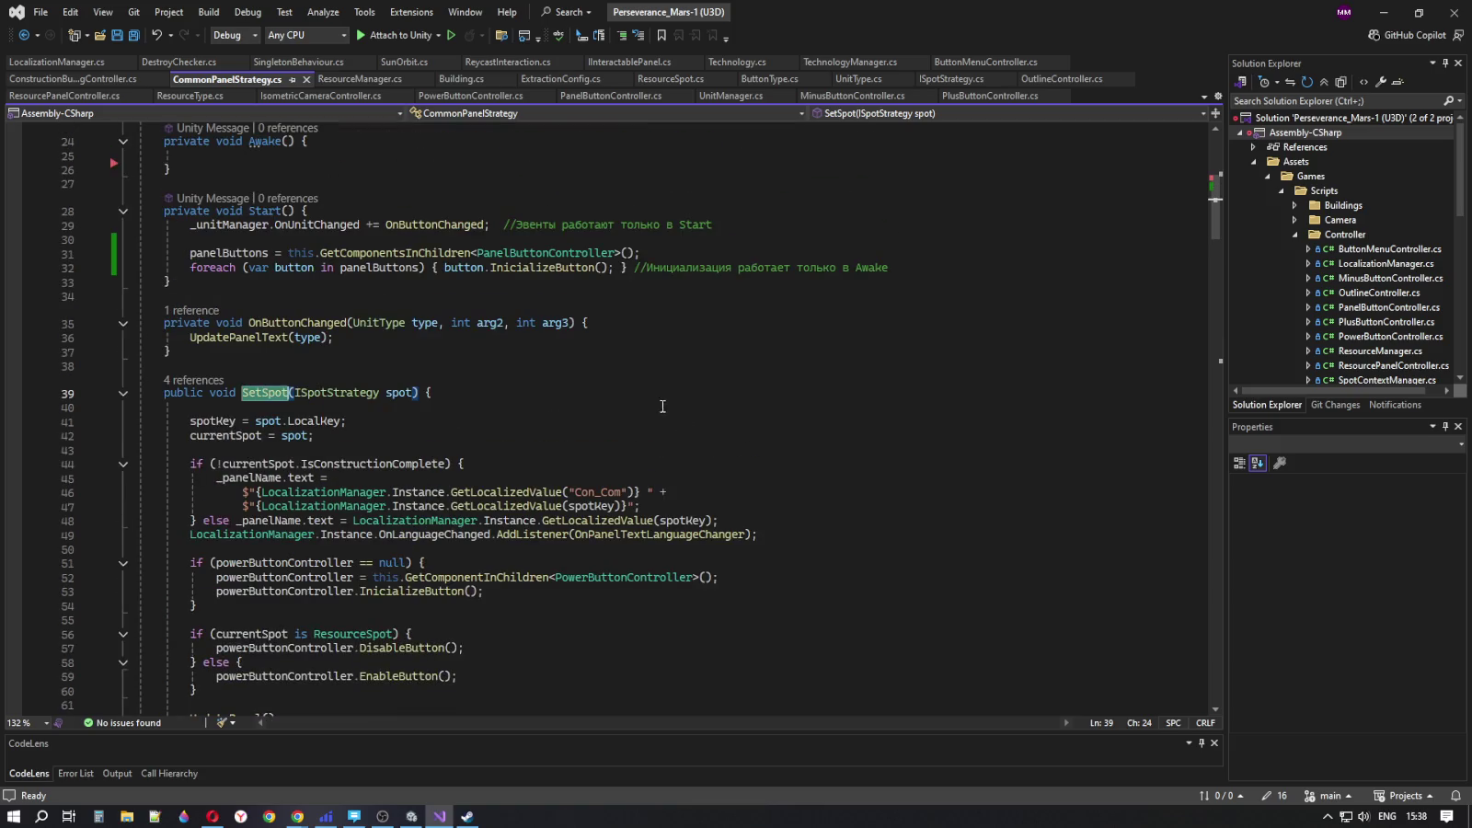
mouse_move(190, 252)
mouse_down()
mouse_move(295, 273)
mouse_move(933, 271)
mouse_up()
click(939, 270)
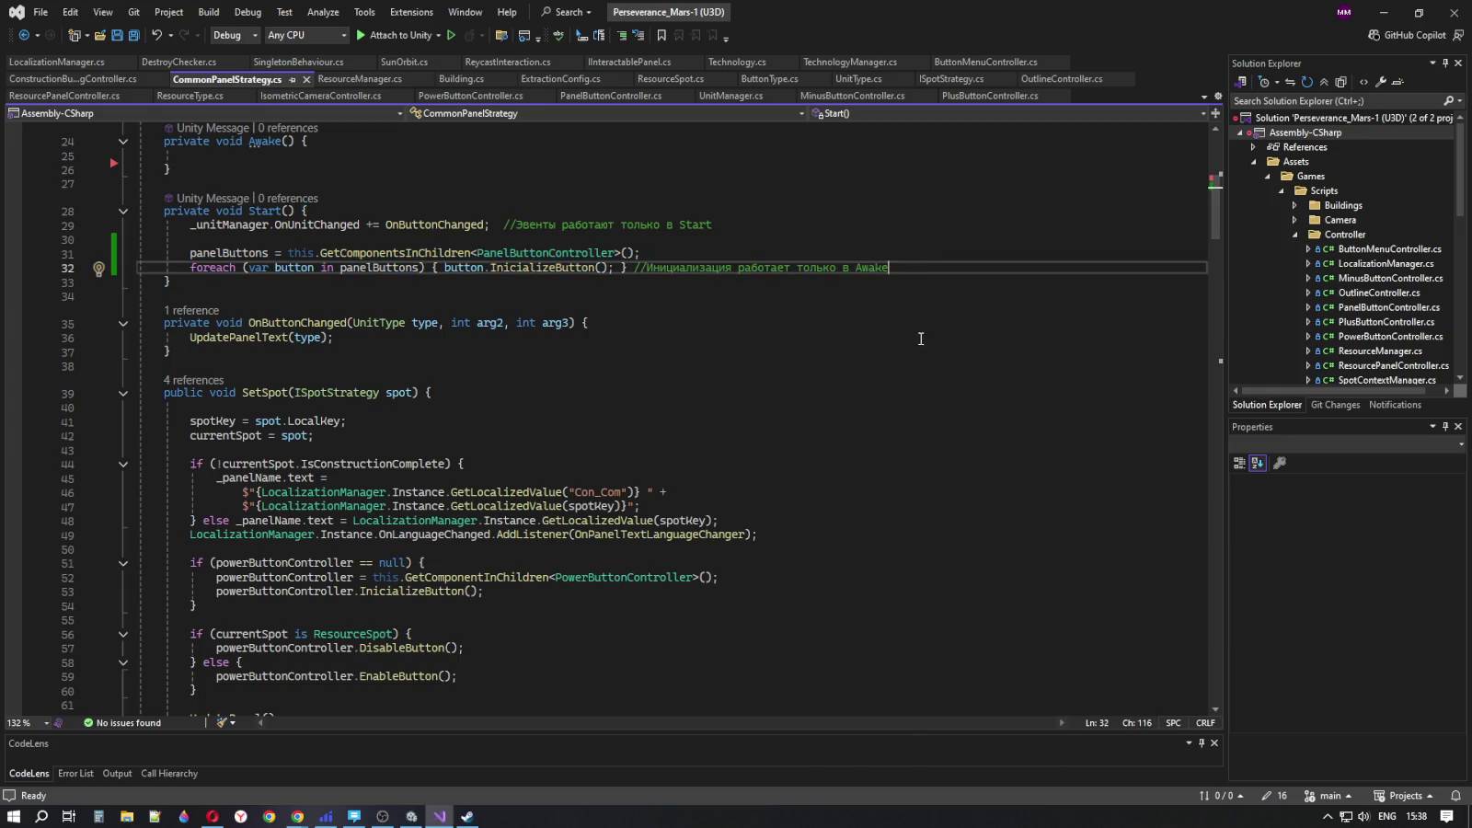
scroll(427, 538, down, 1)
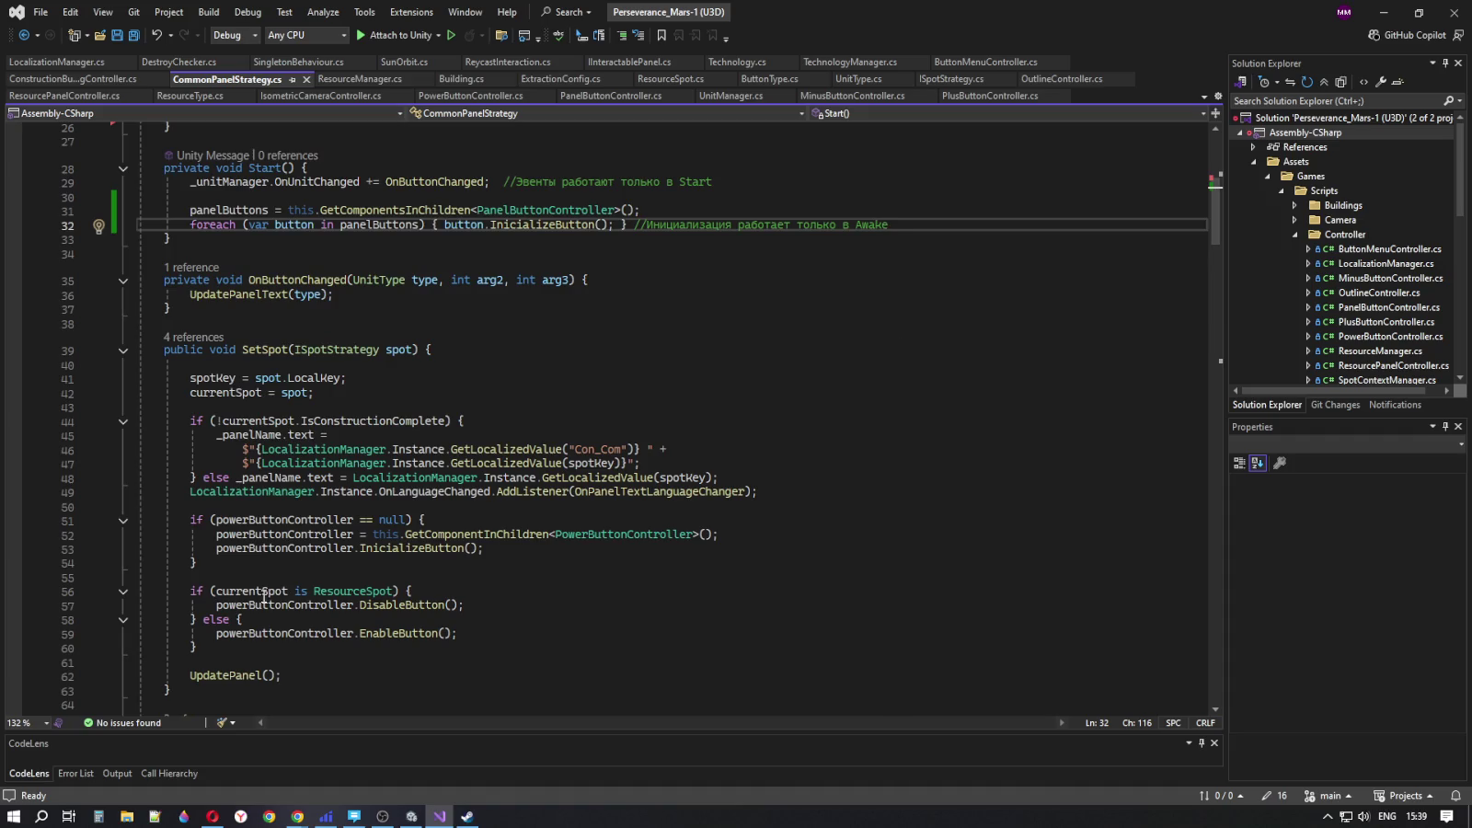
click(491, 534)
click(779, 488)
click(767, 465)
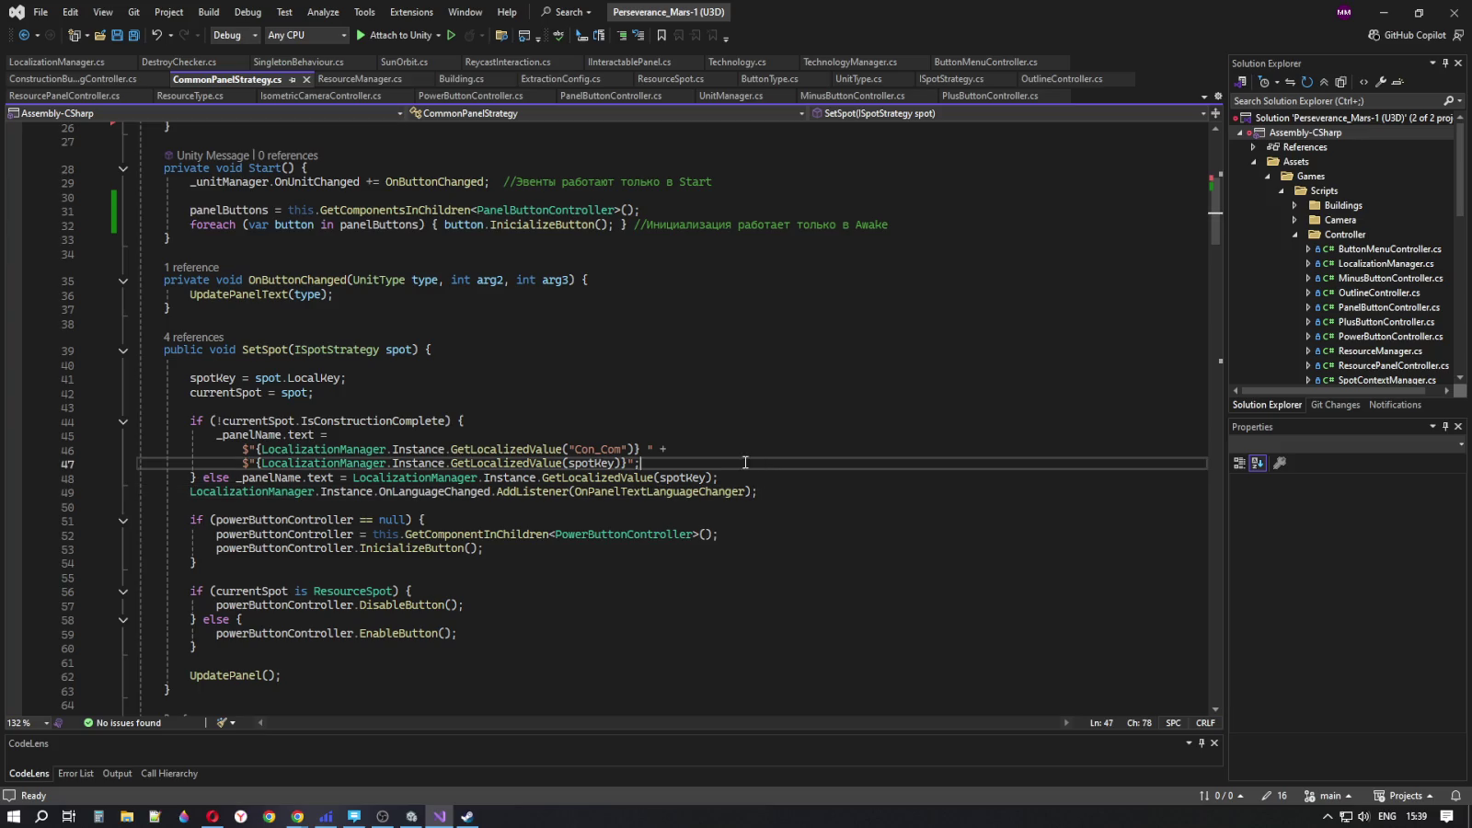
click(745, 472)
click(728, 451)
click(728, 464)
double_click(251, 169)
click(916, 229)
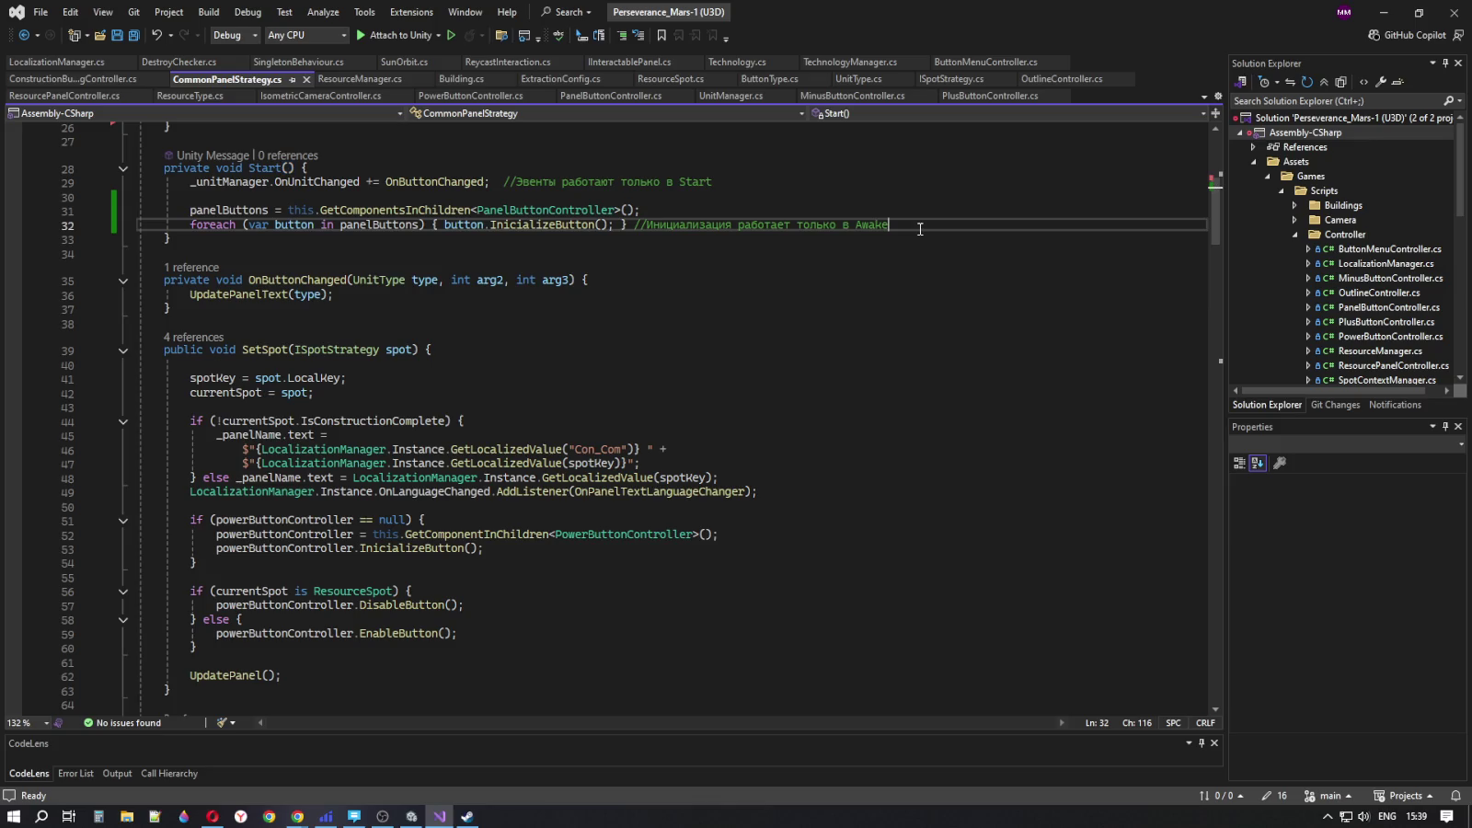
click(847, 434)
click(839, 478)
click(841, 506)
click(828, 491)
click(818, 464)
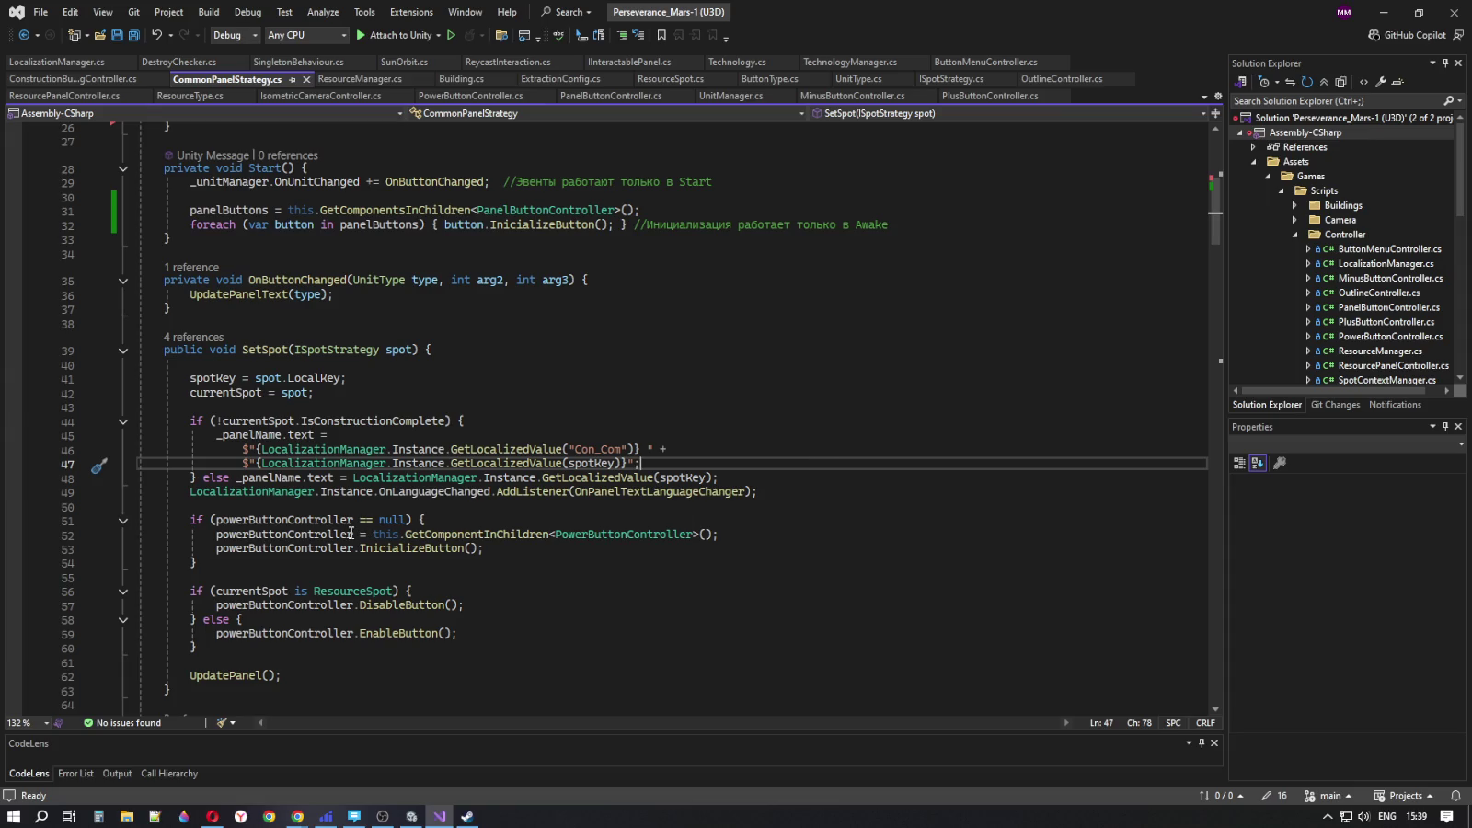
click(304, 519)
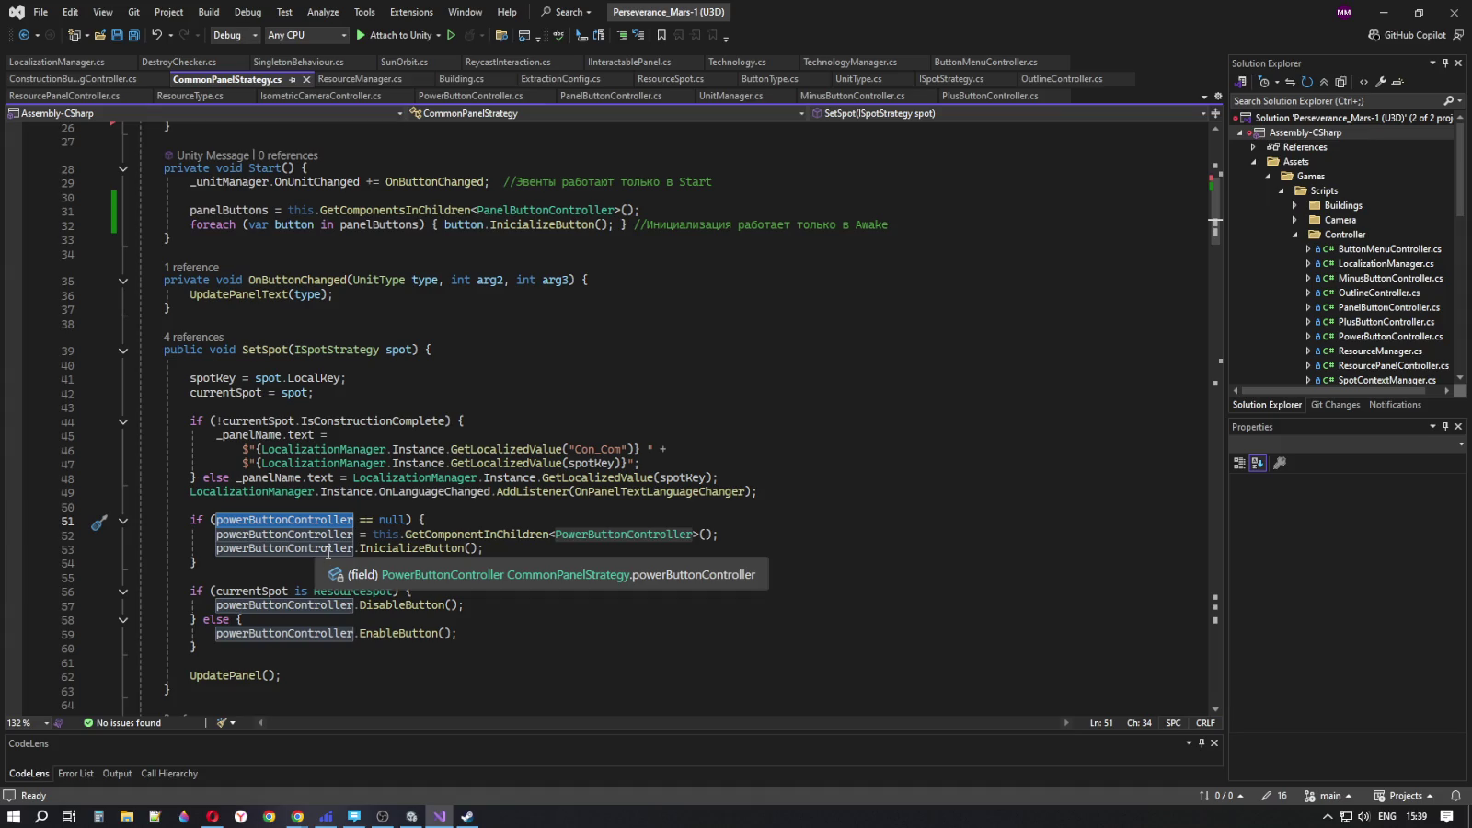
click(326, 561)
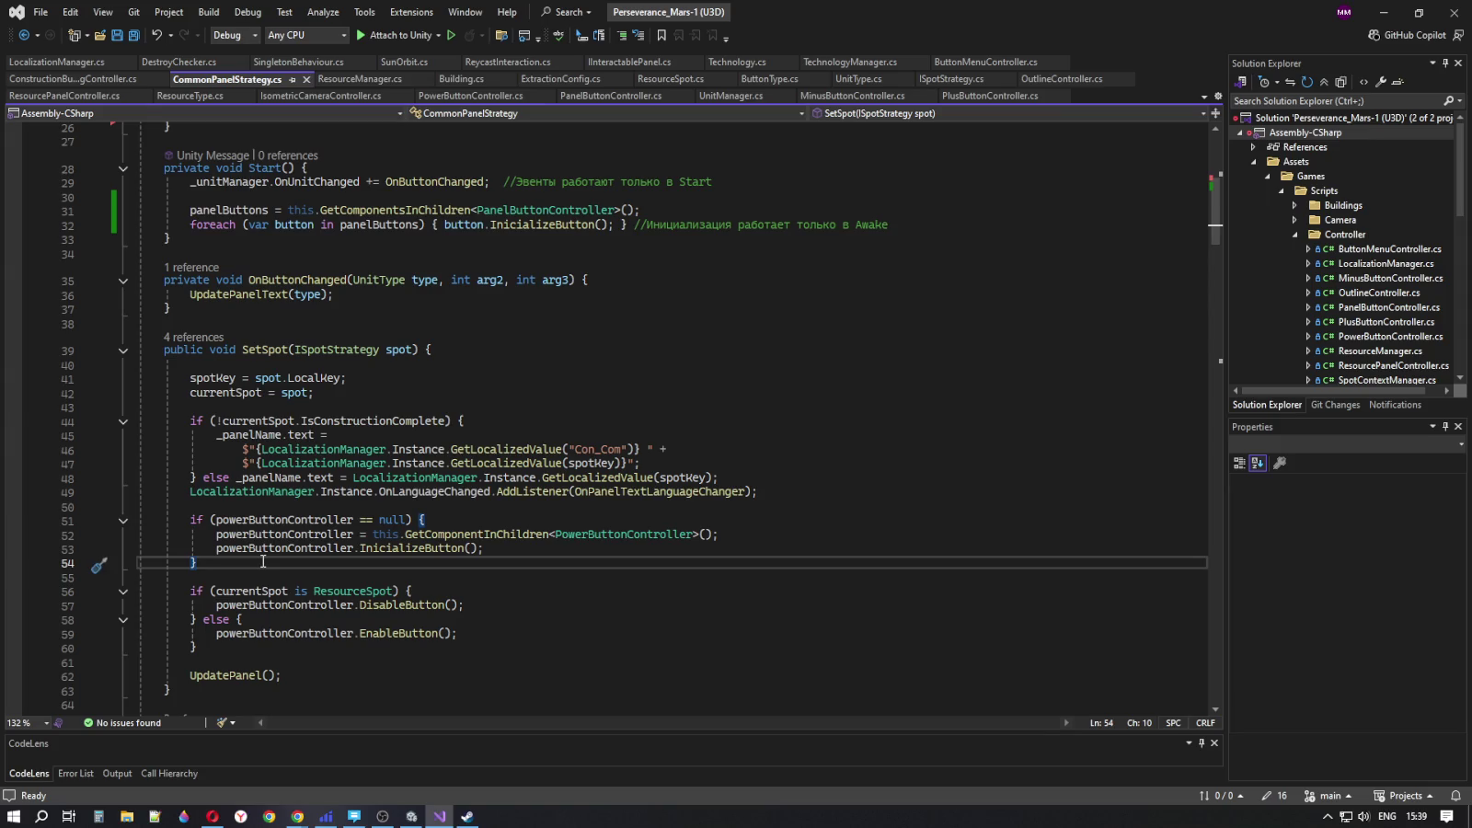
- Add an 'if (panelButtons == null) {' block below the powerButtonController null check
key(Return)
key(Return)
text(if )
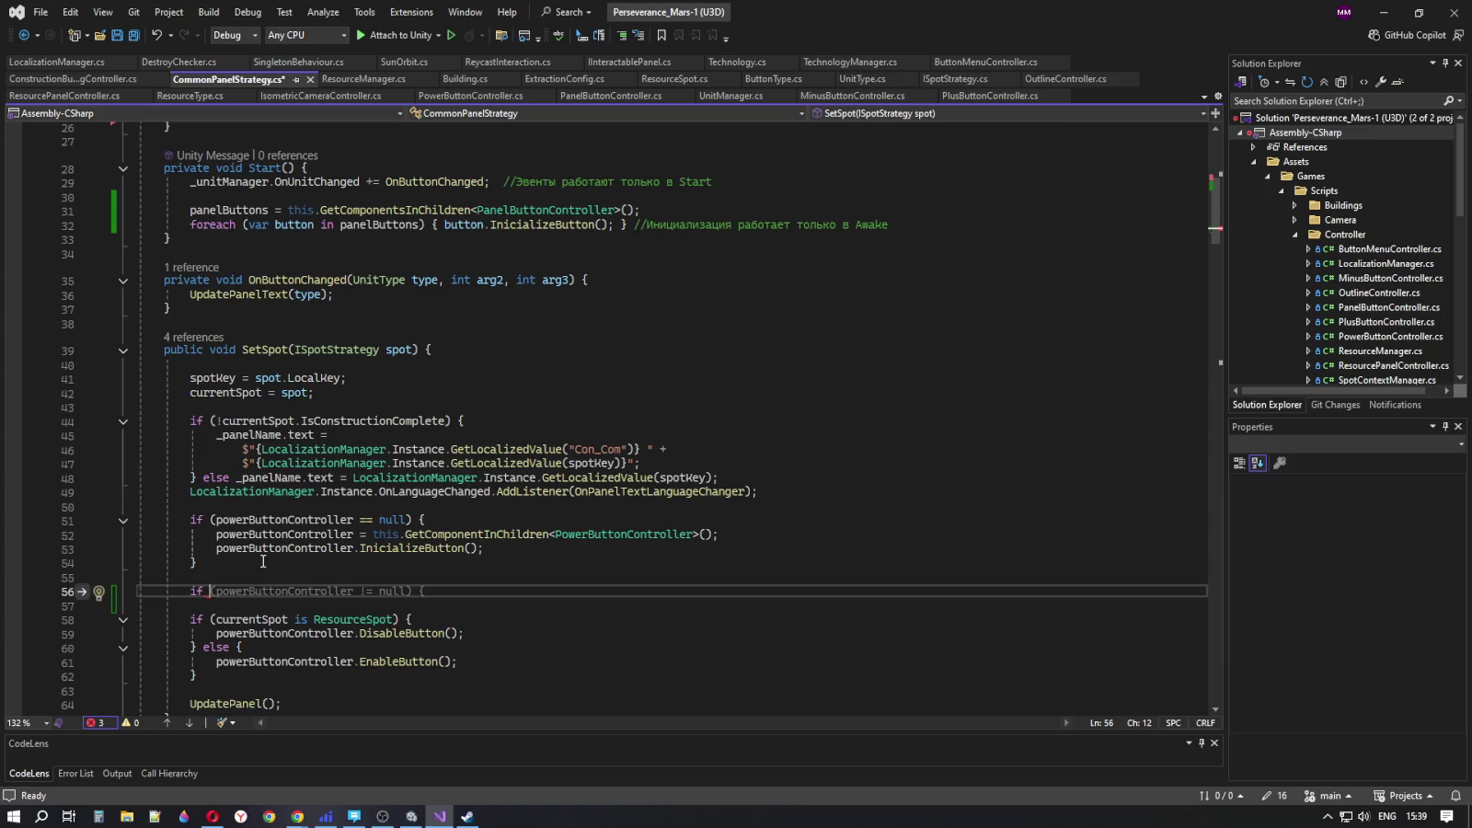
text(()
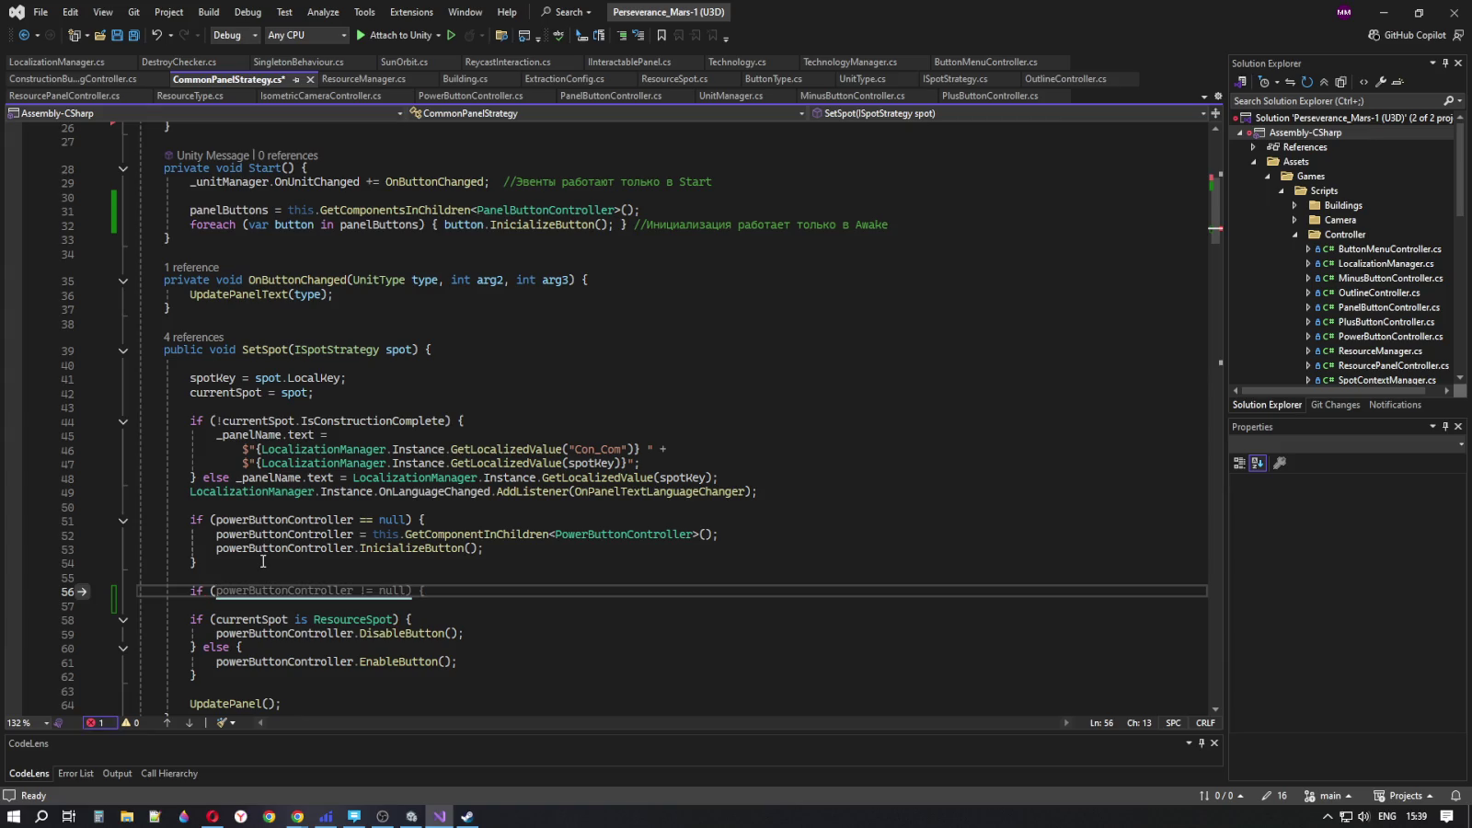
key(Escape)
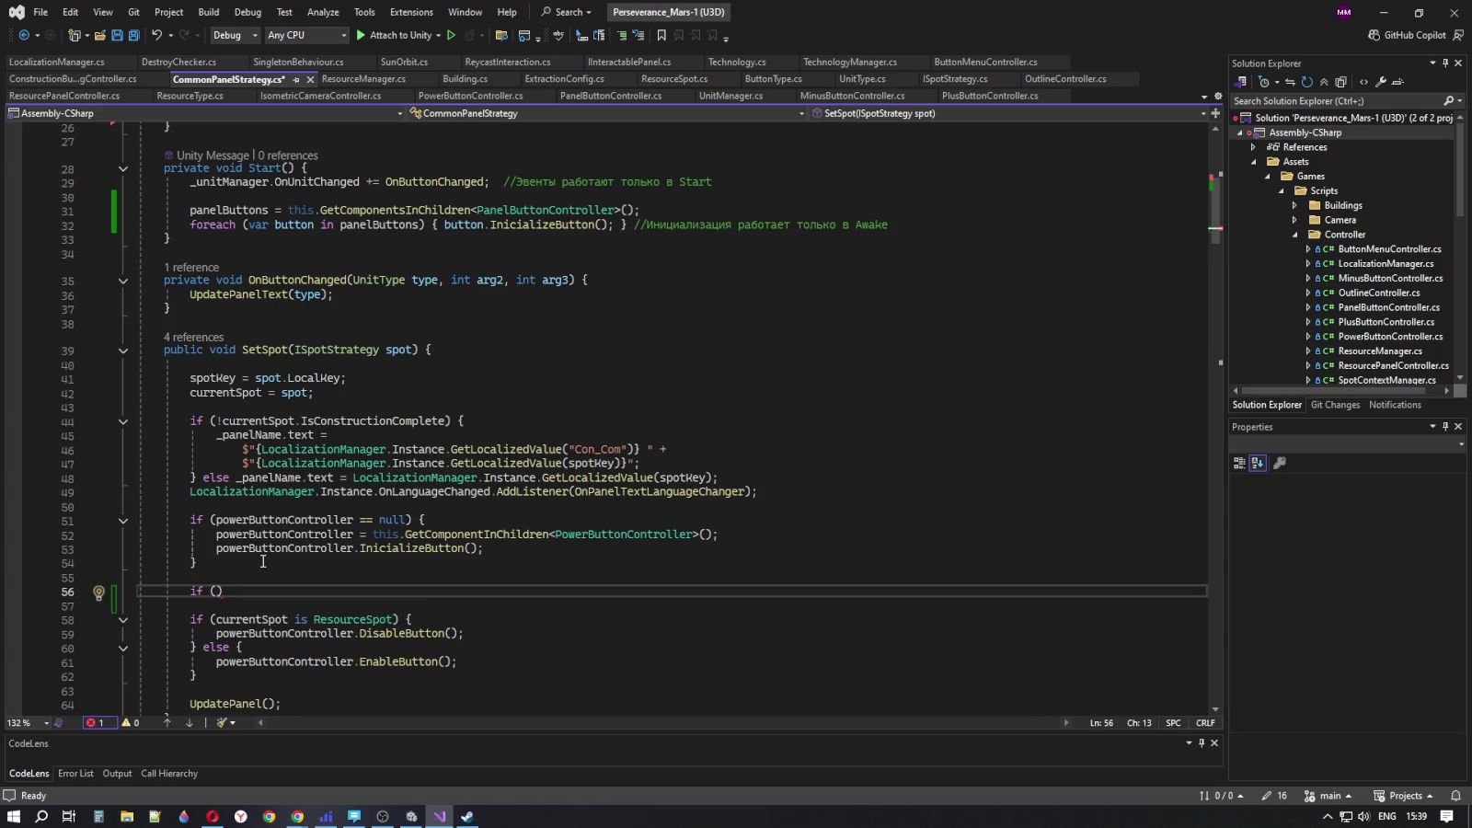
text(panelButtons)
text( == nul)
text(l))
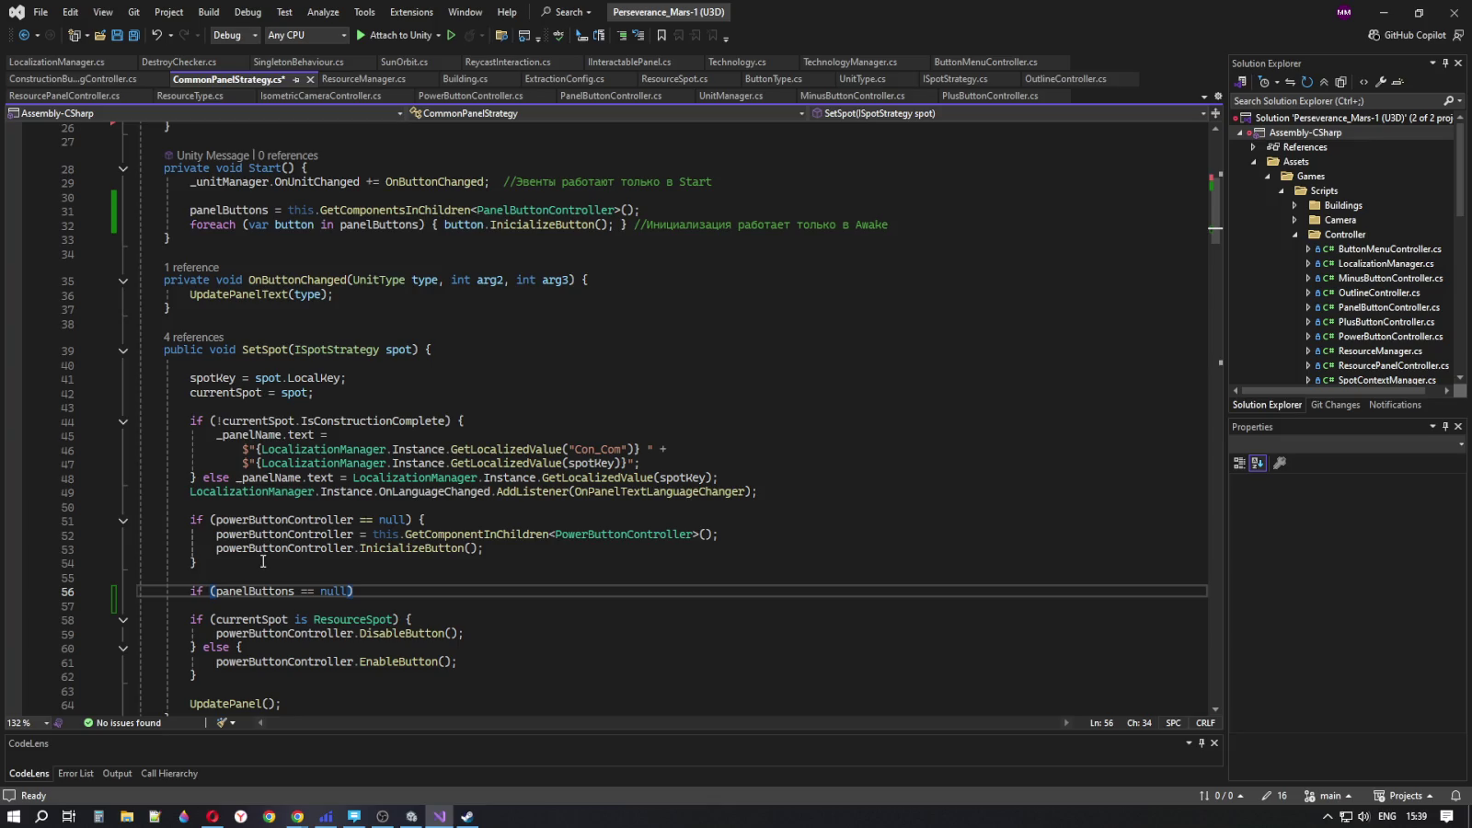
text( {)
key(Return)
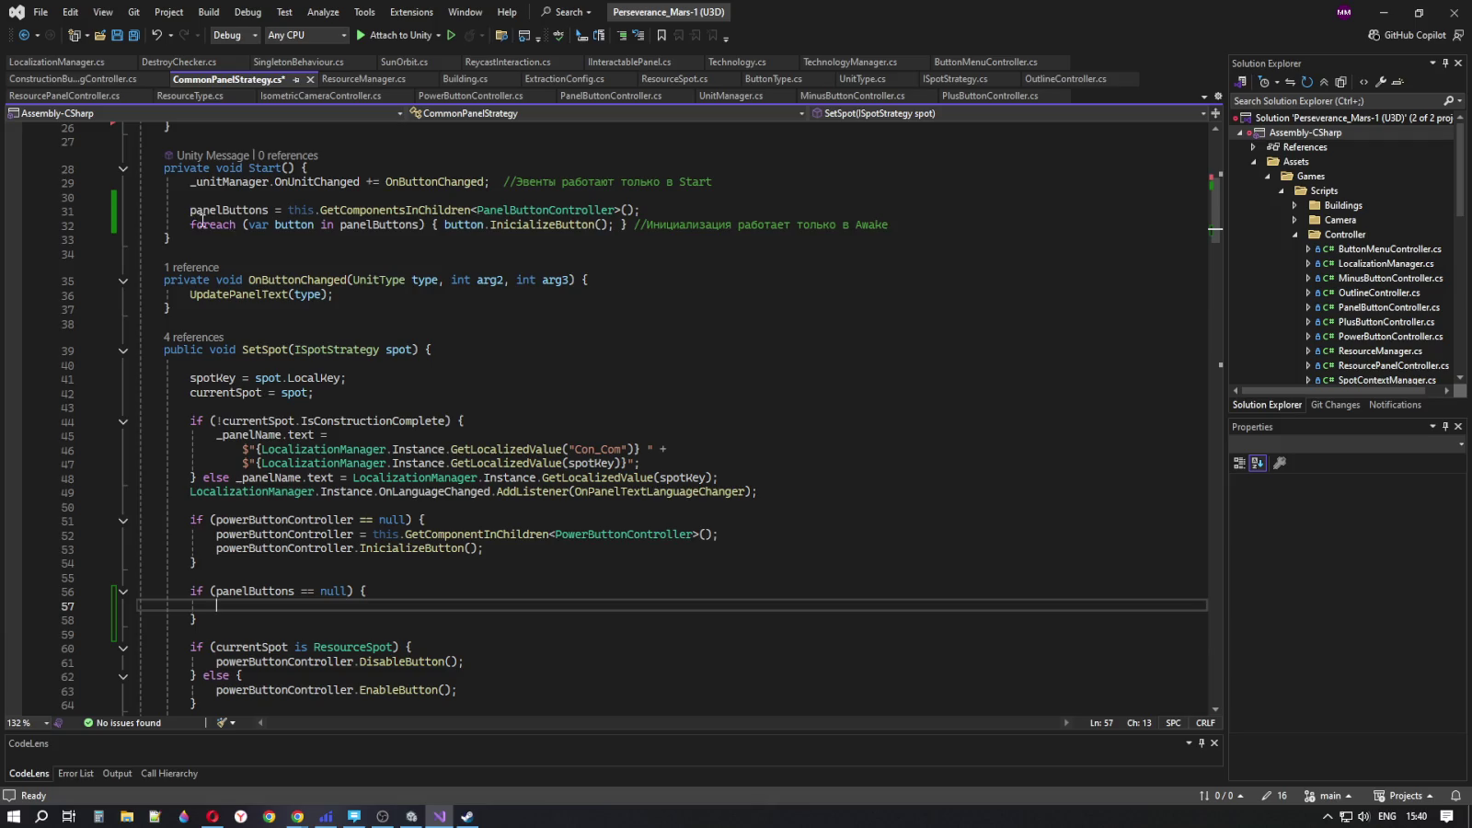
- Move the panelButtons initialization lines into the null-check block, indented, removing the empty line above
drag(189, 210, 900, 228)
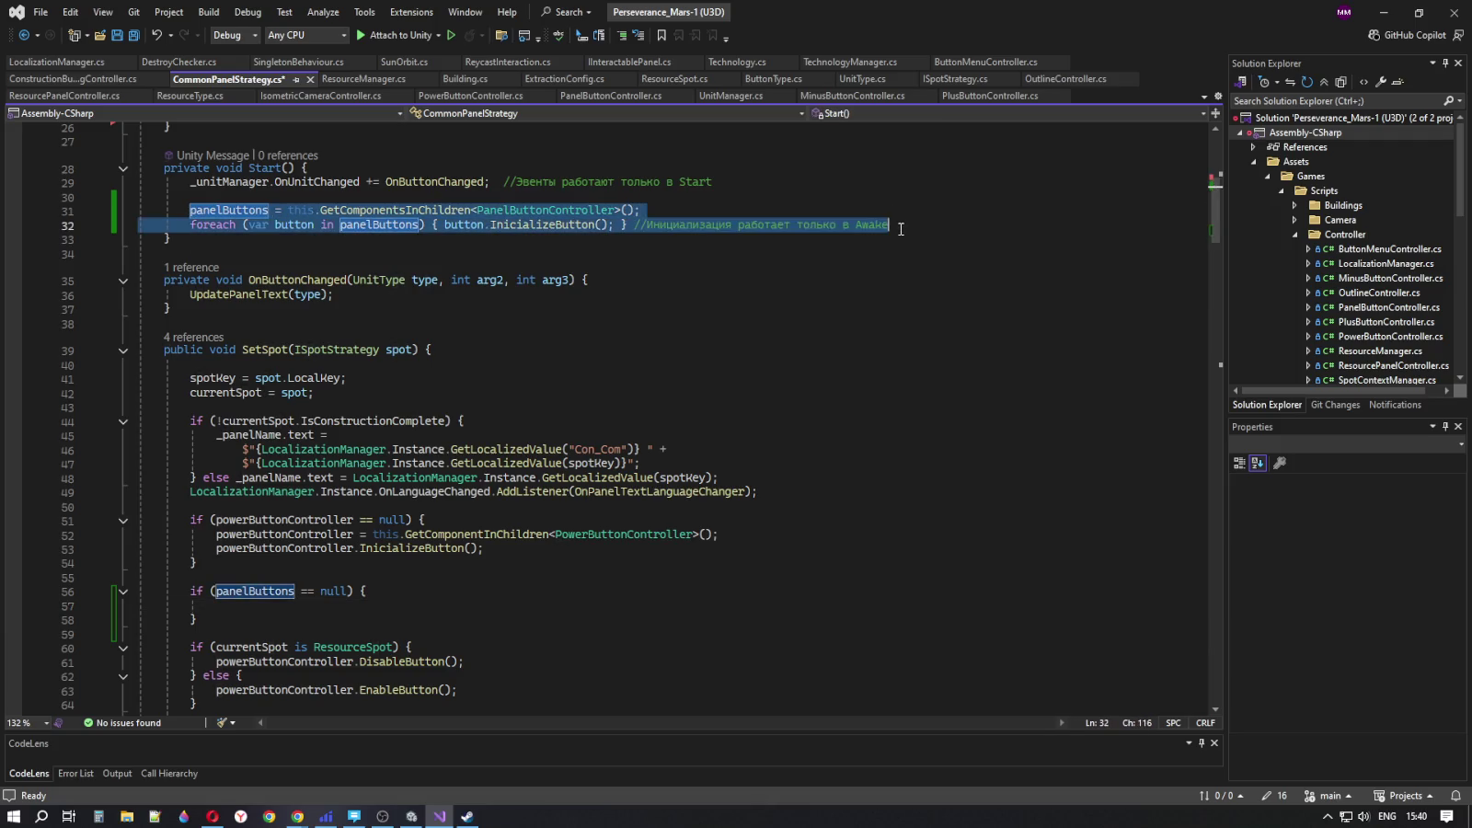
key(alt+Down)
key(alt+Down)
key(alt+Down)
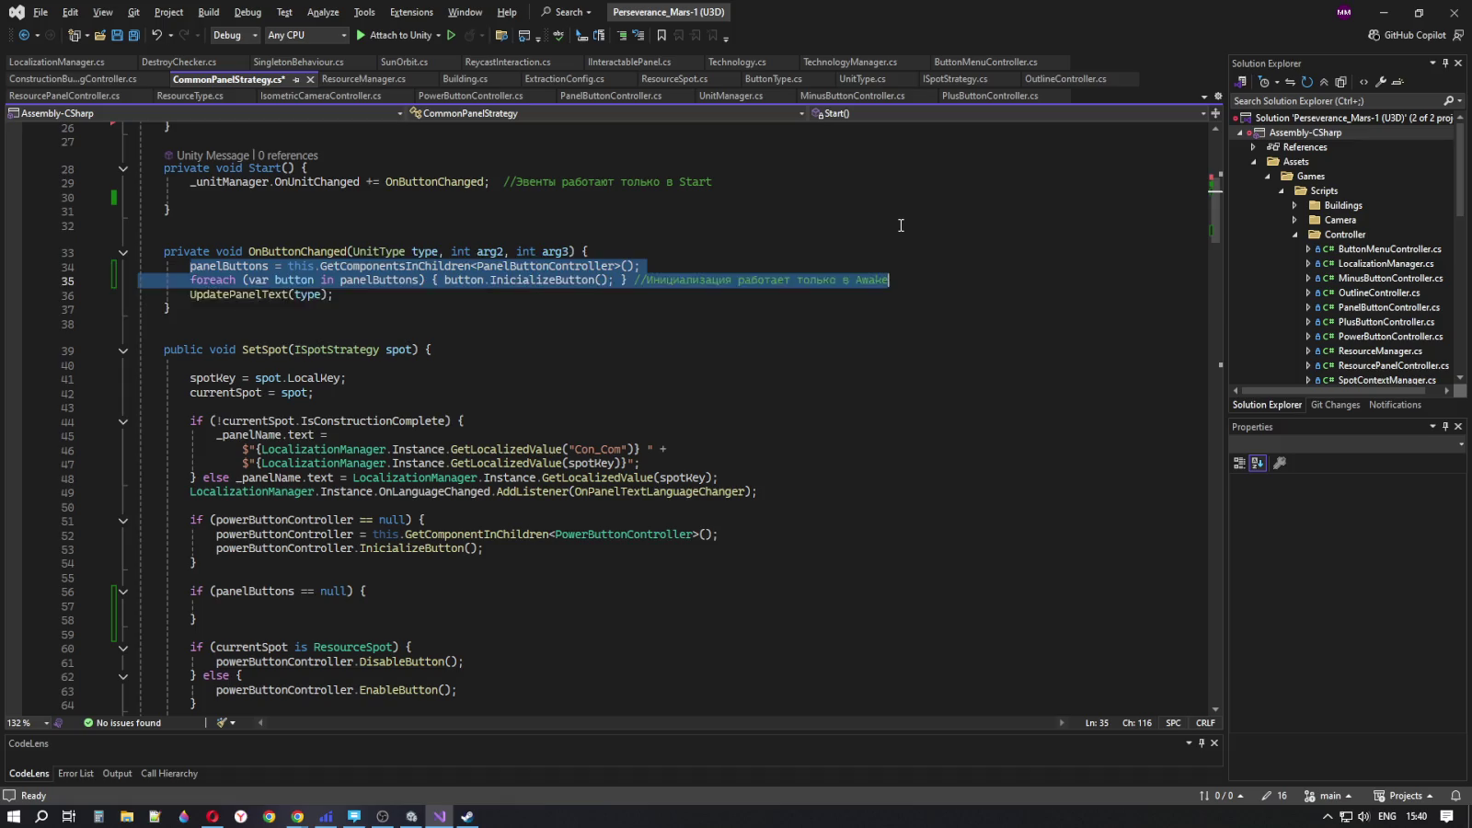
key(alt+Down)
key(alt+Down)
key(alt+Down)
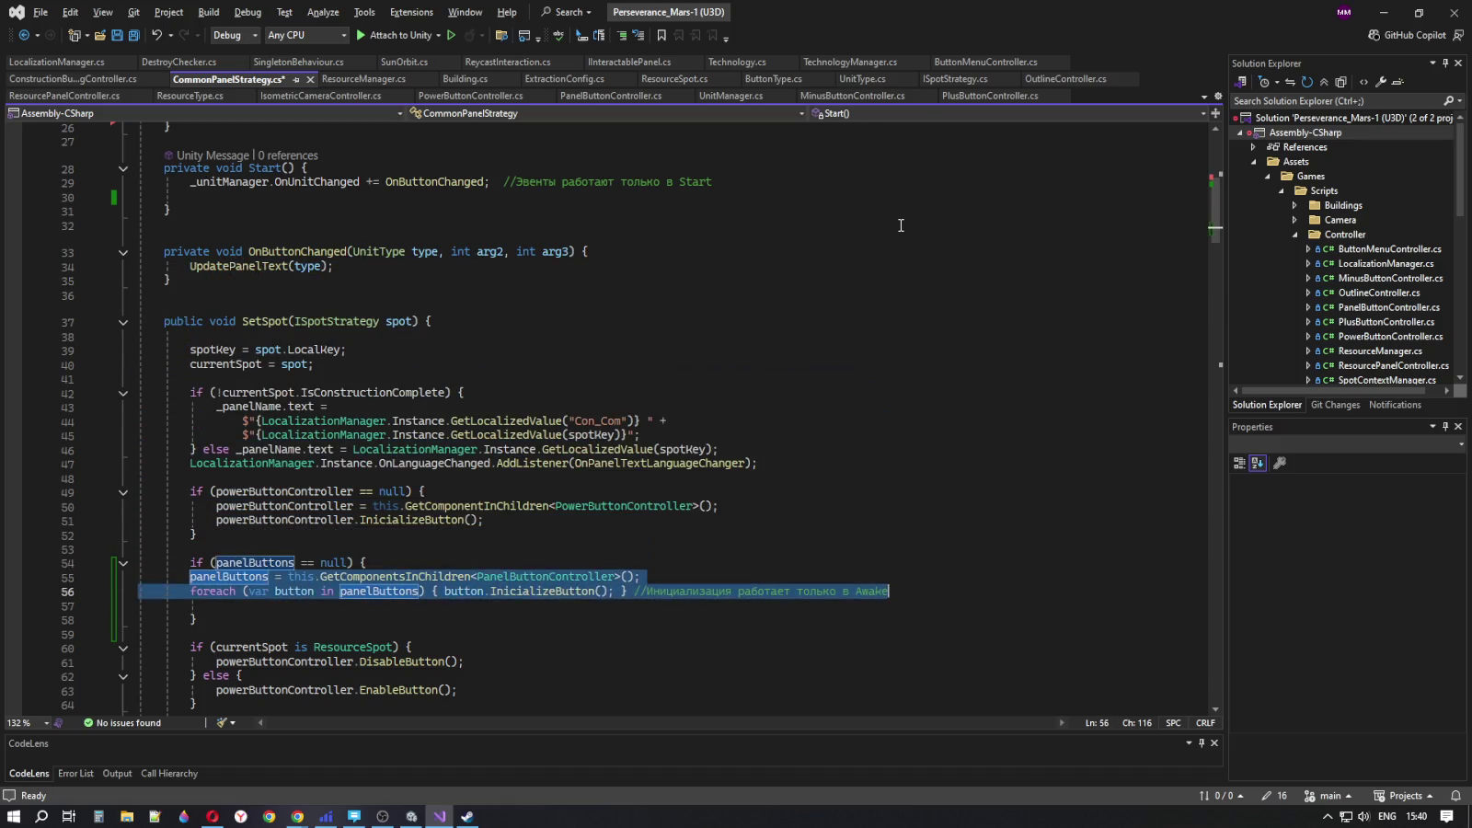
key(Tab)
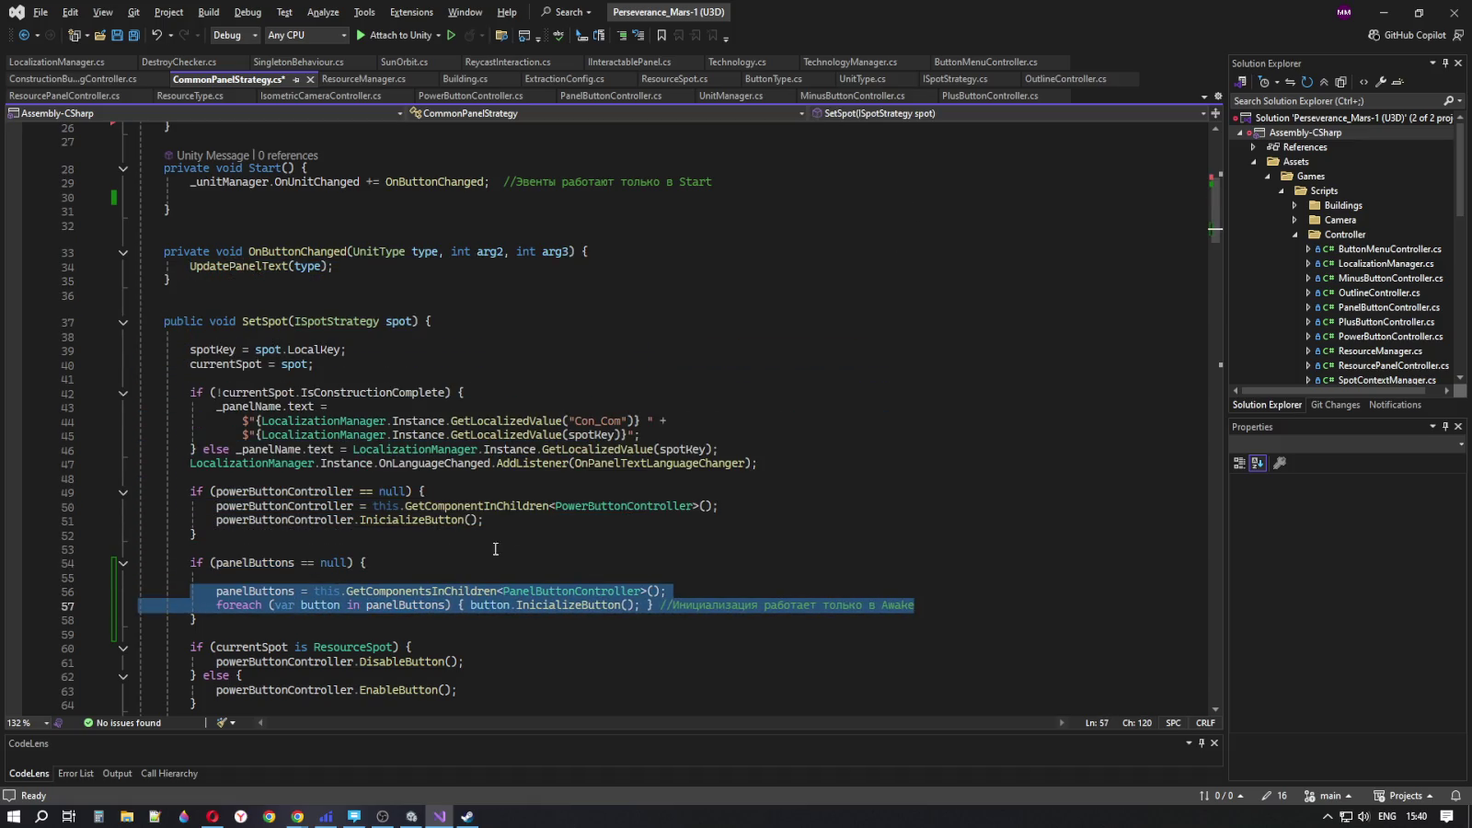
click(458, 591)
click(361, 576)
key(Delete)
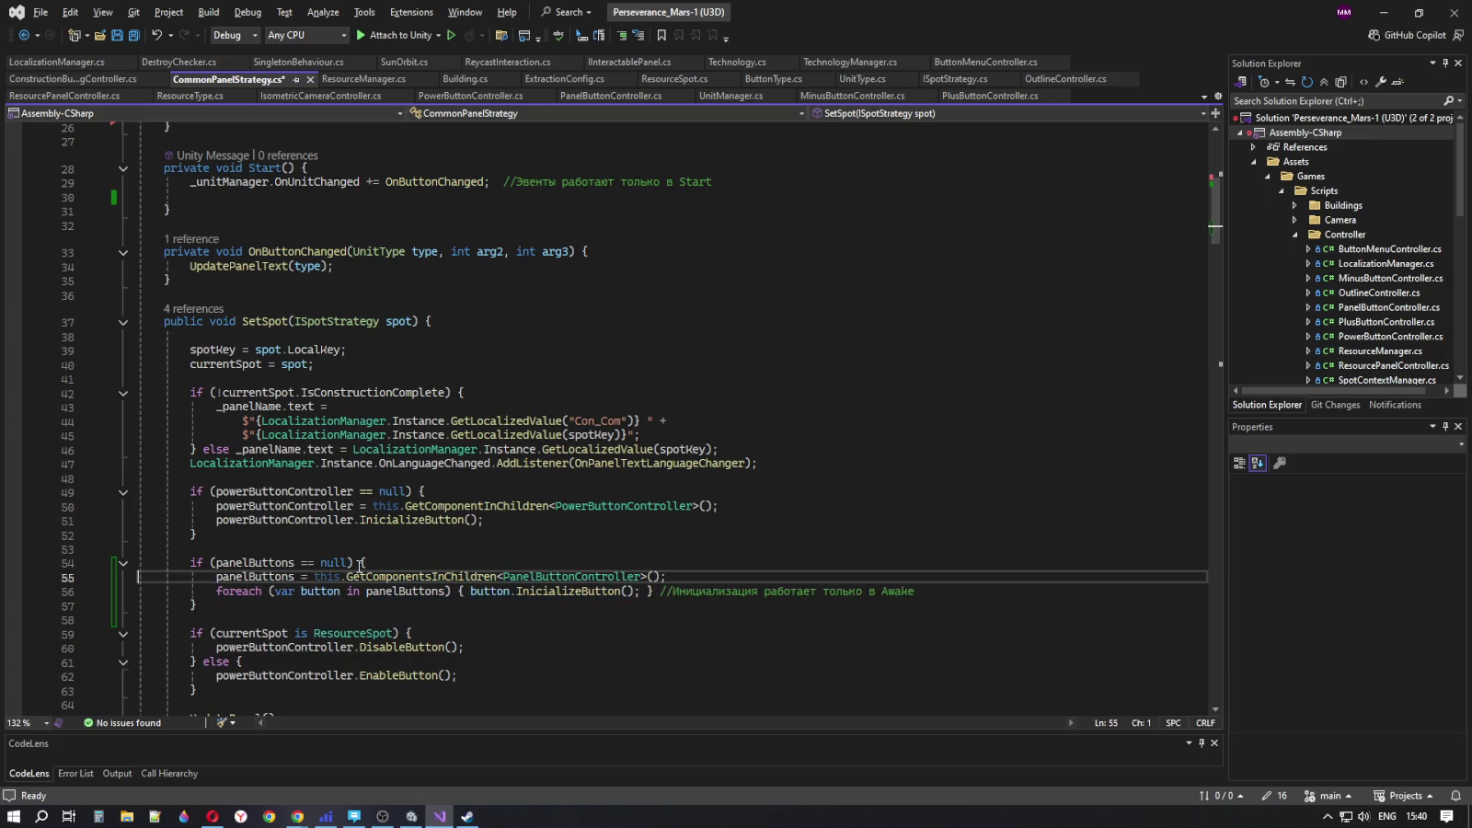
key(Up)
key(End)
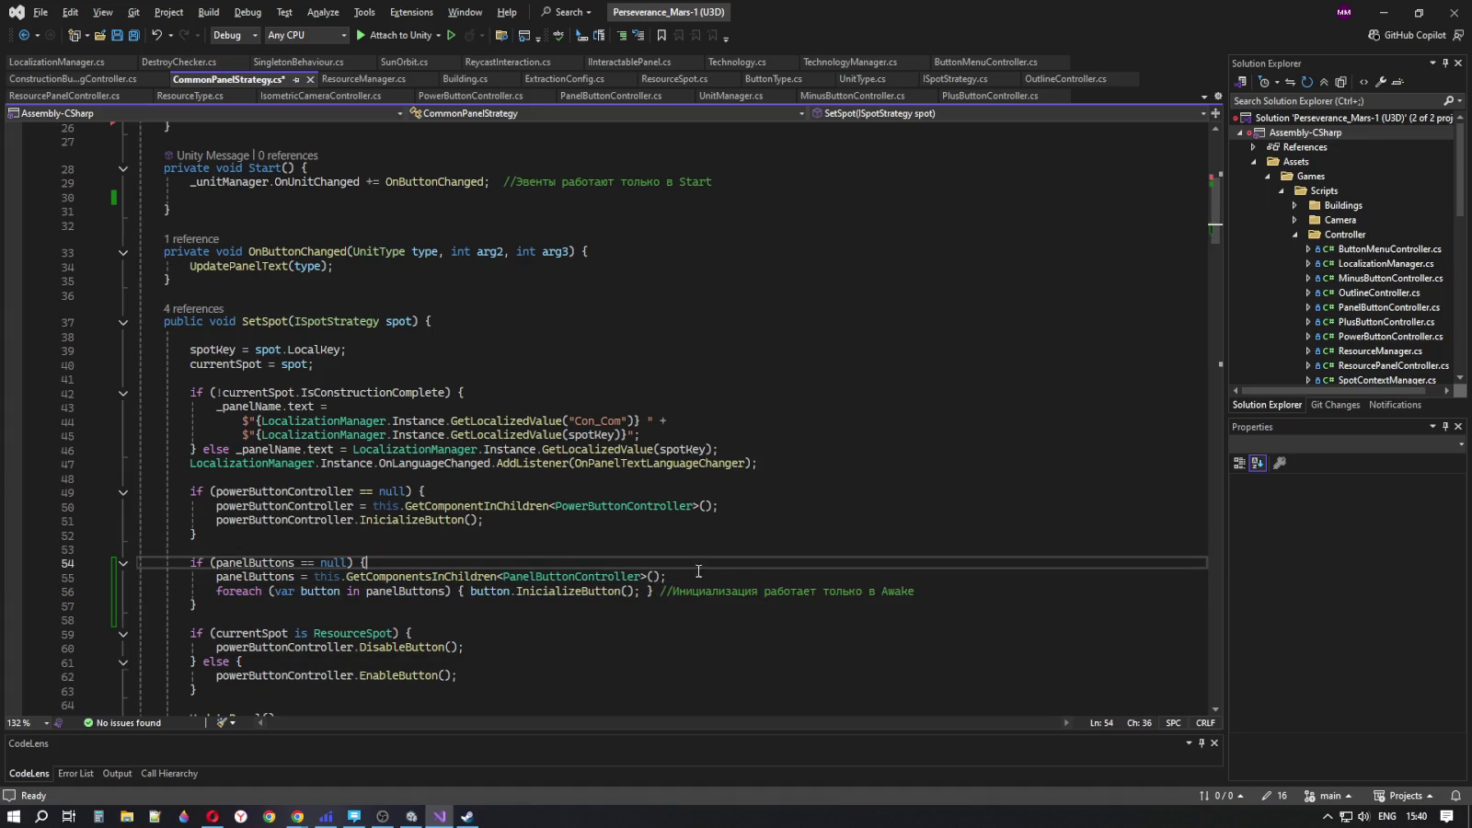
- Delete the trailing Awake comment from the foreach line 56
click(972, 592)
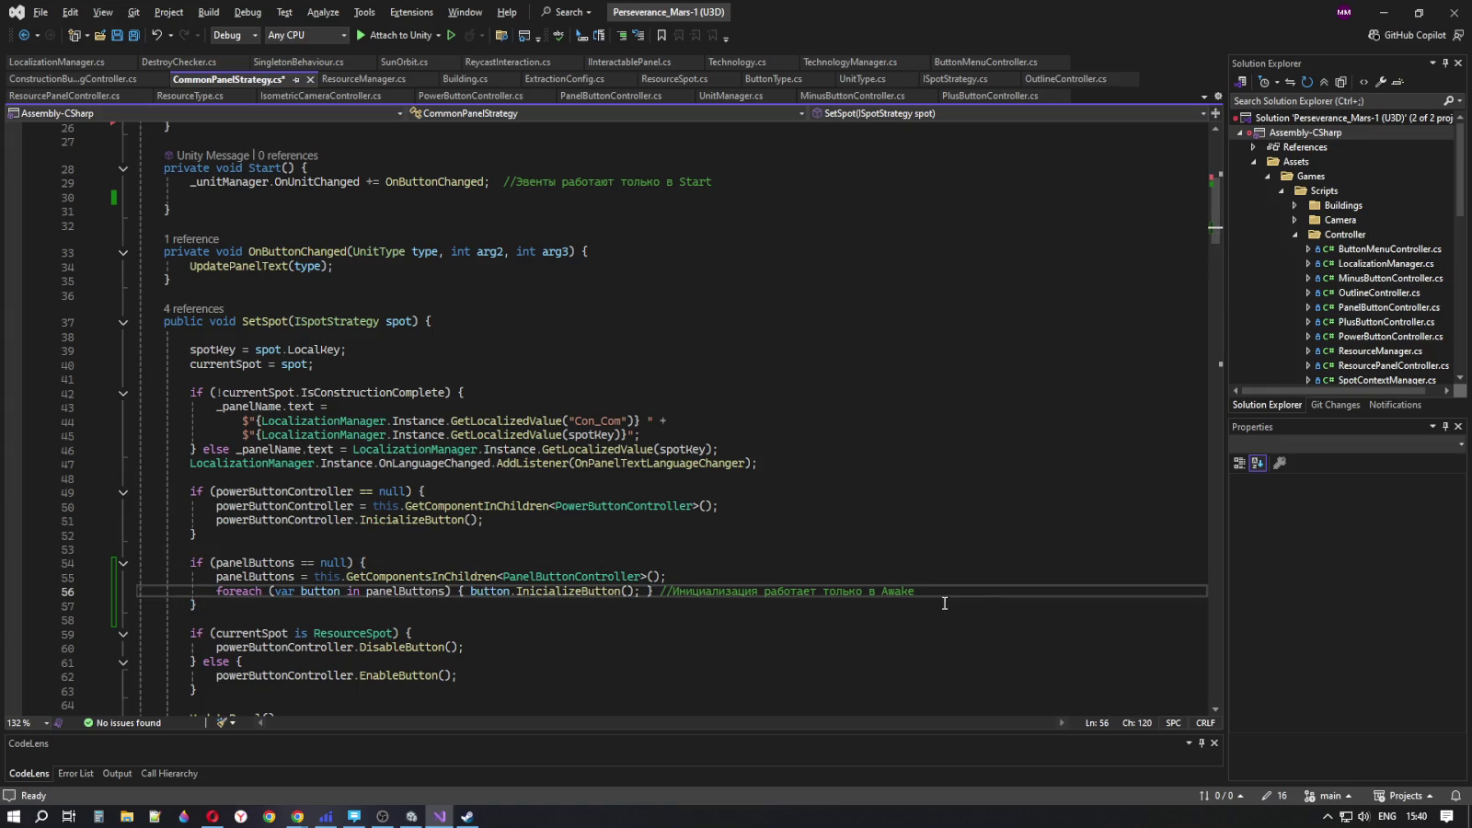
drag(942, 596, 667, 596)
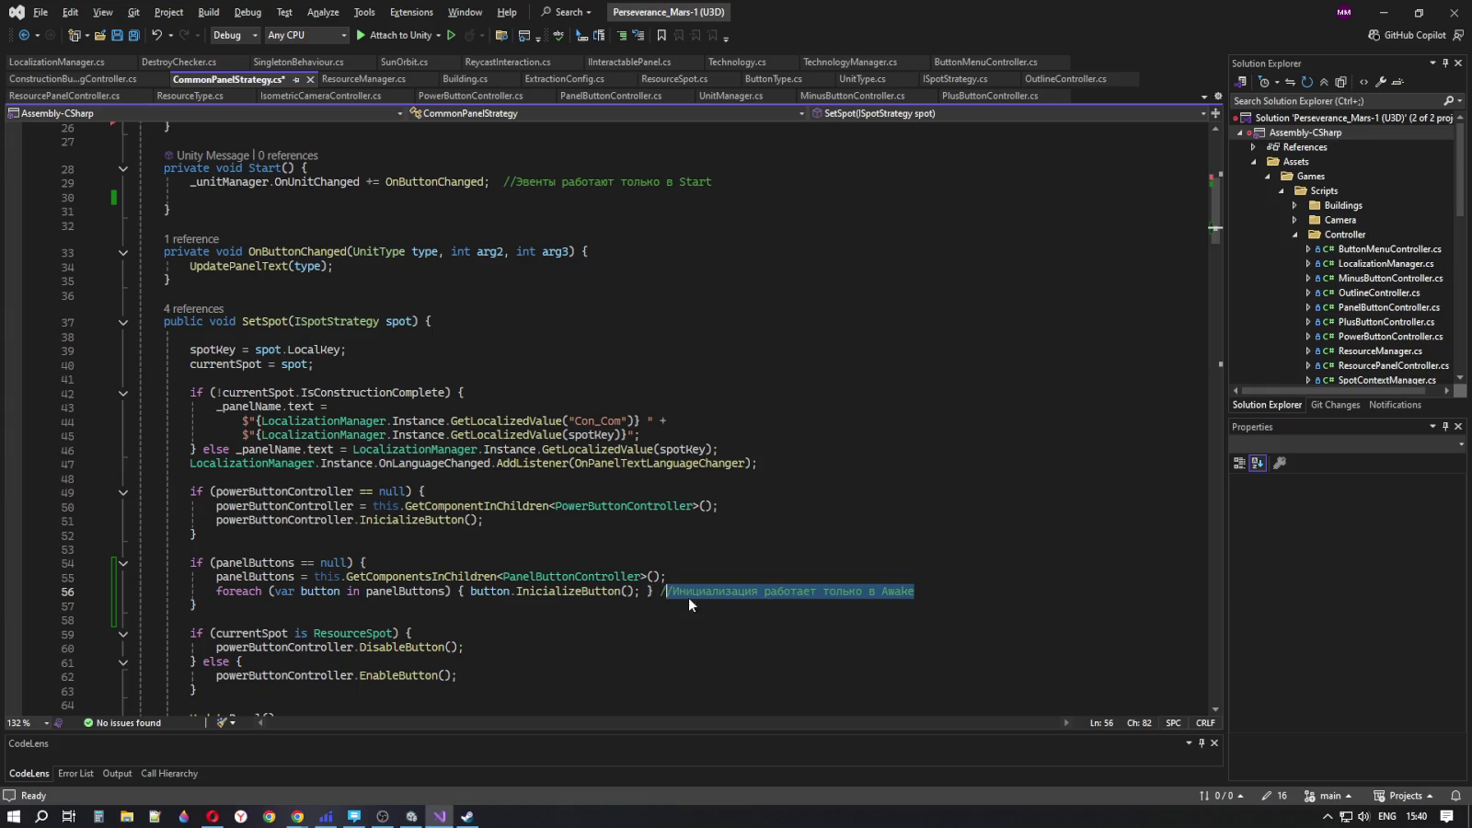
click(917, 591)
drag(917, 591, 661, 596)
key(BackSpace)
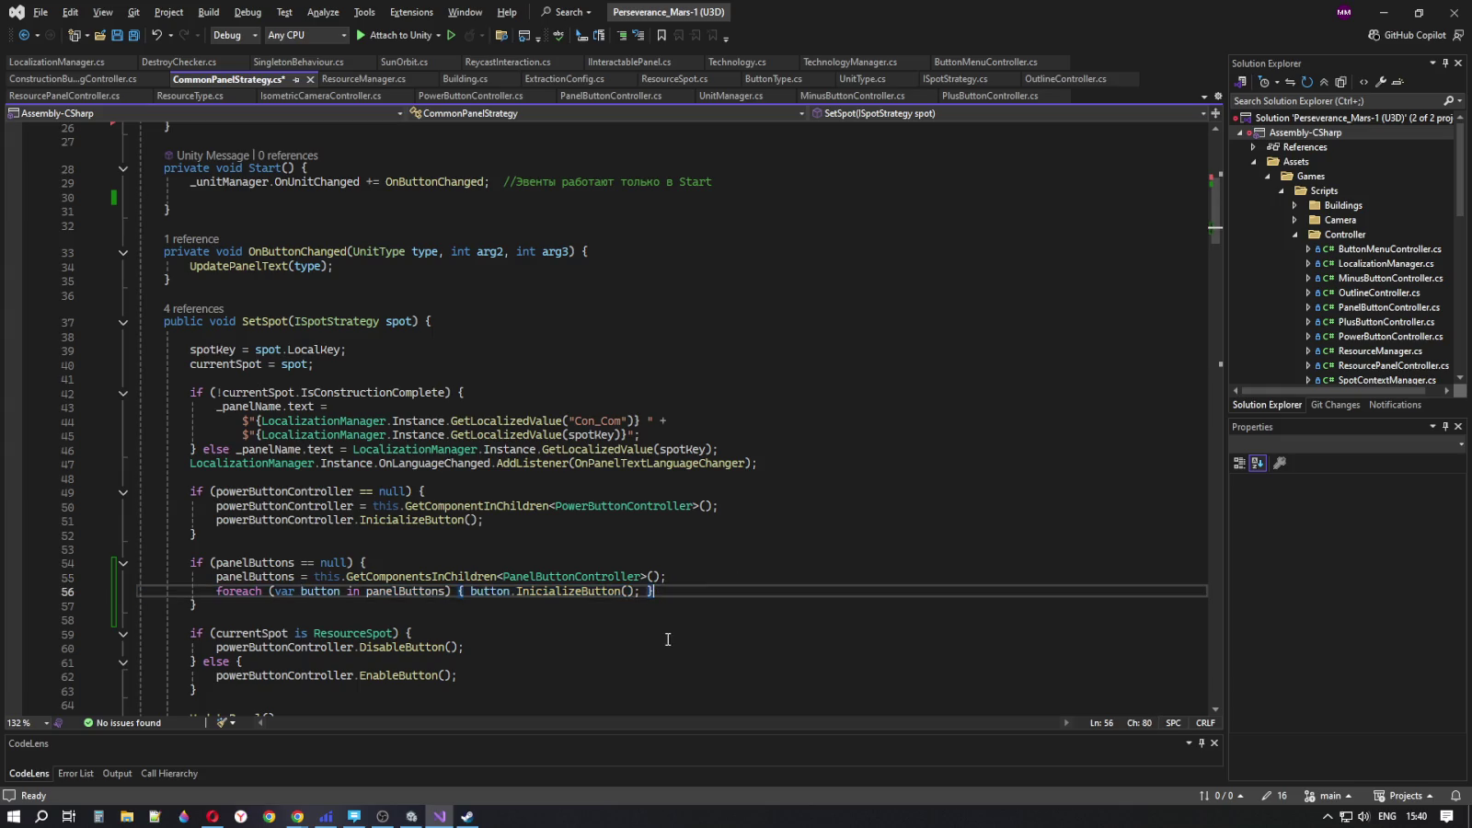
- Remove the empty line in Start, then save CommonPanelStrategy.cs and return to Unity
scroll(671, 401, up, 2)
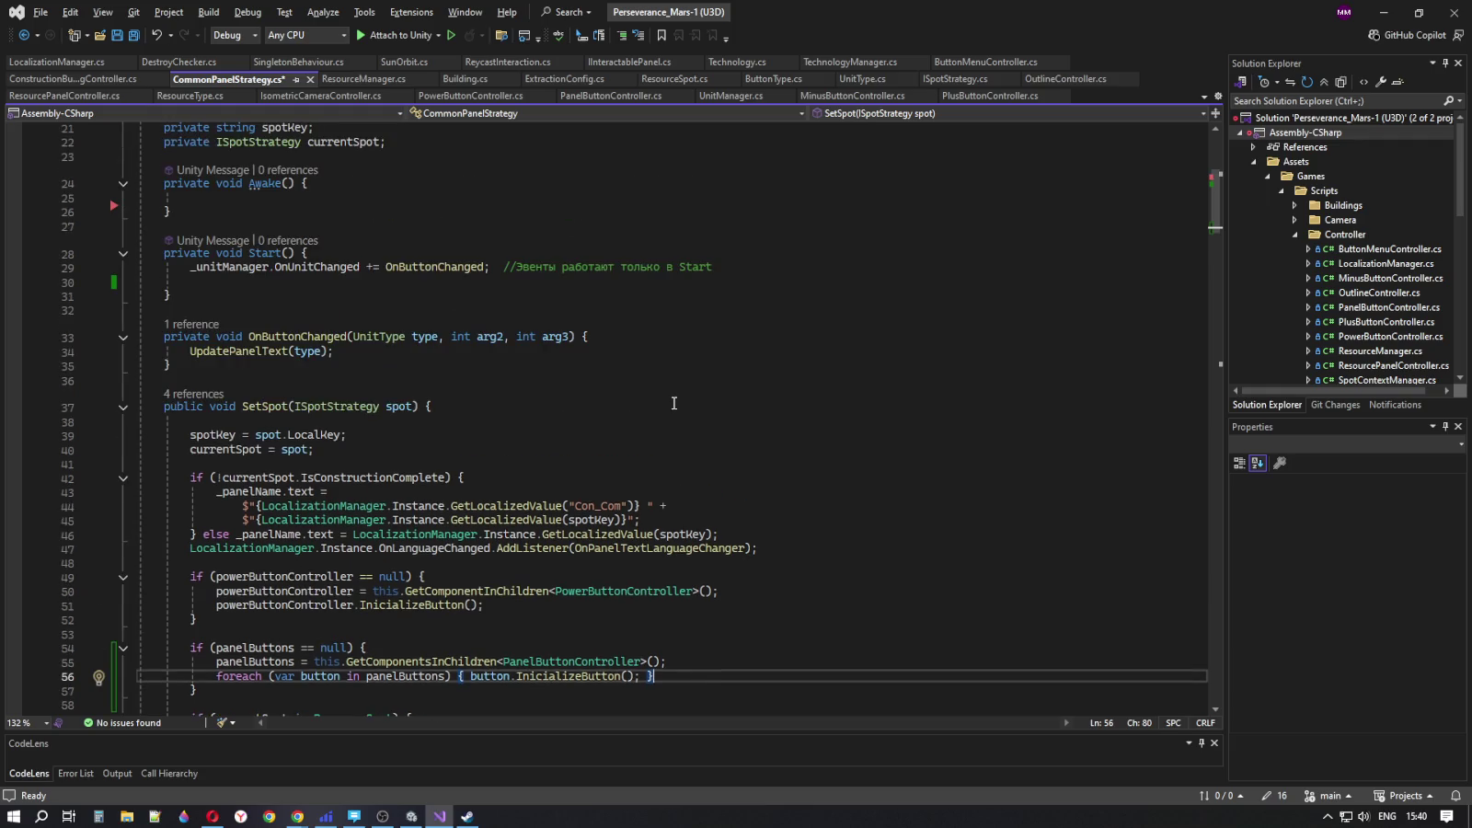
click(184, 282)
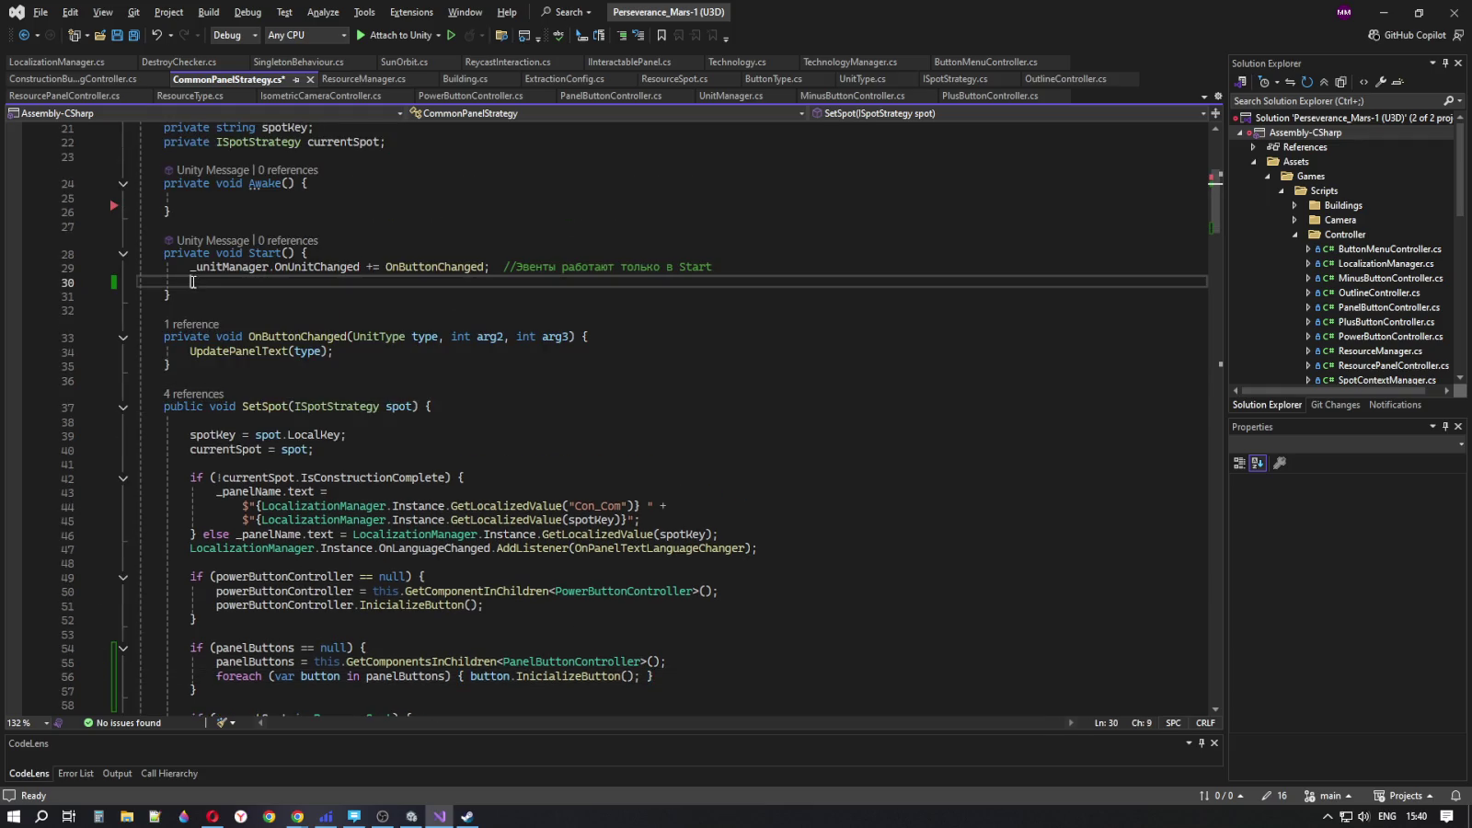
key(ctrl+x)
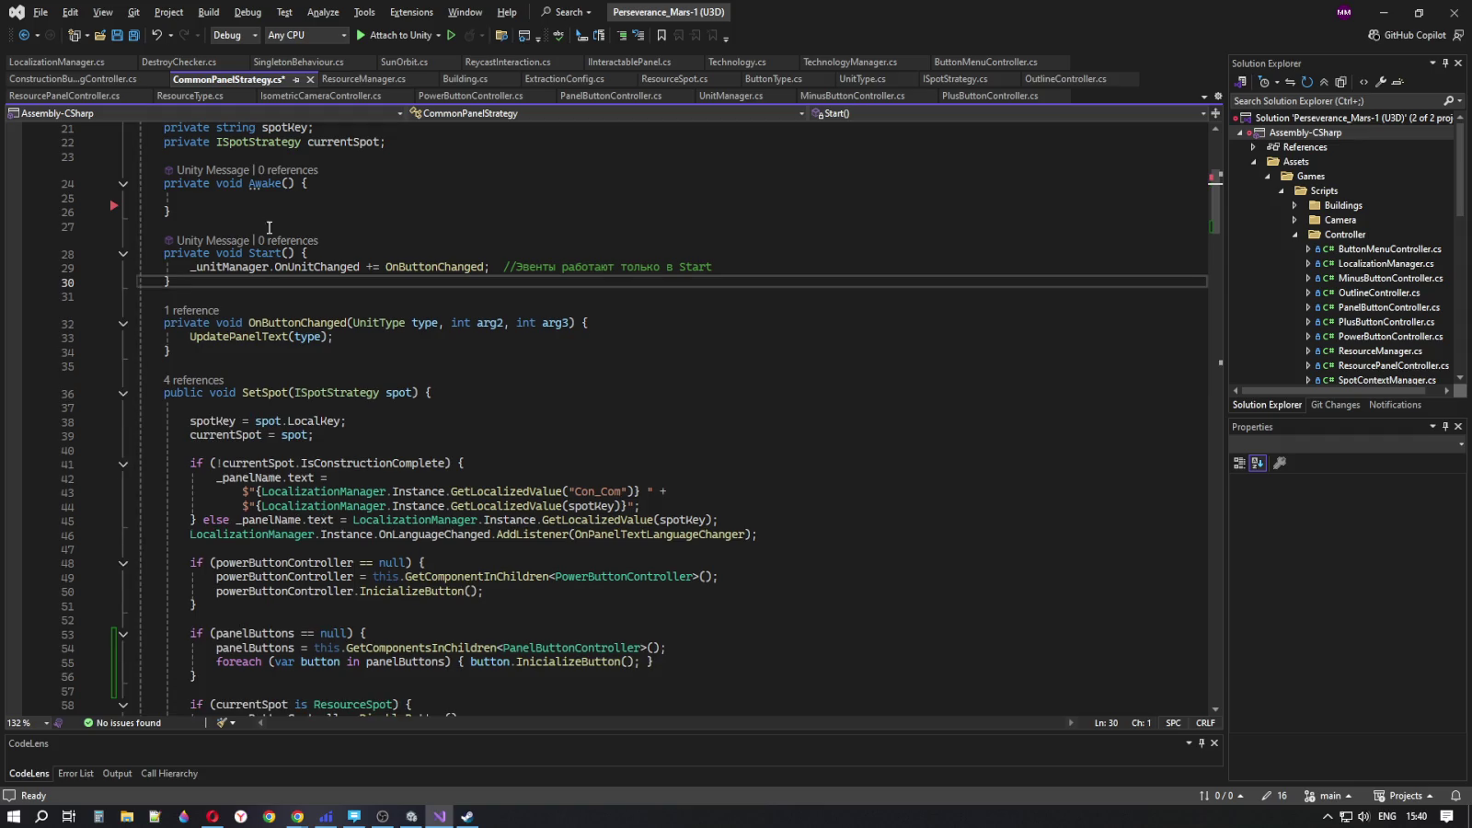
mouse_move(175, 211)
mouse_down()
mouse_move(115, 178)
mouse_move(138, 197)
mouse_move(78, 184)
mouse_up()
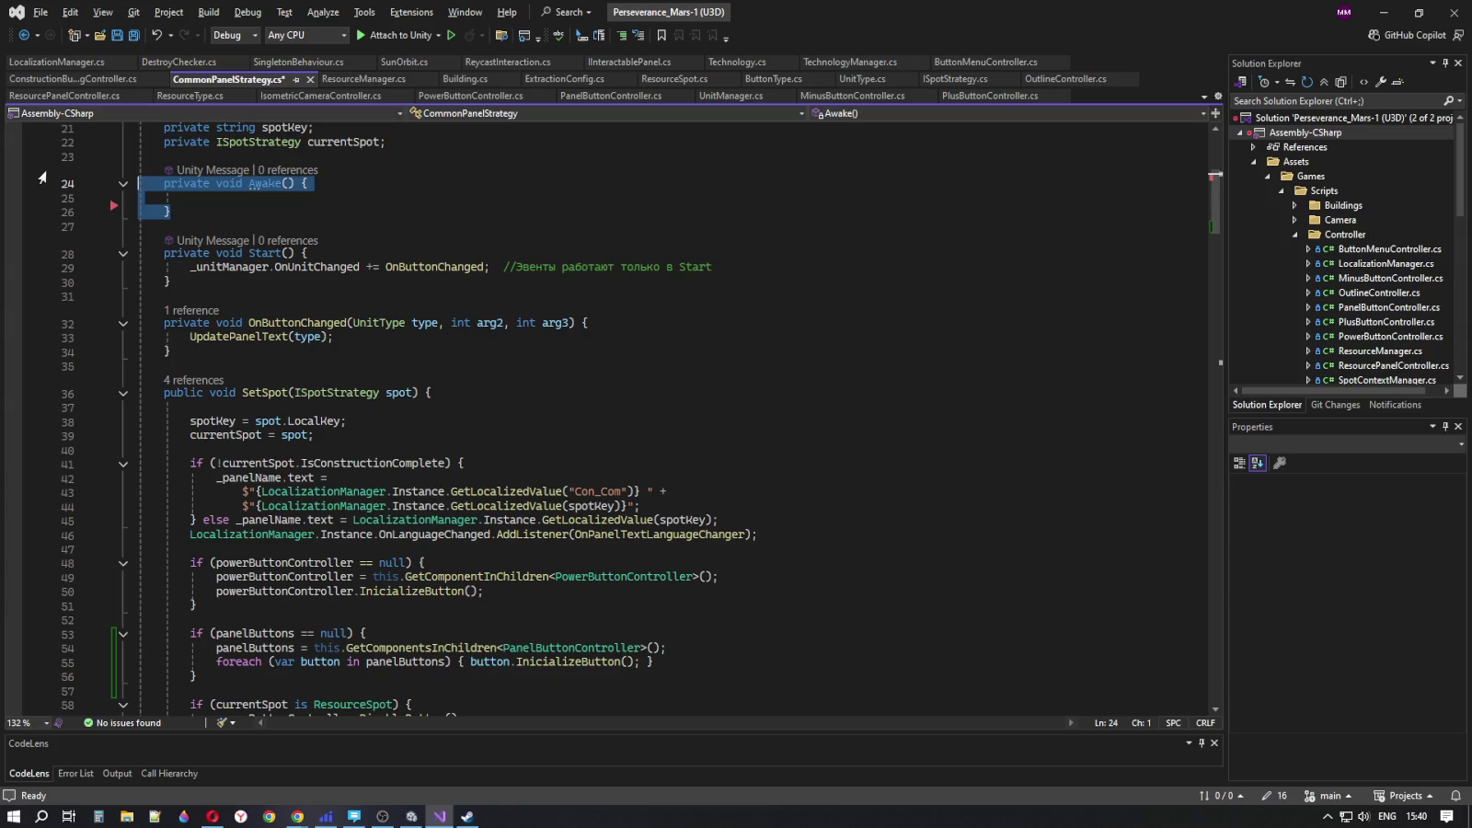
click(244, 201)
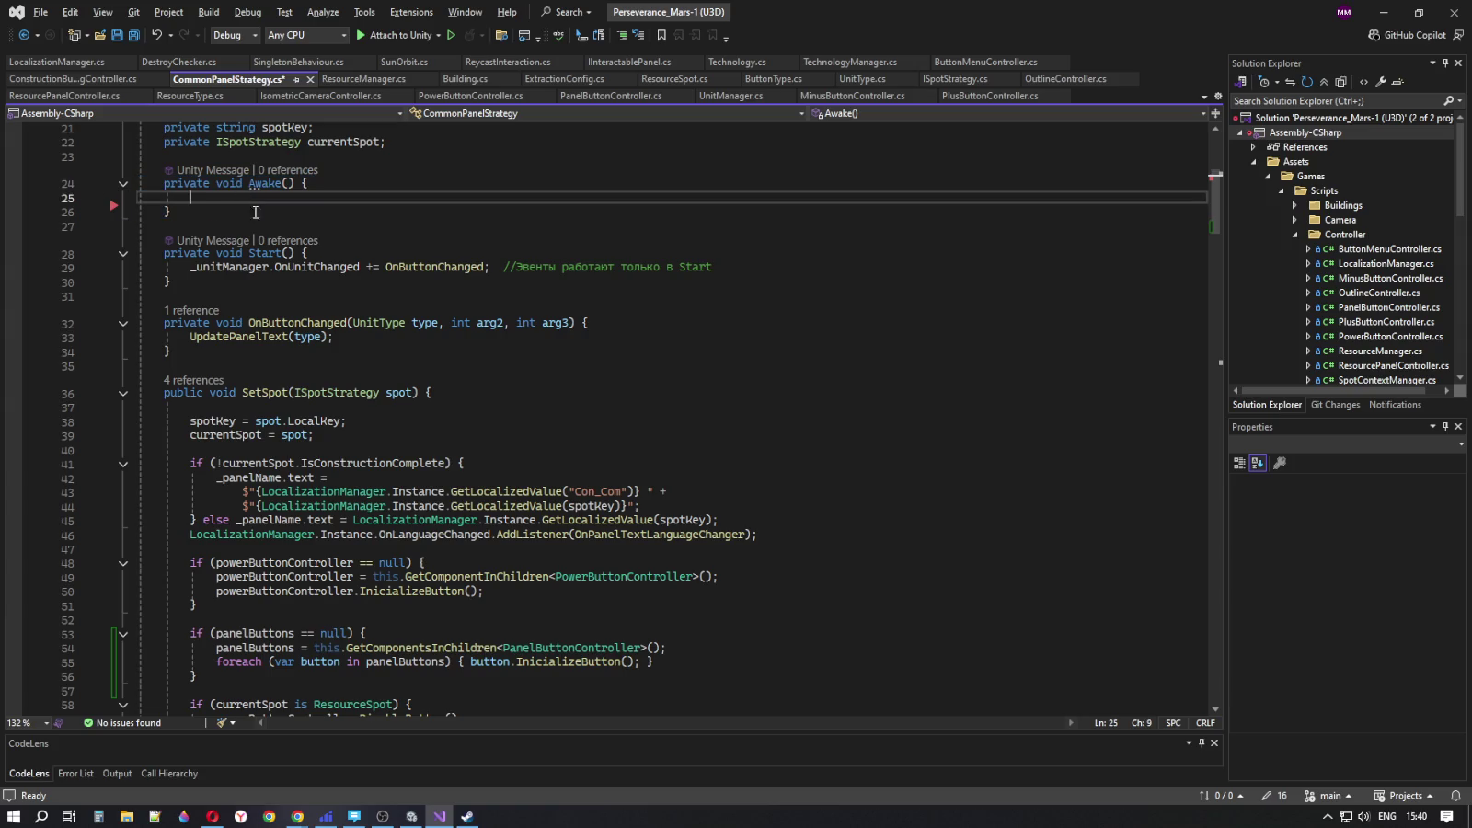
scroll(643, 441, down, 3)
click(647, 471)
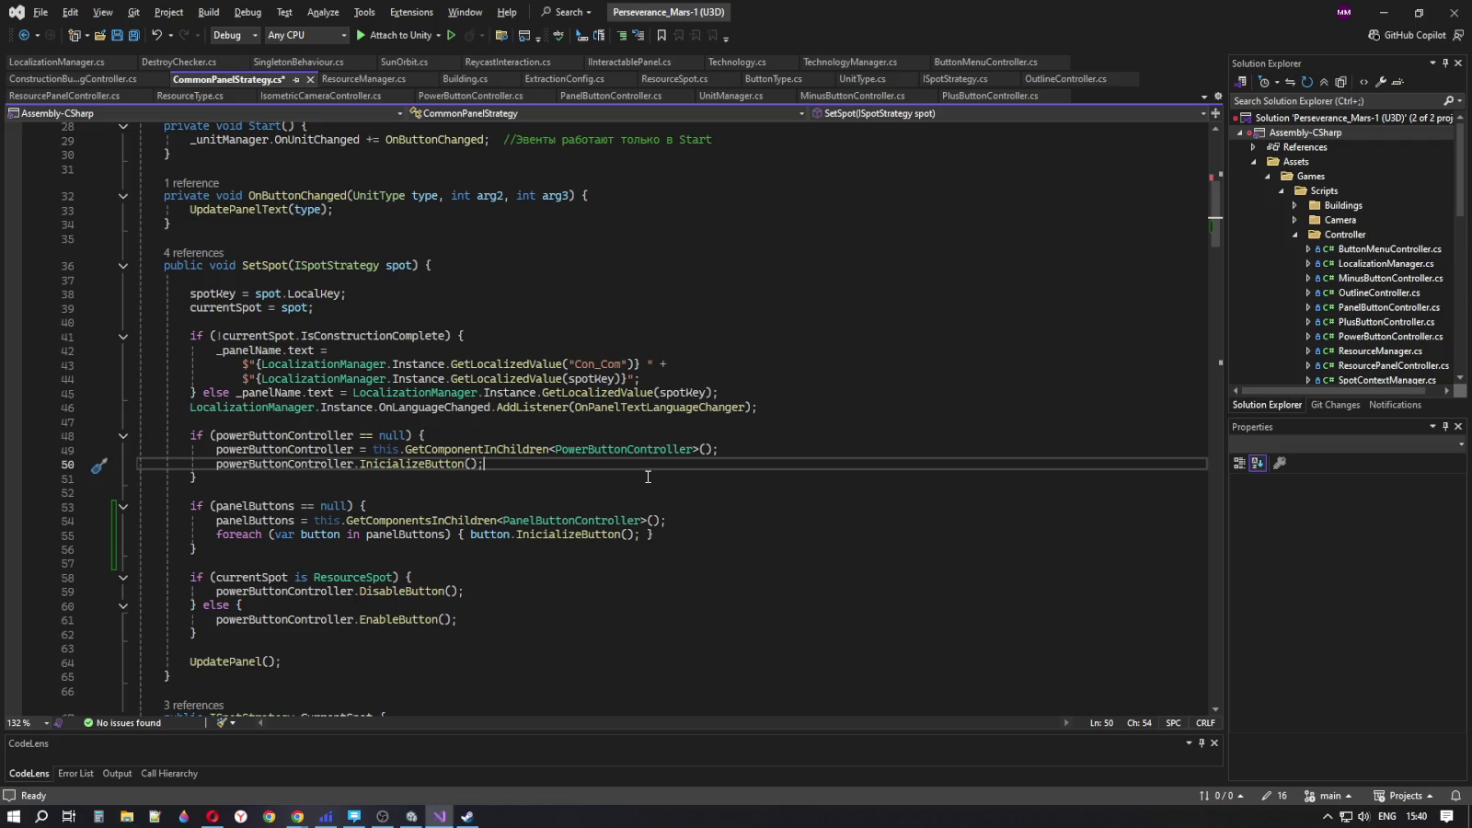
click(134, 34)
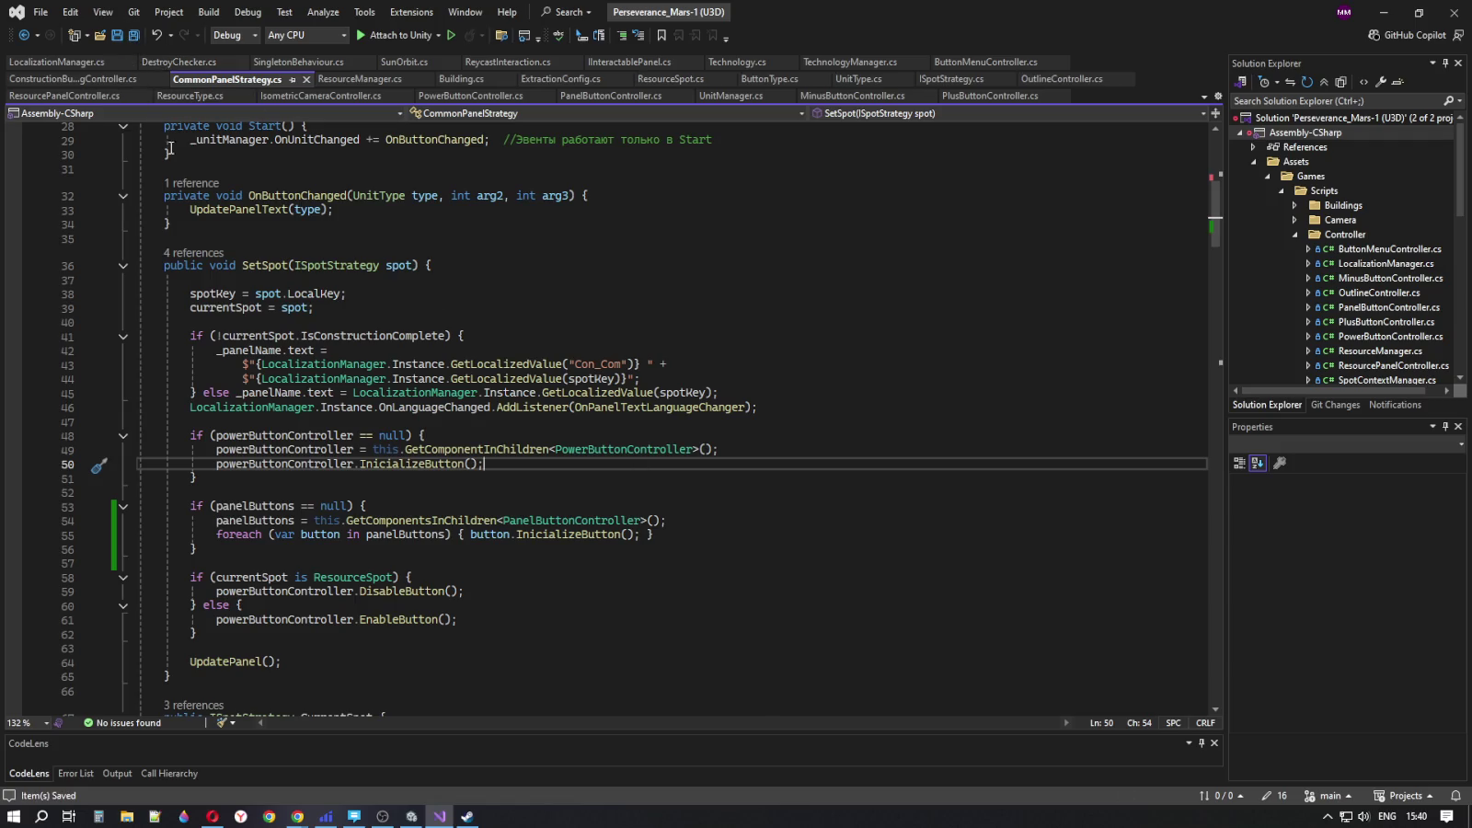
click(1383, 19)
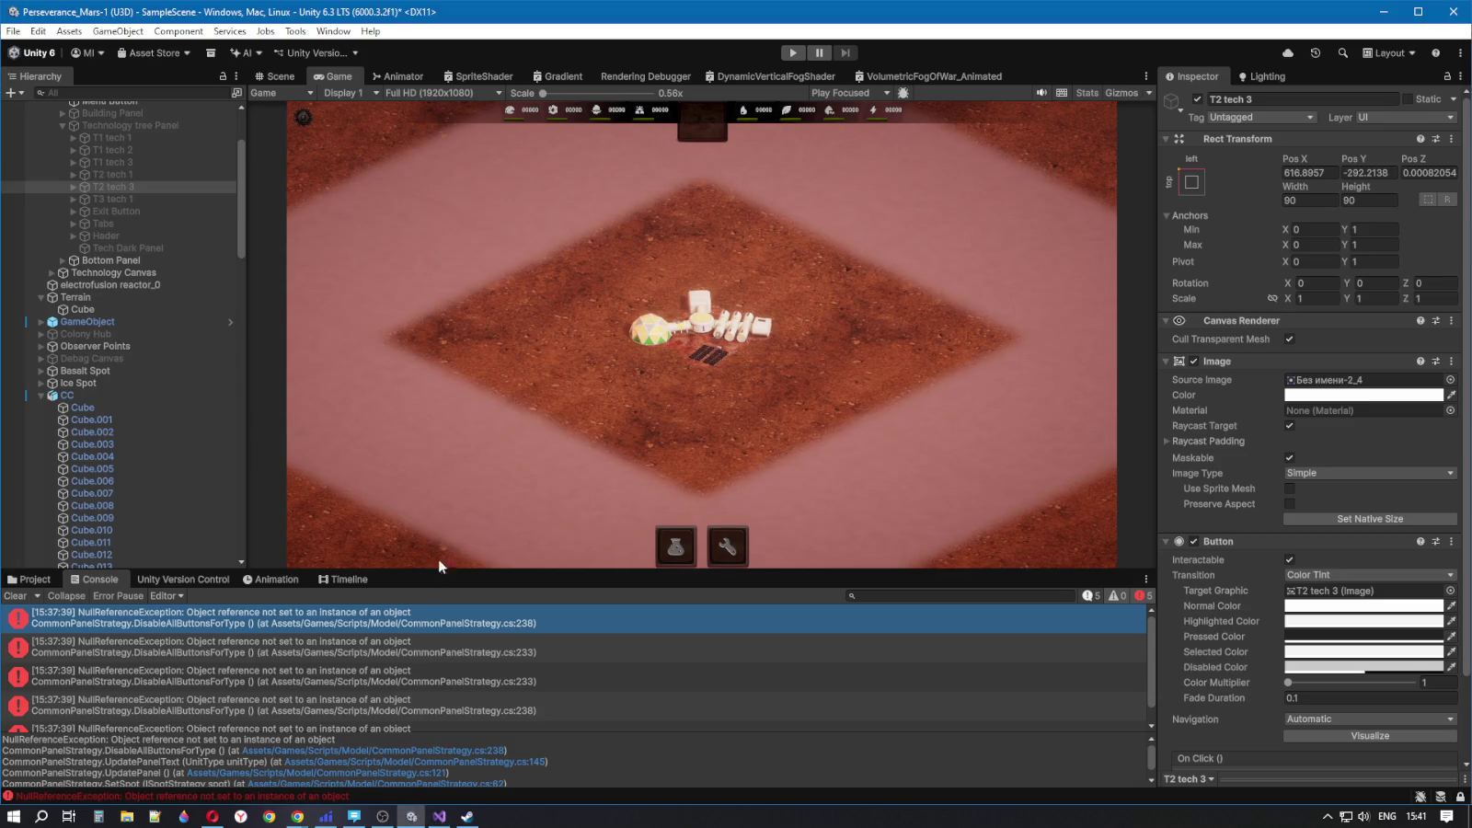
- Play-test once, adding and removing People and Drones in the Command center panel
click(792, 52)
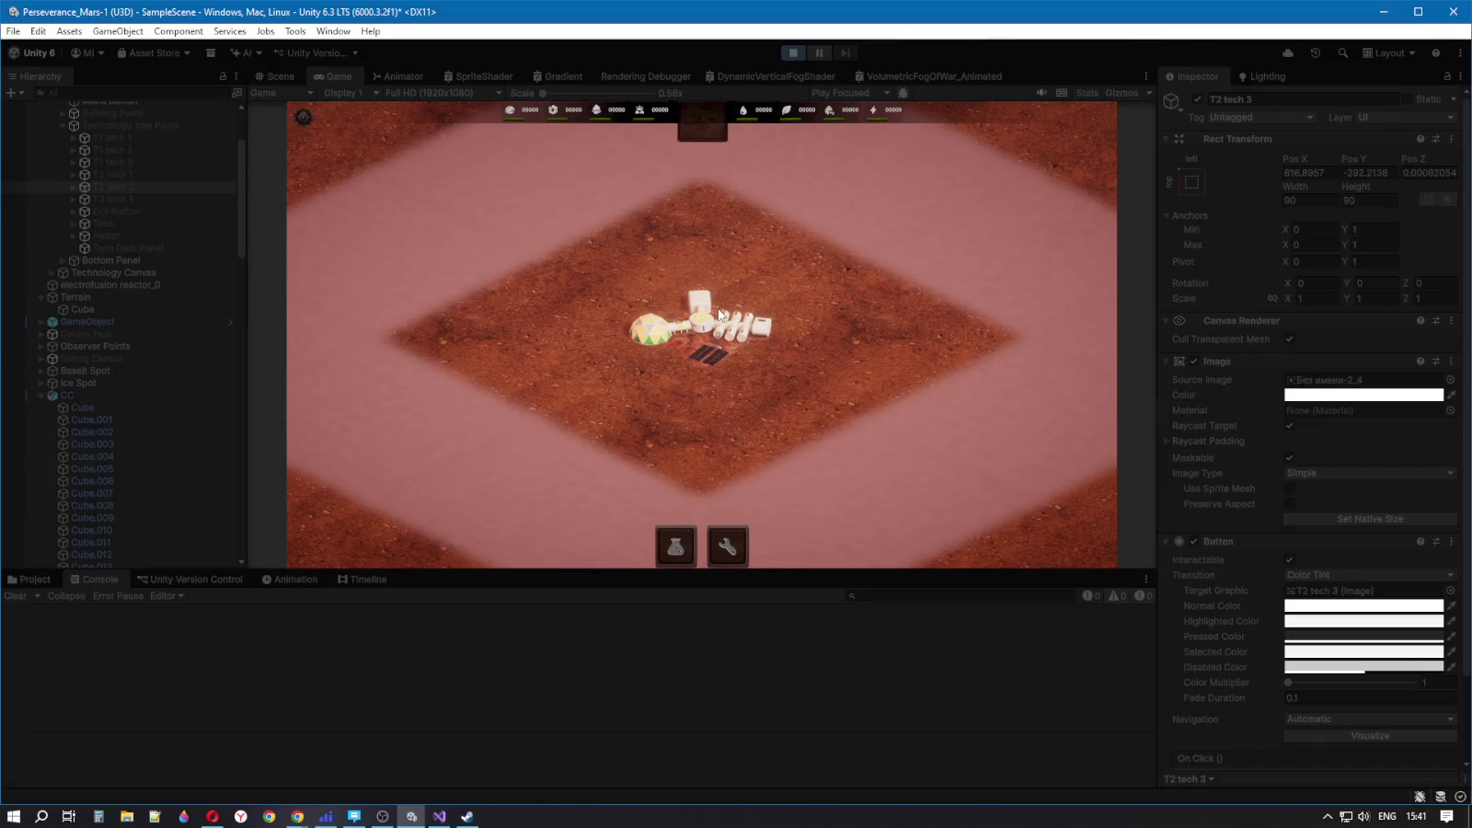
click(713, 317)
click(603, 428)
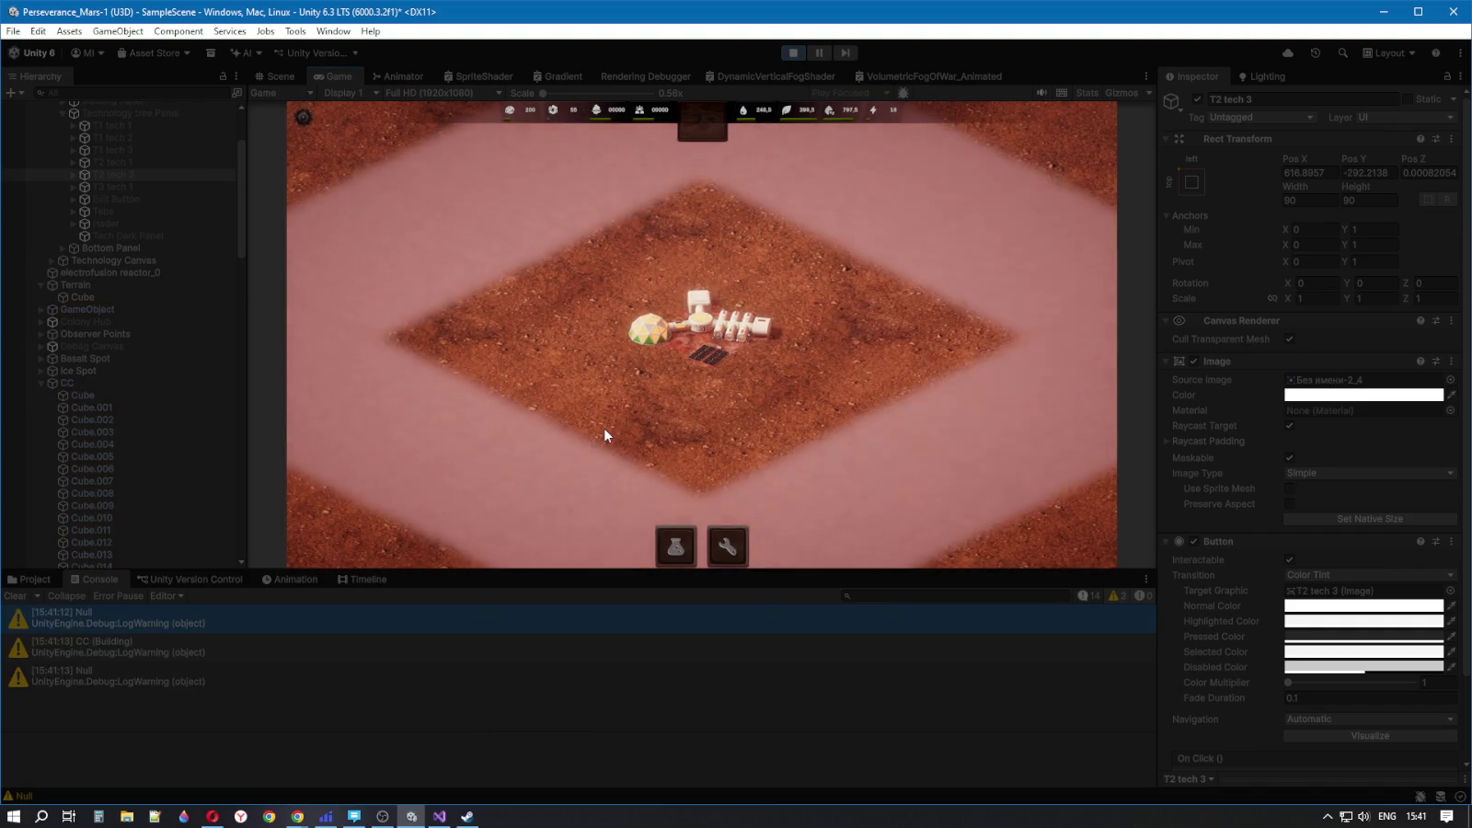
click(699, 322)
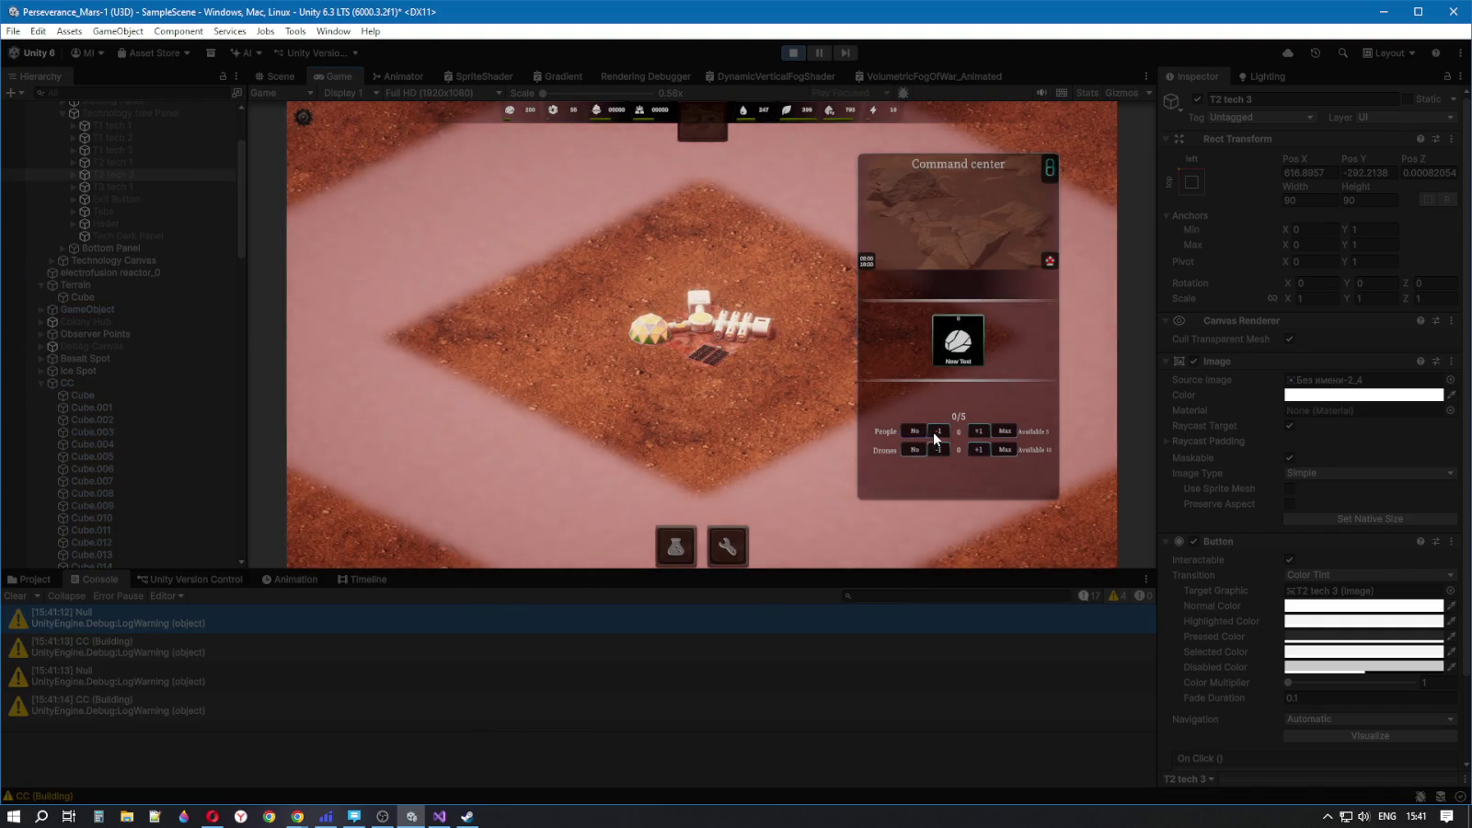
click(938, 431)
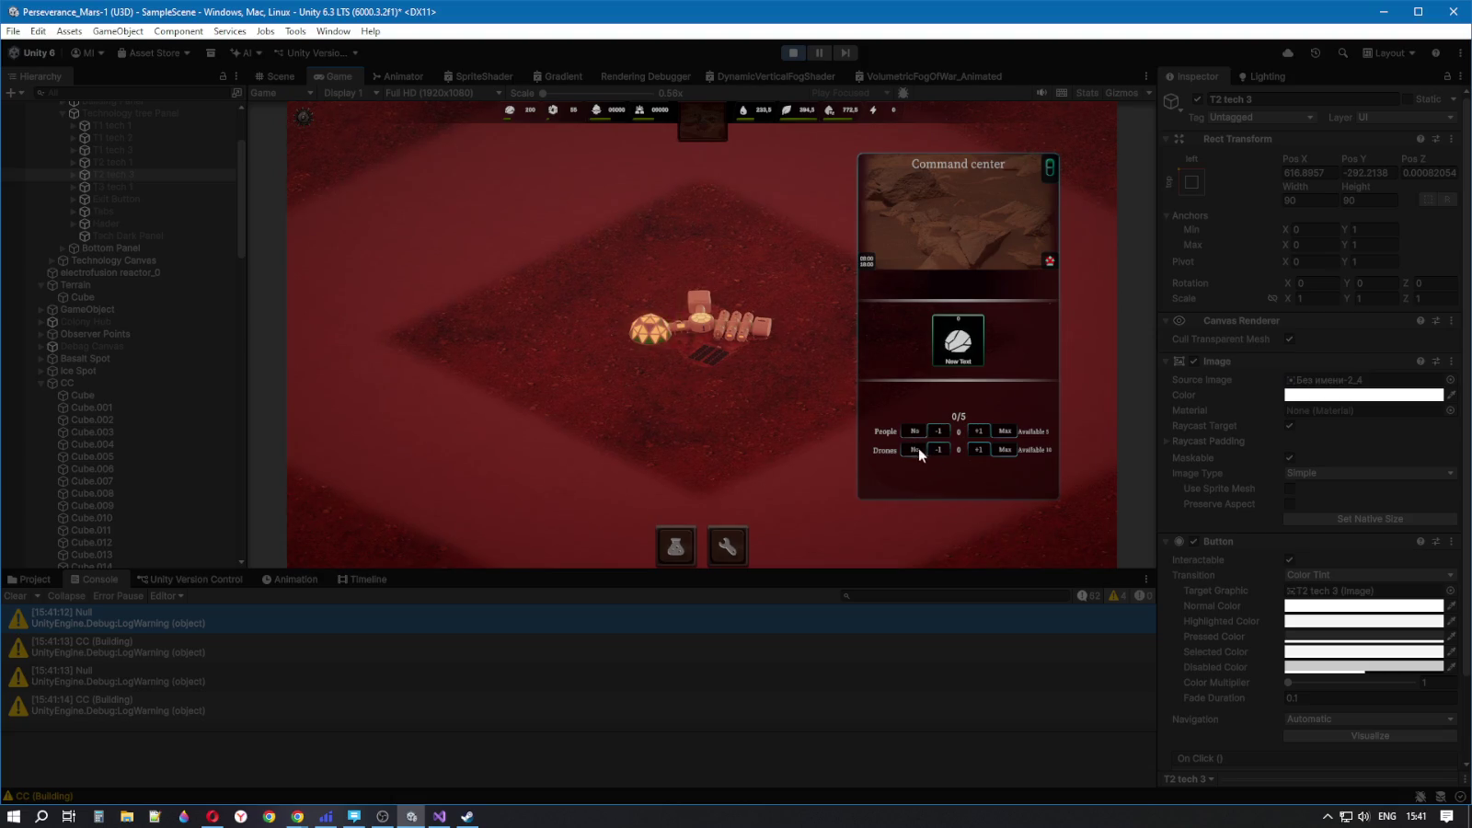
click(982, 432)
click(978, 448)
click(978, 449)
click(978, 431)
click(937, 429)
click(937, 429)
click(797, 53)
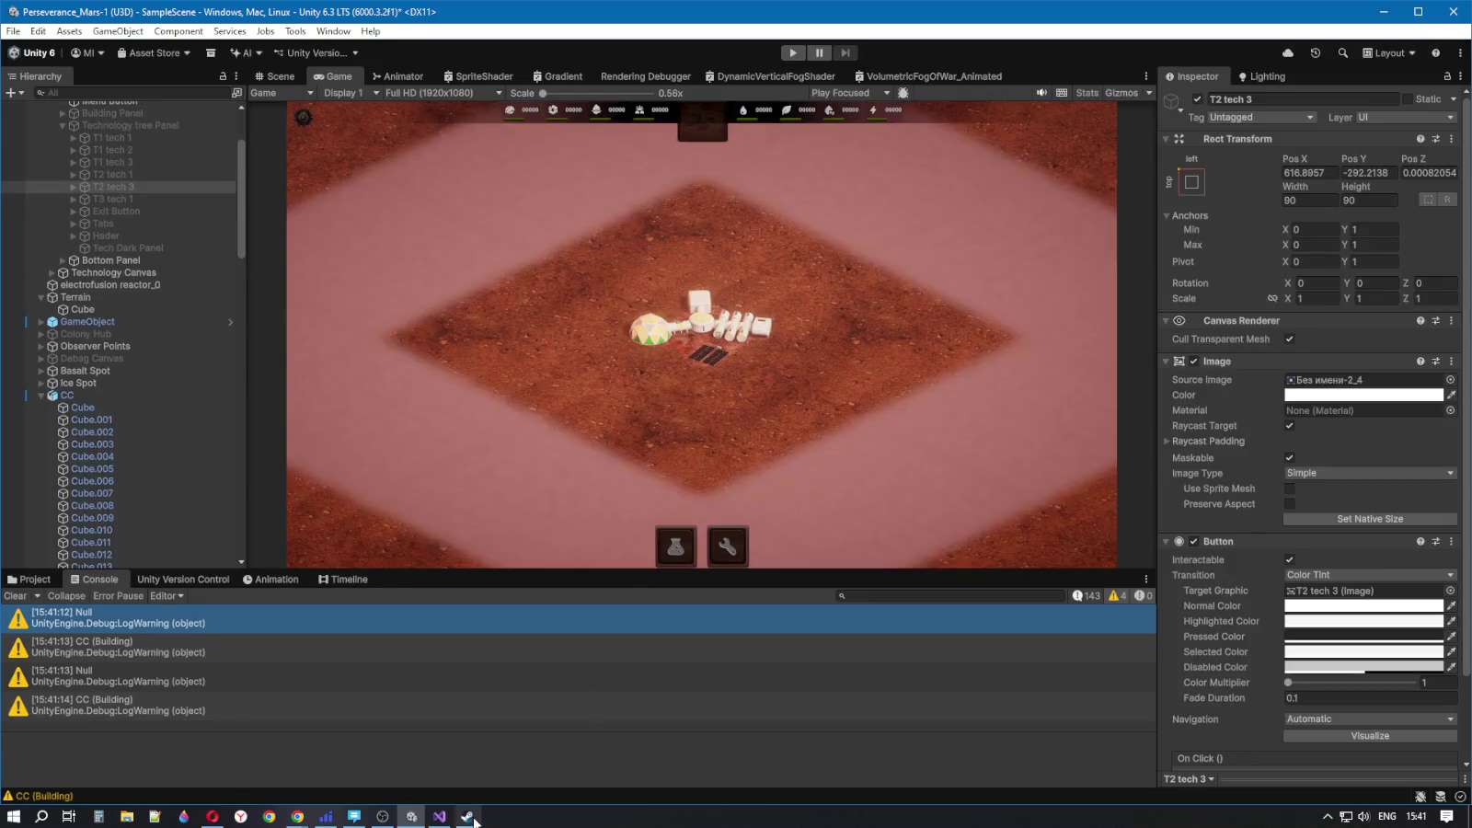
- Run a second play test, filling Command center slots with people and drones, then stop
click(792, 53)
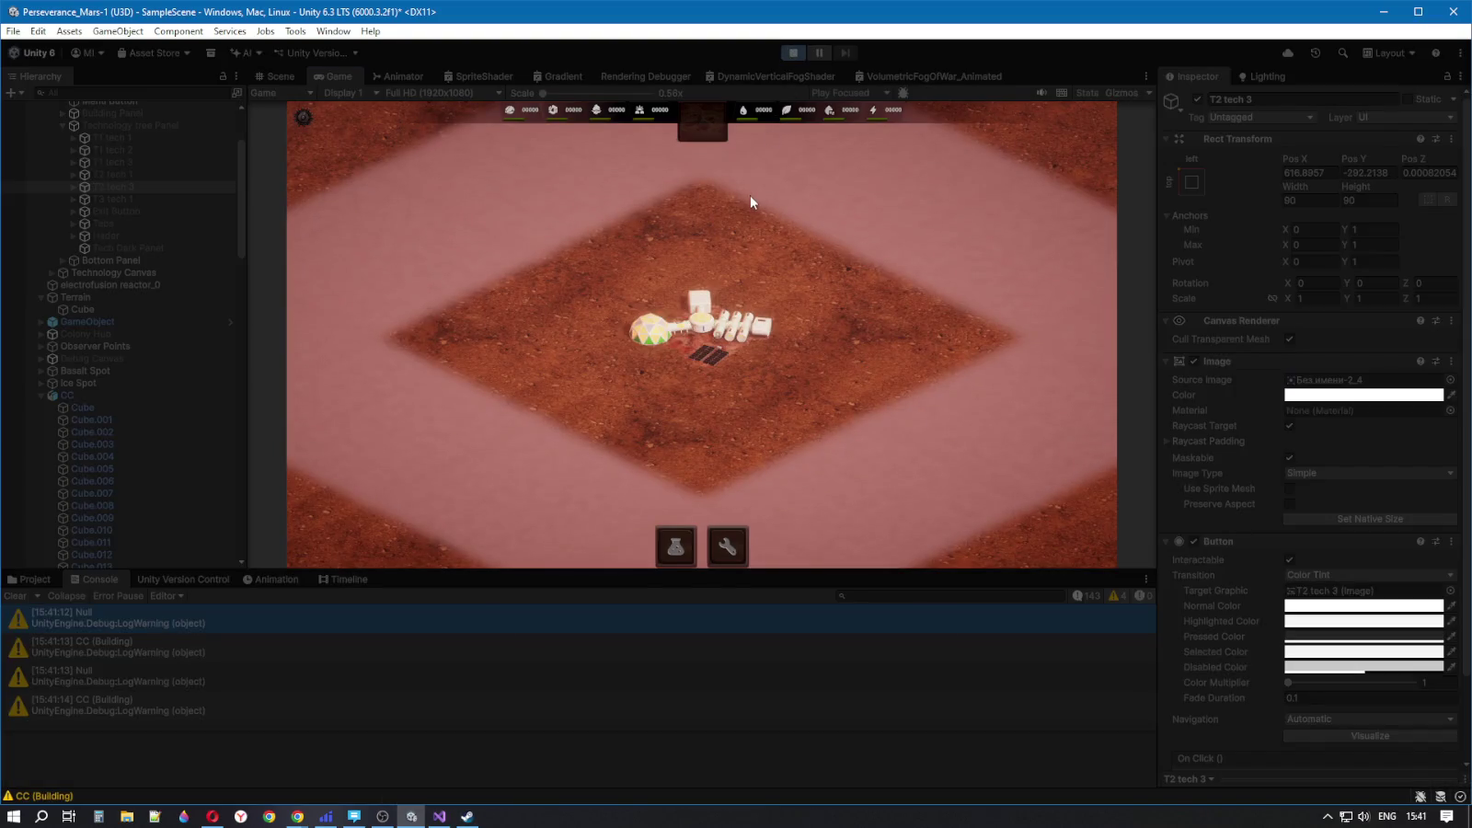
click(696, 322)
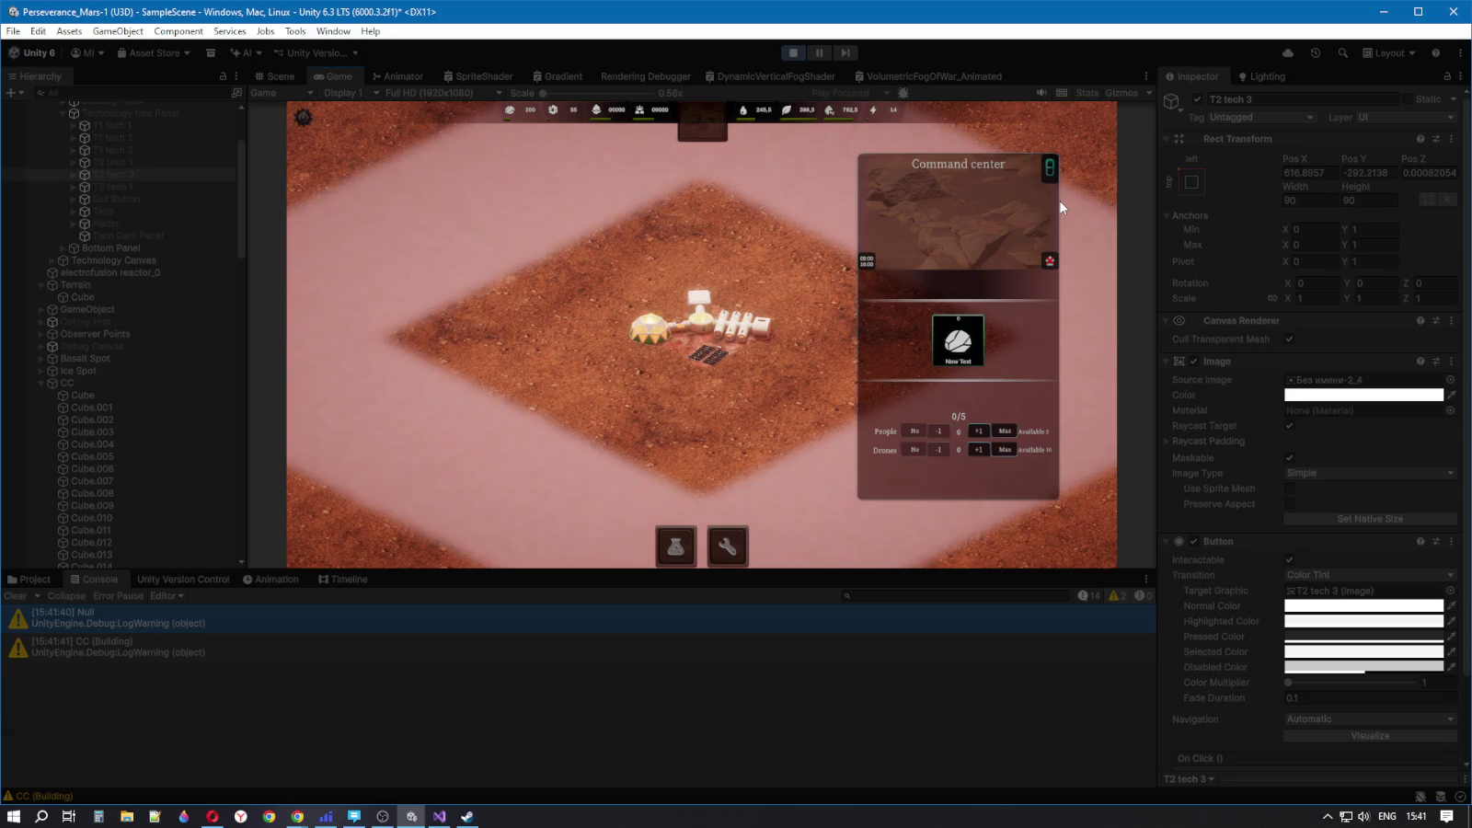
click(979, 430)
click(977, 449)
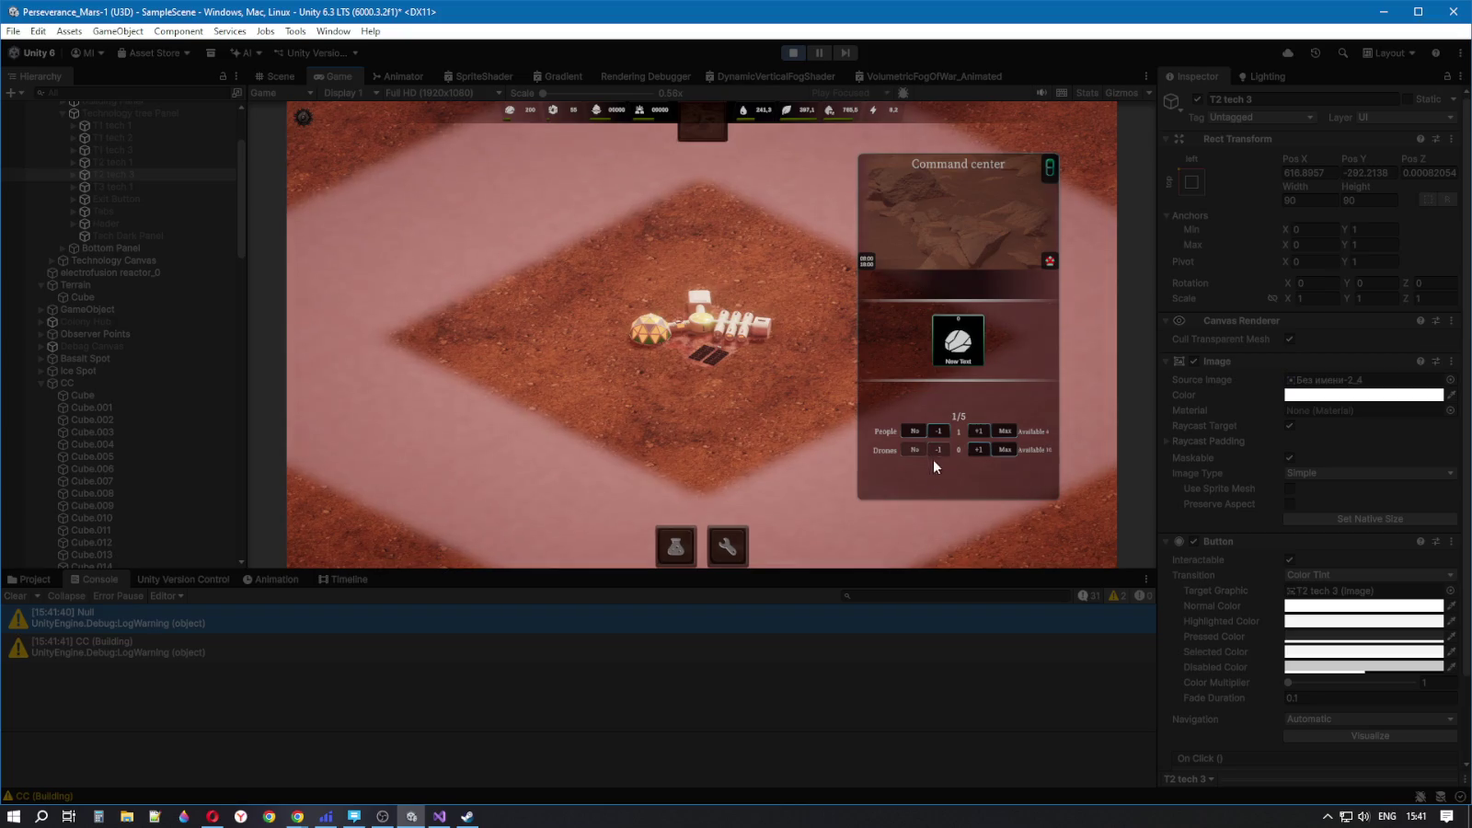
click(978, 449)
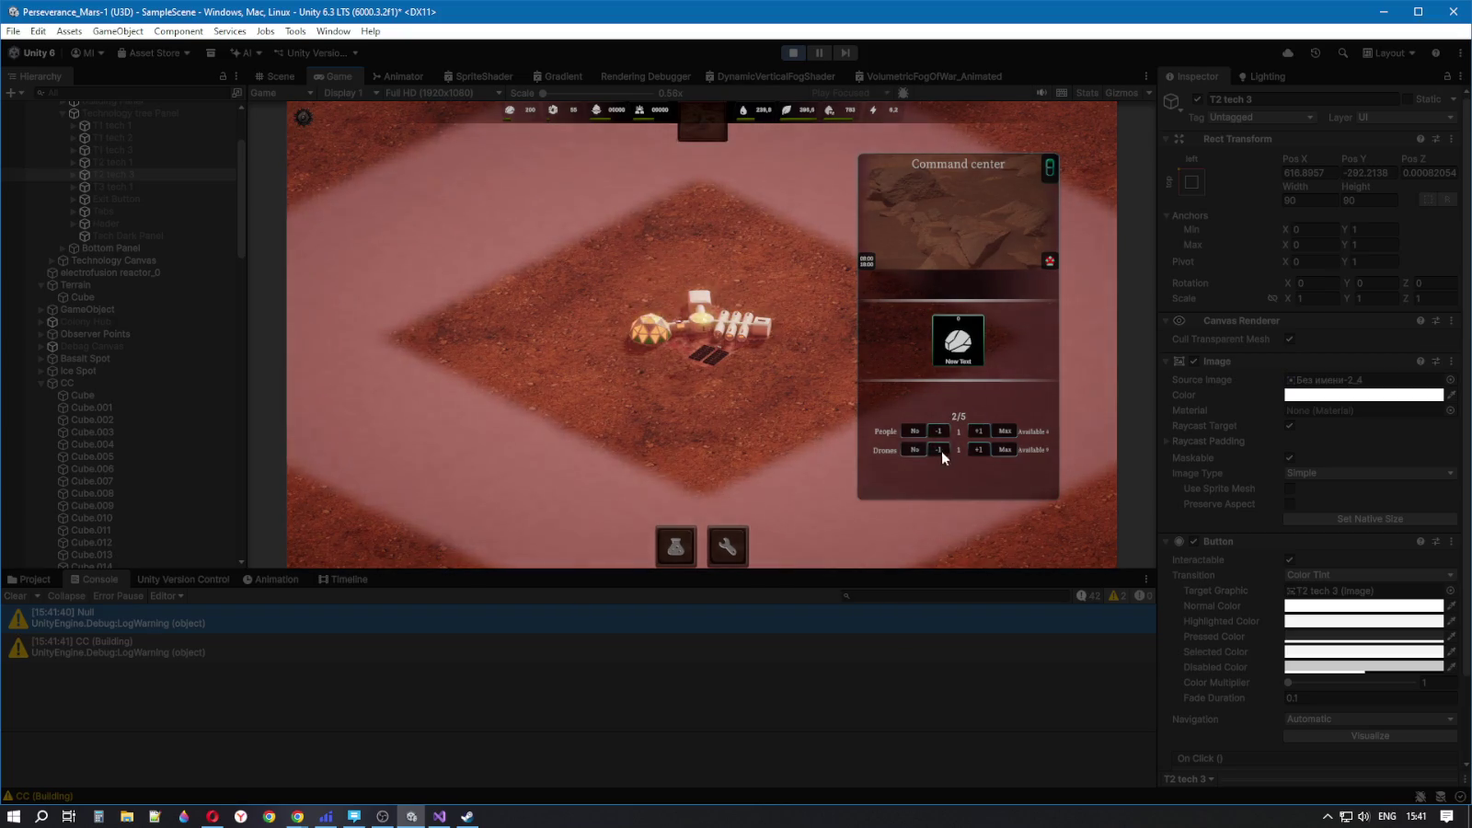
click(1004, 450)
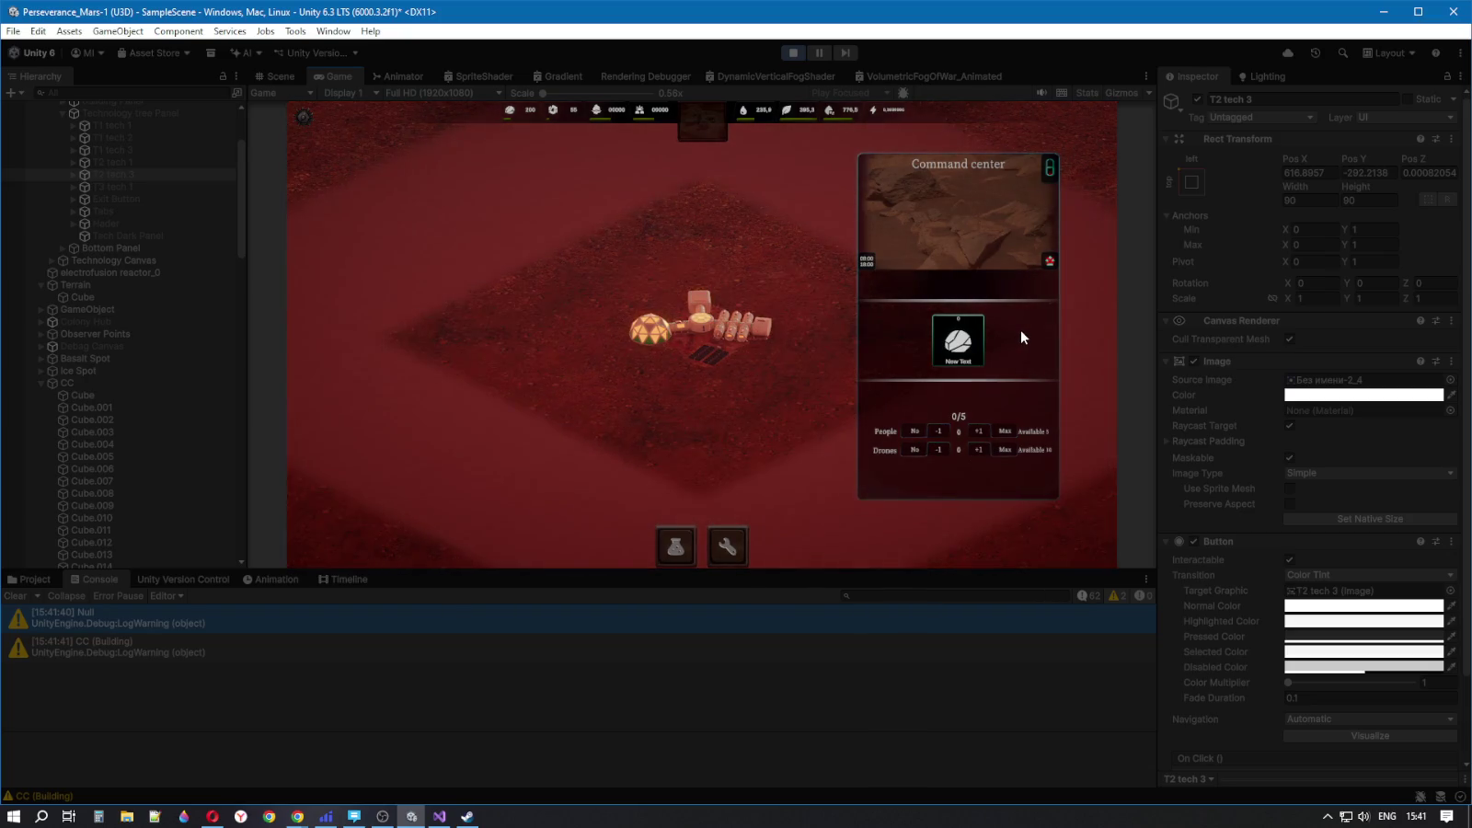
click(977, 431)
click(974, 449)
click(939, 449)
click(939, 431)
click(793, 54)
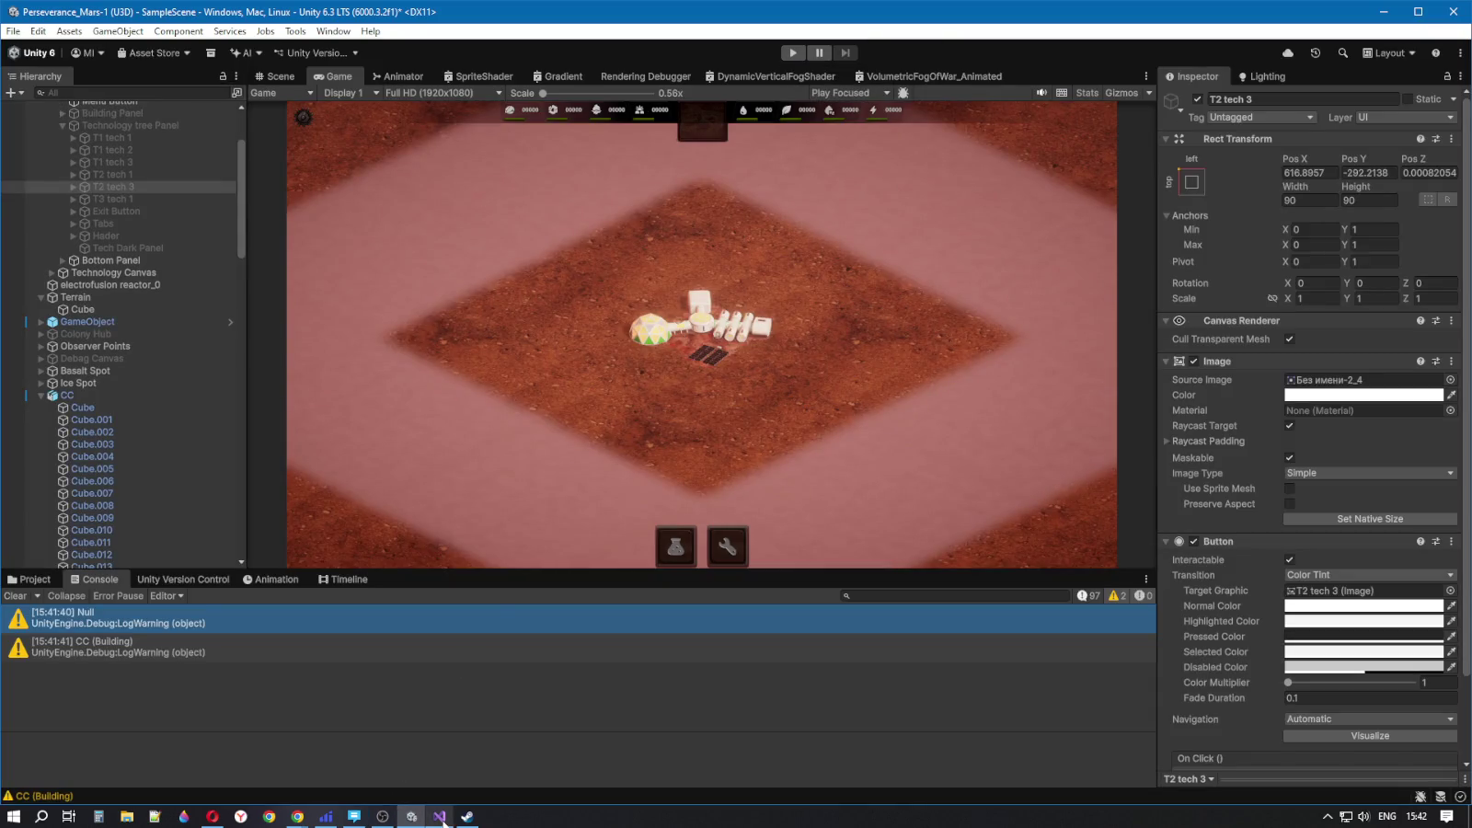
mouse_move(447, 815)
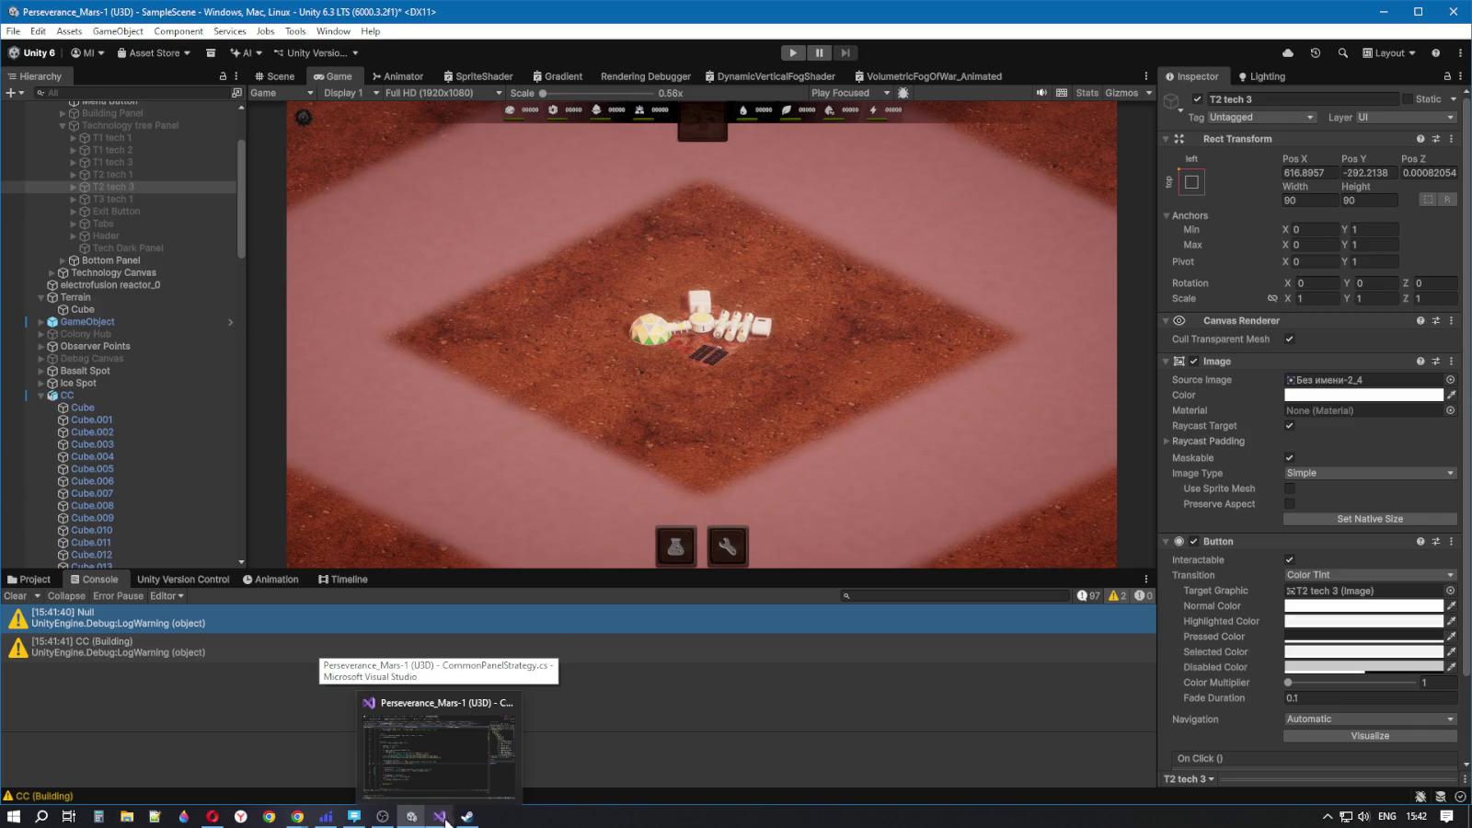
- Return to Visual Studio and inspect the IsConstructionComplete condition on line 41
click(458, 813)
click(440, 815)
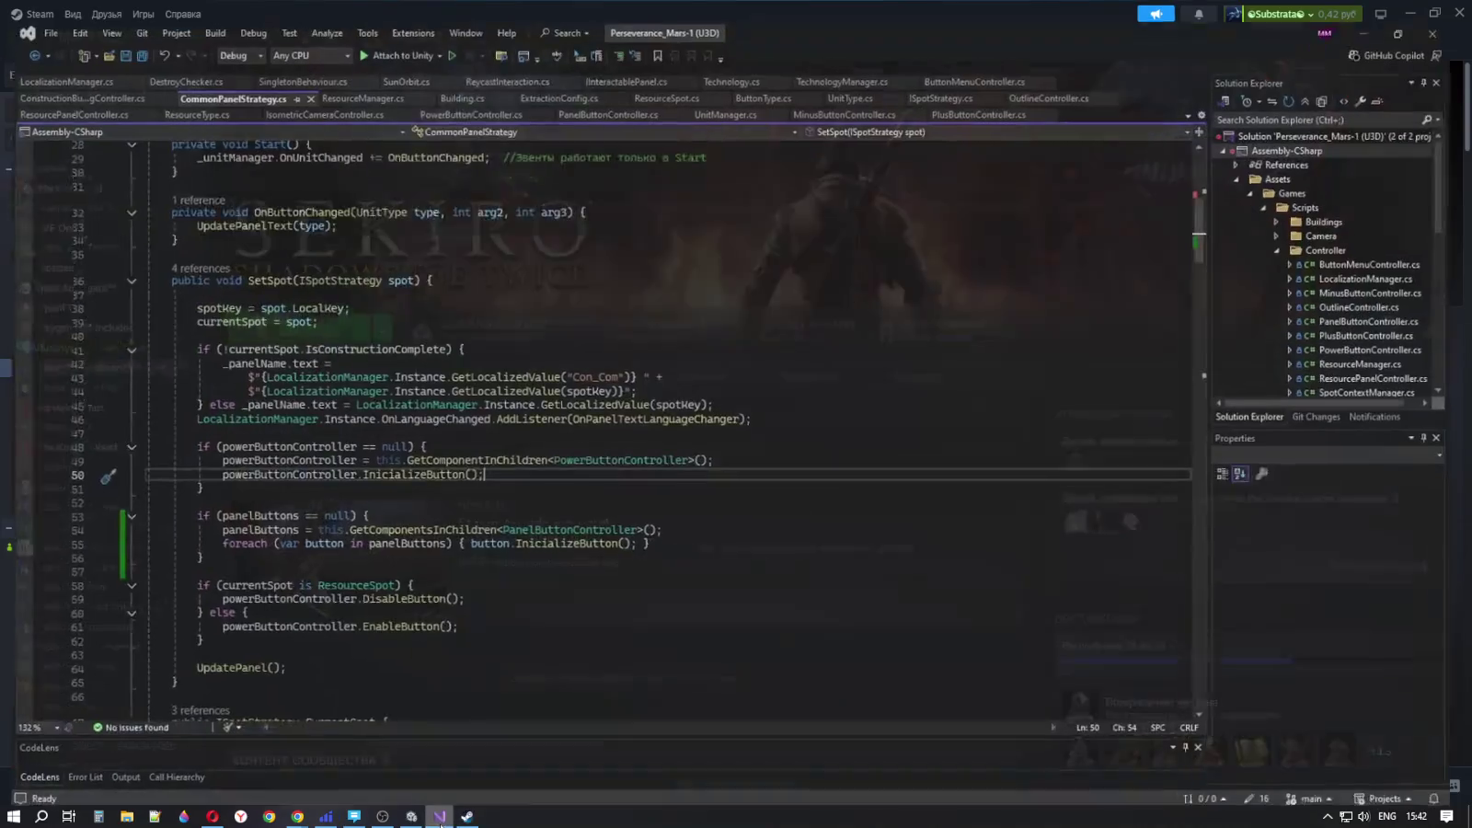
drag(214, 339, 458, 339)
click(449, 339)
double_click(303, 339)
click(292, 338)
- Insert a blank line between the language-change listener and the panel-name assignment in SetSpot
click(662, 351)
click(696, 378)
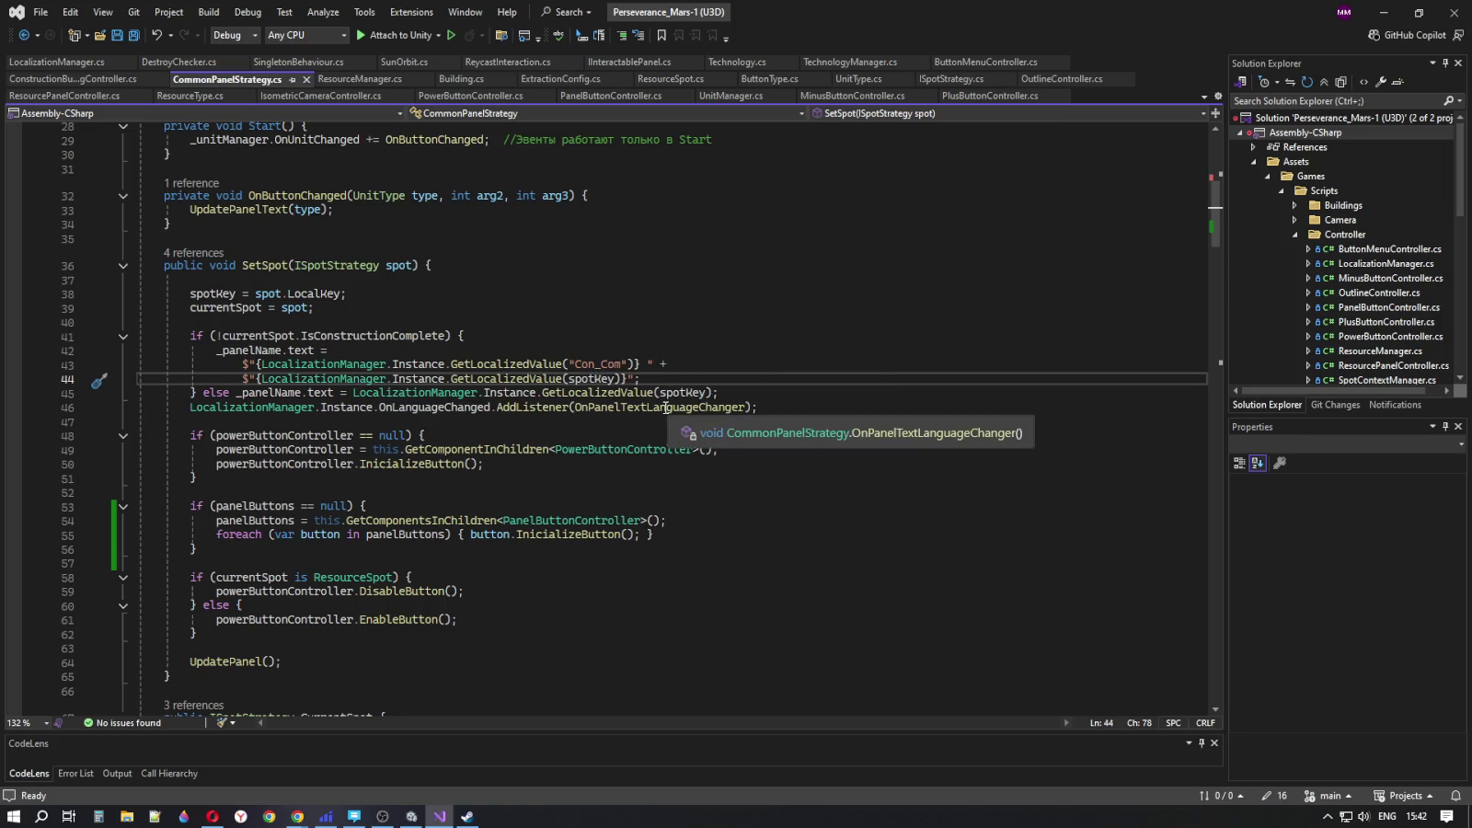
click(754, 406)
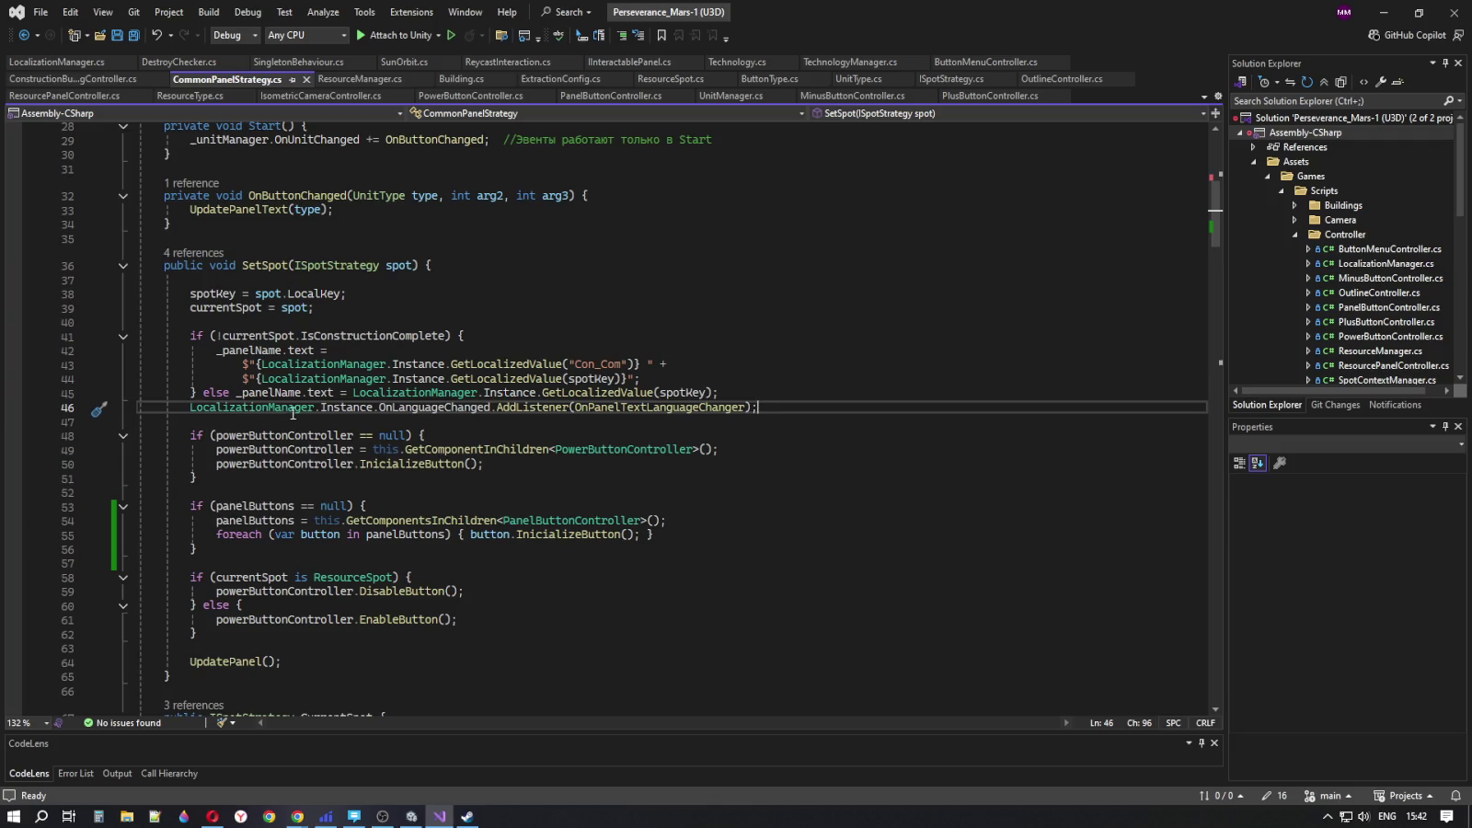
click(725, 392)
key(Return)
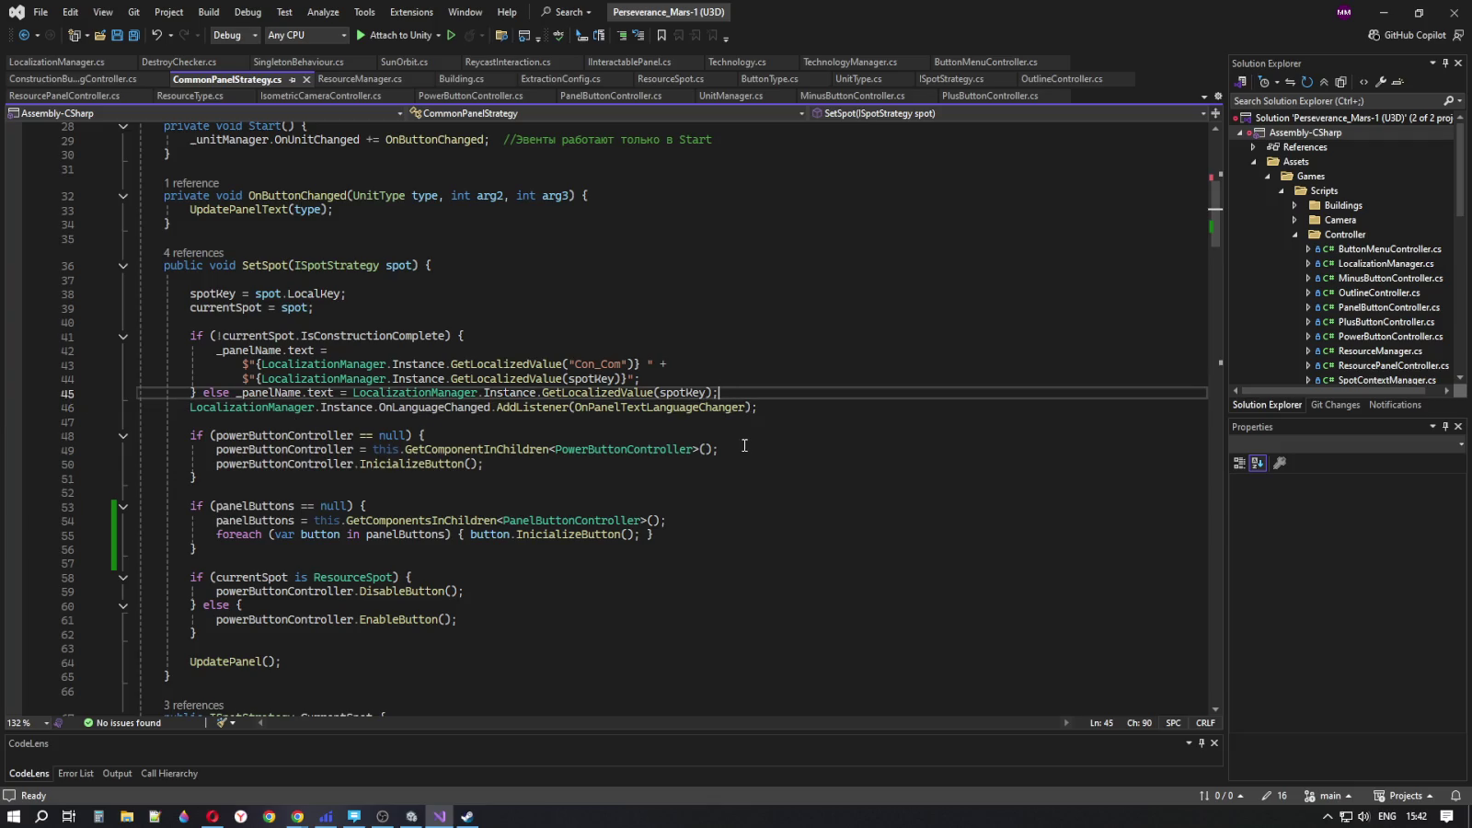
- Review the construction-complete condition and the _panelName assignment on line 45
click(816, 463)
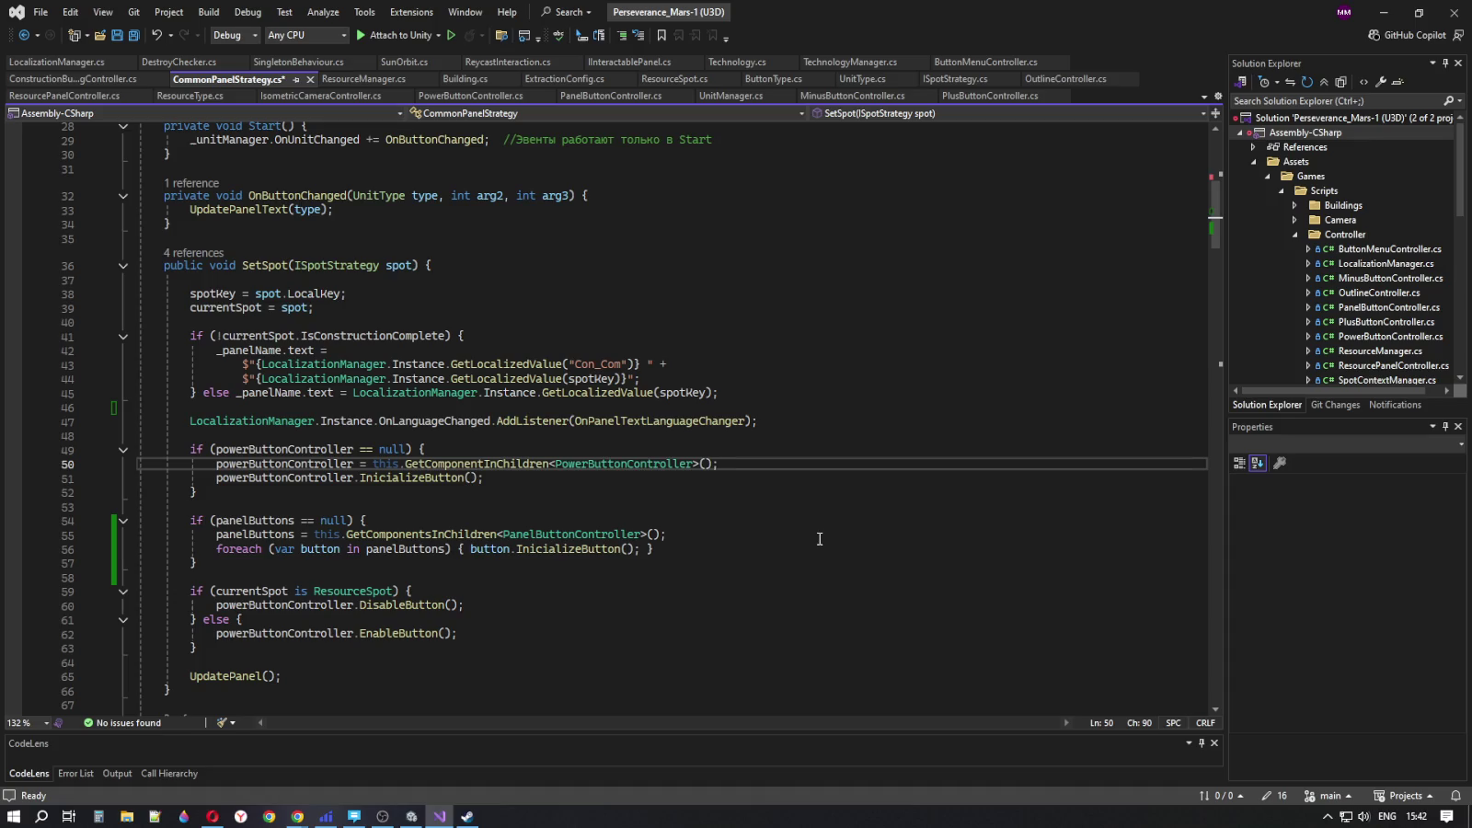
click(639, 378)
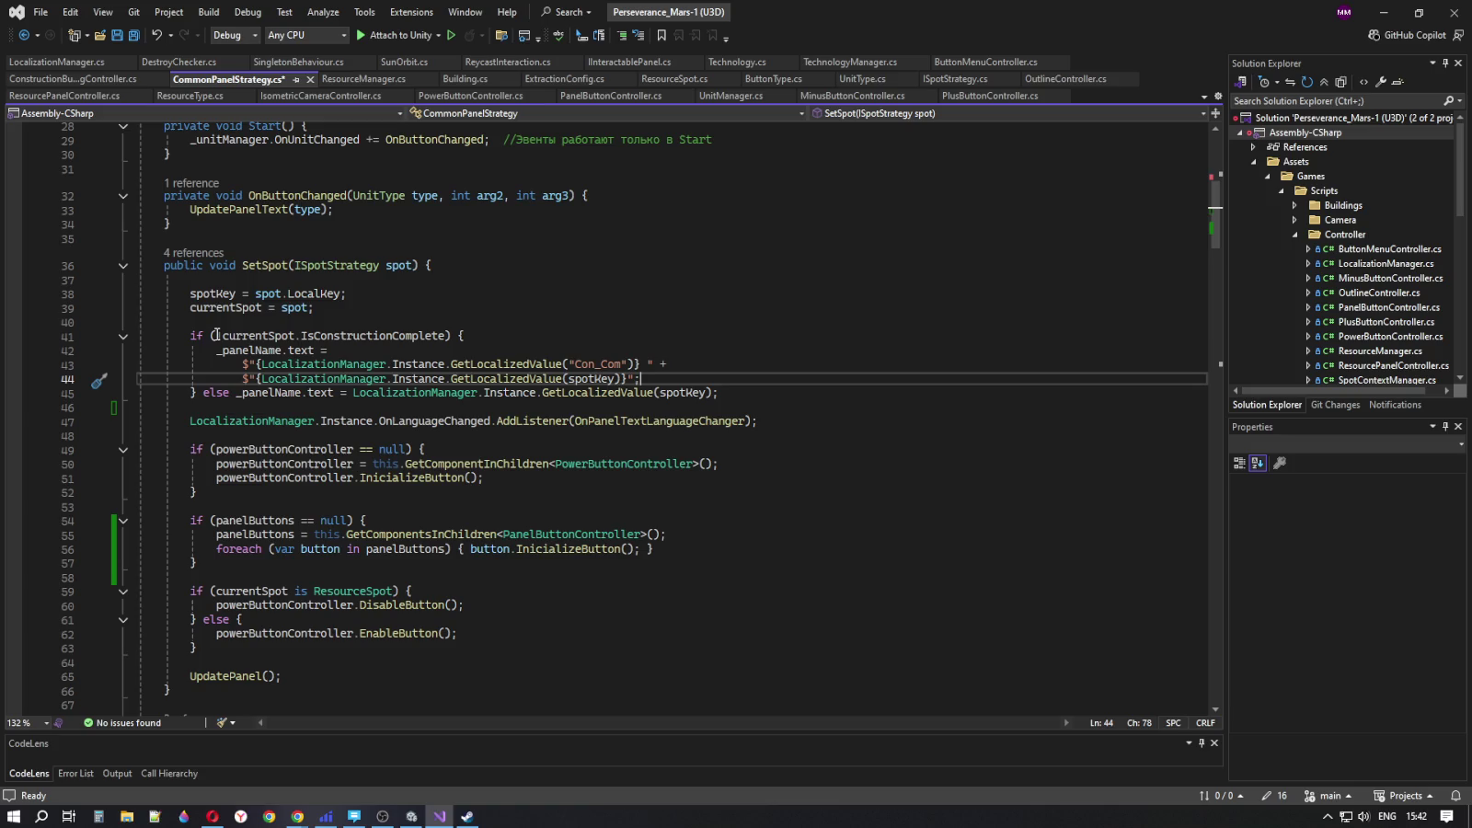
drag(216, 335, 448, 336)
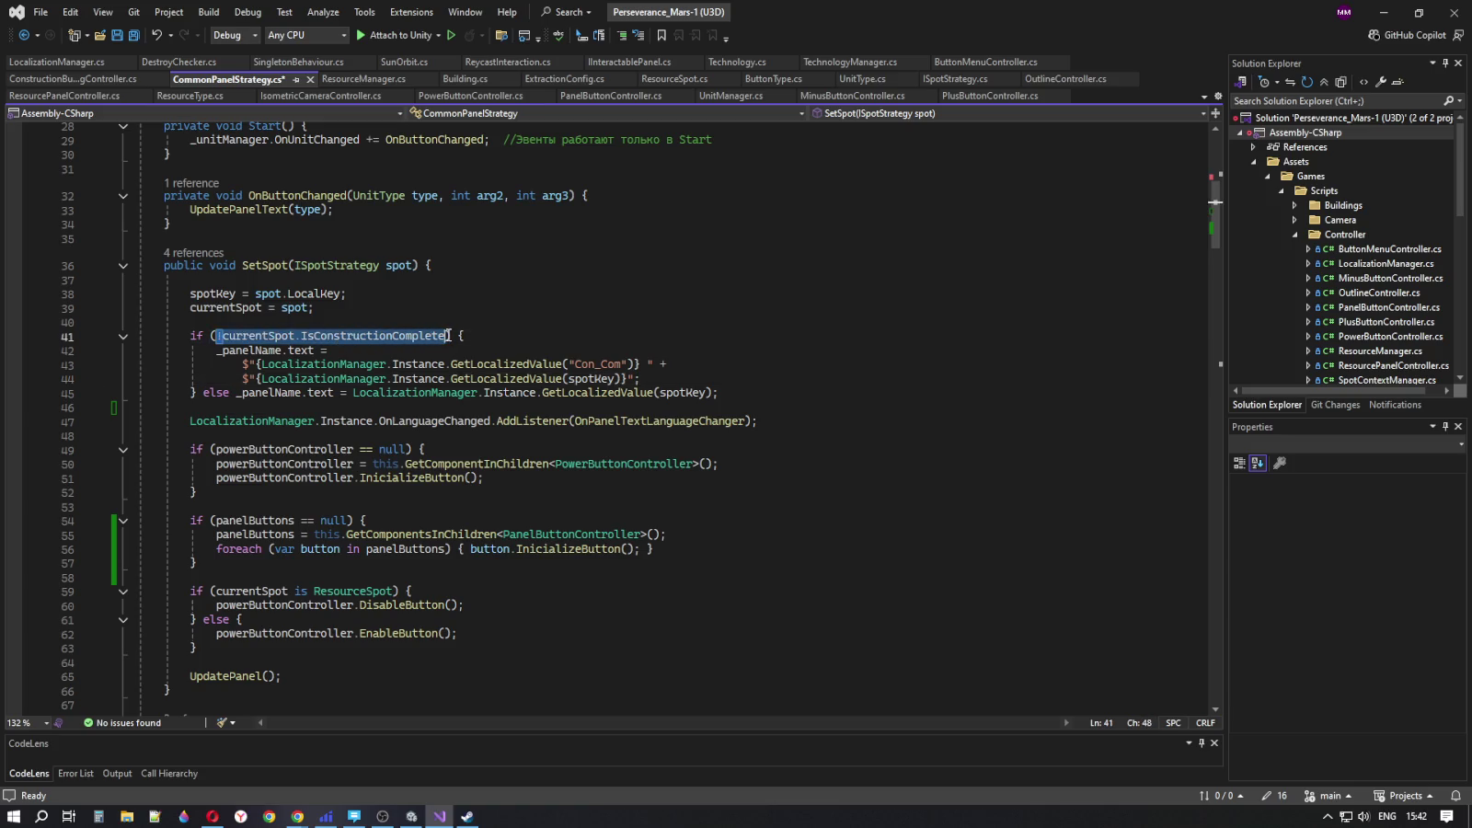
mouse_move(237, 393)
mouse_down()
mouse_move(442, 393)
mouse_move(473, 379)
mouse_move(735, 398)
mouse_up()
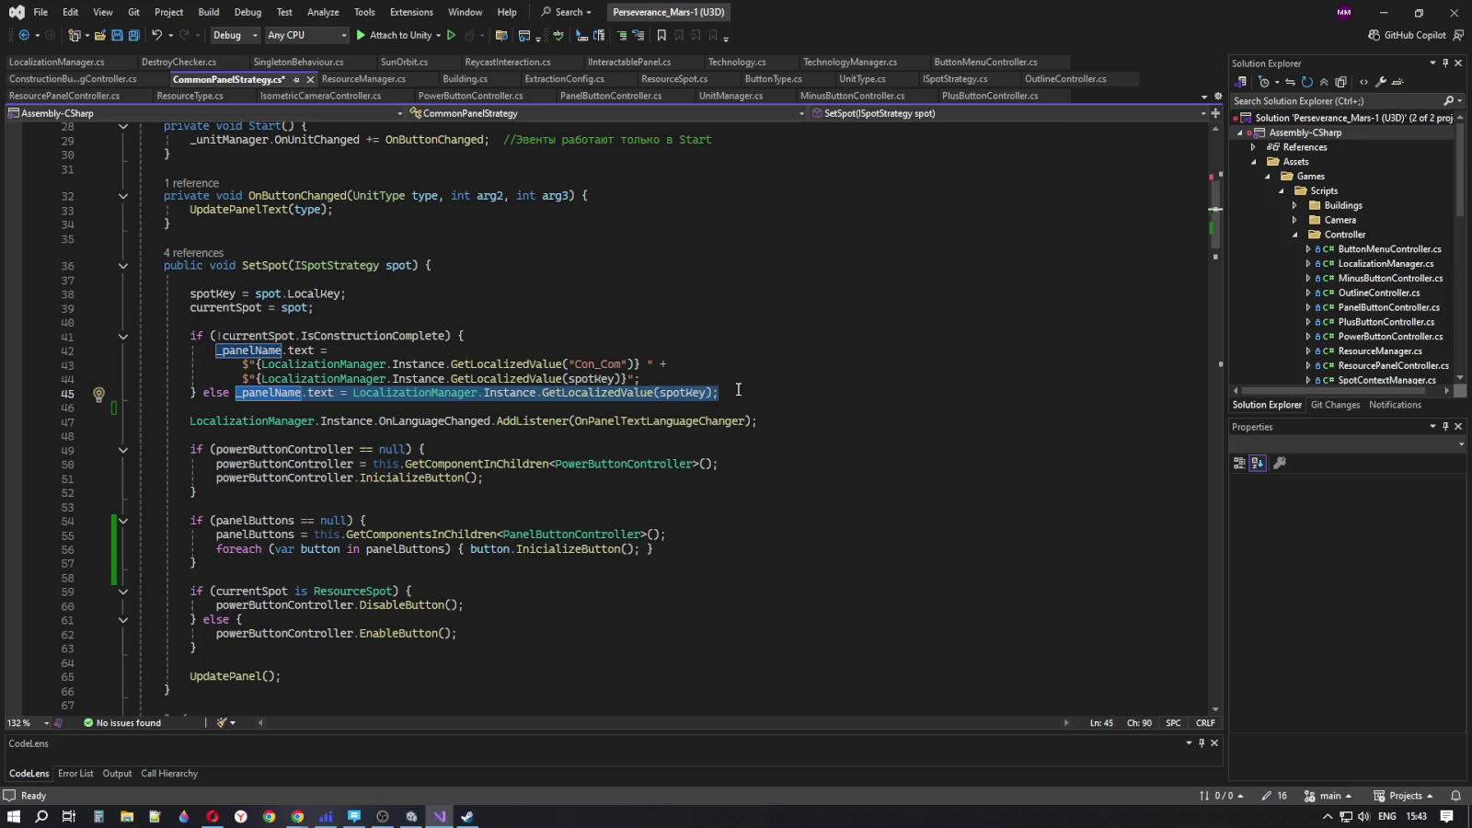
click(738, 395)
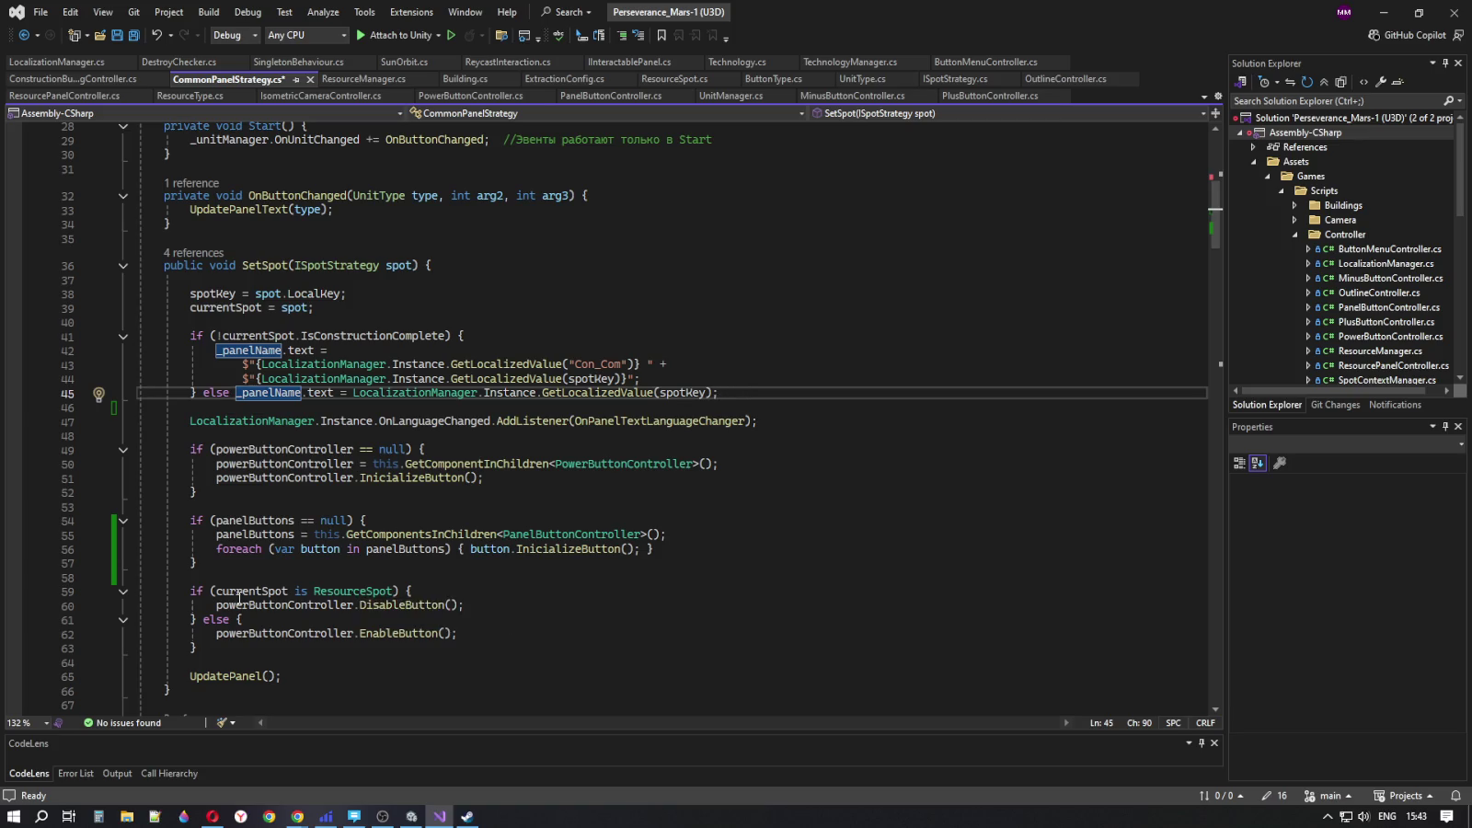
click(490, 632)
key(Up)
key(Up)
key(Down)
key(Down)
key(Up)
key(Up)
key(Down)
key(Down)
key(Up)
key(Up)
key(Down)
key(Down)
key(Up)
key(Up)
key(Down)
key(Down)
key(Down)
key(shift+Up)
key(shift+Up)
key(shift+Down)
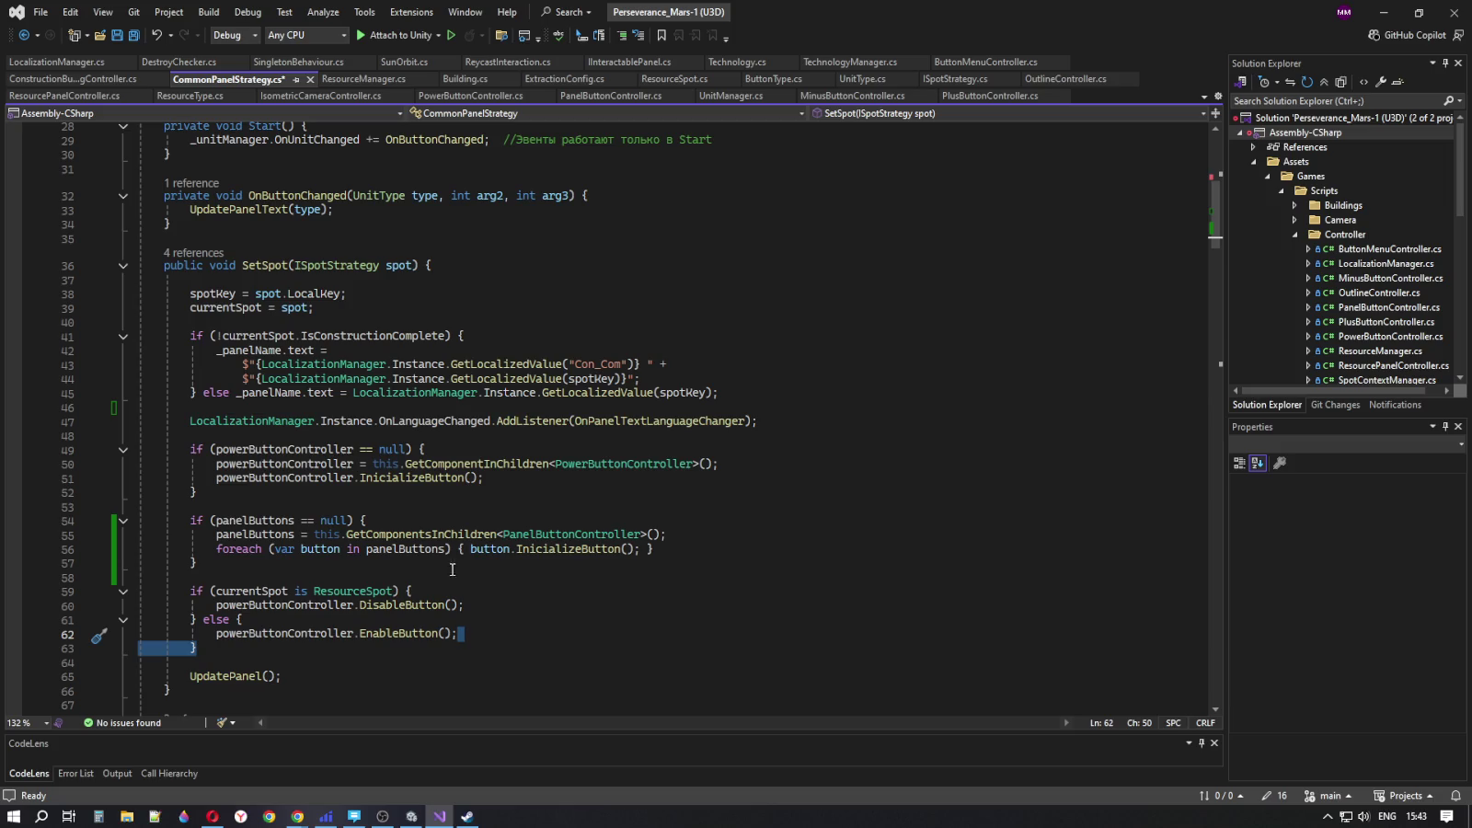
mouse_move(242, 397)
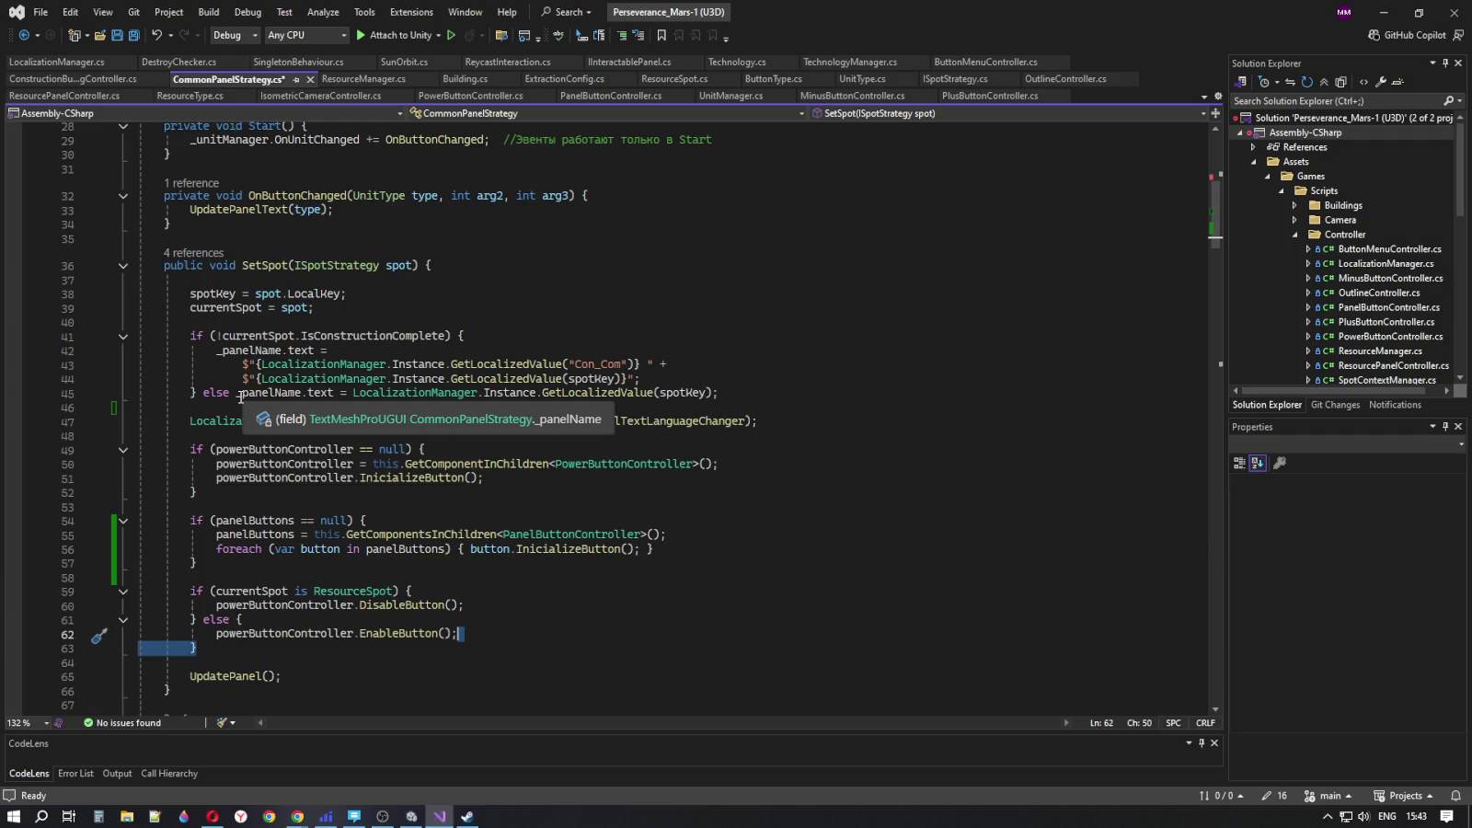
drag(236, 394, 295, 396)
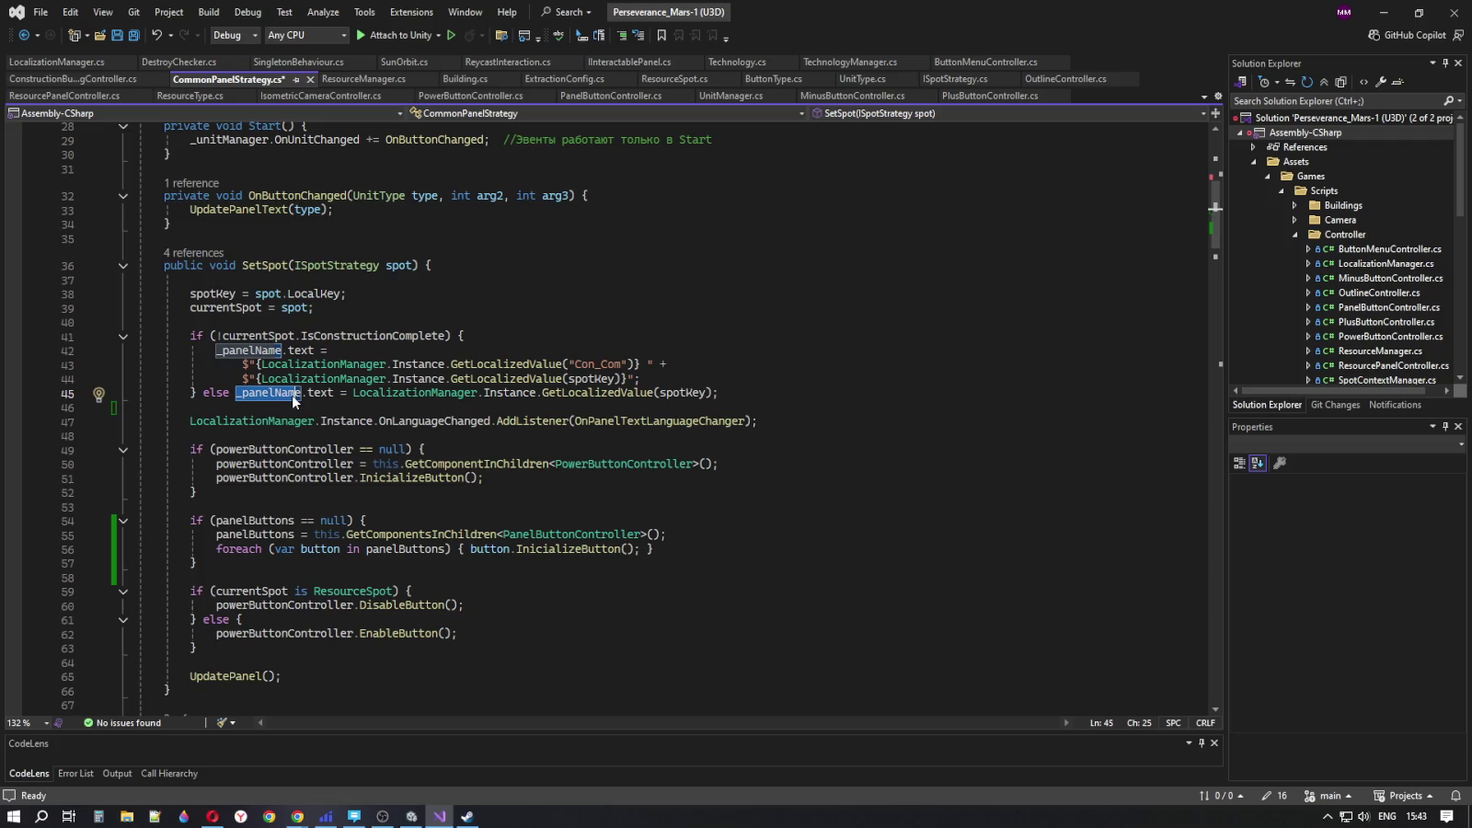
click(314, 393)
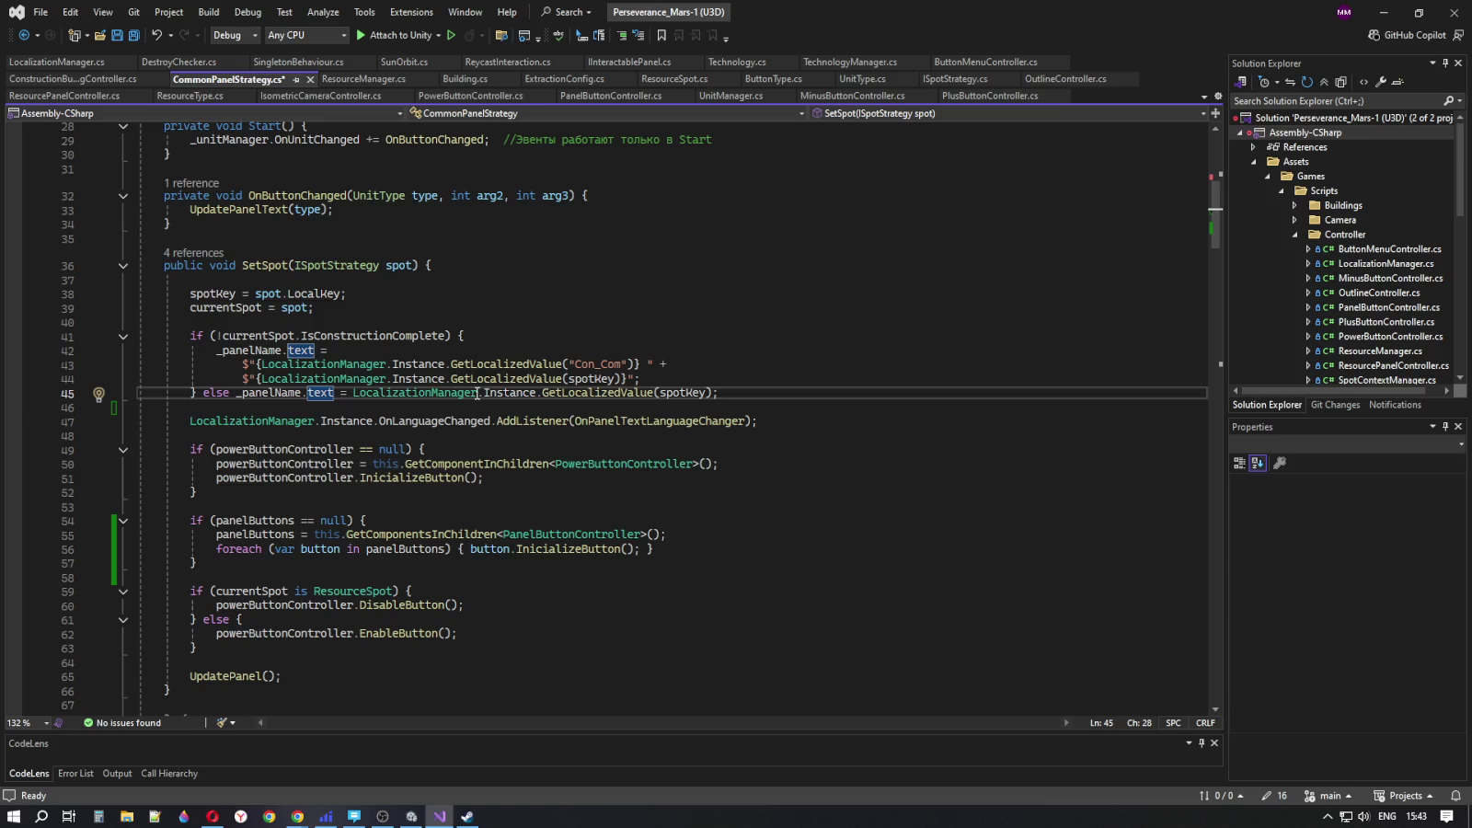
click(727, 397)
double_click(272, 665)
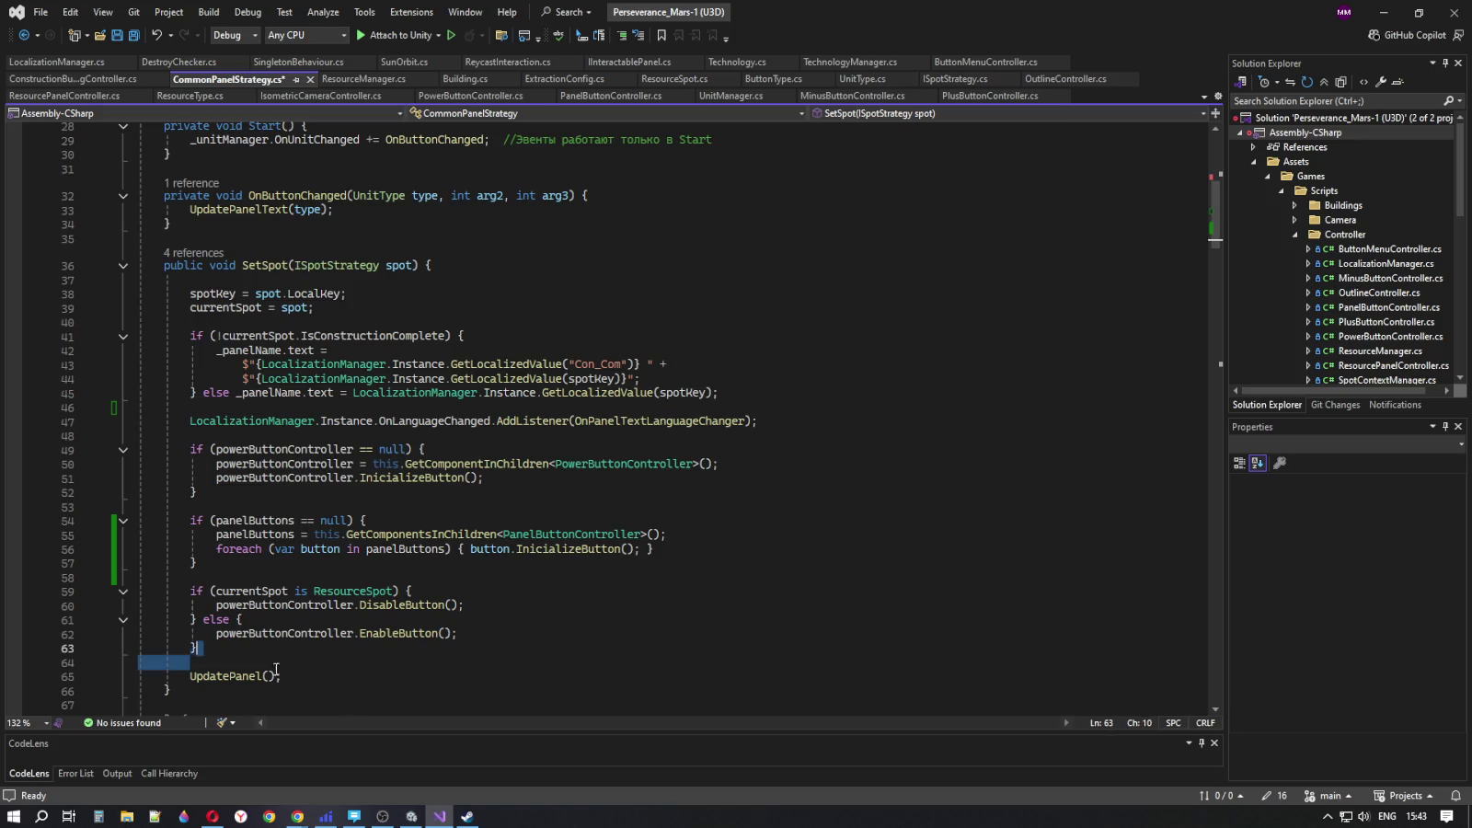
click(293, 647)
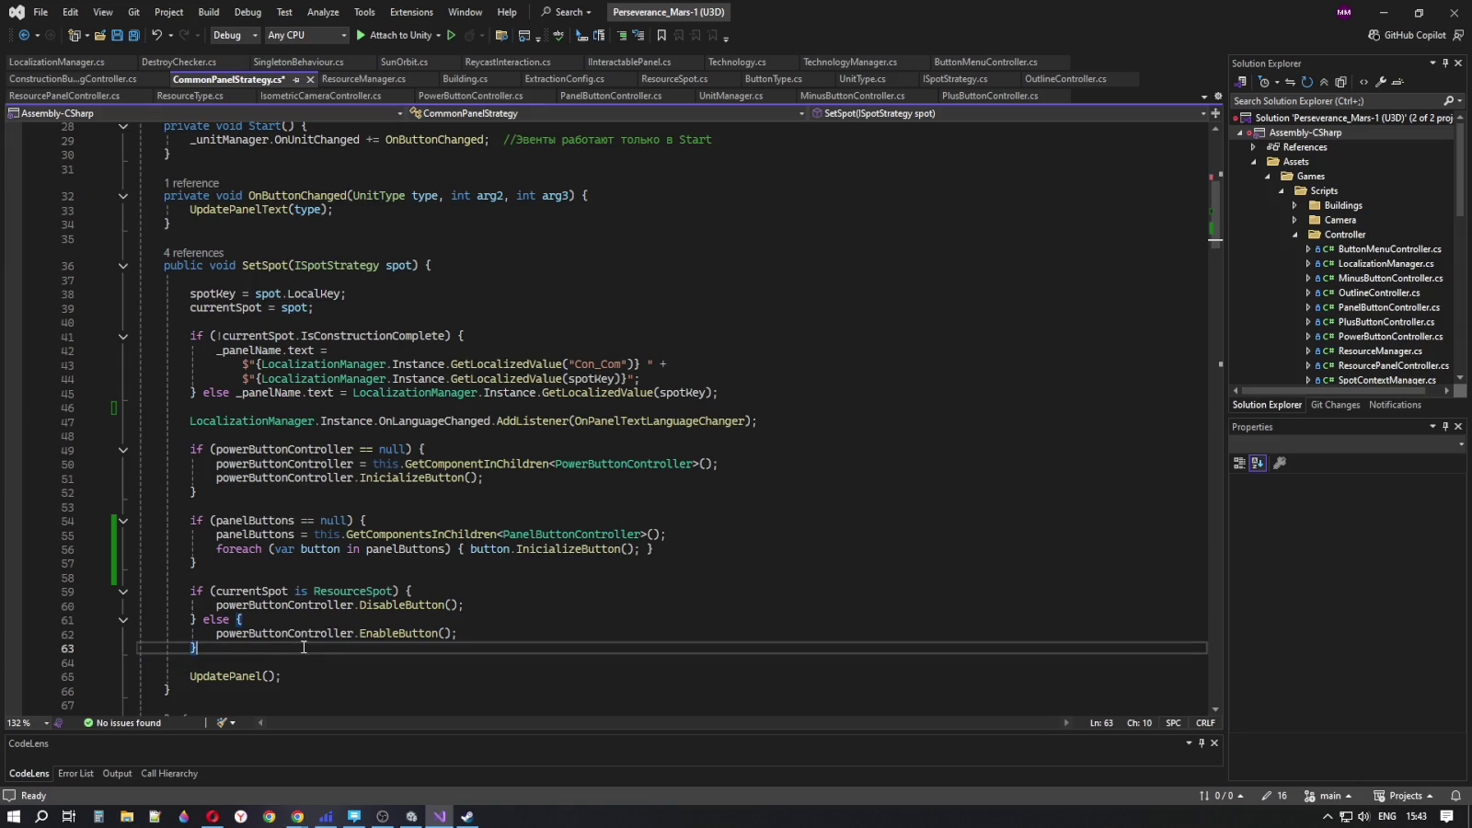
key(Return)
key(Return)
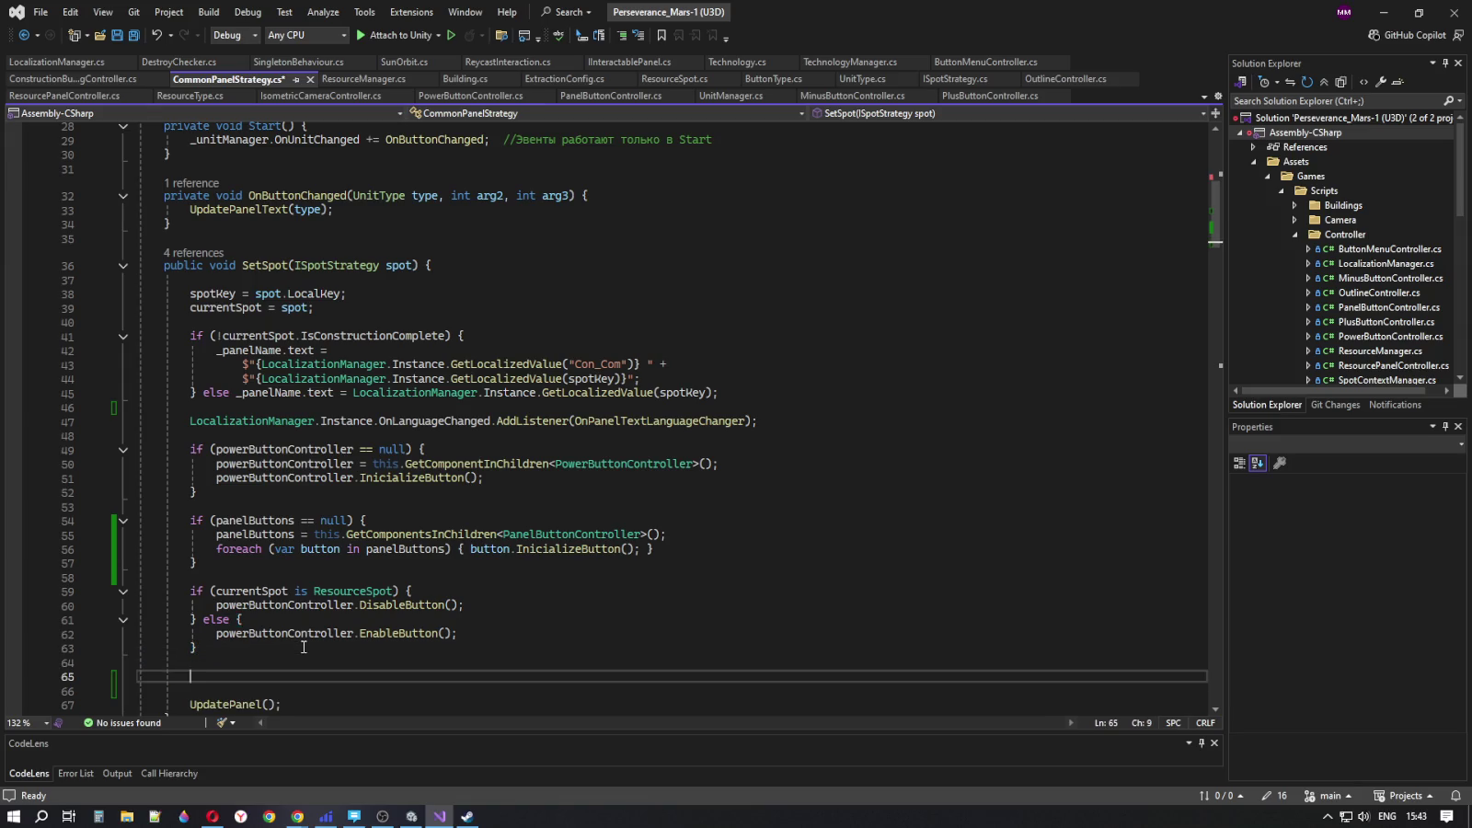
text(if ())
key(Left)
text(Is)
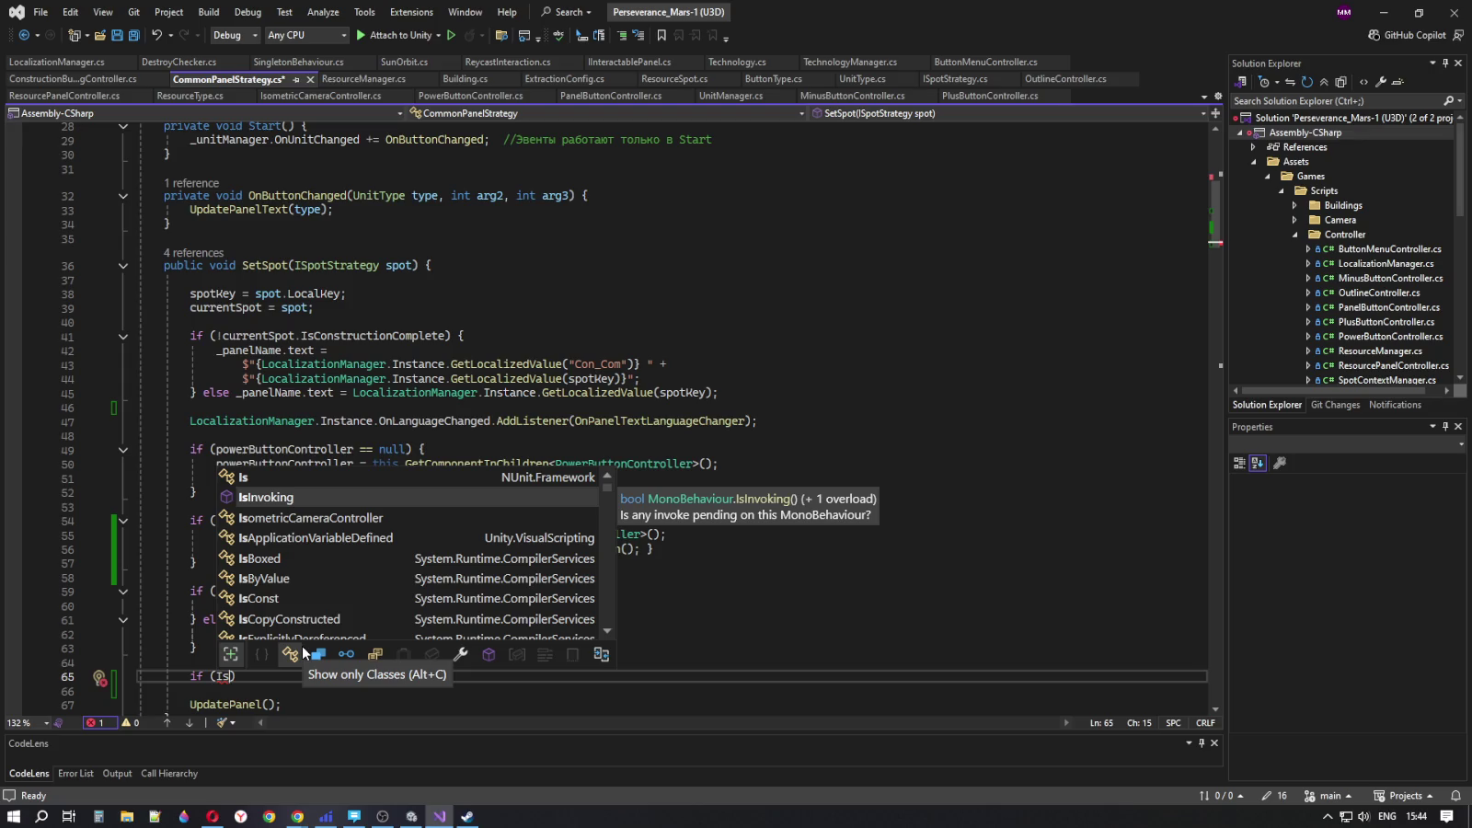
text(Con)
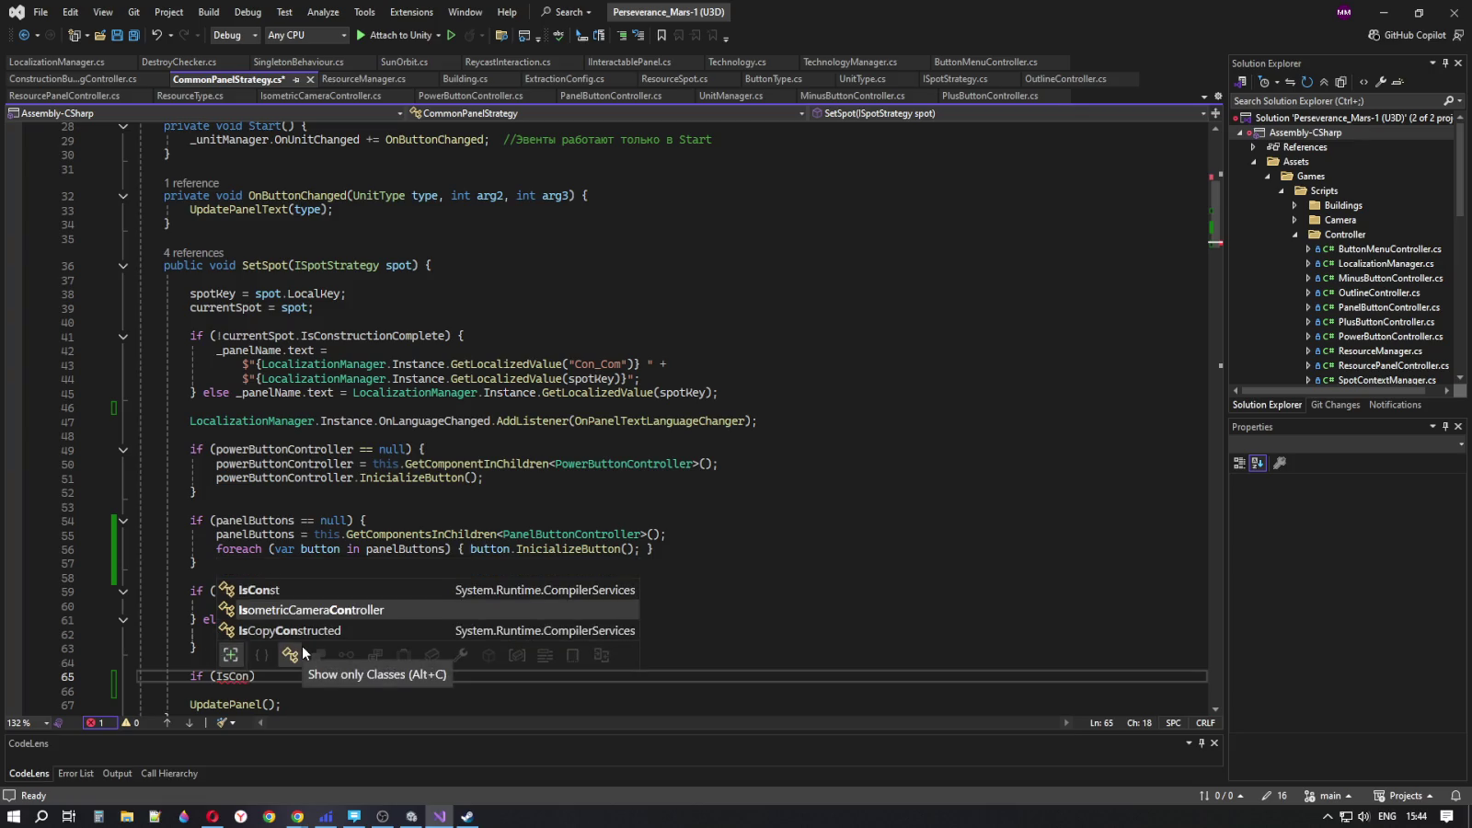
key(Down)
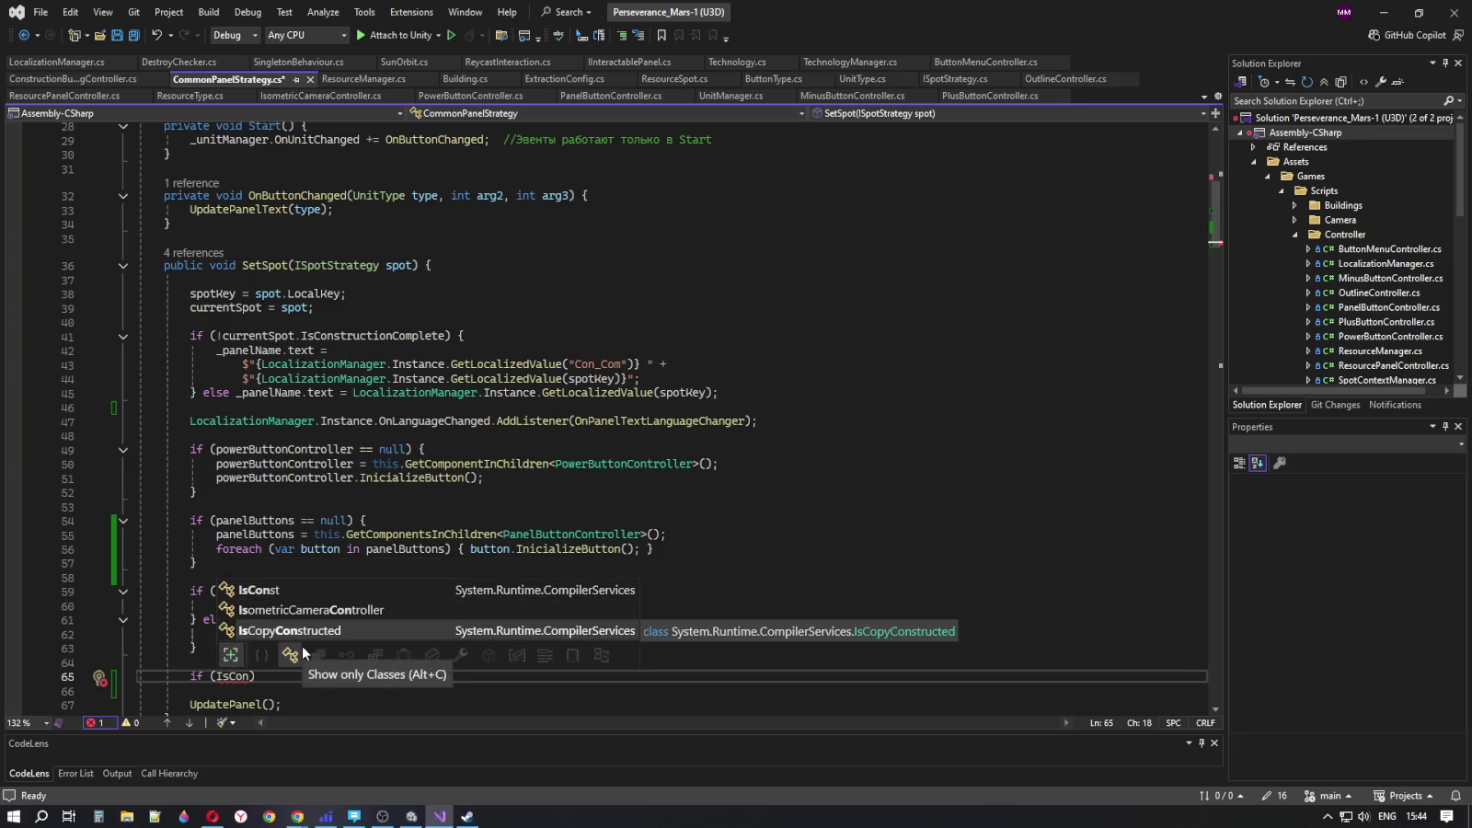
key(Up)
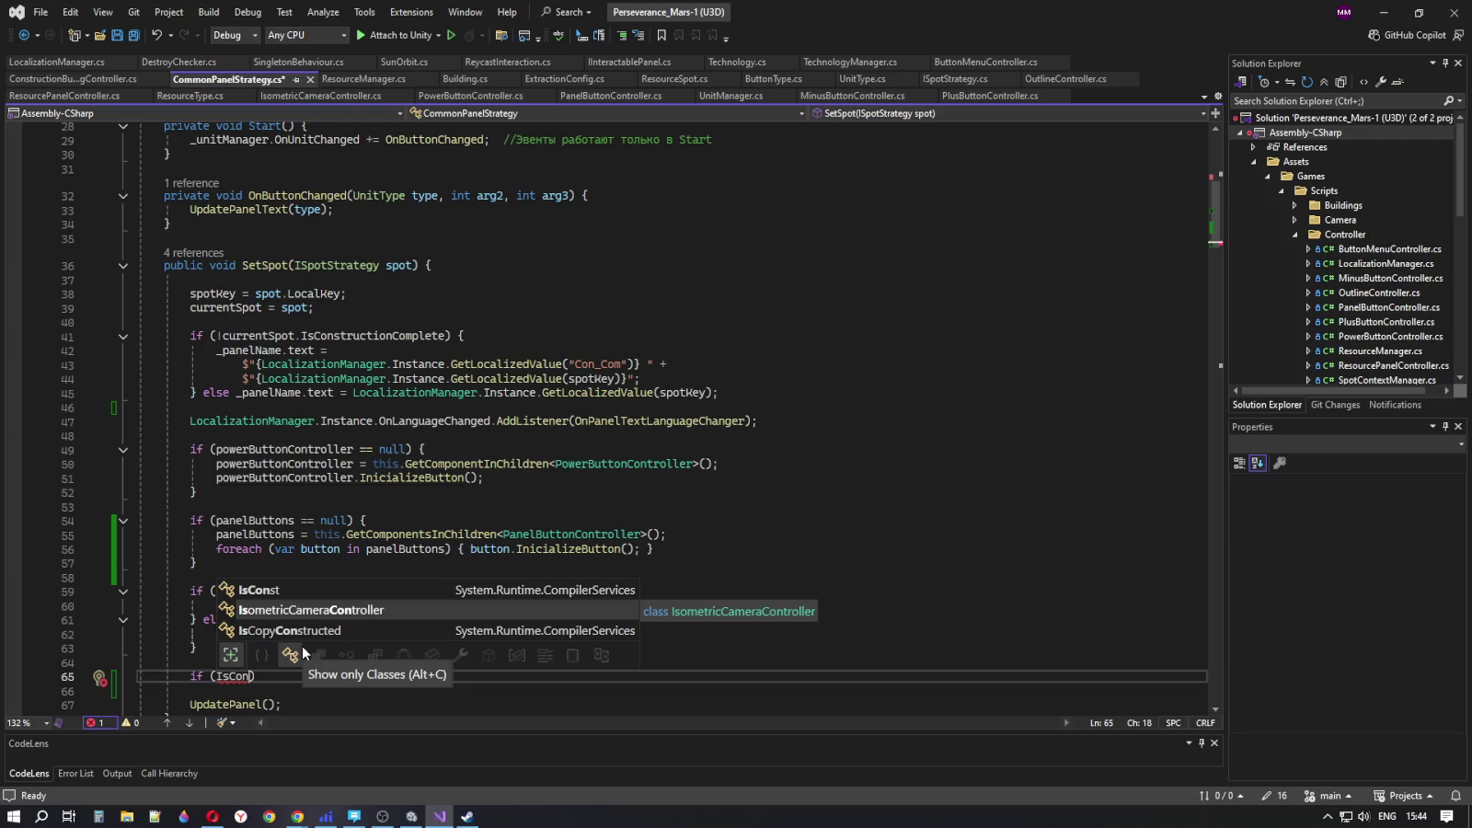
text(s)
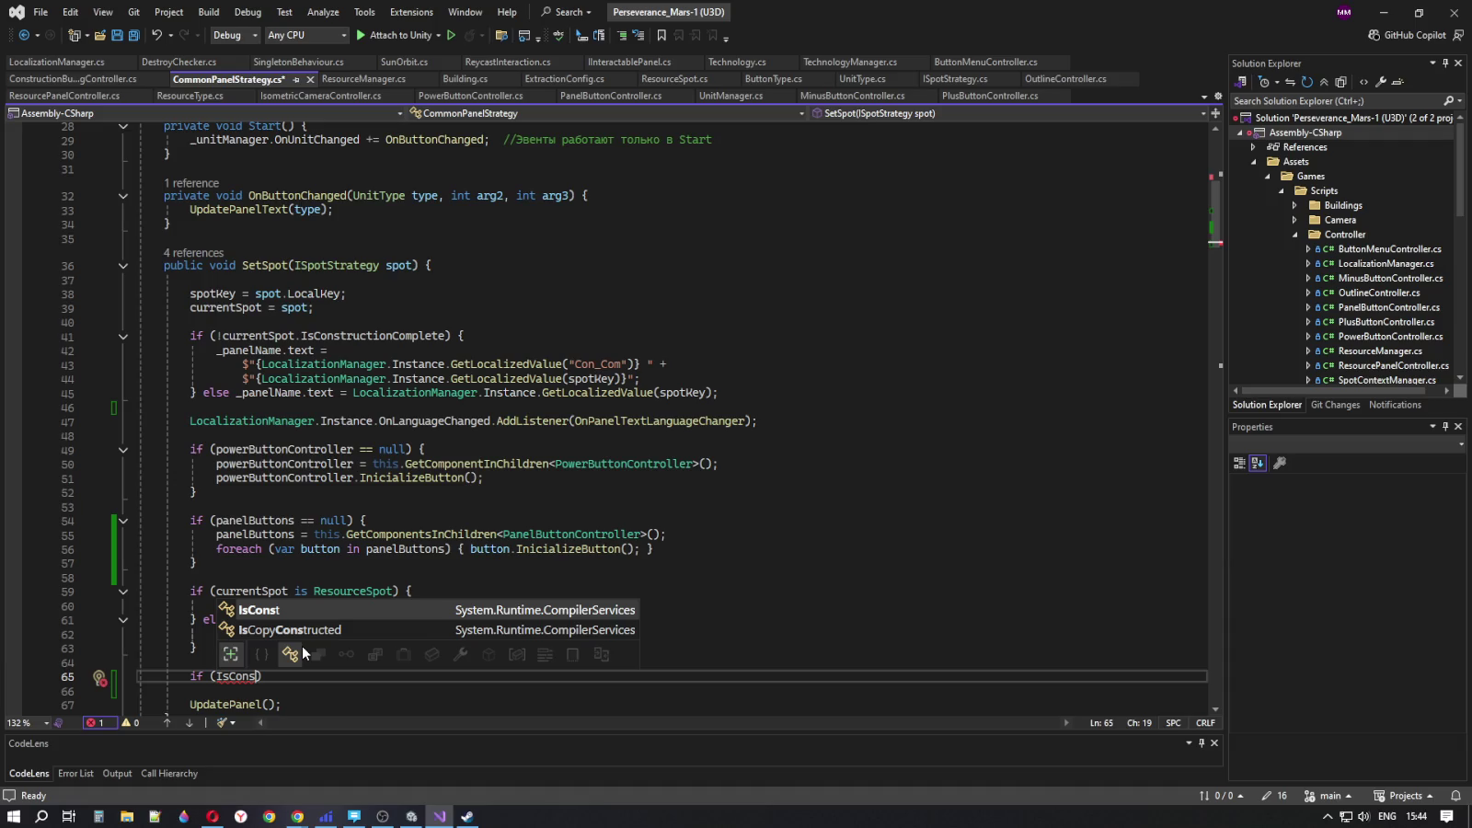
key(BackSpace)
key(BackSpace)
key(BackSpace)
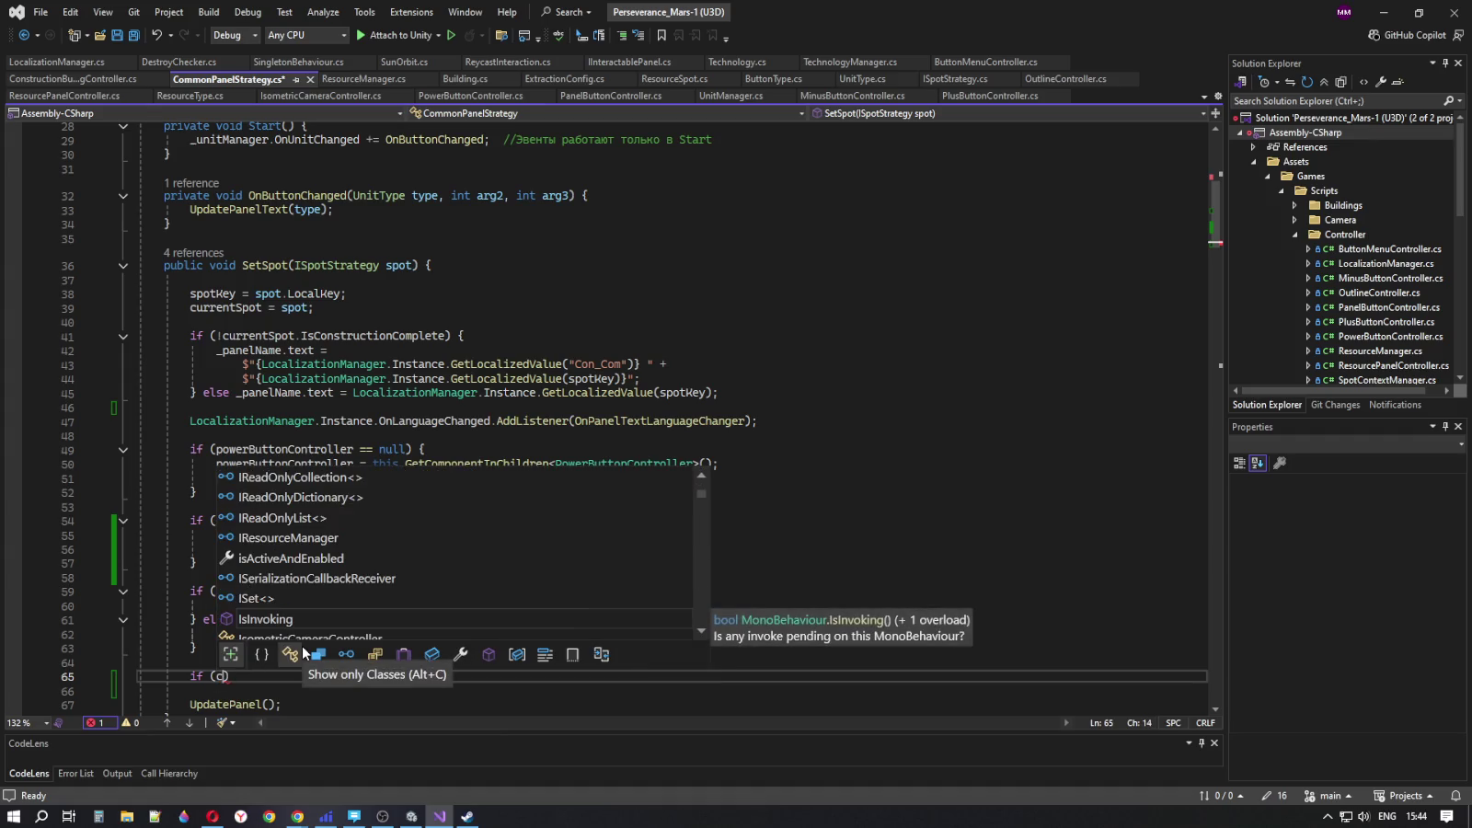
text(cu)
key(Tab)
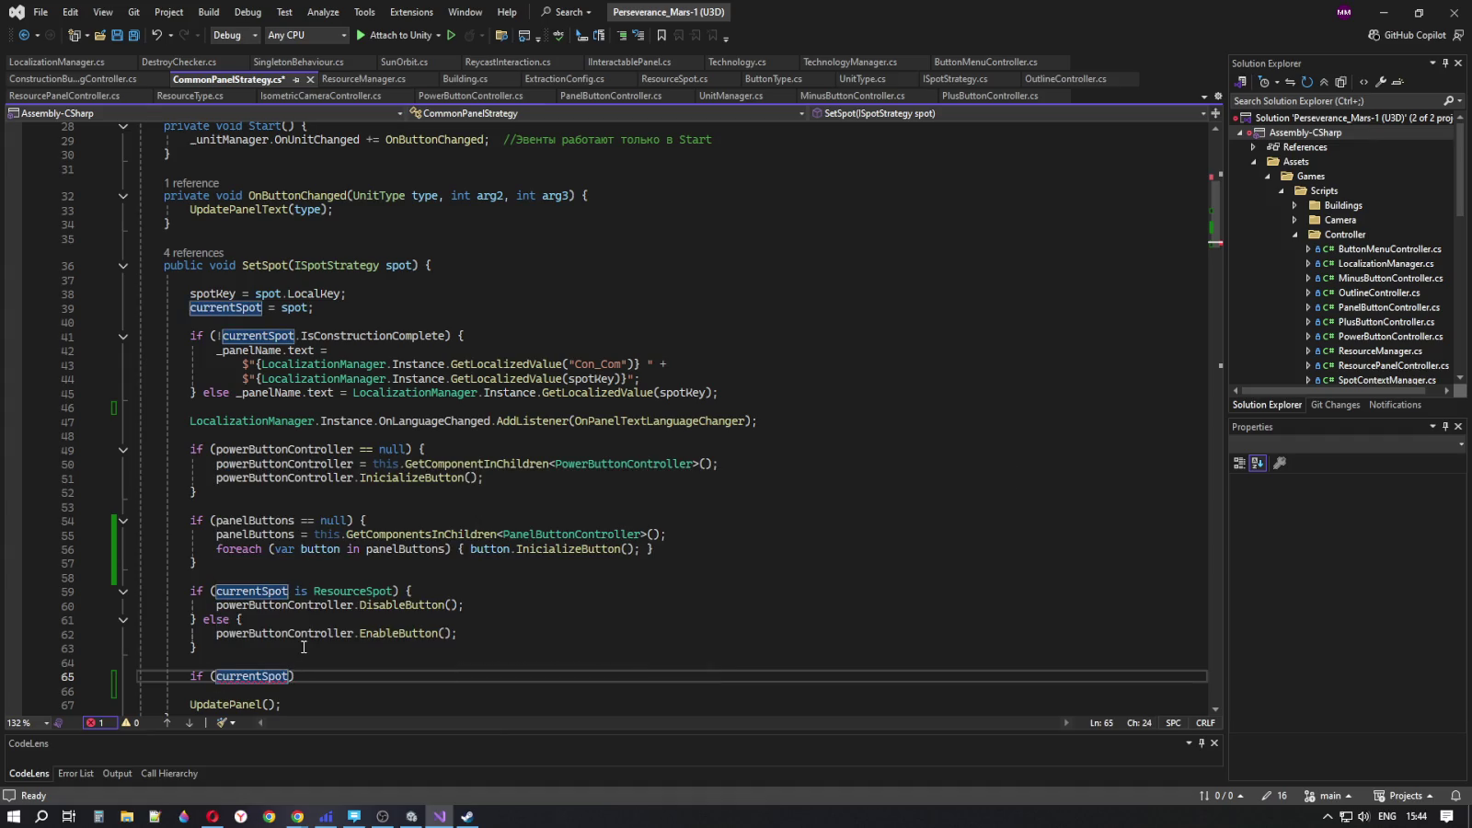
text(.)
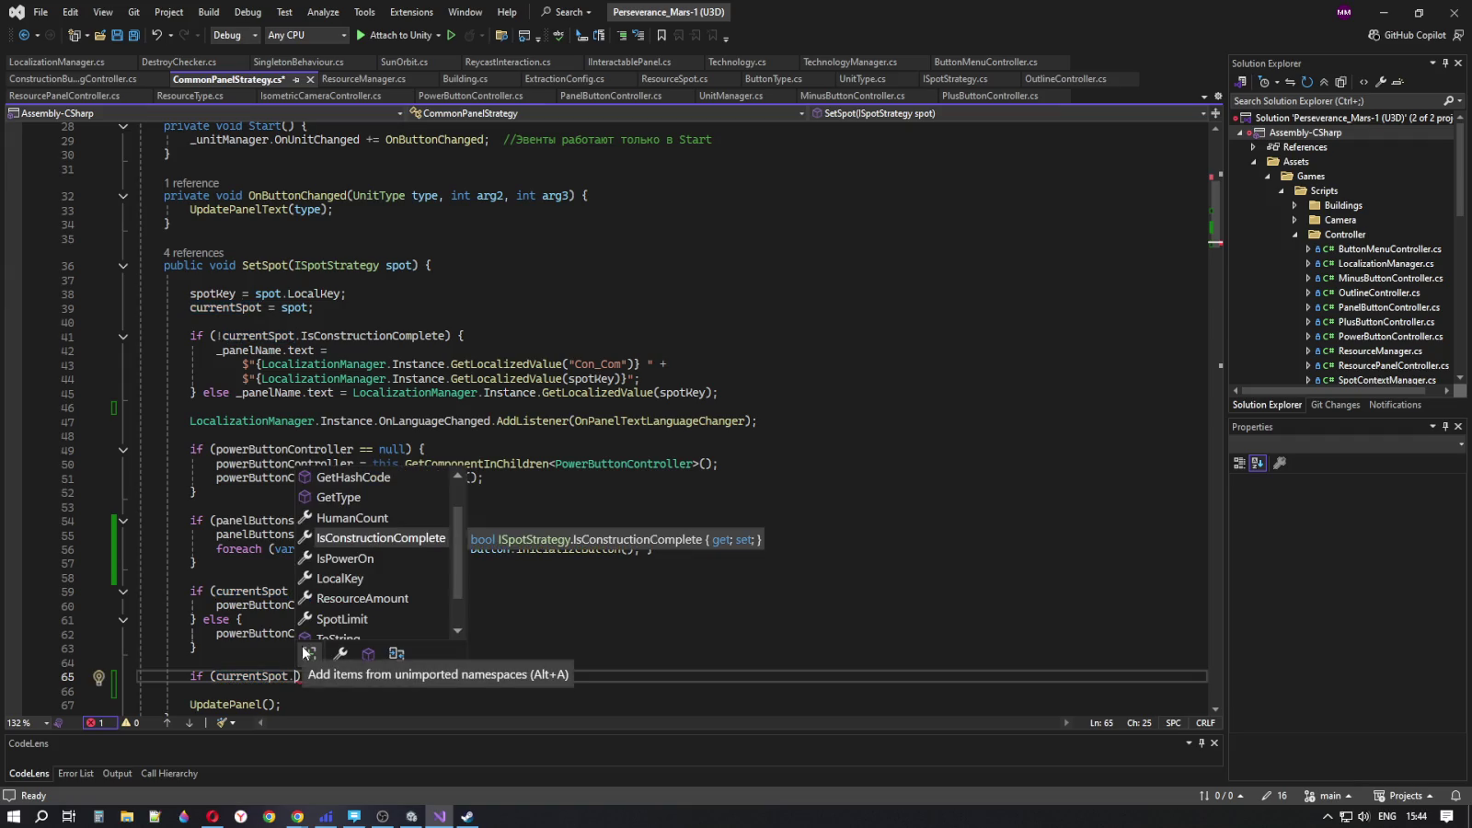
key(Tab)
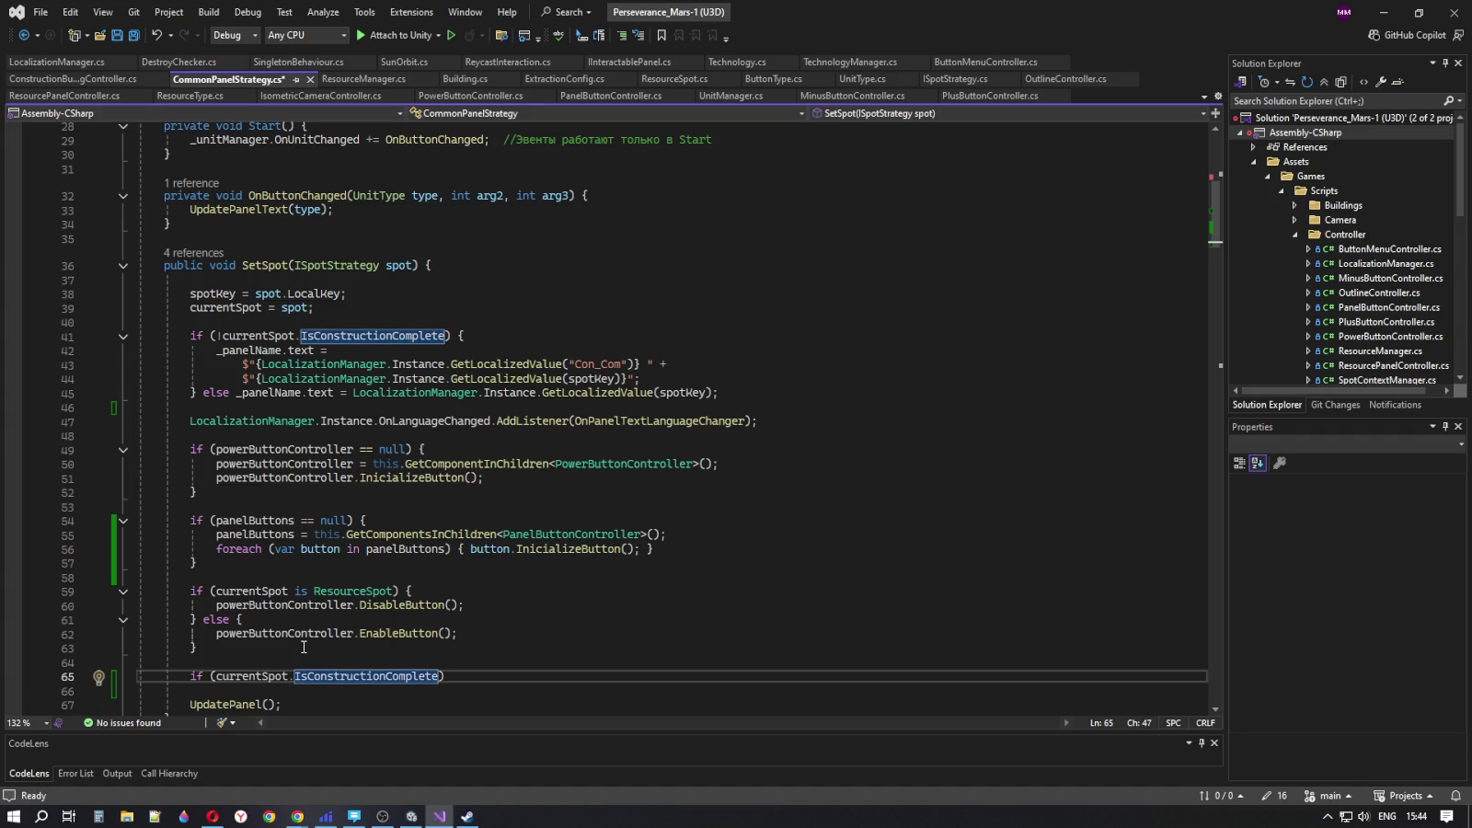
text())
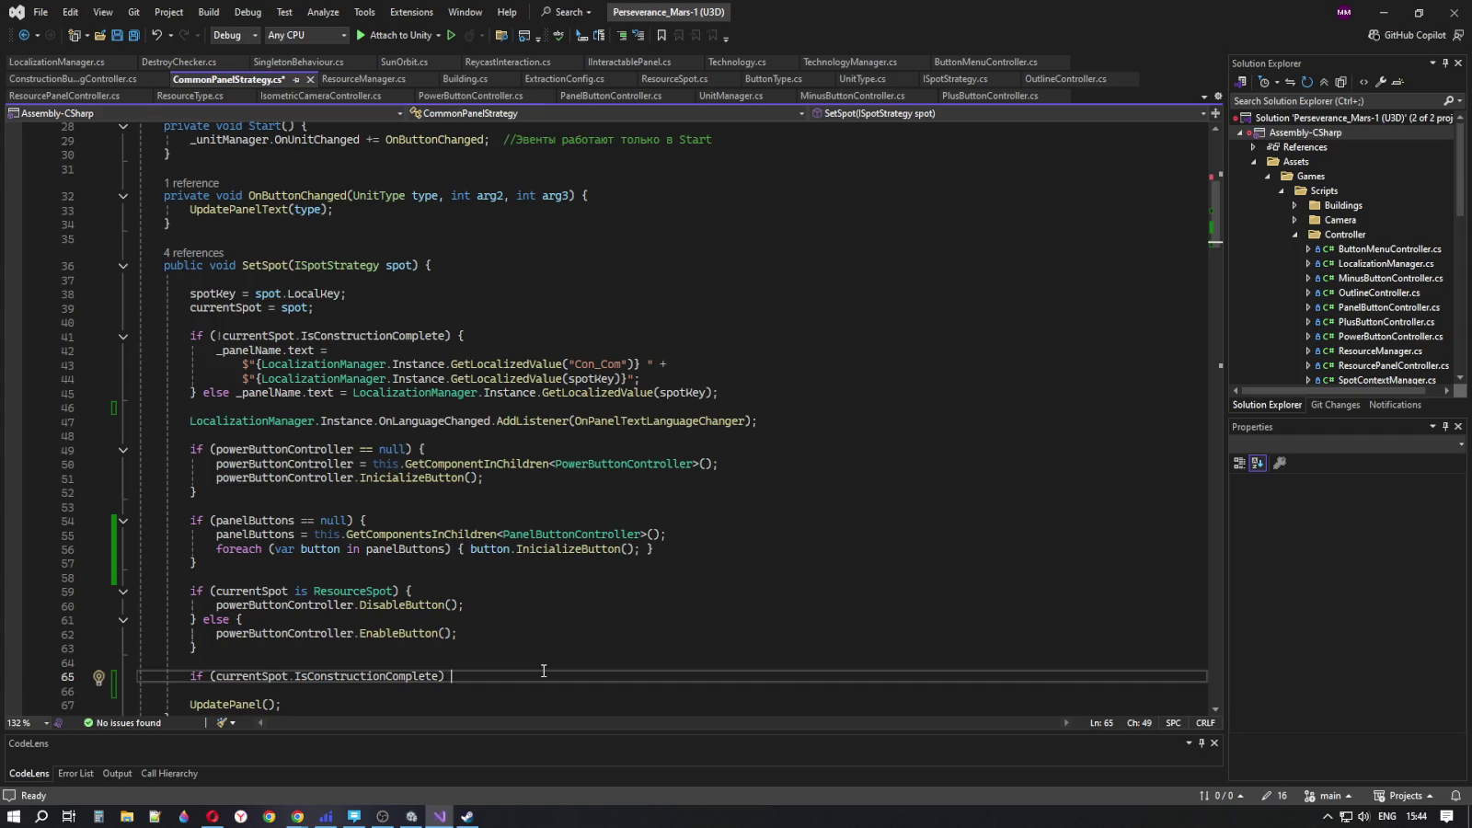
double_click(425, 634)
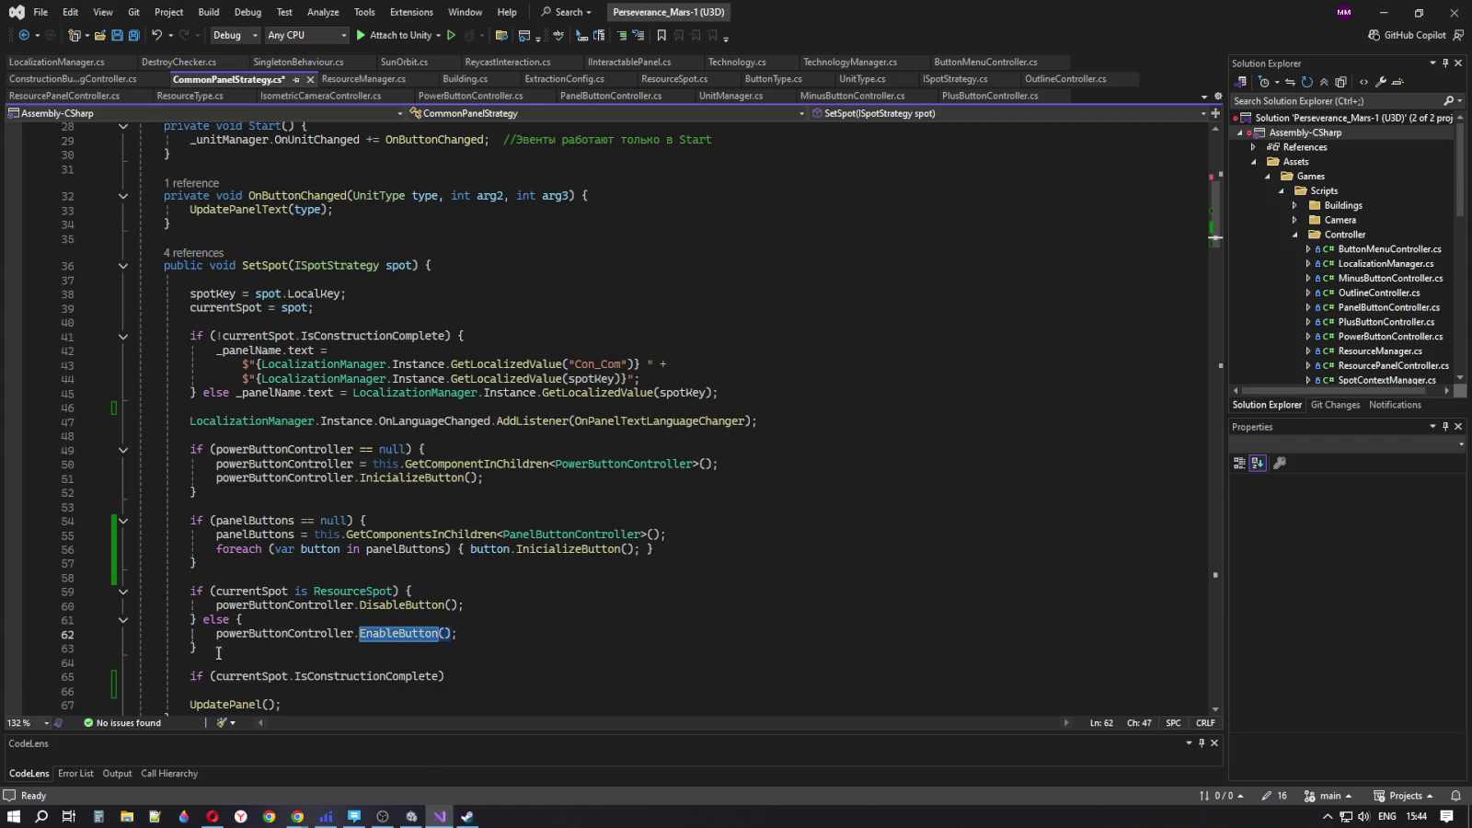
drag(210, 635, 457, 634)
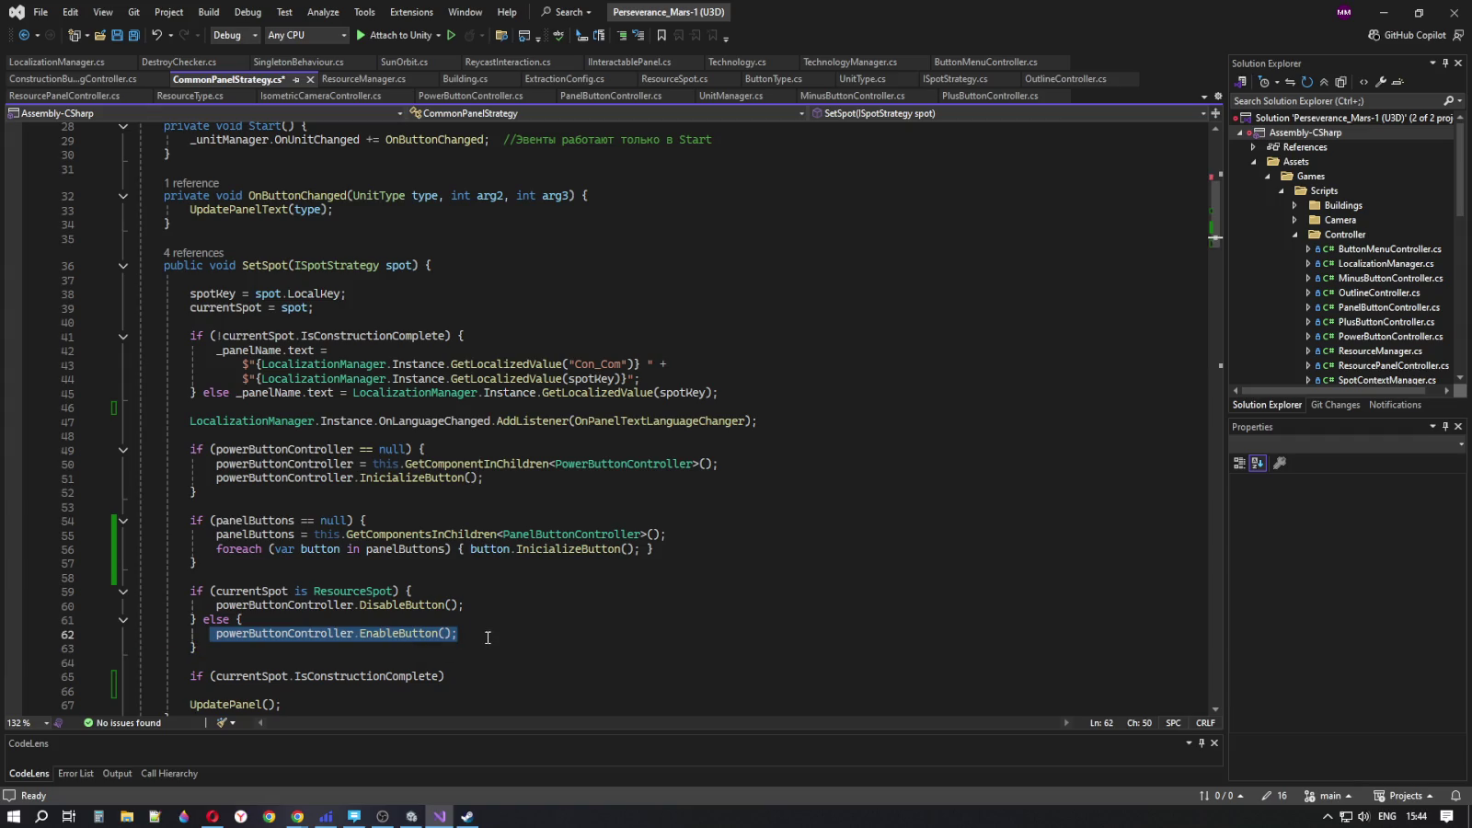
click(407, 633)
double_click(406, 633)
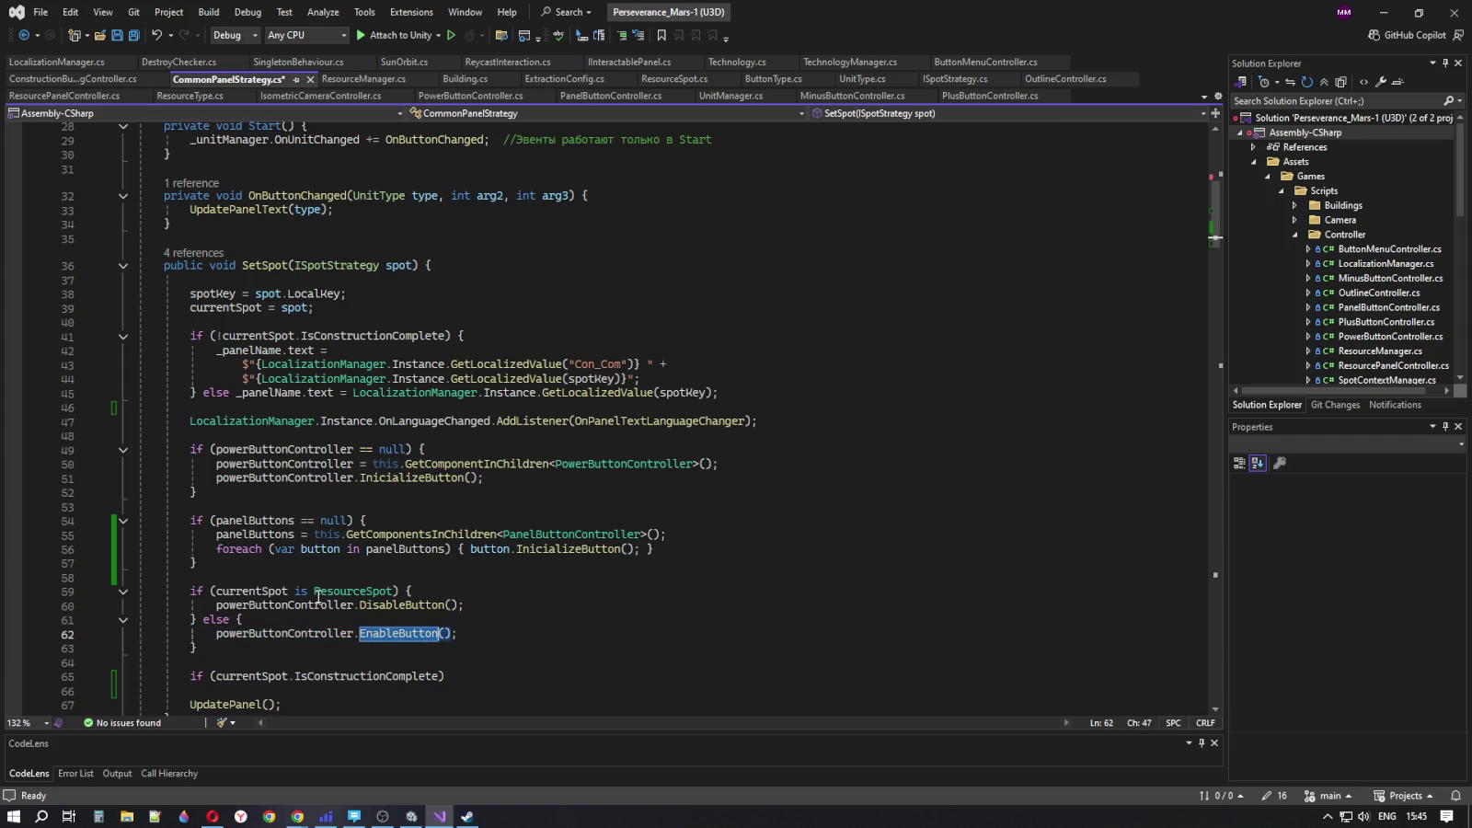
drag(297, 590, 496, 604)
click(303, 633)
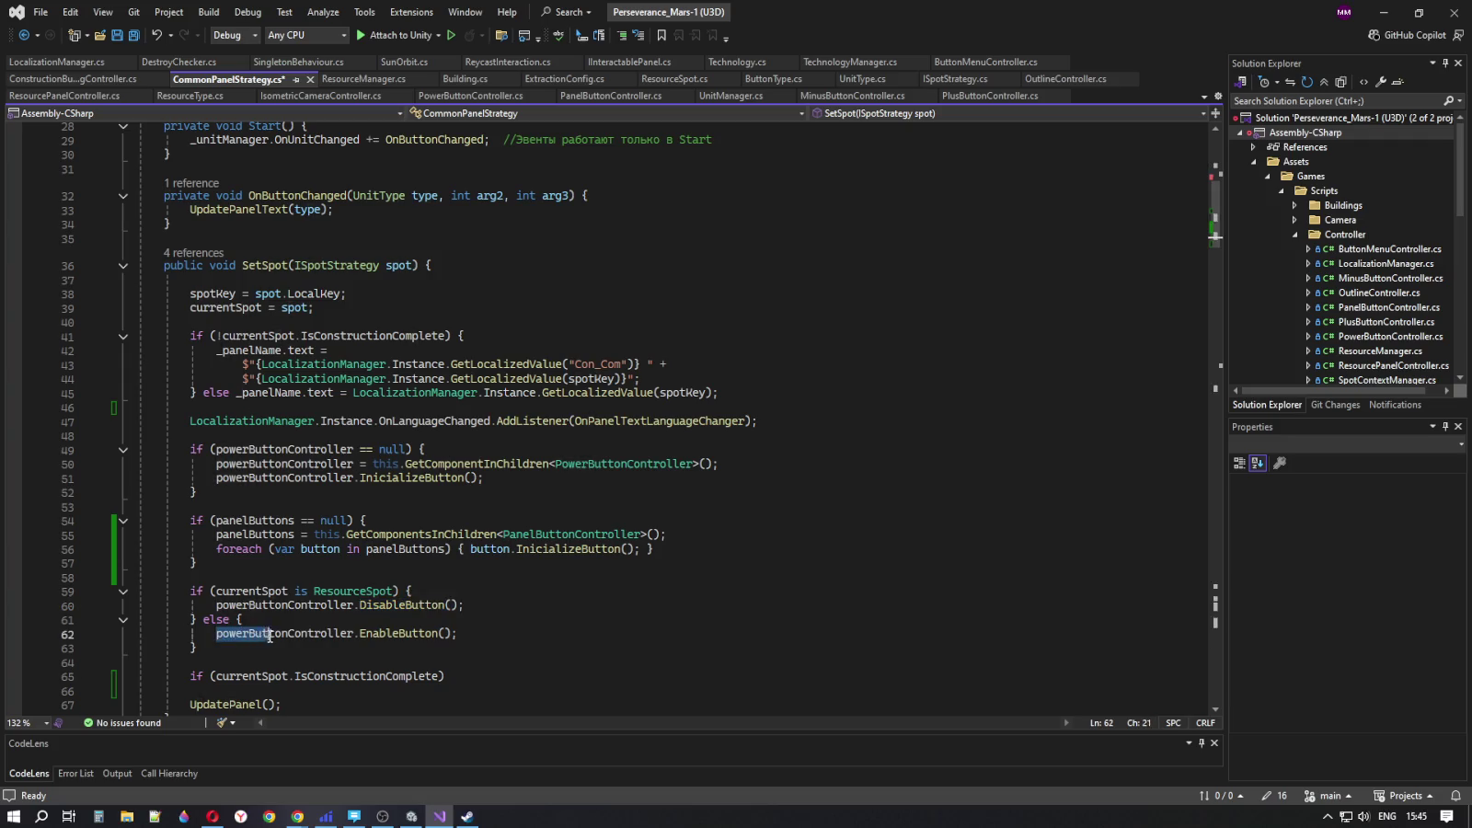
double_click(387, 634)
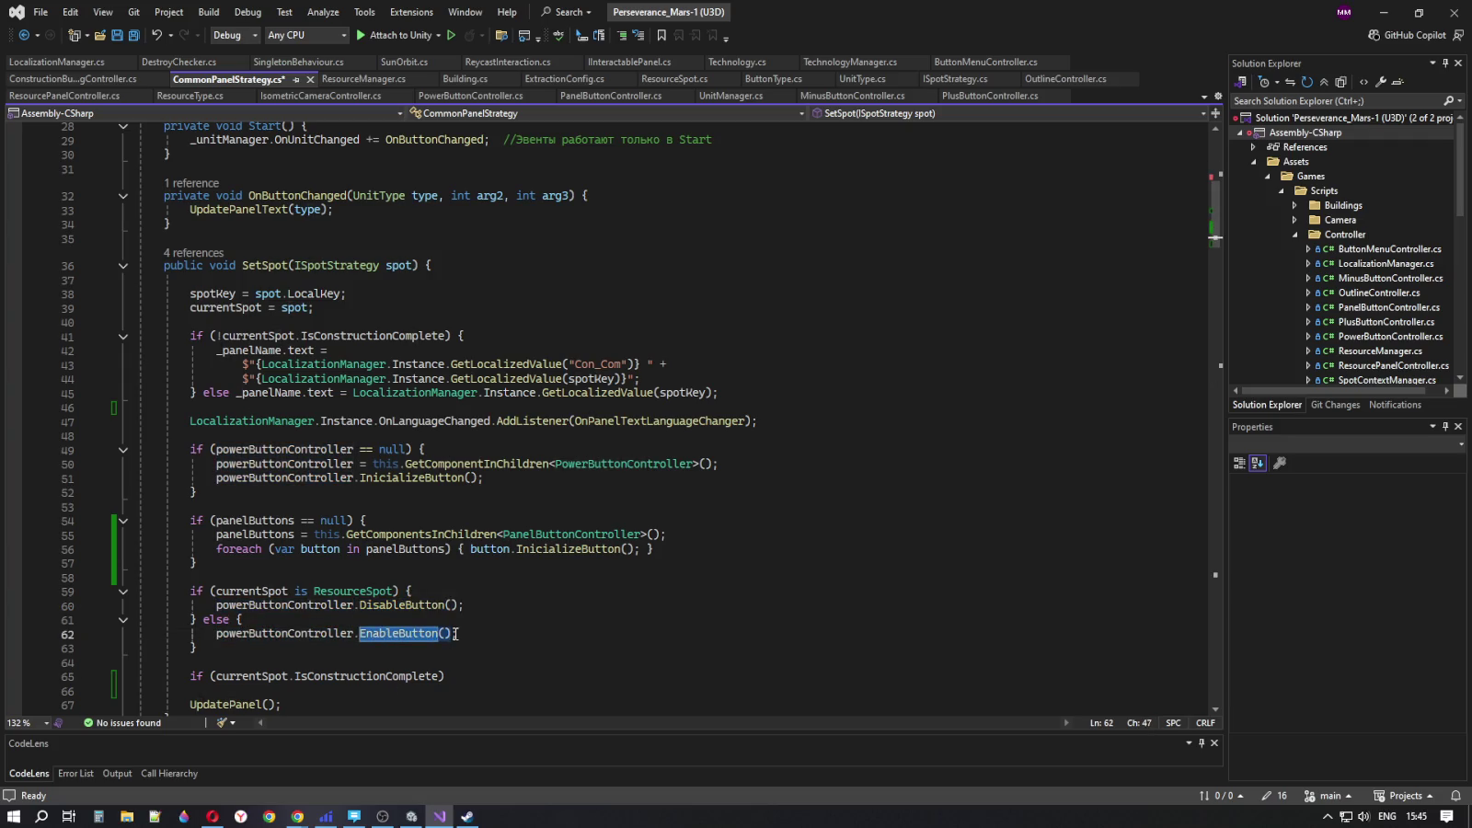
scroll(411, 504, down, 2)
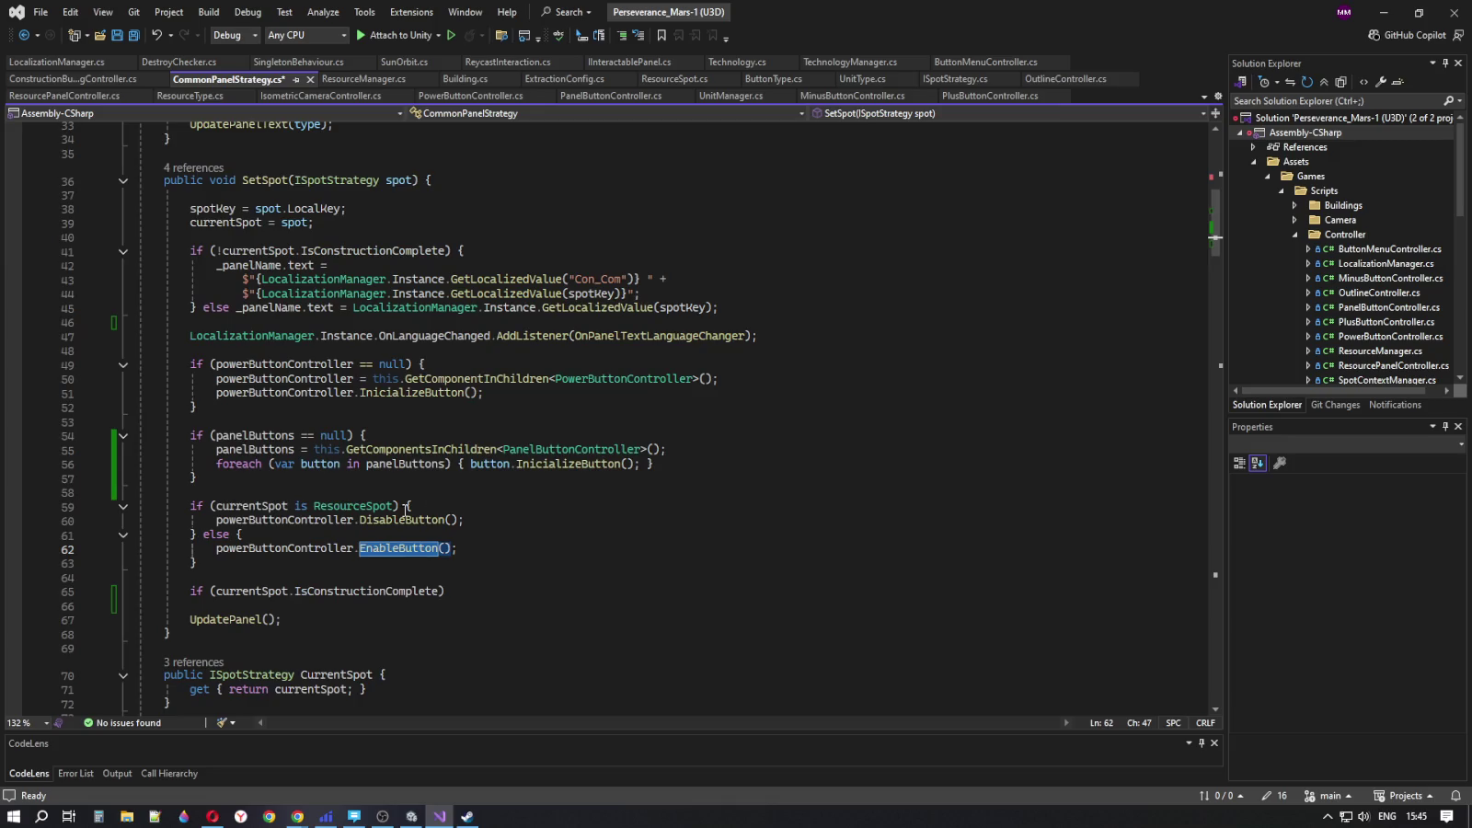
click(439, 593)
text())
key(ctrl+shift+l)
key(ctrl+shift+l)
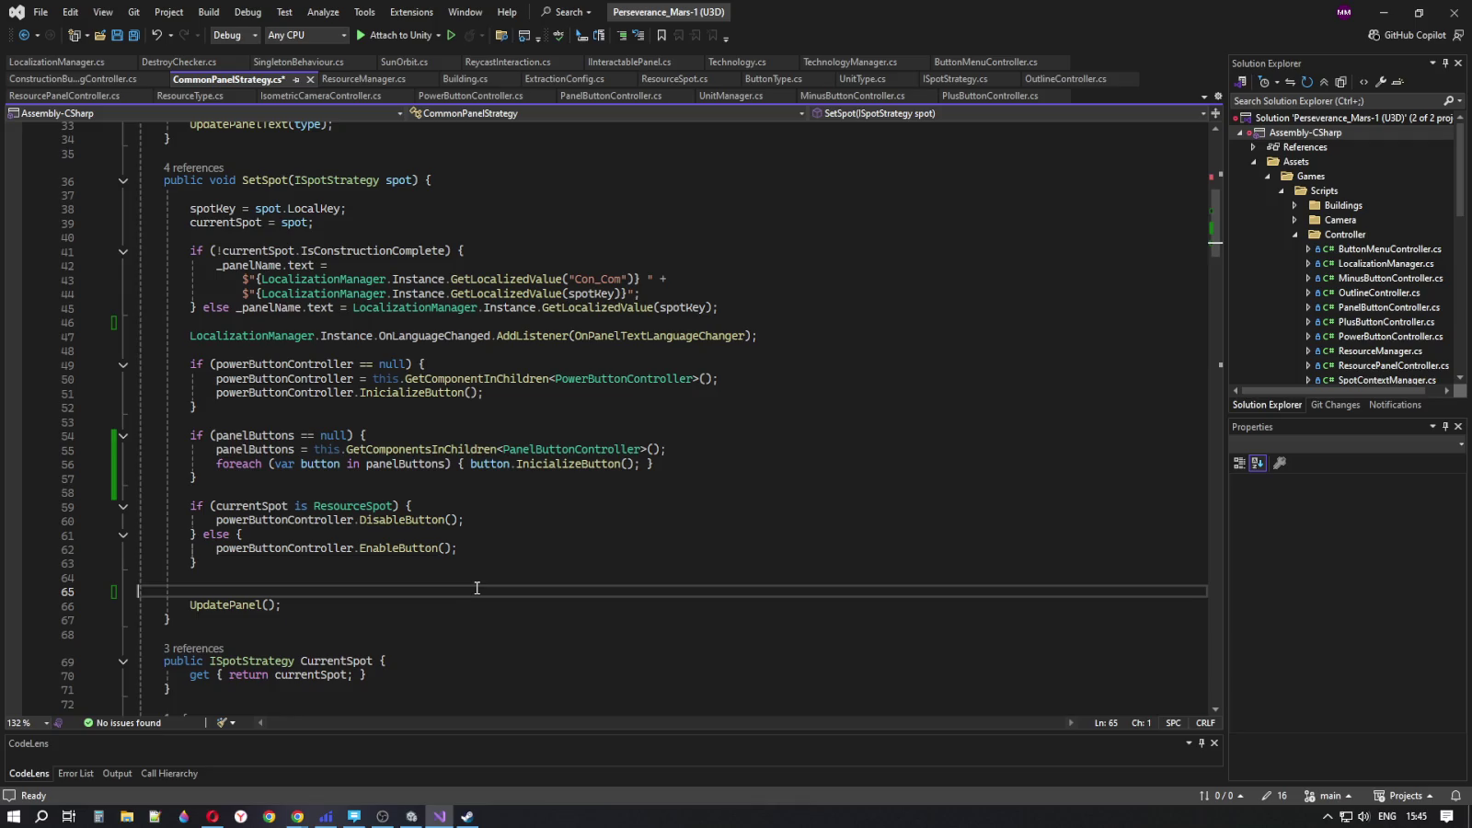
- Check the if/else calling DisableButton and EnableButton on powerButtonController in SetSpot
click(491, 541)
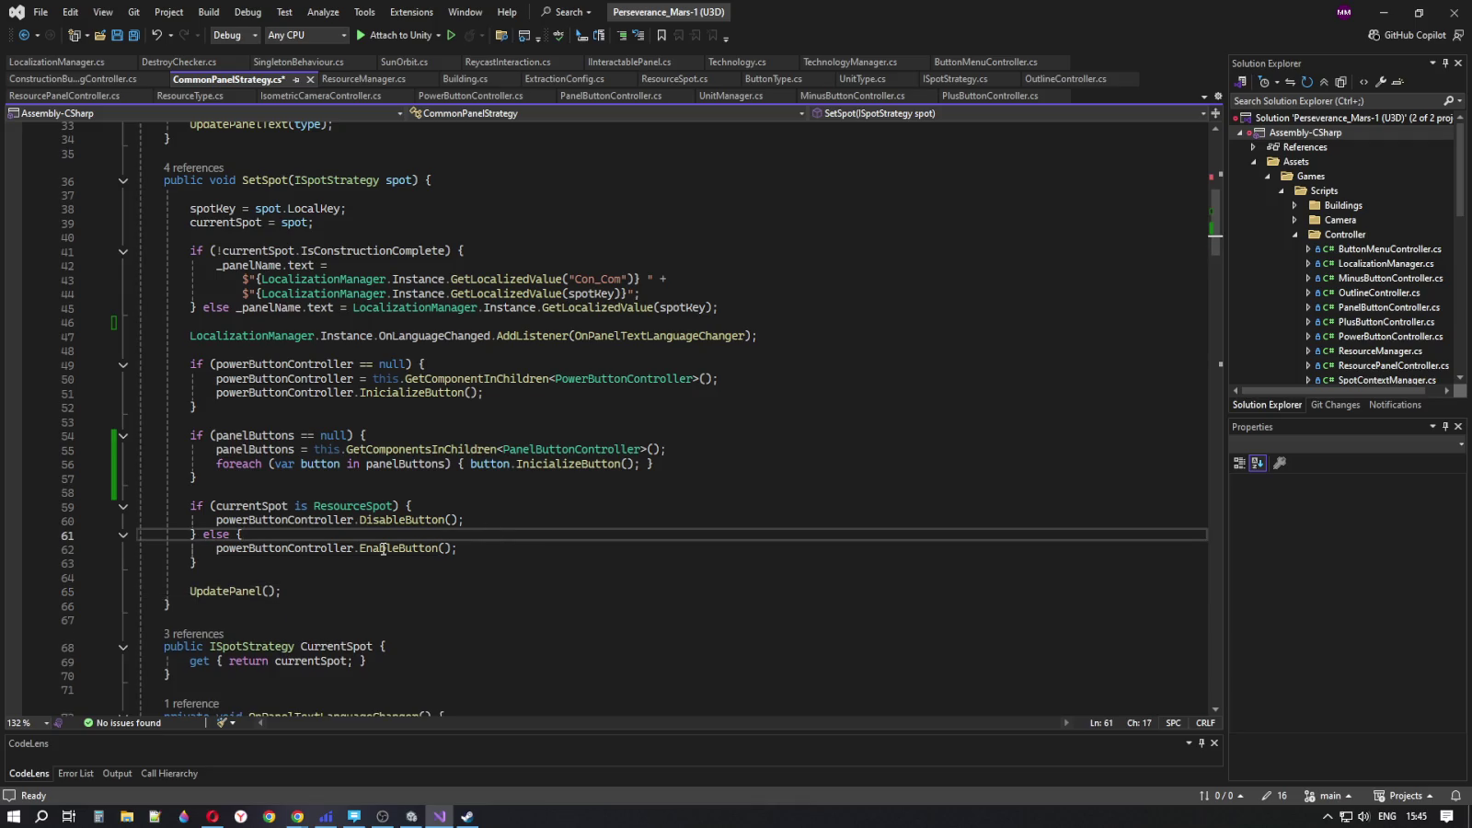
scroll(348, 532, up, 2)
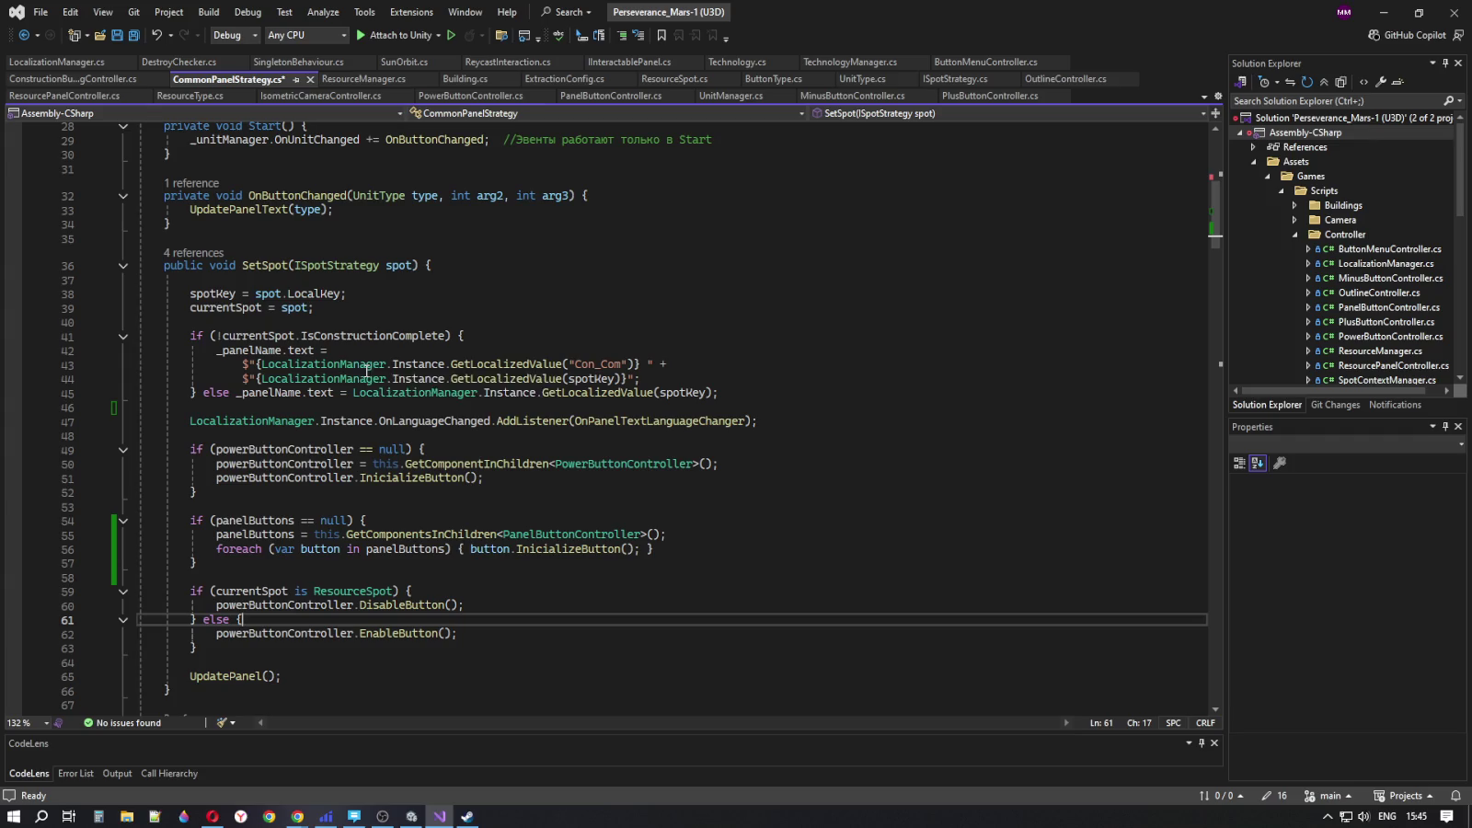
scroll(350, 377, up, 2)
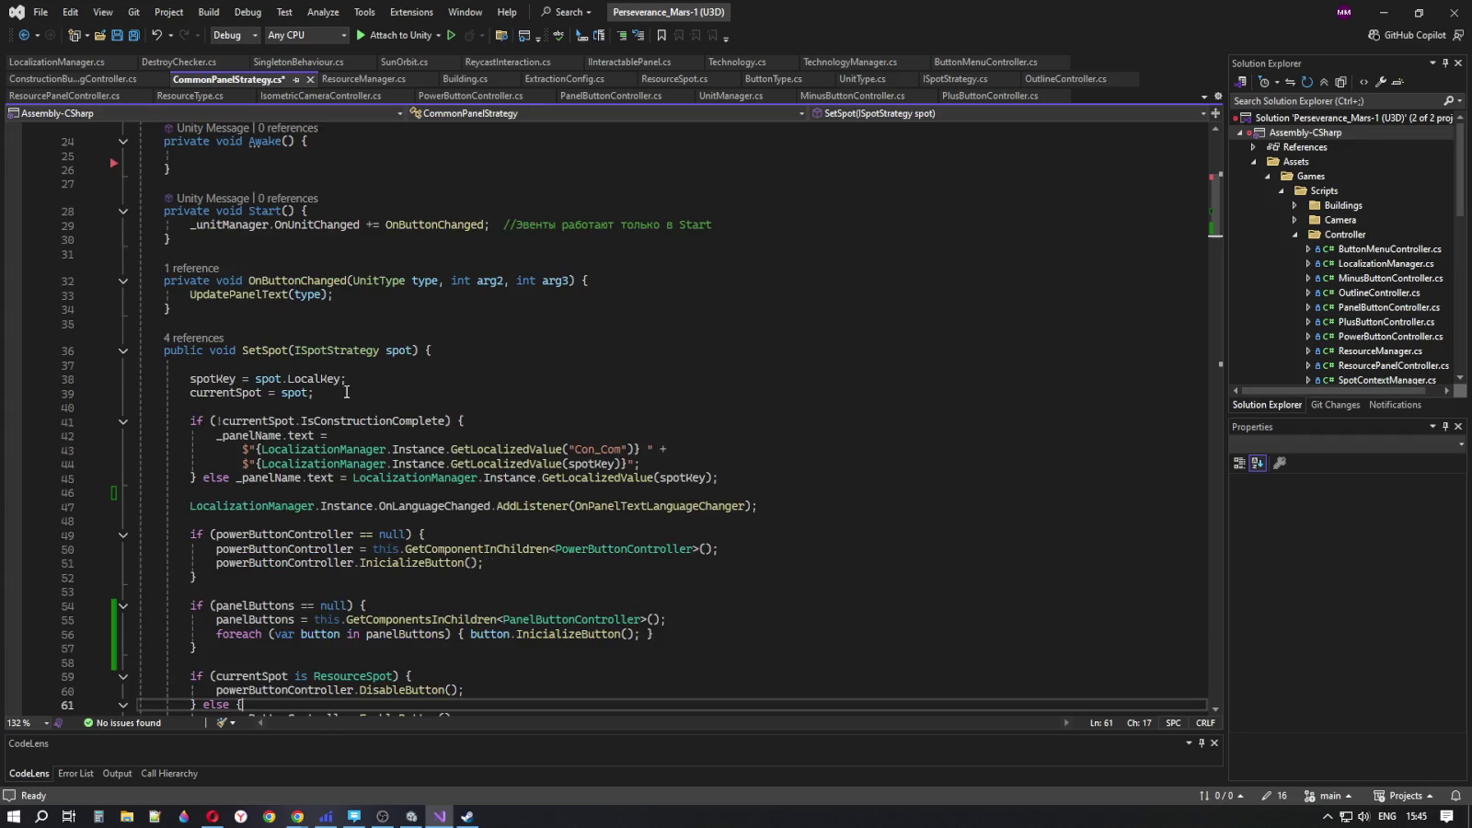
scroll(346, 390, down, 3)
click(478, 520)
key(Down)
key(Down)
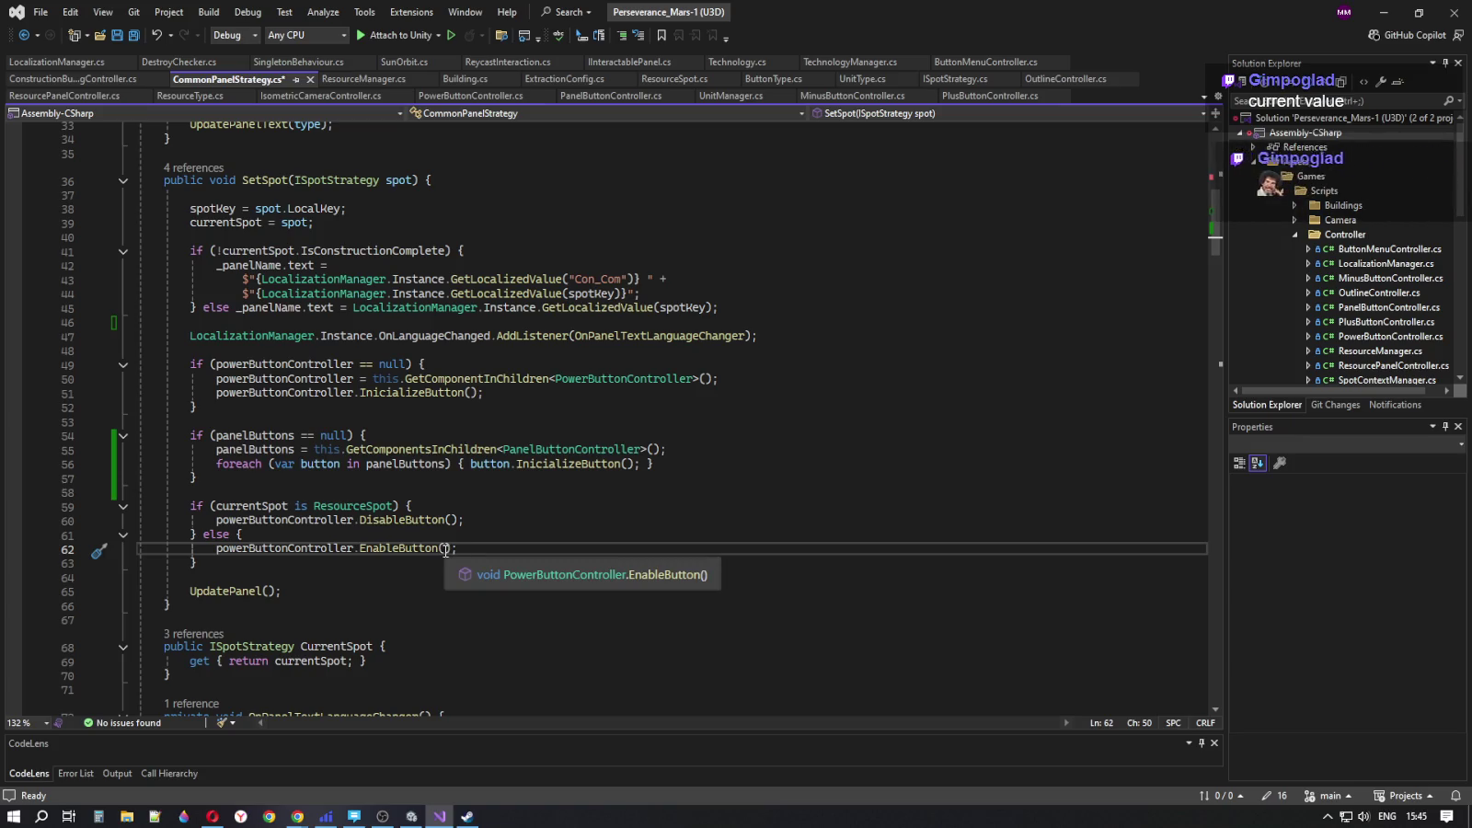
click(476, 521)
click(476, 547)
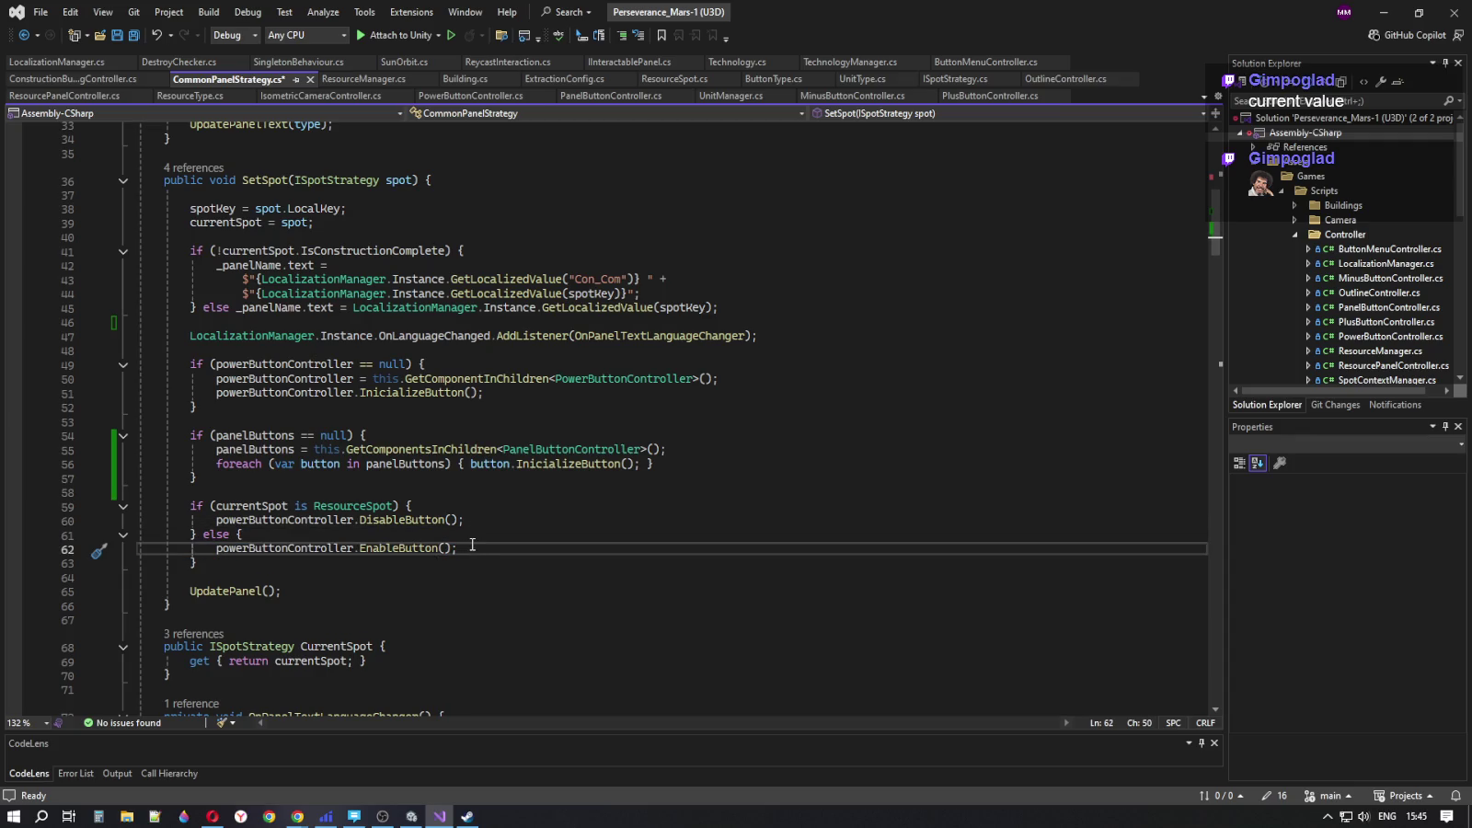
- Review the blank lines around the panelButtons null-check block, at lines 46, 48 and 58
click(435, 479)
click(434, 492)
click(427, 421)
click(369, 352)
click(356, 320)
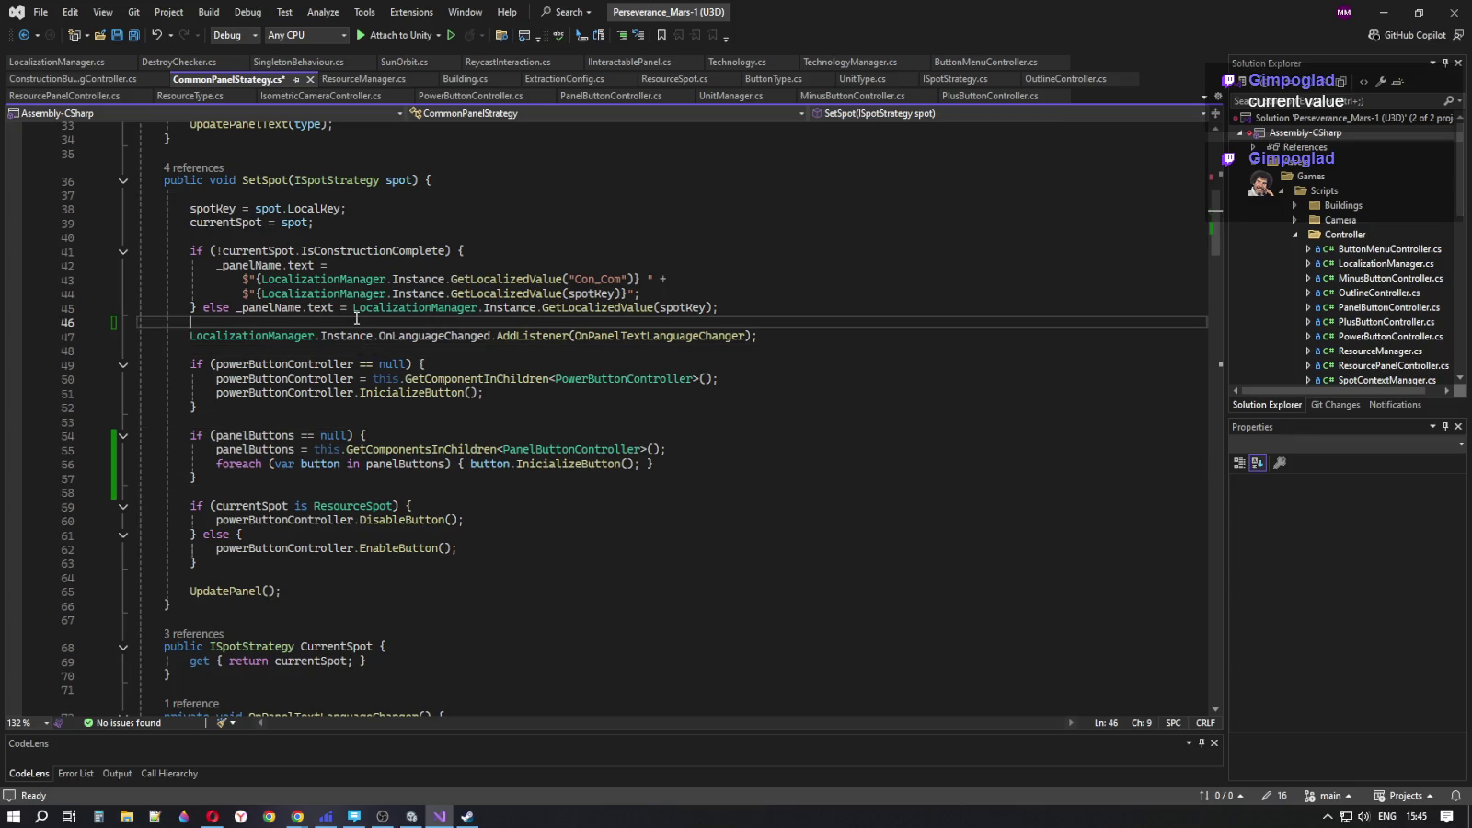
click(515, 547)
click(497, 506)
click(469, 477)
drag(465, 478, 457, 489)
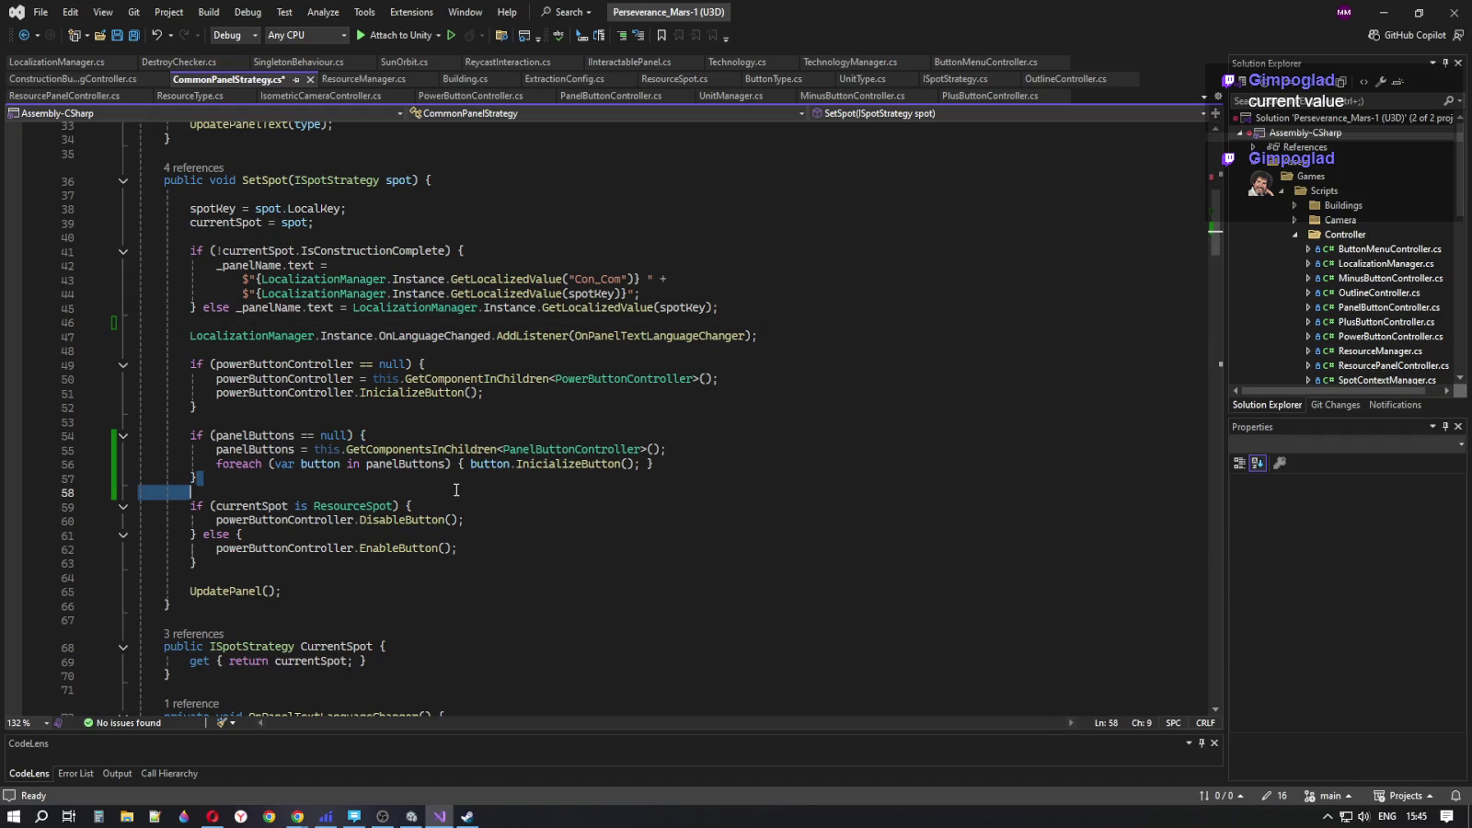
click(413, 421)
click(458, 492)
click(419, 421)
click(429, 477)
click(429, 492)
click(424, 421)
click(446, 494)
- Confirm the EnableButton call on line 62 and save CommonPanelStrategy.cs
click(476, 548)
click(477, 563)
click(482, 577)
click(490, 589)
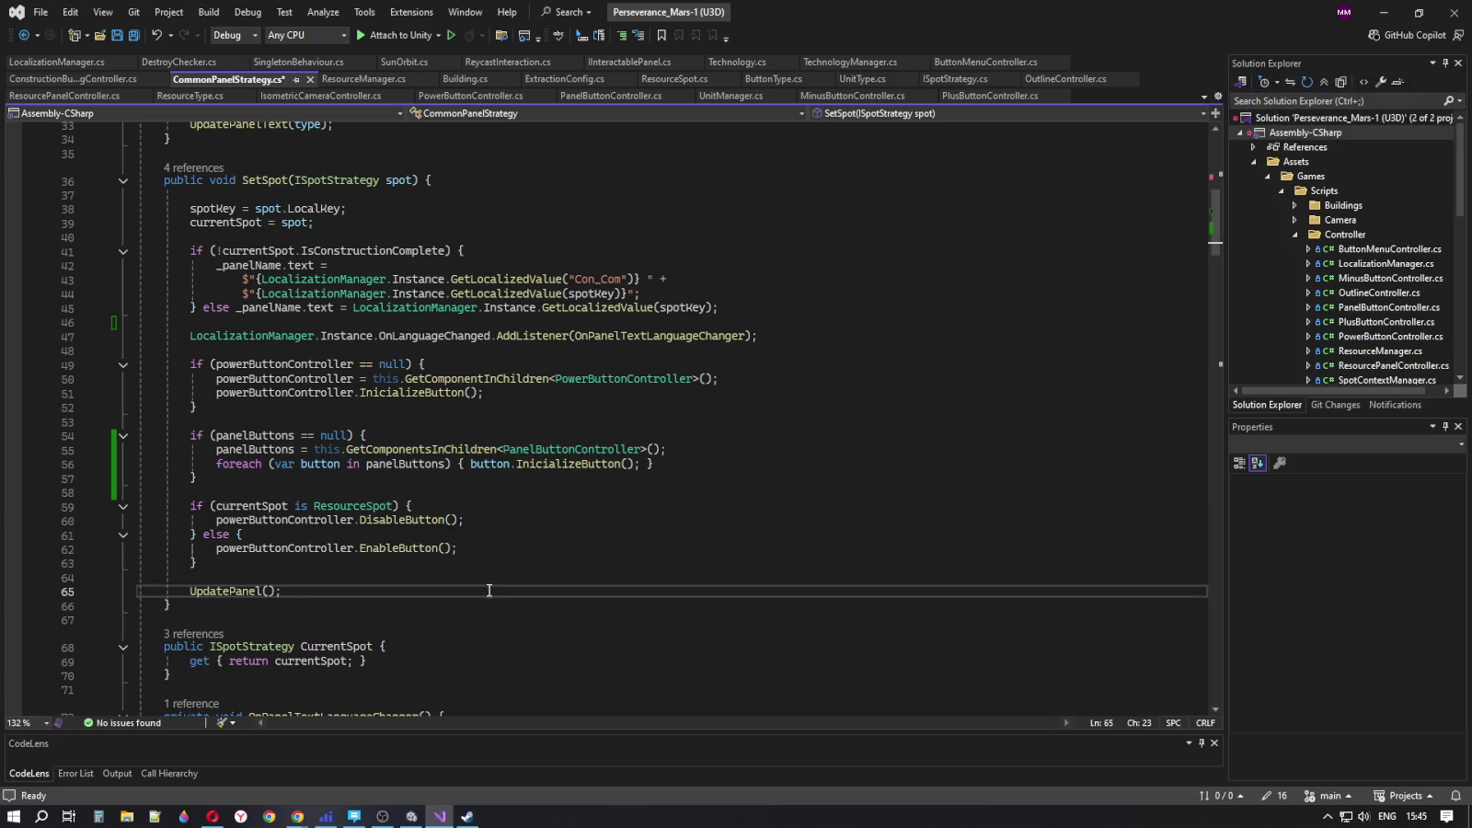
click(489, 549)
double_click(407, 549)
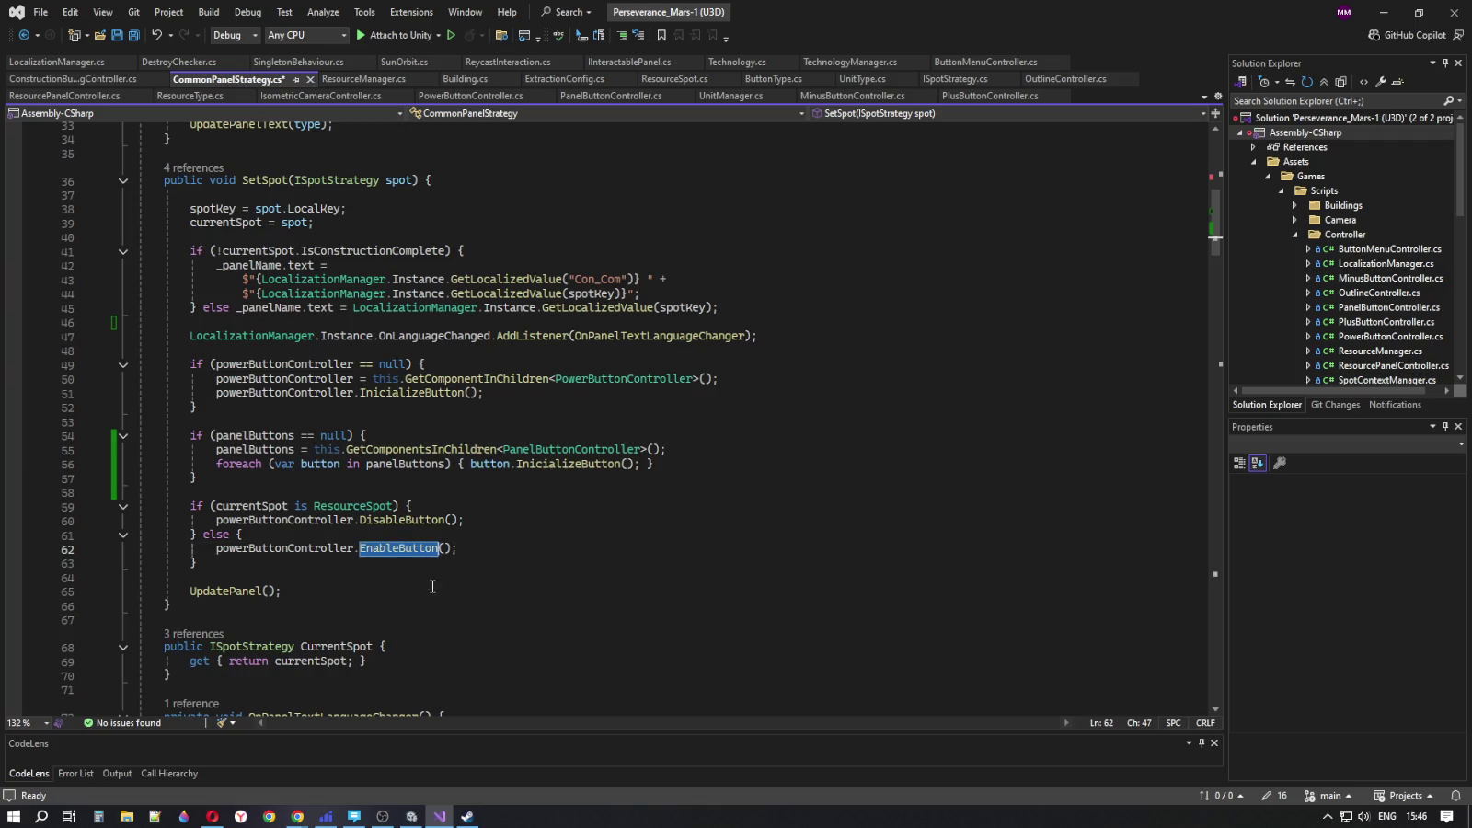
key(ctrl+s)
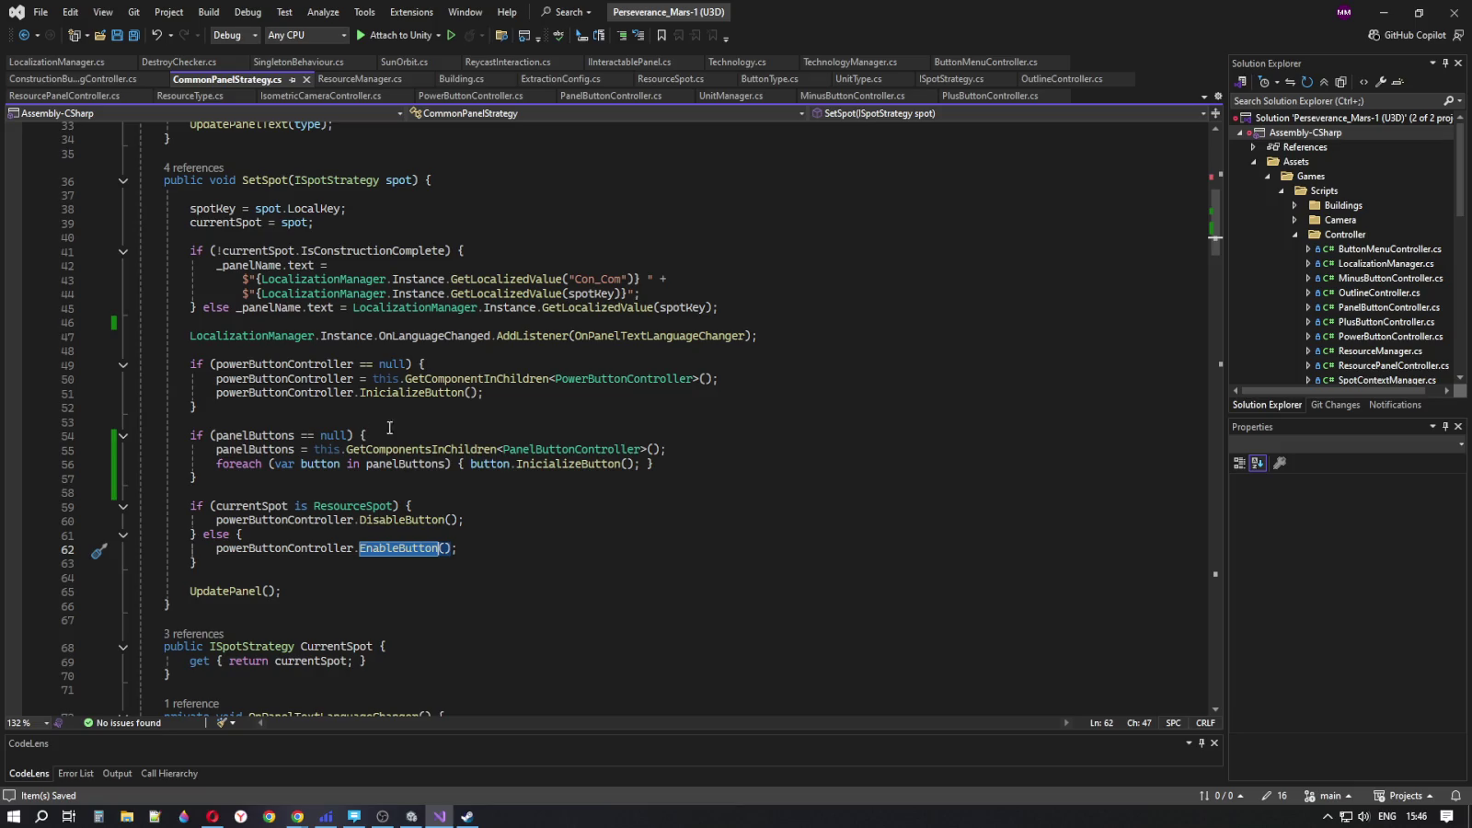
scroll(421, 533, up, 3)
scroll(420, 525, down, 5)
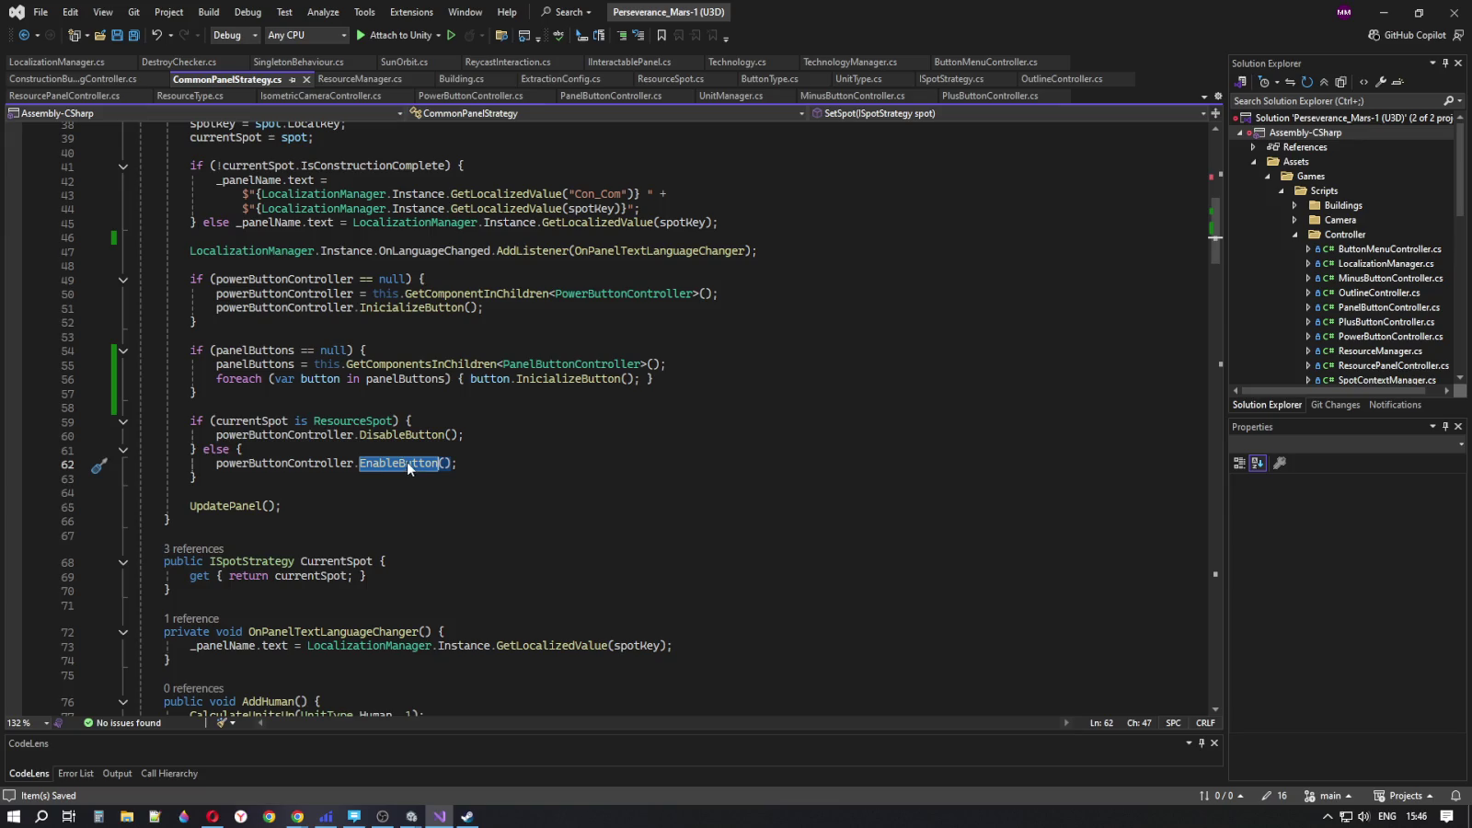
click(262, 505)
scroll(460, 538, down, 19)
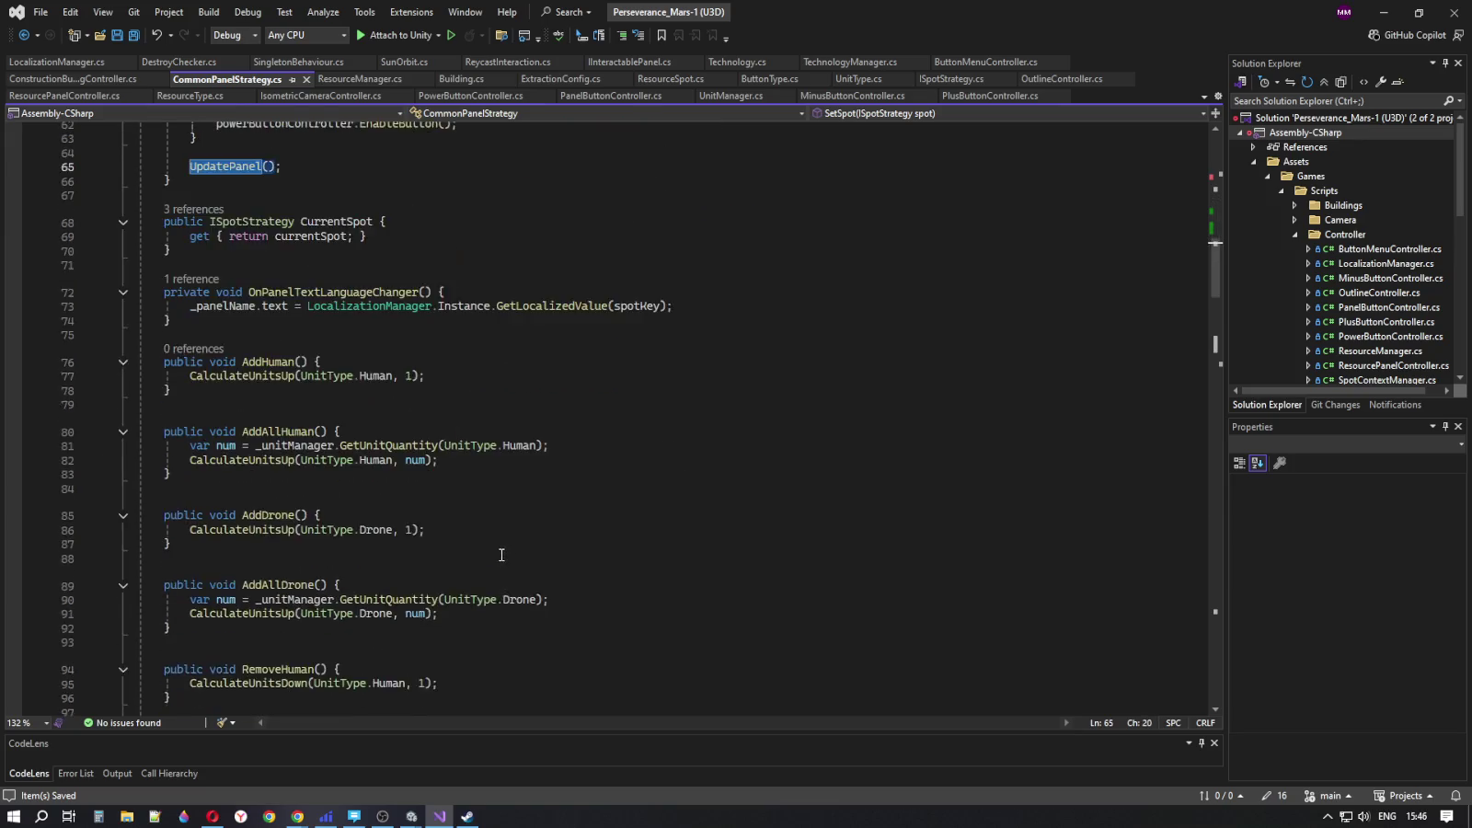
scroll(488, 533, down, 4)
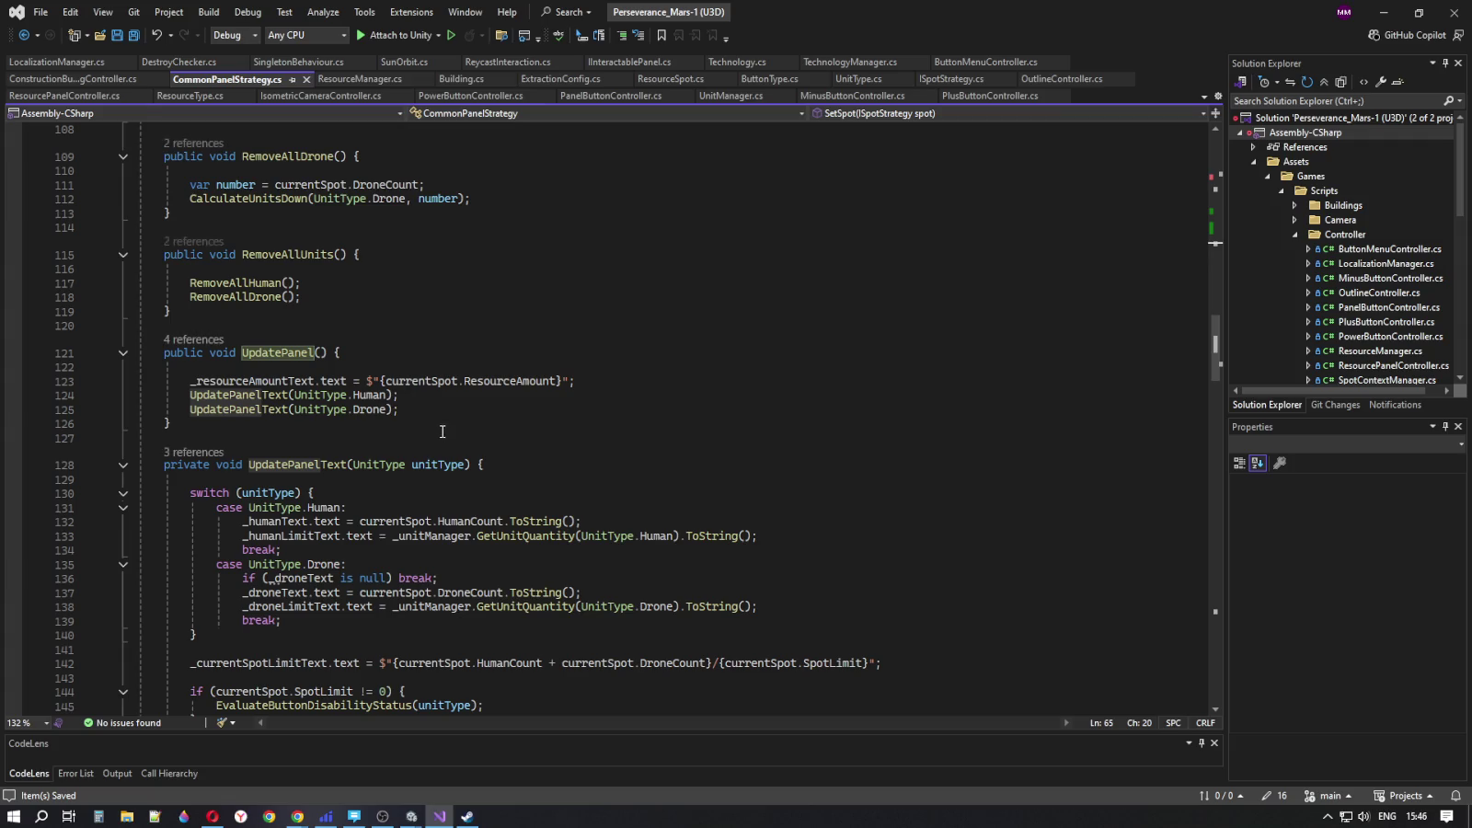
scroll(315, 409, down, 2)
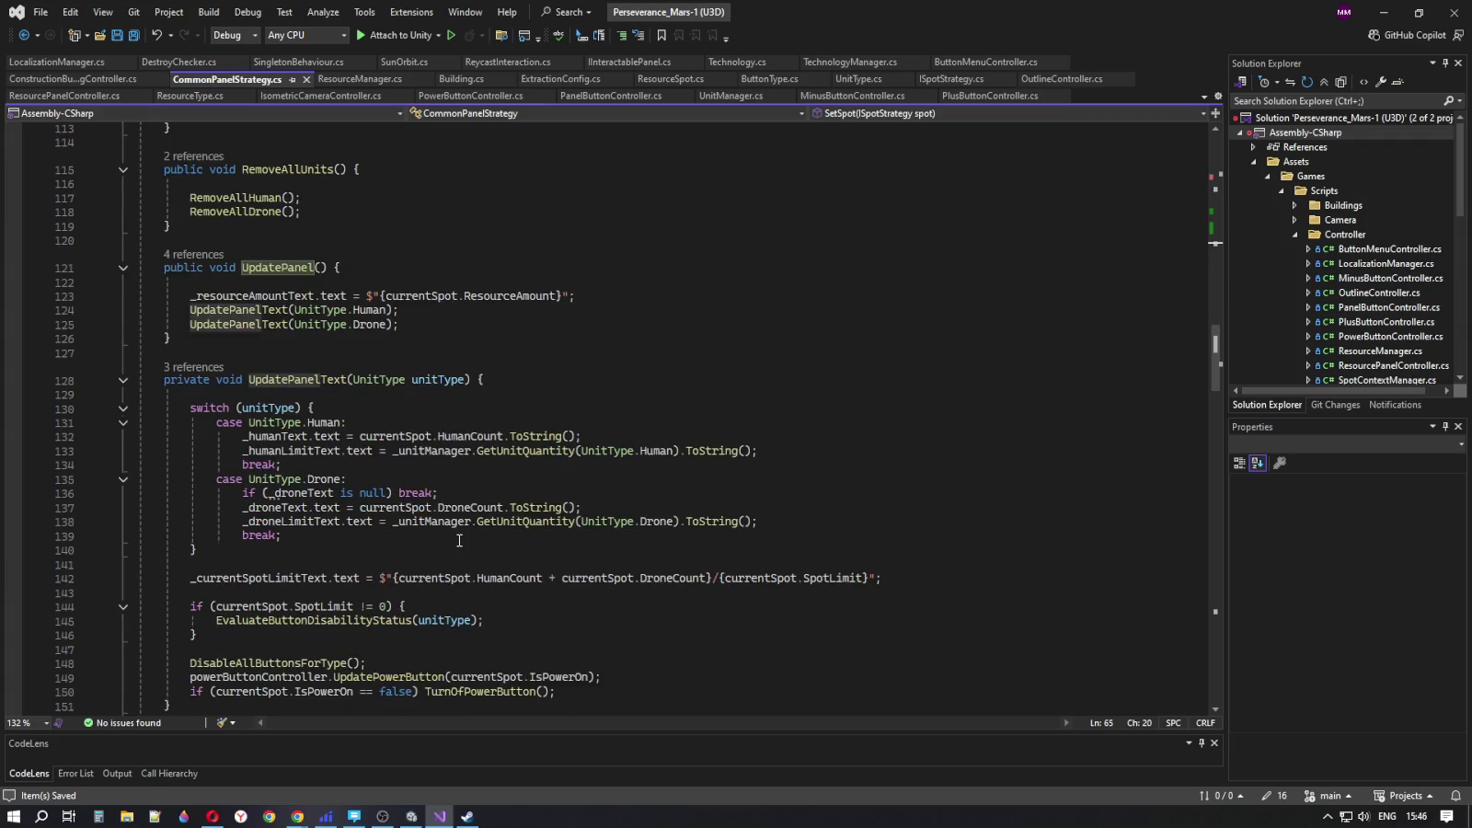
scroll(459, 540, up, 20)
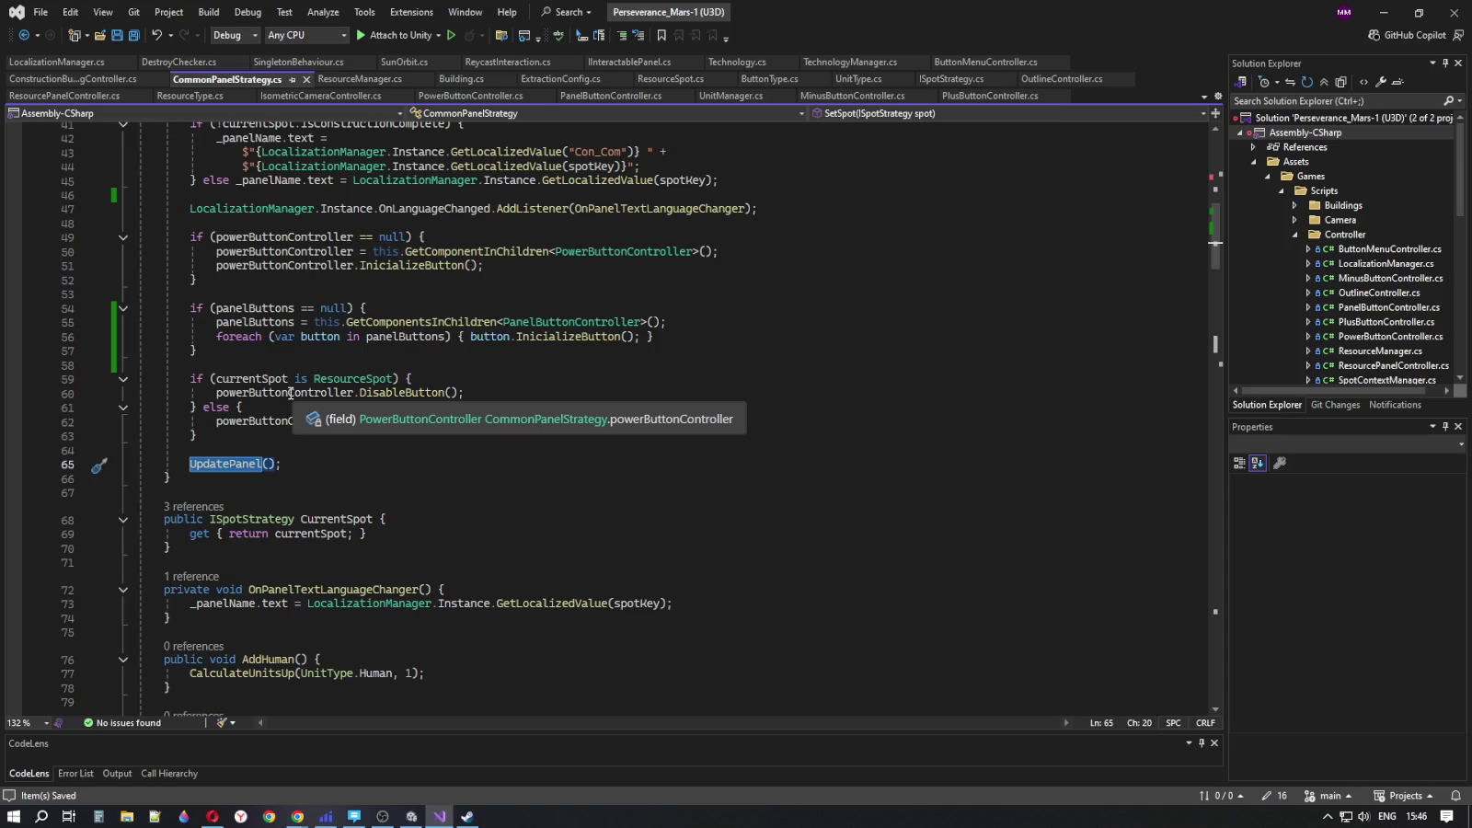
double_click(290, 393)
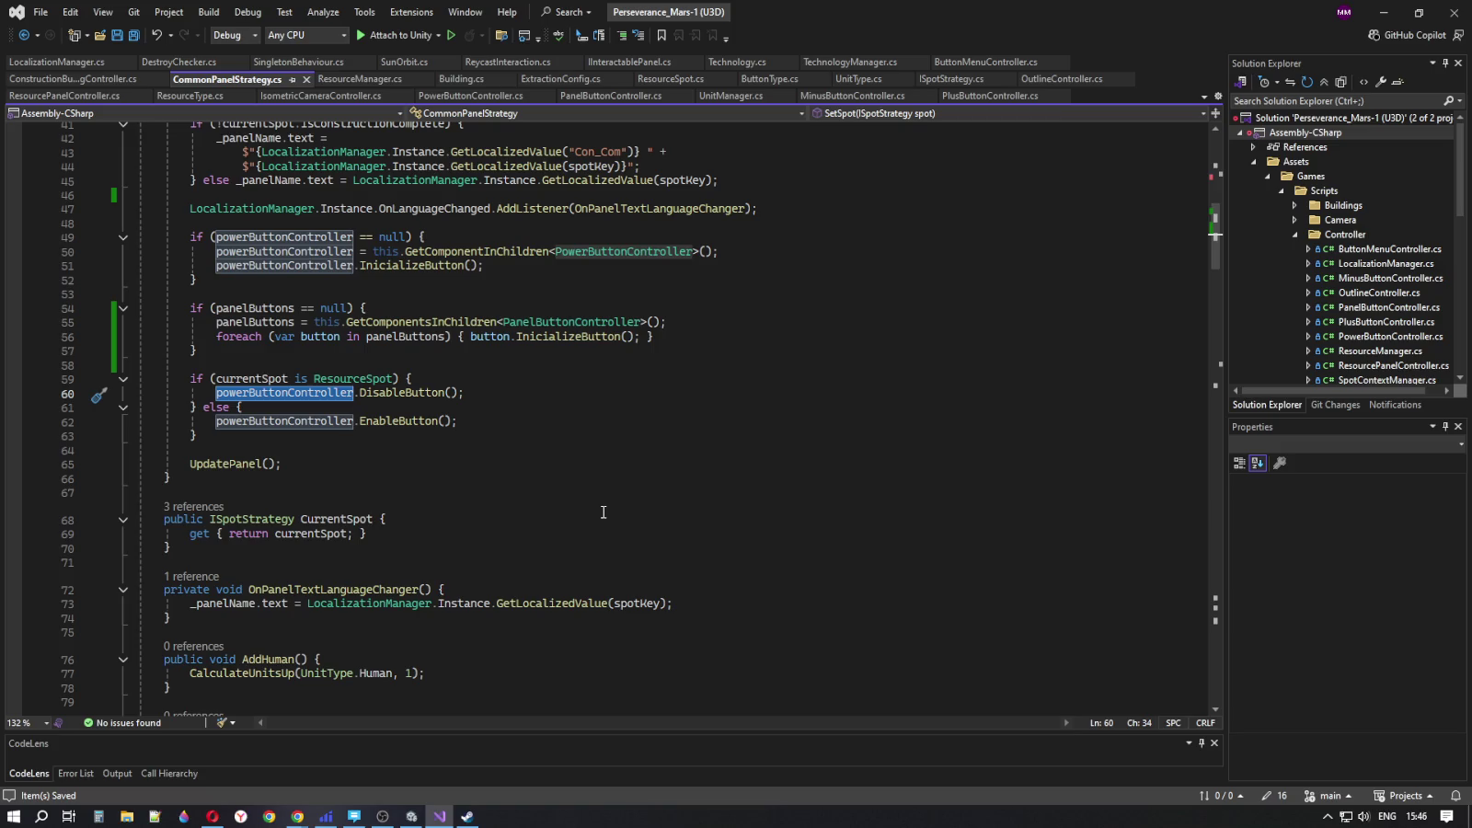
scroll(602, 510, down, 13)
scroll(595, 524, up, 7)
scroll(593, 529, up, 4)
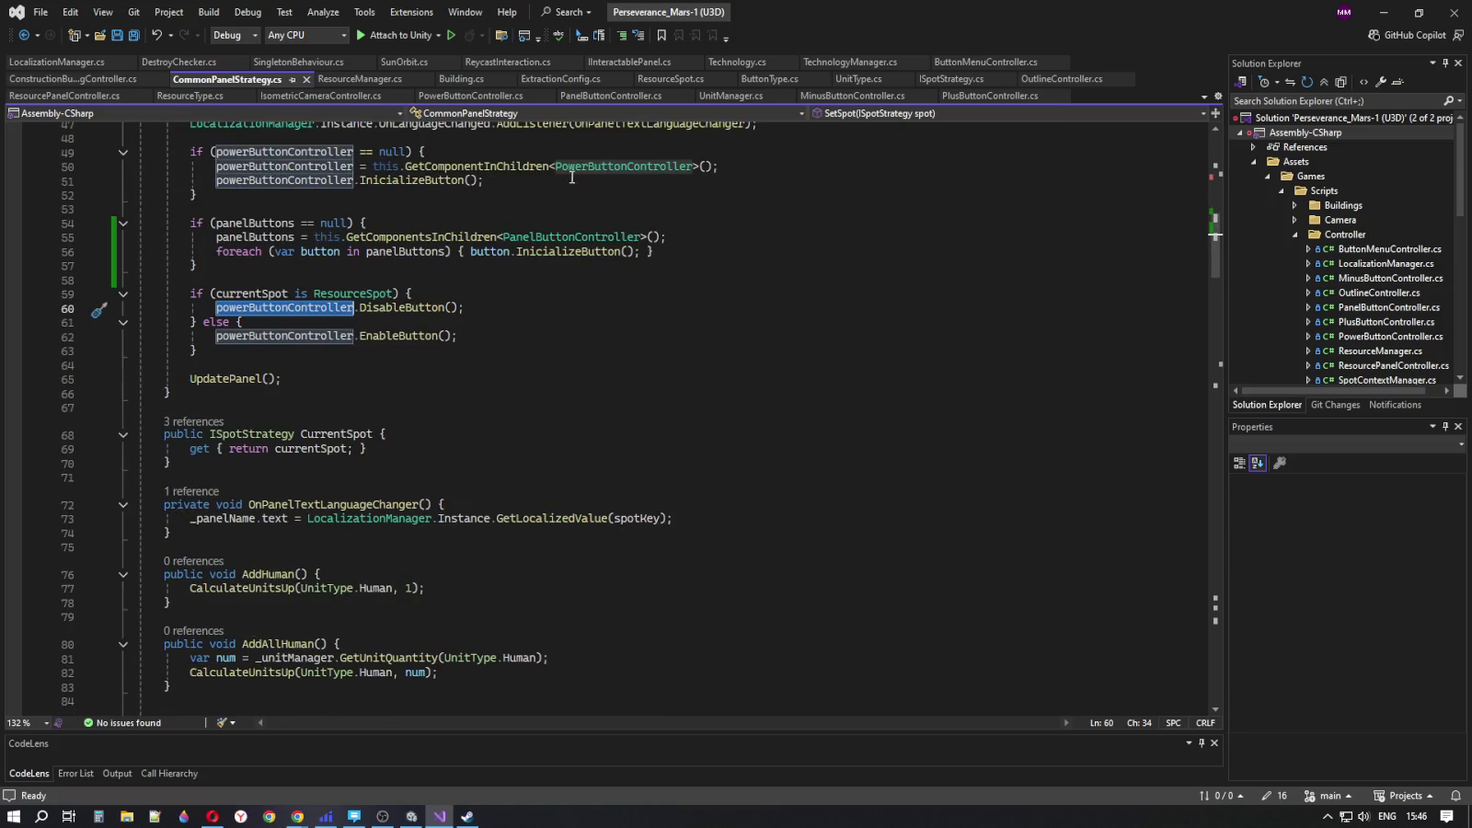
scroll(608, 489, down, 20)
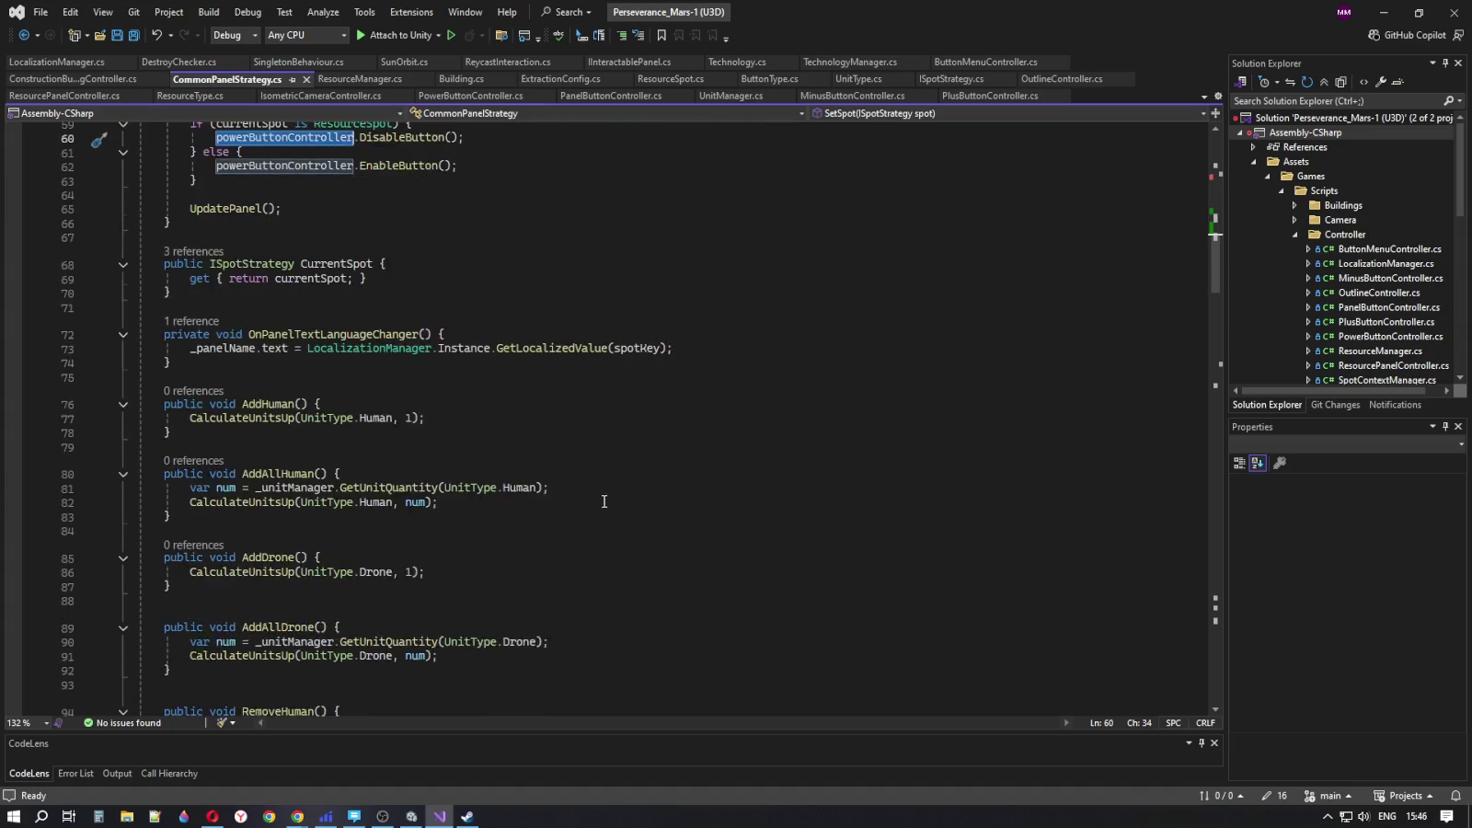
scroll(598, 505, down, 4)
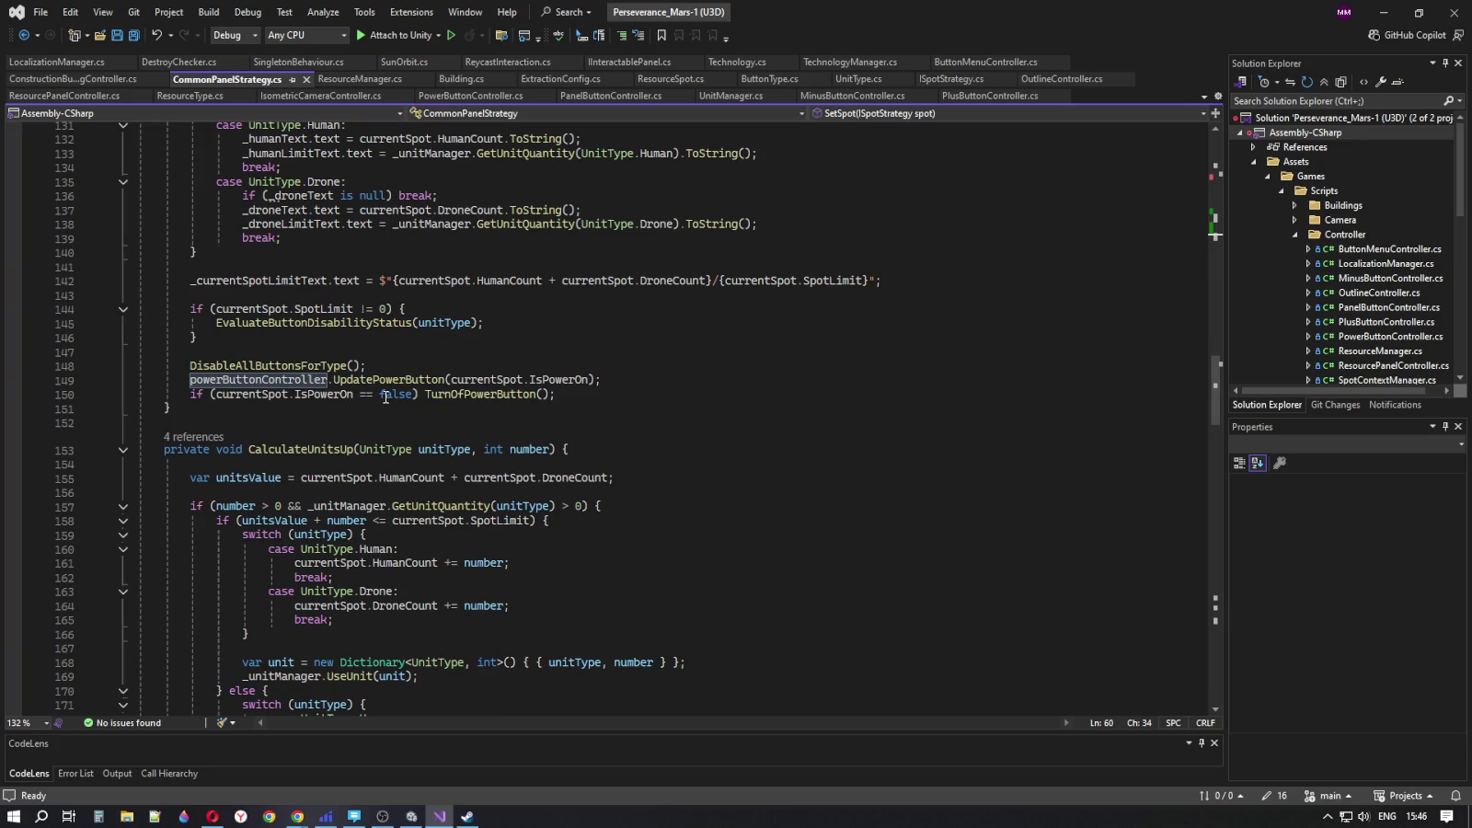
mouse_move(594, 383)
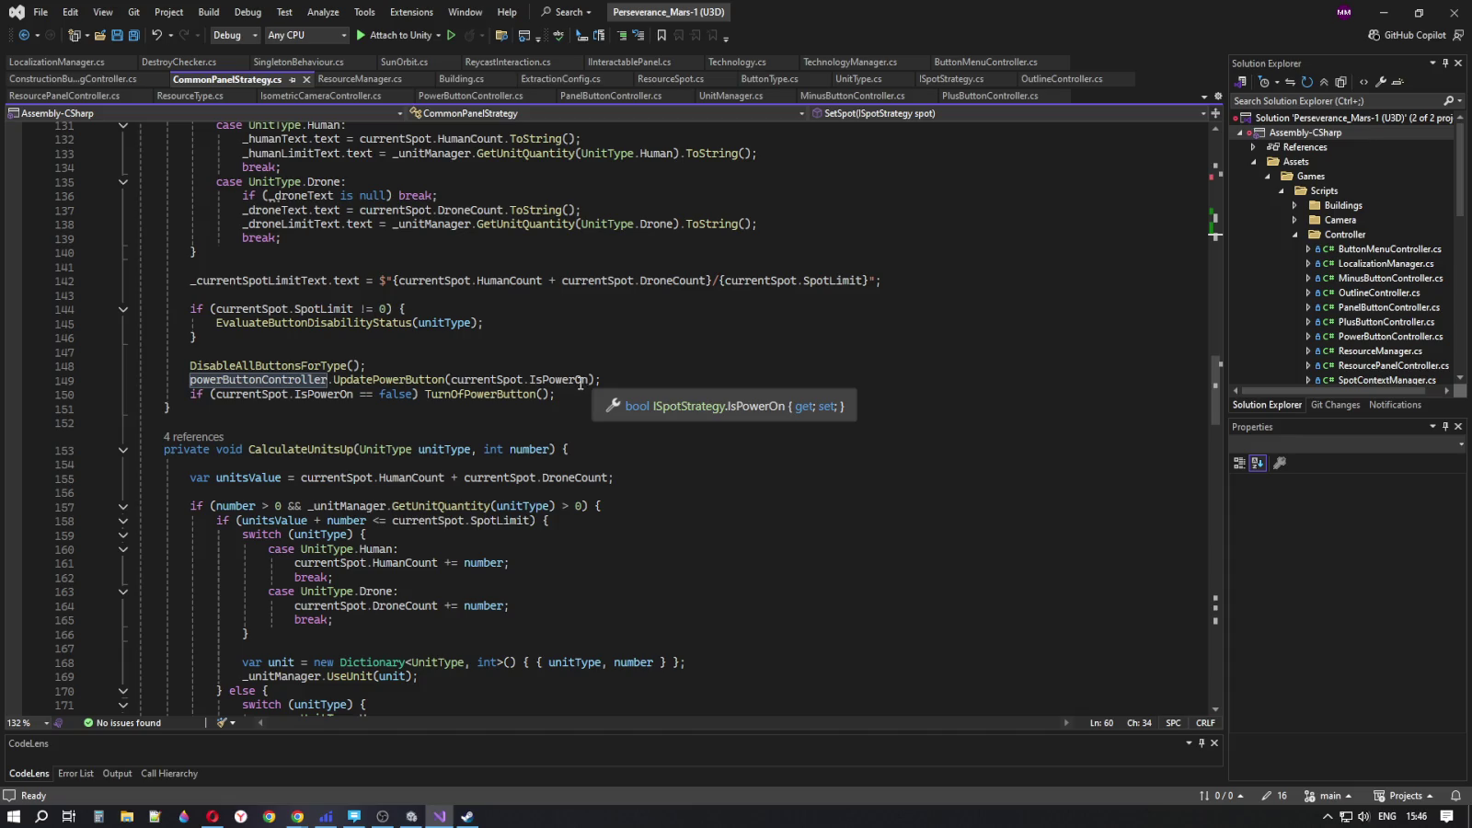
- Trace IsPowerOn and powerButtonController on line 149, then open UpdatePowerButton's definition
double_click(558, 380)
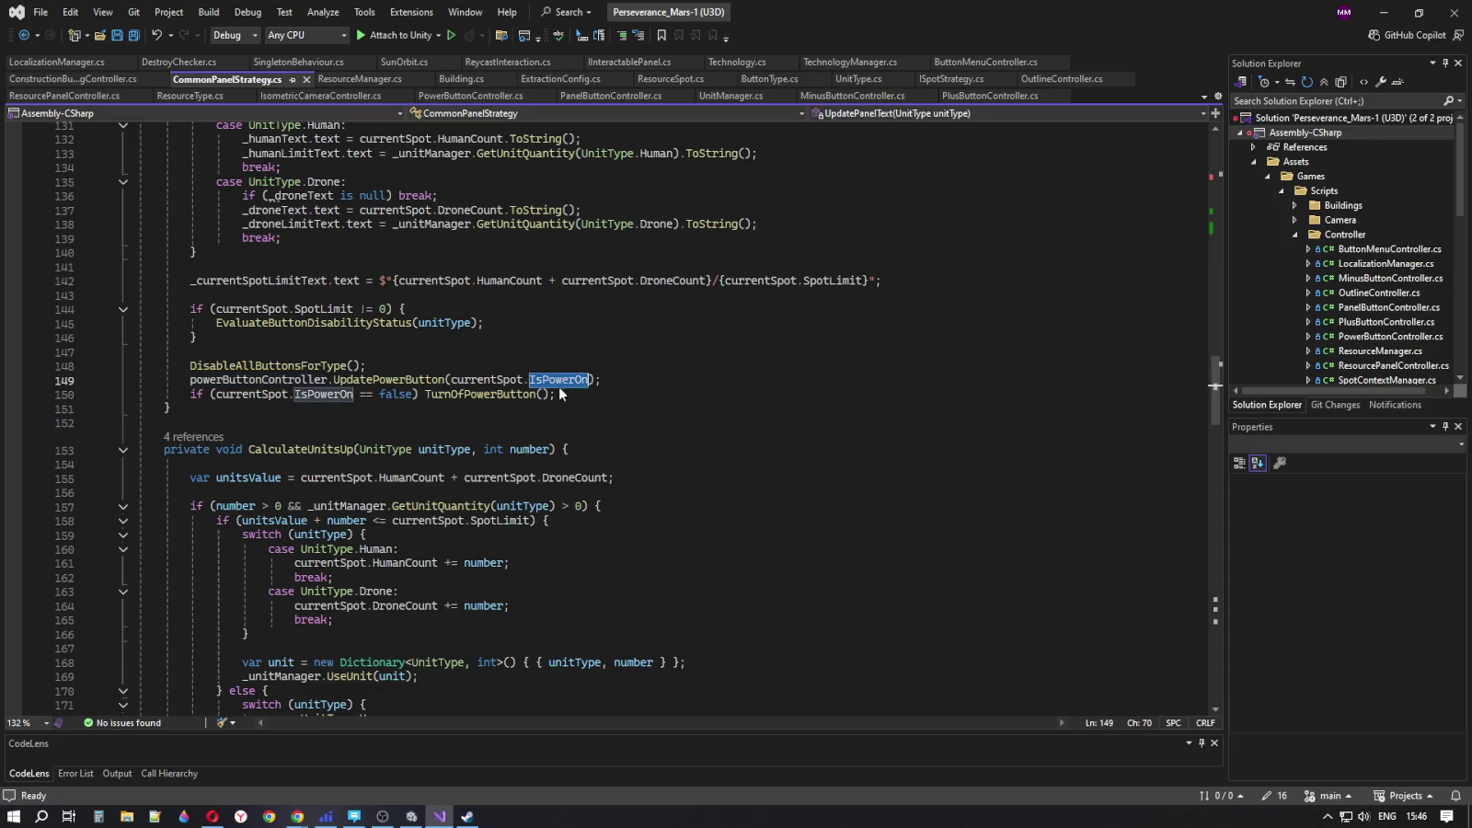
double_click(281, 378)
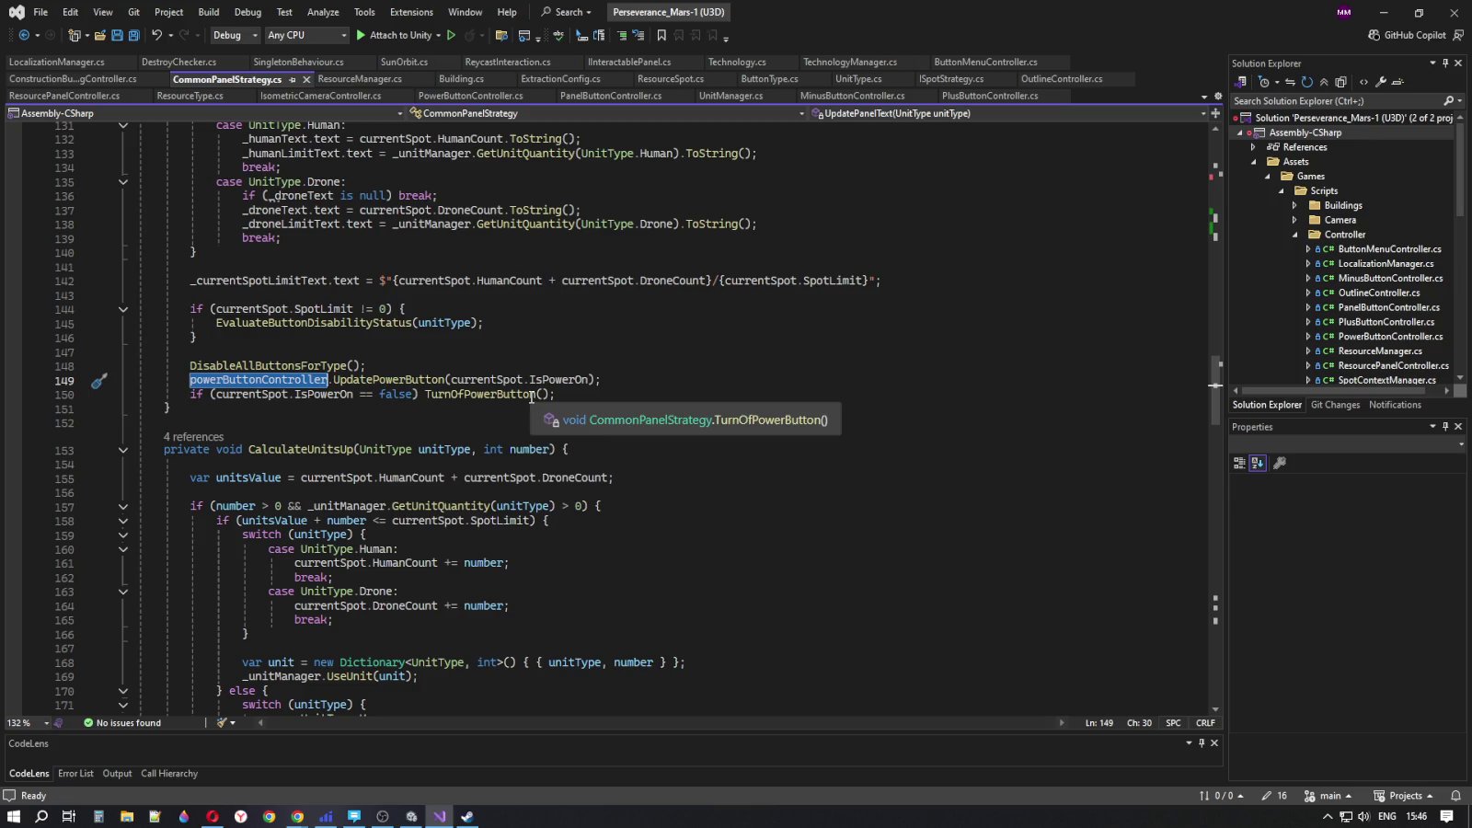
click(556, 395)
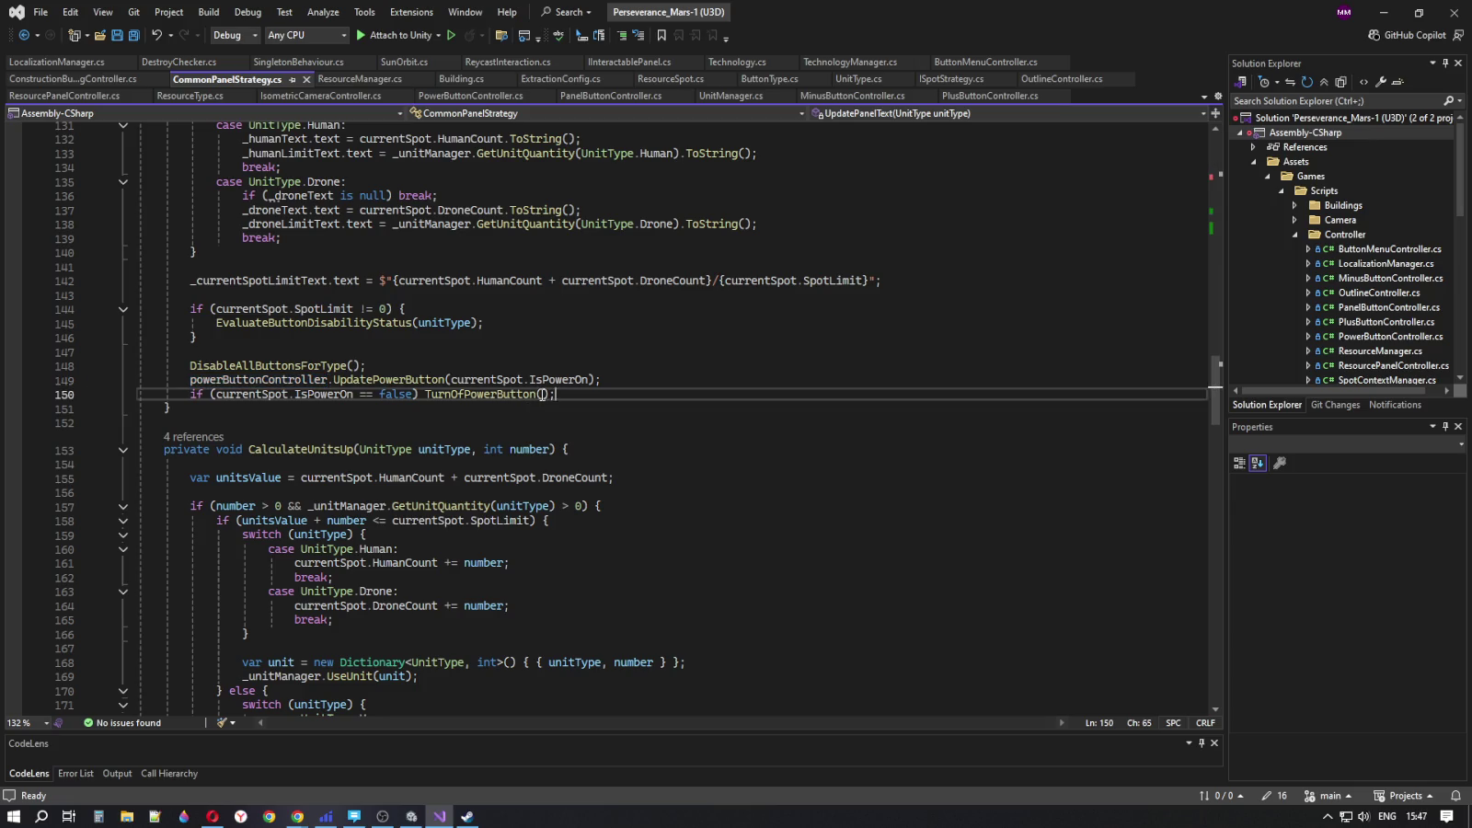
double_click(556, 379)
double_click(243, 381)
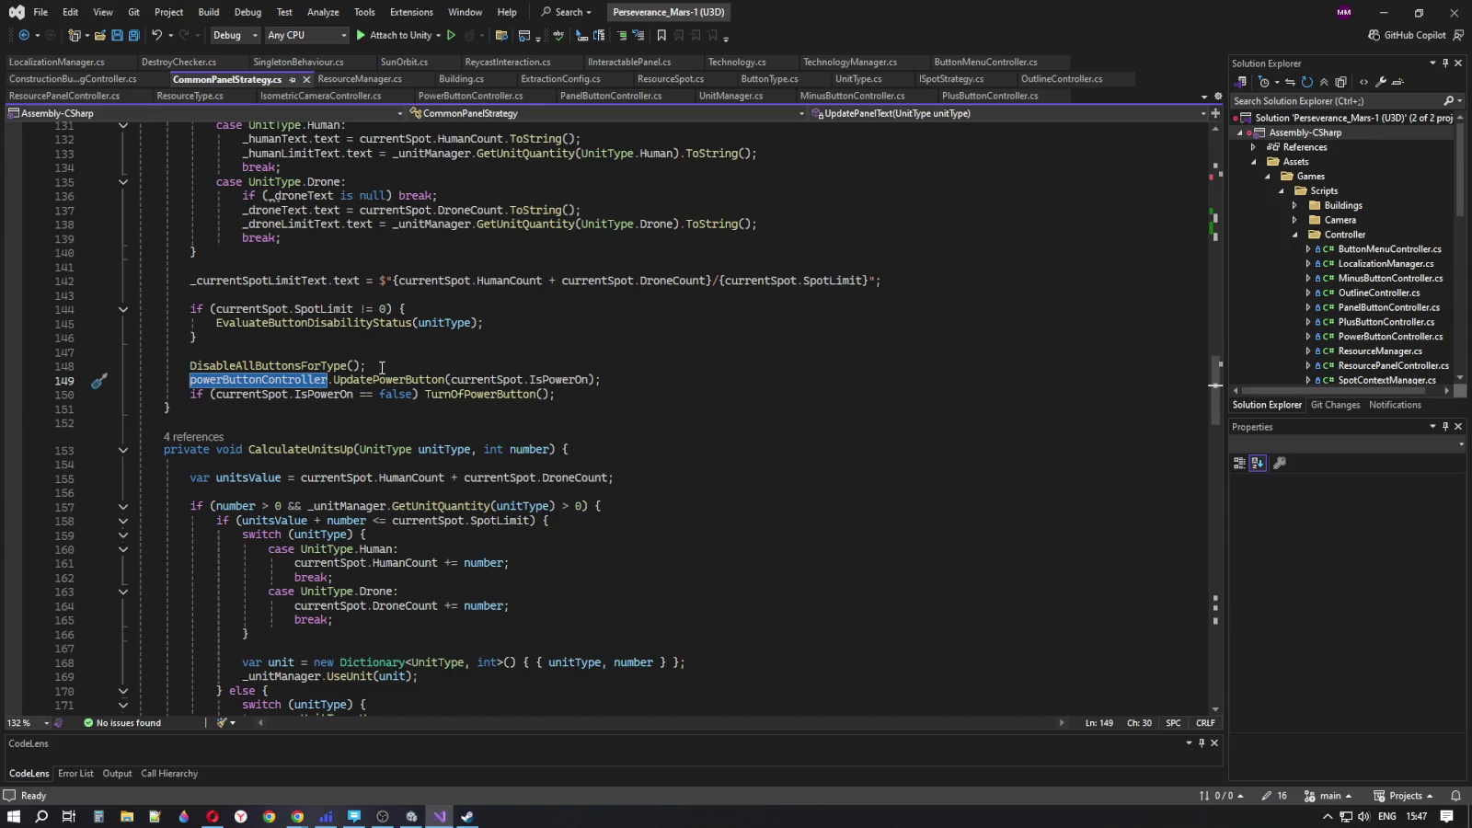
click(386, 379)
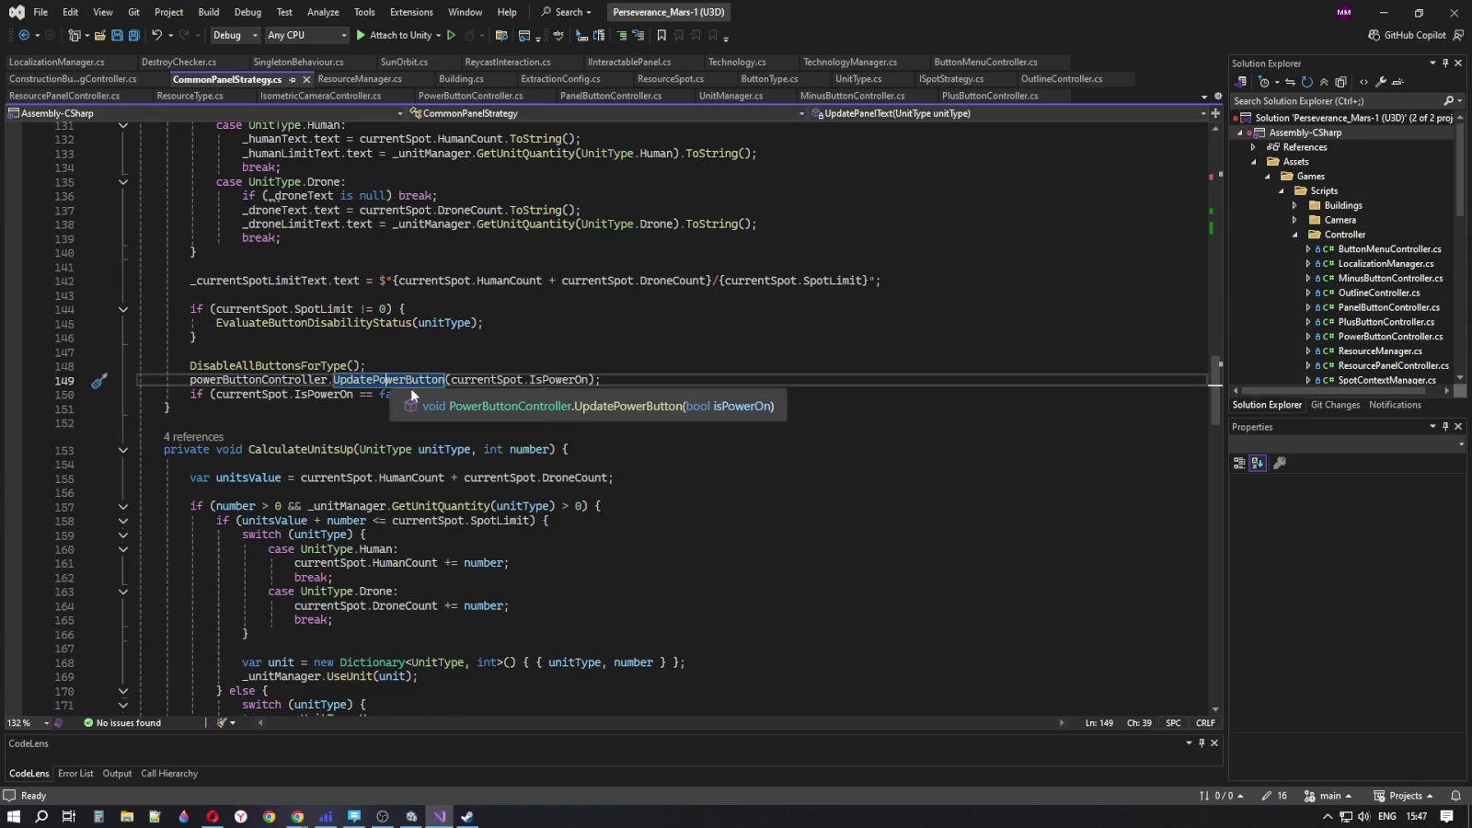
ctrl+click(402, 381)
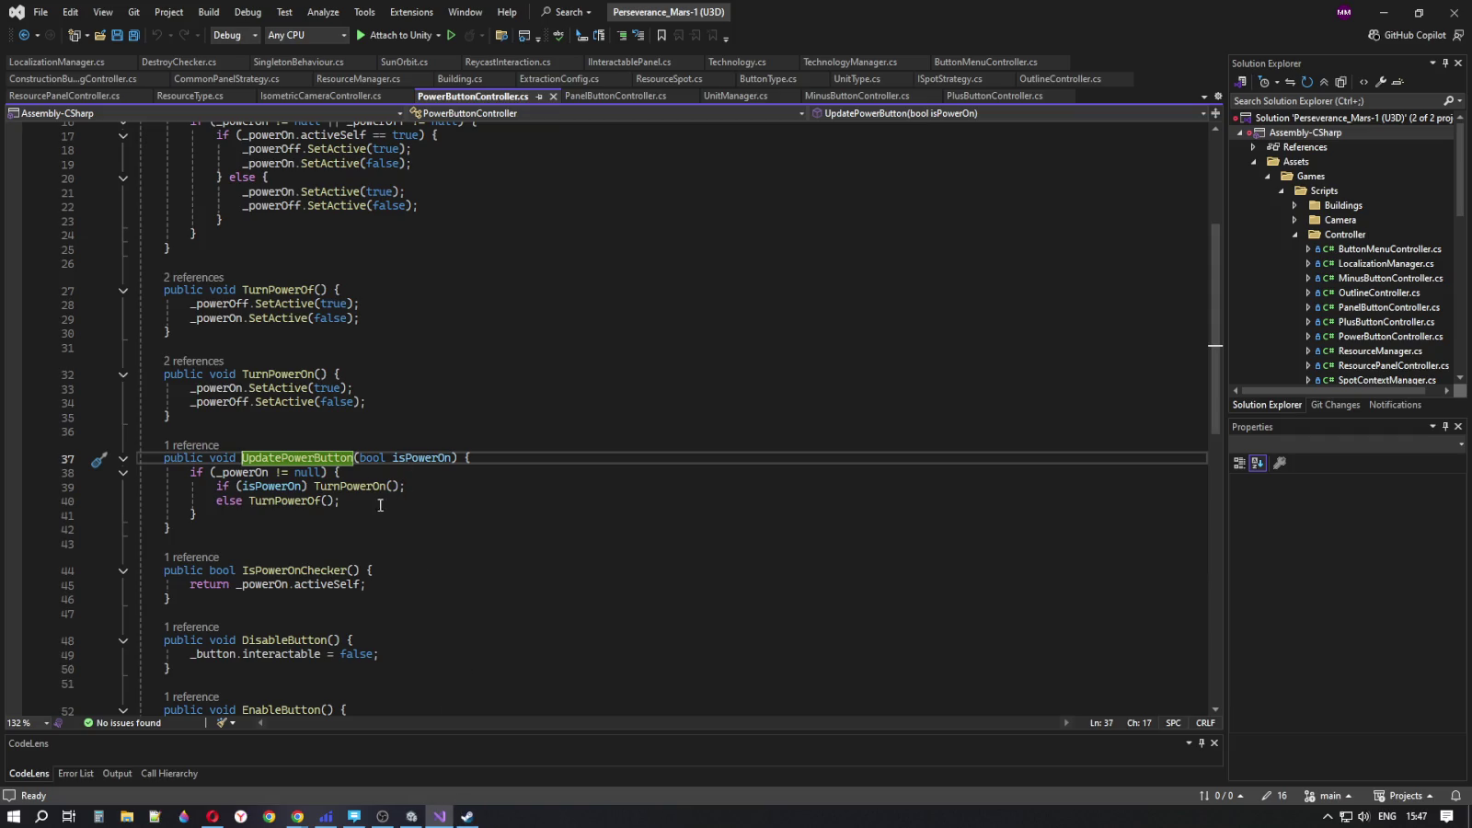
- Go back to CommonPanelStrategy.cs, highlight IsPowerOn, and scroll through the power-button methods
click(24, 36)
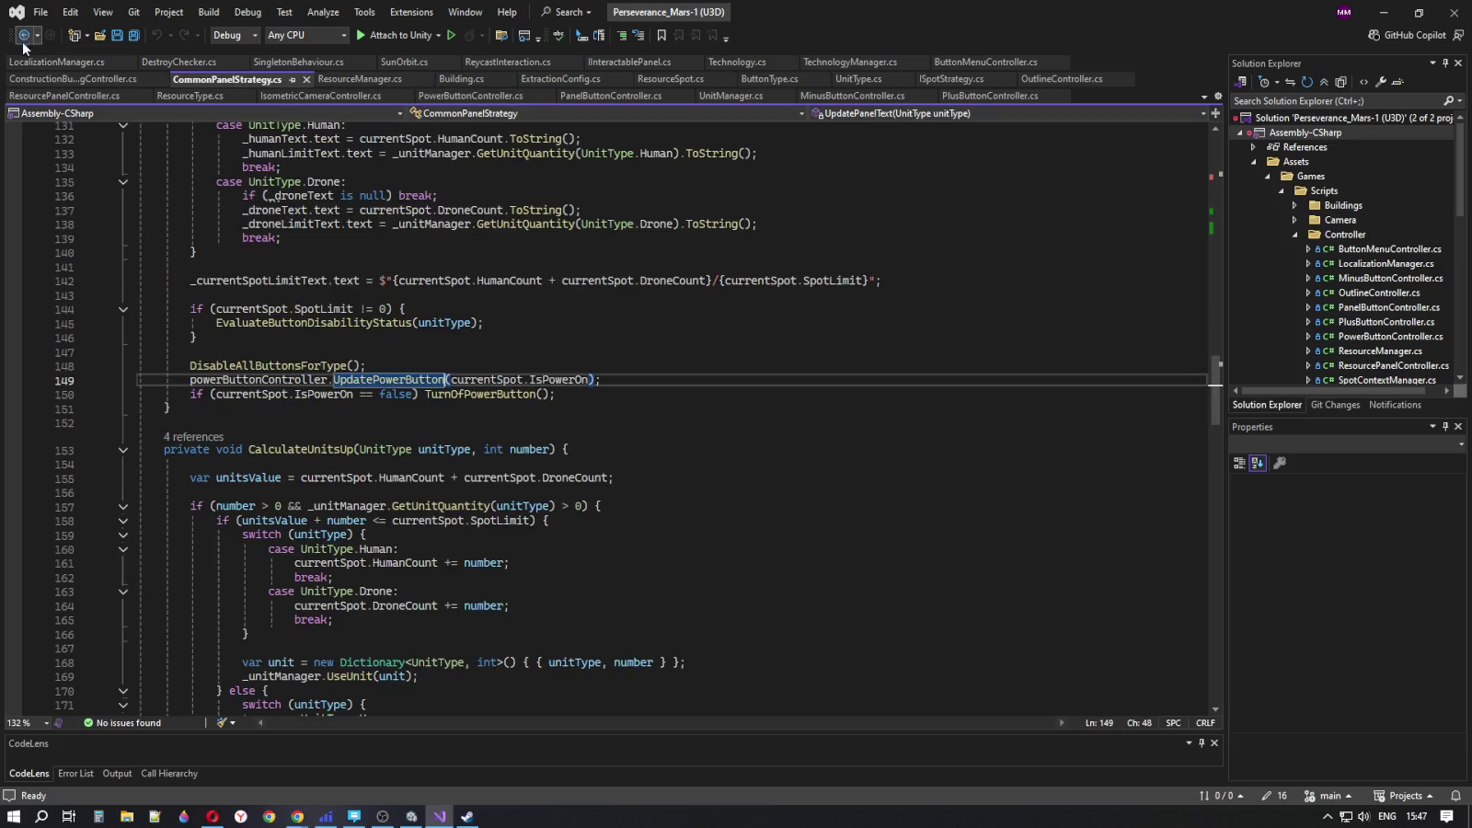
double_click(558, 379)
scroll(617, 559, up, 19)
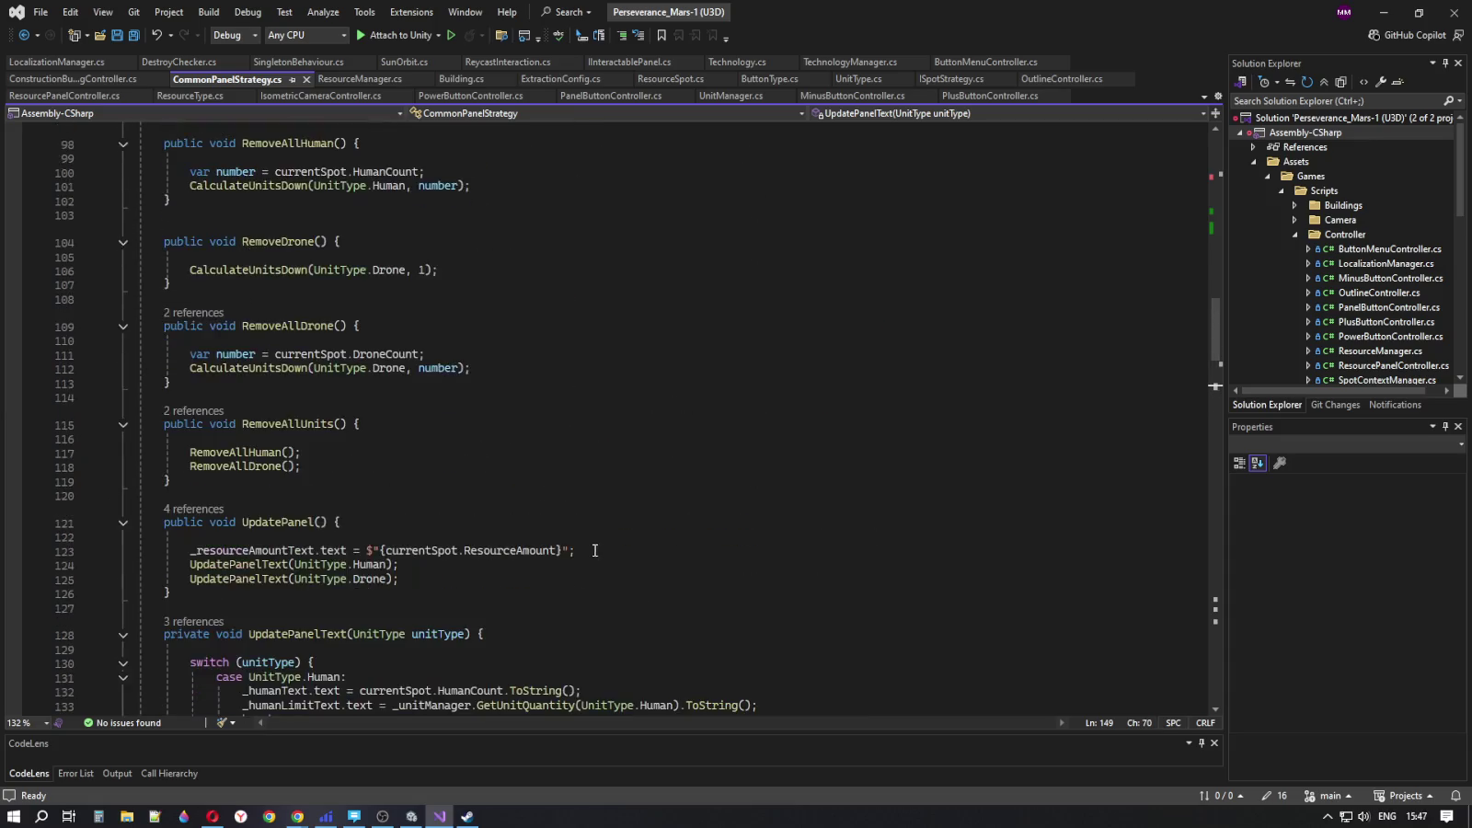
scroll(591, 557, up, 20)
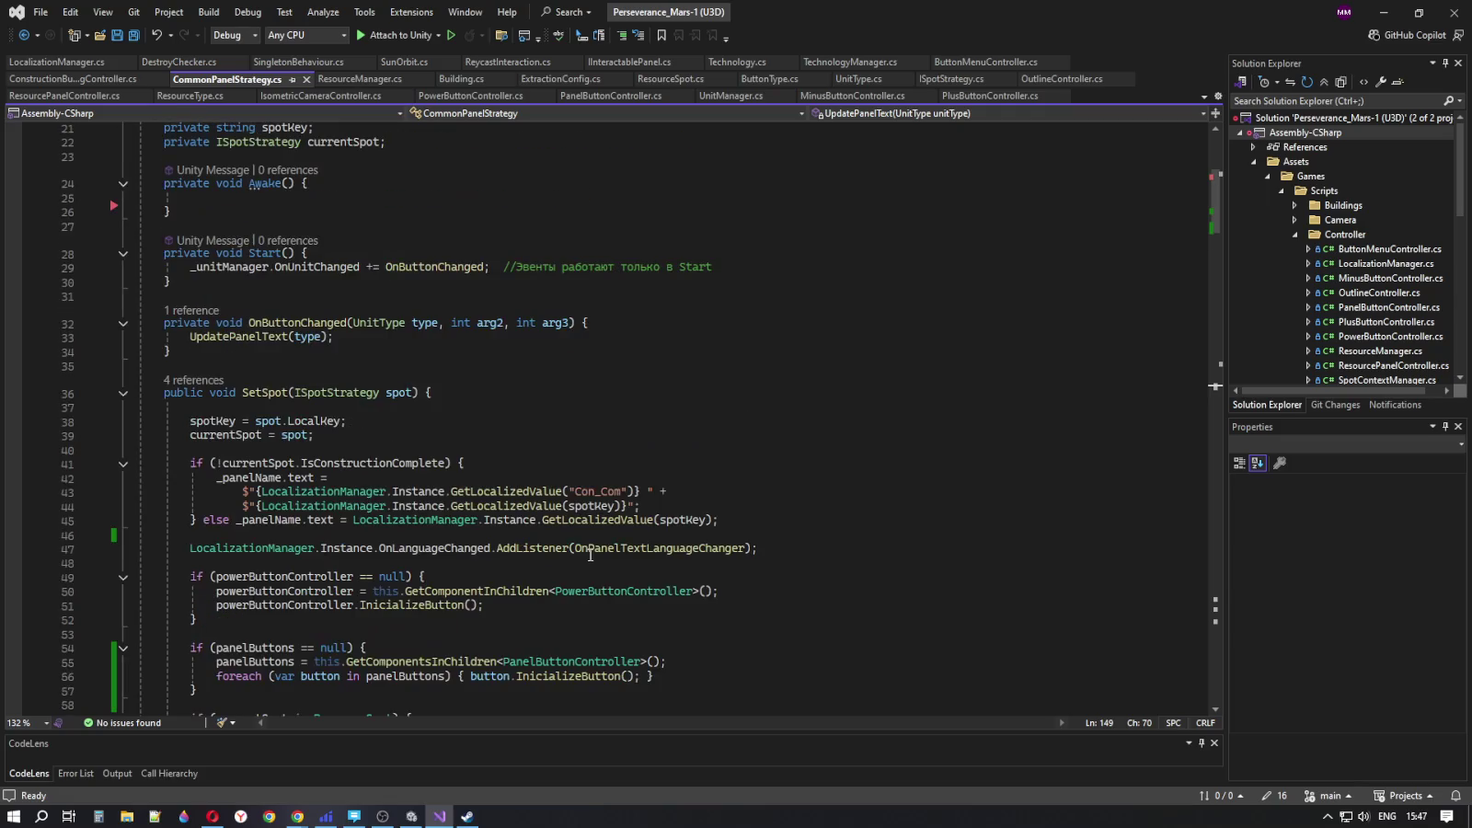
scroll(589, 549, down, 20)
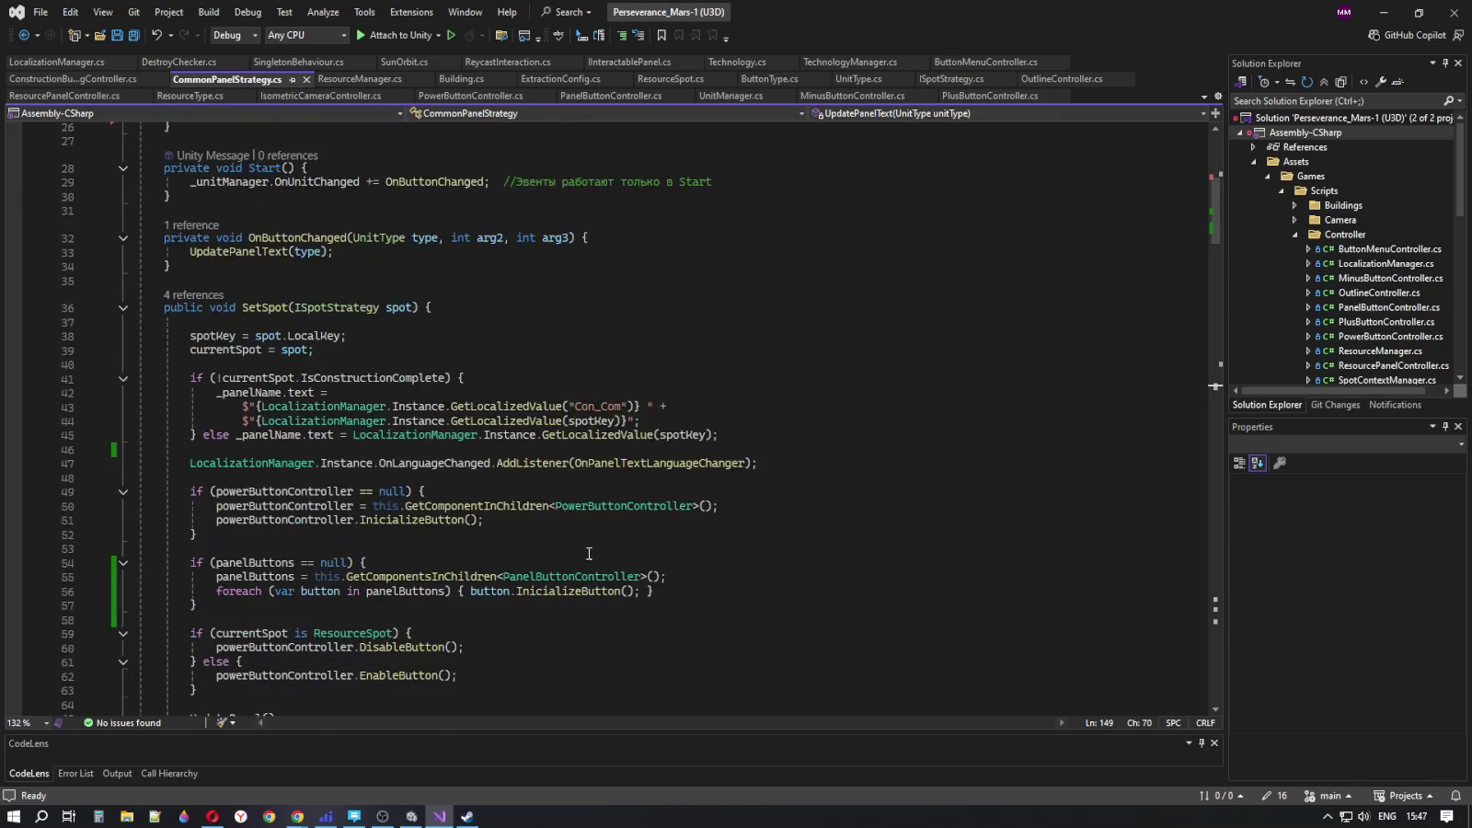
scroll(585, 560, down, 14)
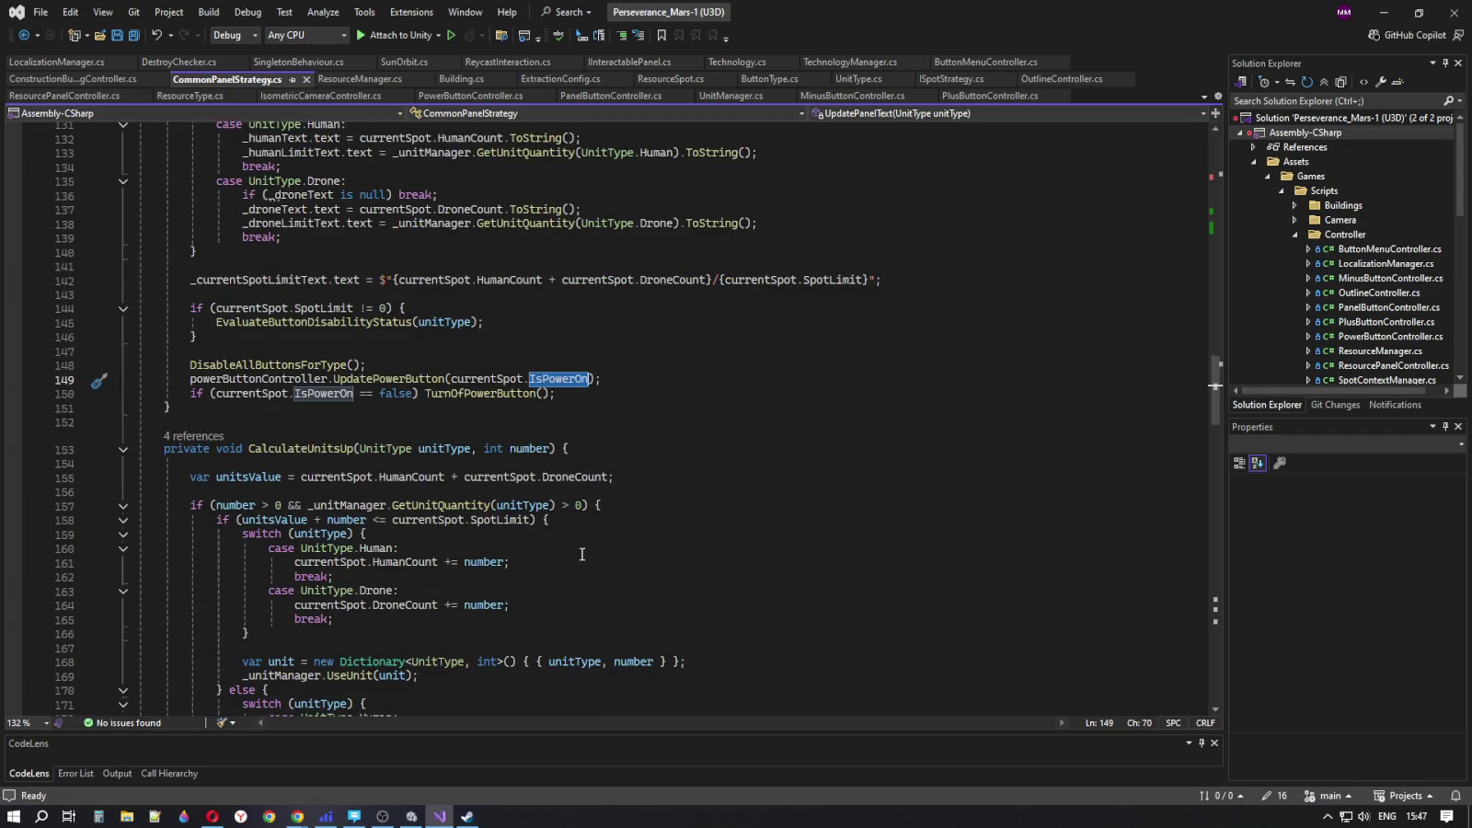
scroll(575, 487, down, 4)
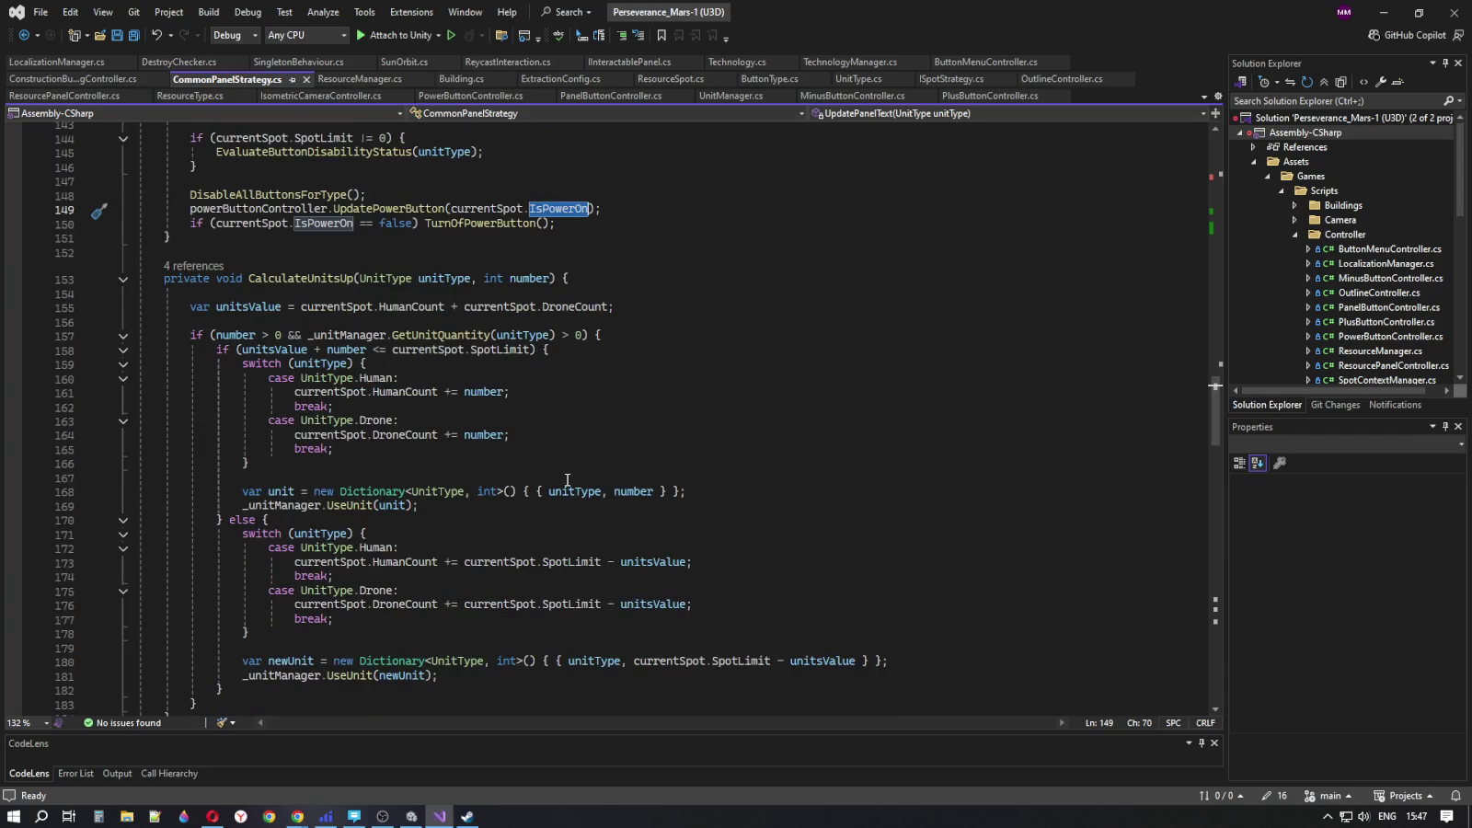
scroll(567, 479, down, 20)
scroll(561, 479, down, 18)
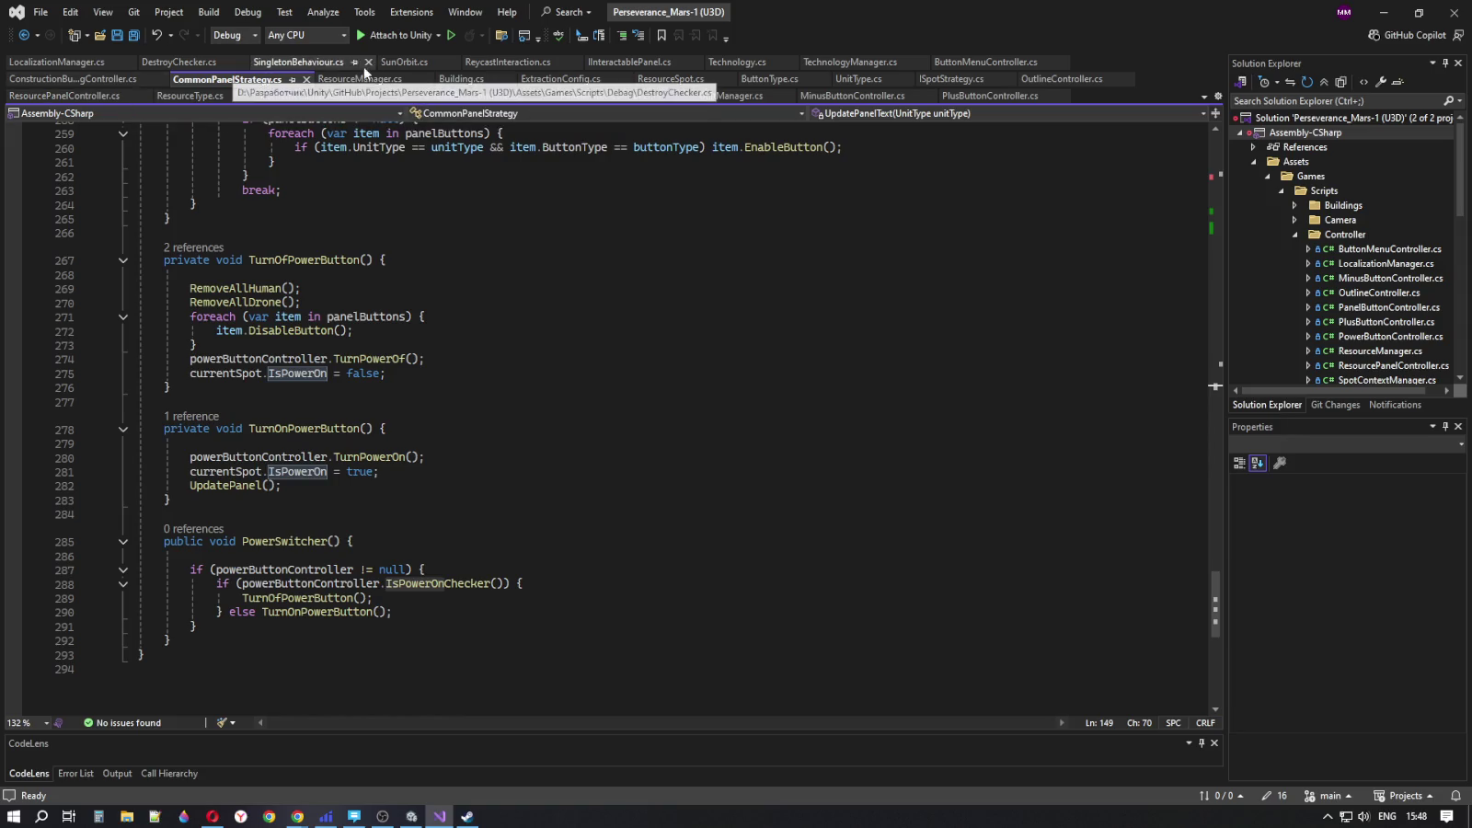
click(460, 79)
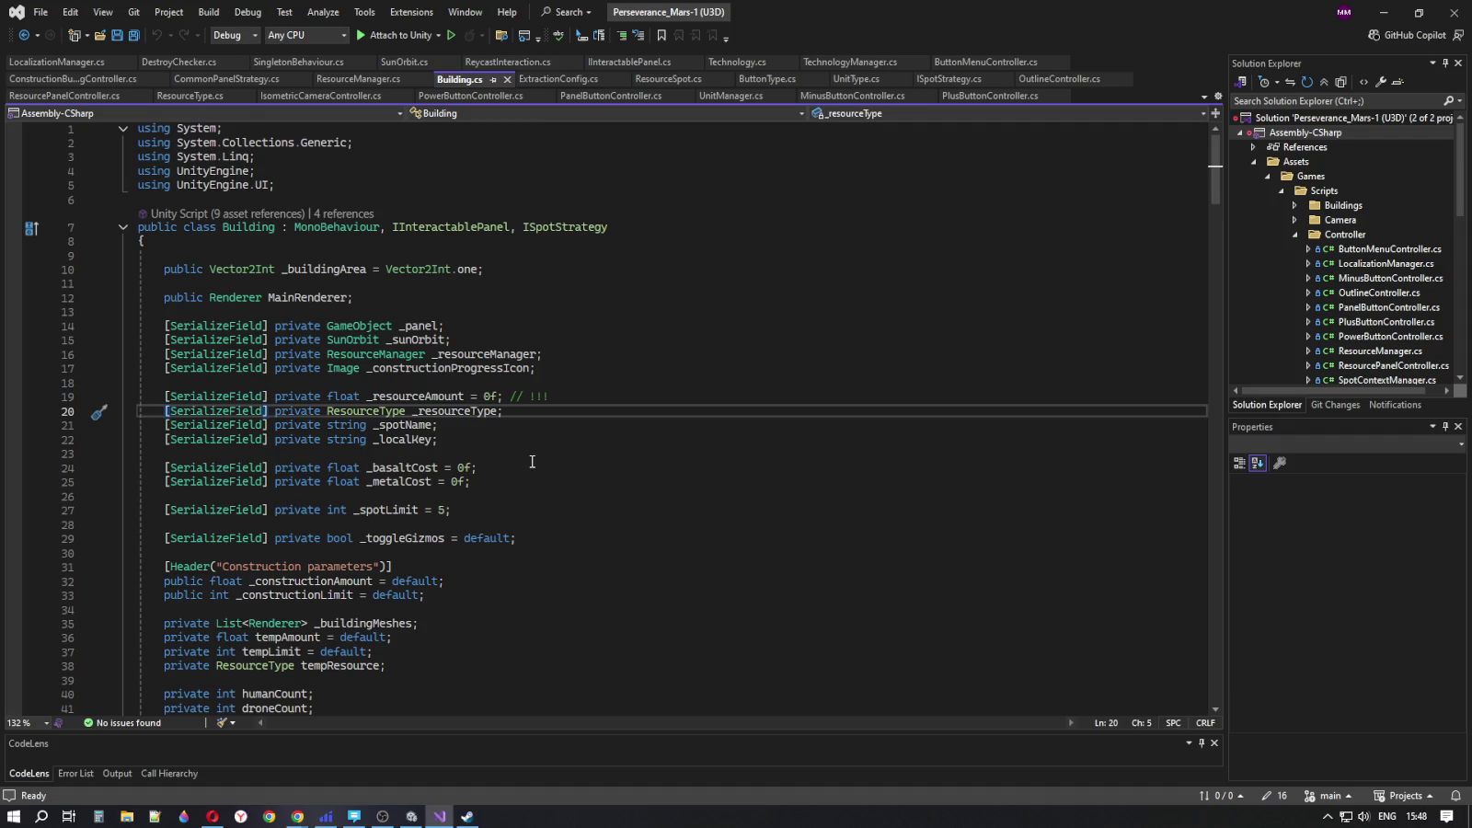
- Highlight the _isPowerOn references in Building.cs and scroll down to StartConstruction
scroll(532, 460, down, 4)
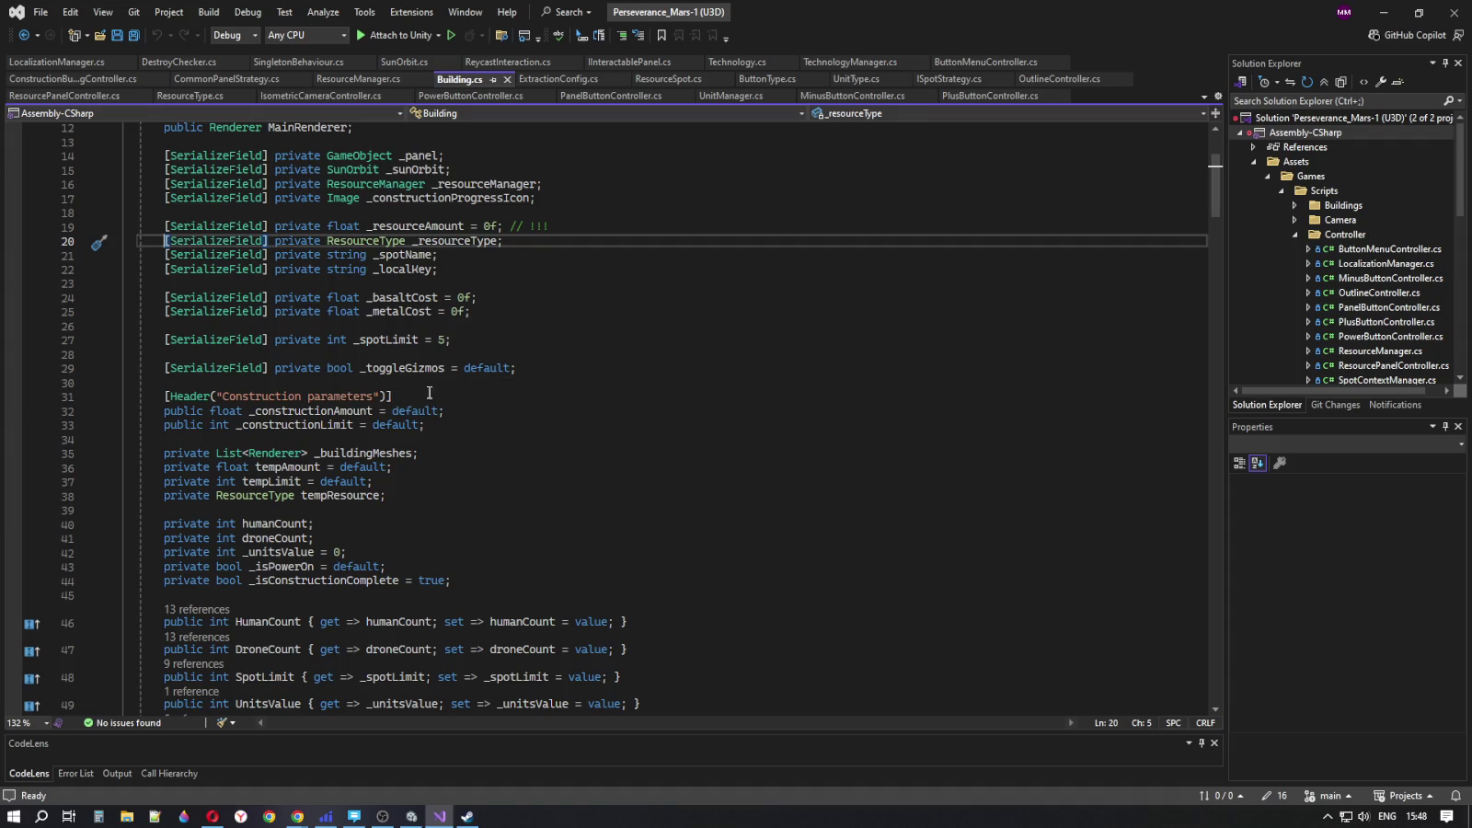
click(282, 570)
scroll(541, 560, down, 3)
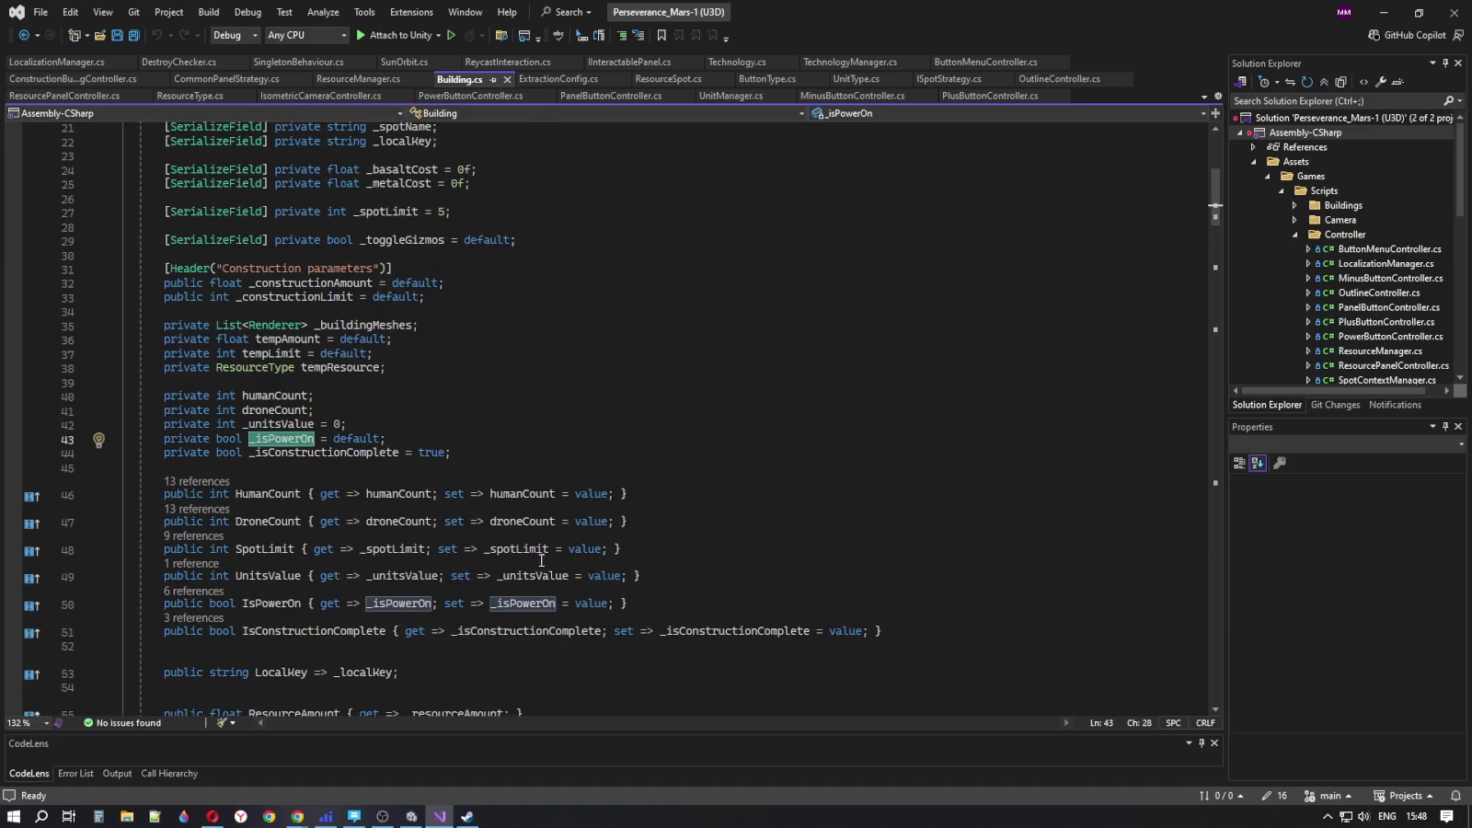
scroll(641, 549, down, 3)
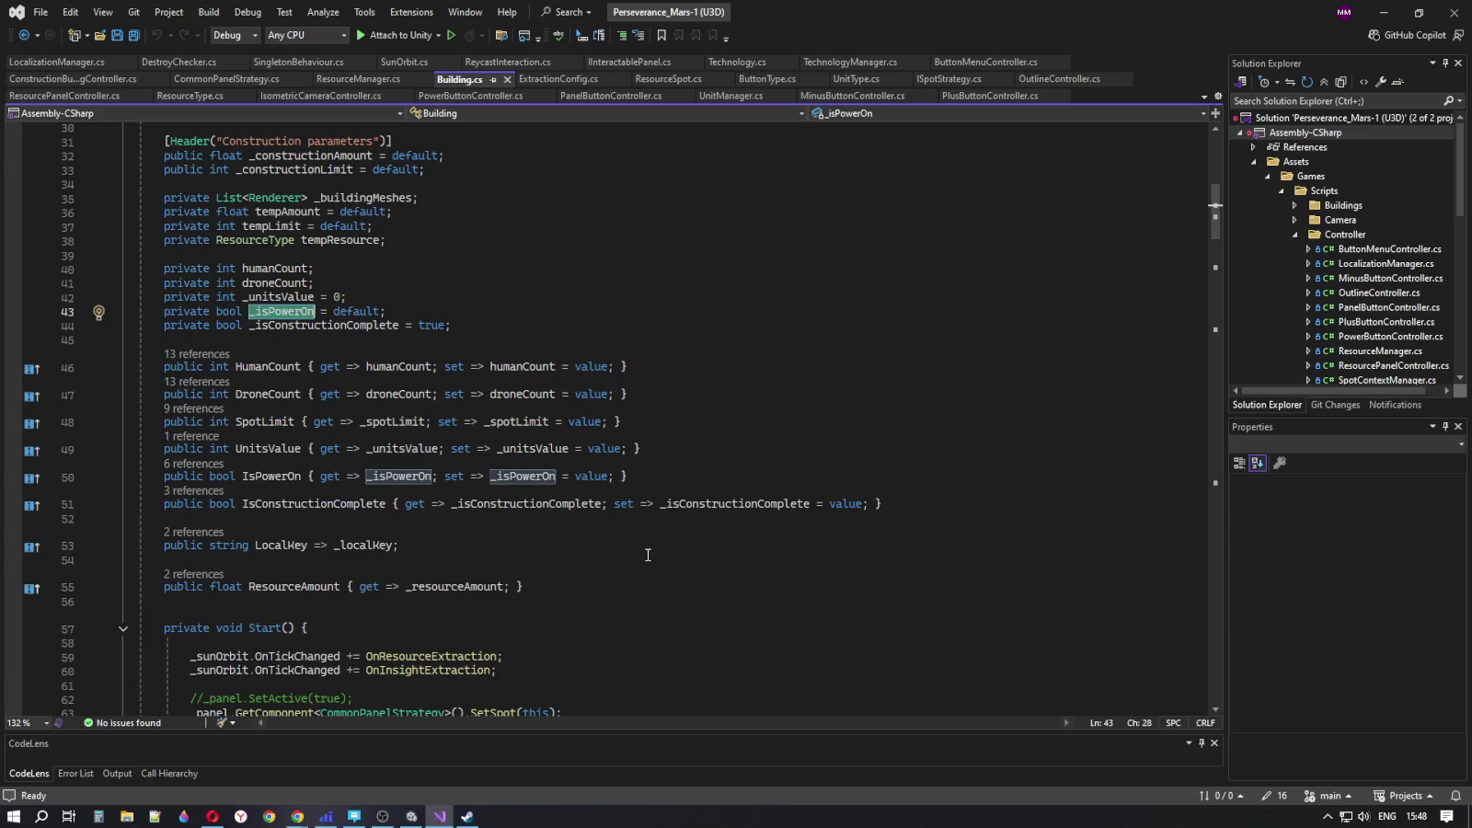
scroll(647, 554, down, 10)
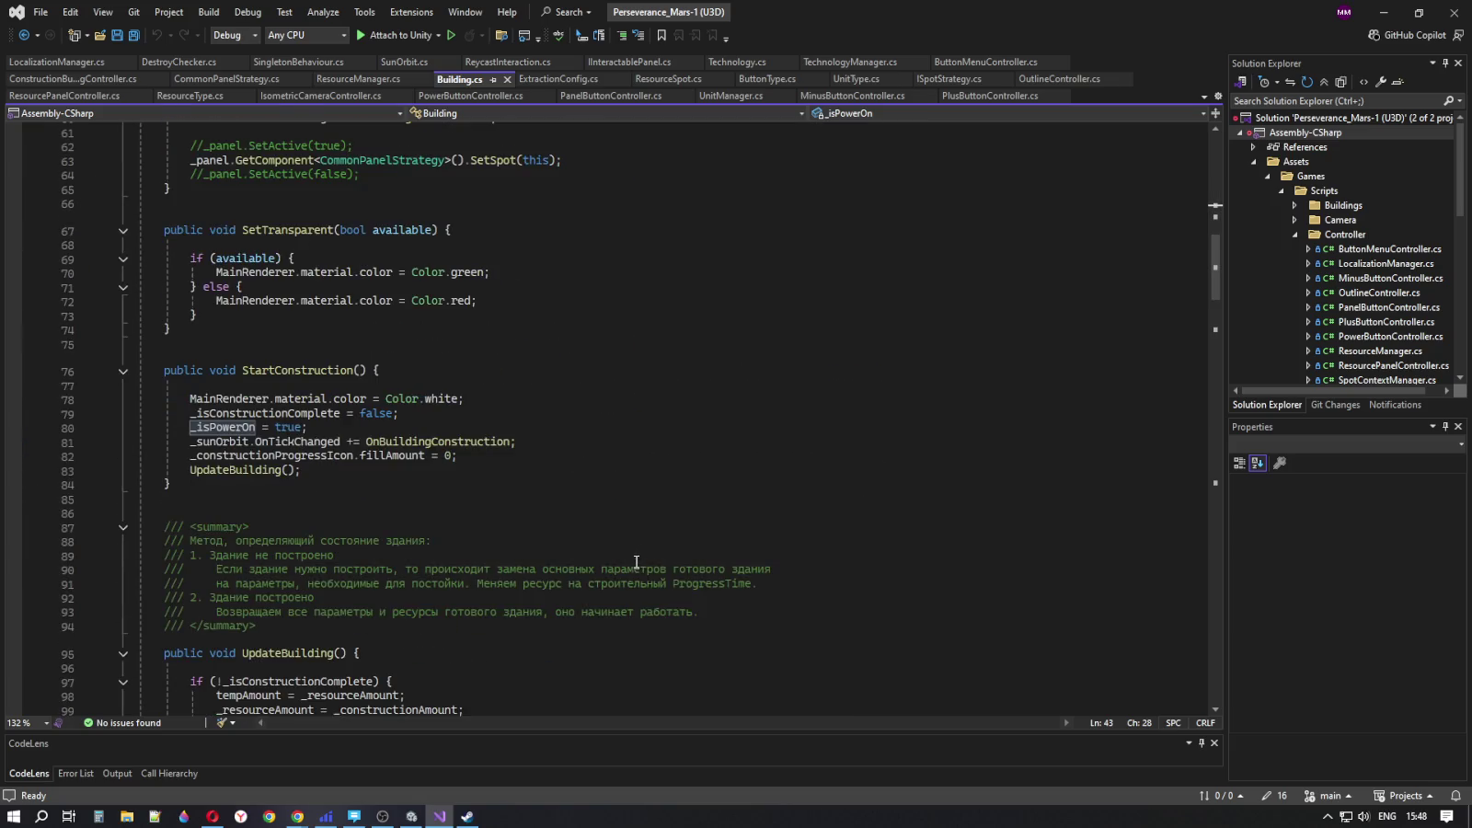